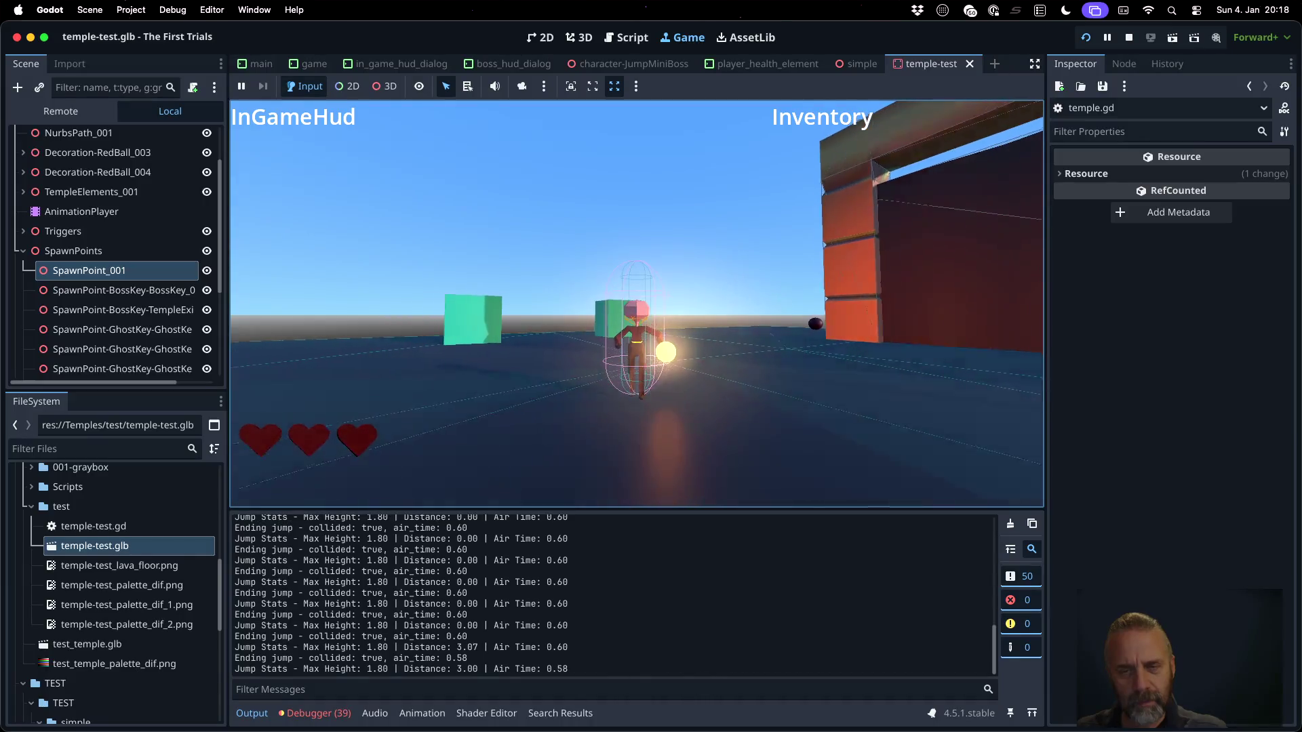
Walk the character along the red wall and around the red balls on the open floor
key("d")
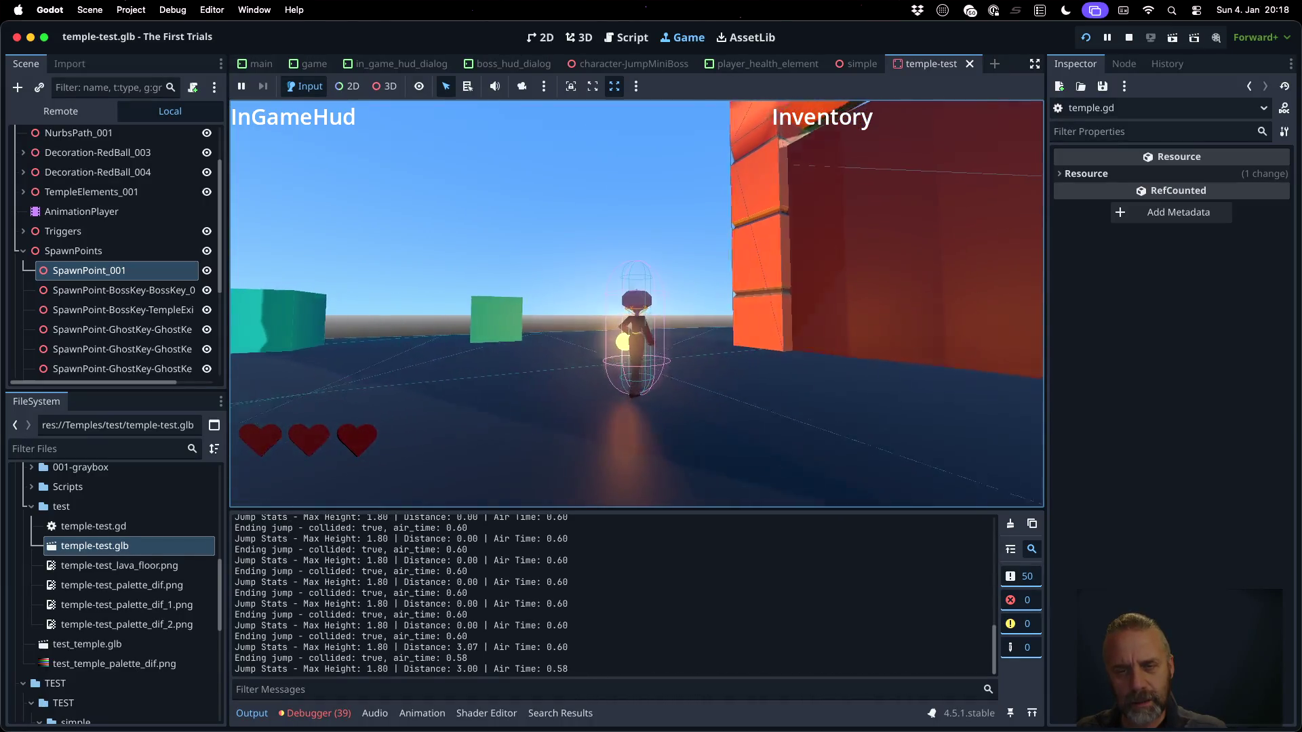
key("a")
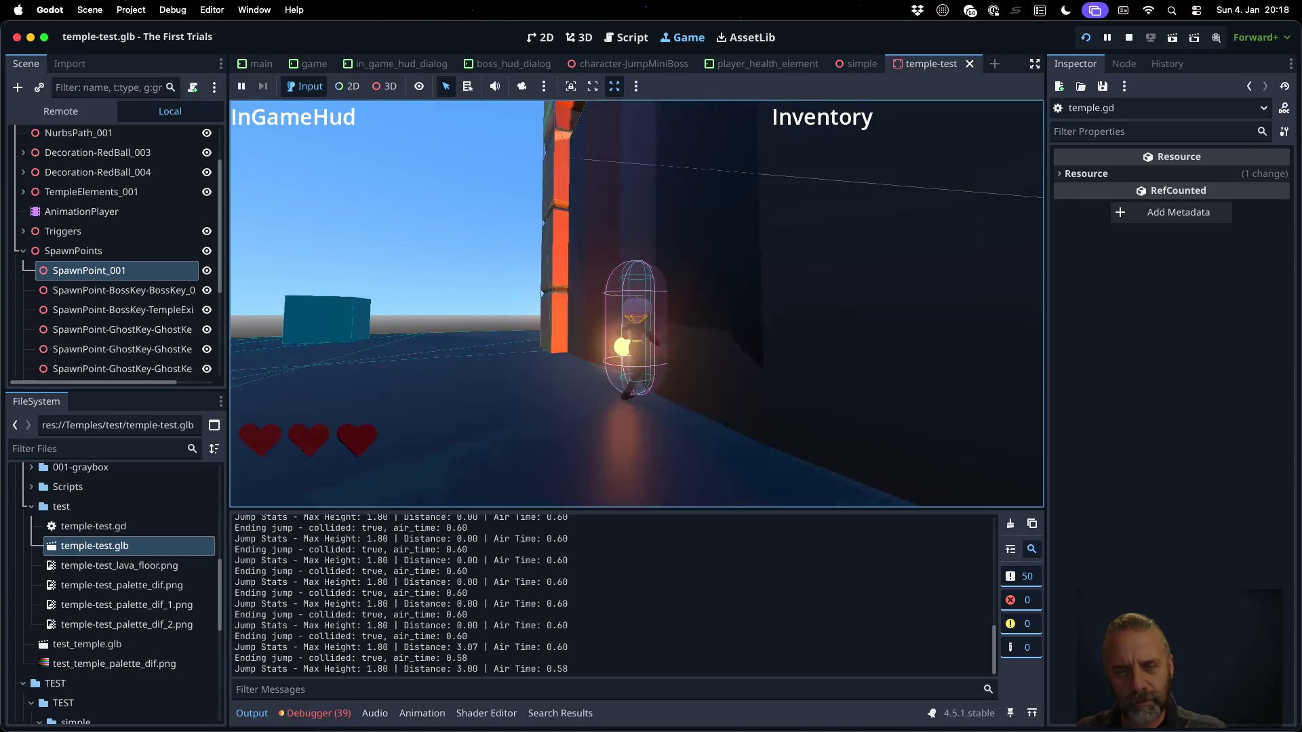
key("s")
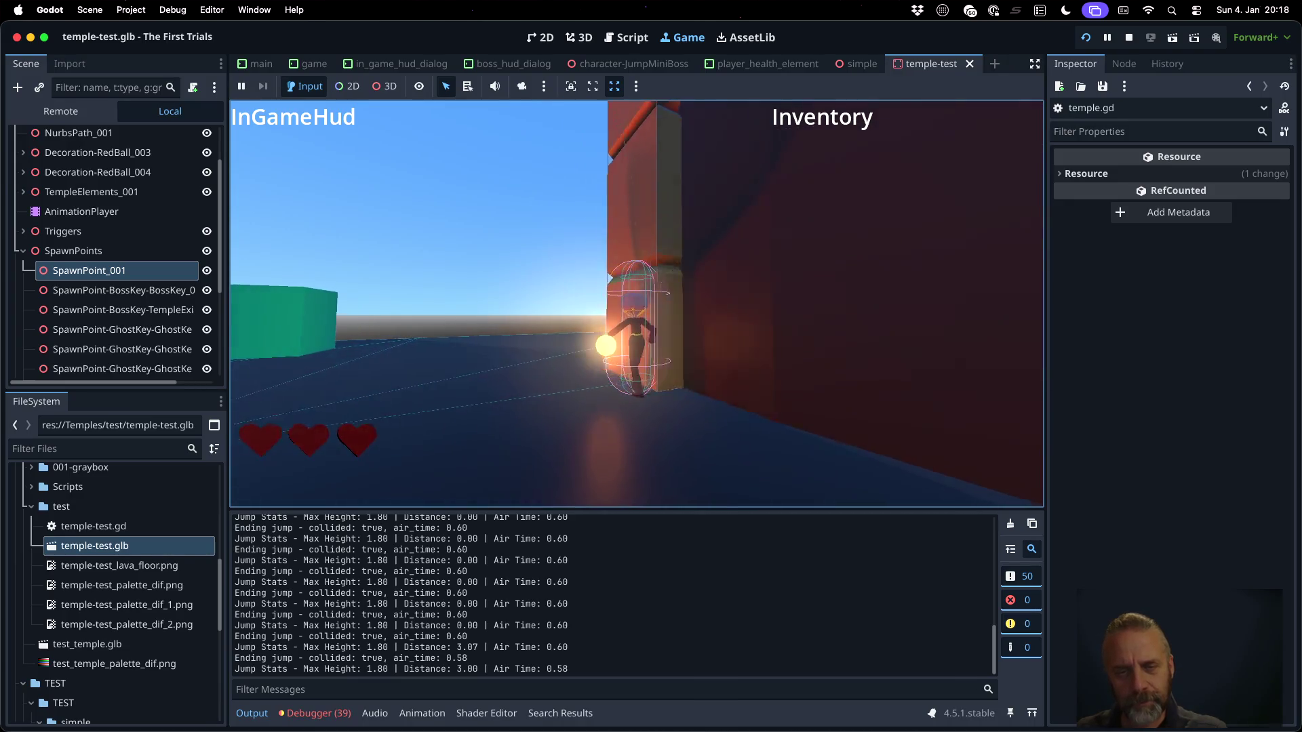
key("w")
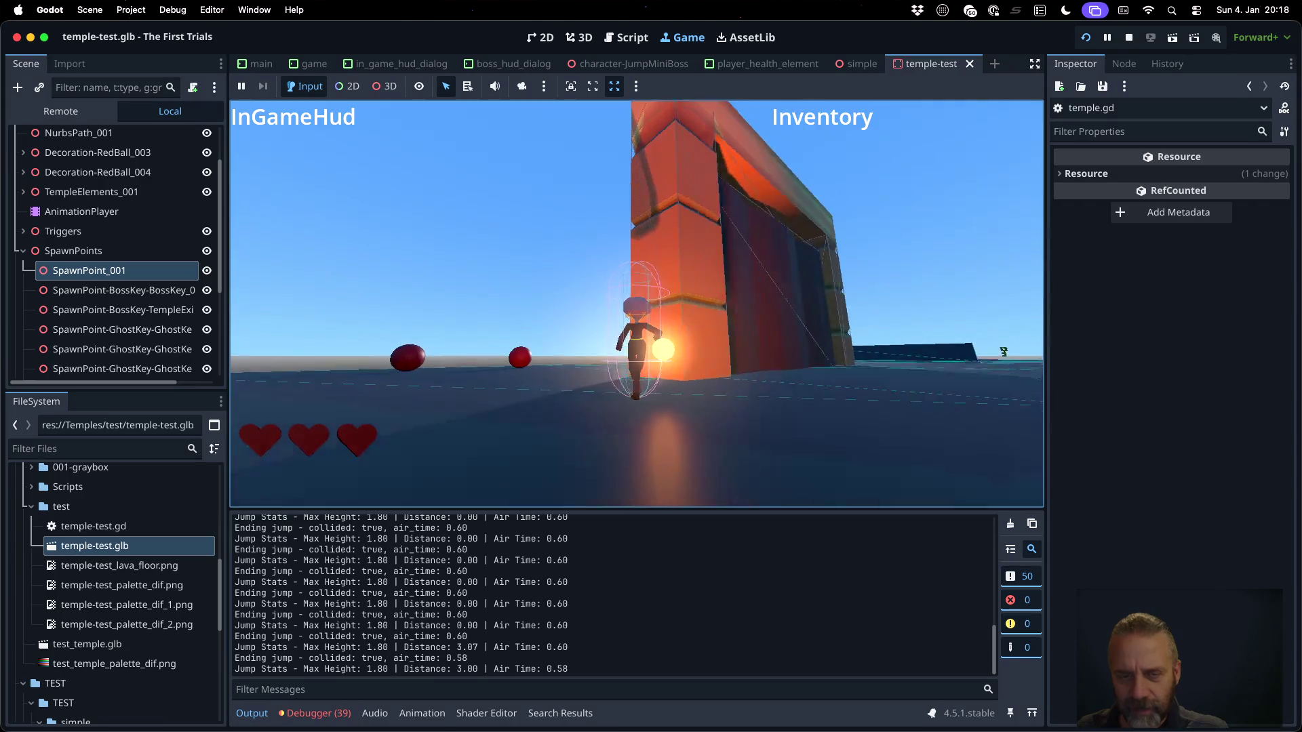
key("d")
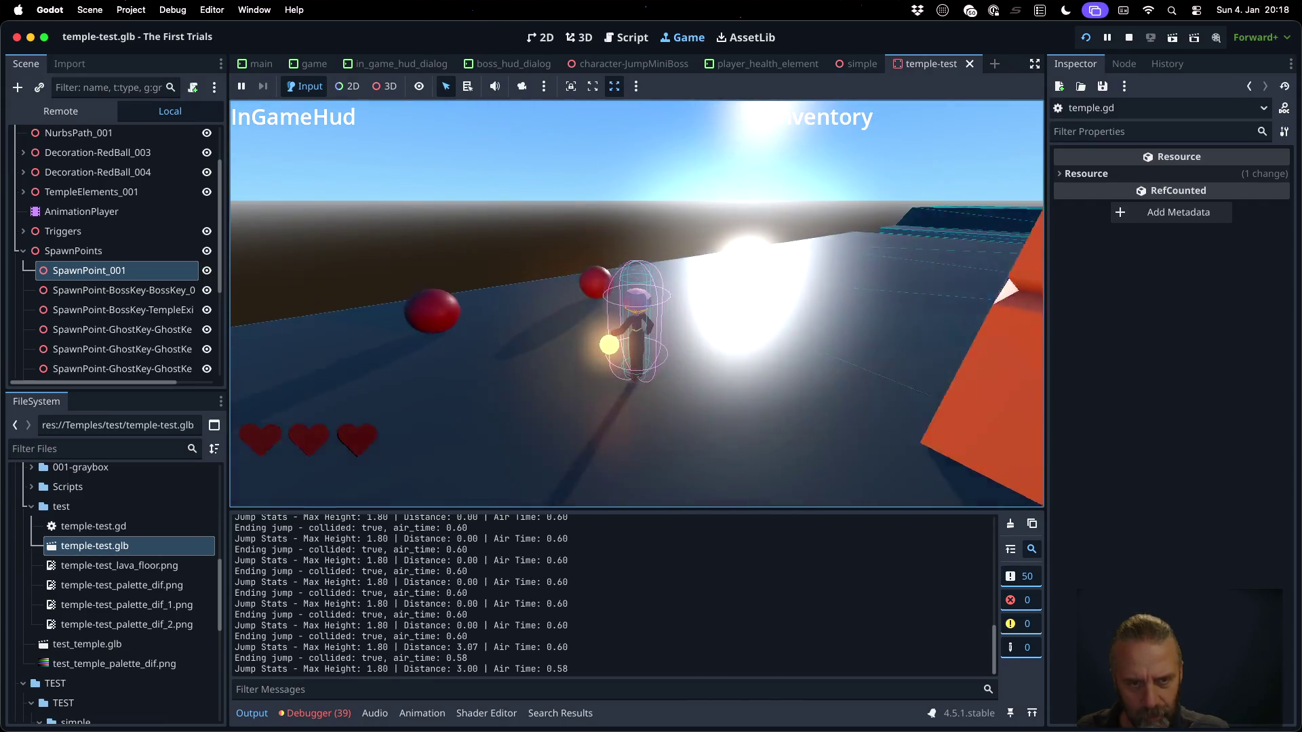
key("a")
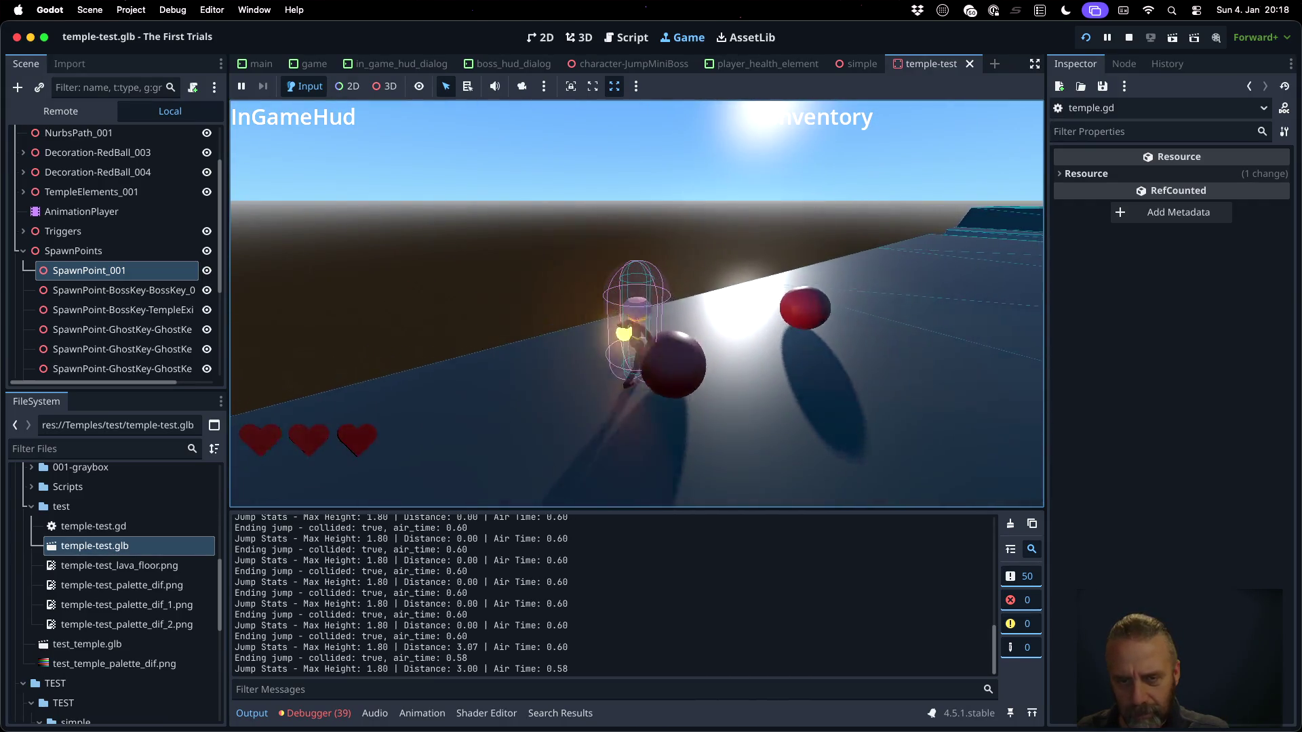
key("d")
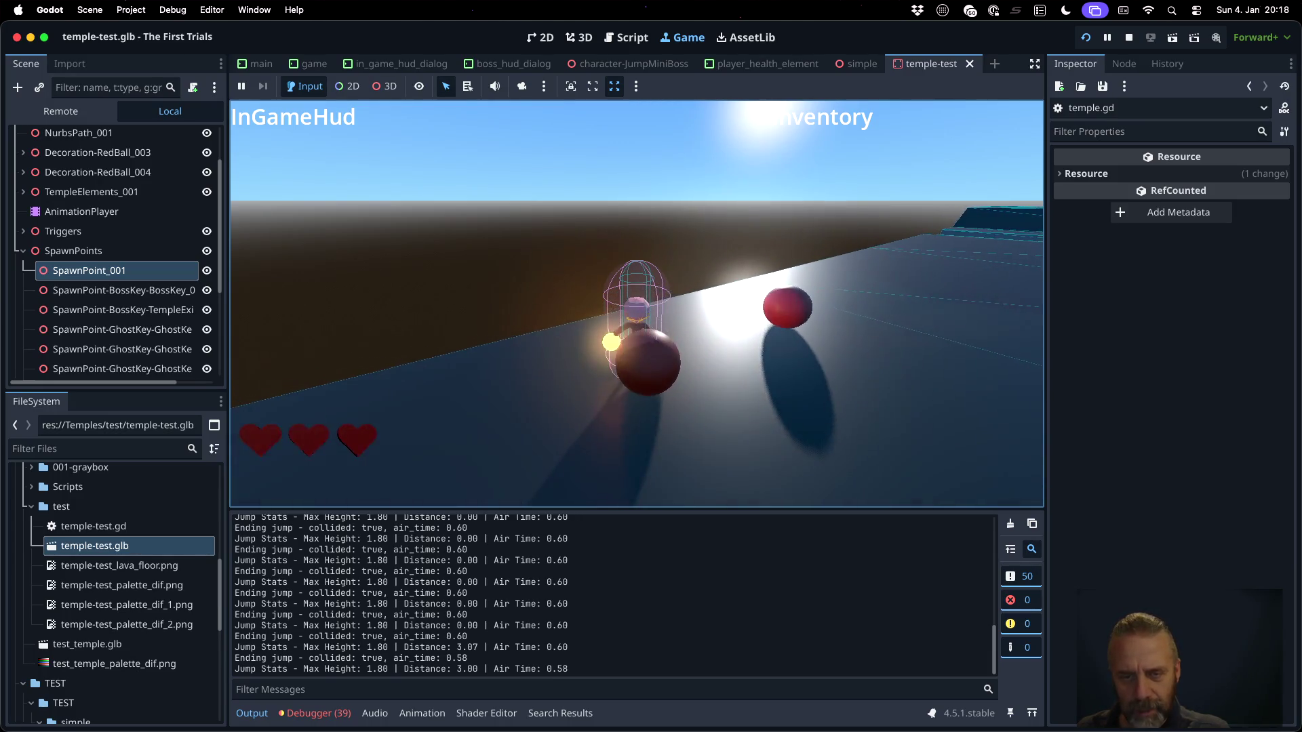
Steer past the orange wall and cyan boxes into the BossKey trigger by the orange arch
key("w")
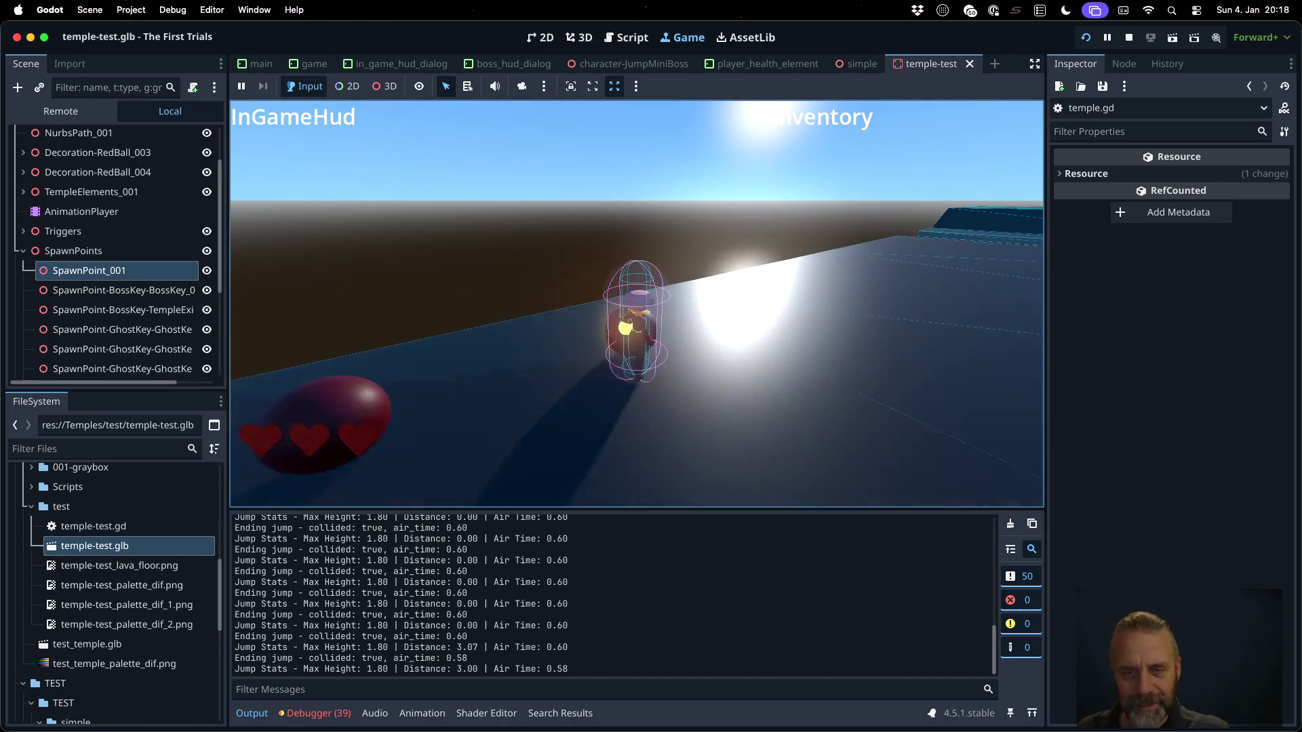
key("s")
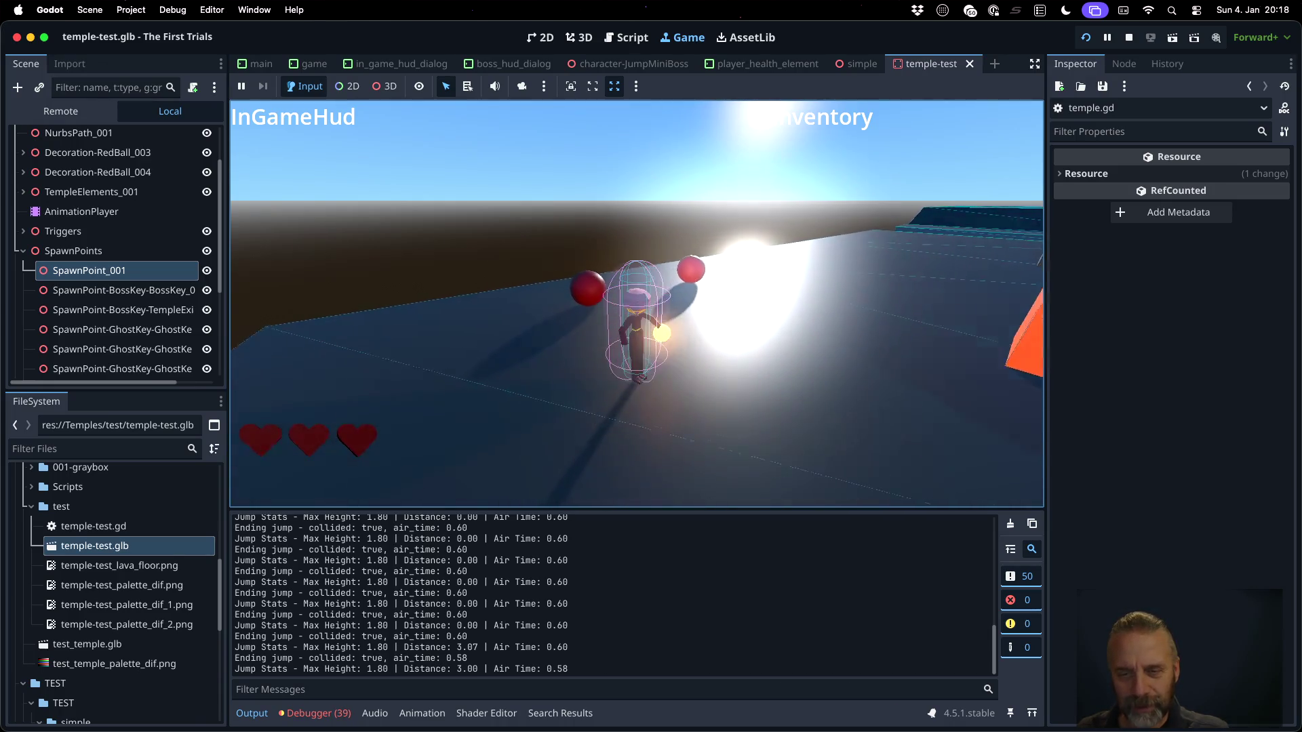
key("d")
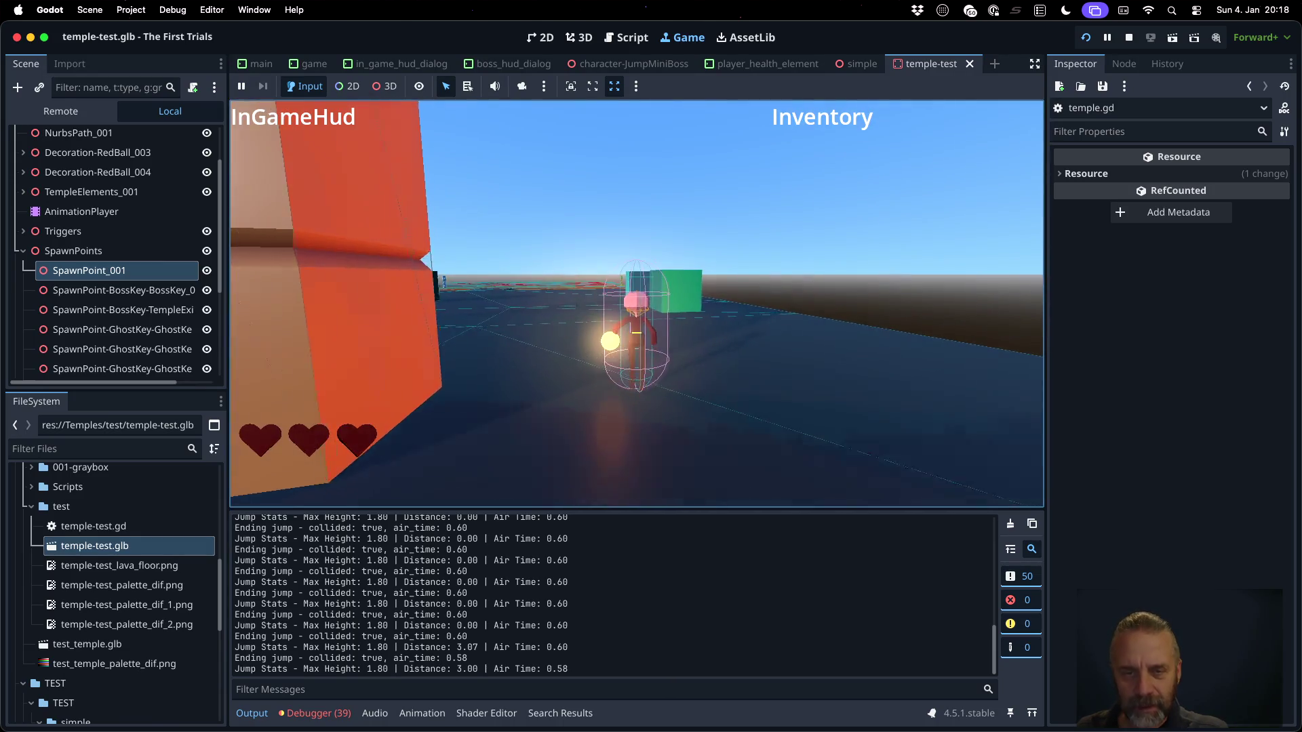
key("d")
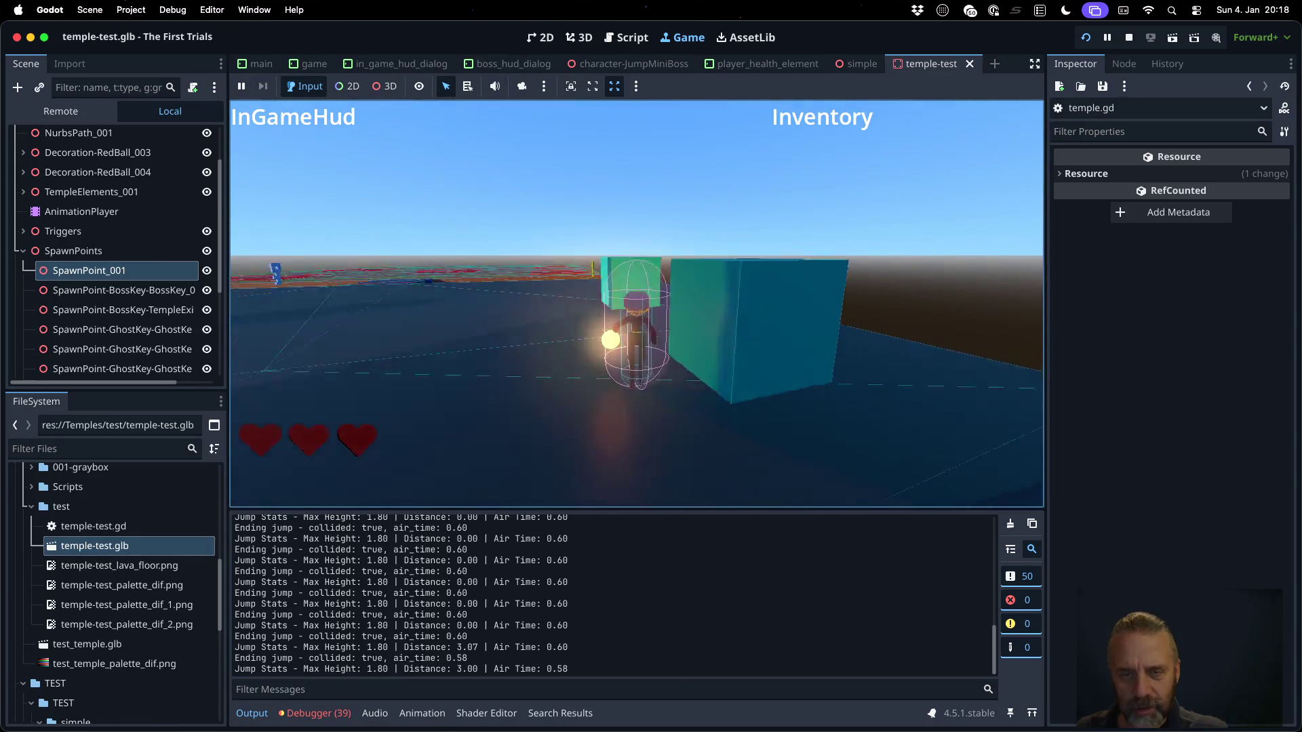
key("d")
key("d")
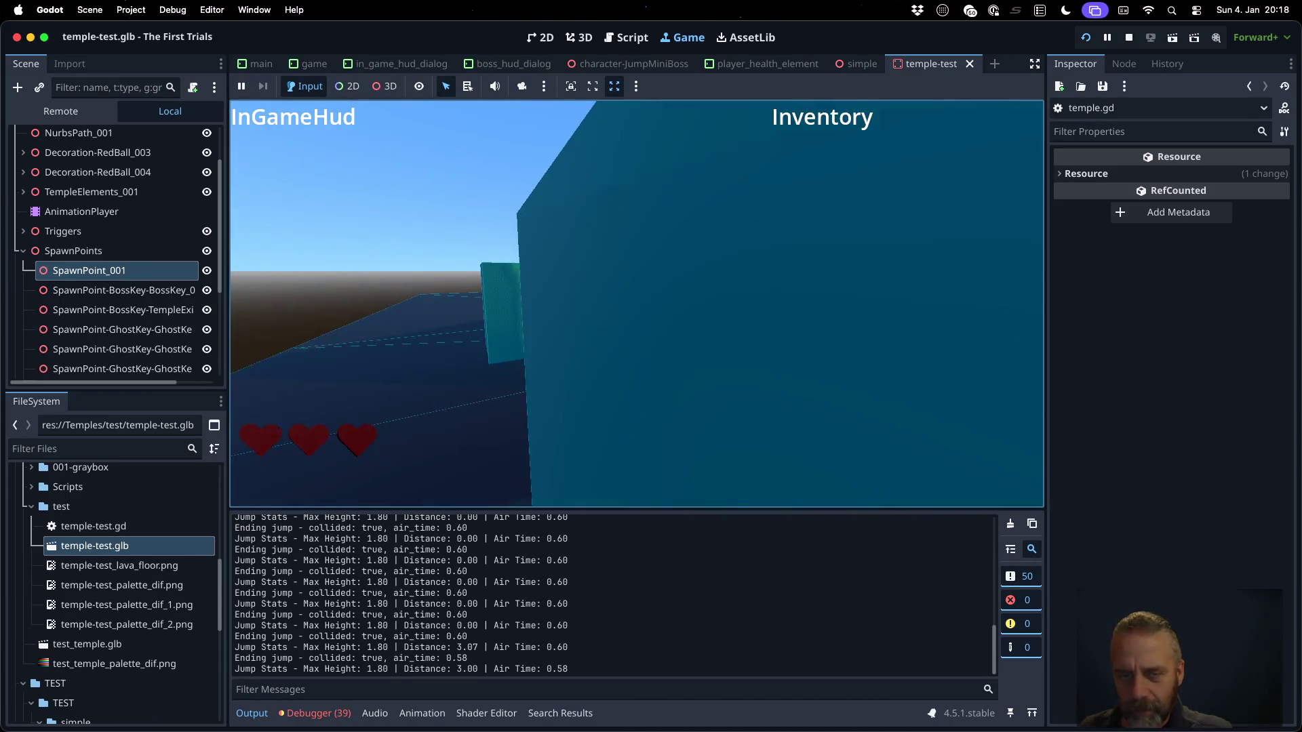
key("a")
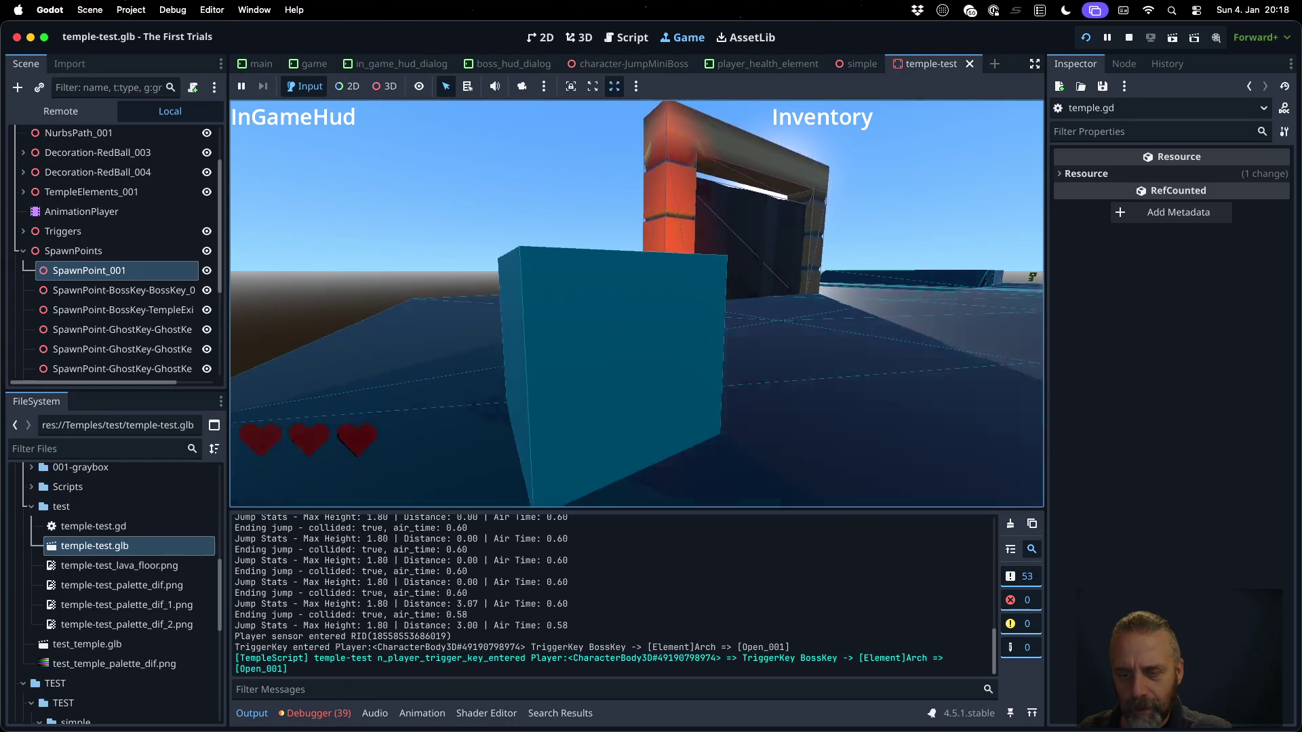
key("s")
key("a")
key("a")
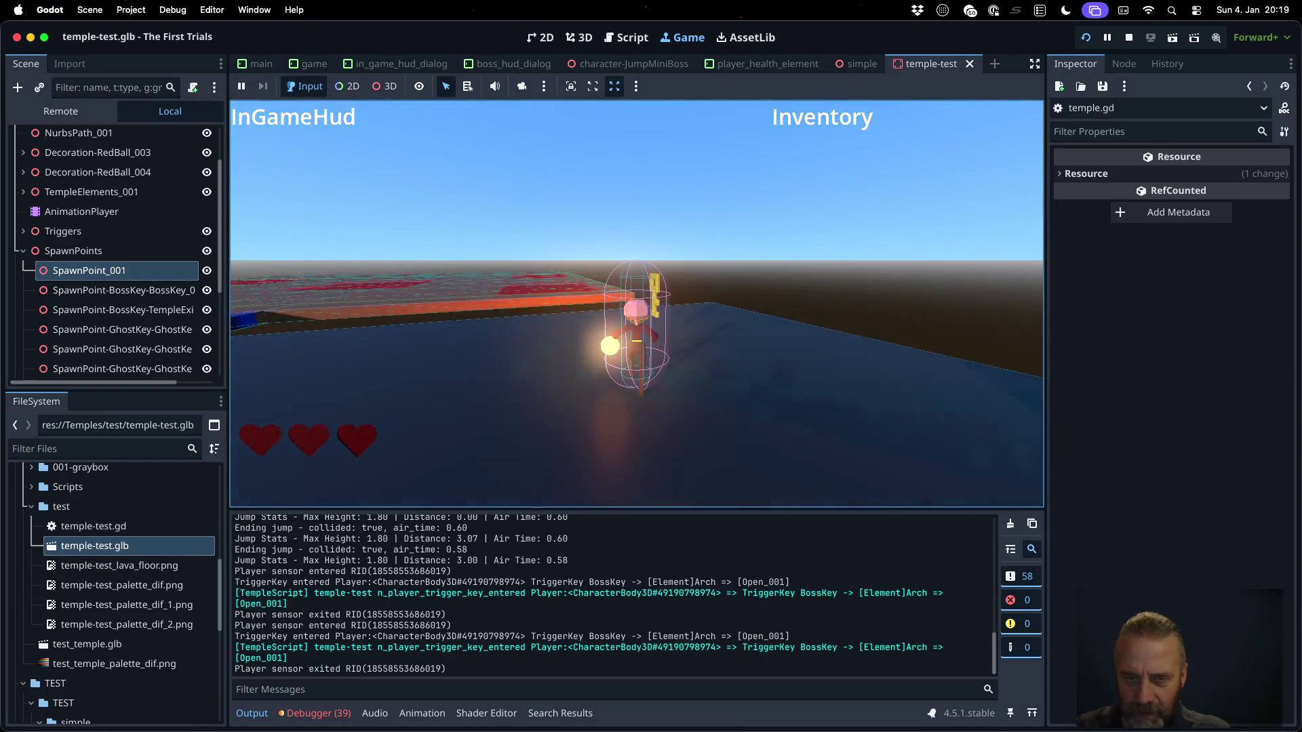
Pick up BossKey_001, then walk toward the arch collecting the three GhostKeys
key("e")
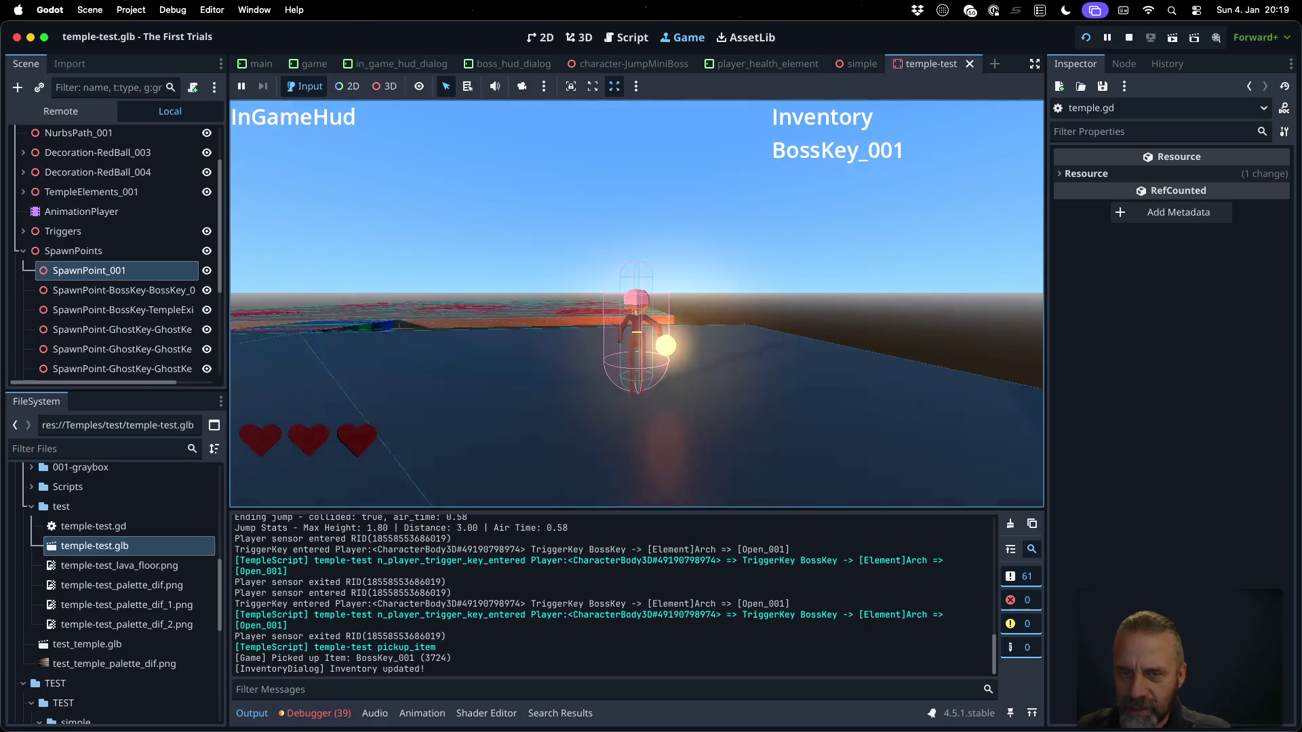
key("d")
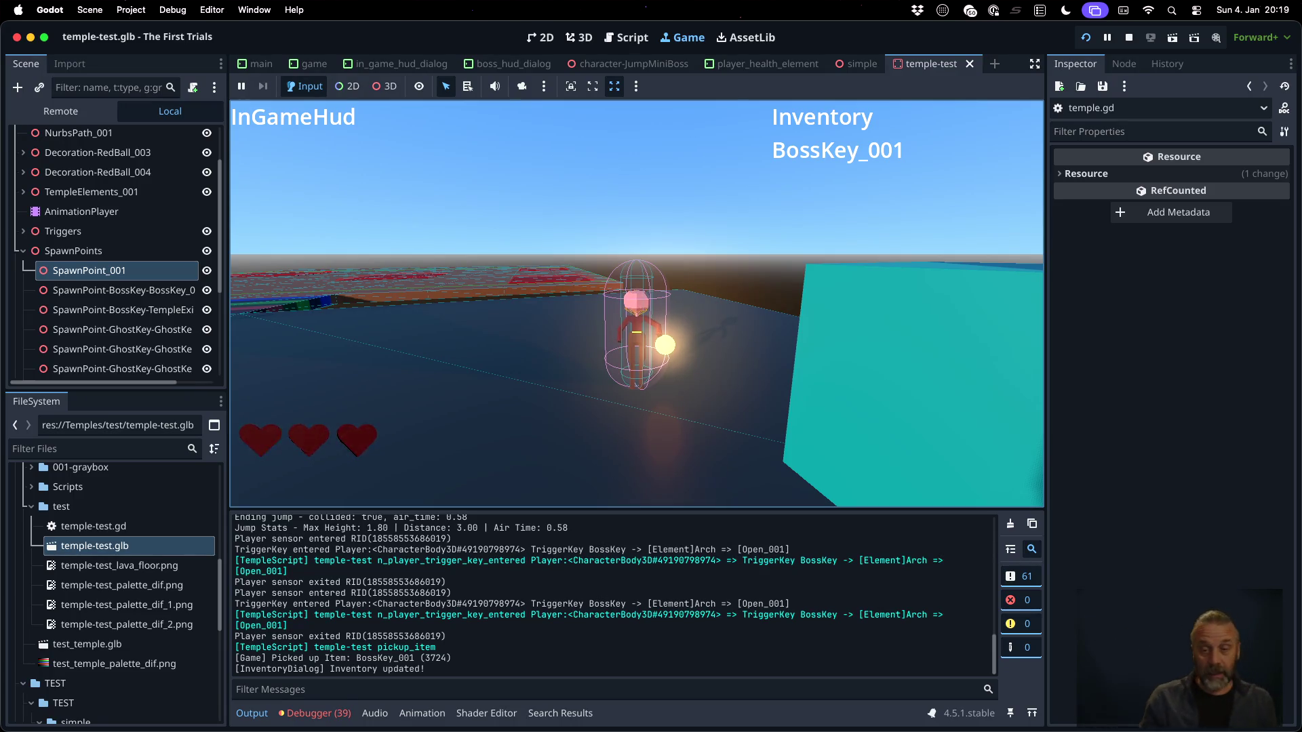
key("d")
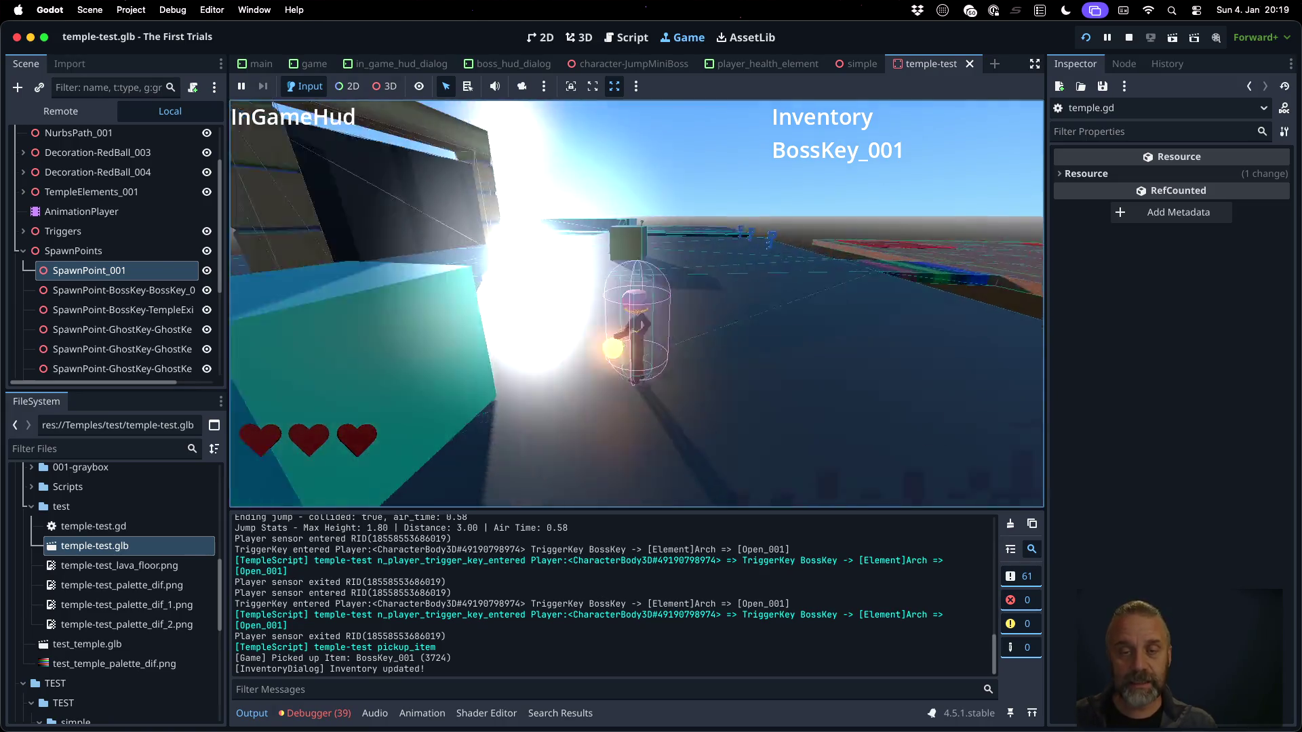
key("a")
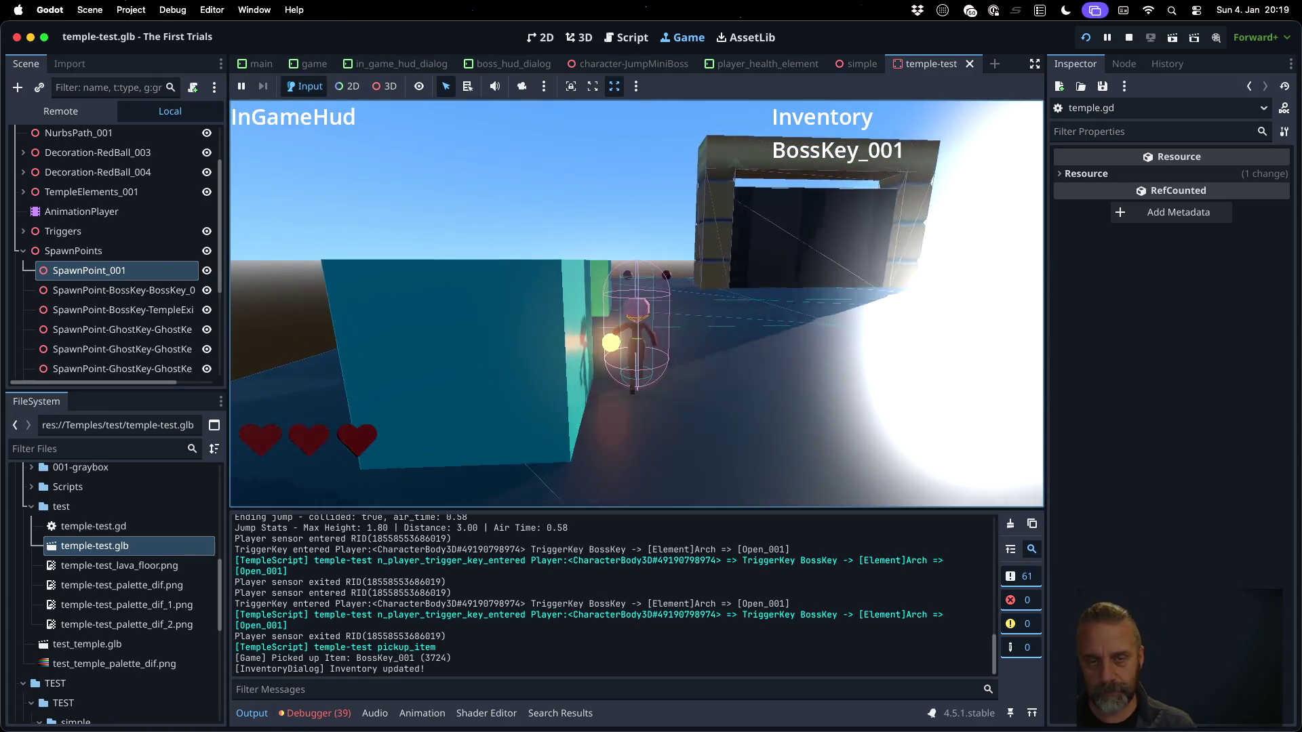
key("w")
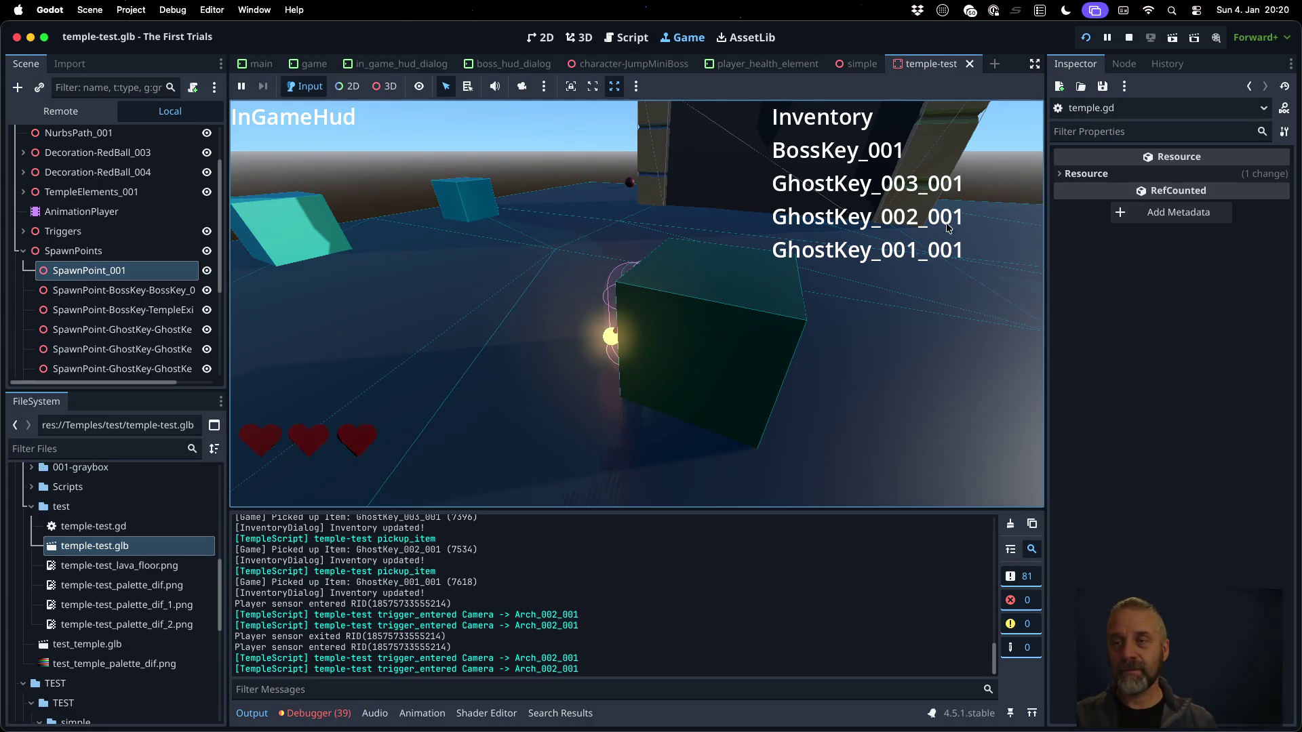
Stop the running game and switch desktops to Blender showing temple-test.blend
left_click(1129, 38)
key("ctrl+Right")
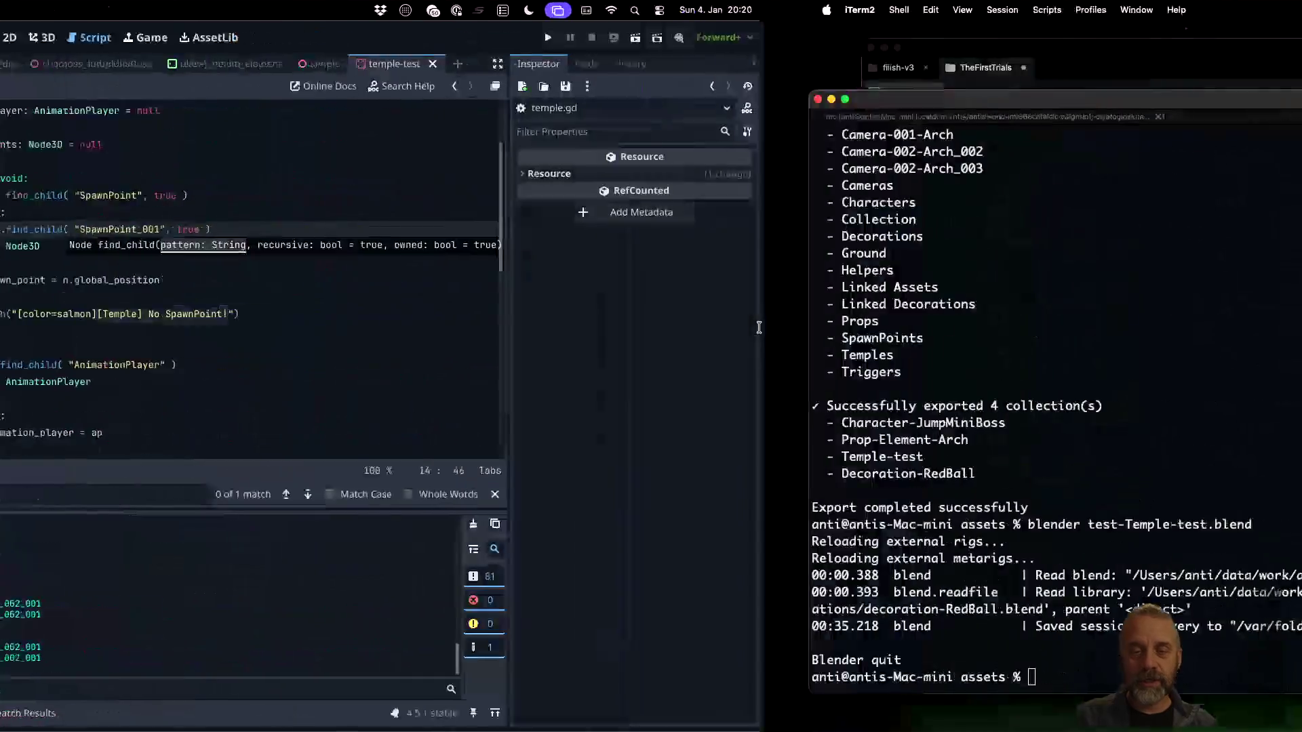
key("ctrl+Right")
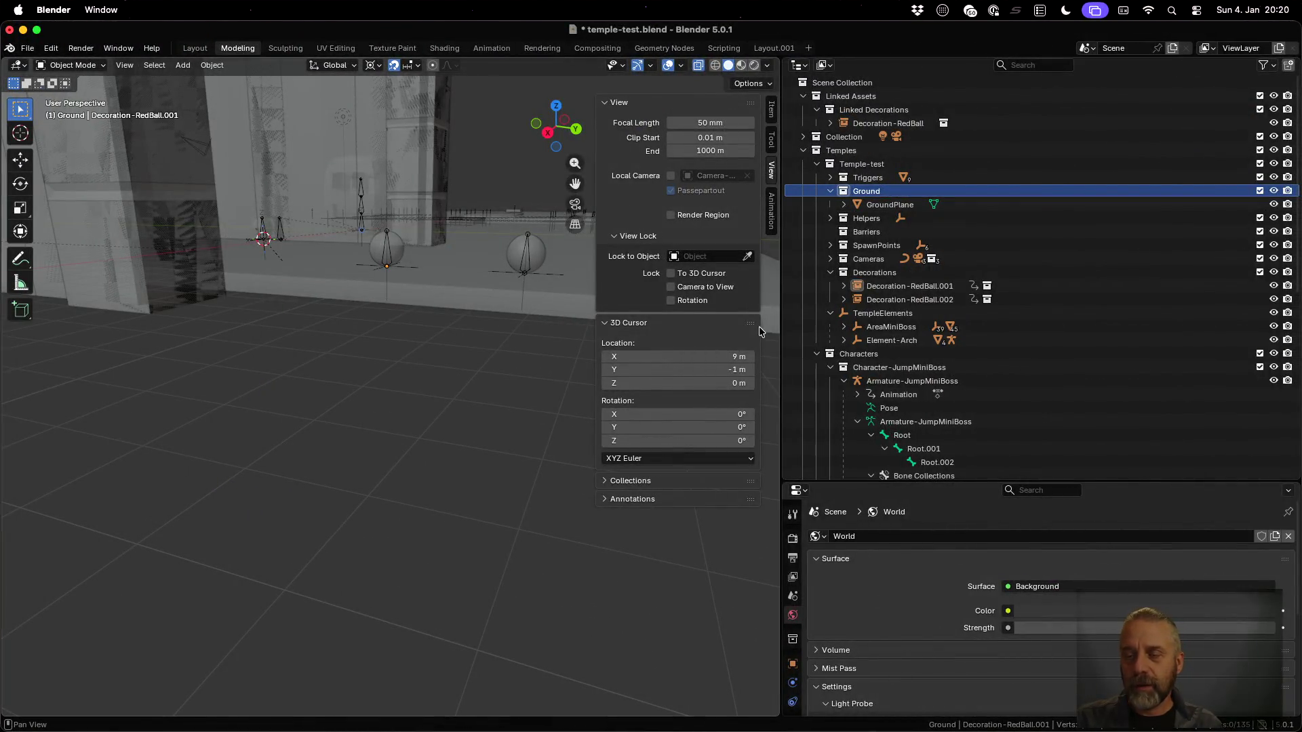
Quit Blender and relaunch it from the terminal with test-Temple-test.blend
left_click(943, 288)
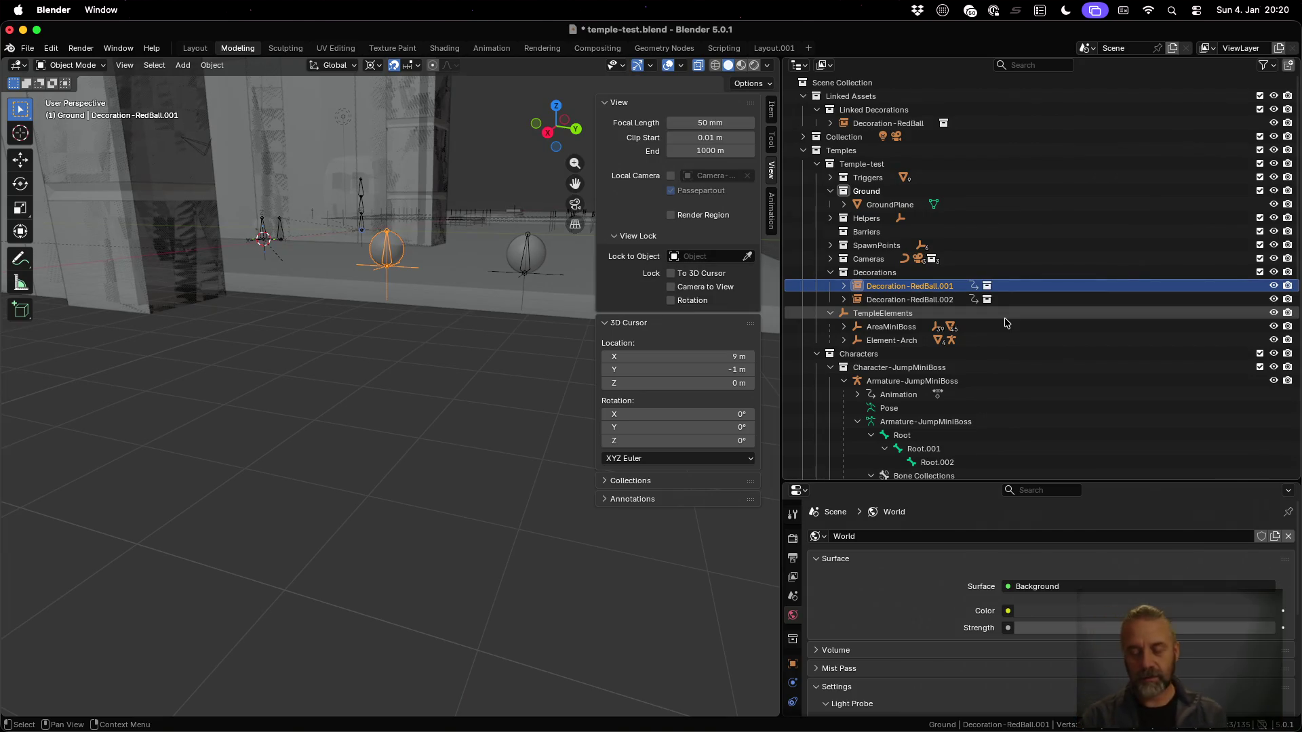
key("super+q")
key("Up")
key("Up")
key("Down")
key("Return")
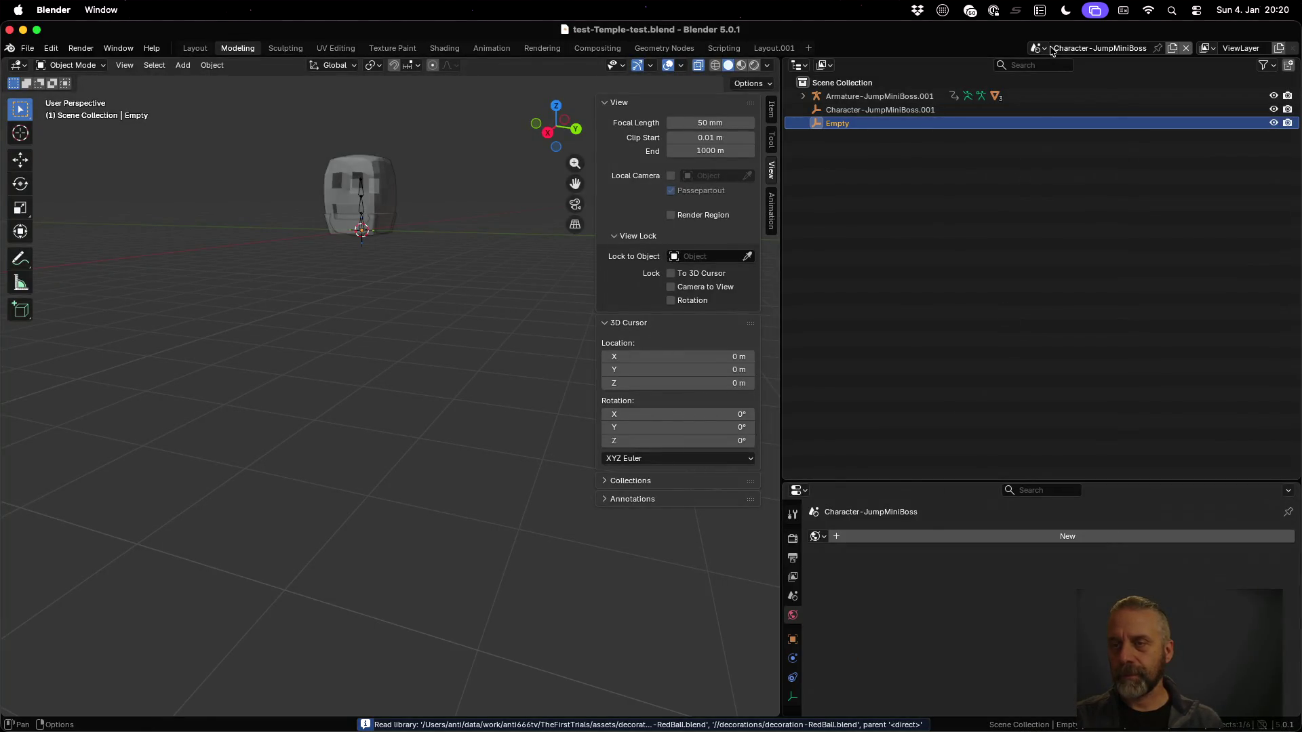
Switch to the Temple-test scene, listing suffixed objects like Decoration-RedBall.003 and SpawnPoint.001
left_click(1050, 49)
left_click(1066, 108)
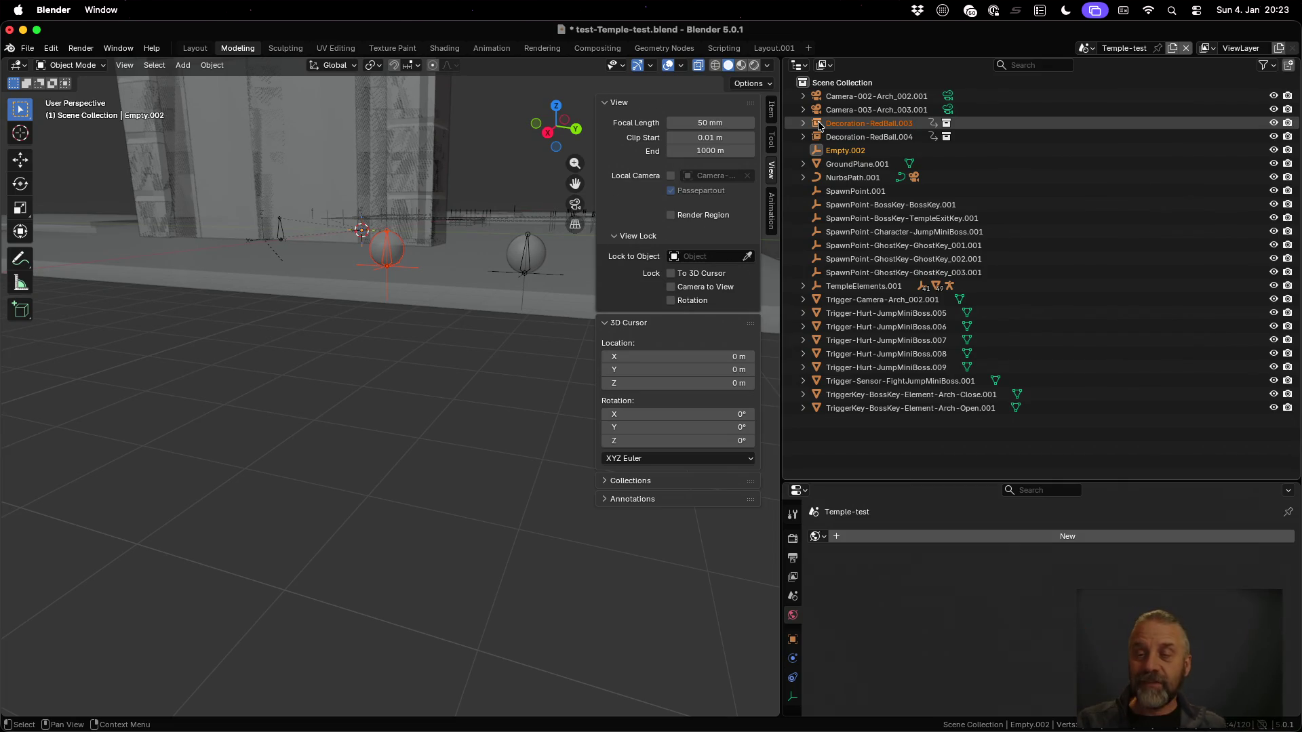
mouse_move(819, 126)
left_mouse_down()
mouse_move(916, 134)
mouse_move(917, 102)
mouse_move(972, 71)
left_mouse_up()
Switch to the scene named Scene and step between Decoration-RedBall.001 and .002
left_click(1087, 48)
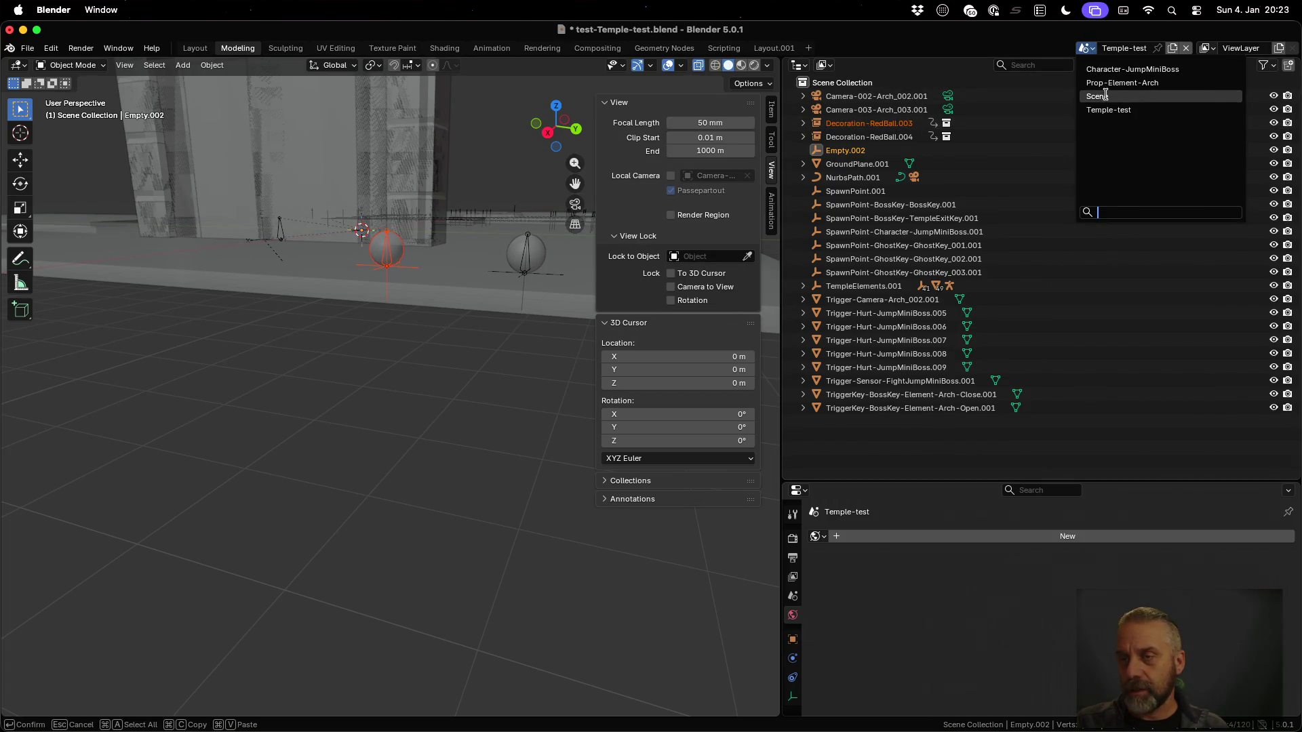
left_click(1106, 99)
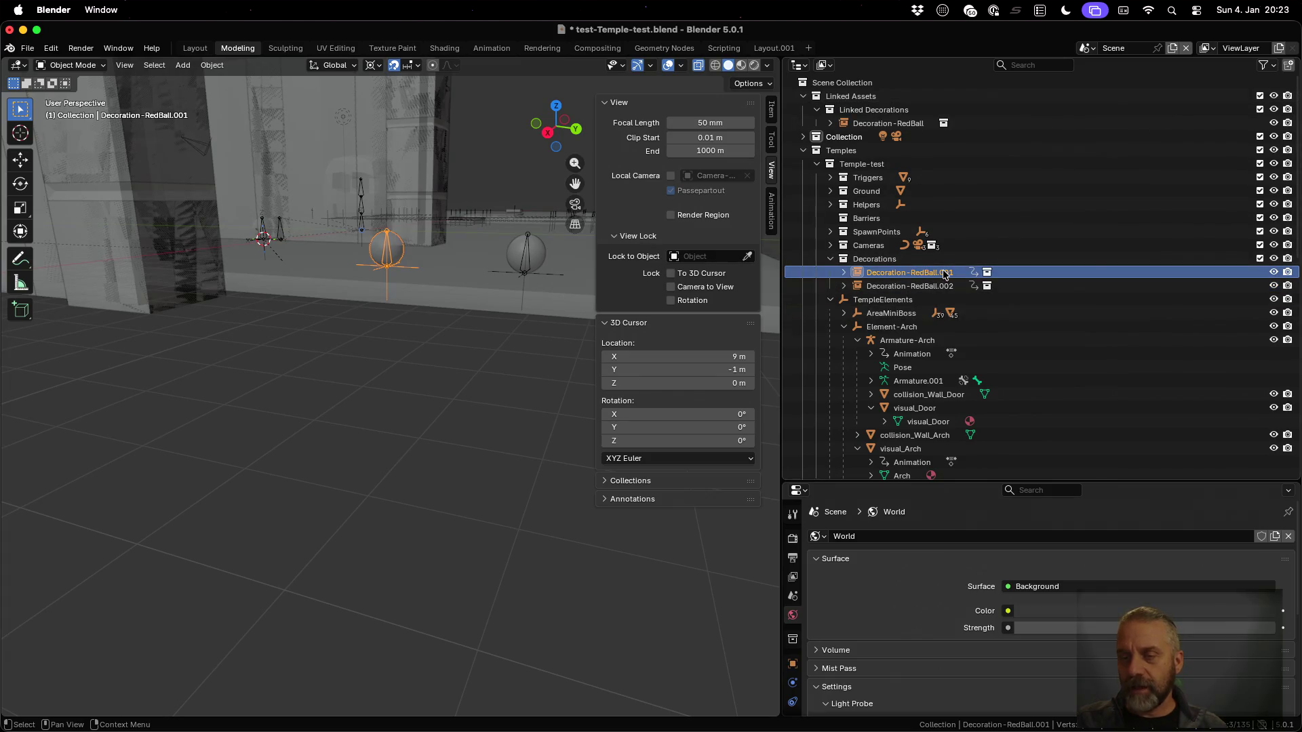
key("Down")
key("Up")
key("Down")
key("Up")
key("Down")
key("Up")
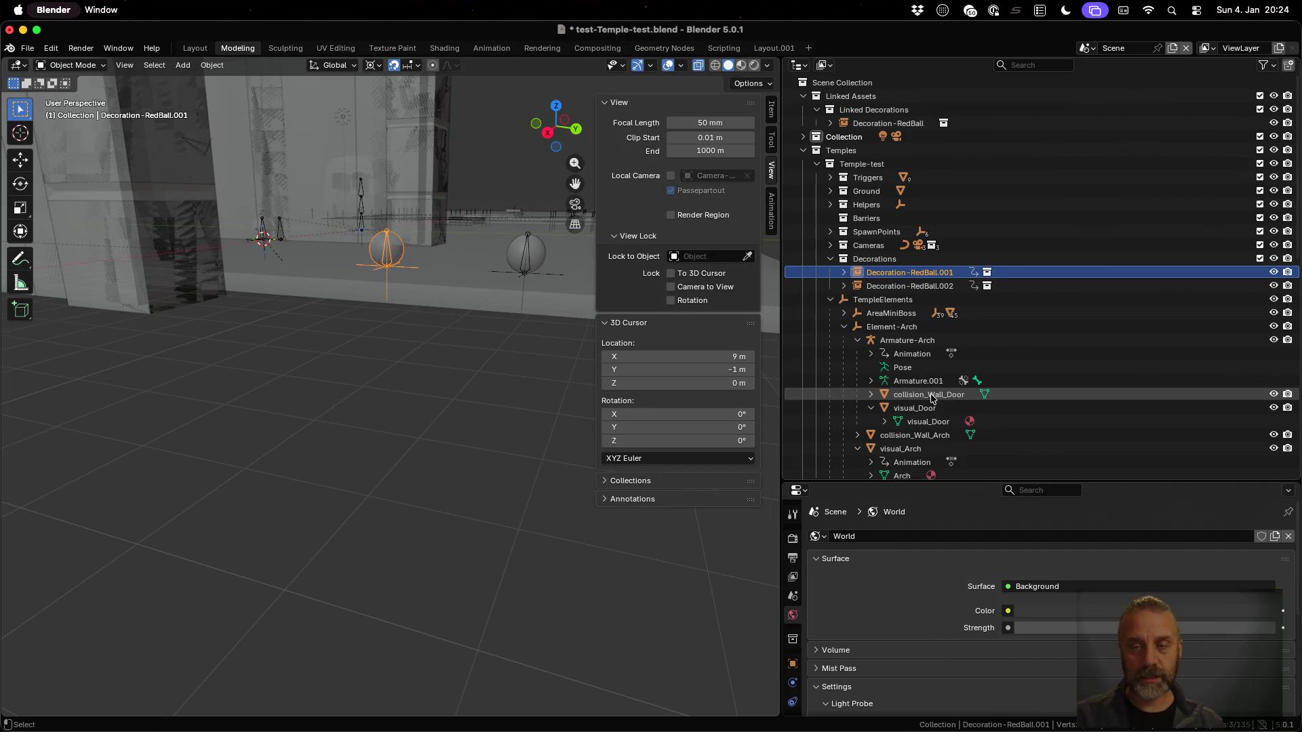
Quit Blender, discarding unsaved changes to test-Temple-test.blend
key("super+q")
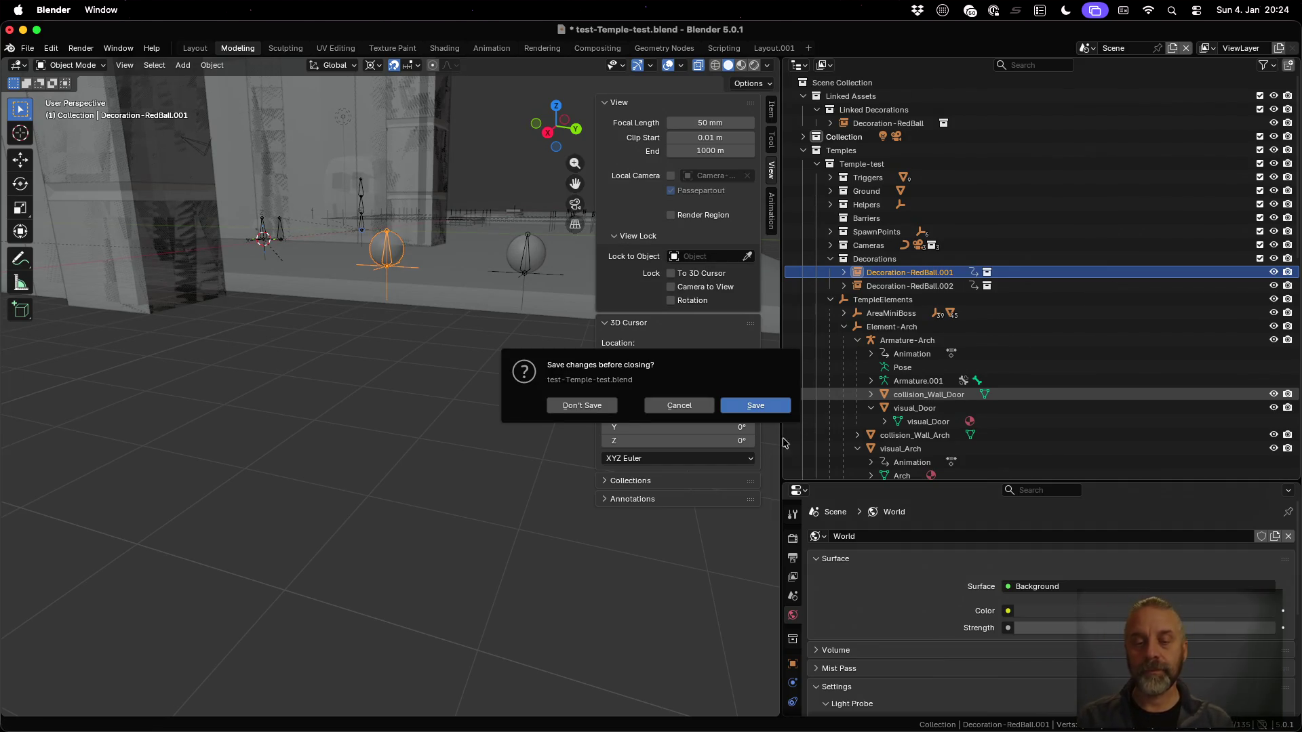
left_click(581, 406)
left_click(893, 485)
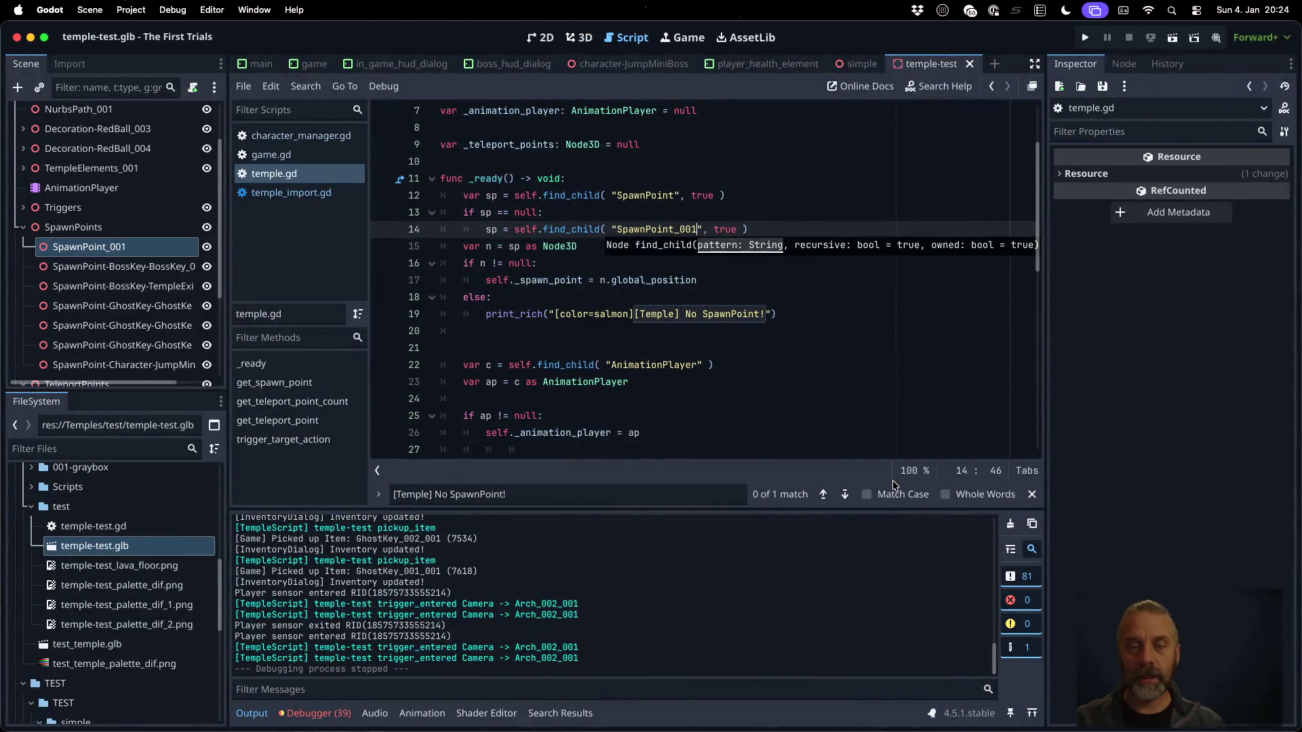
left_click(799, 348)
left_click(313, 195)
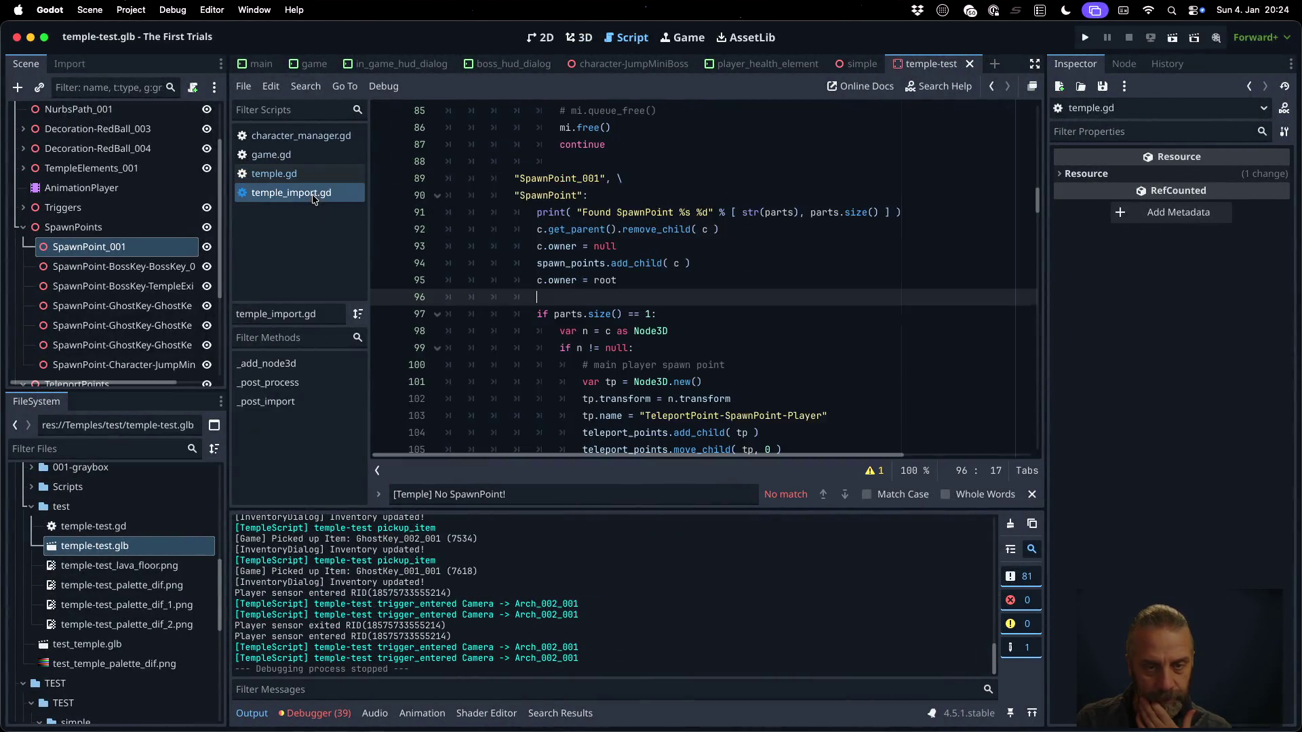
scroll(739, 349, "up", 10)
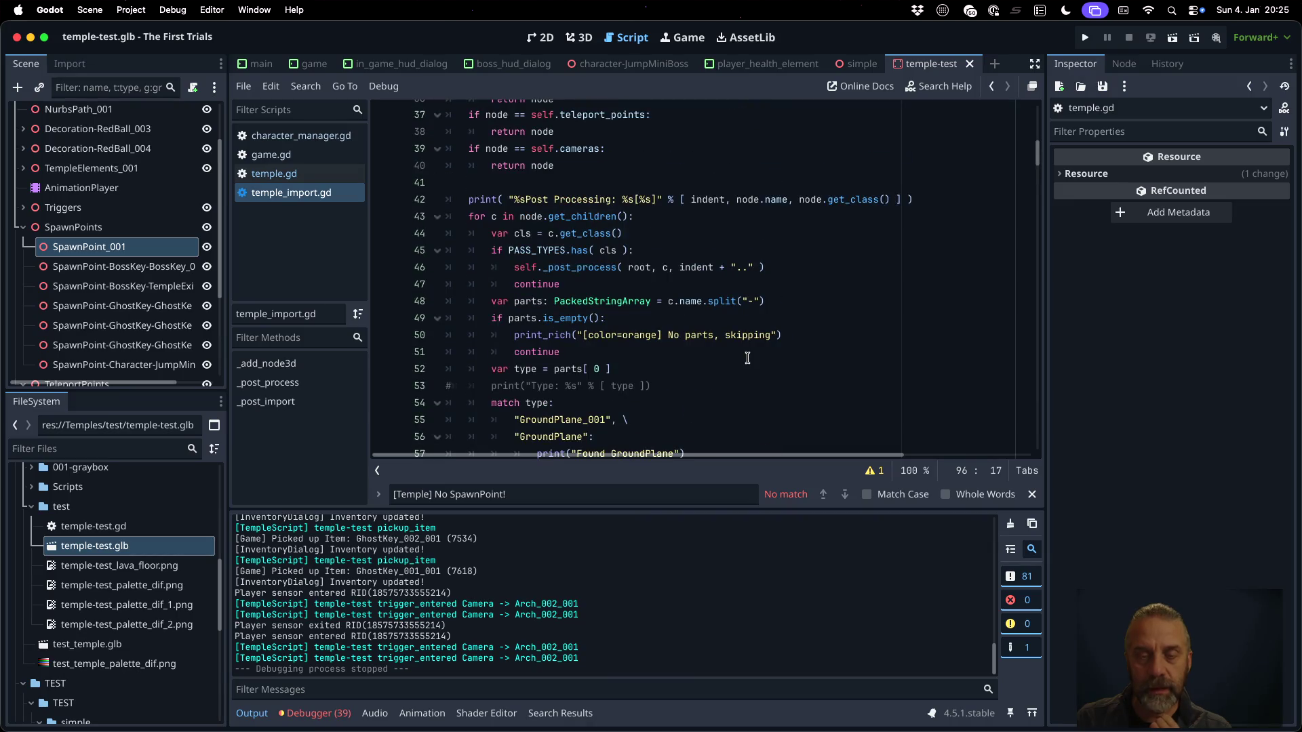
scroll(747, 358, "up", 3)
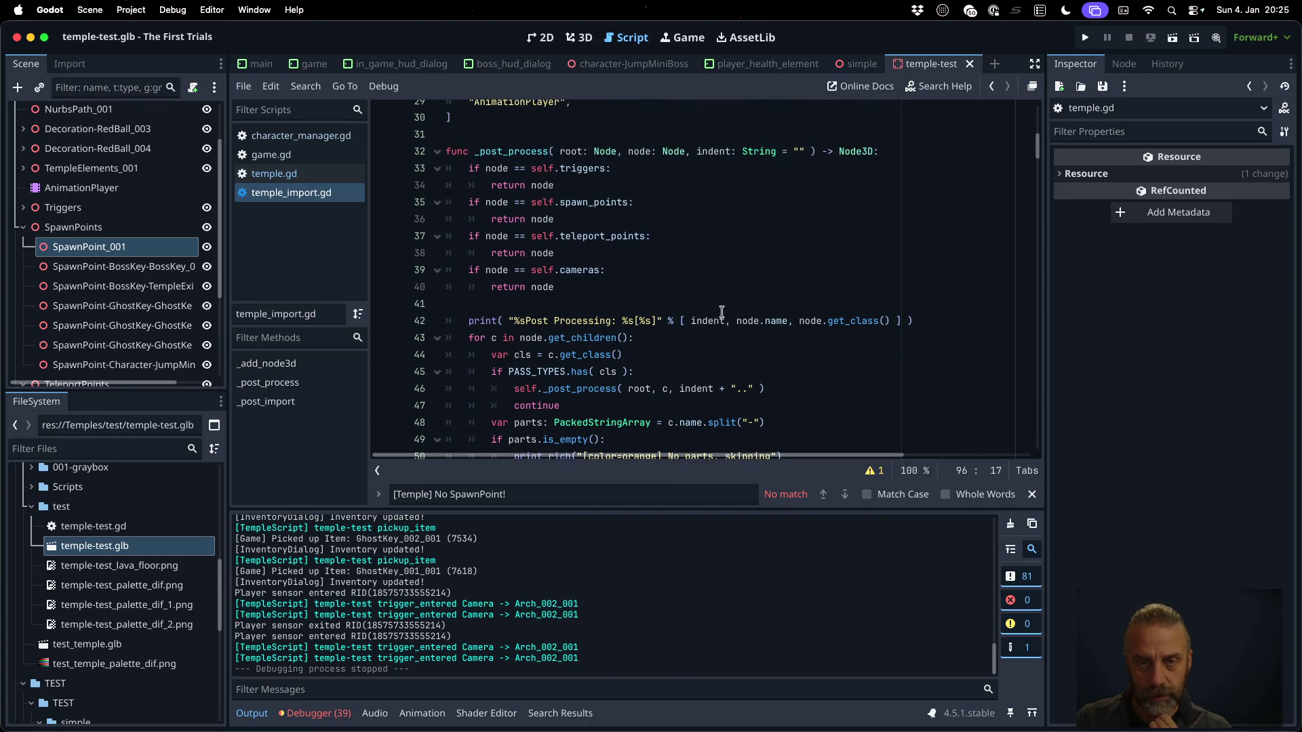
left_click(715, 304)
left_click(788, 321)
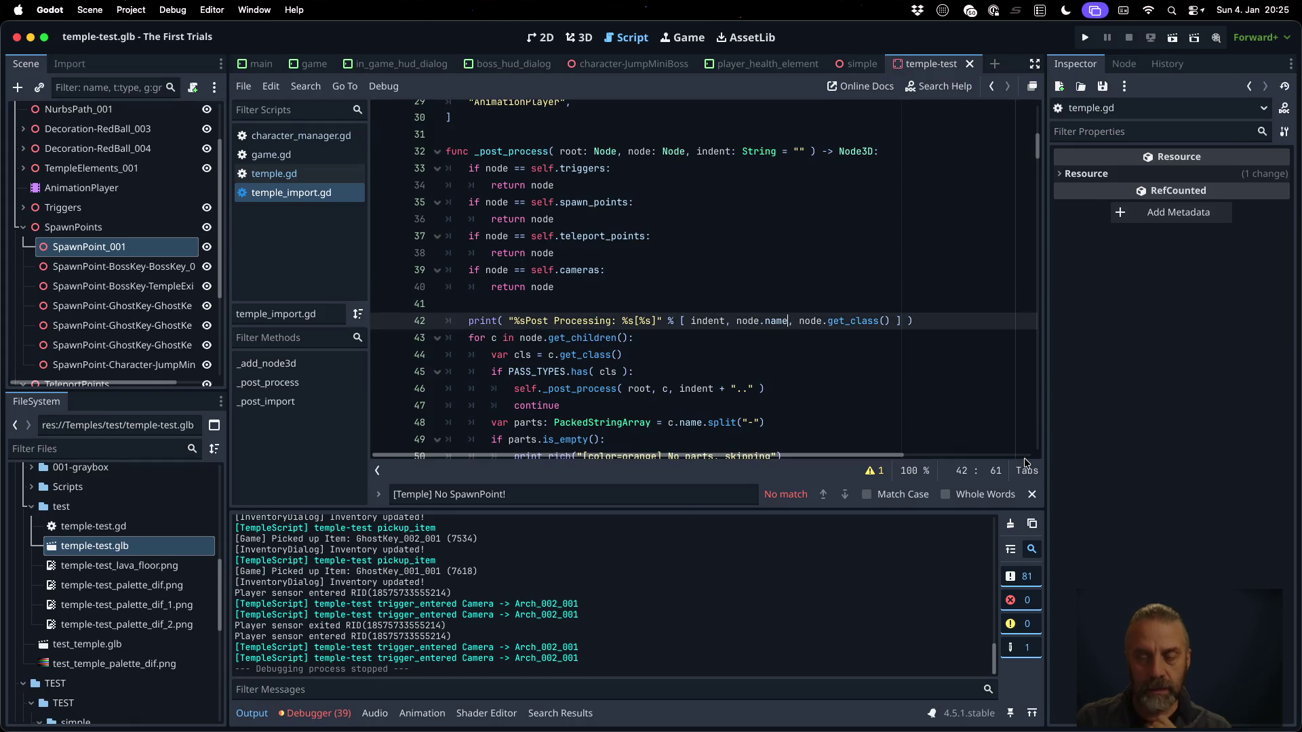
Insert a 'var name = node.name' line above the print statement in _post_process
key("super+shift+Return")
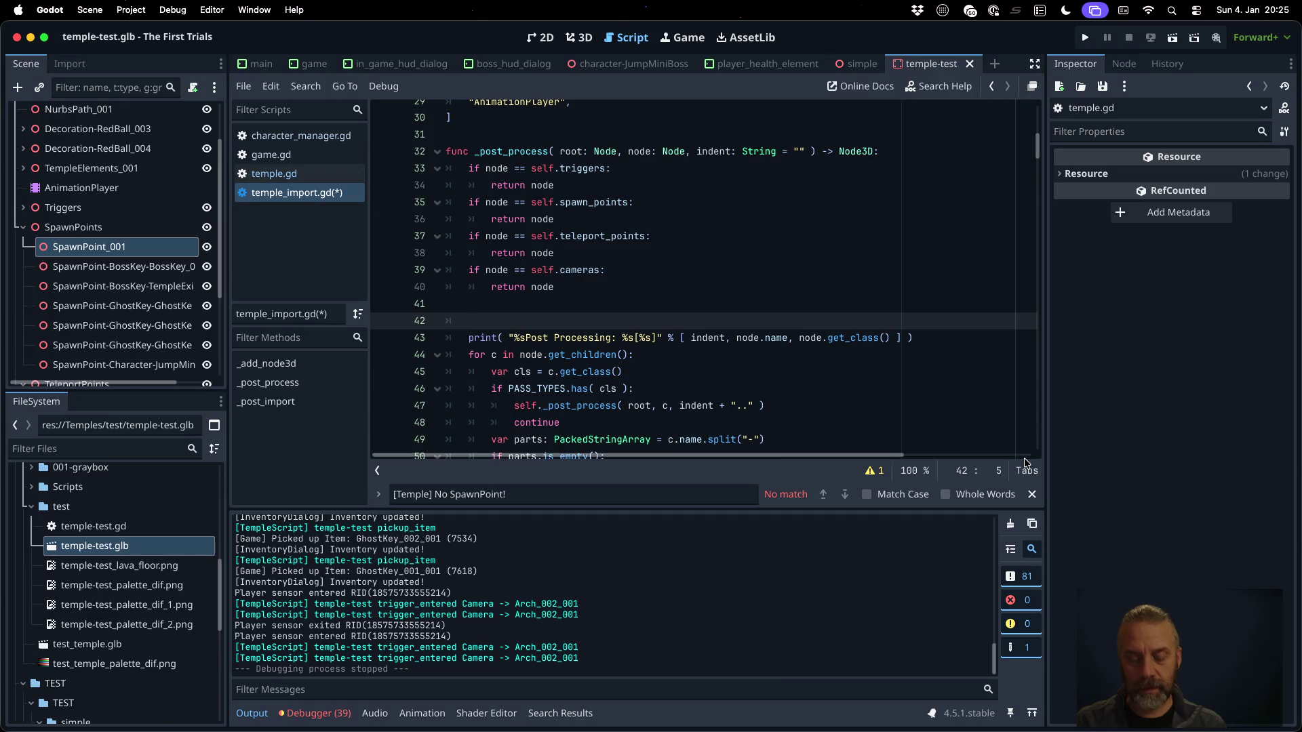
type("var name = node.name")
key("Escape")
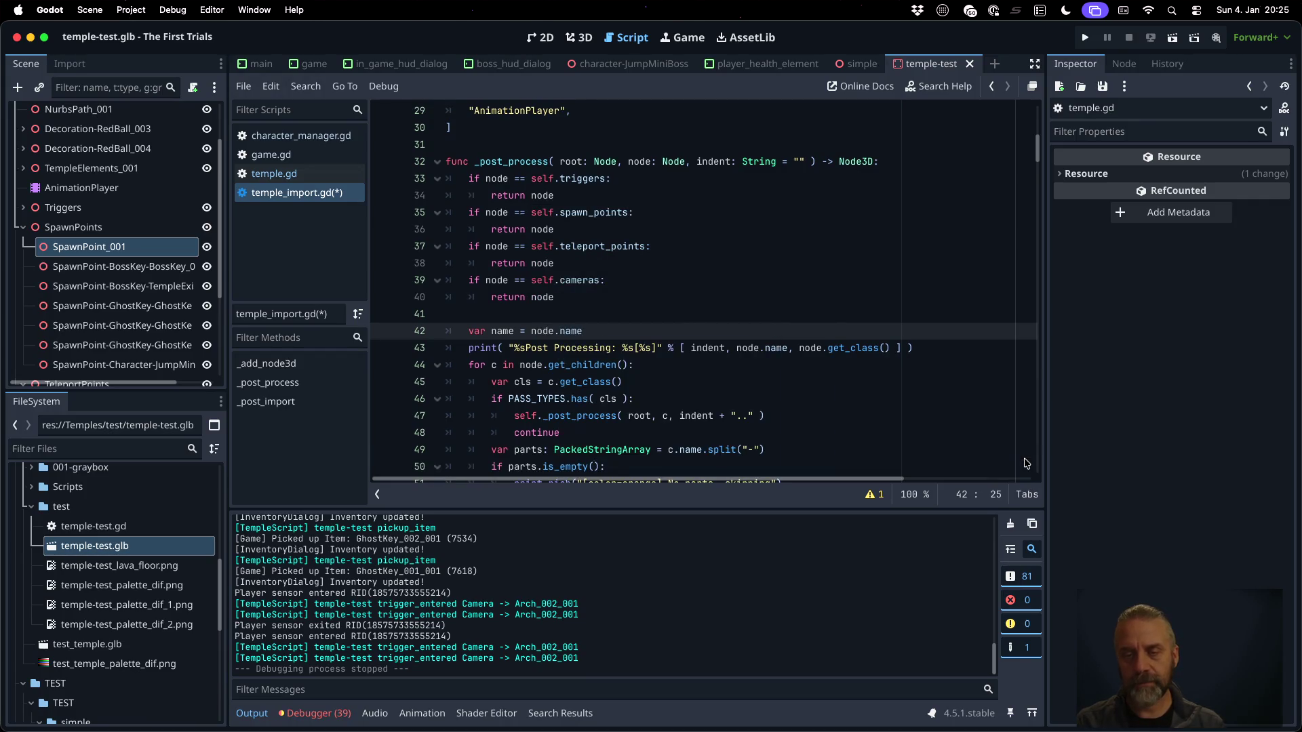
key("Return")
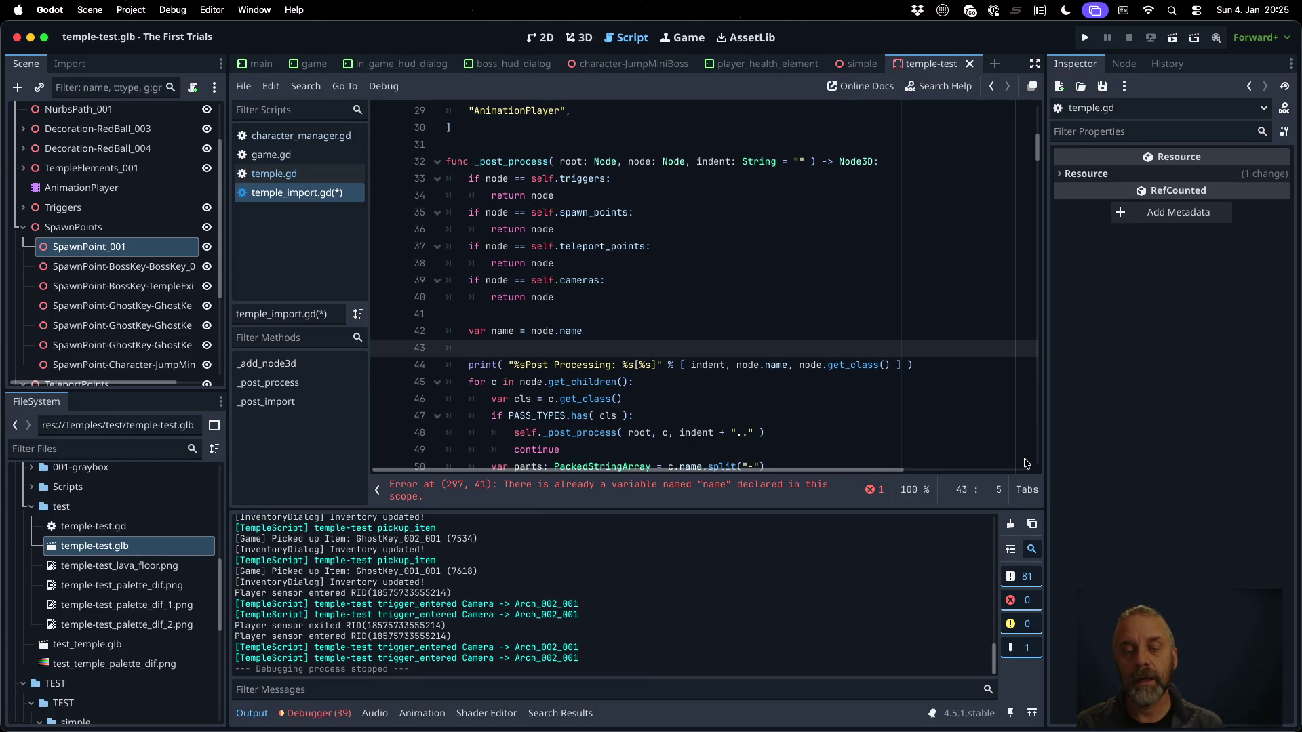
Wrap the name variable line in an indented '{' … '}' brace block
key("Up")
key("Up")
key("Down")
key("Up")
key("Return")
type("{")
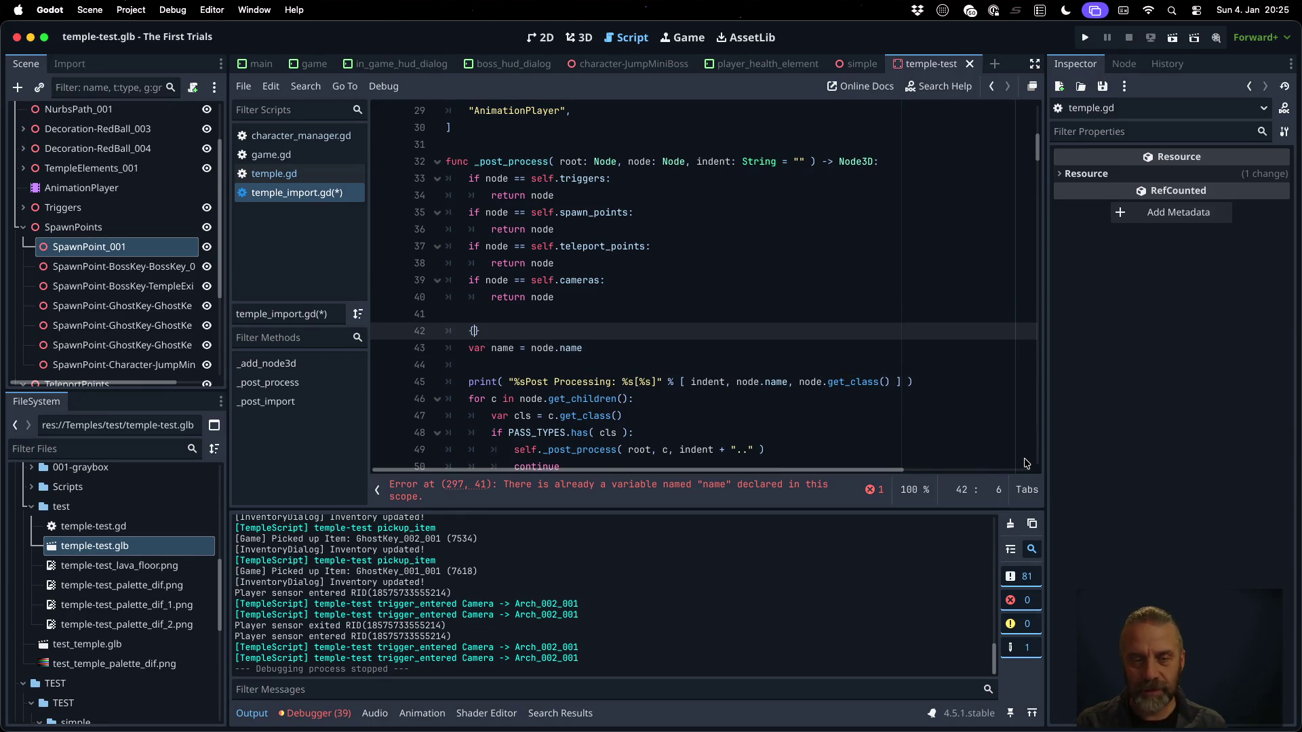
key("Delete")
key("Down")
key("Home")
key("Tab")
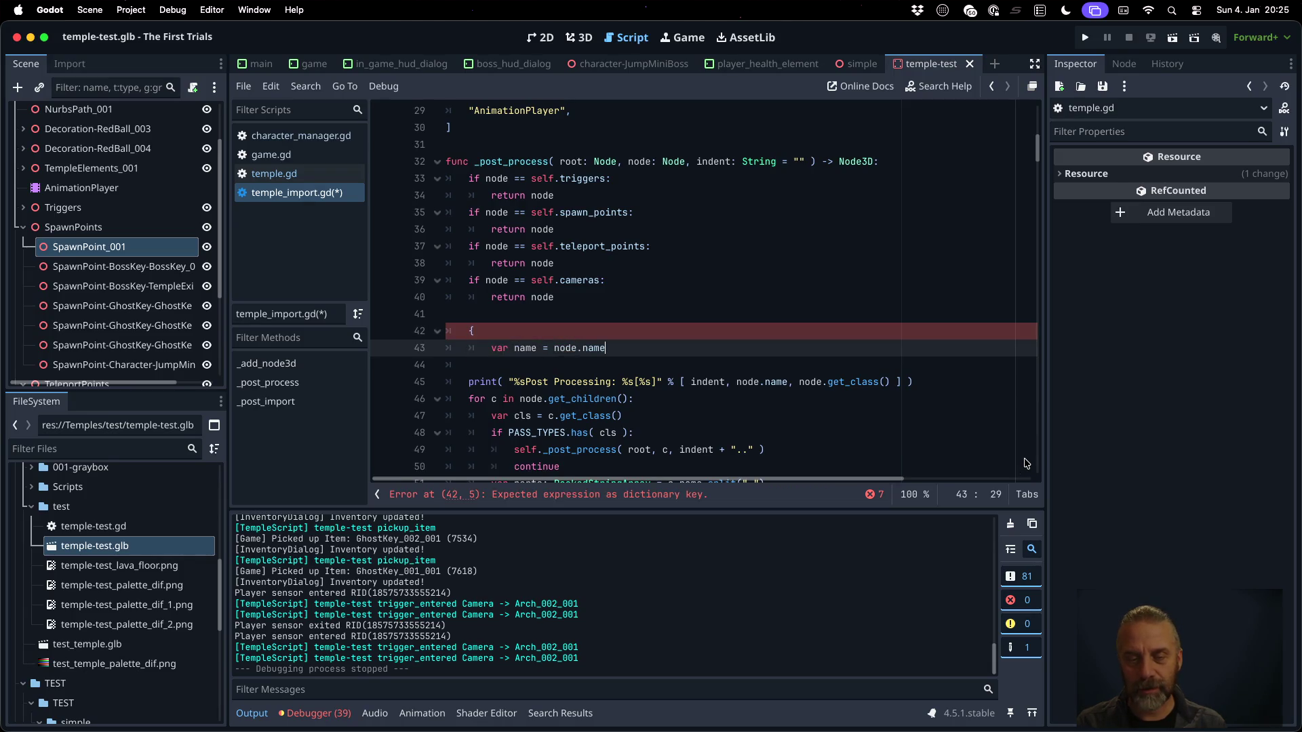
key("Down")
key("Return")
type("}")
Delete the brace block and name line, then start 'func _hack_patch_node_name( parent:' above _post_process
key("Up")
key("Up")
key("shift+Down")
key("shift+Down")
key("shift+Down")
key("Delete")
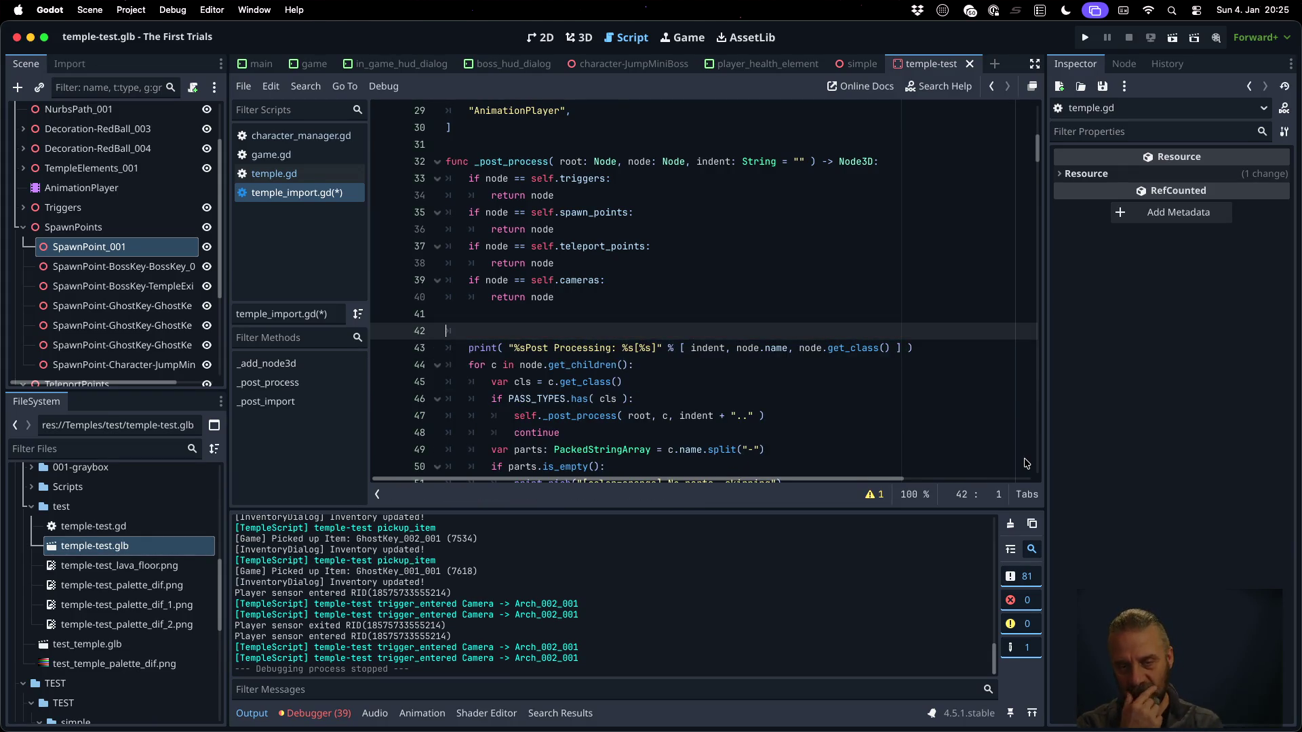
key("Up")
key("Up")
key("Up")
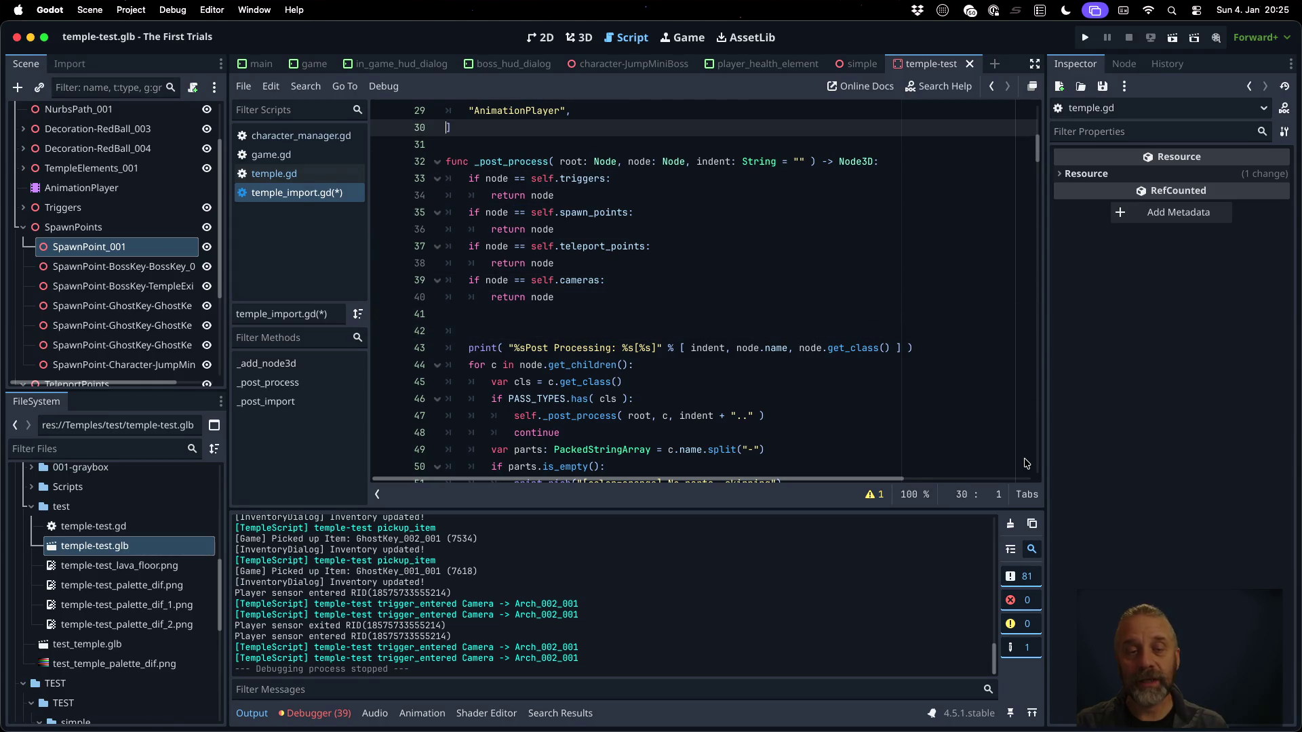
key("Return")
type("fu")
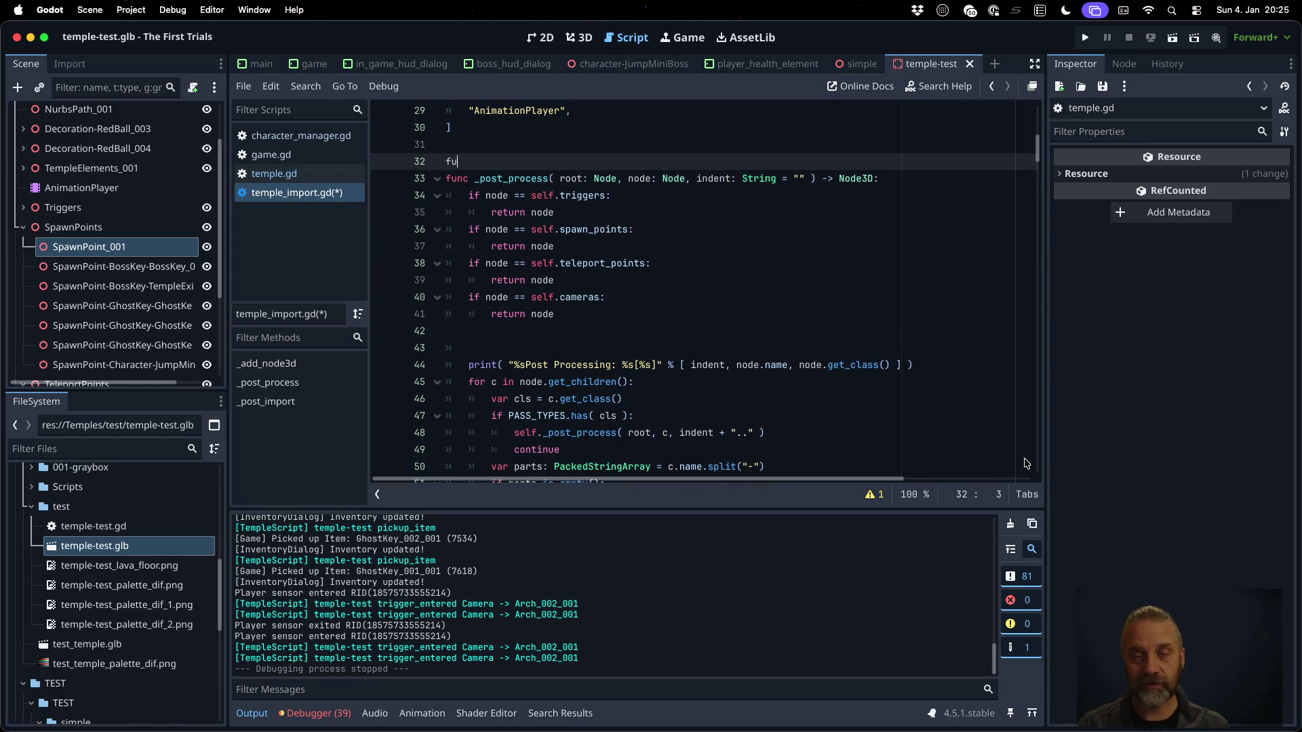
type("nc _")
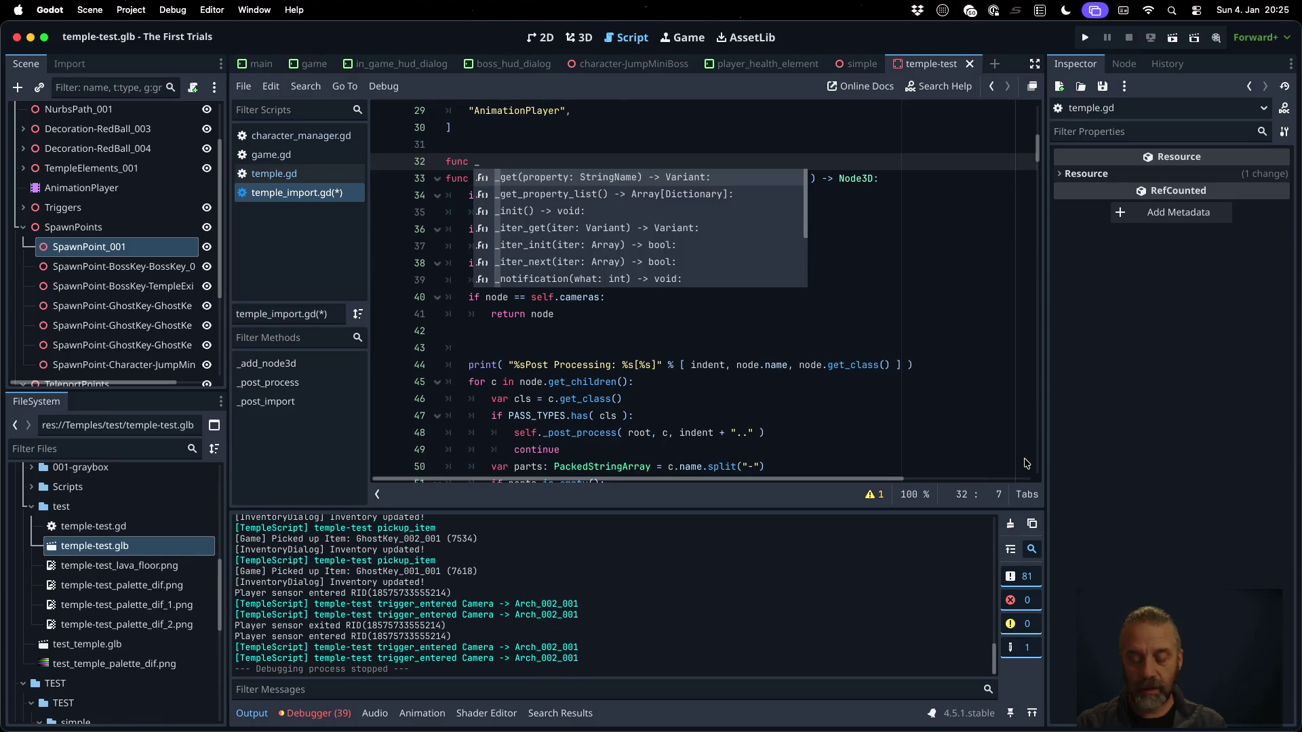
type("hack_p")
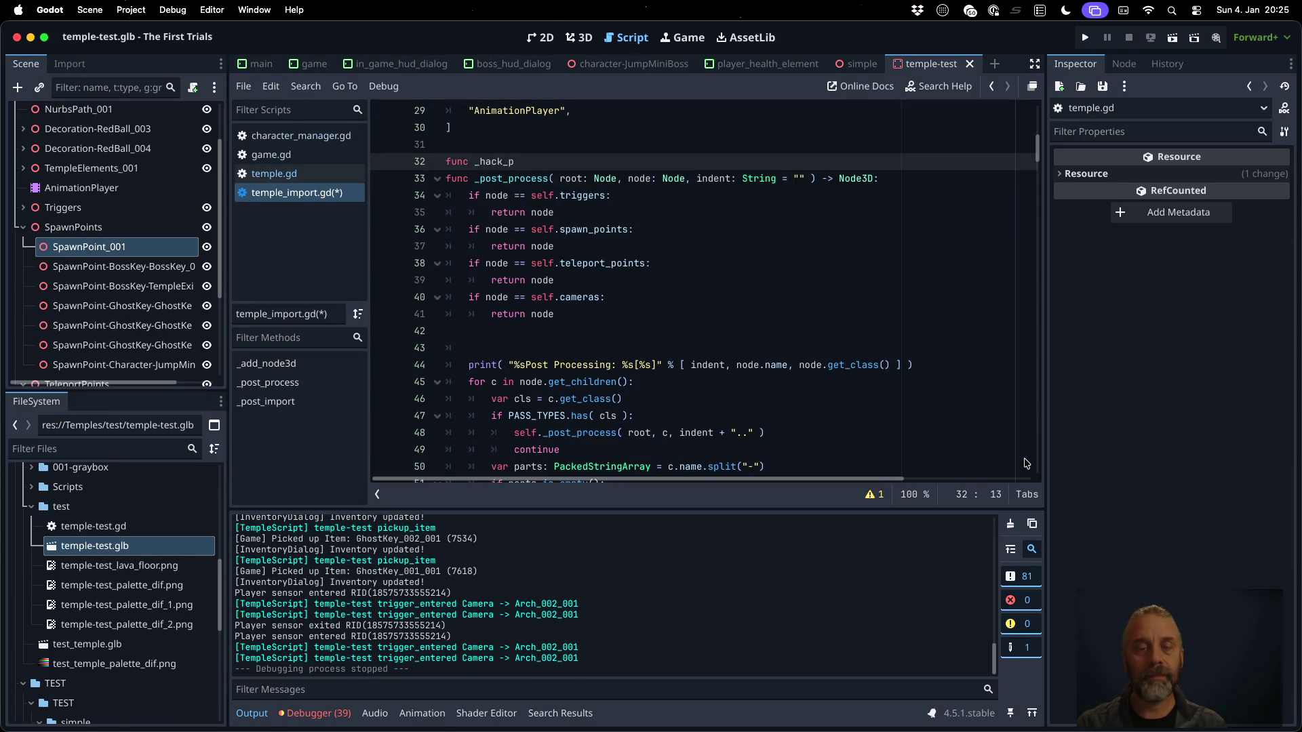
type("atch_n")
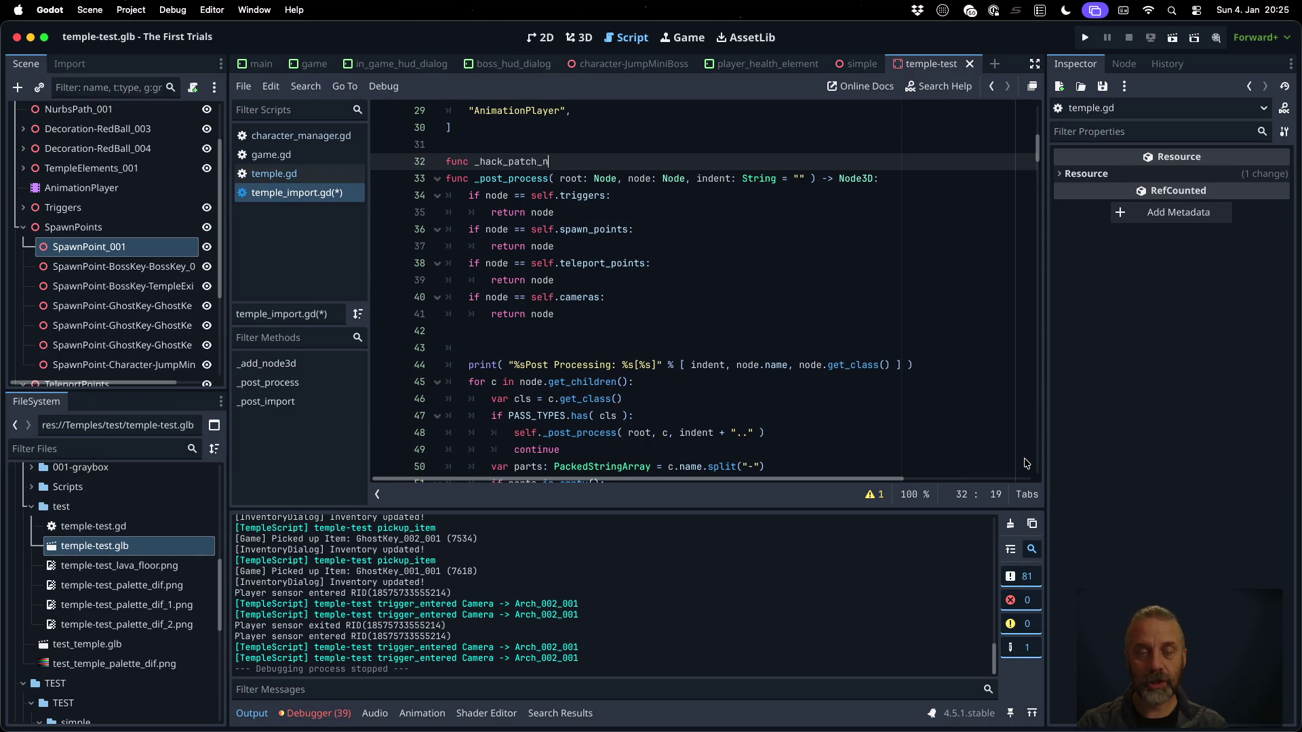
type("ode_name")
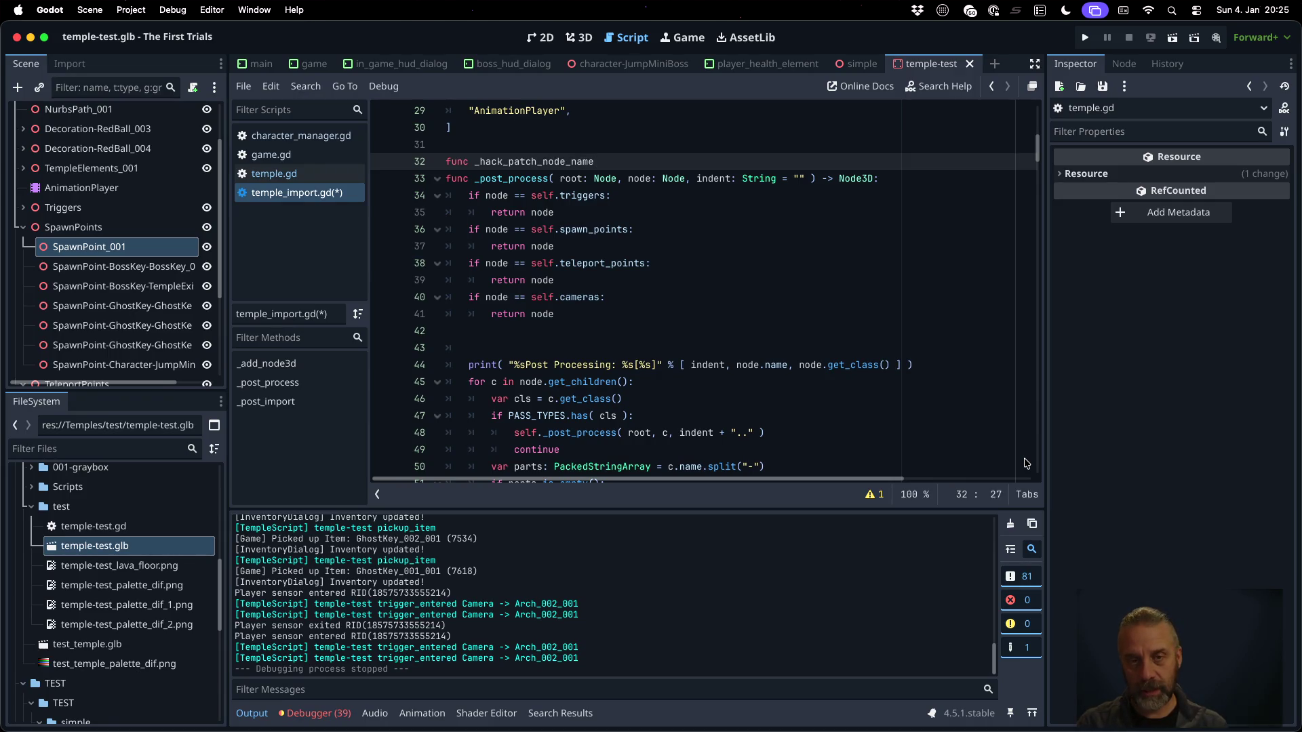
type("( ")
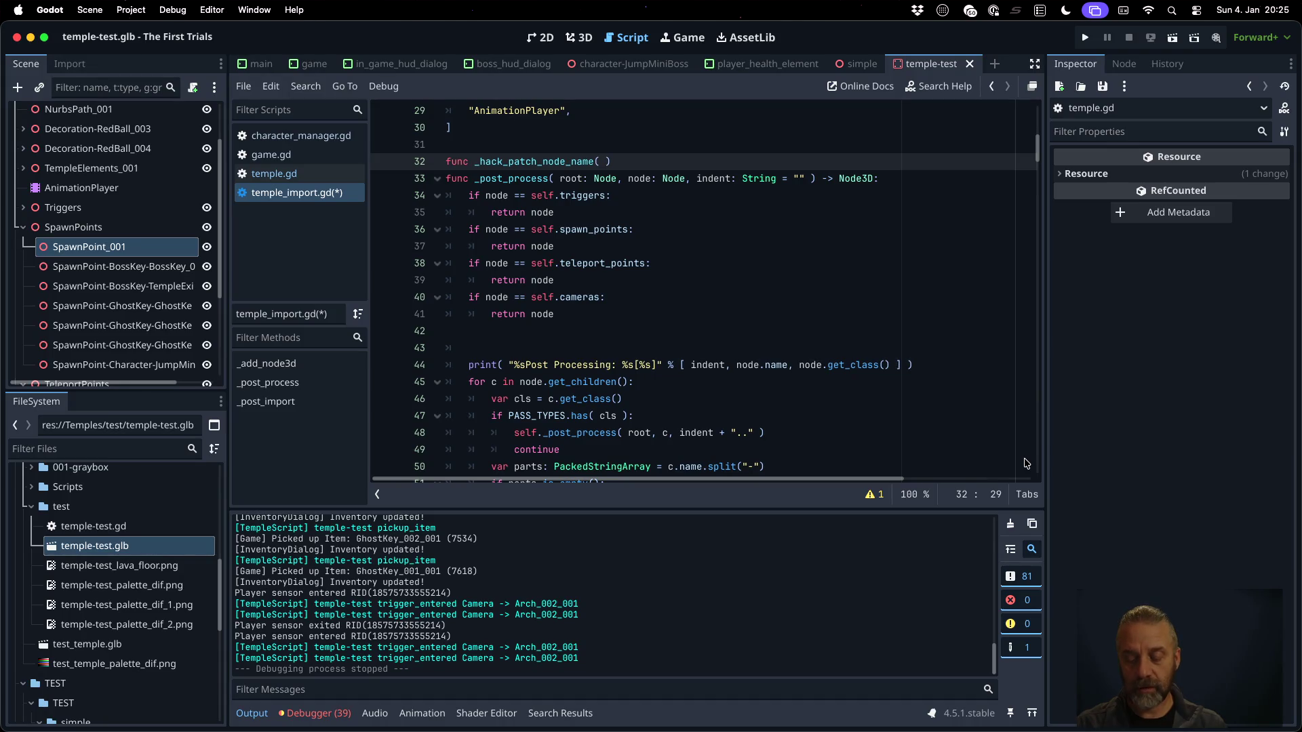
type("parent:")
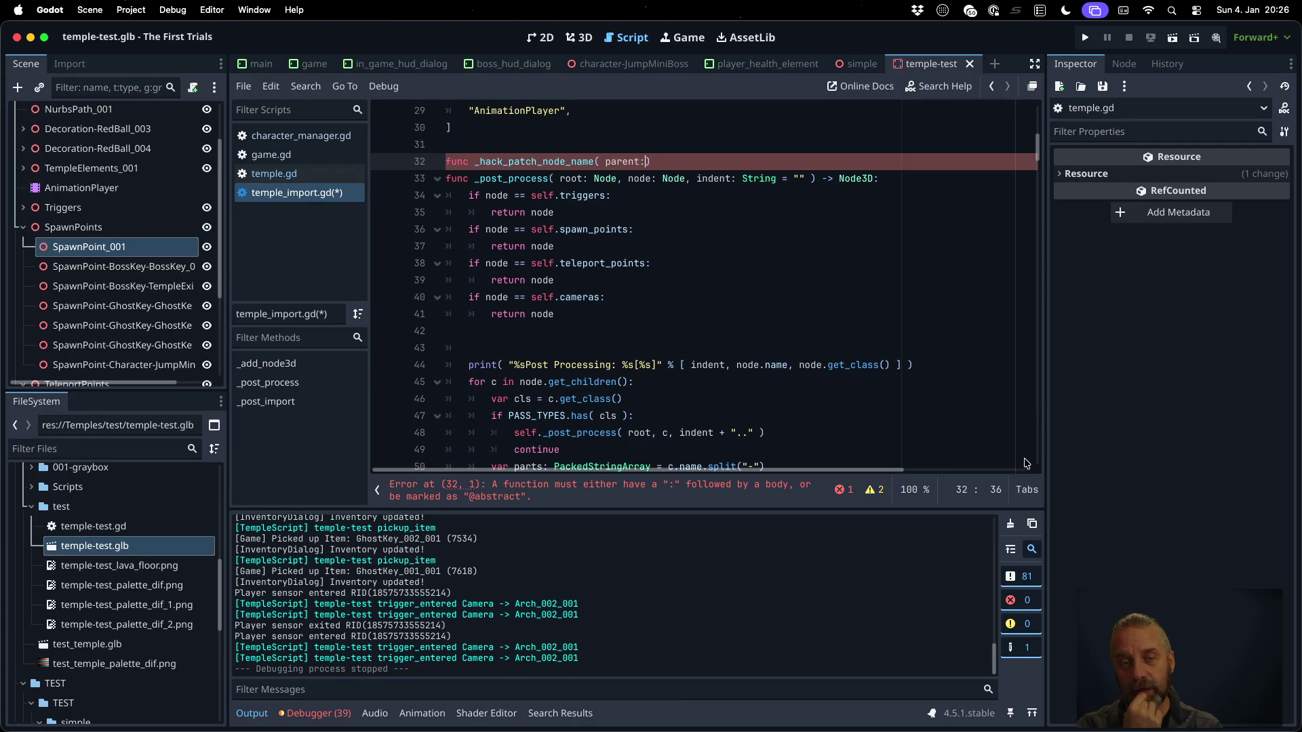
Finish the signature as 'Node, node: Node ) -> String:' with body 'return node.name'
type("Node, ")
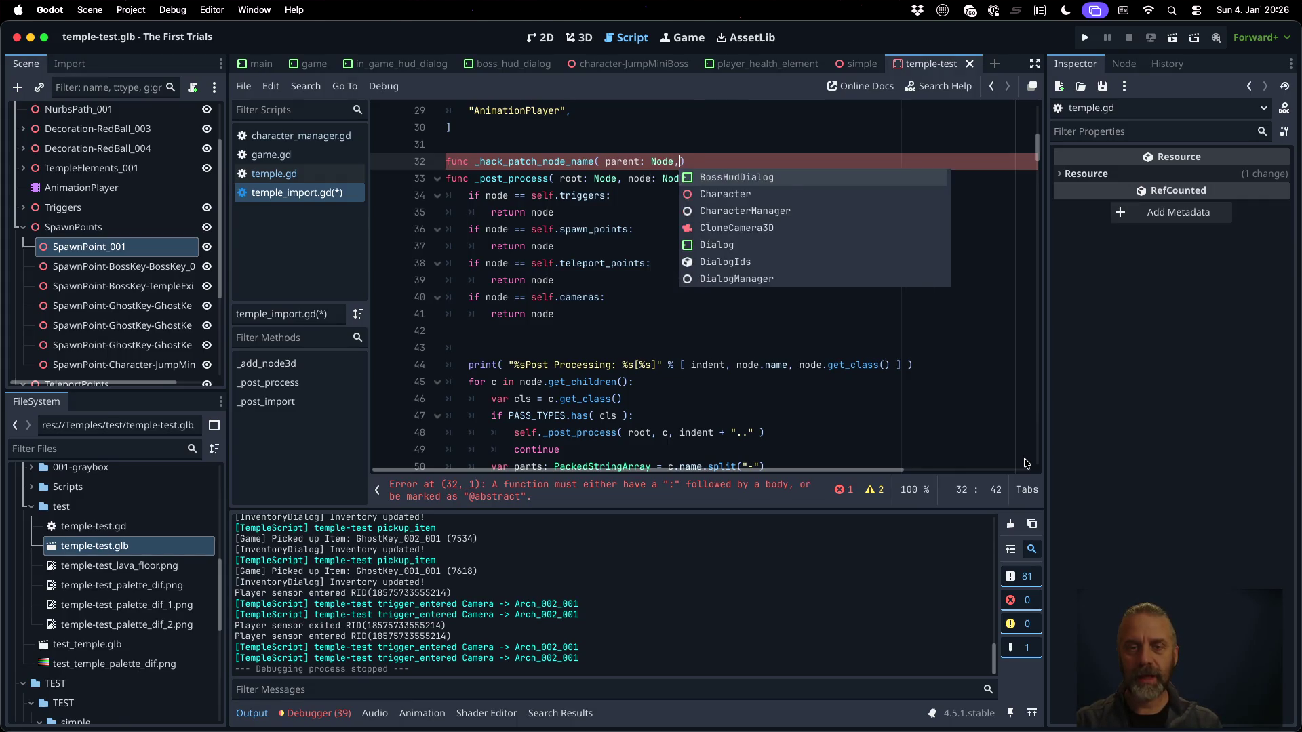
type("node: Nod")
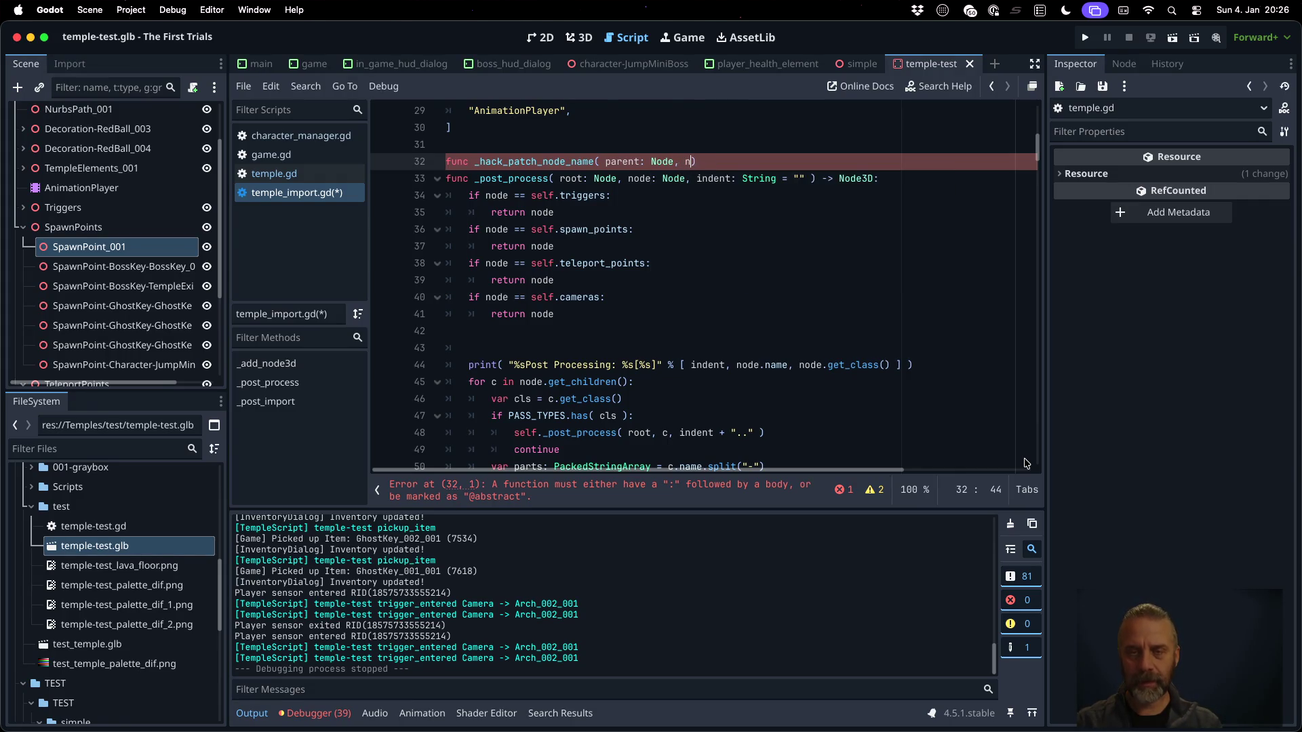
type("e ) -")
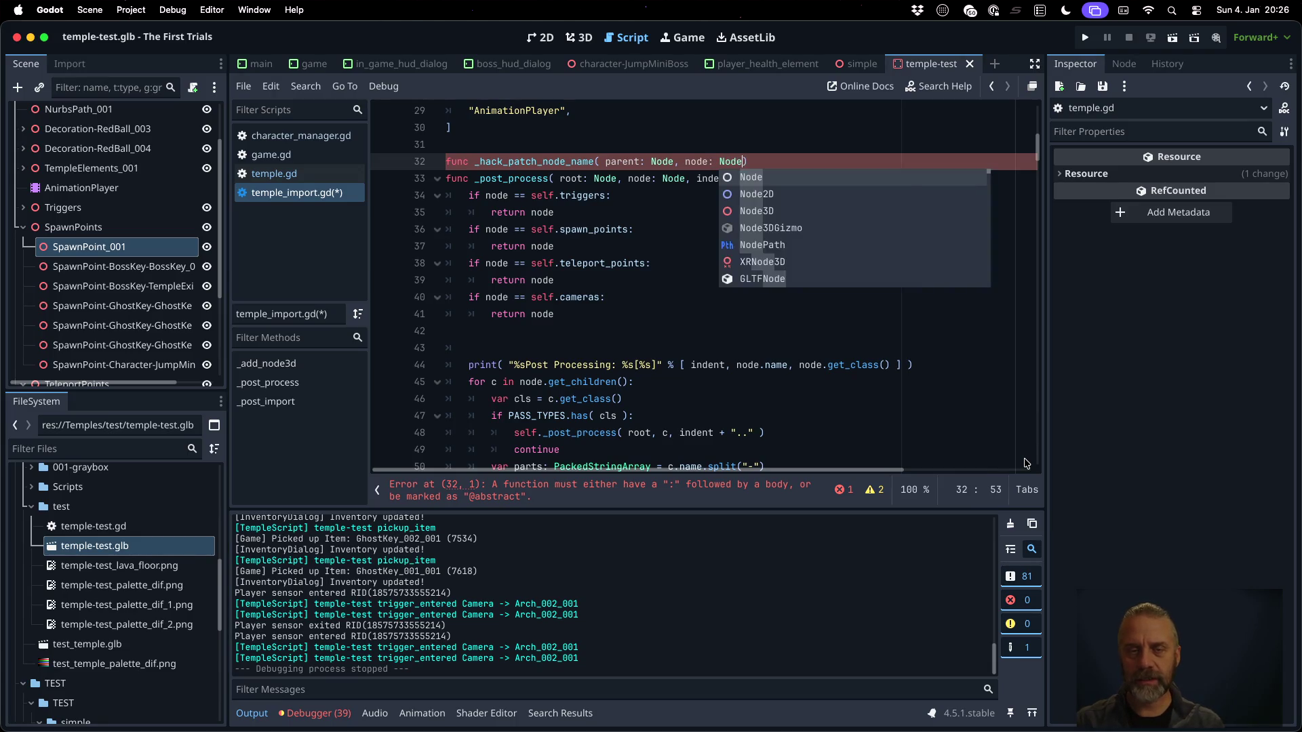
type("> ")
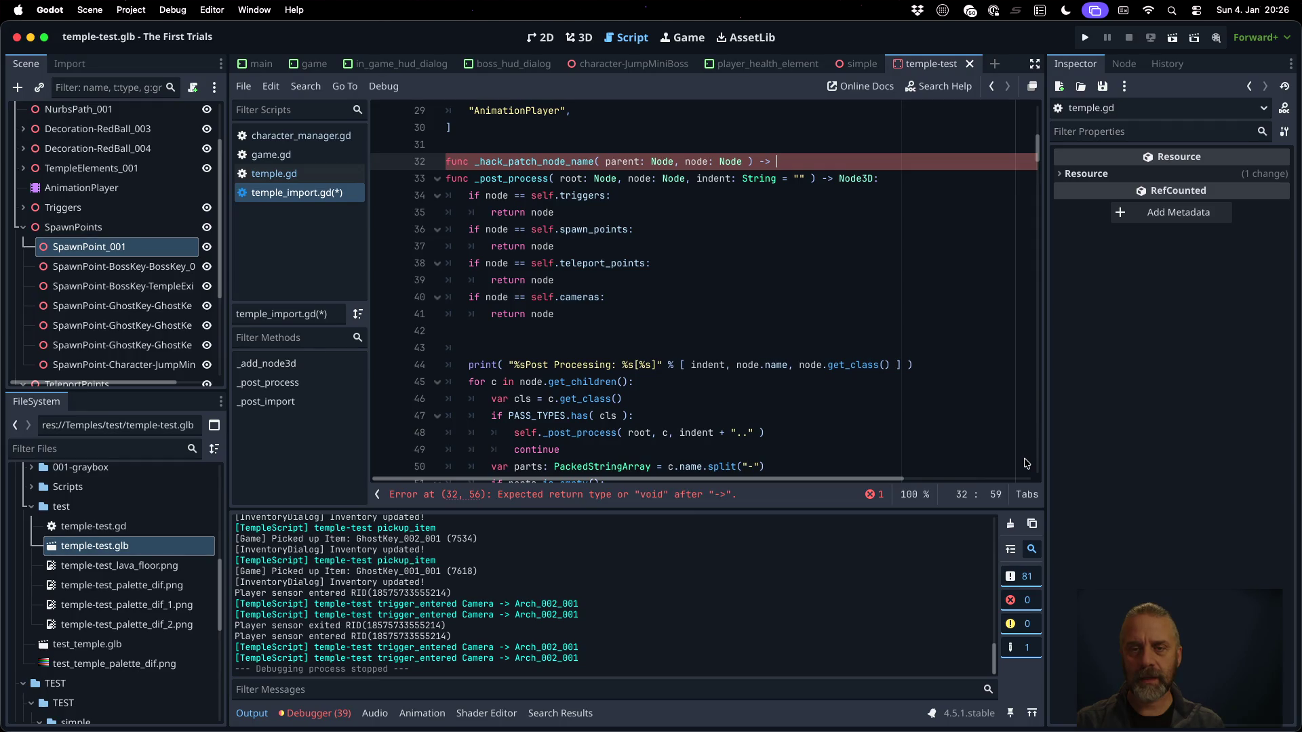
type("String:")
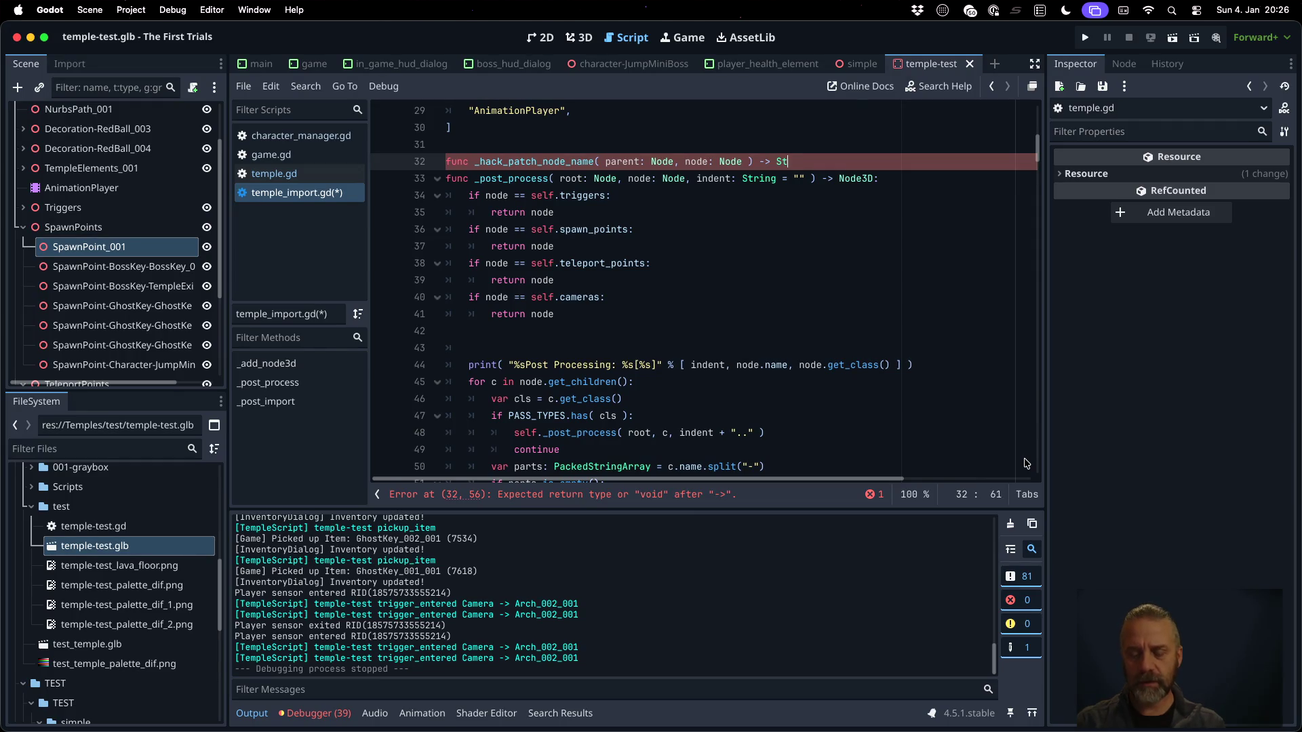
key("Return")
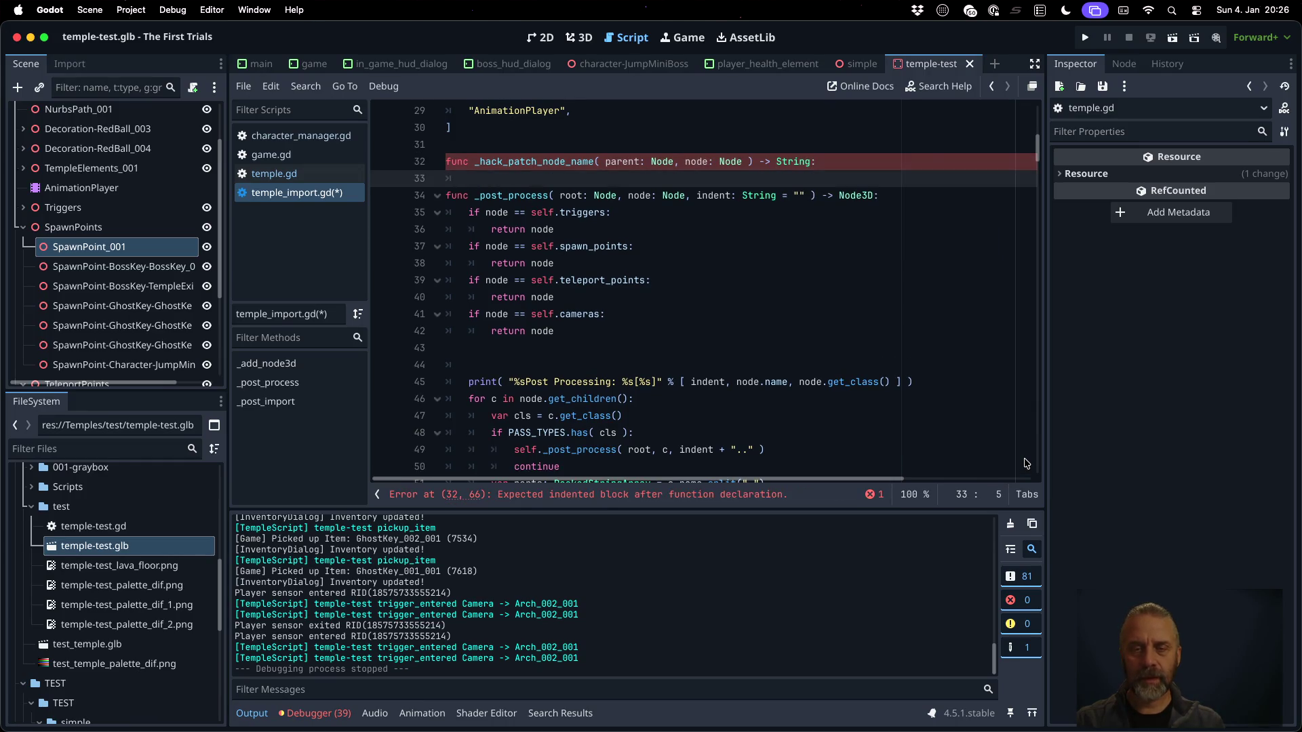
type("return node,")
key("BackSpace")
type(".")
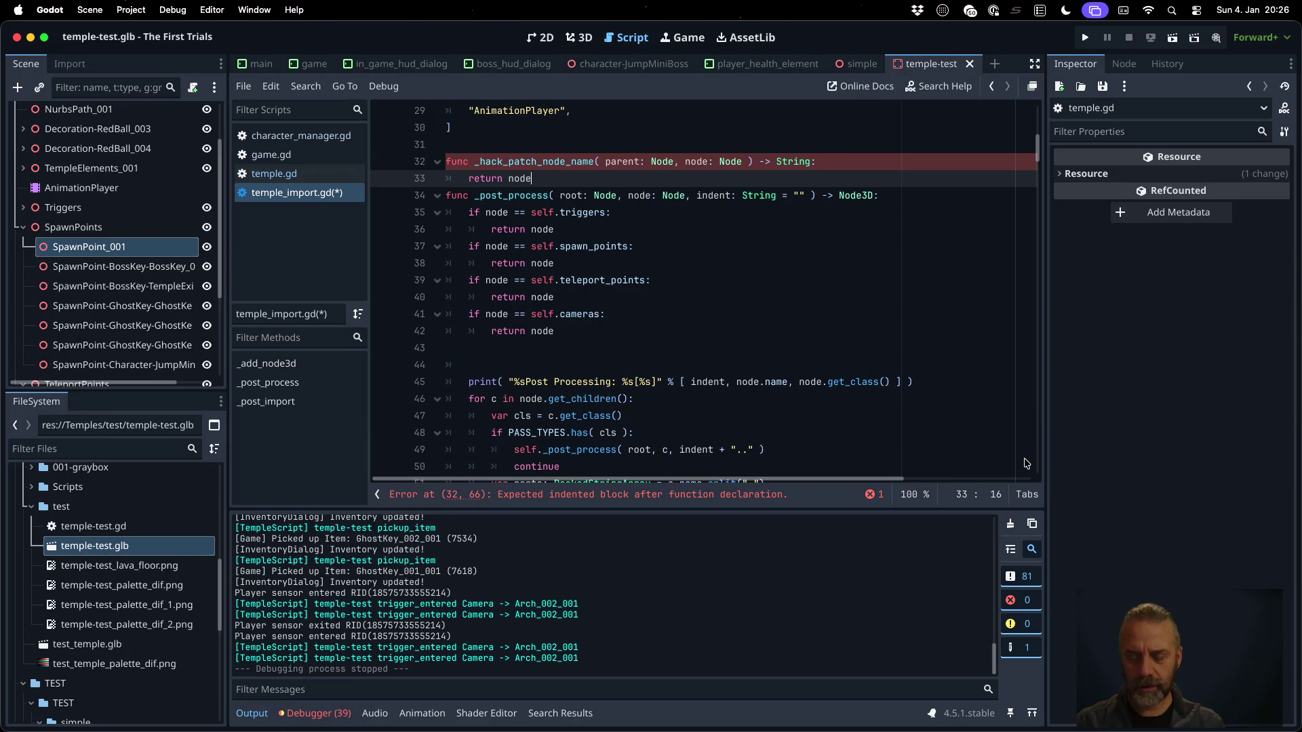
type("name")
key("Return")
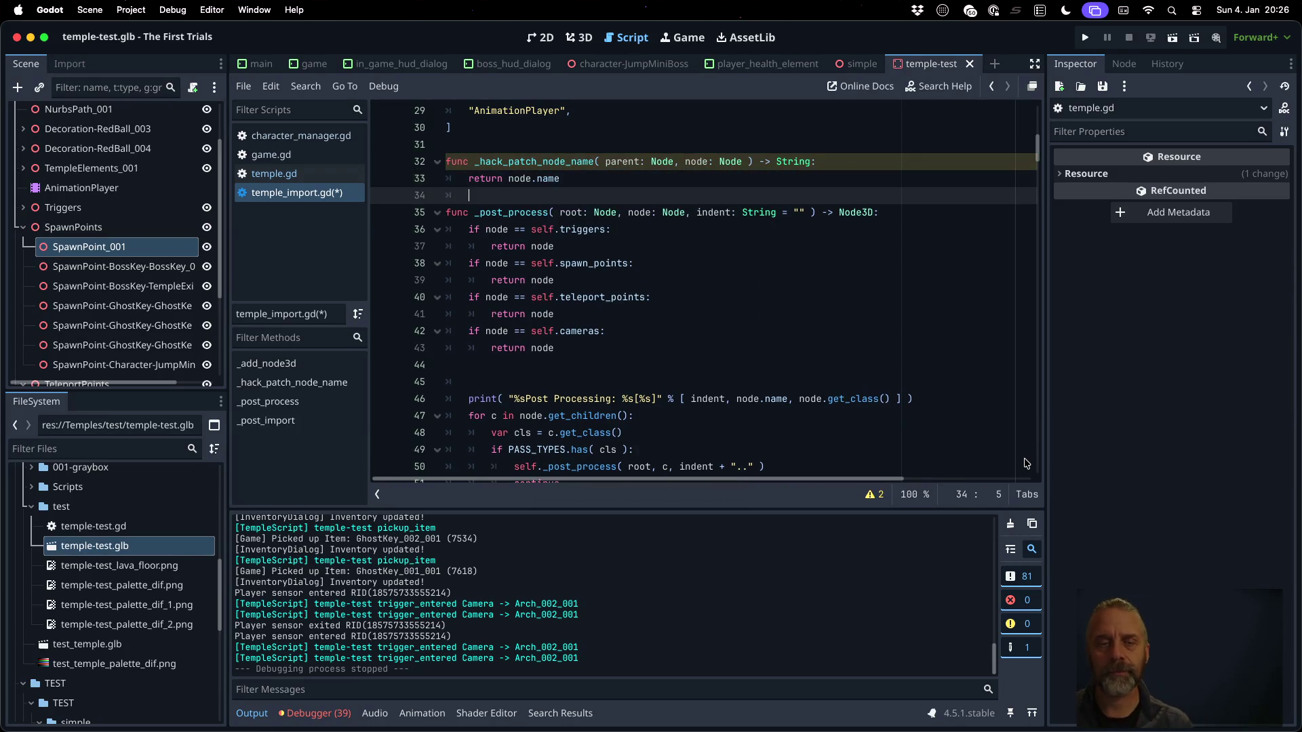
Save temple_import.gd, dismissing the unknown glb format alerts
key("super+s")
key("Return")
key("super+s")
key("Return")
key("Down")
key("Down")
key("Down")
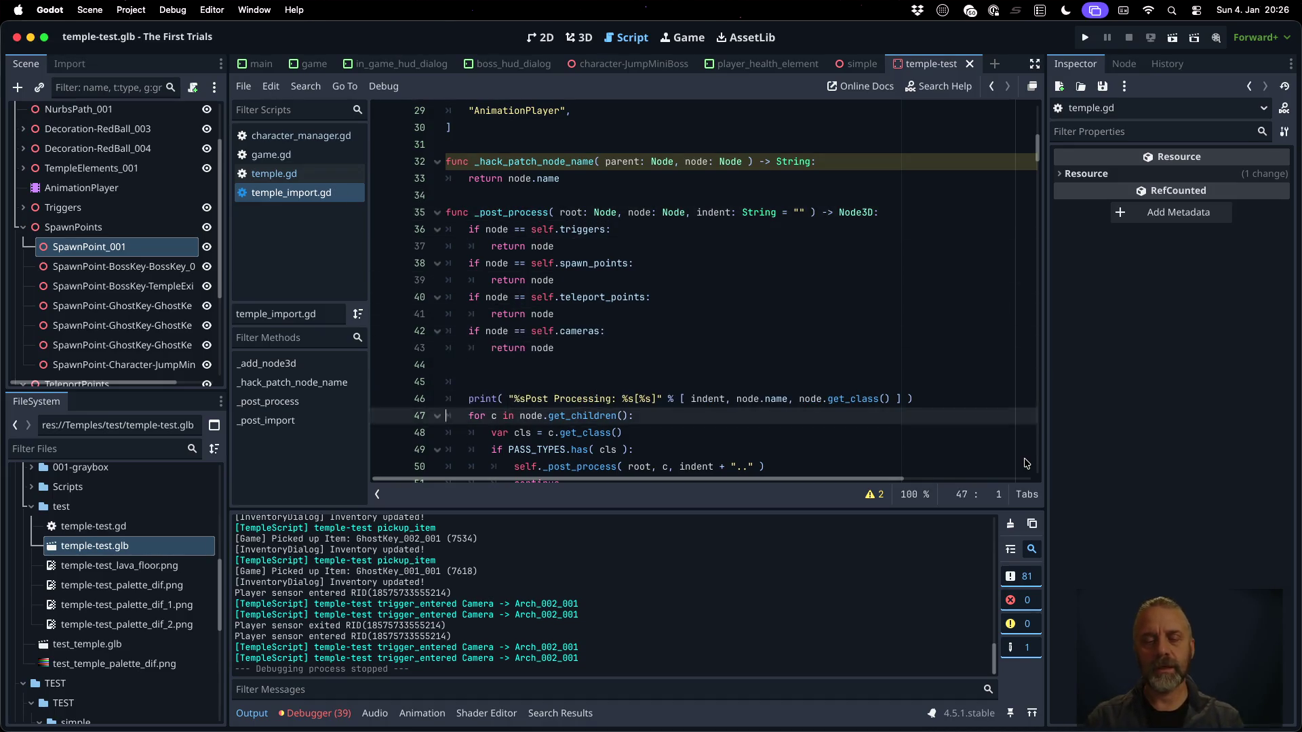
Add a 'var cname = c.name' line at the top of the loop over children
key("Down")
key("Down")
key("Down")
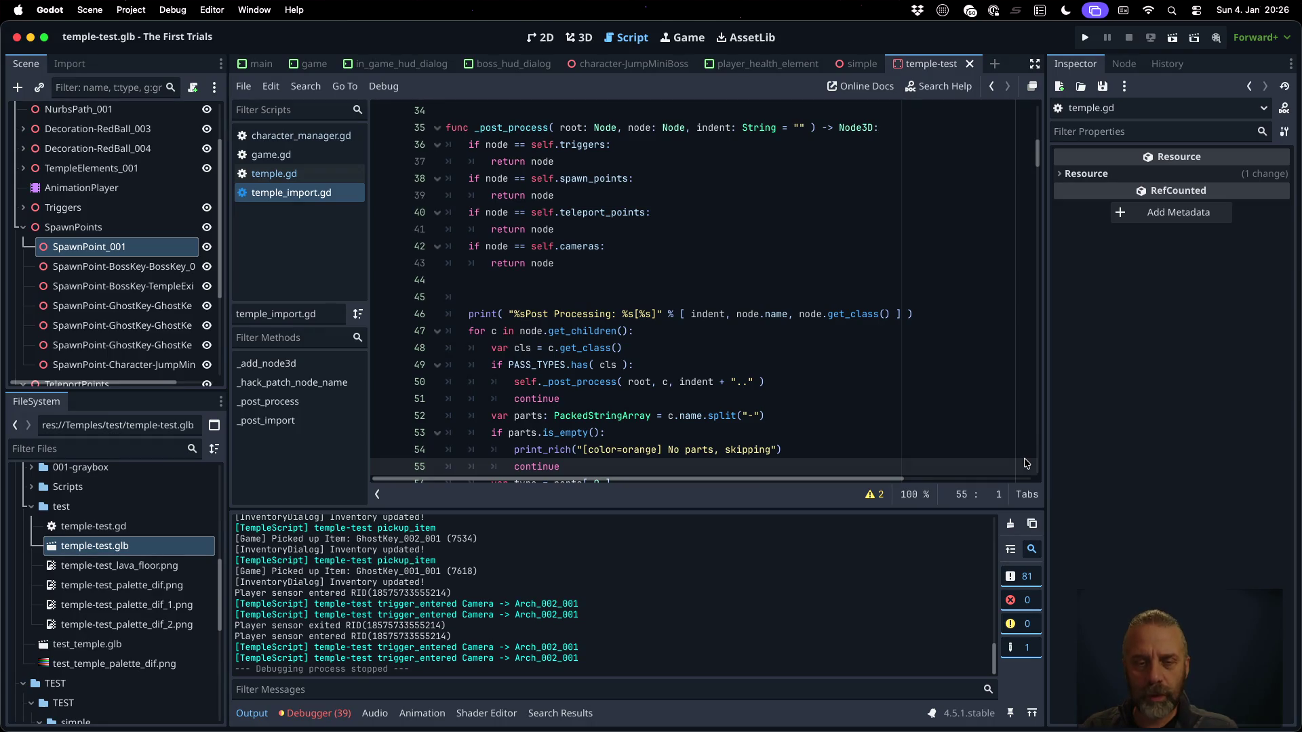
key("Up")
key("Up")
key("Up")
scroll(902, 404, "down", 2)
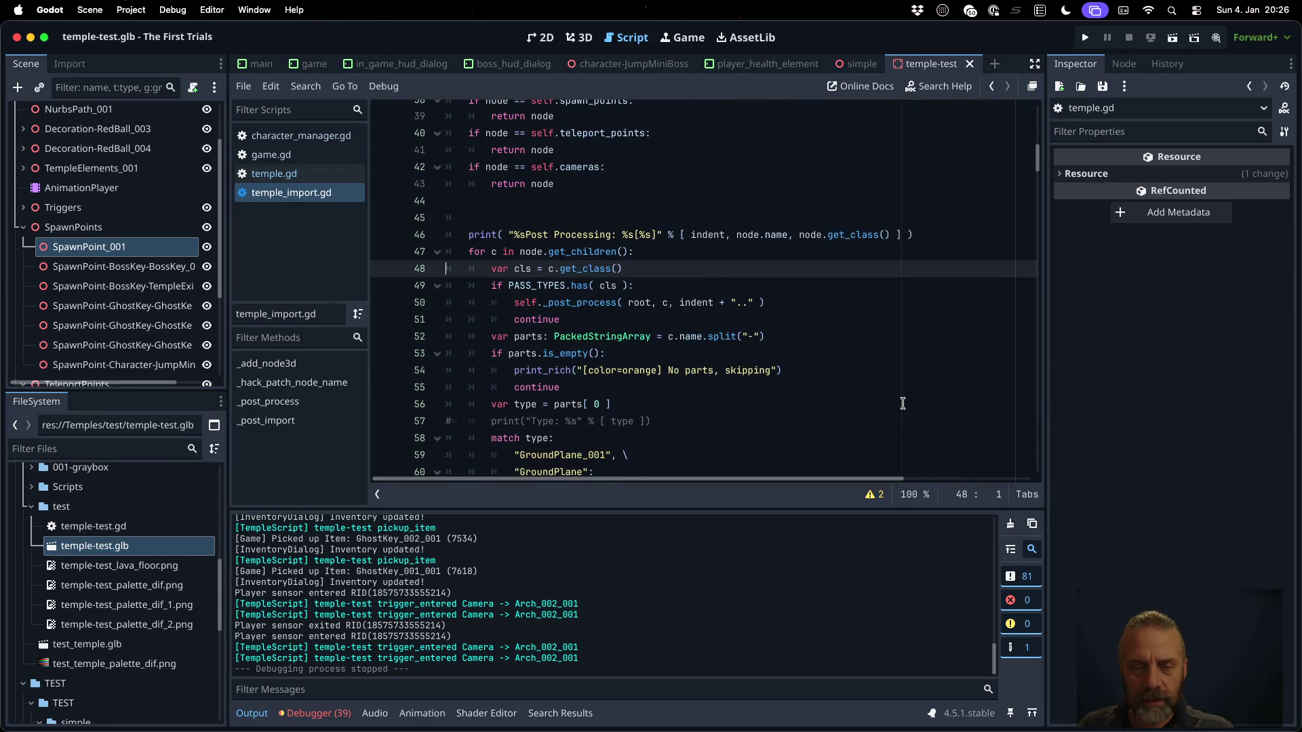
scroll(708, 388, "down", 1)
double_click(566, 394)
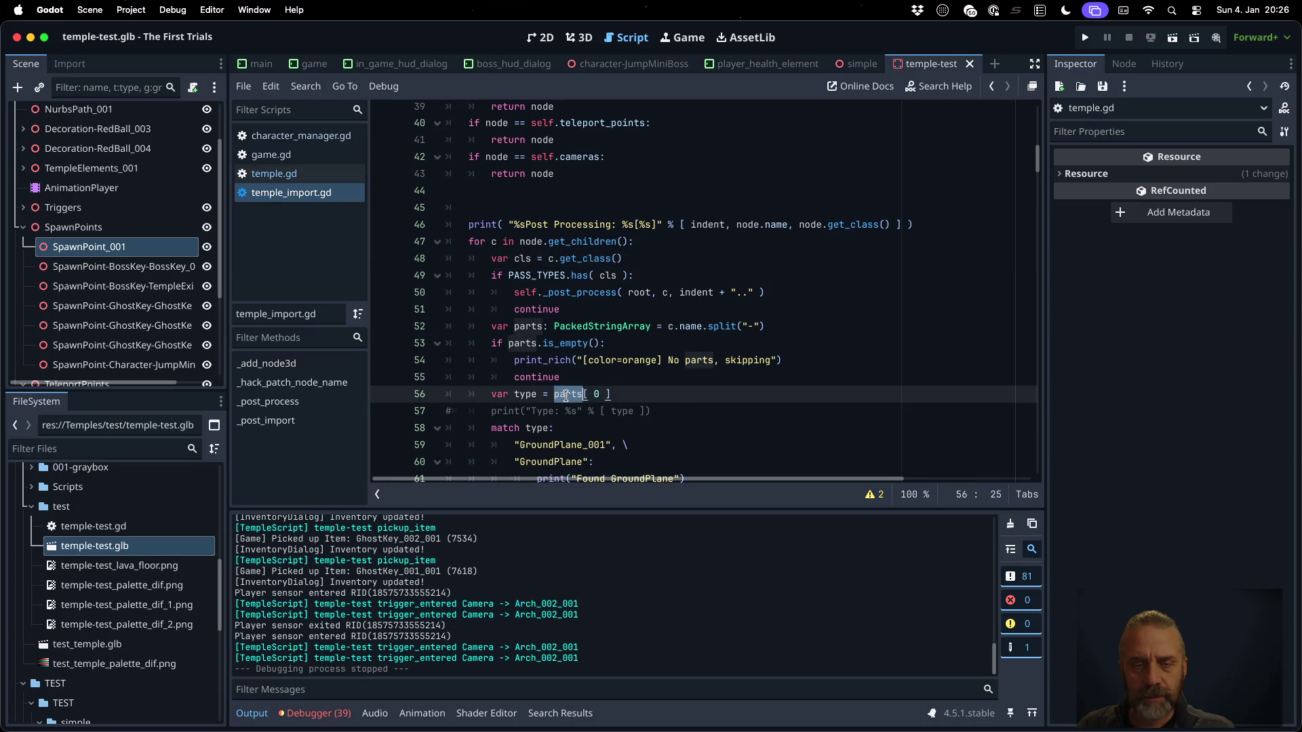
double_click(690, 326)
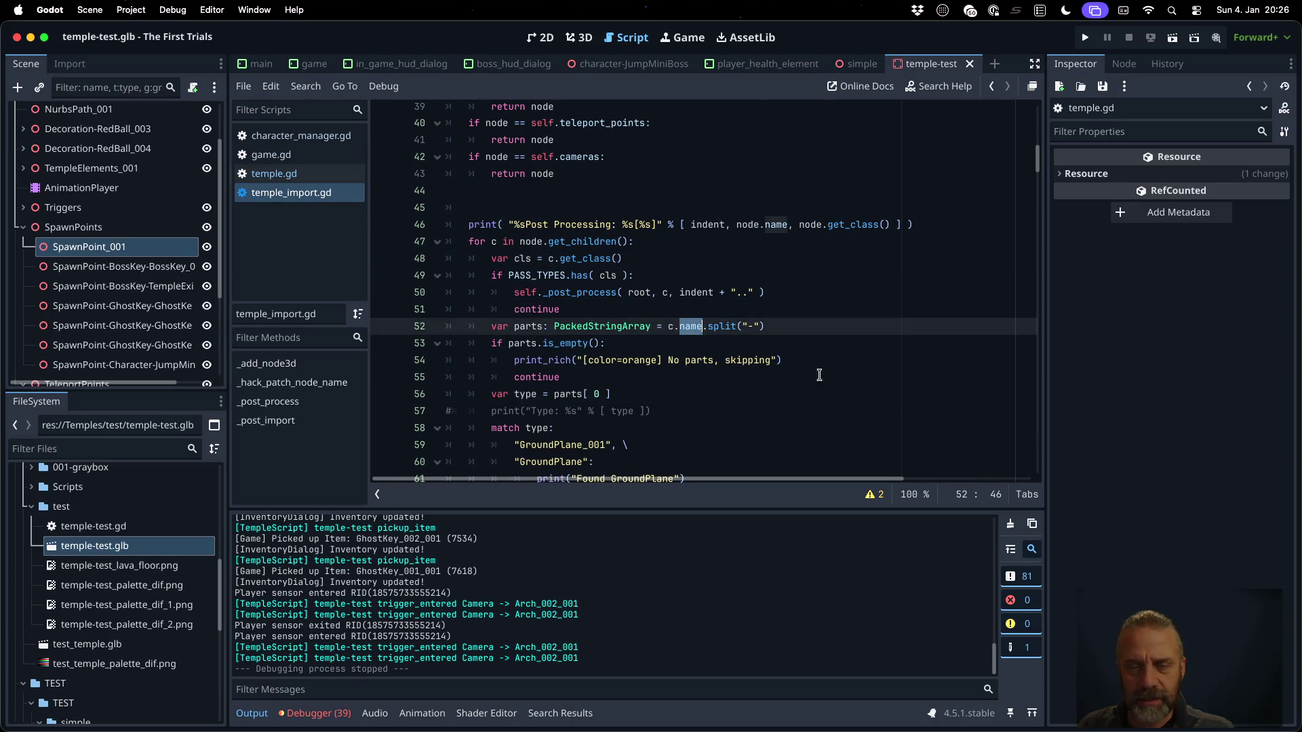
key("Up")
key("Up")
key("Up")
key("Left")
key("Left")
key("Left")
scroll(841, 361, "up", 1)
scroll(841, 361, "up", 3)
key("End")
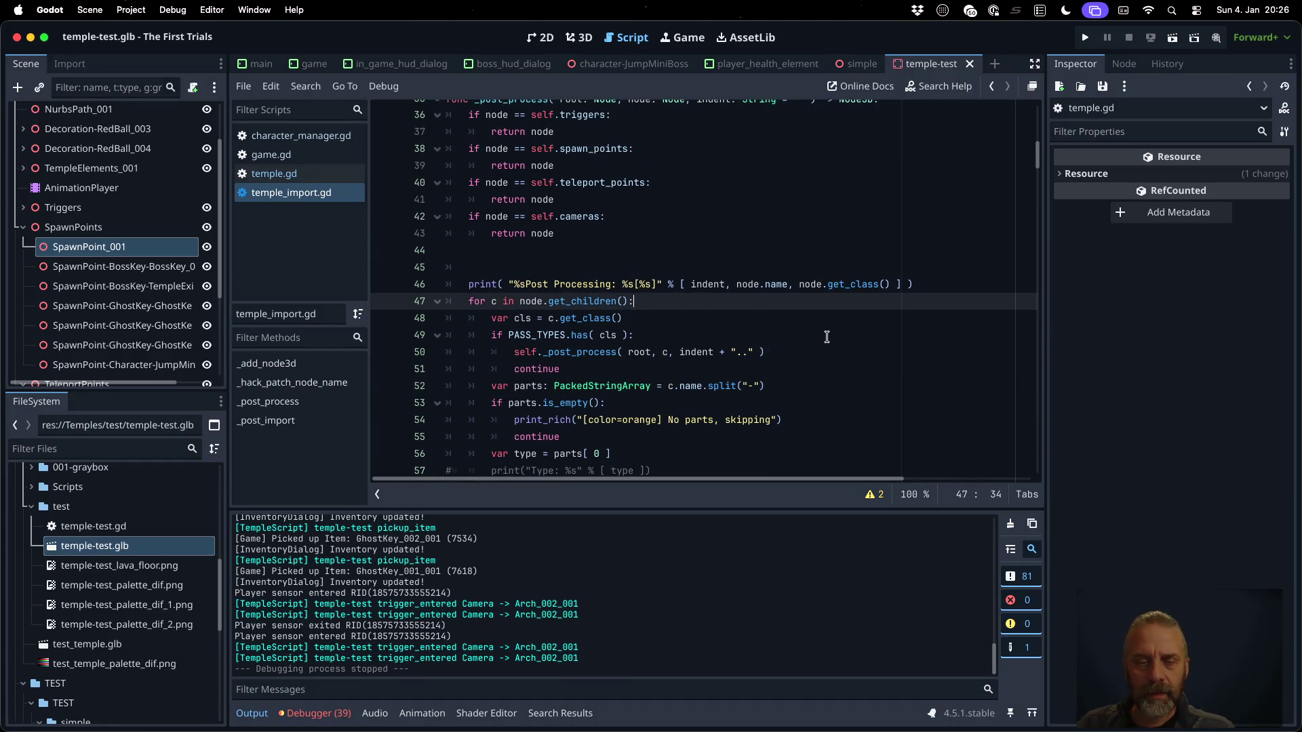
key("Return")
type("var cname = ")
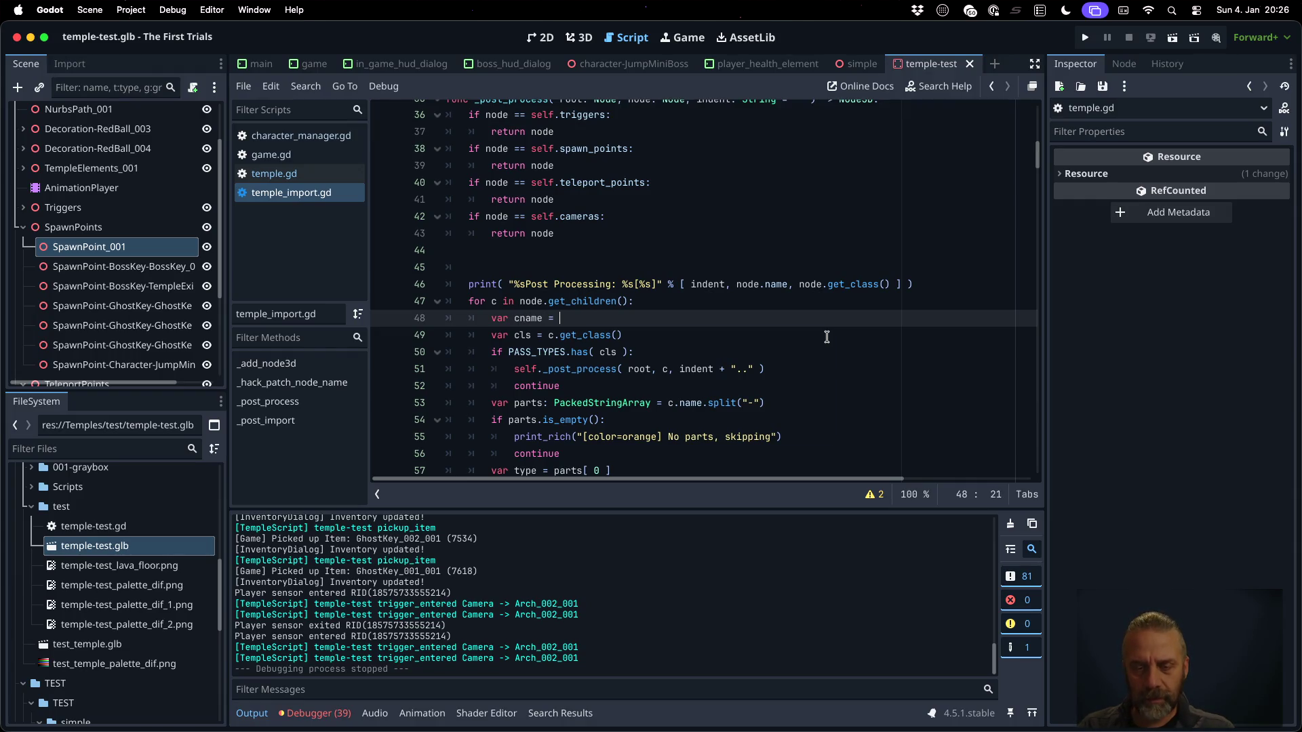
type("c.name")
Make the split on line 53 use cname, save, and search for remaining c.name uses
key("Down")
key("Down")
key("Down")
key("Down")
key("BackSpace")
key("ctrl+s")
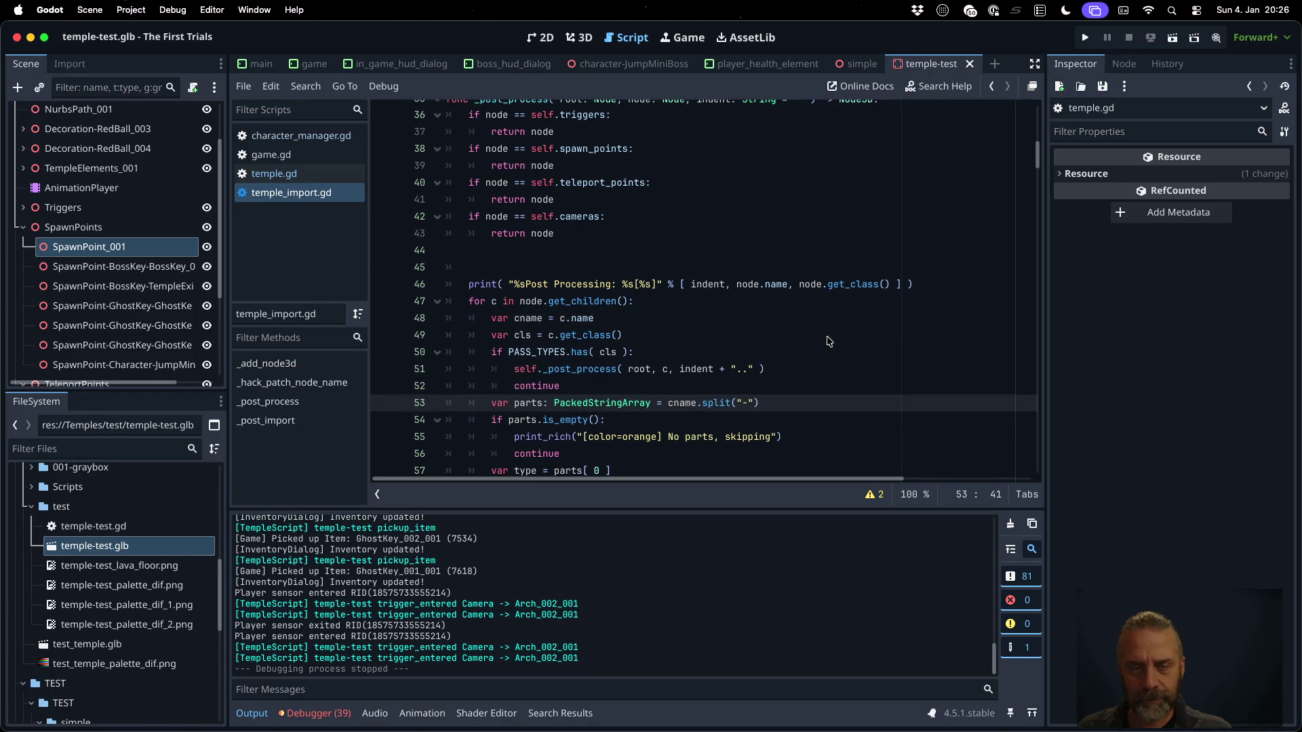
key("Up")
key("Up")
key("Up")
key("ctrl+f")
type("c.name")
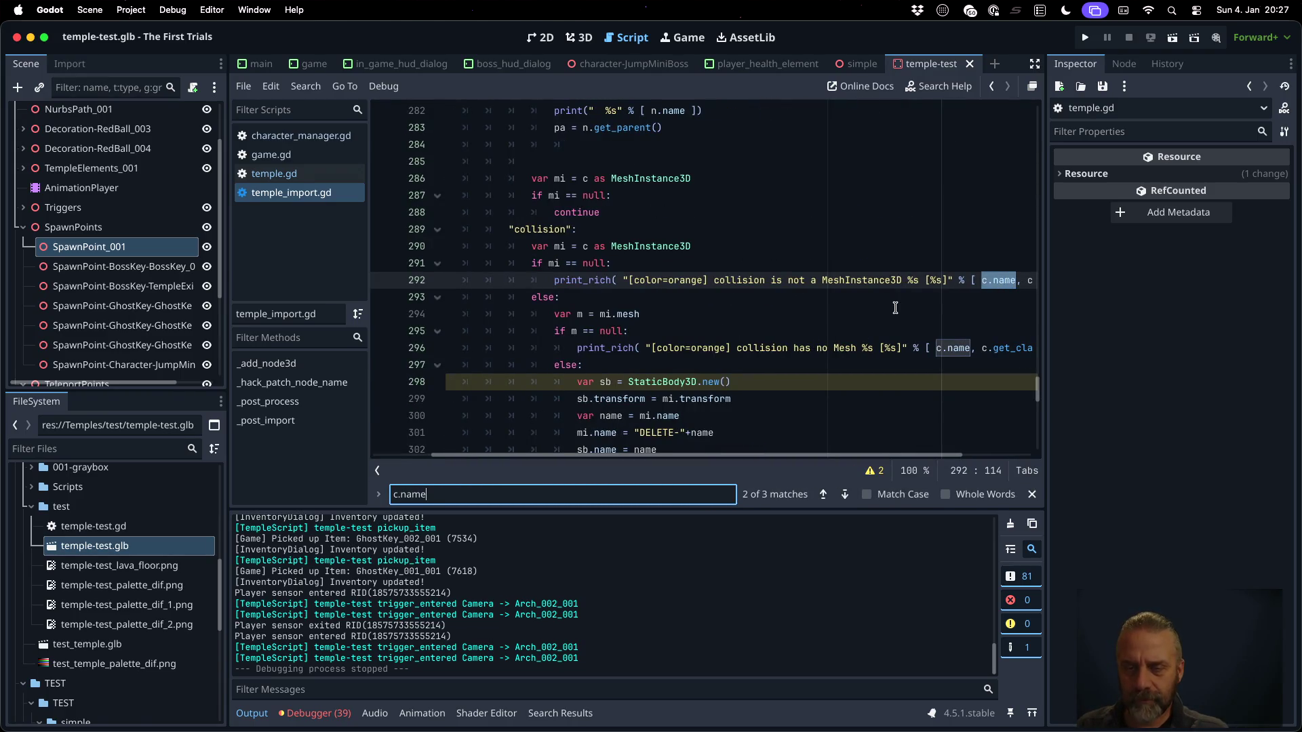
left_click(992, 282)
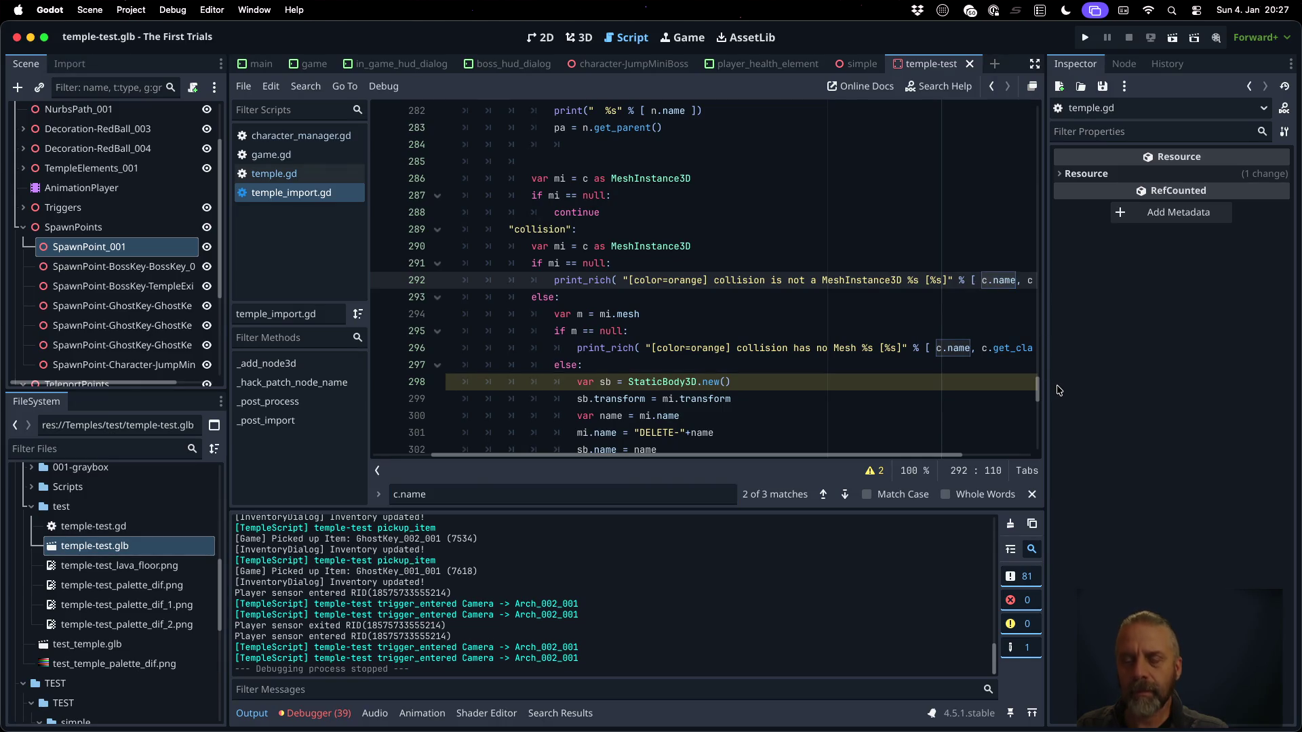
key("F3")
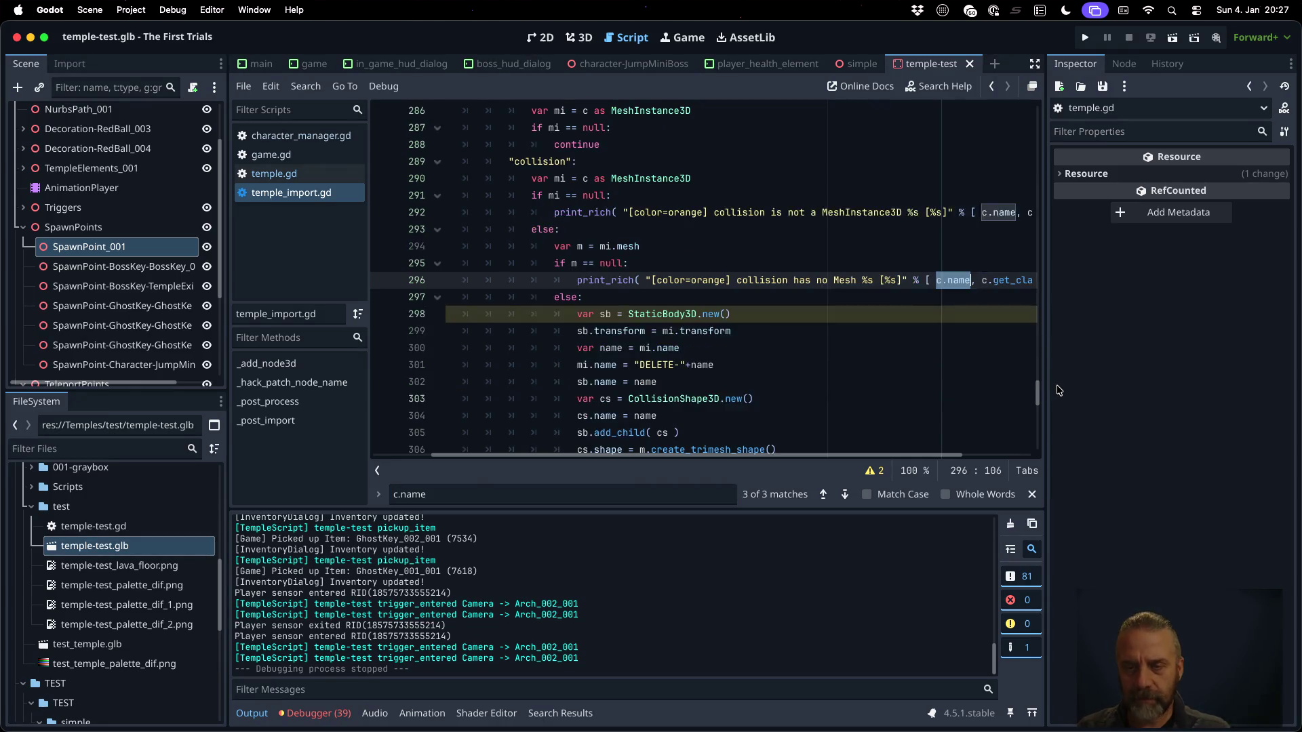
key("F3")
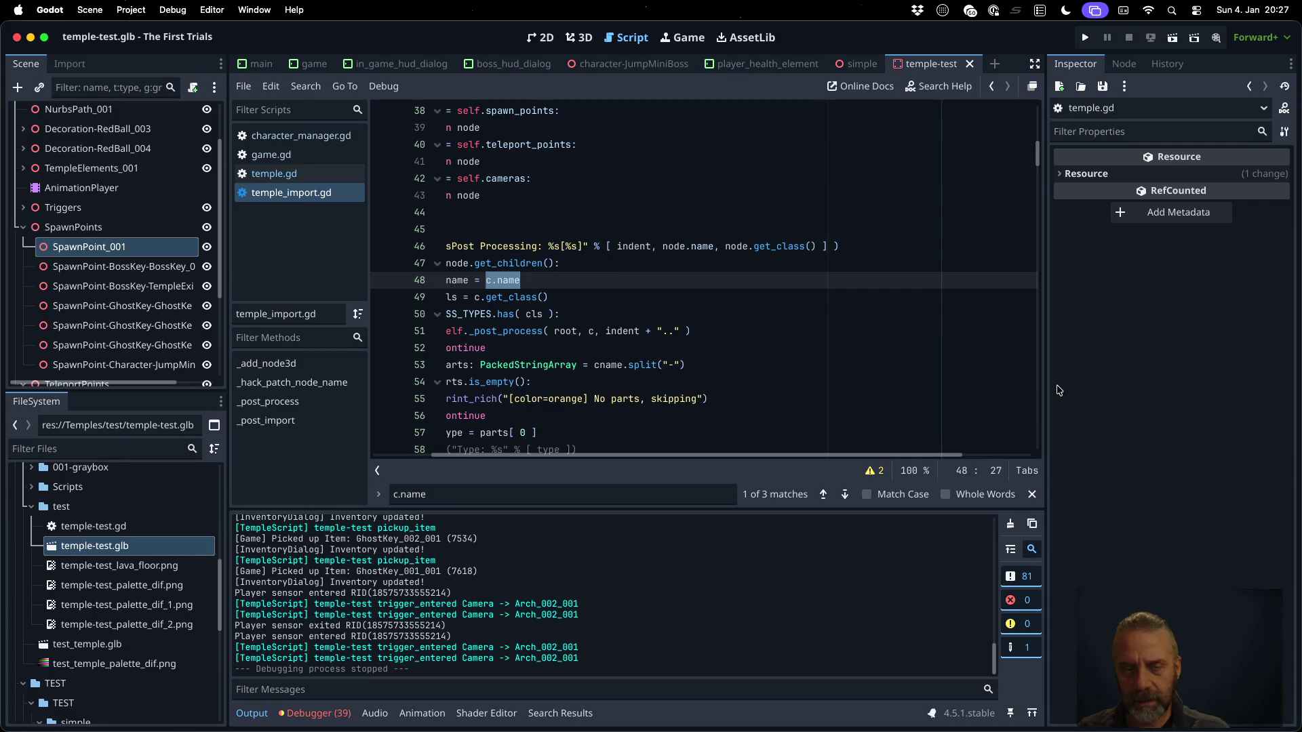
key("Down")
key("Home")
key("Home")
key("Up")
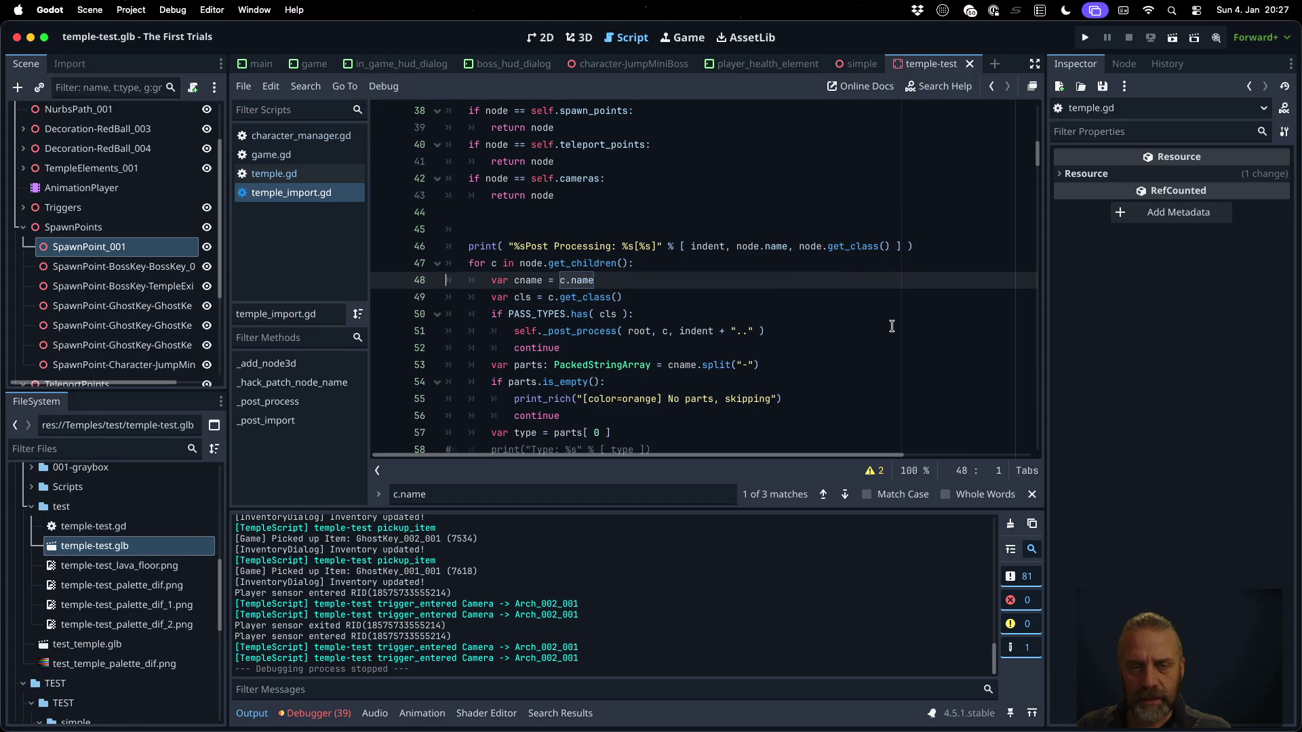
scroll(892, 326, "up", 3)
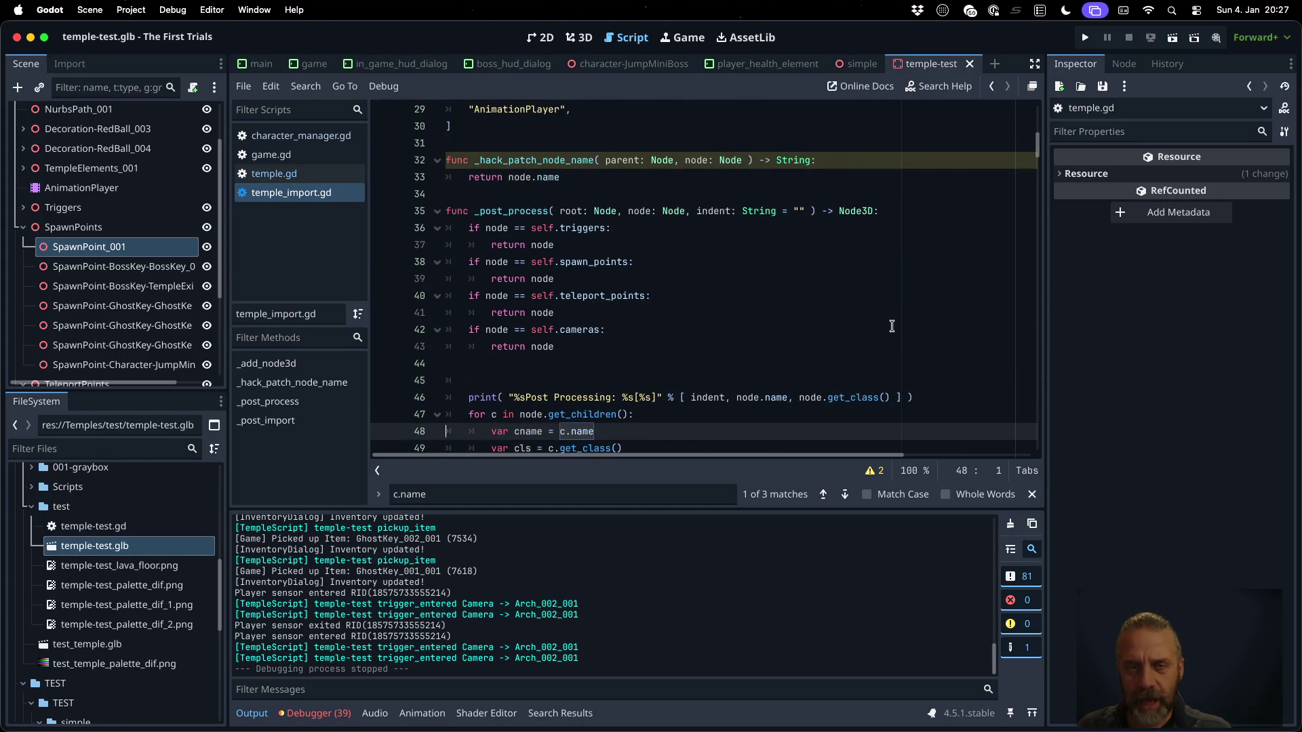
scroll(892, 326, "down", 1)
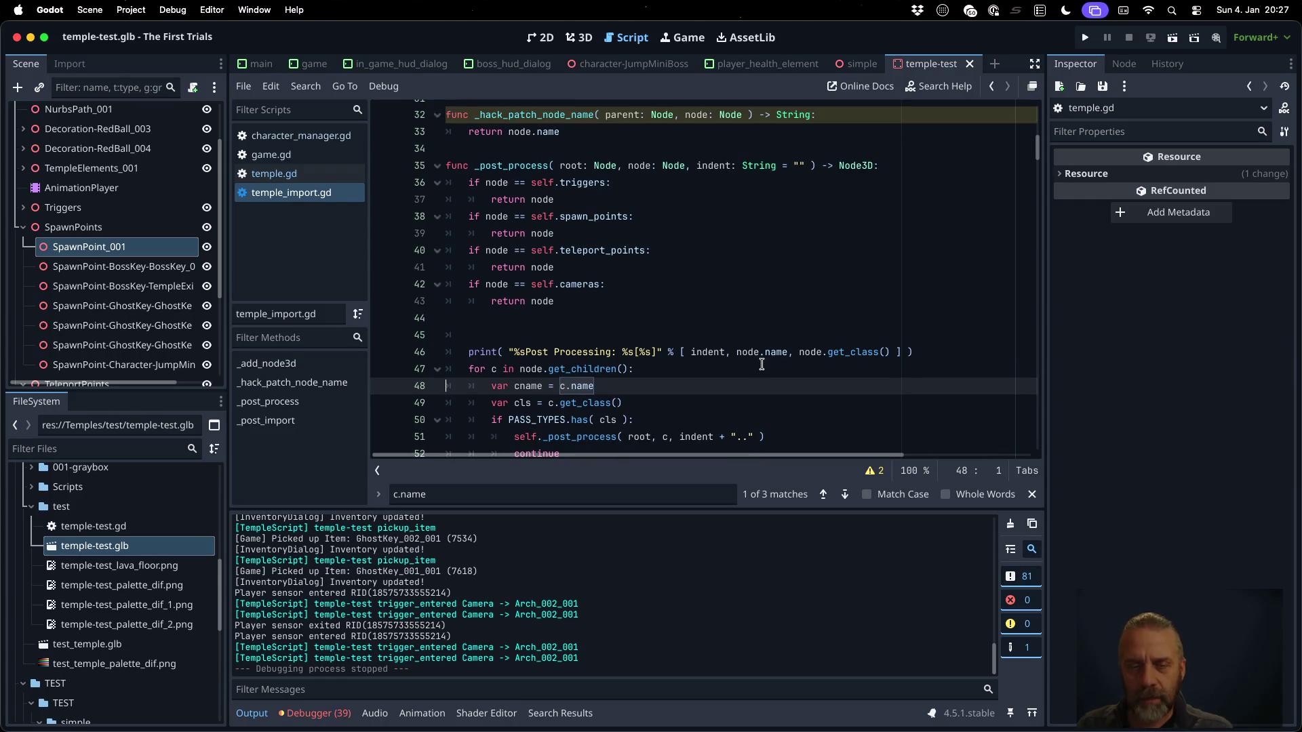
left_click(732, 388)
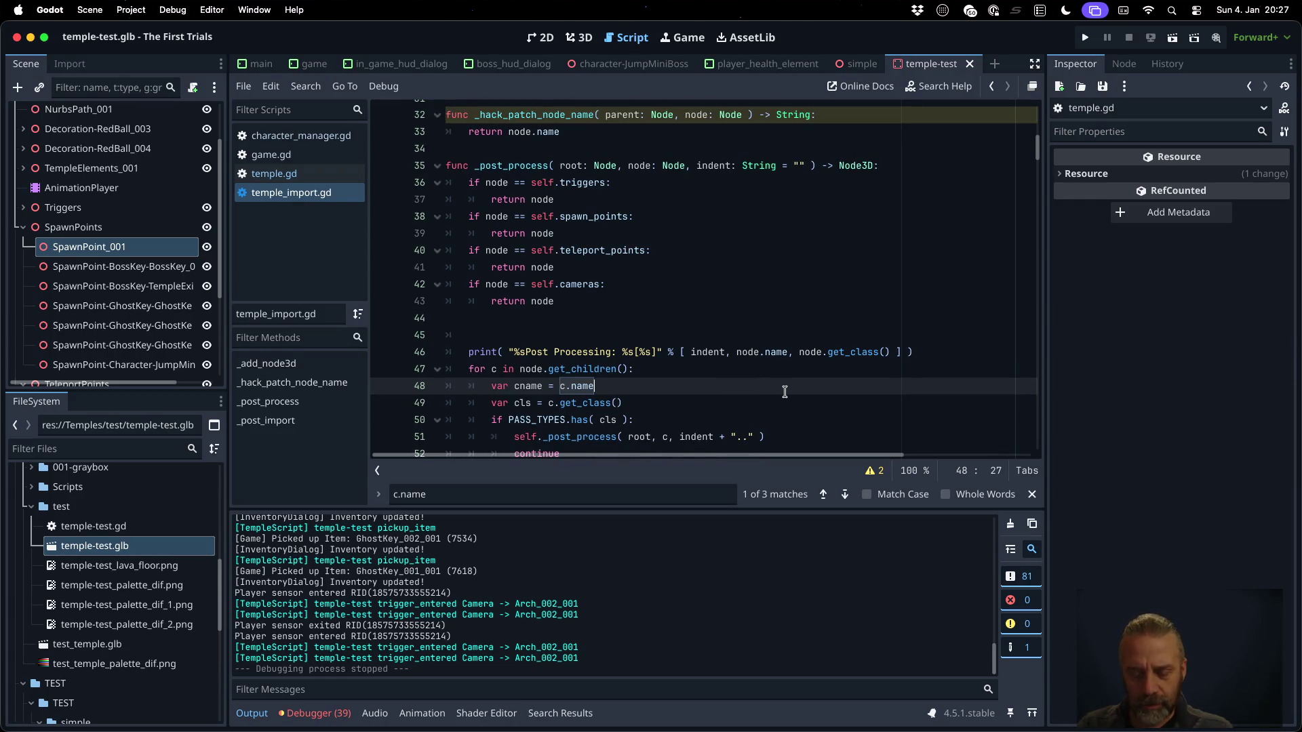
Add 'var cname = self._hack_patch_node_name( node, c )' and comment out the old c.name assignment
key("Return")
type("cname = self._ha")
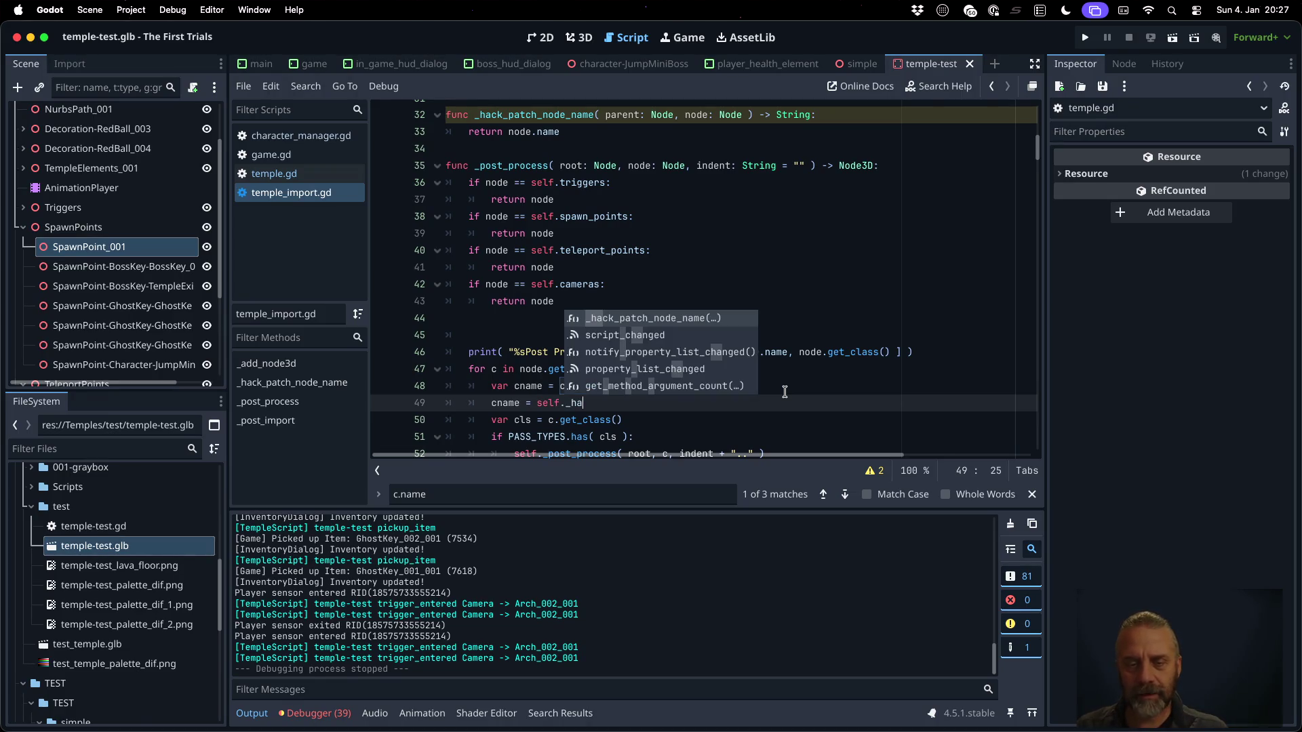
key("Return")
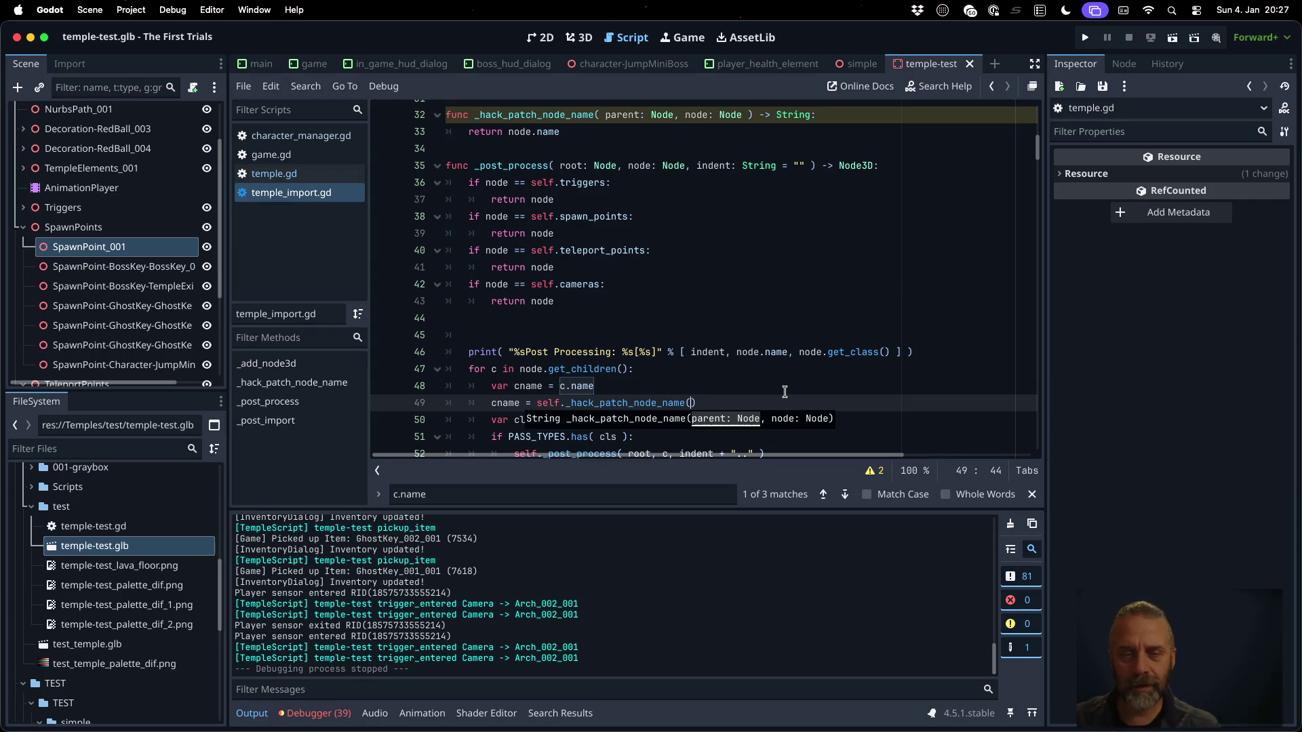
type("node")
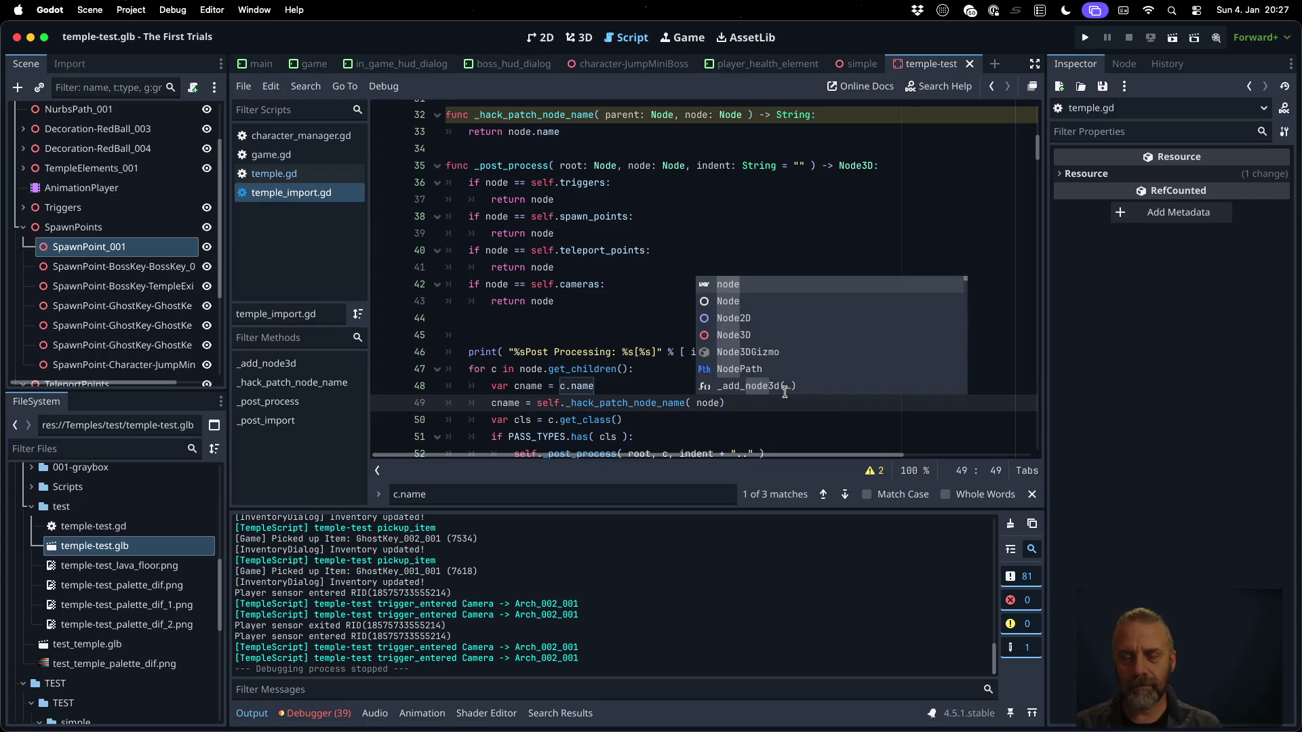
type(",")
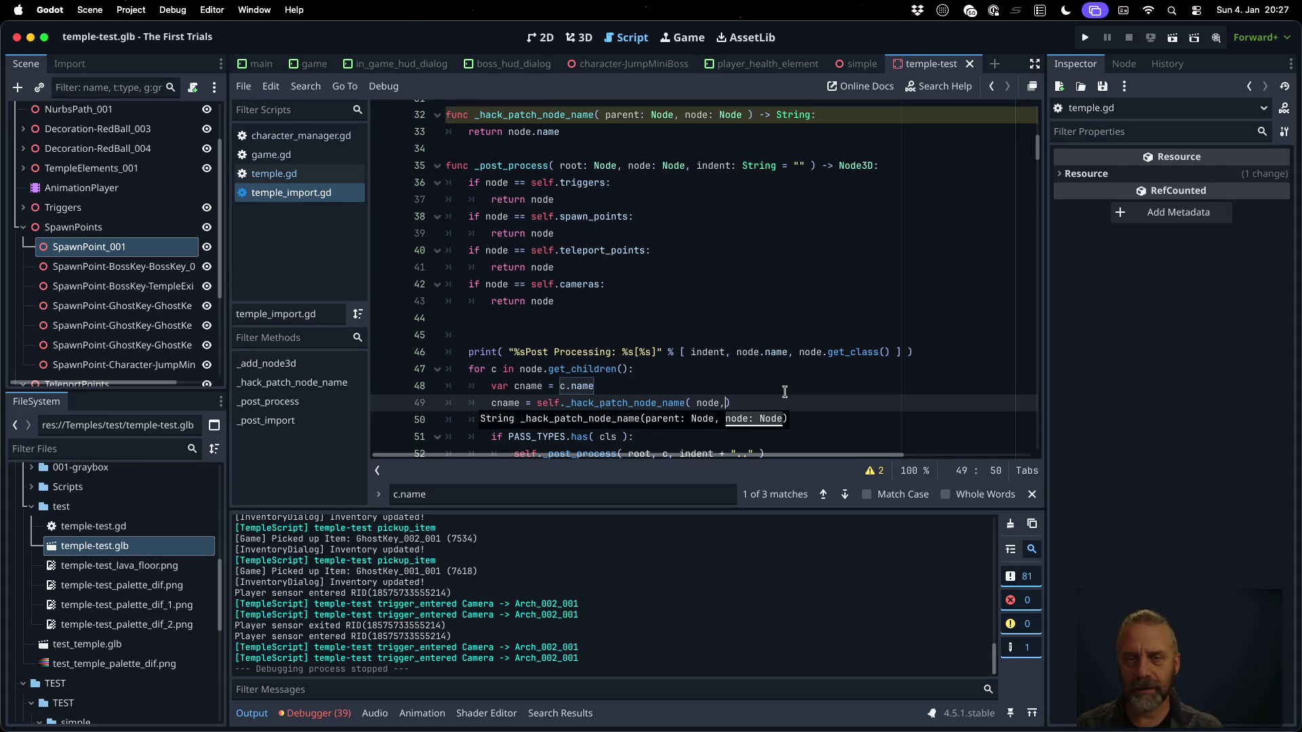
type(" c")
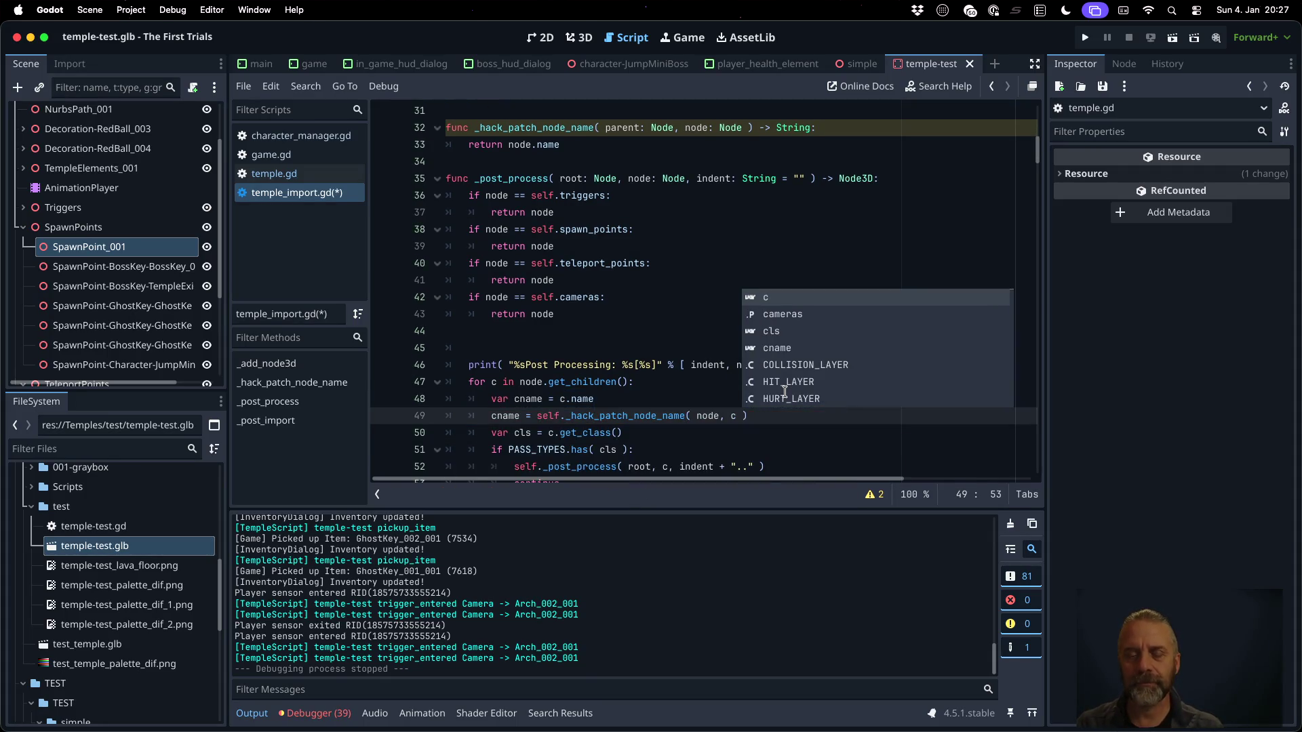
key("Escape")
key("Home")
type("var")
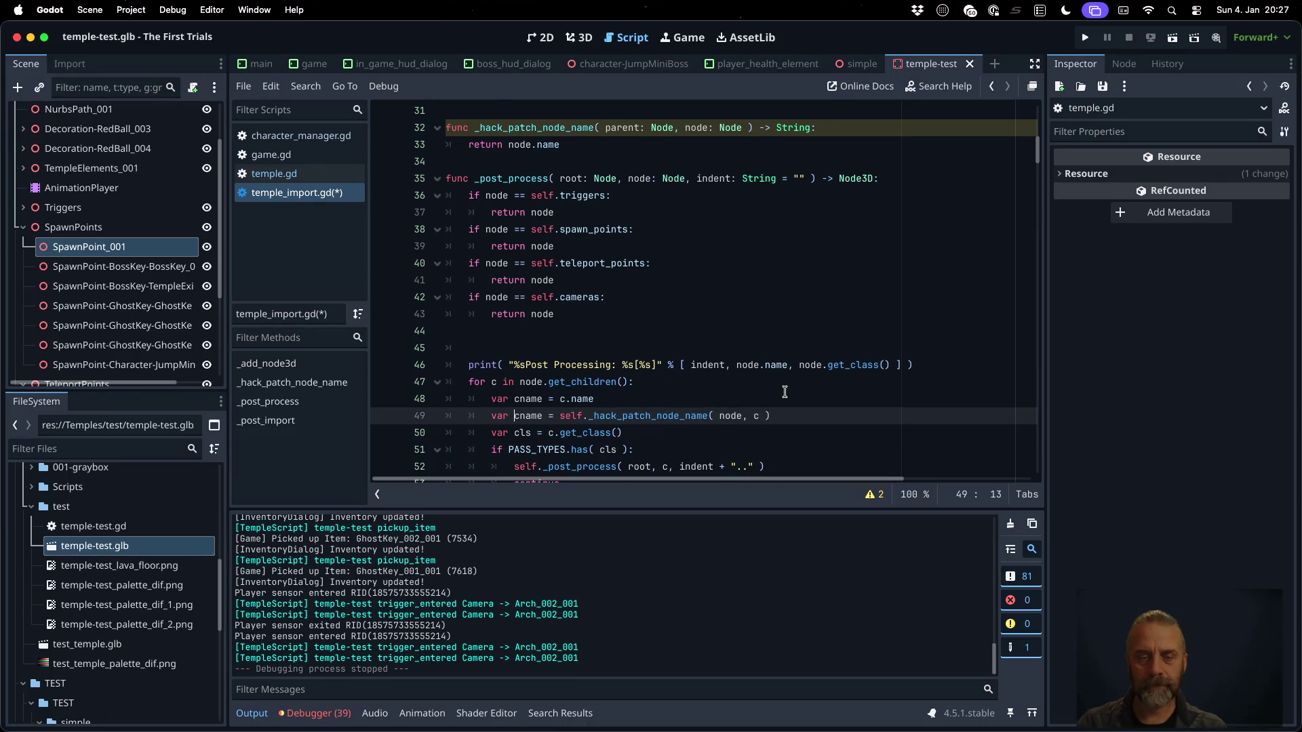
key("Up")
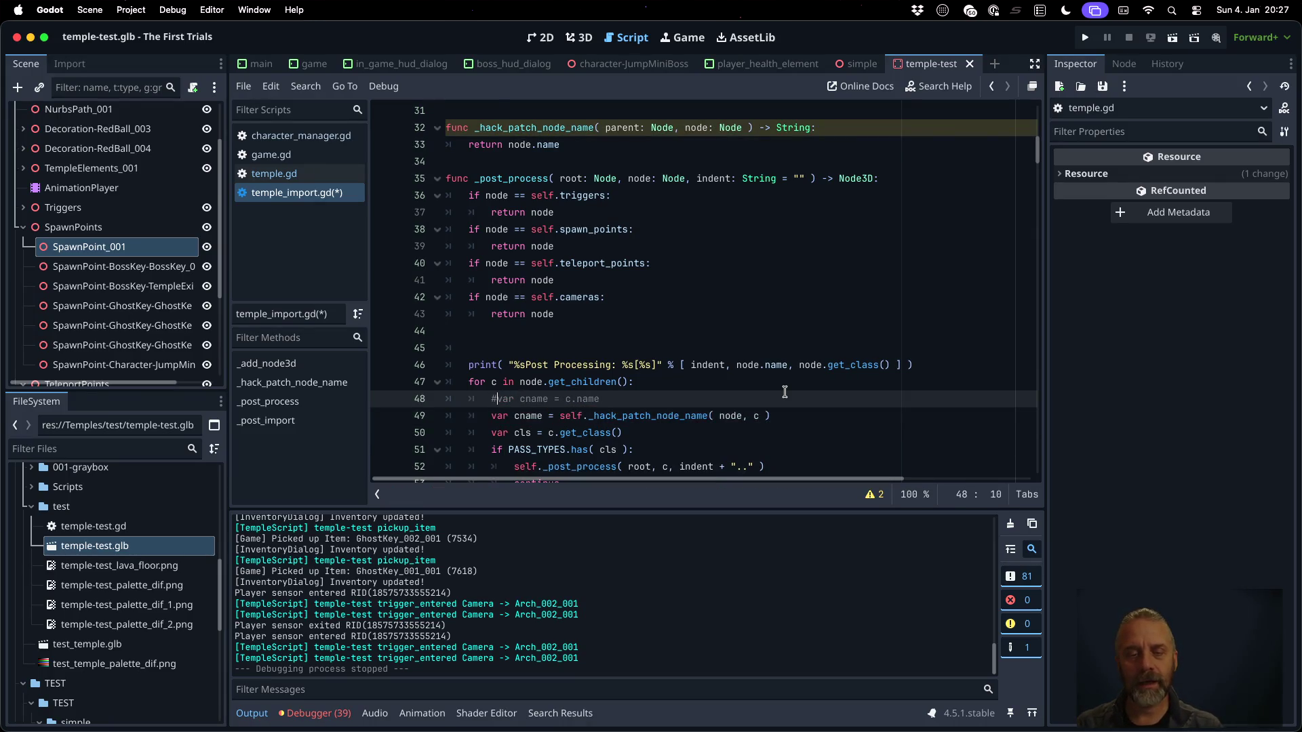
key("super+k")
Save the script, dismiss the glb alert, and reimport temple-test.glb
key("Up")
key("Up")
key("Up")
key("Up")
key("super+s")
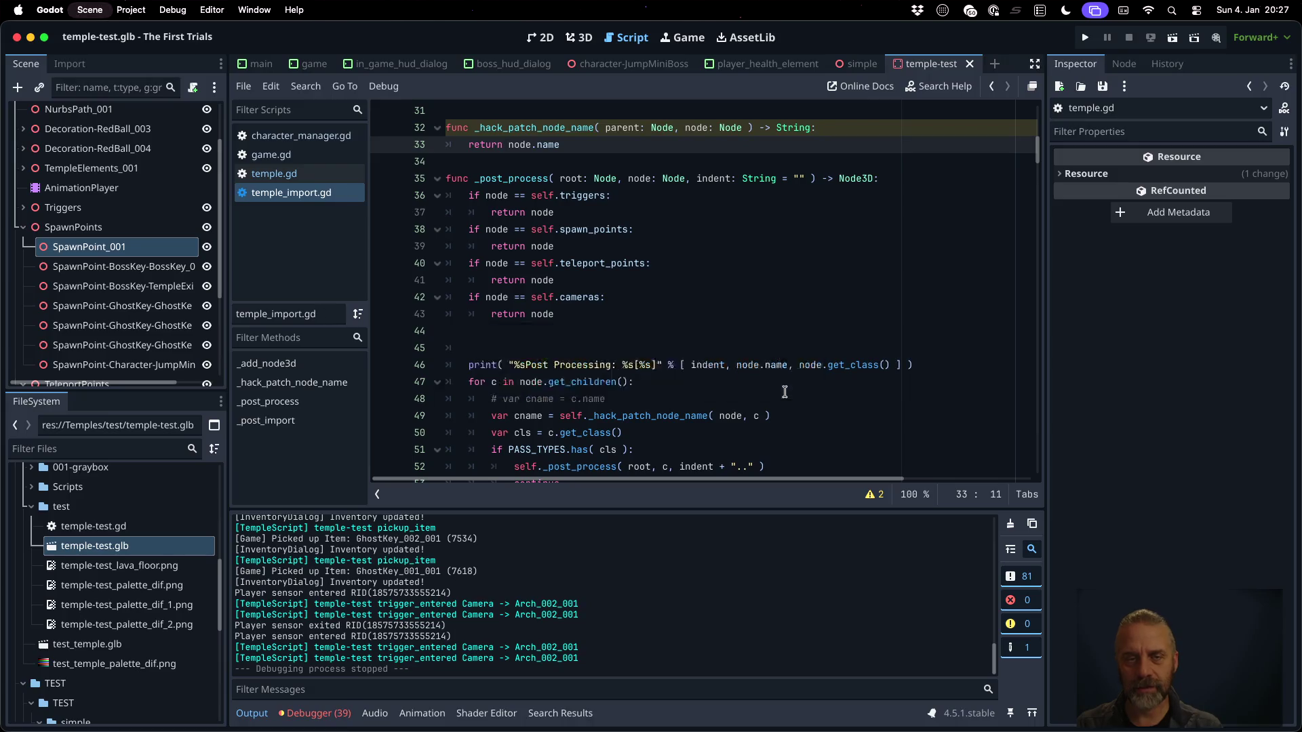
key("Return")
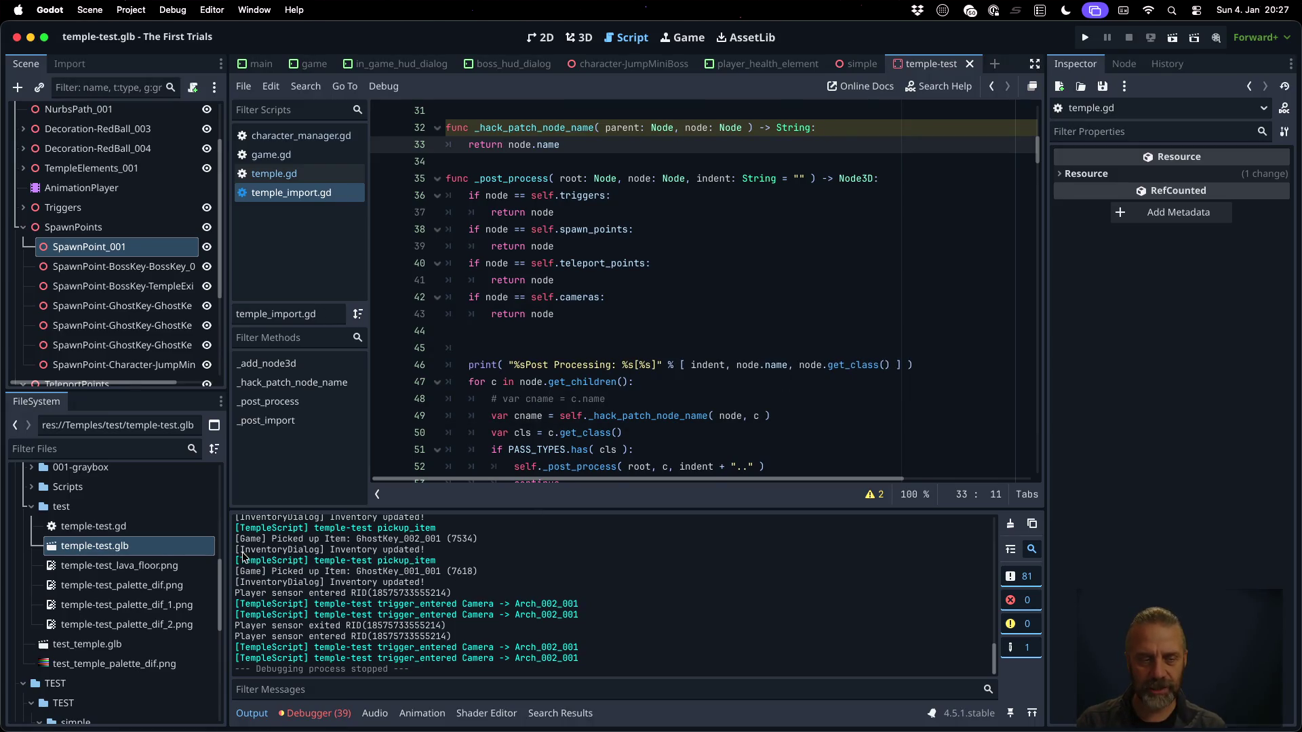
right_click(150, 545)
left_click(230, 657)
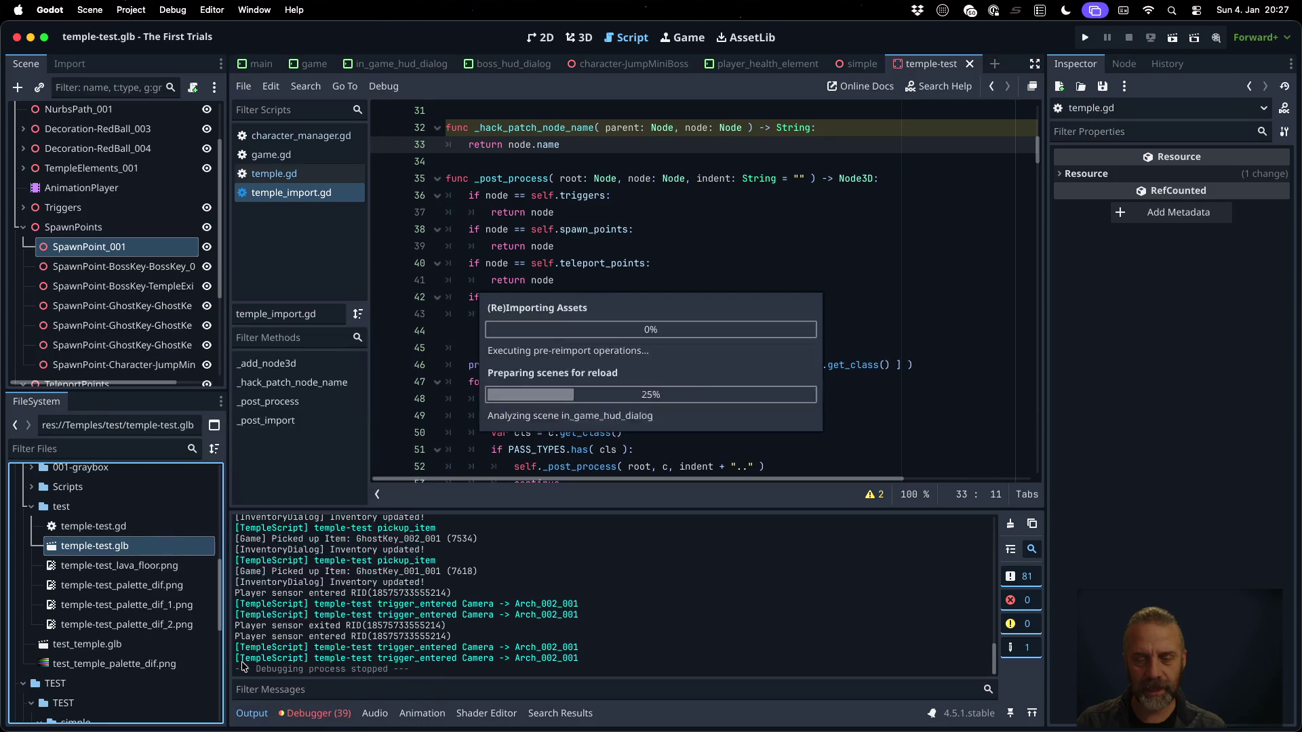
scroll(611, 625, "up", 15)
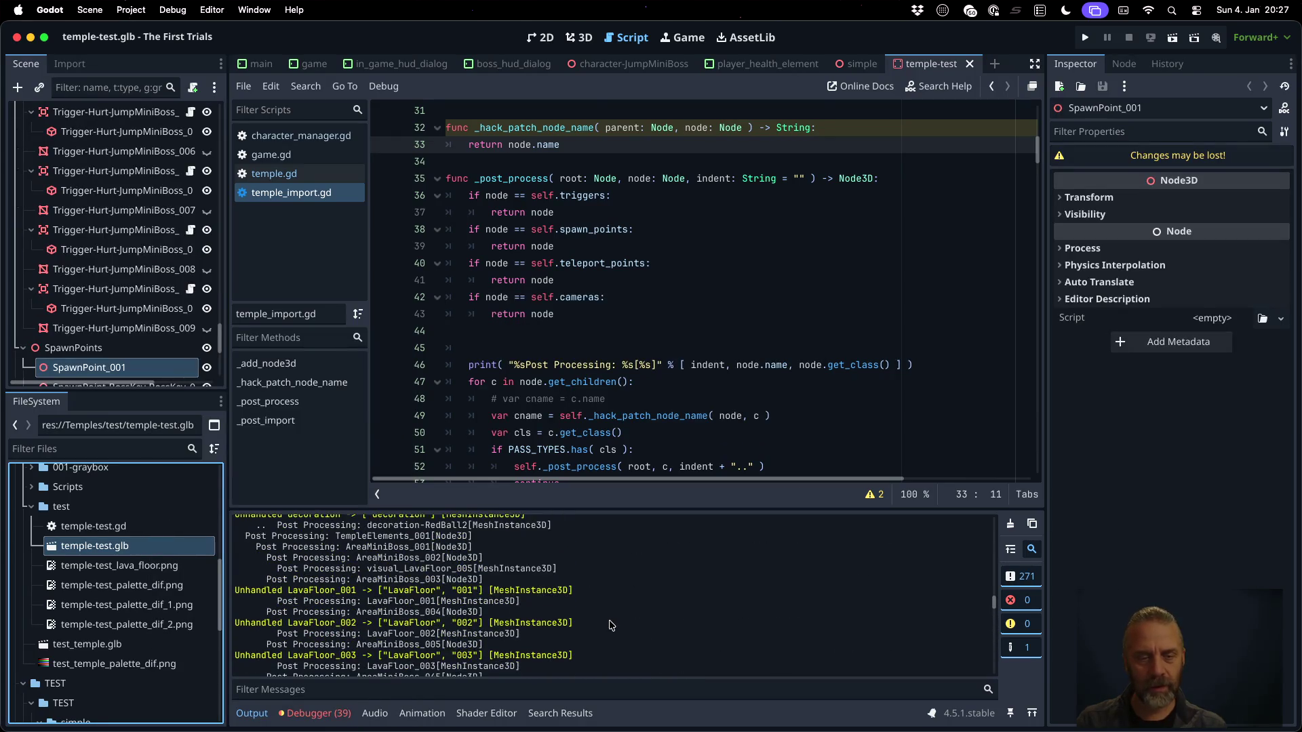
Add a 'var p = node.name.split' line at the top of _hack_patch_node_name
left_click_drag(226, 172, 336, 173)
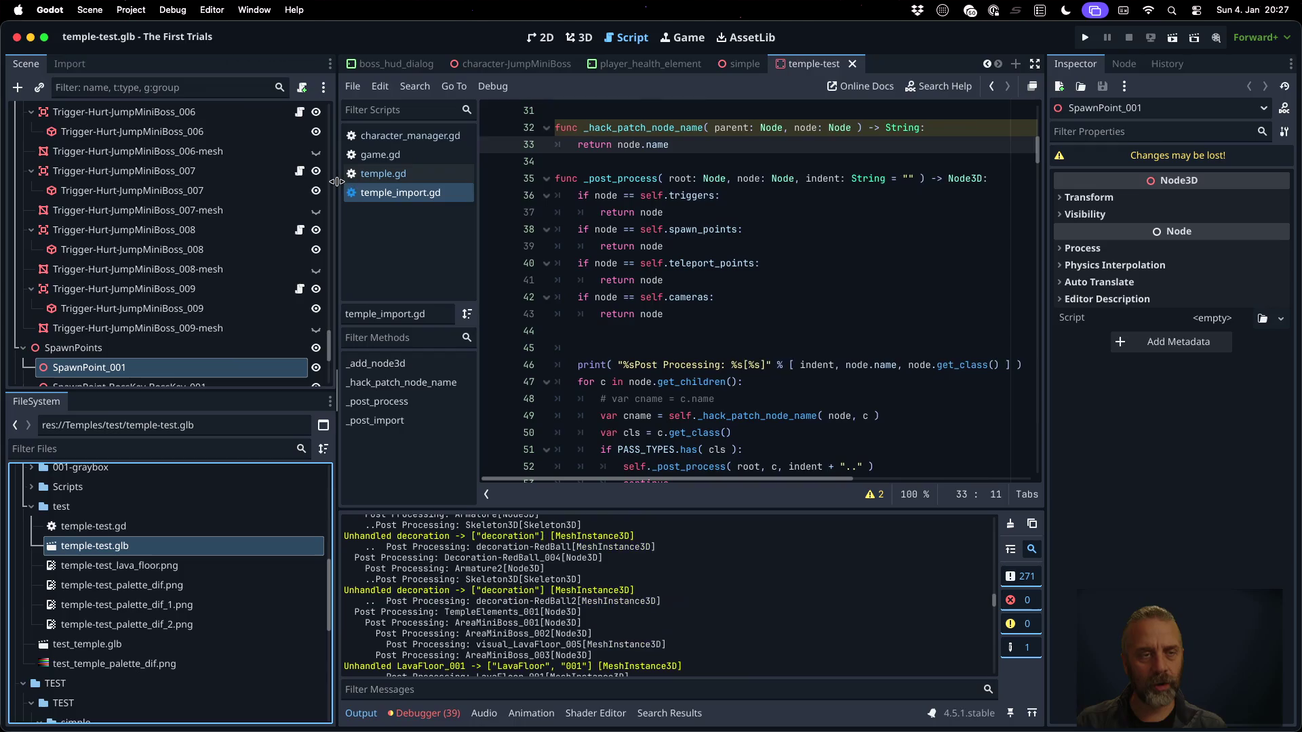
scroll(166, 203, "up", 4)
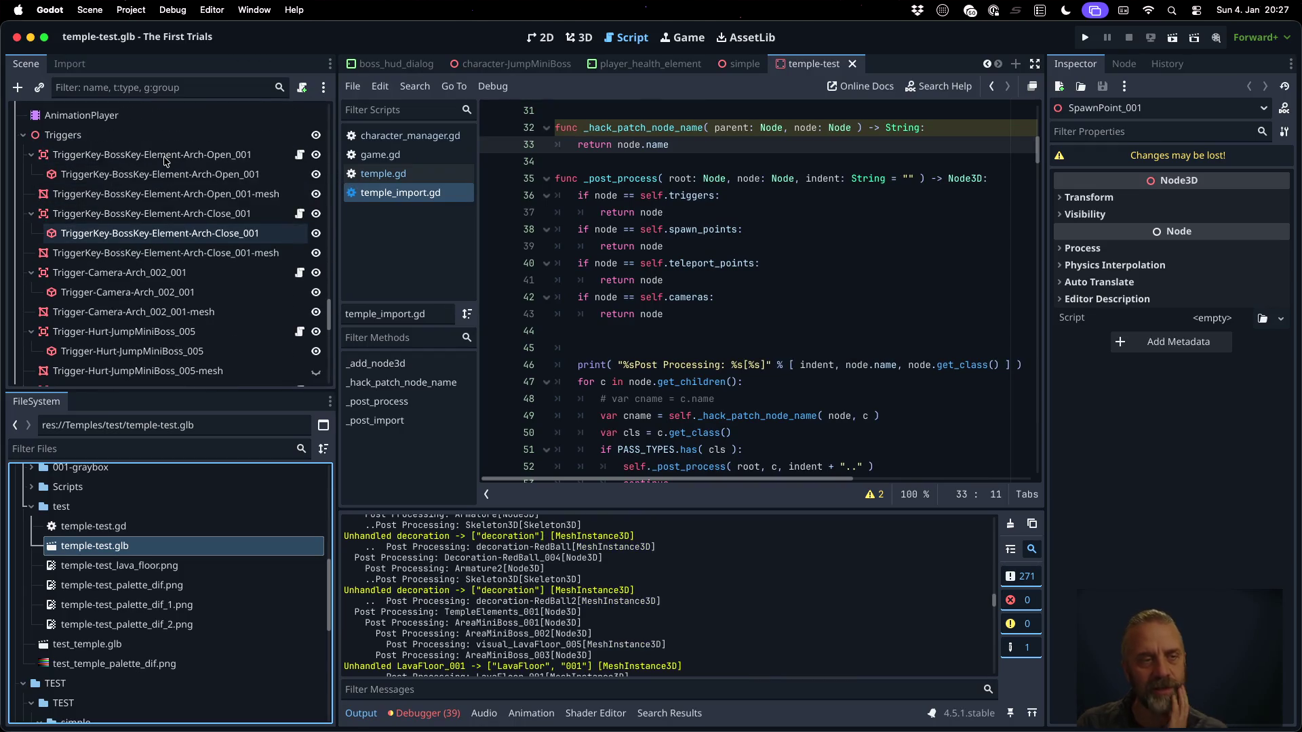
left_click(775, 230)
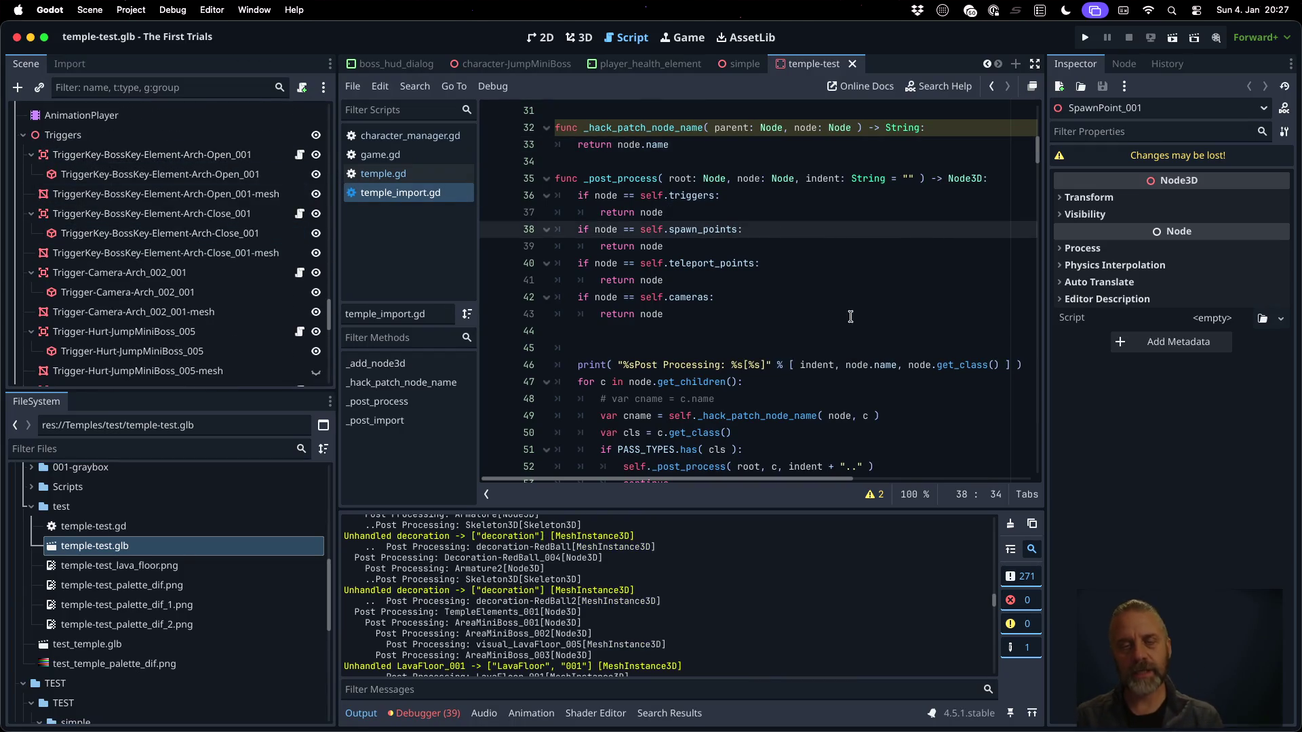
key("Up")
key("Up")
key("Up")
key("End")
key("Return")
type("var p = ")
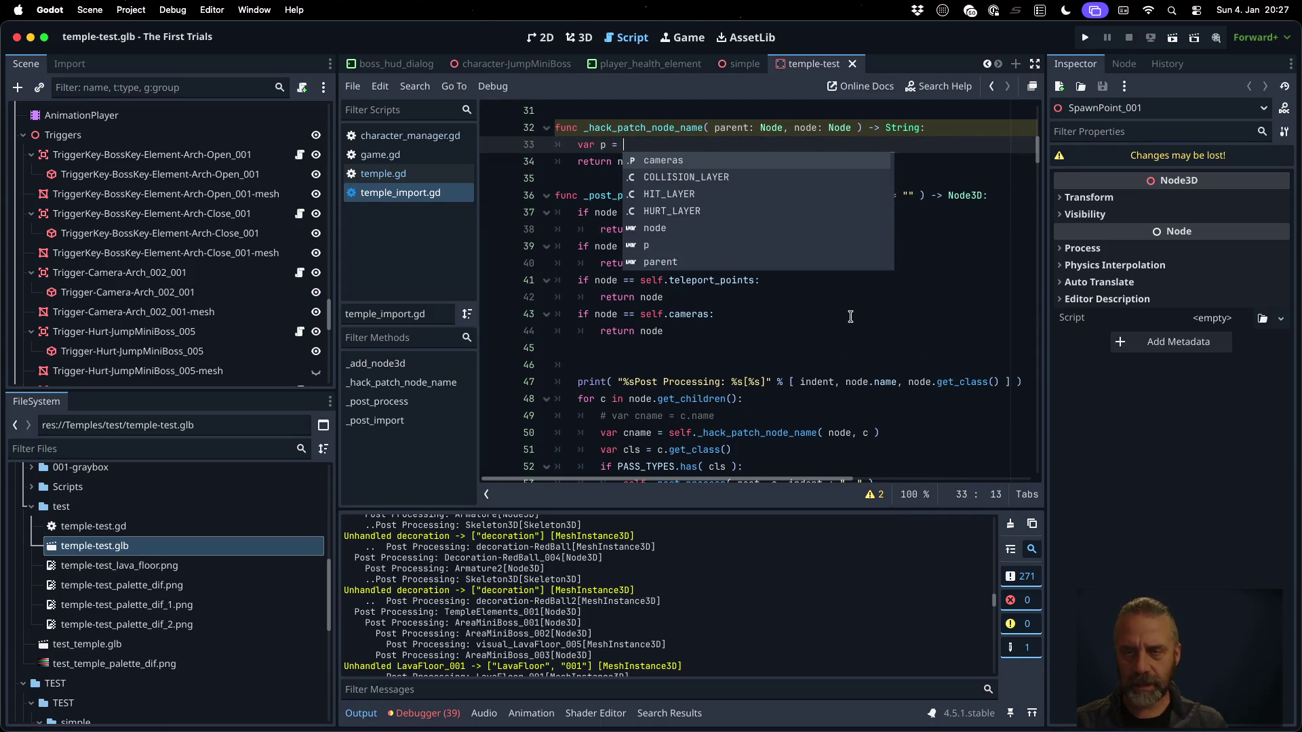
type("node.name.split")
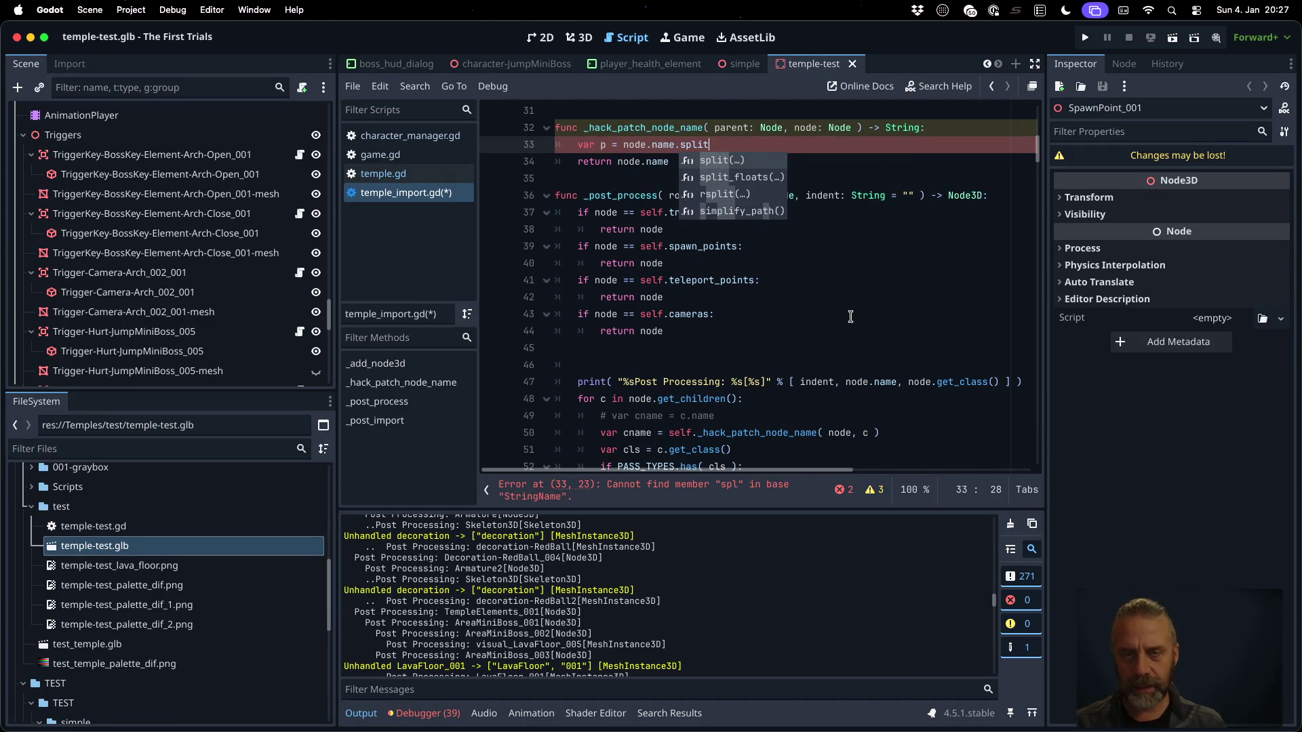
key("Return")
Insert 'var name = node.name' above the split line and make the function return name
key("ctrl+shift+Return")
type("var")
key("BackSpace")
key("BackSpace")
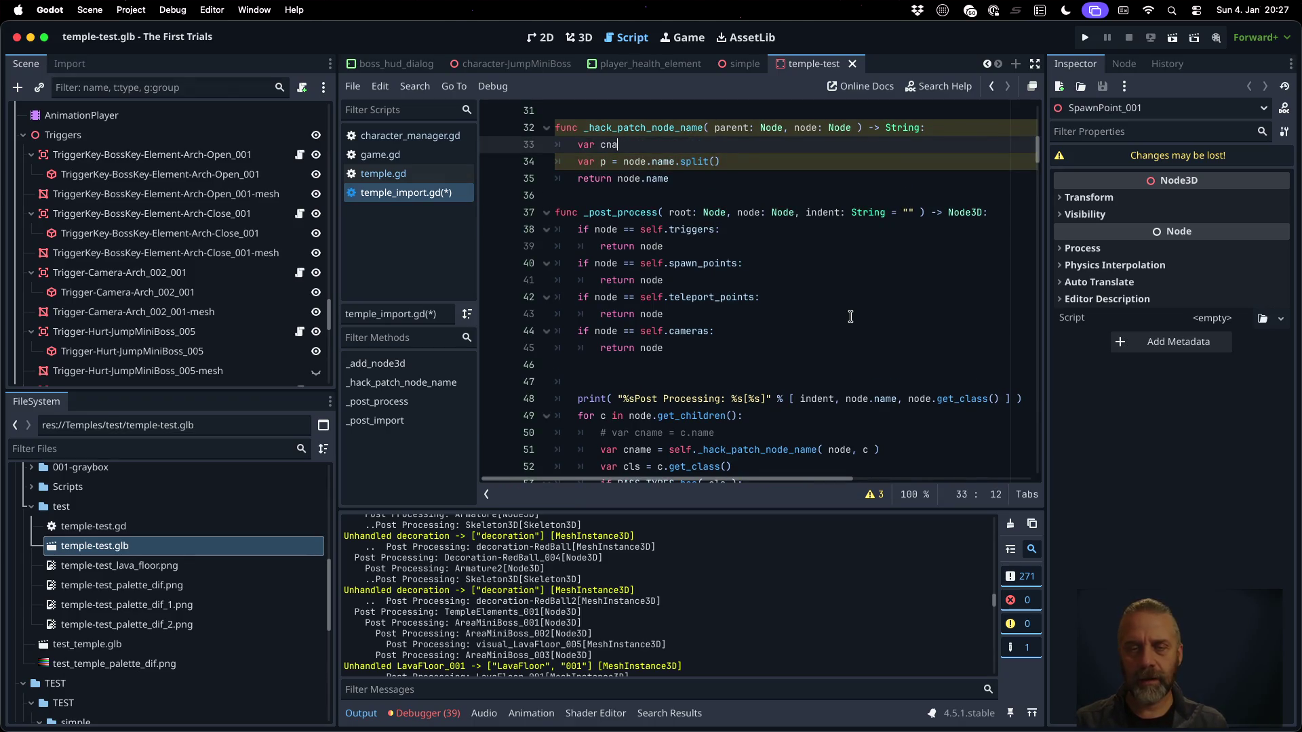
type("ame = ")
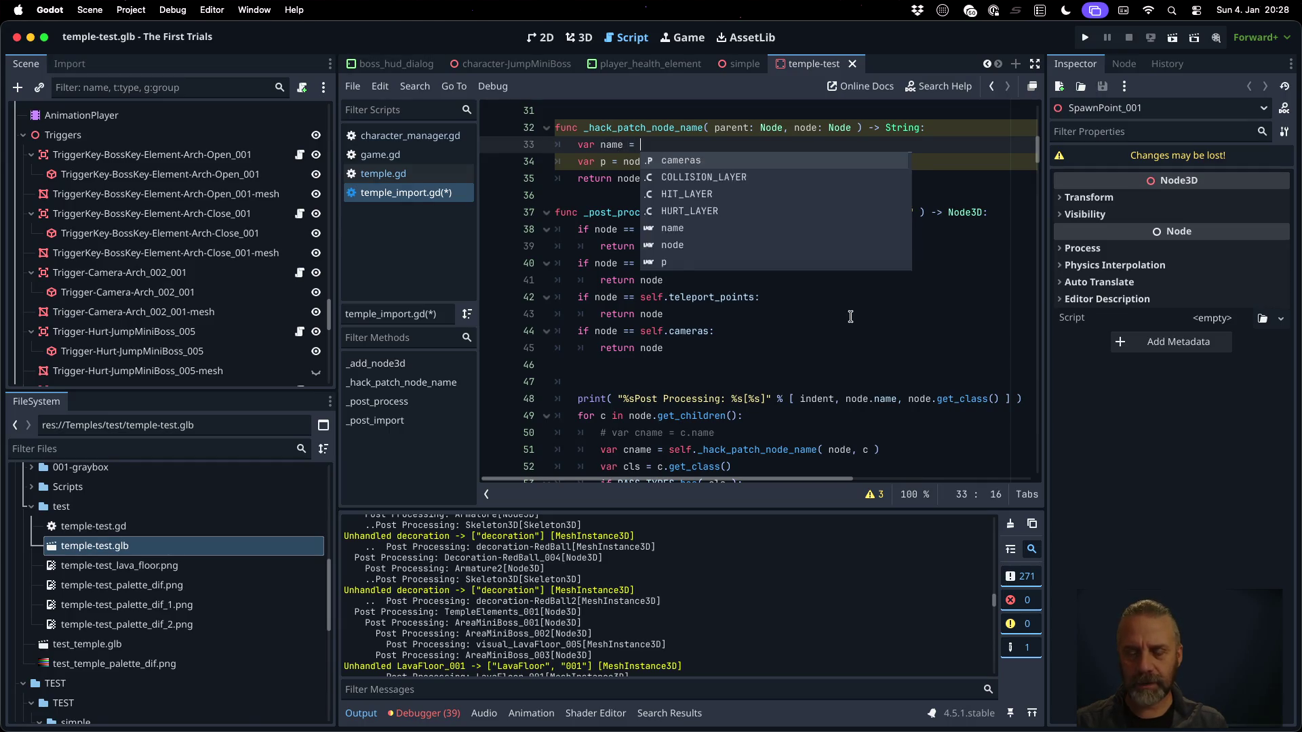
type("node.name")
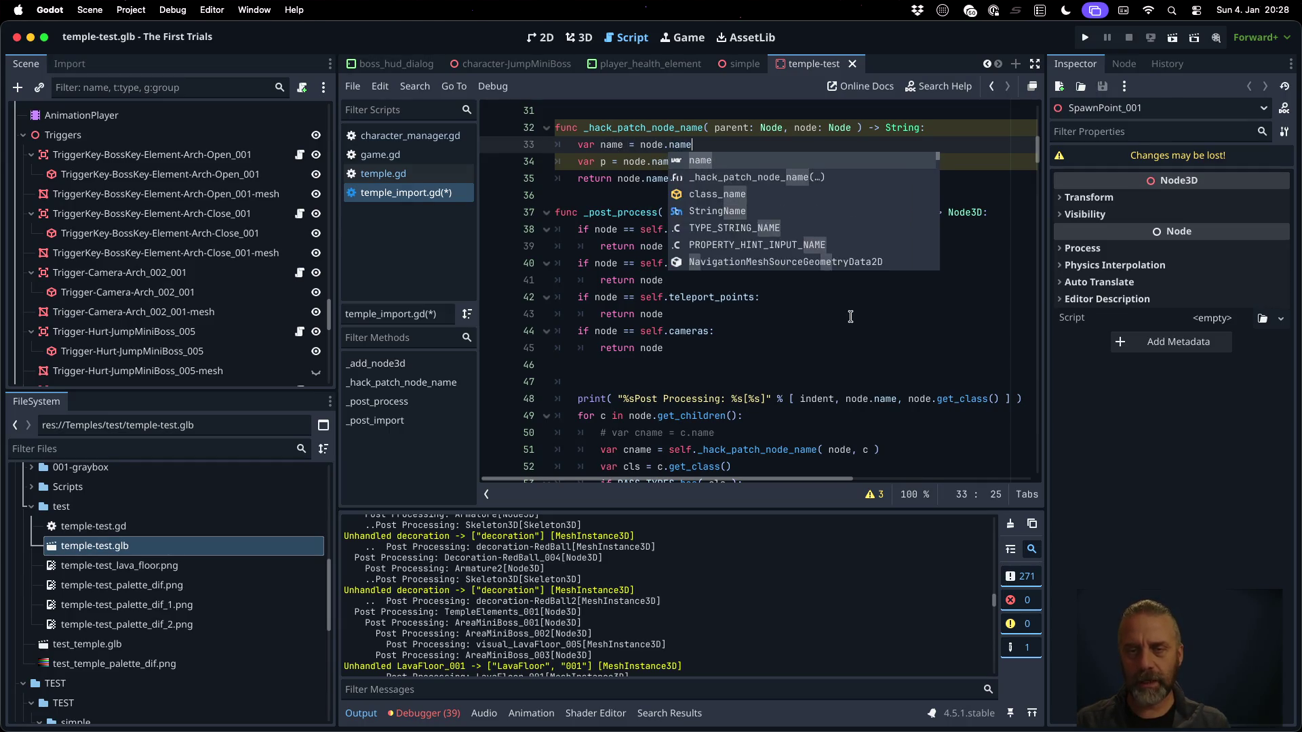
key("Escape")
key("Down")
key("Down")
key("Left")
key("Left")
key("Left")
key("BackSpace")
key("BackSpace")
key("BackSpace")
Change the split line so it calls name.split("_")
key("Up")
key("End")
key("Left")
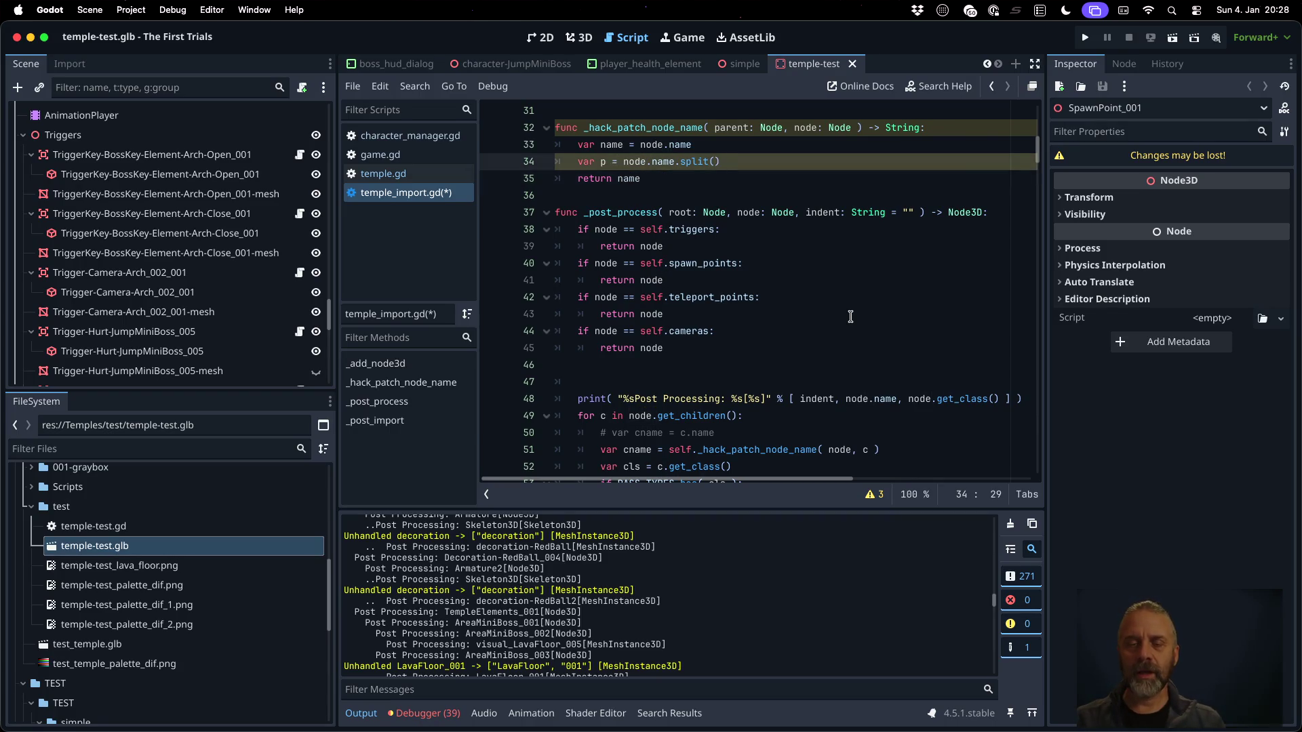
key("alt+Left")
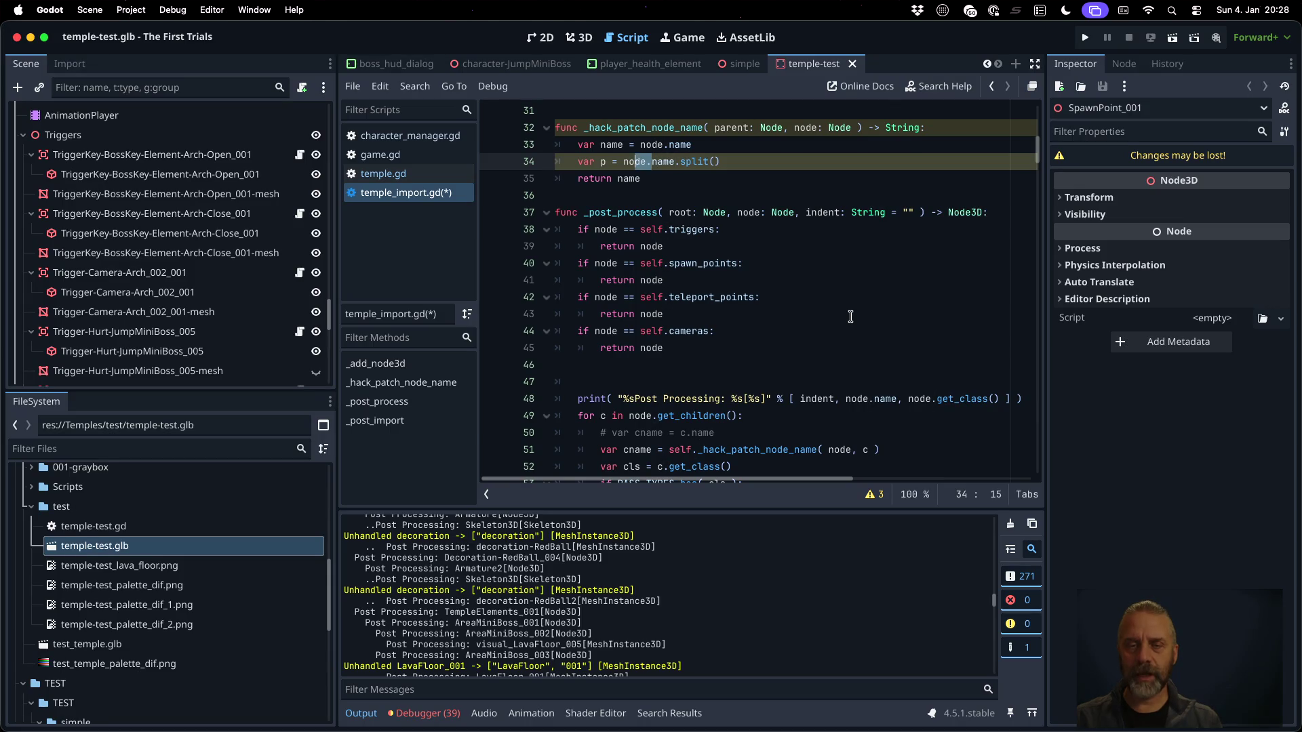
key("BackSpace")
key("BackSpace")
key("BackSpace")
key("End")
key("Left")
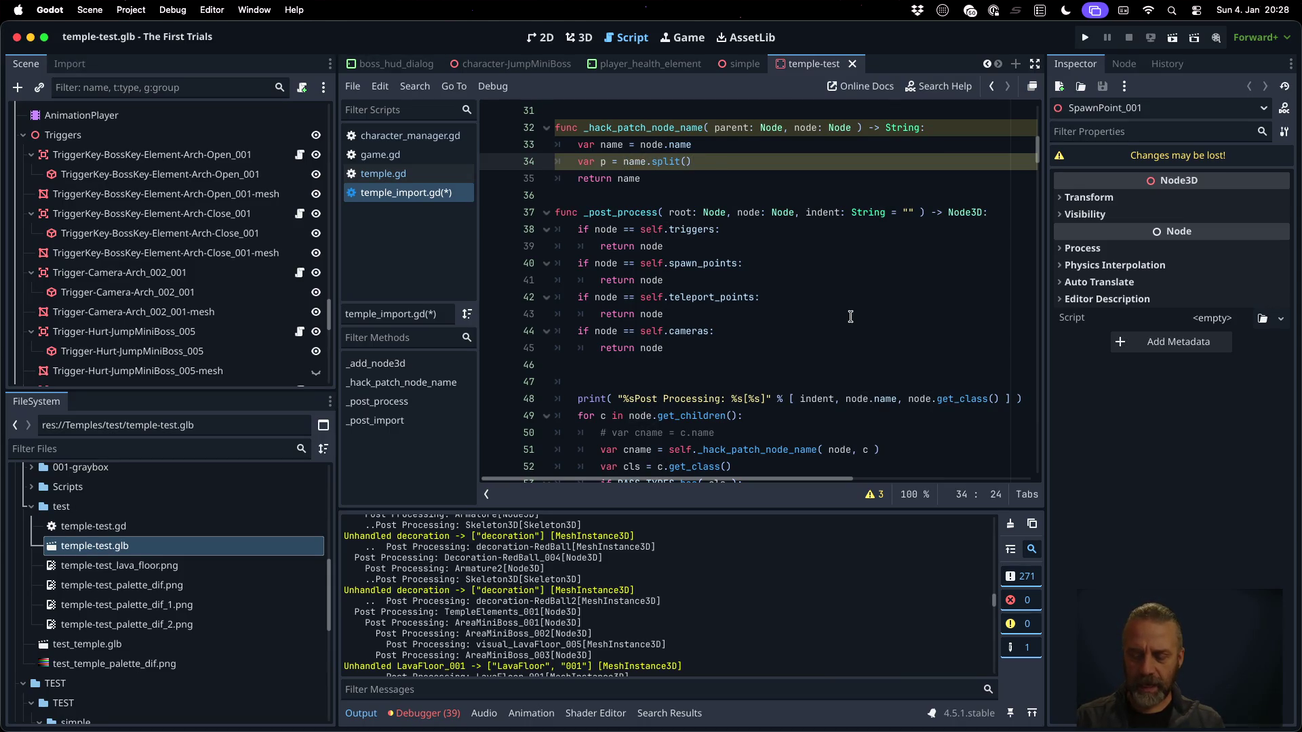
type("\"_\"")
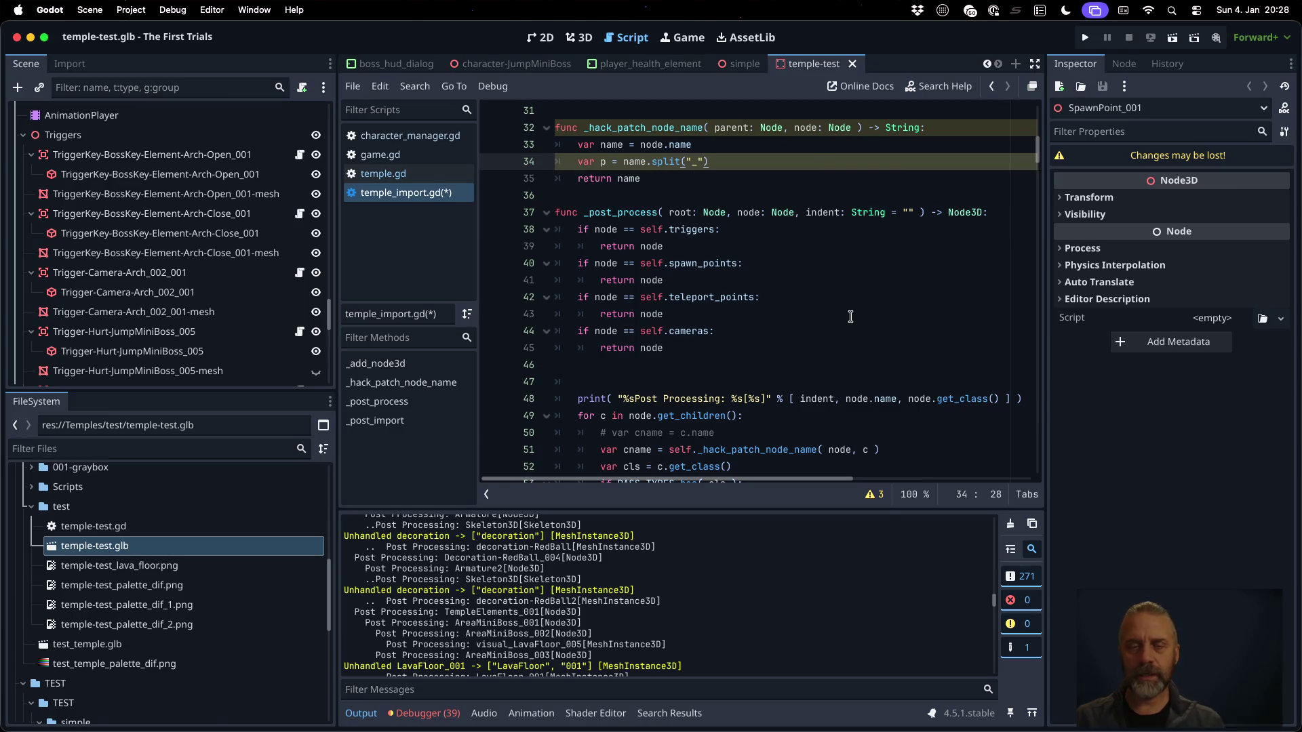
Add an 'if p.size() > 1:' check below the split line
key("Return")
type("if p.s")
key("Down")
key("Return")
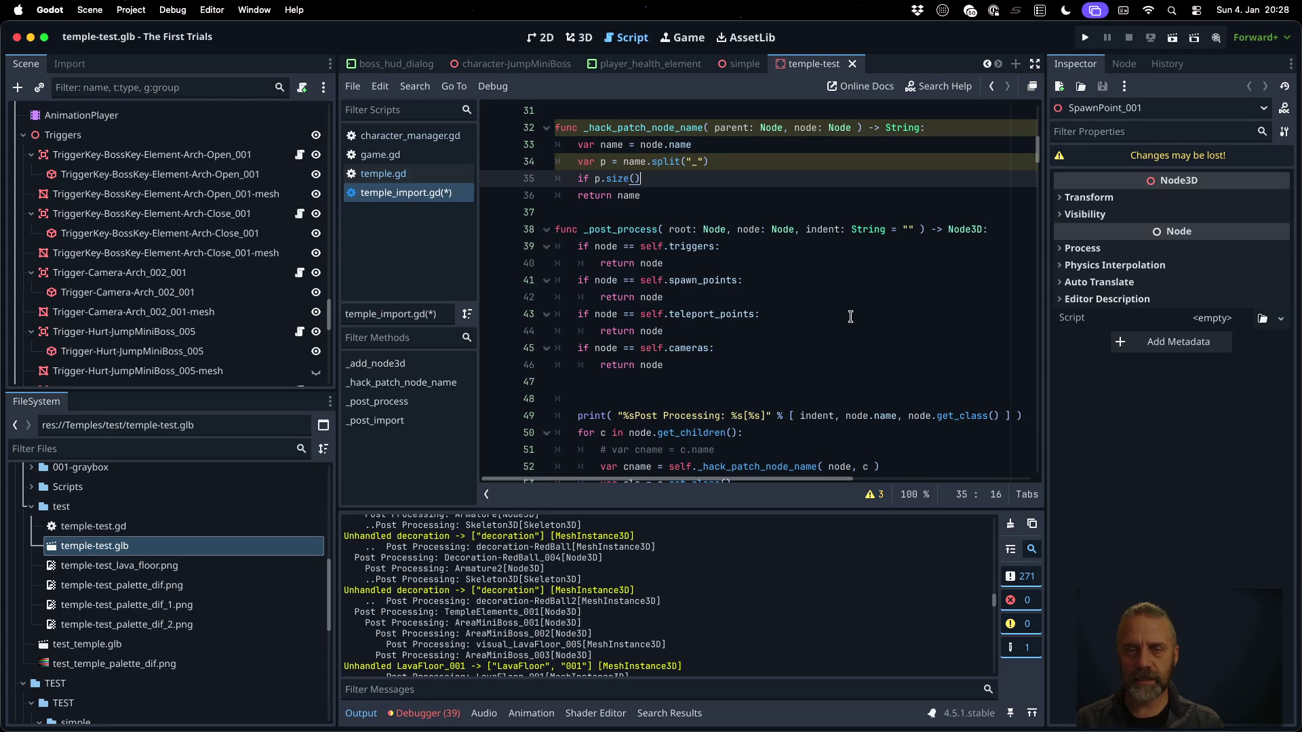
type(" > 1:")
key("Return")
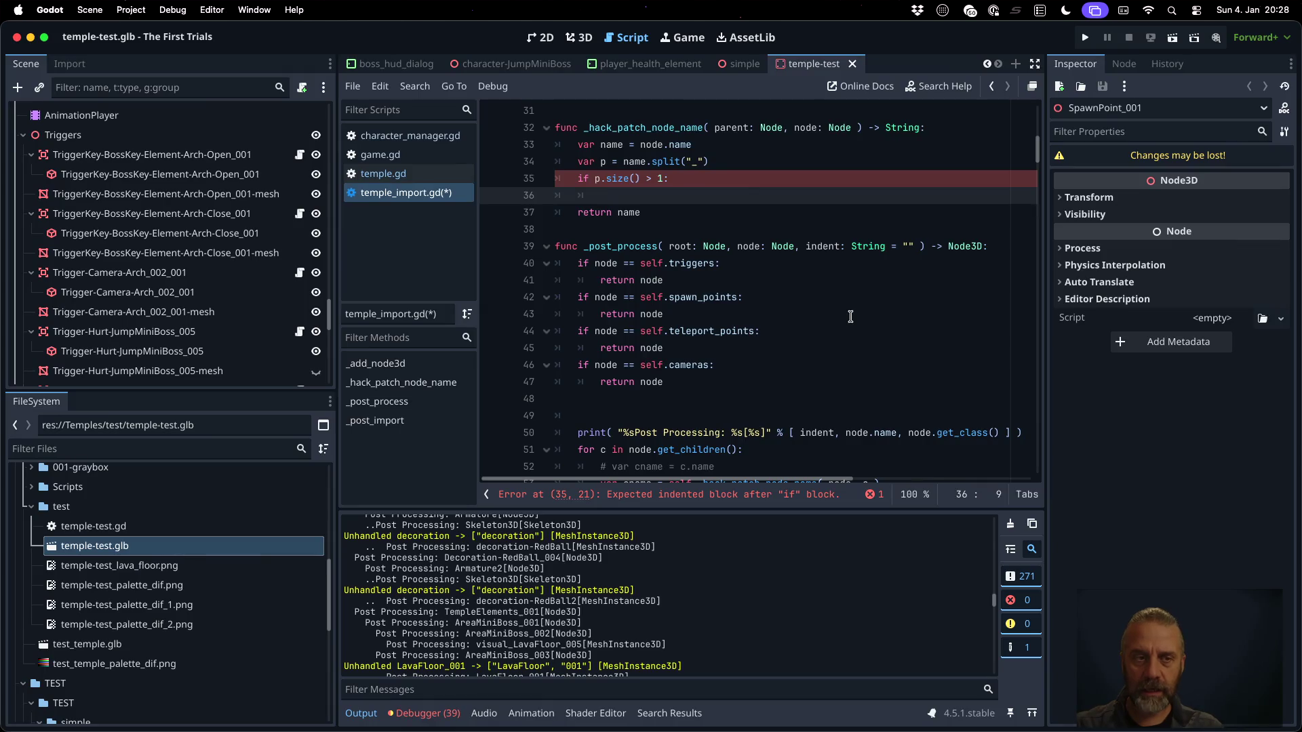
Inside the if block, begin 'var suffix = p.' and try out pop completions
type("var suffix")
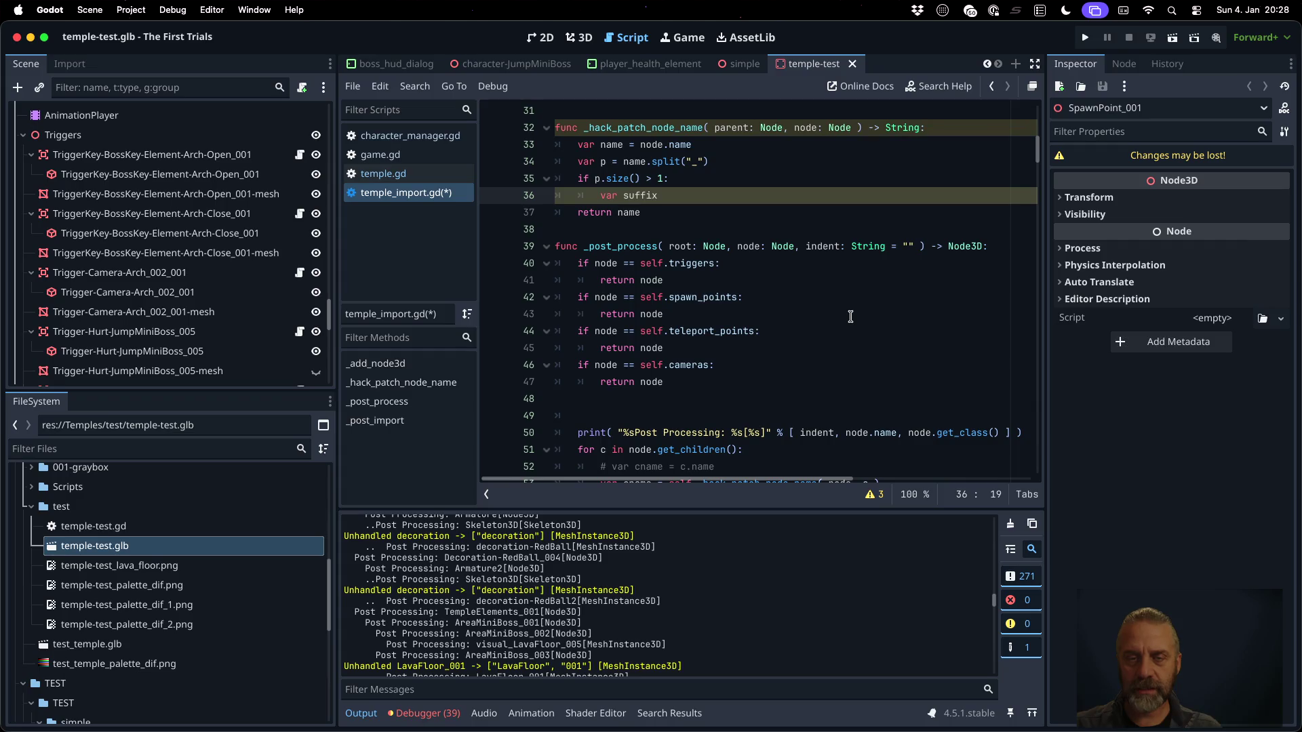
type(" = p")
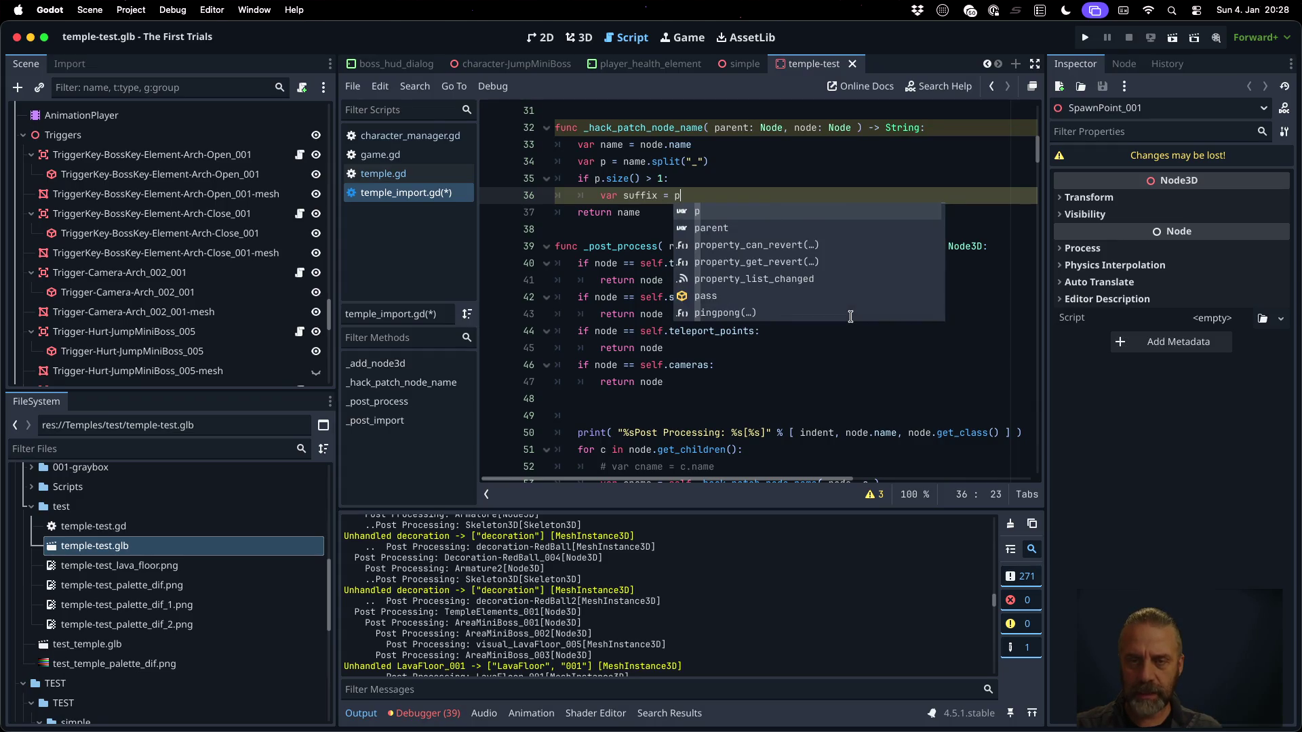
type(".po")
key("BackSpace")
key("BackSpace")
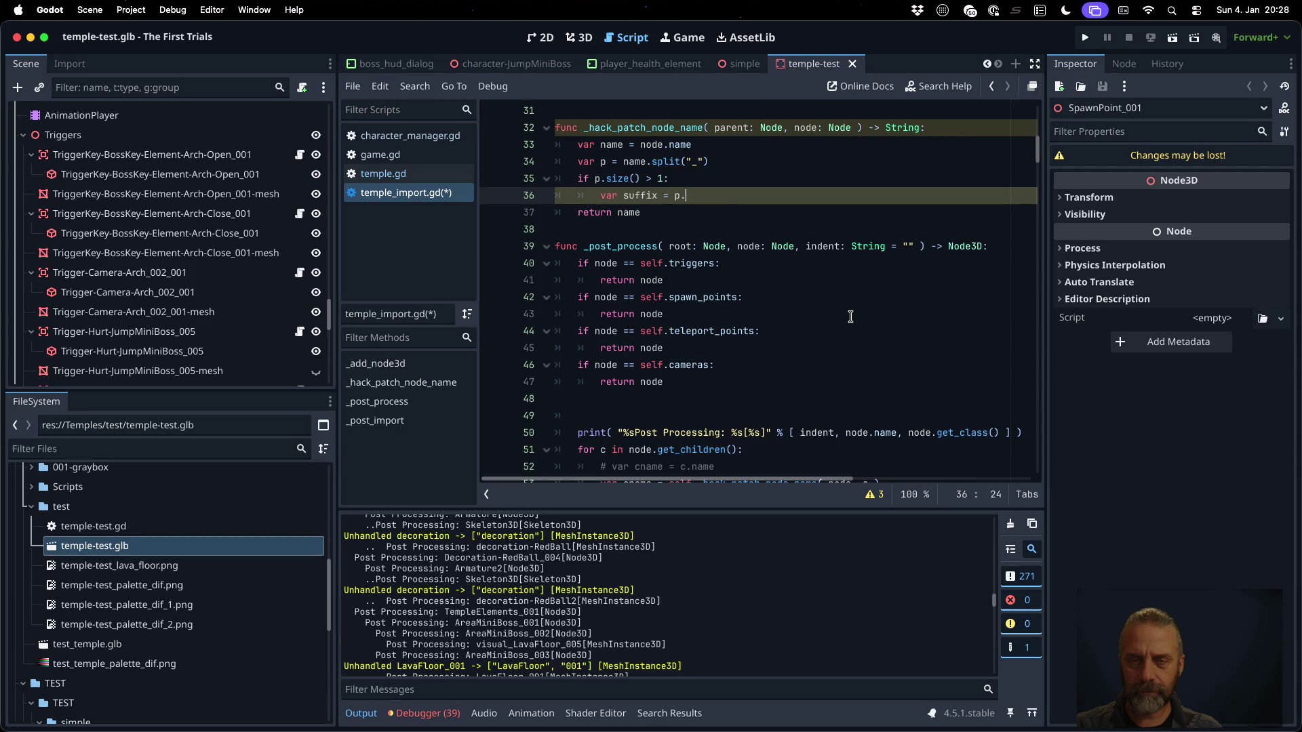
type("p")
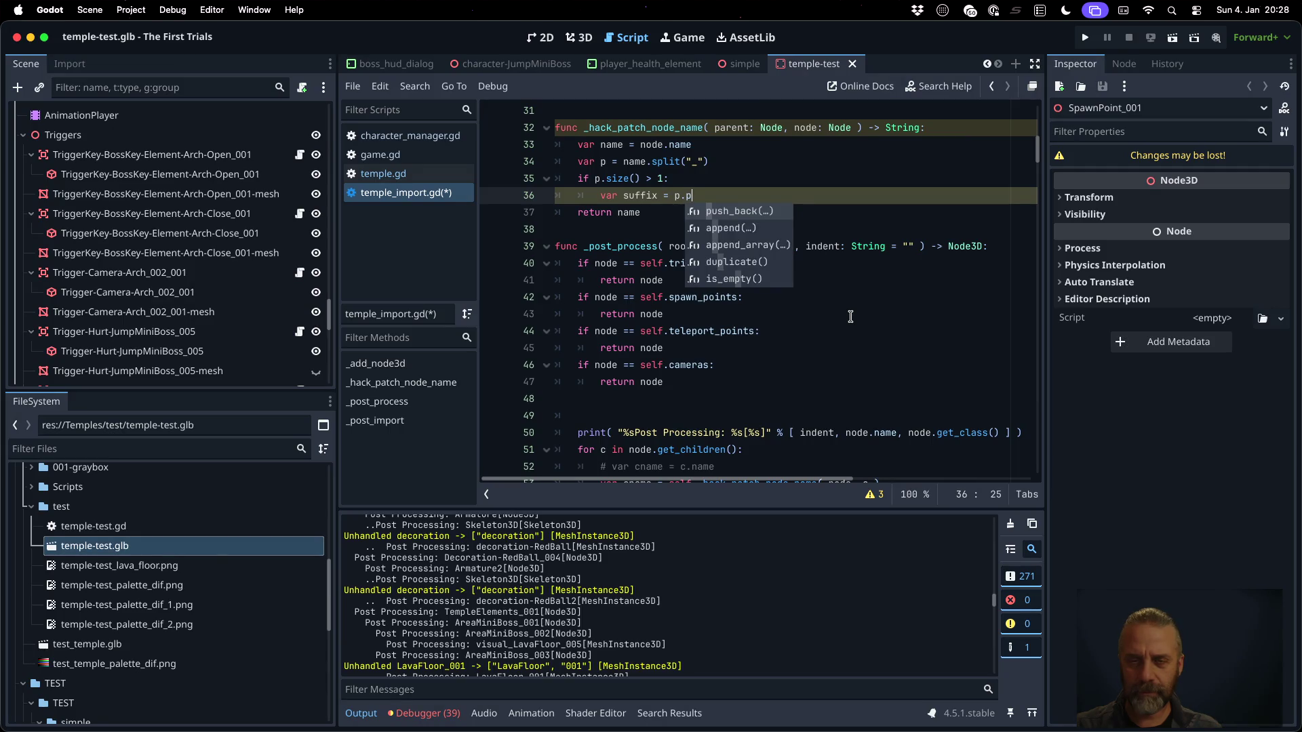
key("BackSpace")
type("ba")
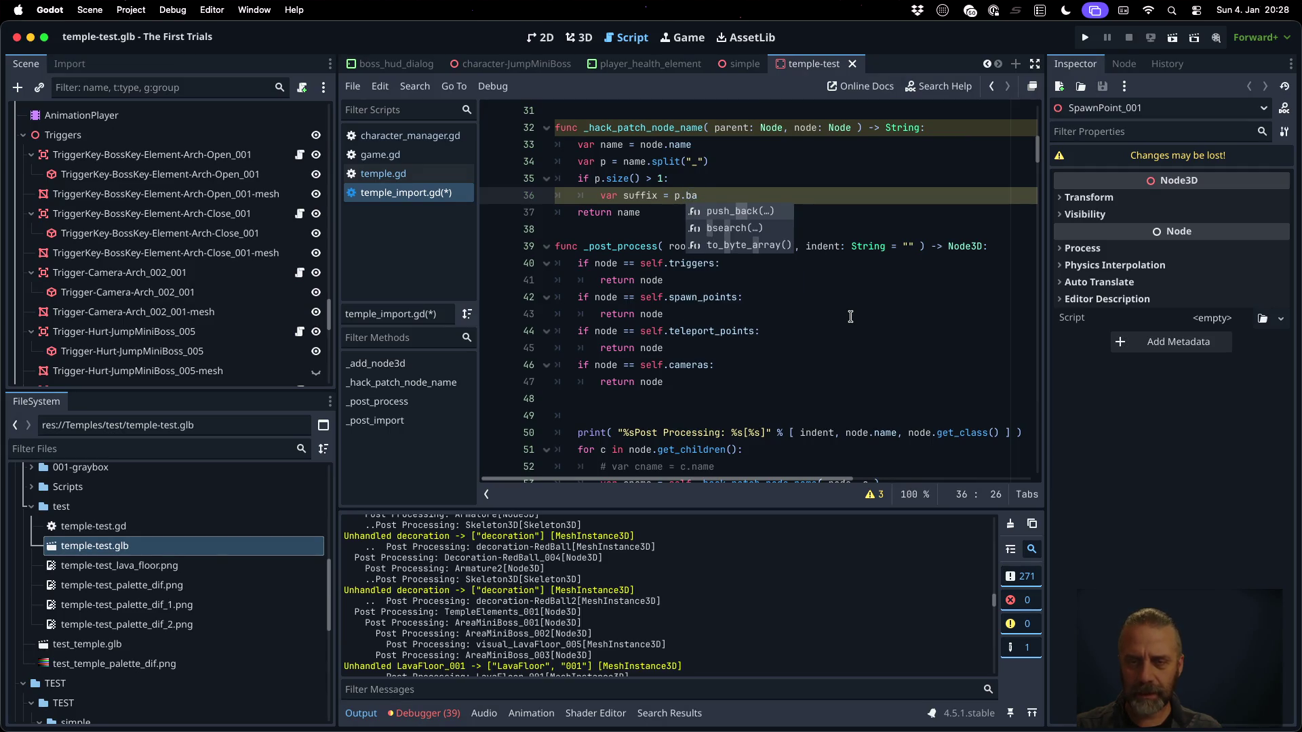
key("BackSpace")
key("BackSpace")
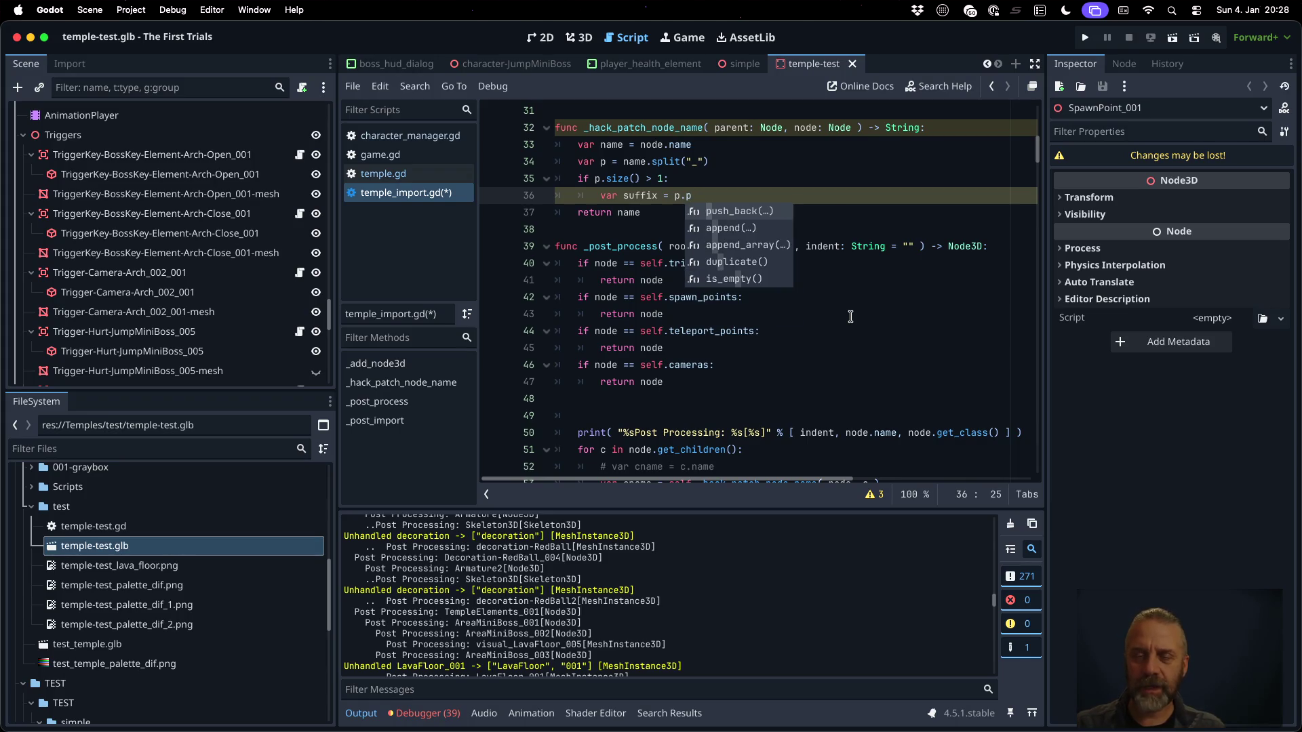
key("BackSpace")
type(".p")
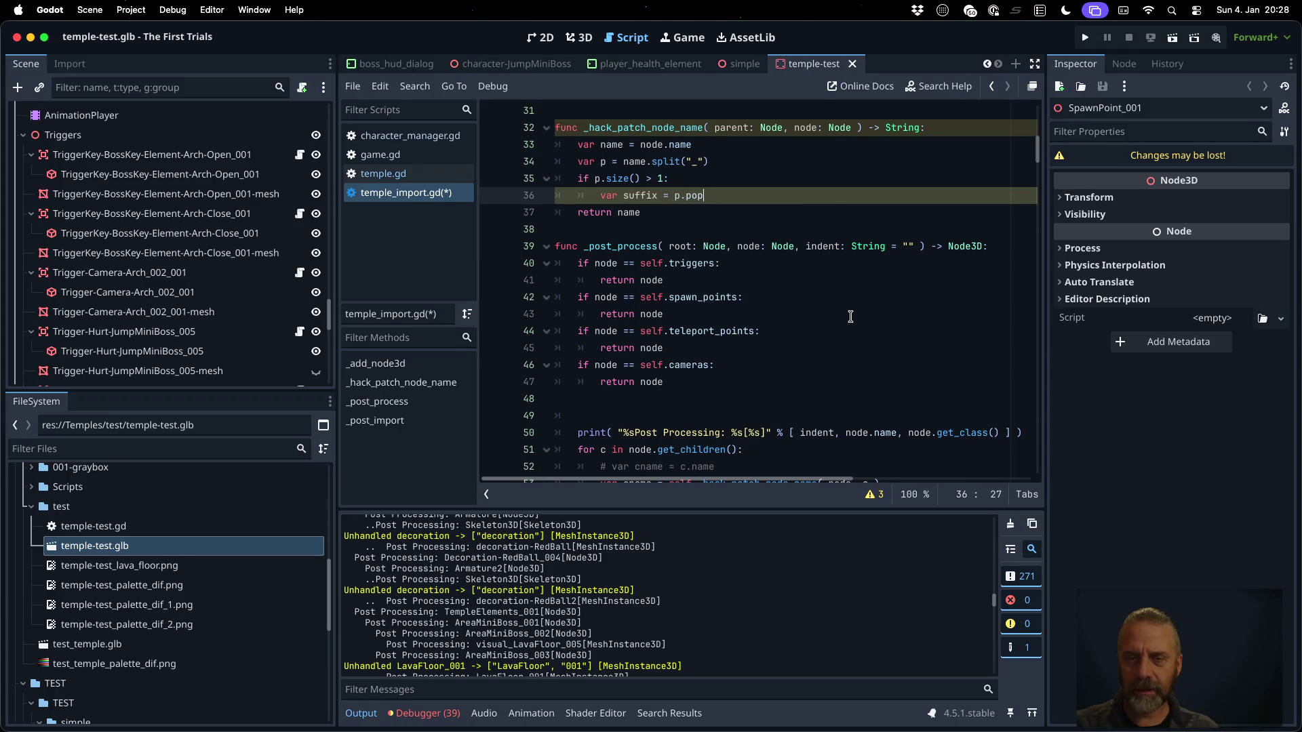
type("p")
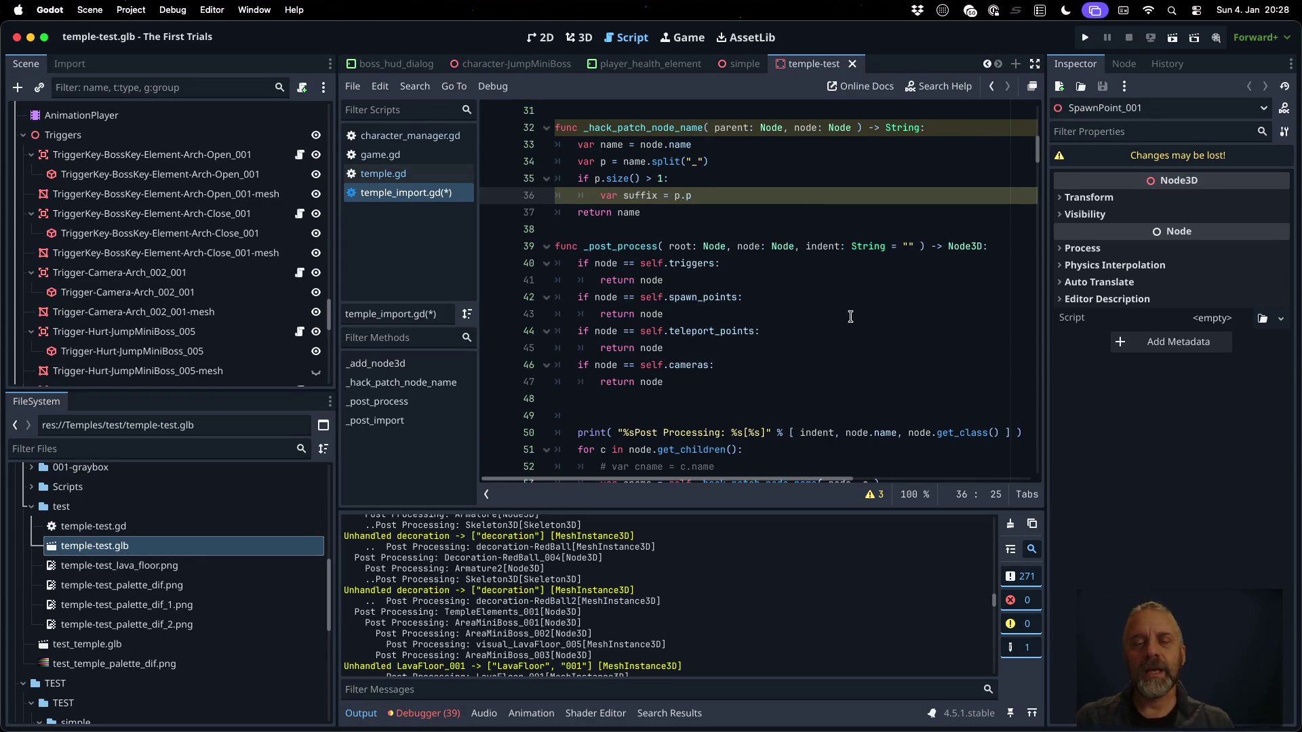
Open split's documentation and follow it to the PackedStringArray class reference
left_click(664, 157, "super")
left_click(604, 127)
scroll(790, 309, "down", 10)
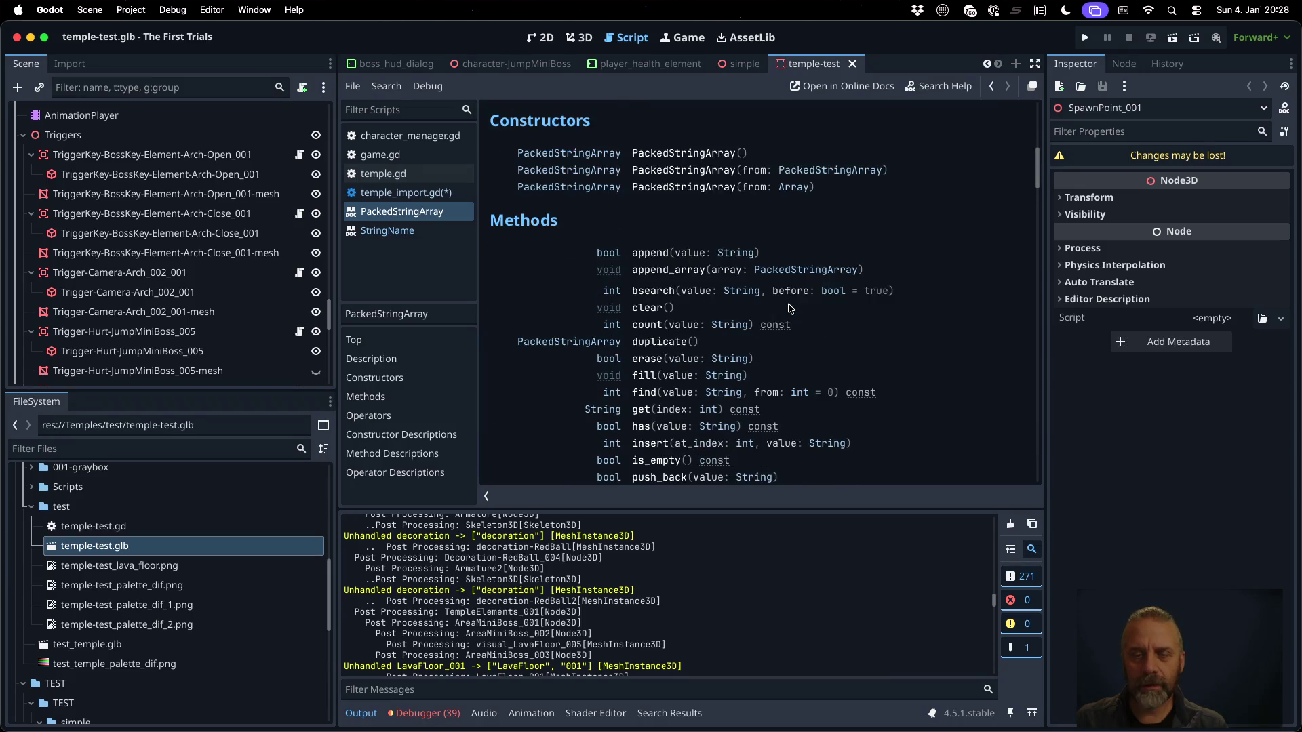
scroll(790, 309, "down", 5)
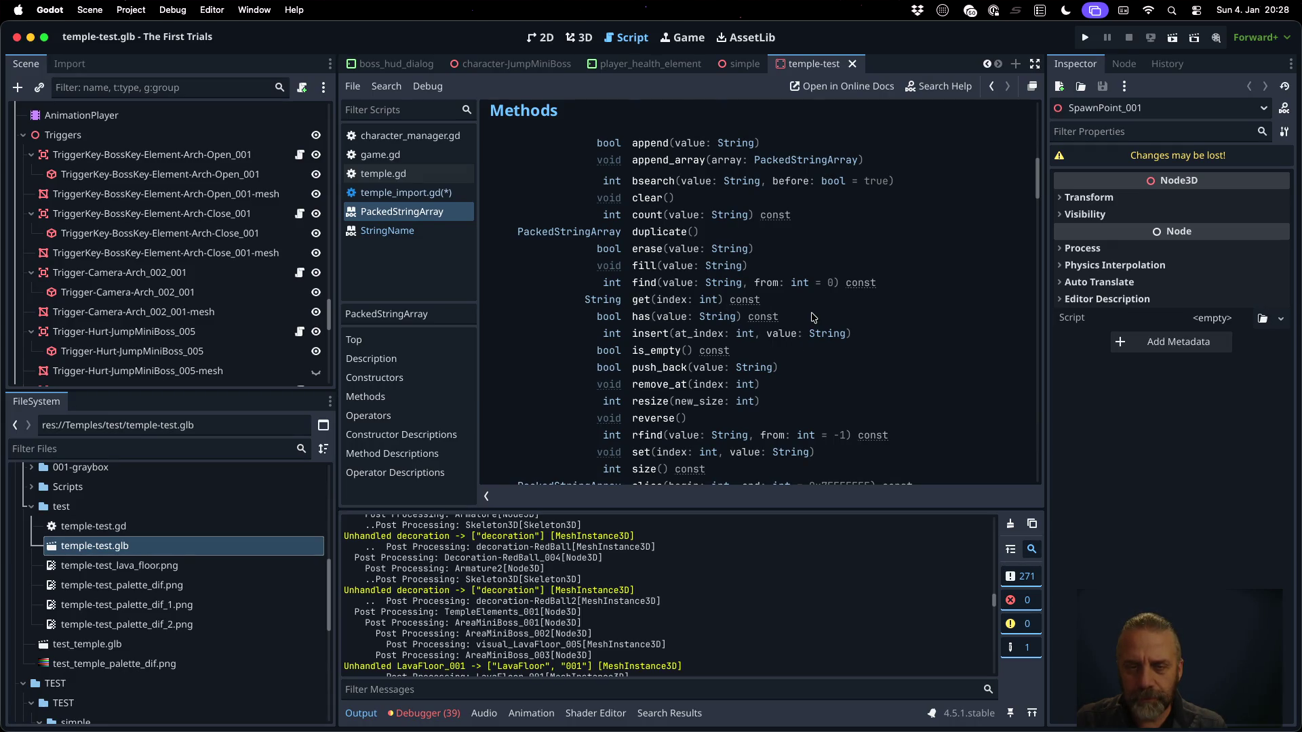
scroll(813, 317, "down", 2)
scroll(813, 318, "down", 1)
scroll(813, 318, "down", 1)
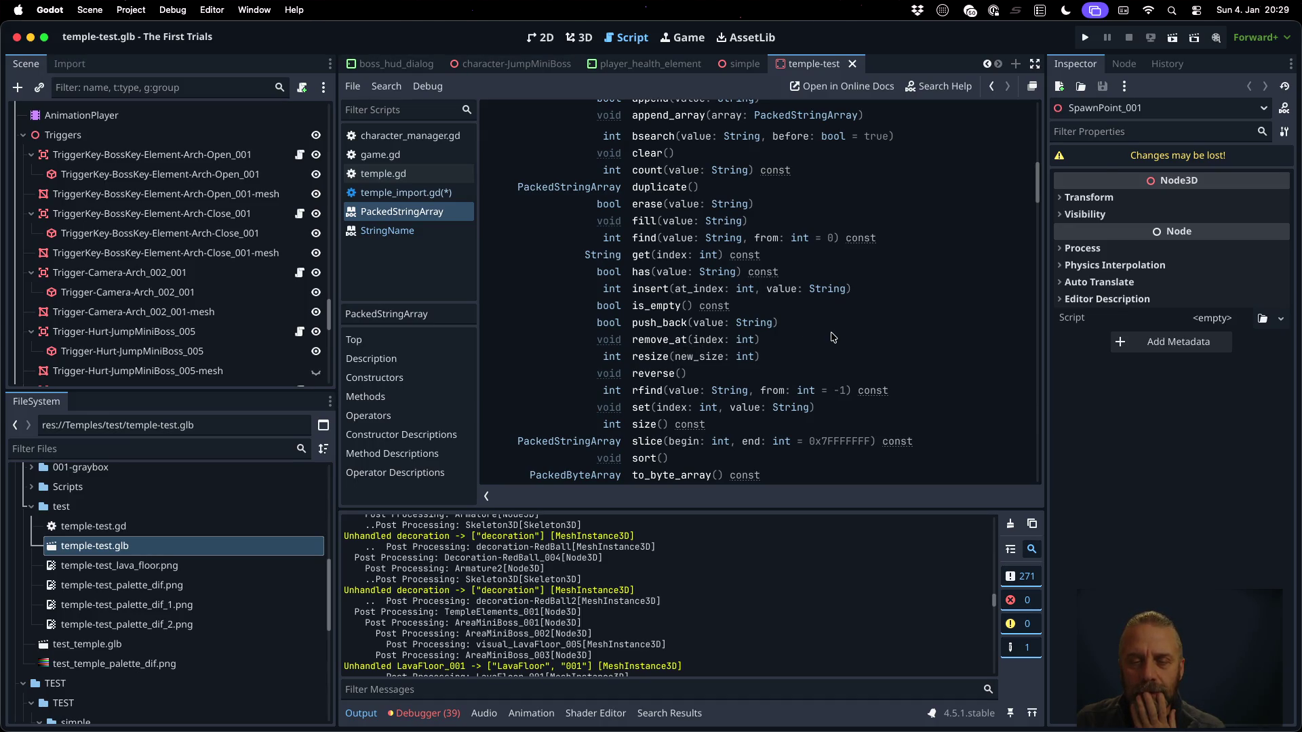
Read the method descriptions, such as erase, insert, push_back, remove_at and resize
scroll(833, 337, "down", 10)
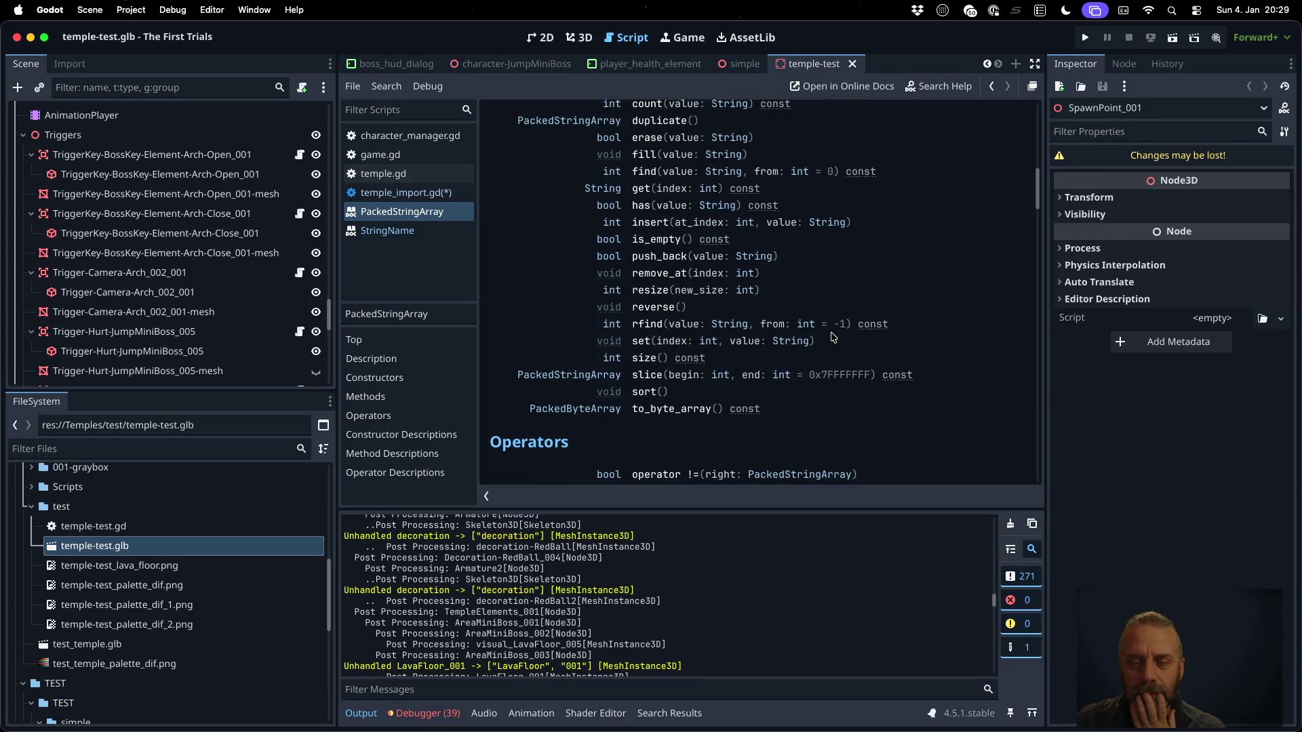
scroll(833, 337, "down", 15)
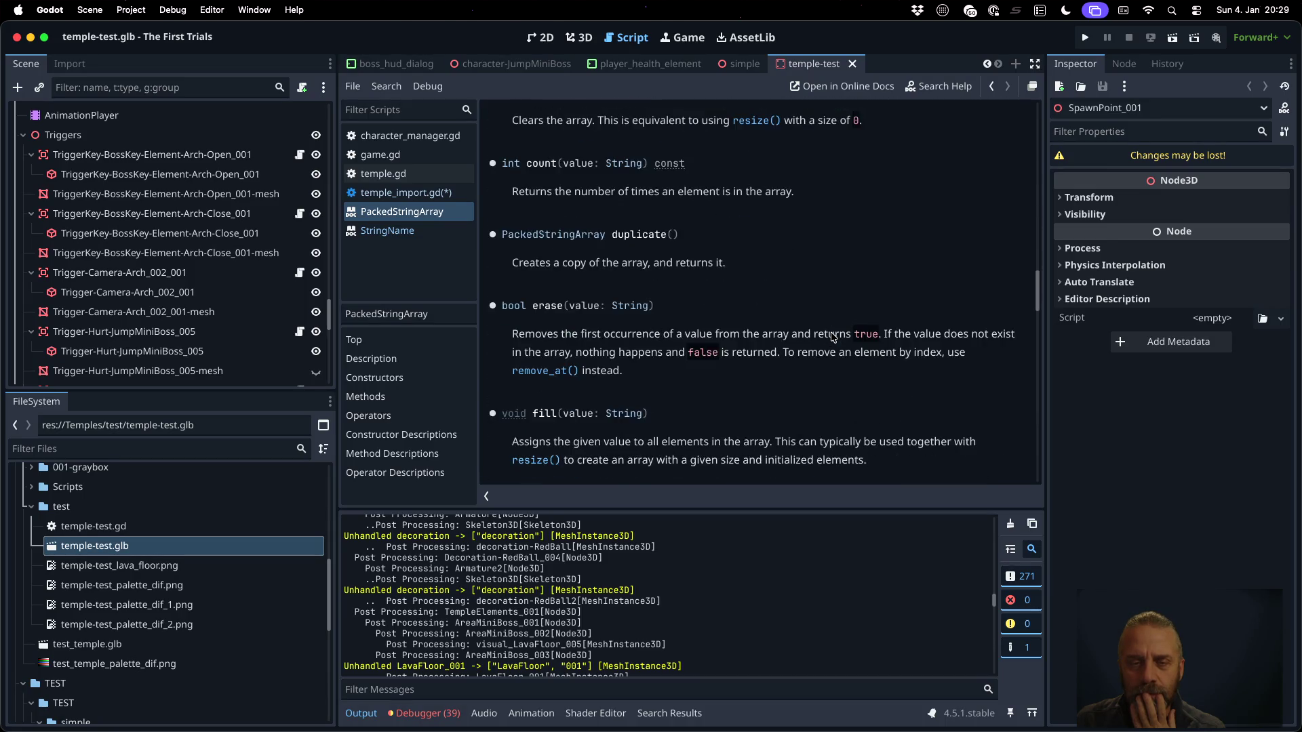
scroll(832, 337, "down", 10)
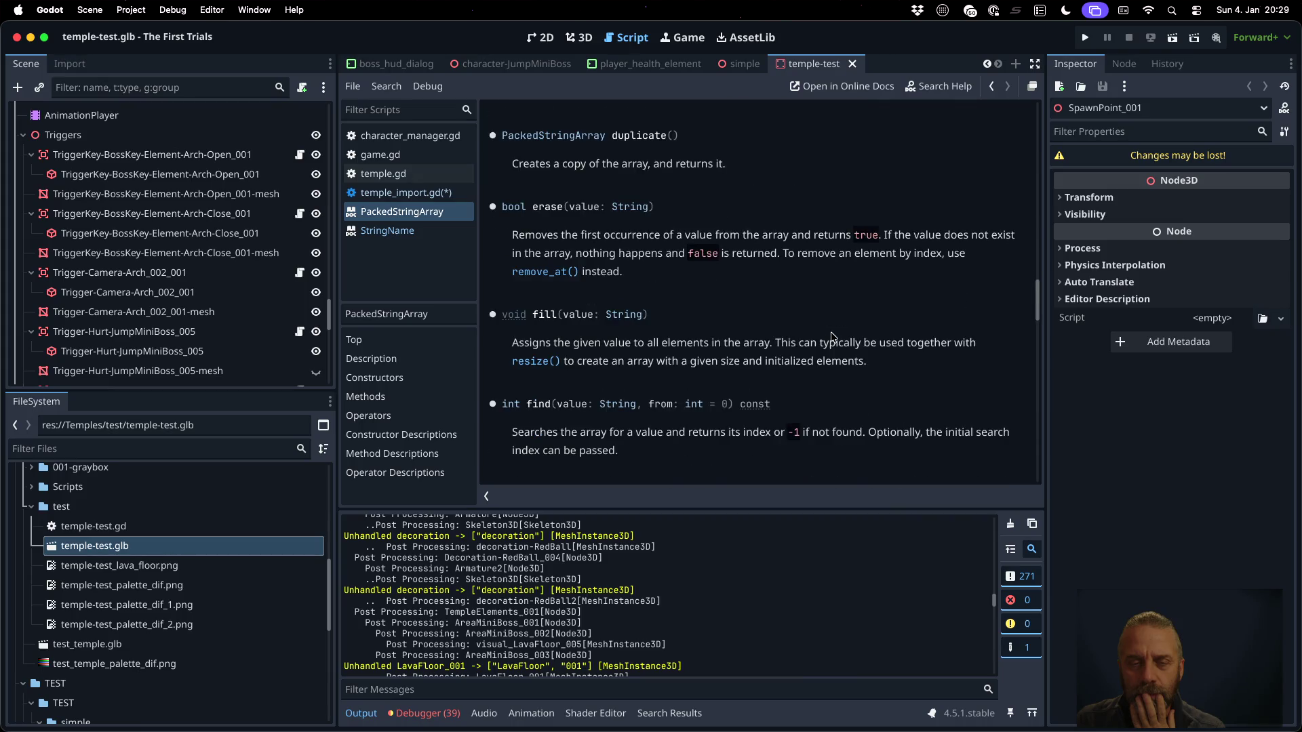
scroll(832, 337, "down", 5)
scroll(832, 337, "down", 3)
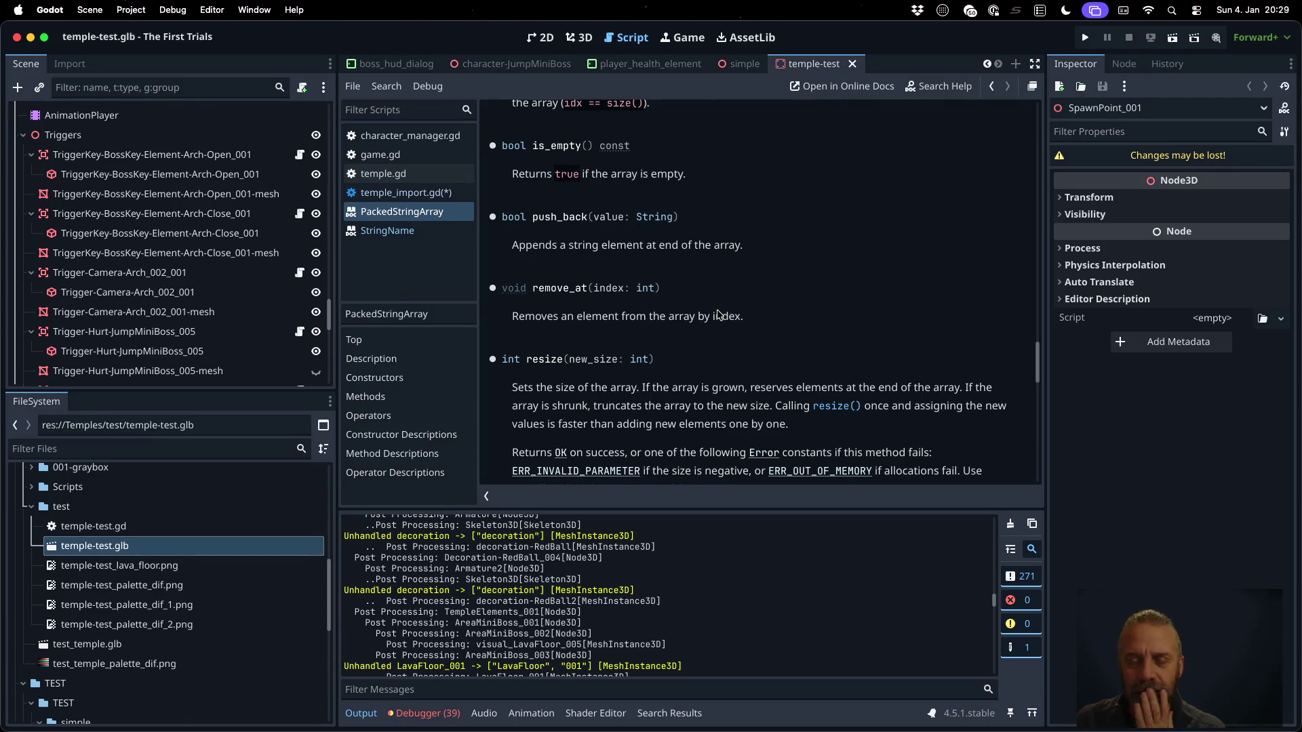
scroll(762, 305, "up", 2)
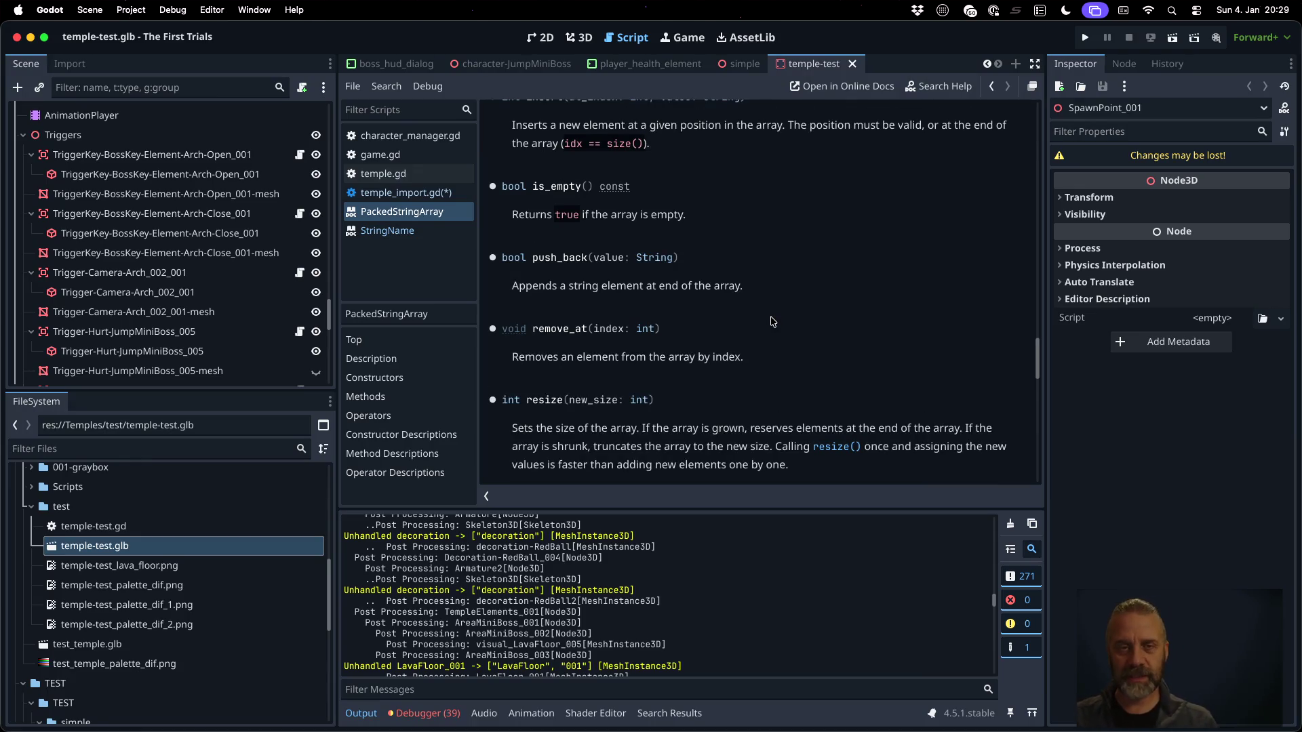
left_click(427, 193)
Complete the suffix line as 'var suffix = p.get( p.size() )'
left_click(720, 193)
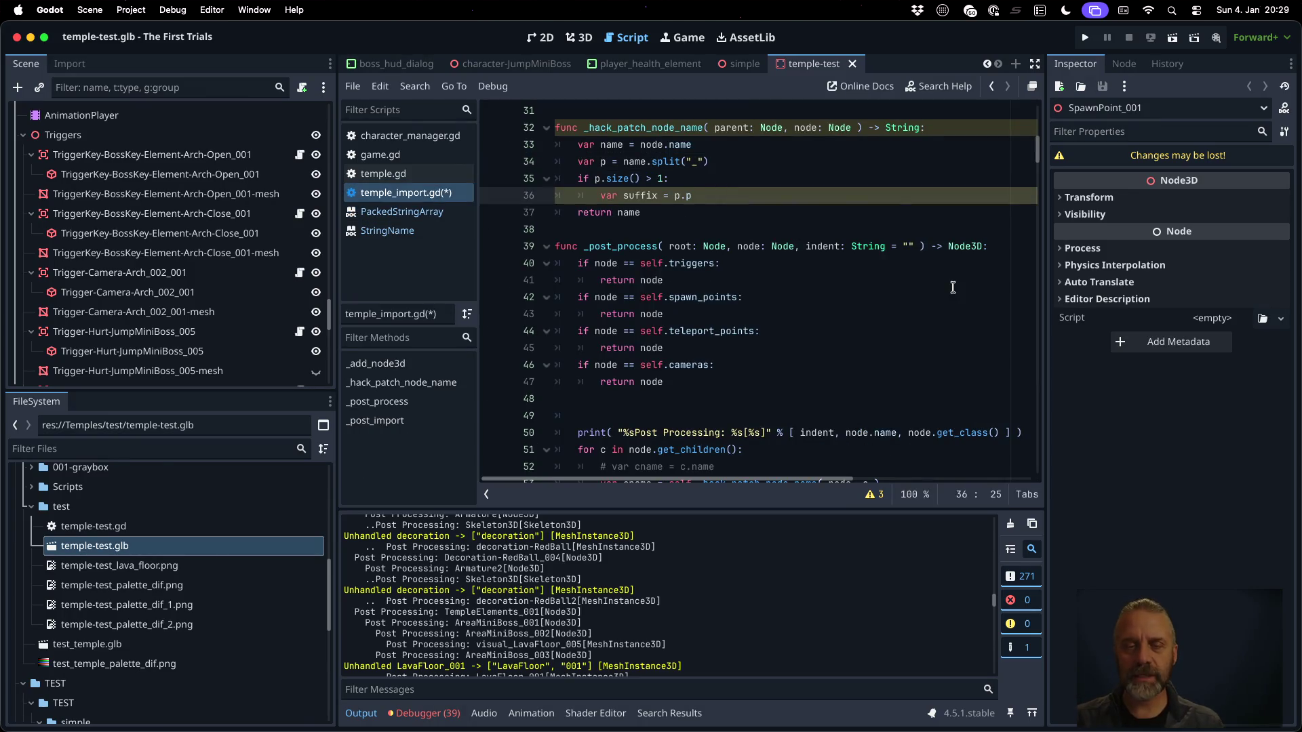
type("t( p.si")
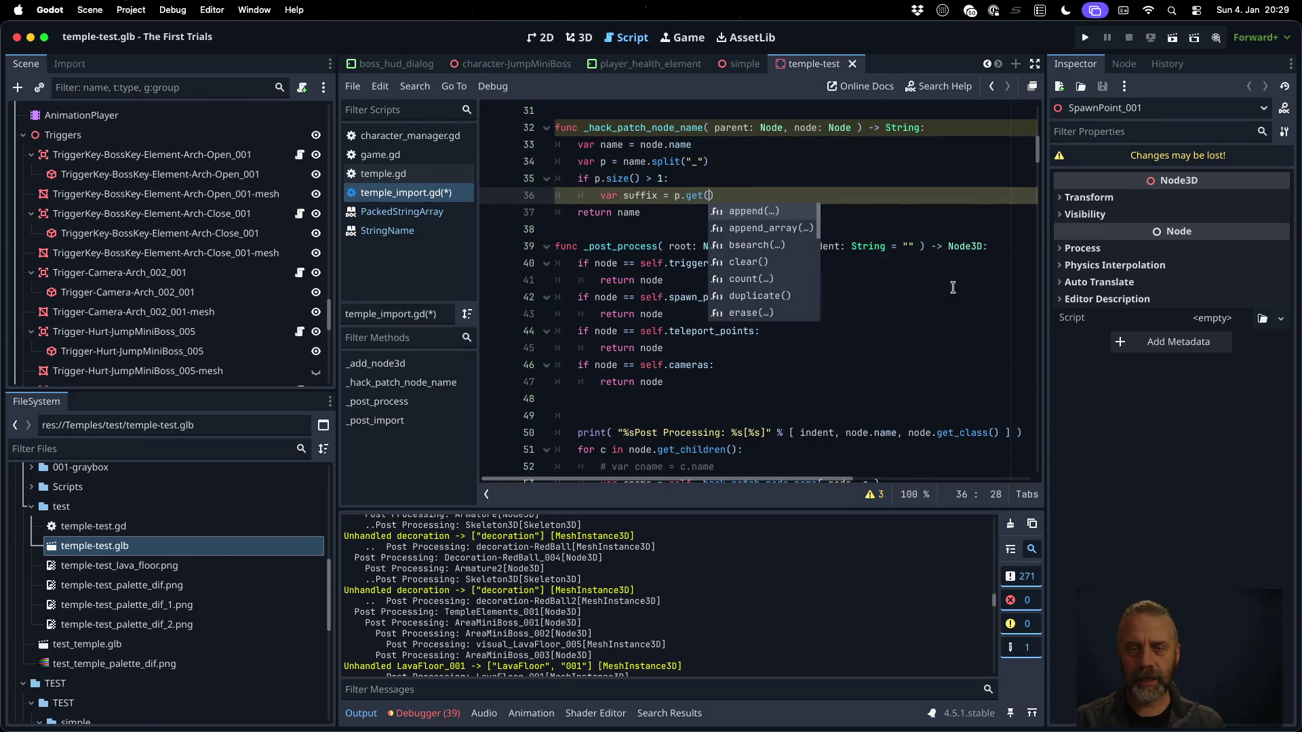
type("ze")
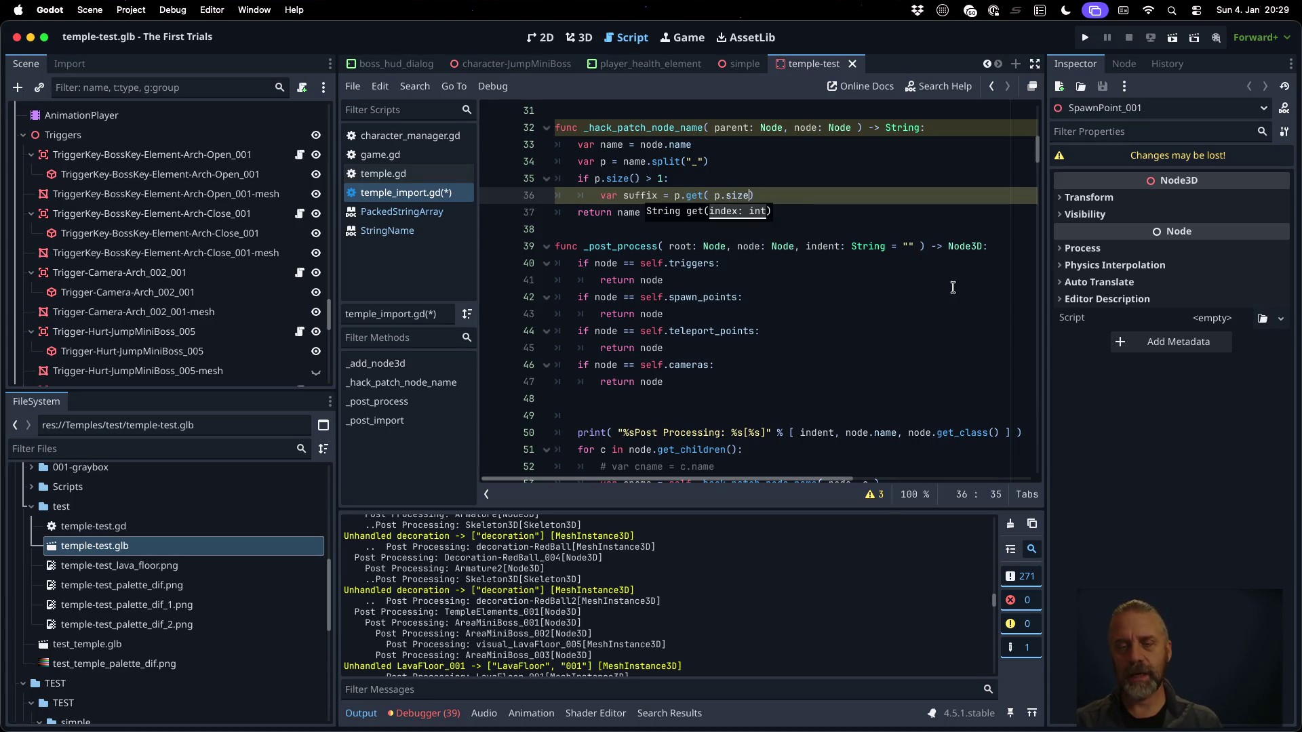
key("Return")
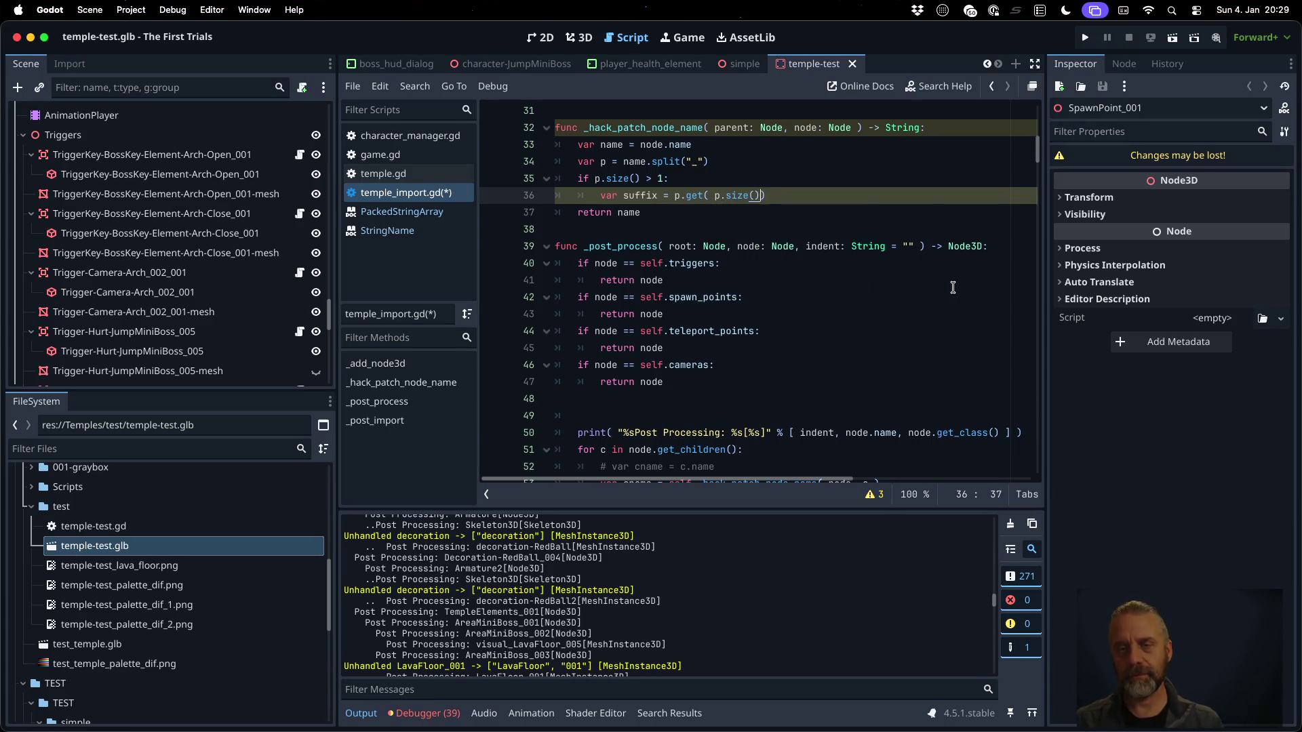
Add print( "SUFFIX: %s" % [ suffix ] ) below it and save temple_import.gd
key("Return")
type("print")
type("( \"SUFF")
type("IX: %")
type("s\" %")
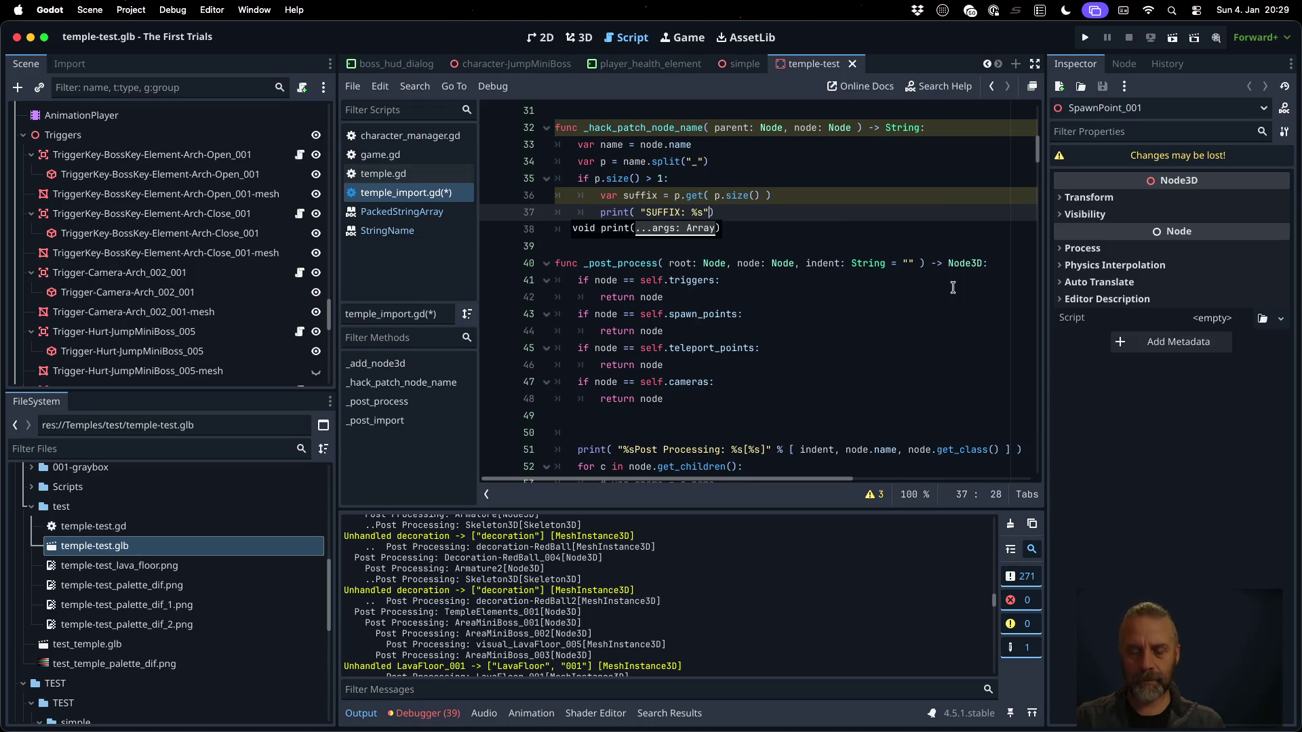
type(" [ suffix")
key("super+s")
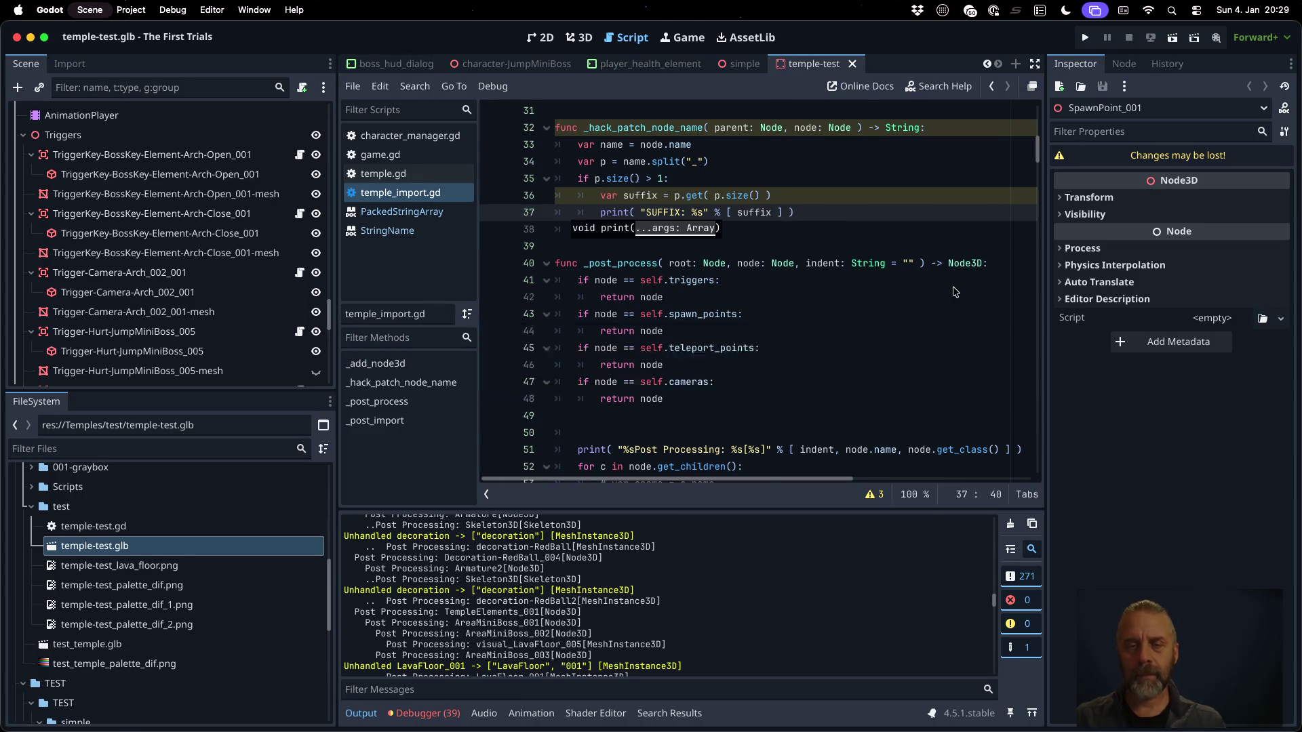
right_click(132, 550)
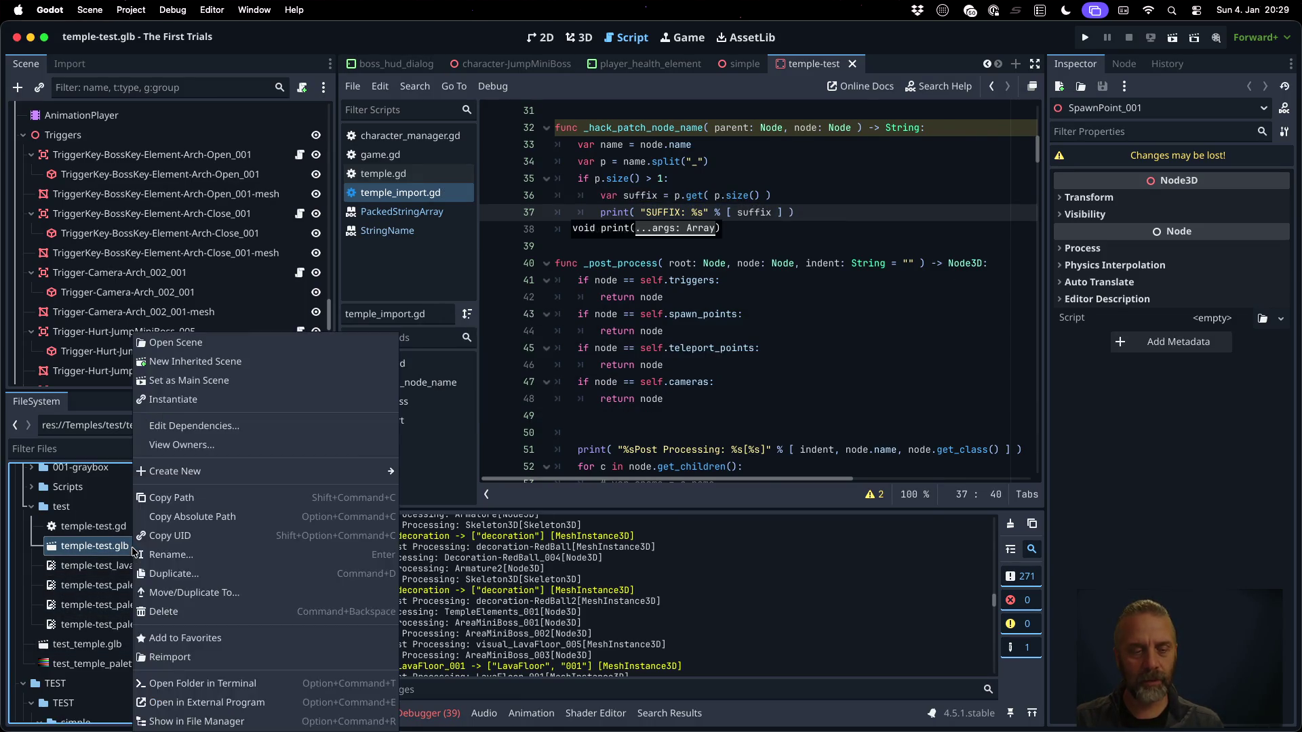
Reimport temple-test.glb, run the project, clear Output, and reimport to see the SUFFIX errors
left_click(254, 656)
key("super+b")
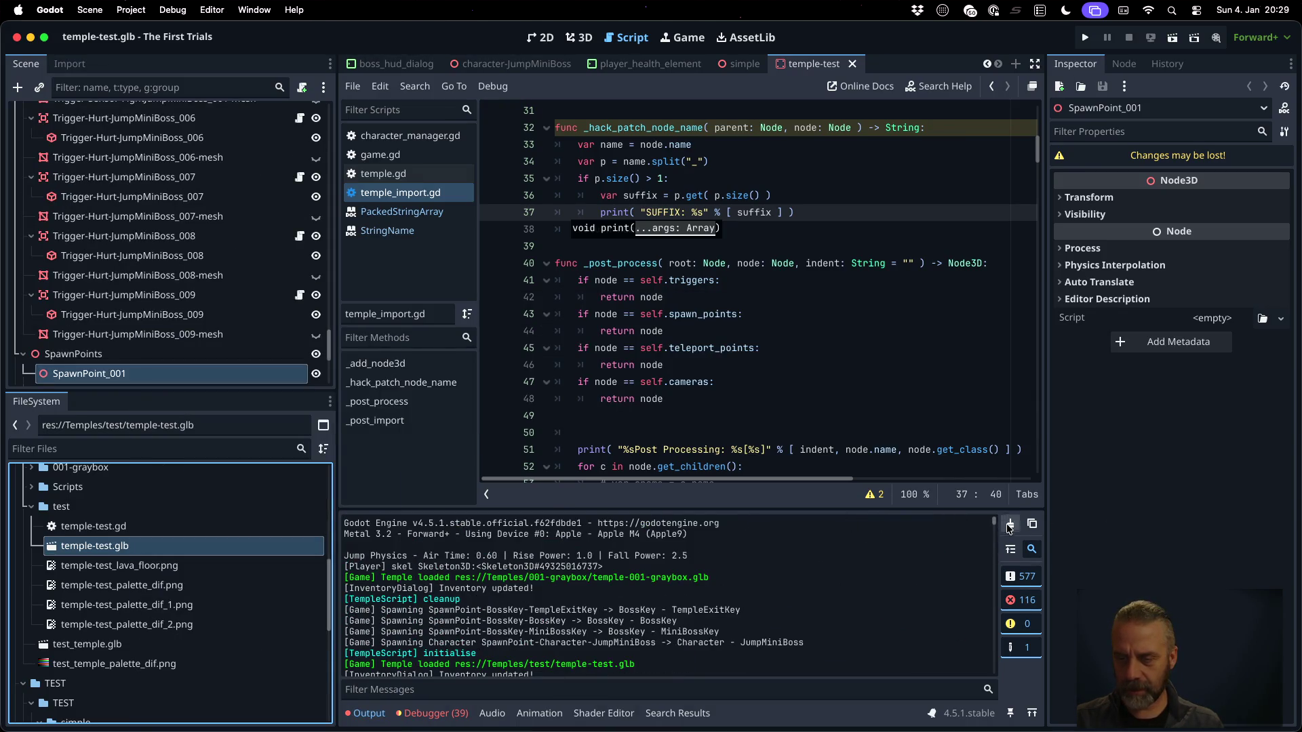
left_click(1009, 525)
right_click(211, 546)
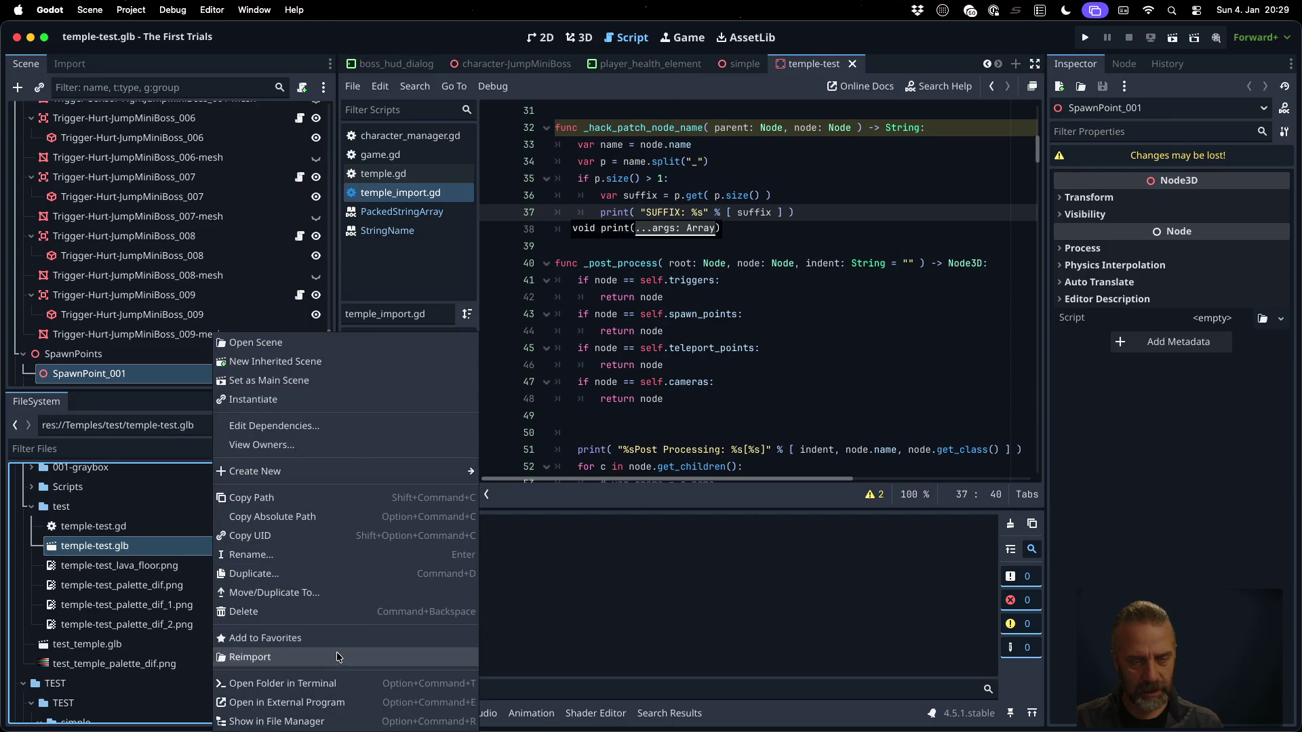
left_click(338, 656)
Add 'return name' after the print and begin changing the index to p.size() - 1
key("Down")
type("return name")
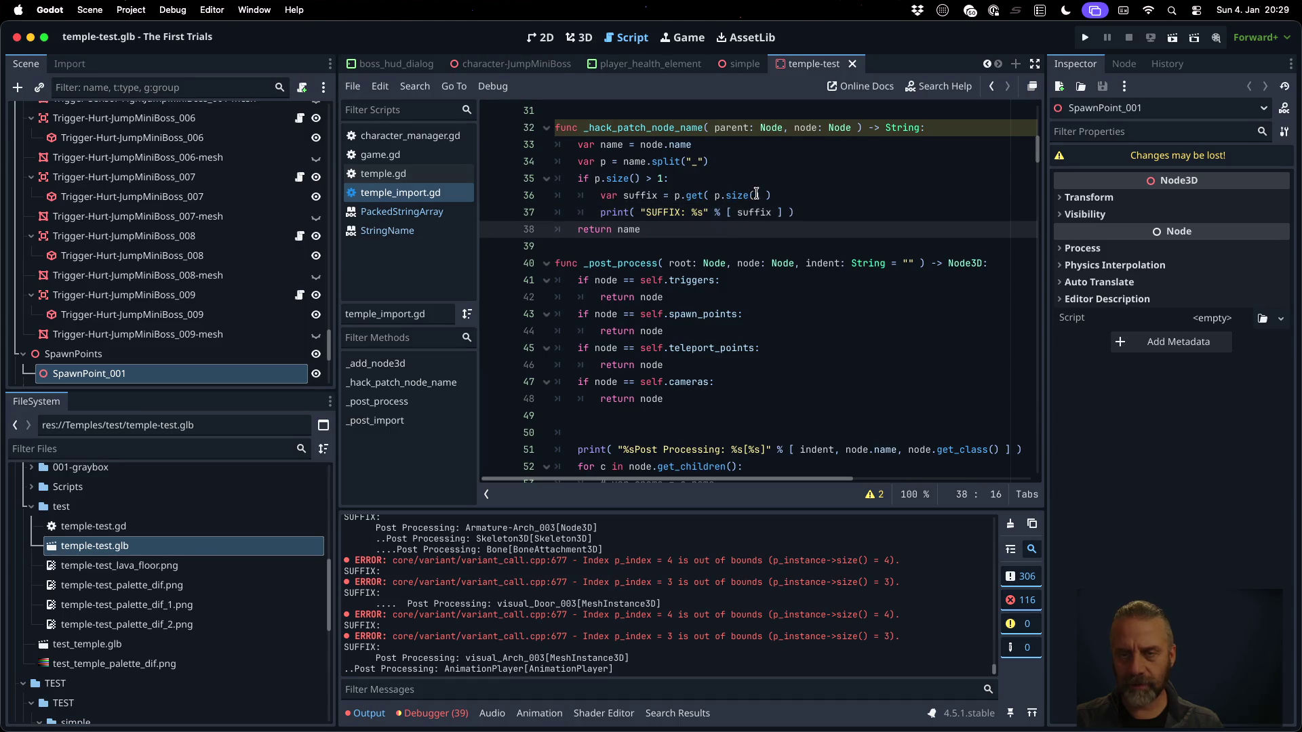
left_click(756, 195)
key("BackSpace")
Finish the index as p.size() - 1, then reimport temple-test.glb and check suffixes like 002
type("1")
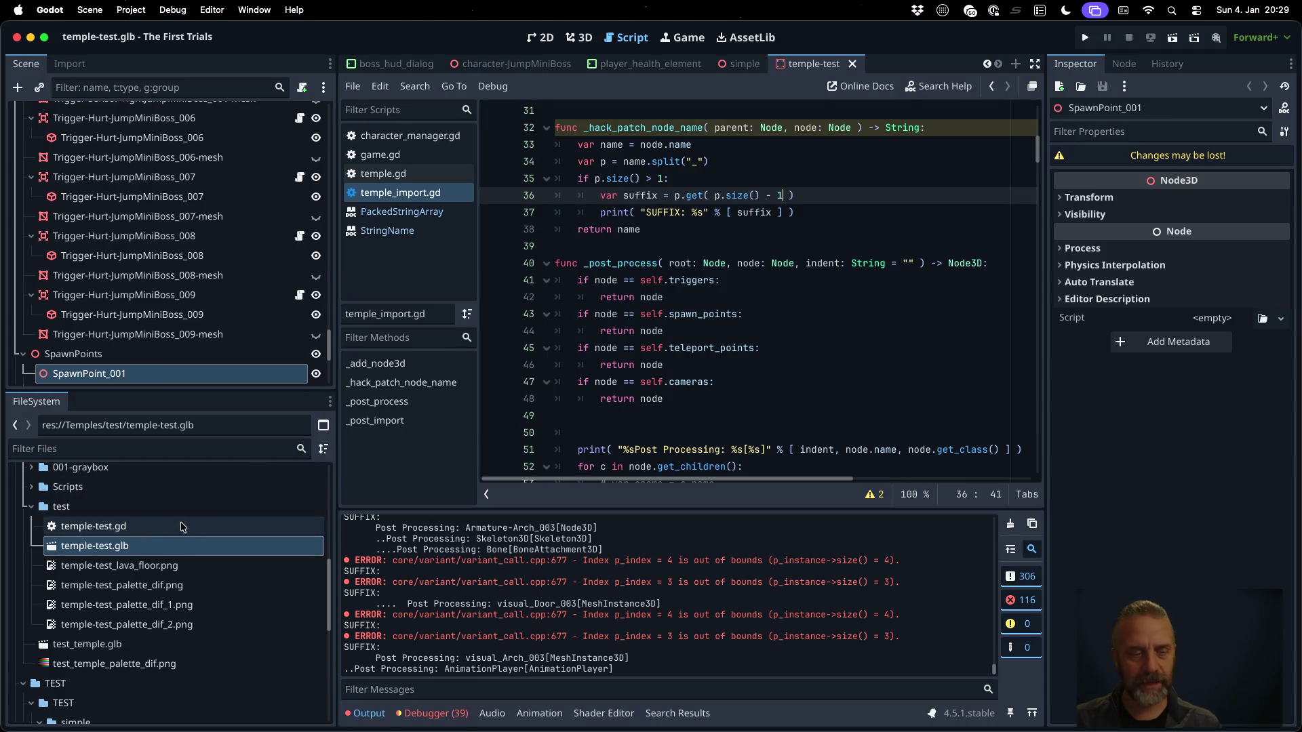
left_click(1010, 523)
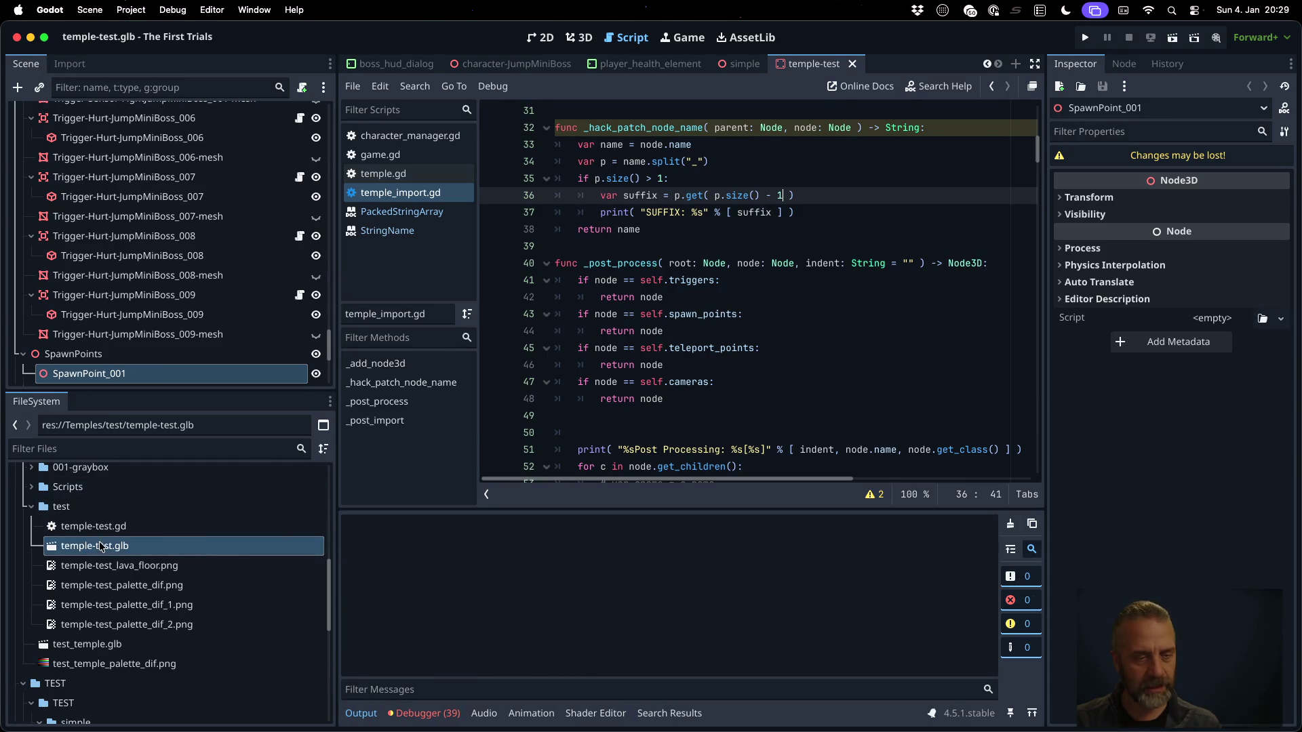
right_click(112, 546)
left_click(204, 657)
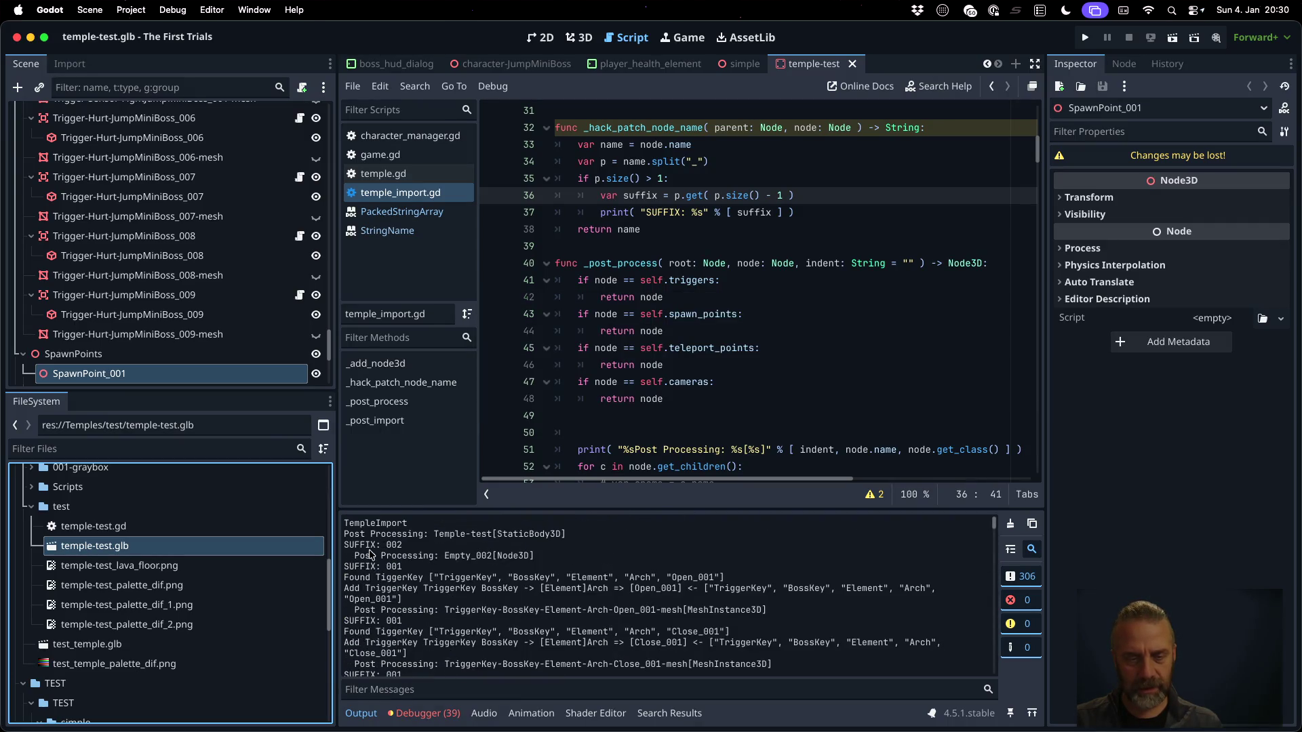
left_click_drag(386, 545, 402, 546)
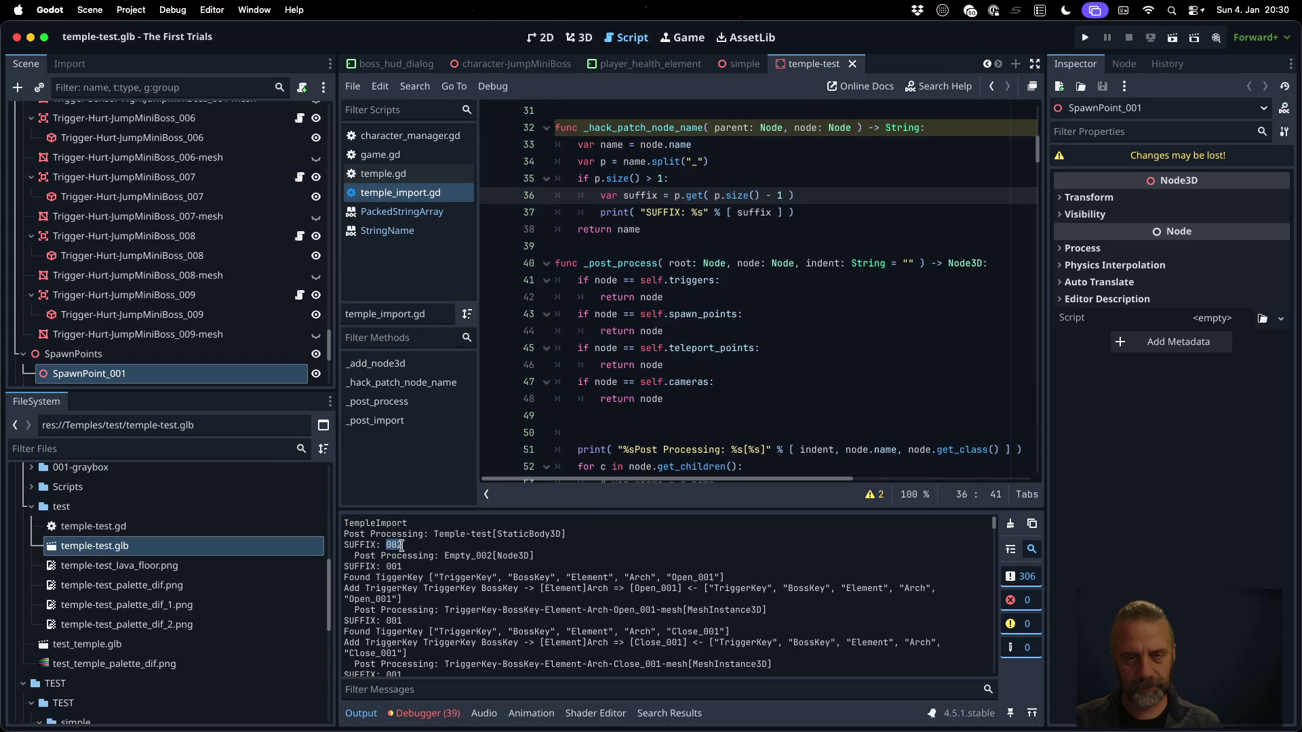
Add 'var number = suffix as int' below the suffix line and save
left_click(818, 198)
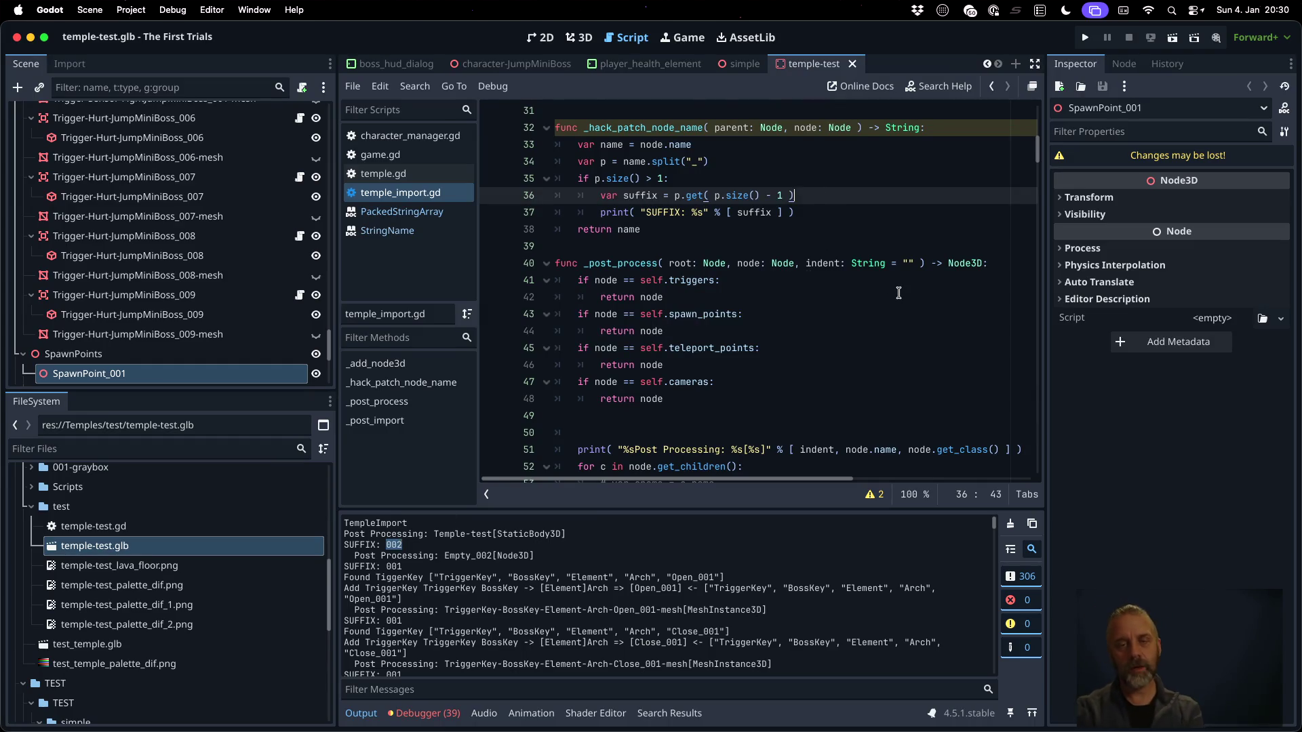
key("Return")
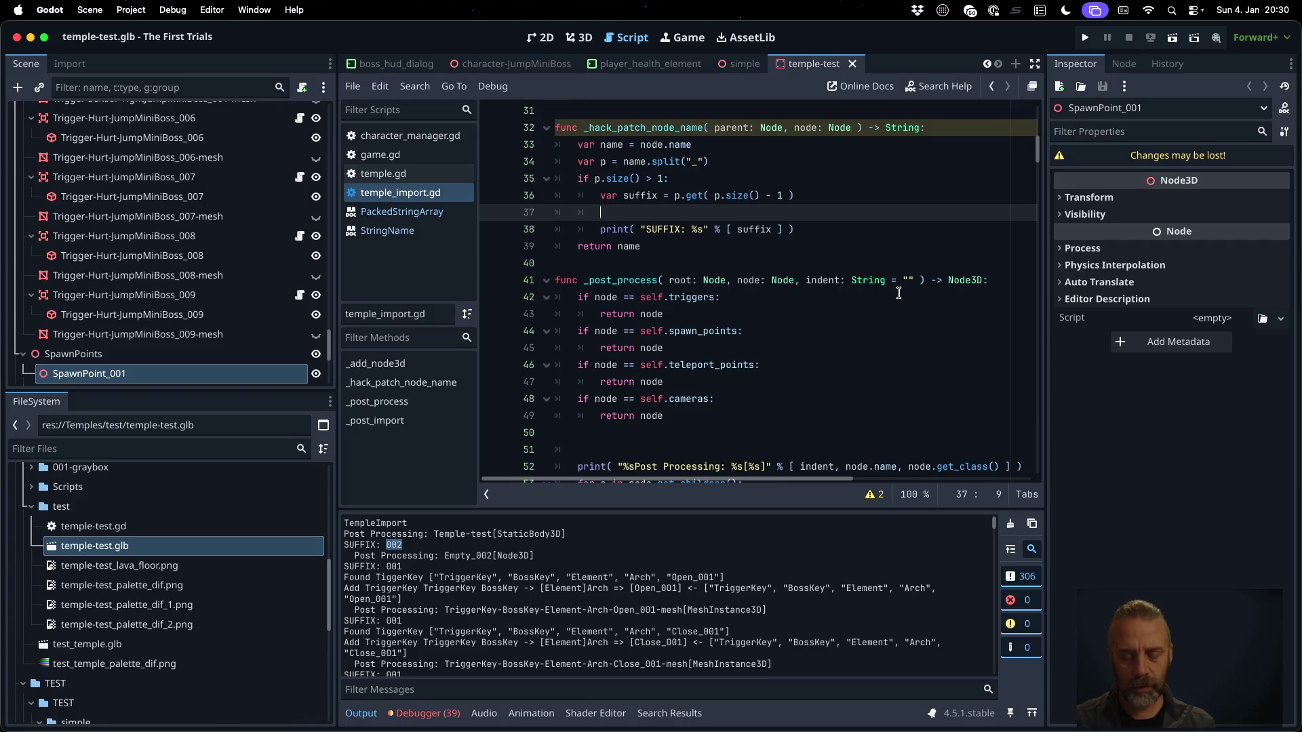
type("var number =")
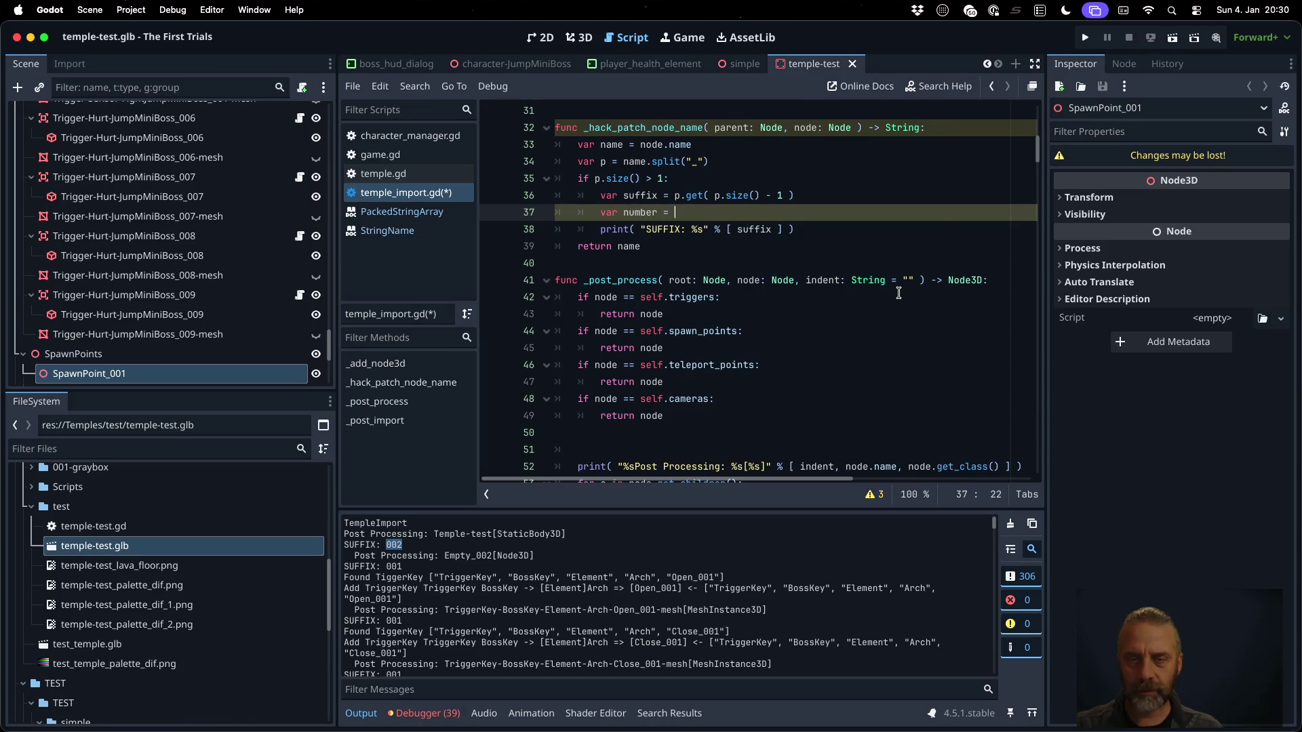
type("suffix as")
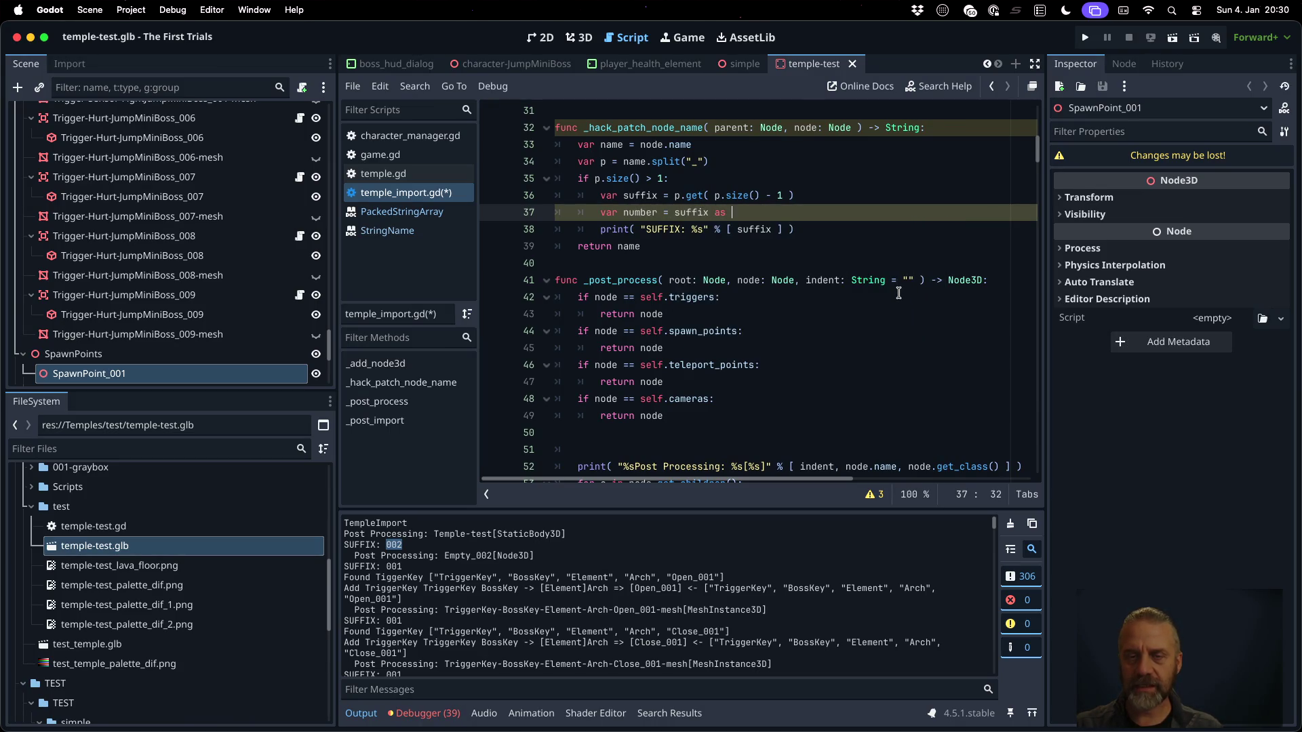
key("ctrl+s")
key("Return")
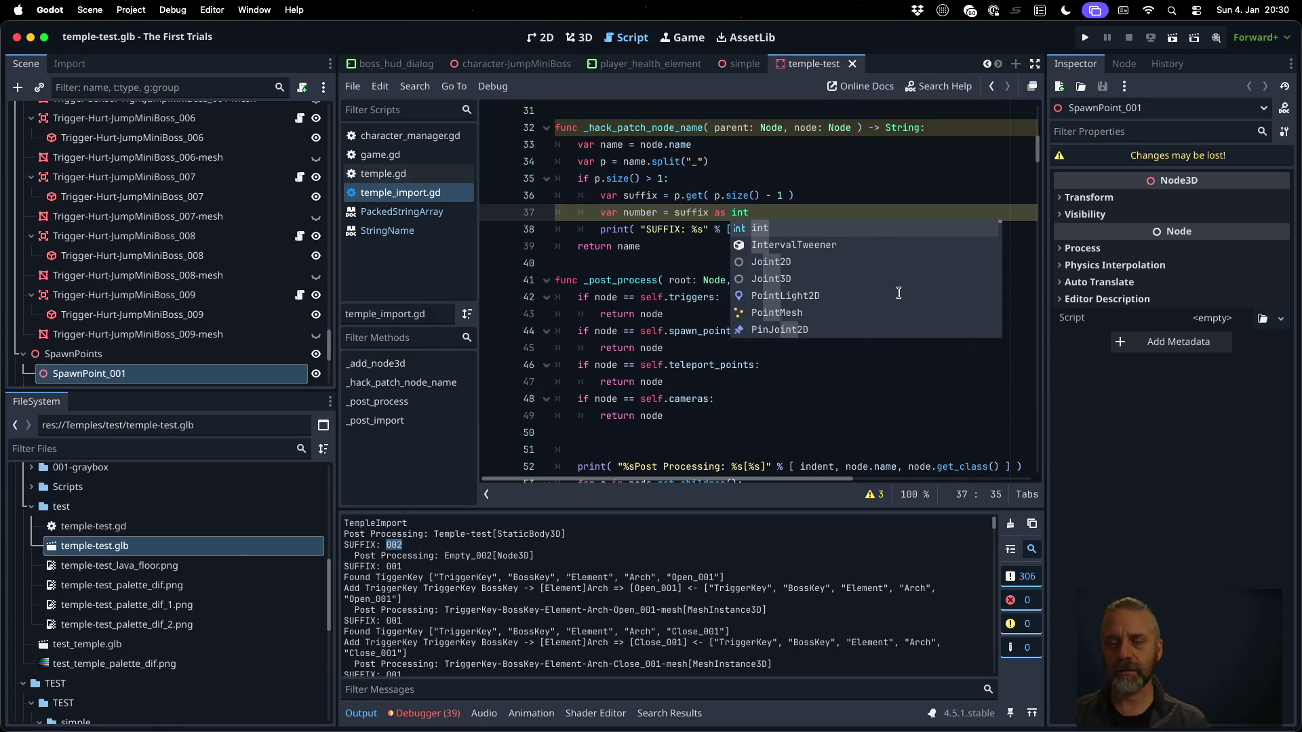
key("Escape")
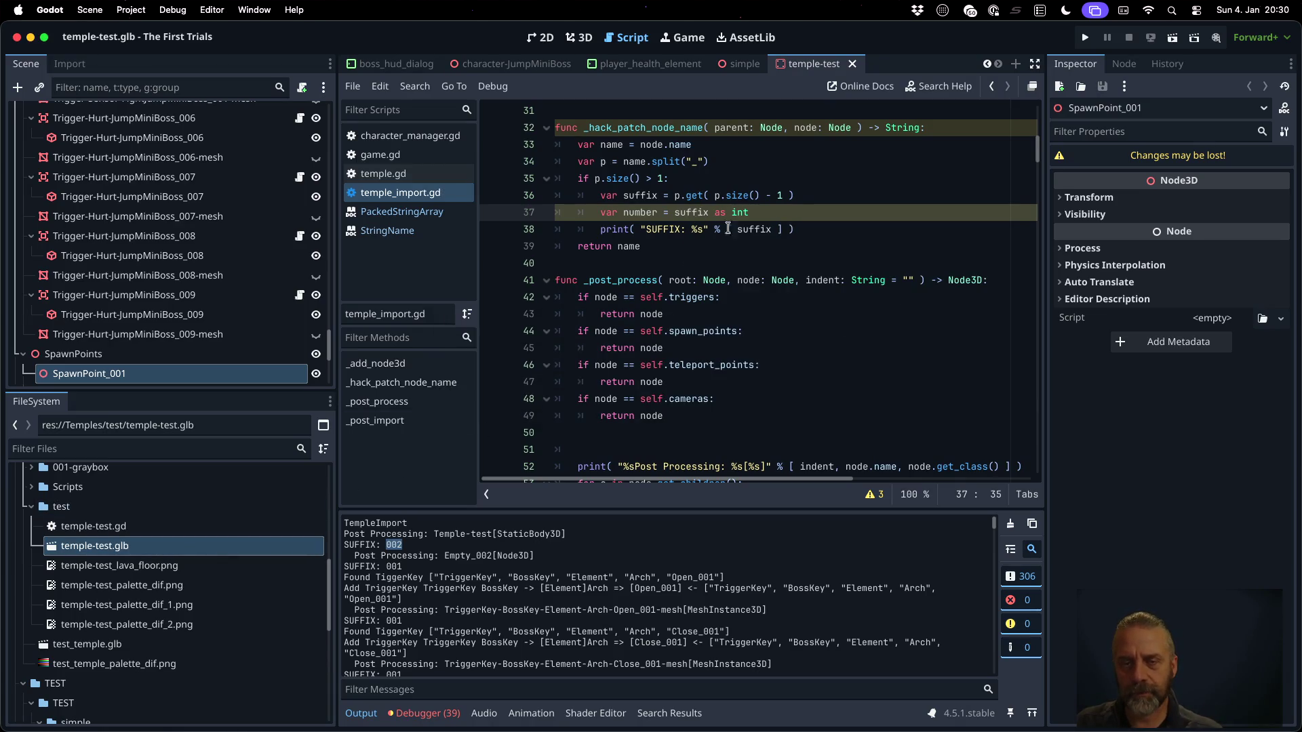
Change the print to "SUFFIX: %s %d" % [ suffix, number ], save, and clear Output
left_click(779, 229)
type(", numbe")
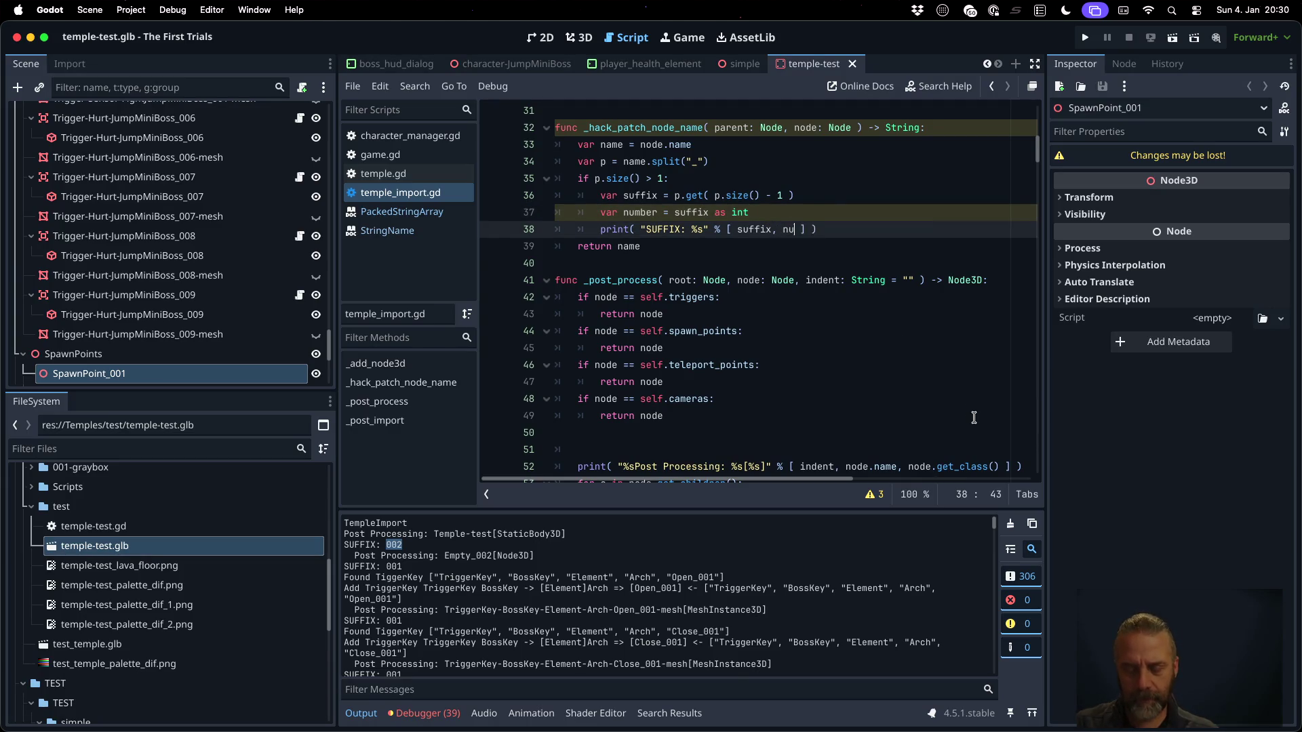
type("r")
key("Left")
key("Left")
key("Left")
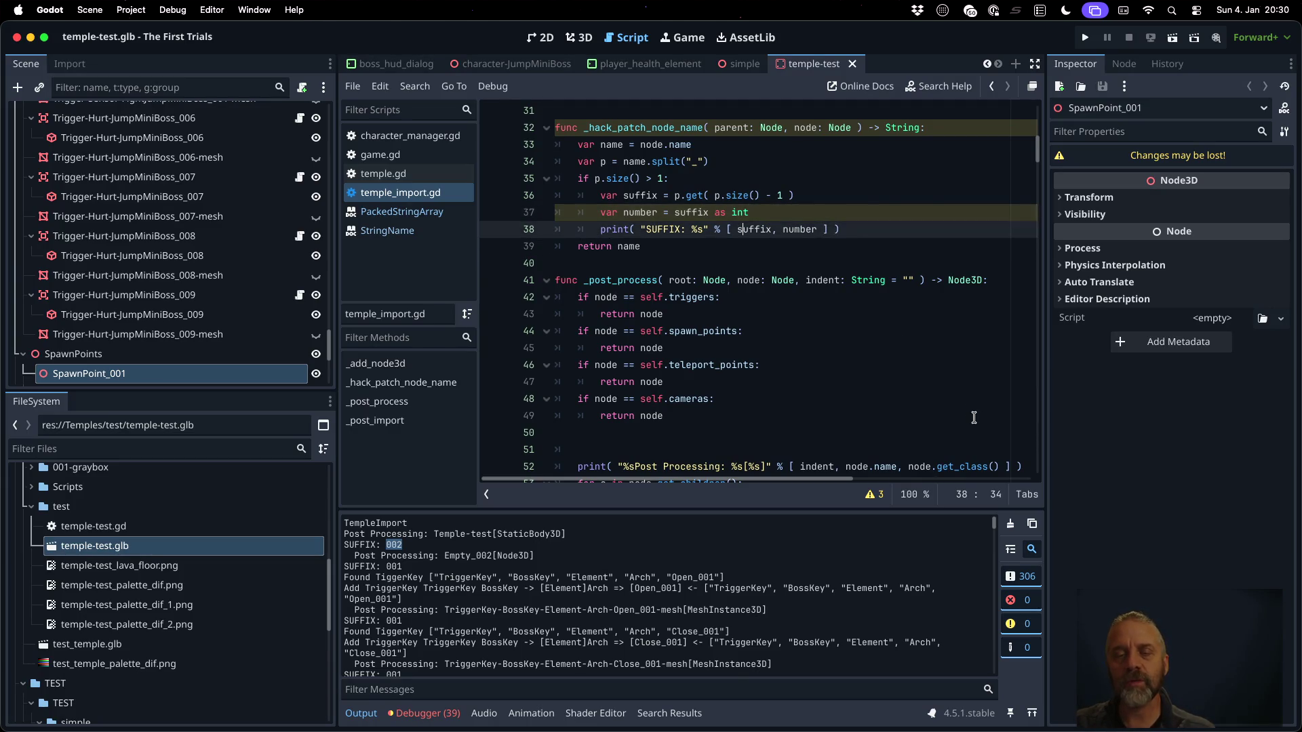
type("%d")
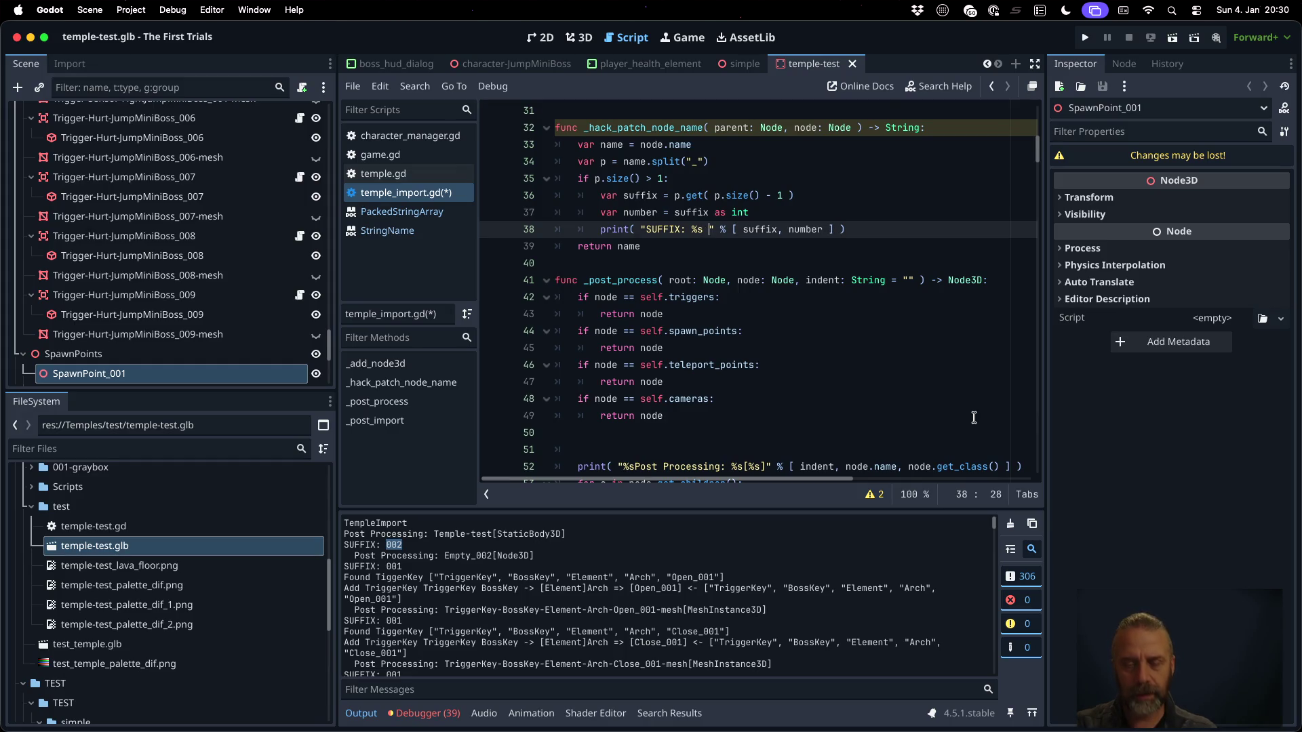
key("super+s")
key("Return")
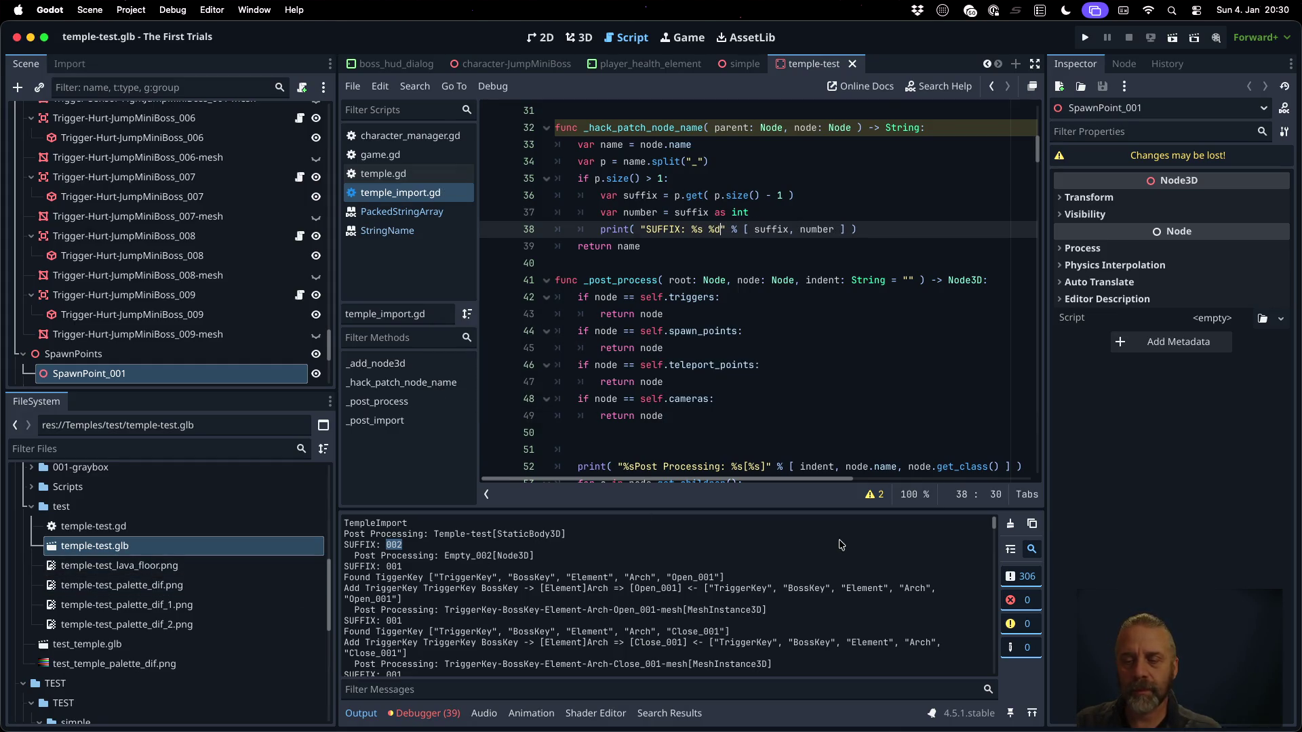
left_click(1010, 523)
right_click(230, 540)
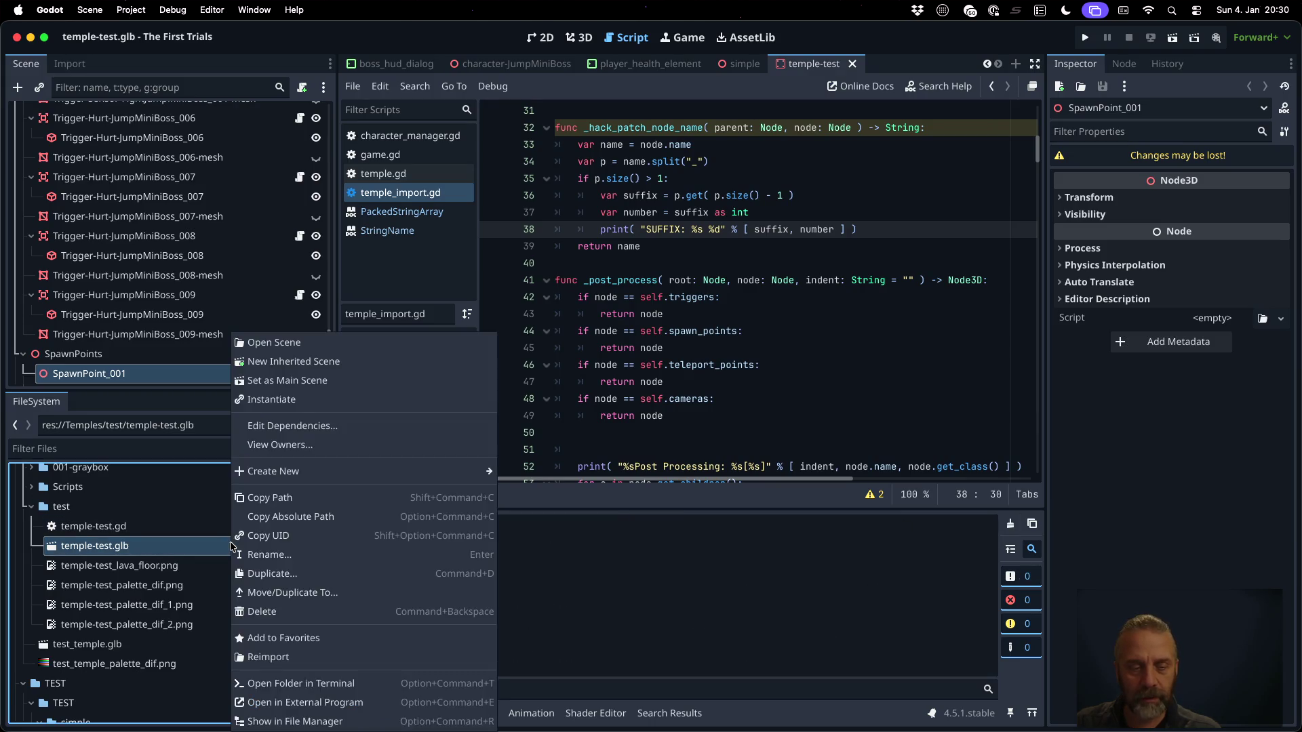
Reimport temple-test.glb and review the printed suffixes, such as 001
left_click(295, 651)
scroll(703, 642, "up", 20)
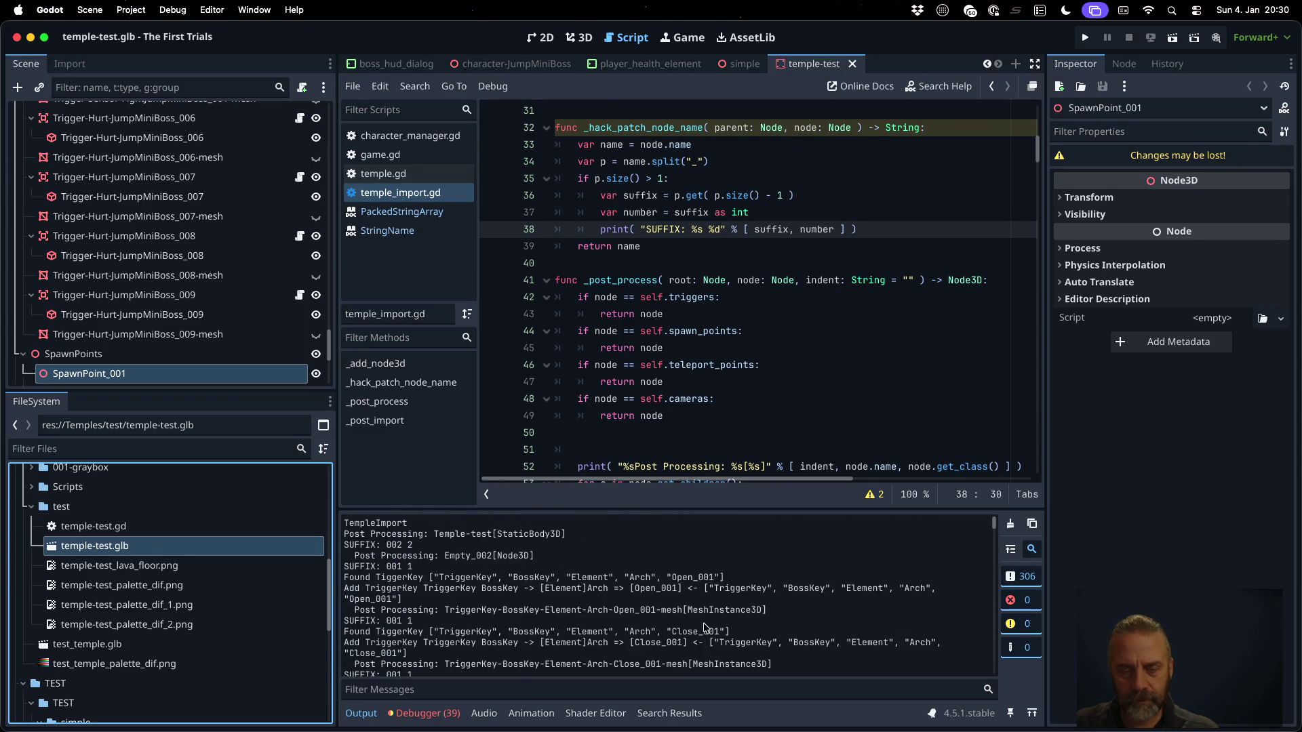
scroll(703, 628, "down", 3)
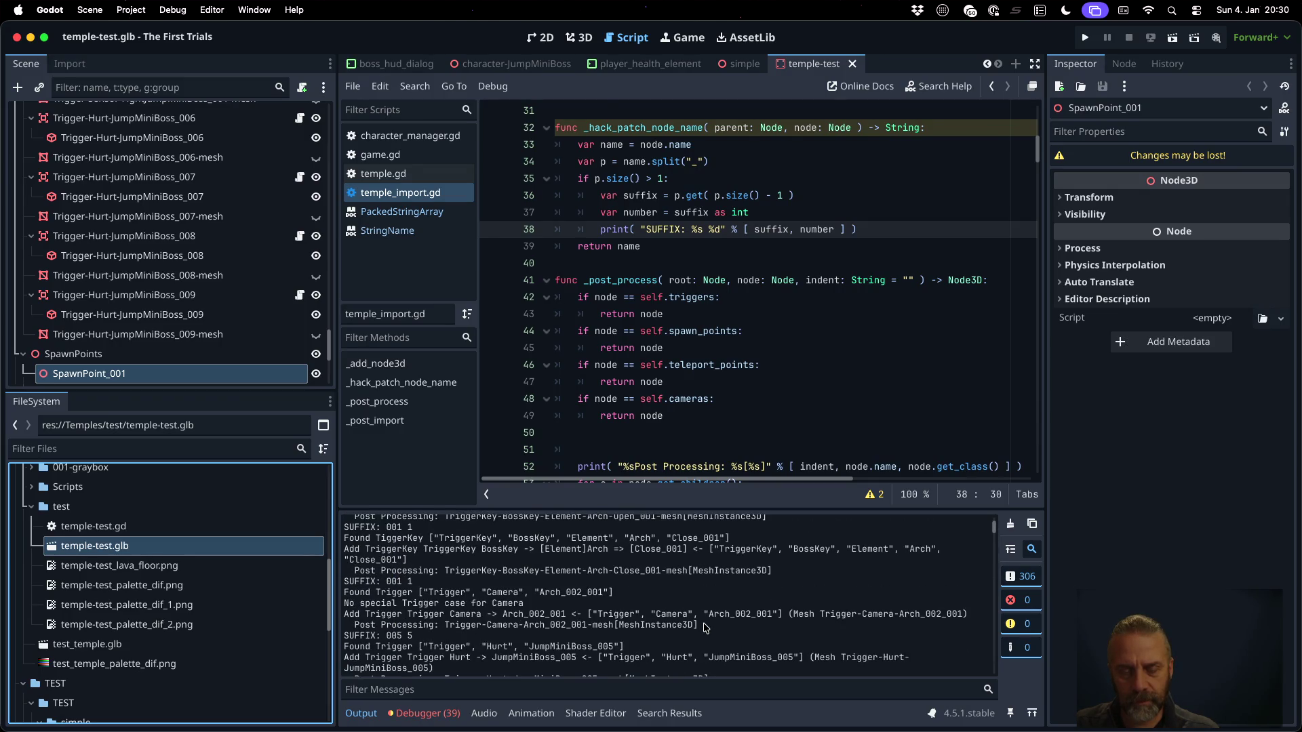
scroll(703, 628, "down", 2)
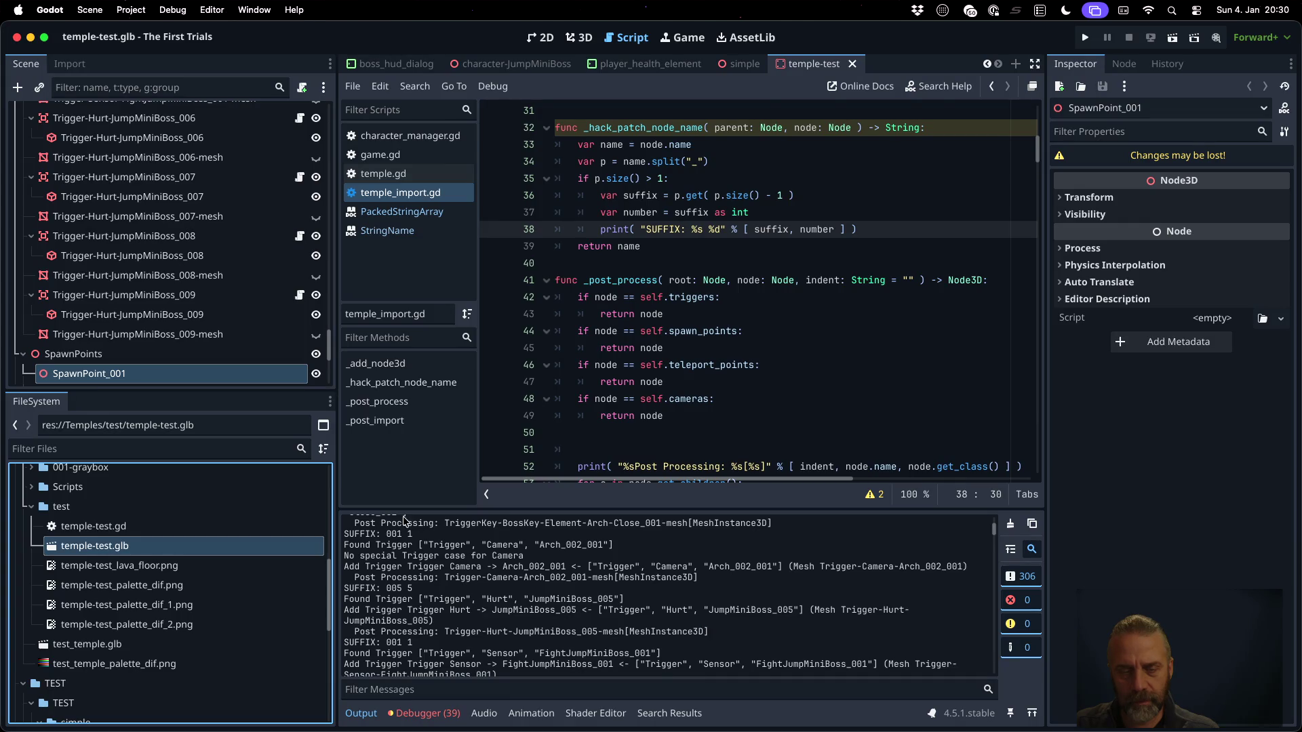
left_click_drag(388, 534, 413, 534)
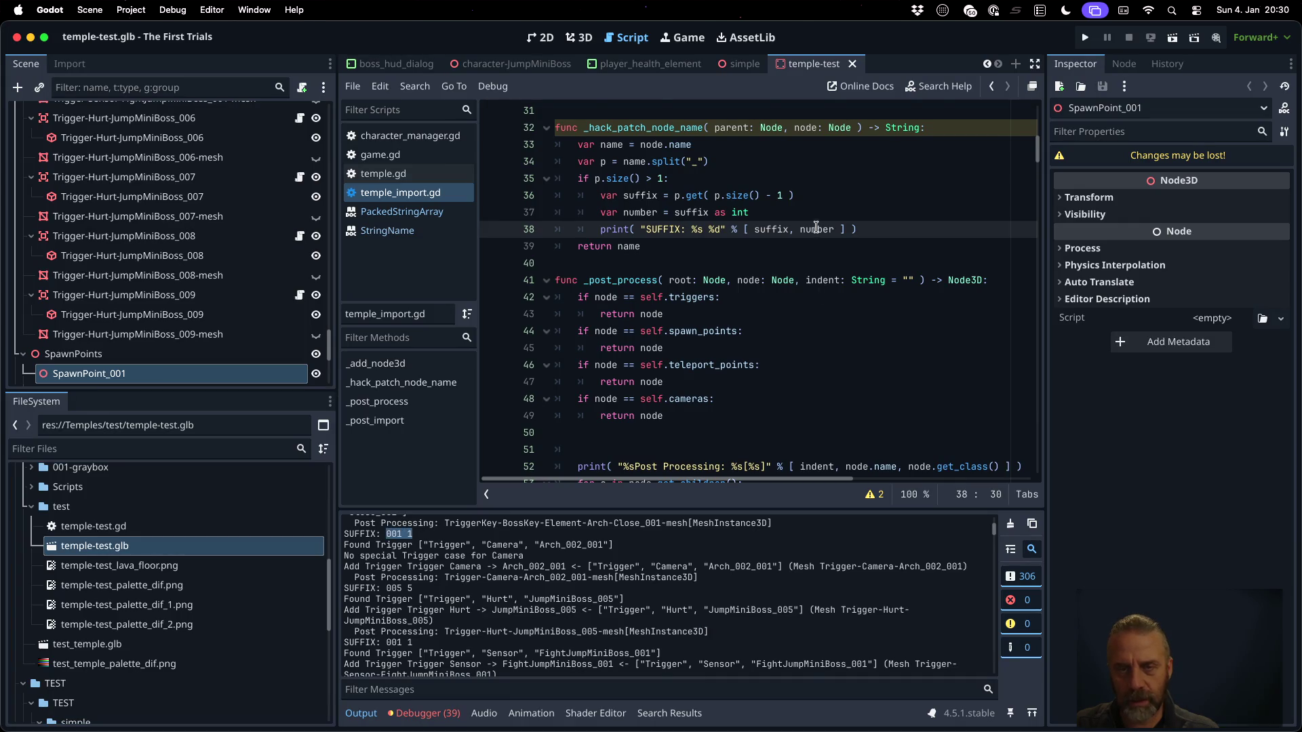
Wrap the int cast and print lines under 'if suffix is int:' and save the script
left_click(813, 213)
key("Up")
key("Return")
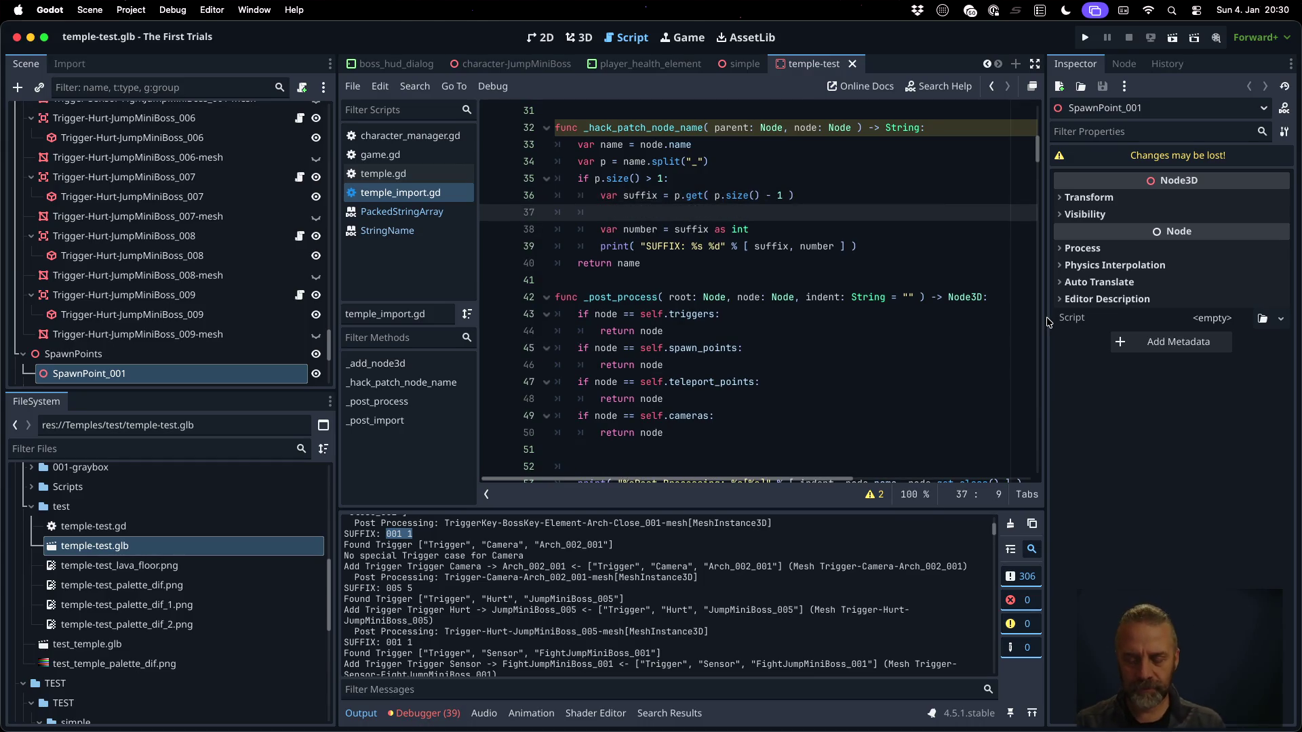
type("if suff")
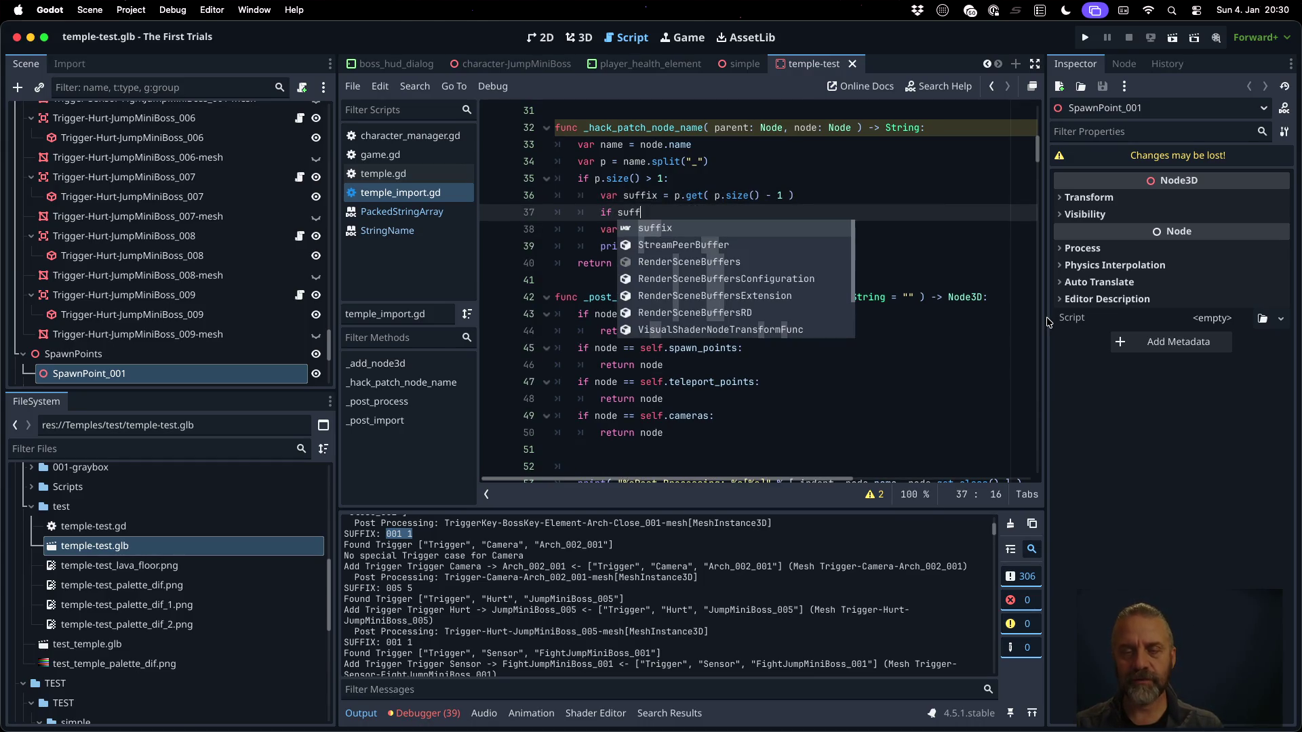
type("ix is int:")
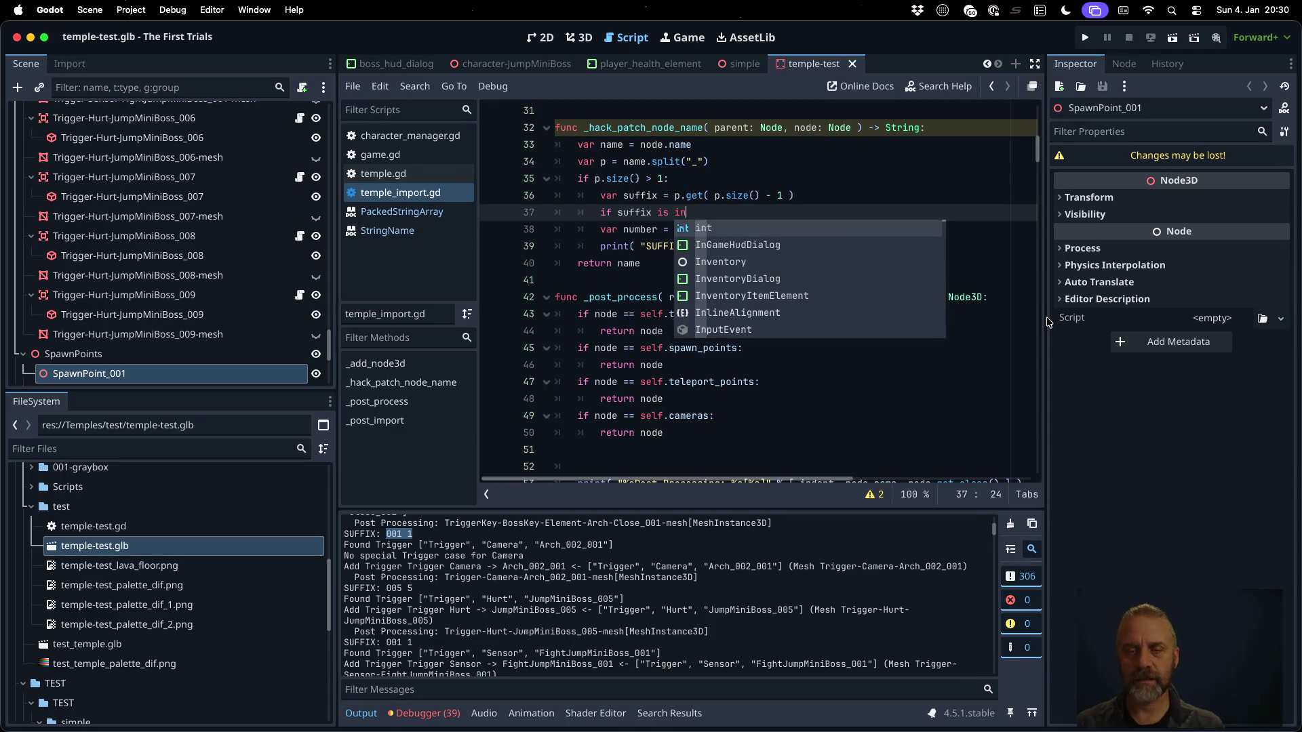
key("Down")
key("Home")
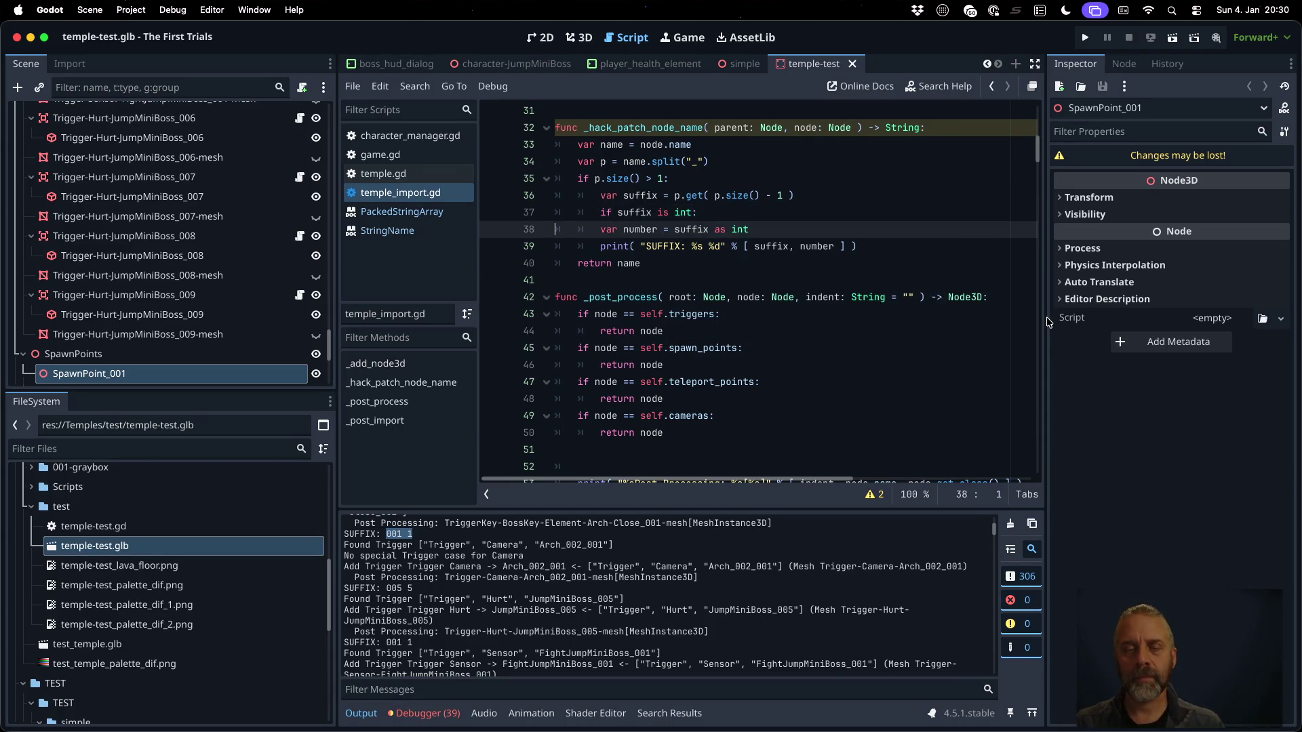
key("shift+Down")
key("shift+Down")
key("Tab")
key("ctrl+s")
key("Return")
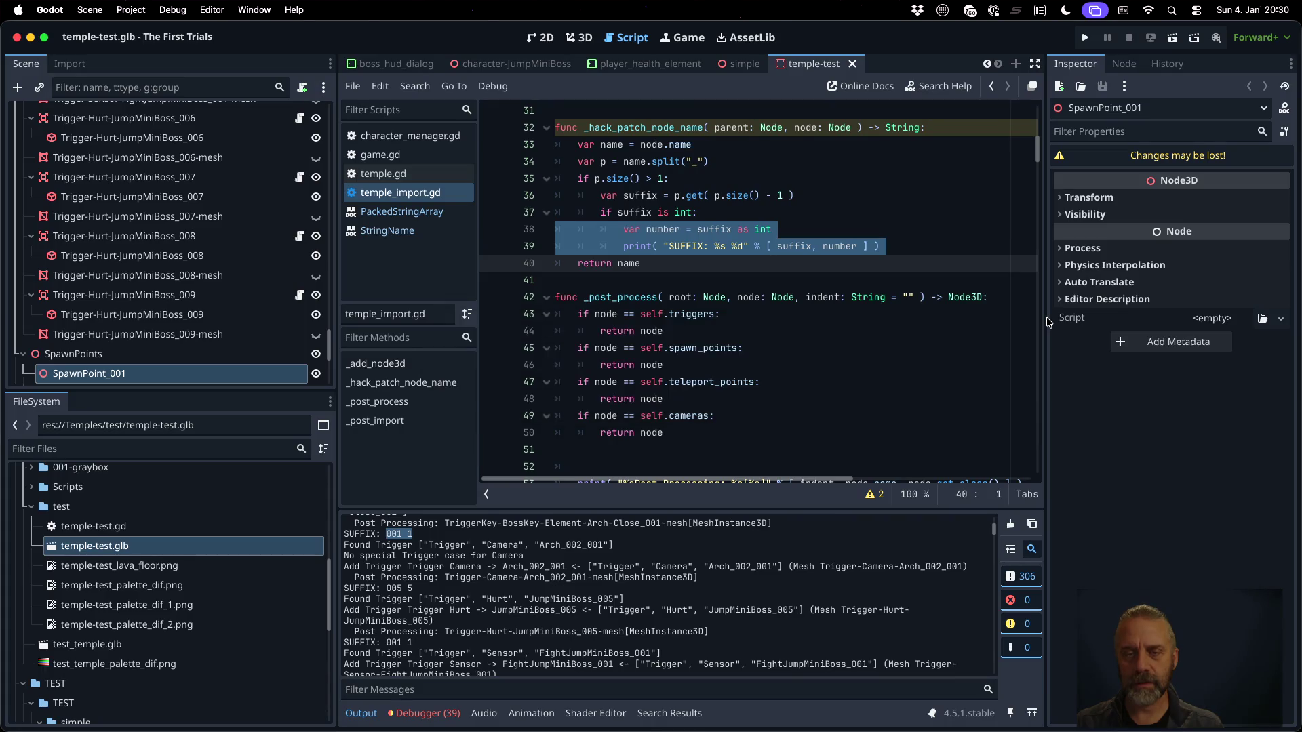
Reimport temple-test.glb again and check output lines like 'SUFFIX: 072 72'
right_click(184, 546)
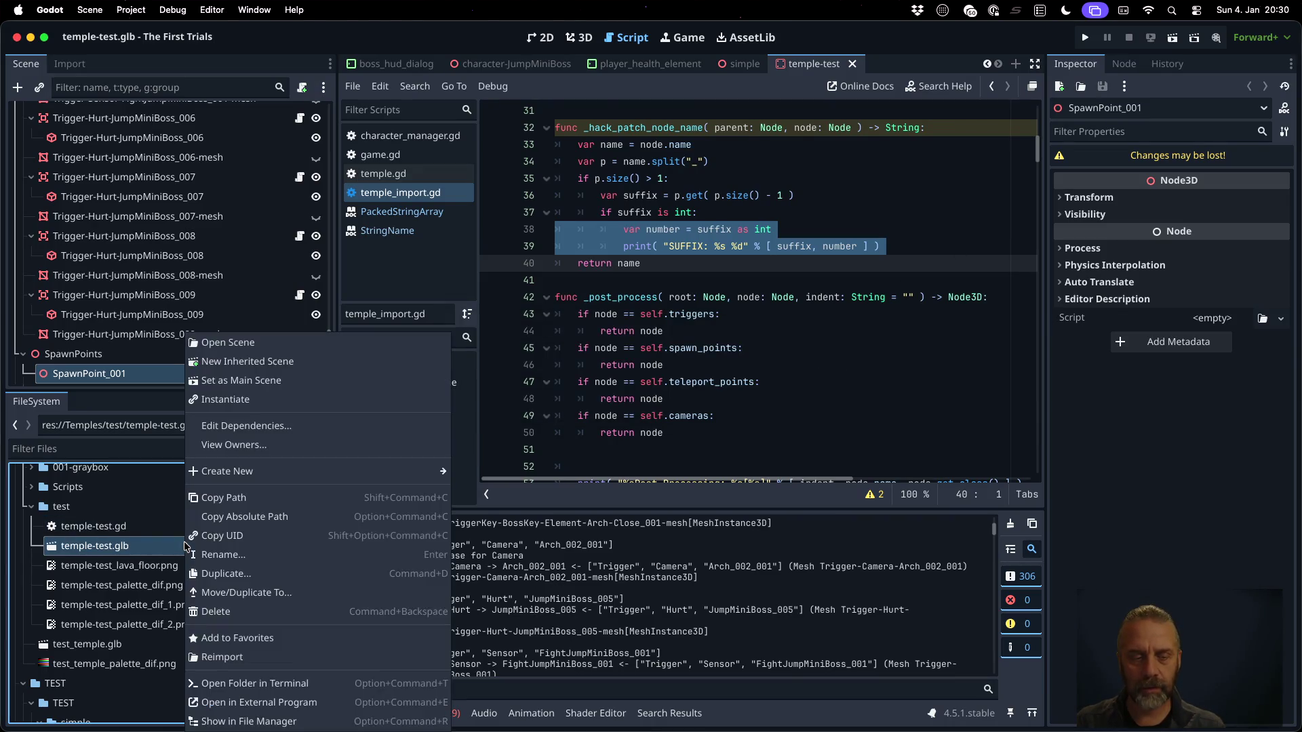
left_click(295, 658)
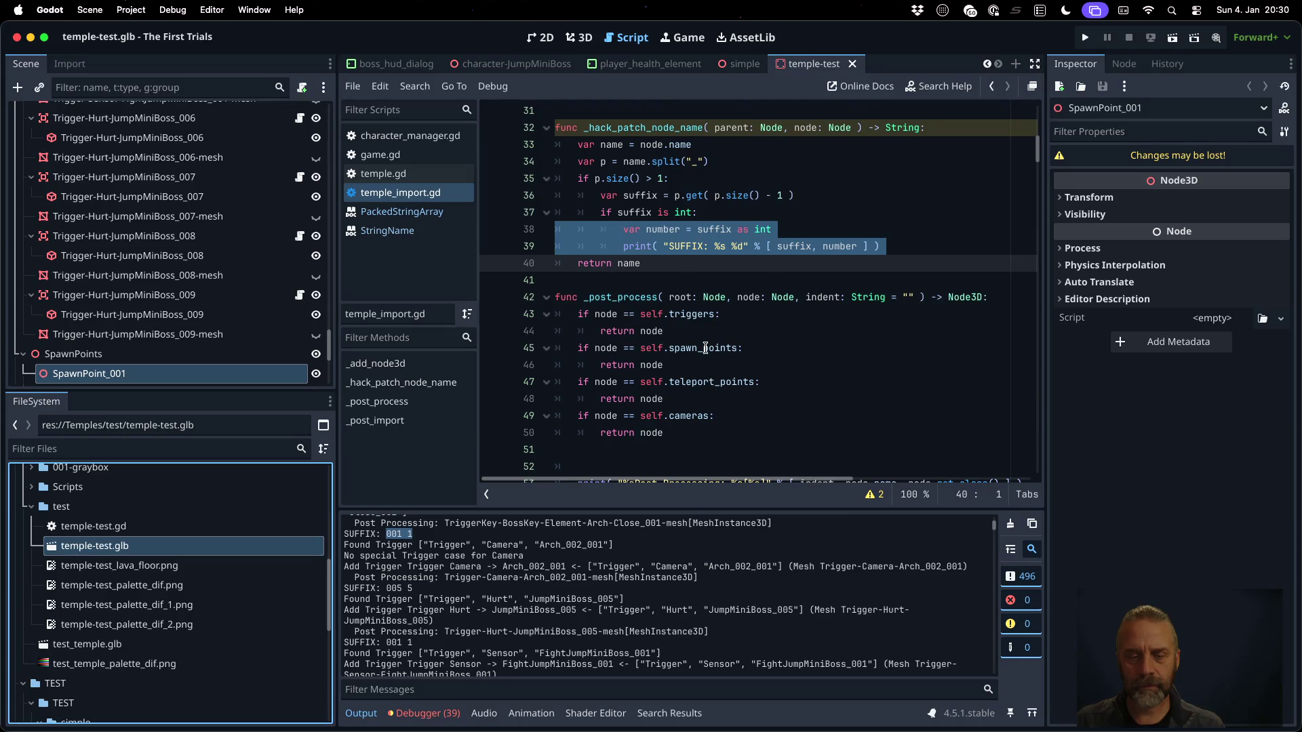
scroll(910, 580, "down", 20)
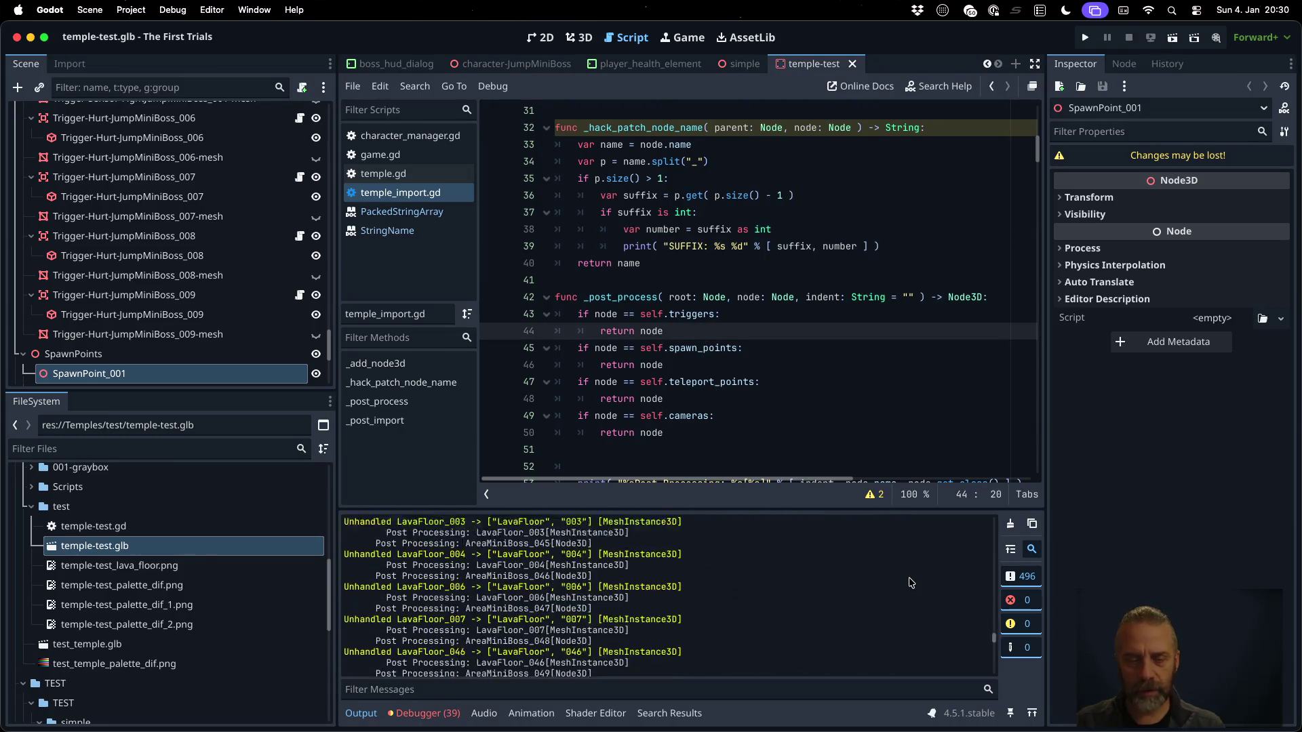
scroll(766, 579, "up", 10)
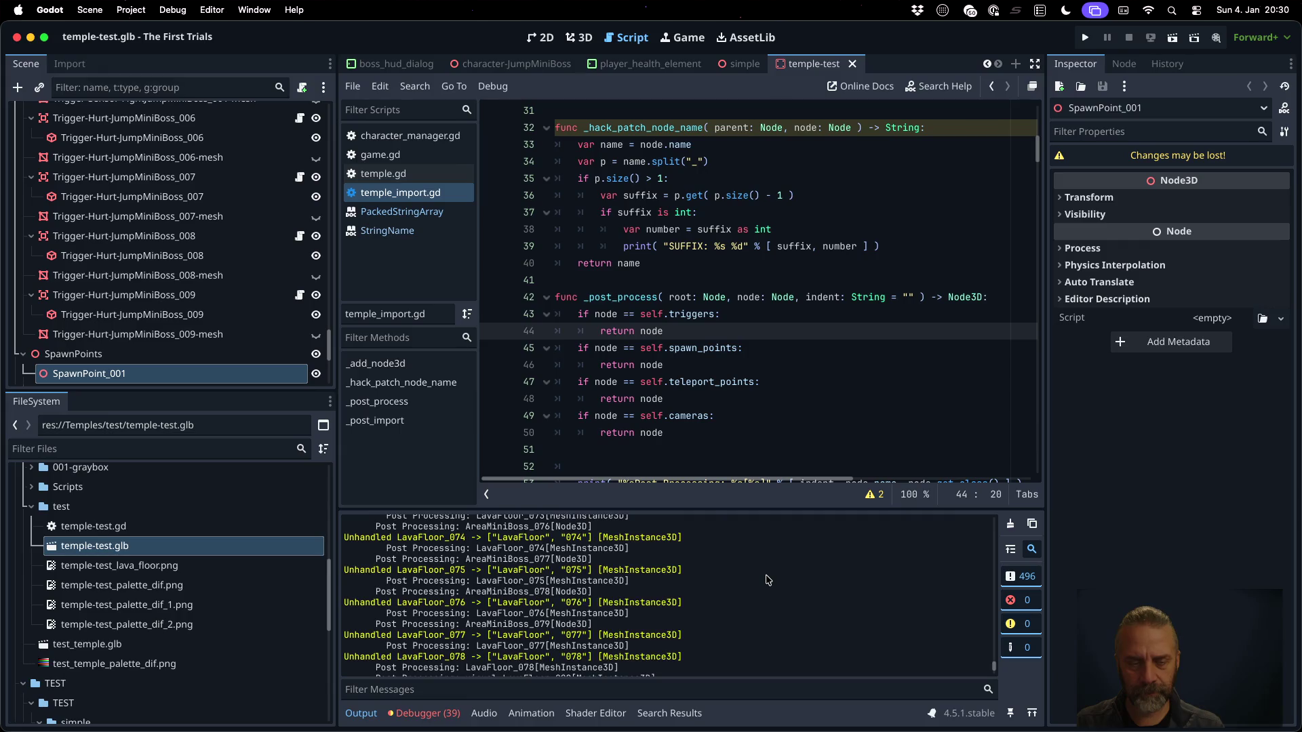
scroll(767, 580, "up", 10)
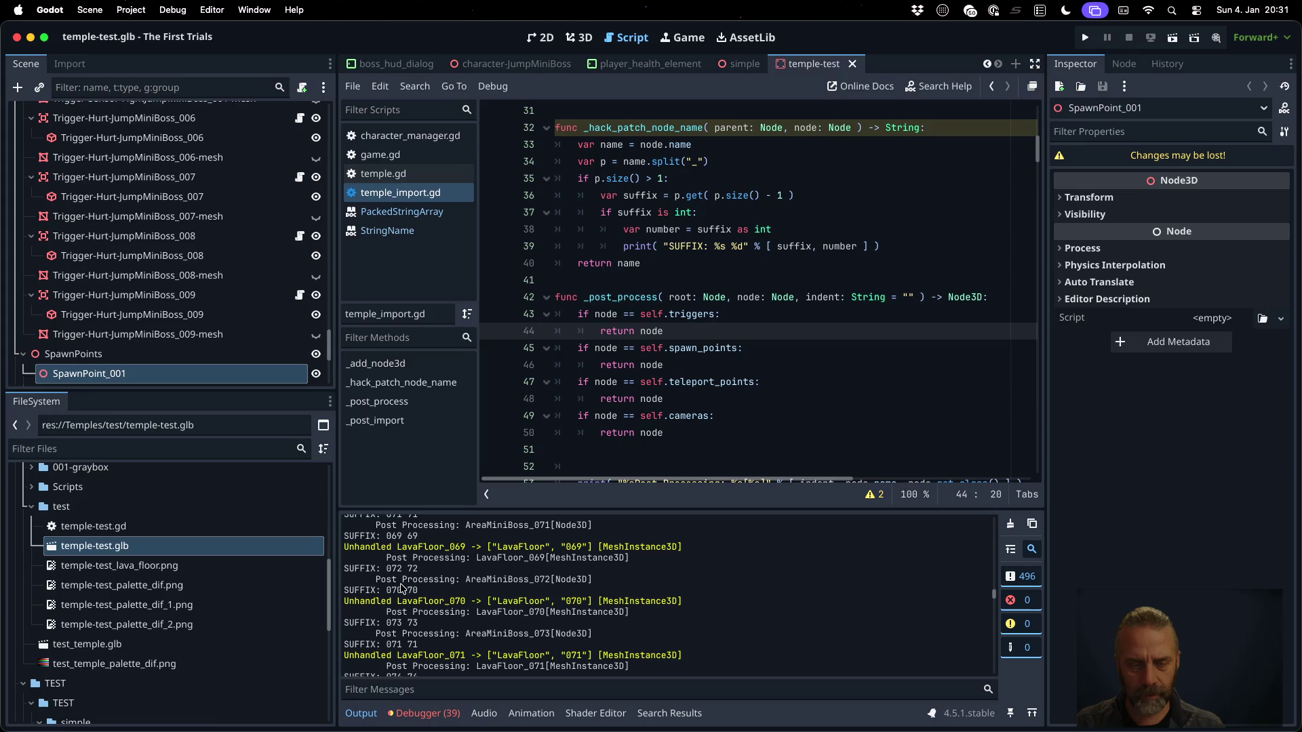
left_click_drag(386, 568, 419, 568)
left_click(737, 246)
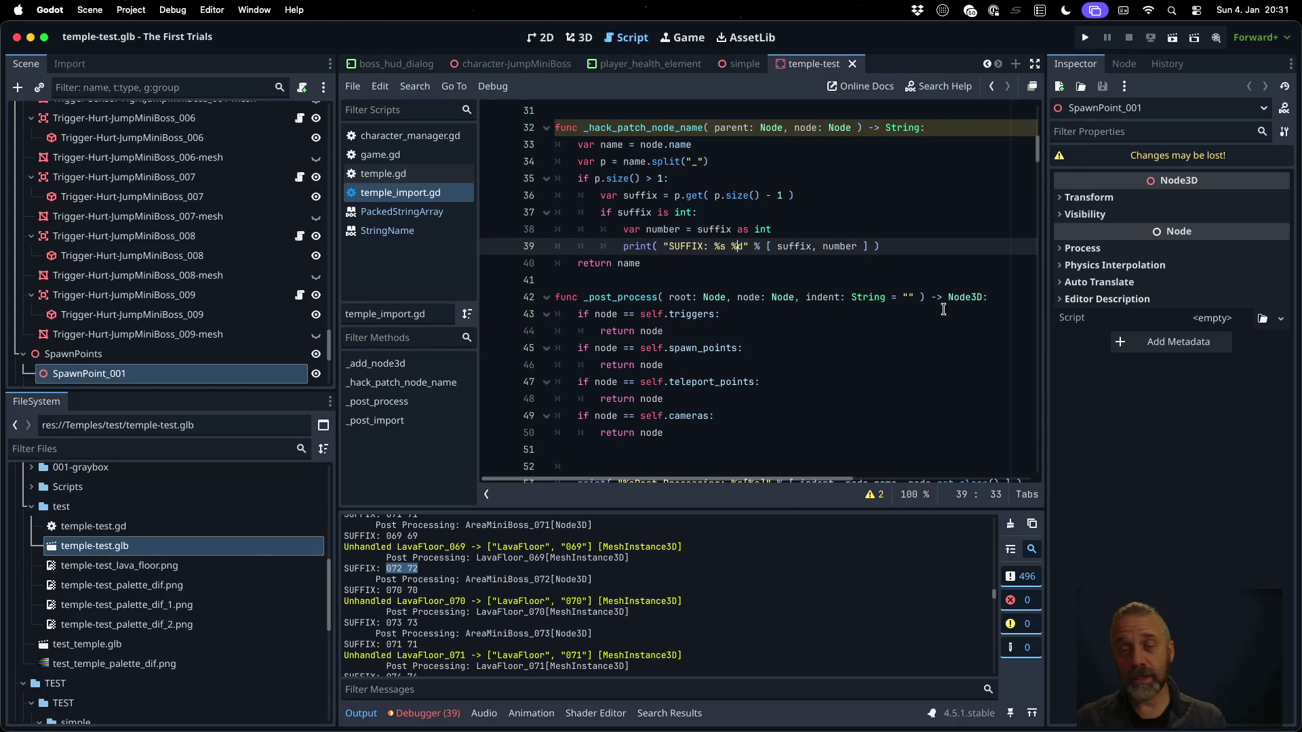
Add a parent.find() lookup line after the SUFFIX print
key("Up")
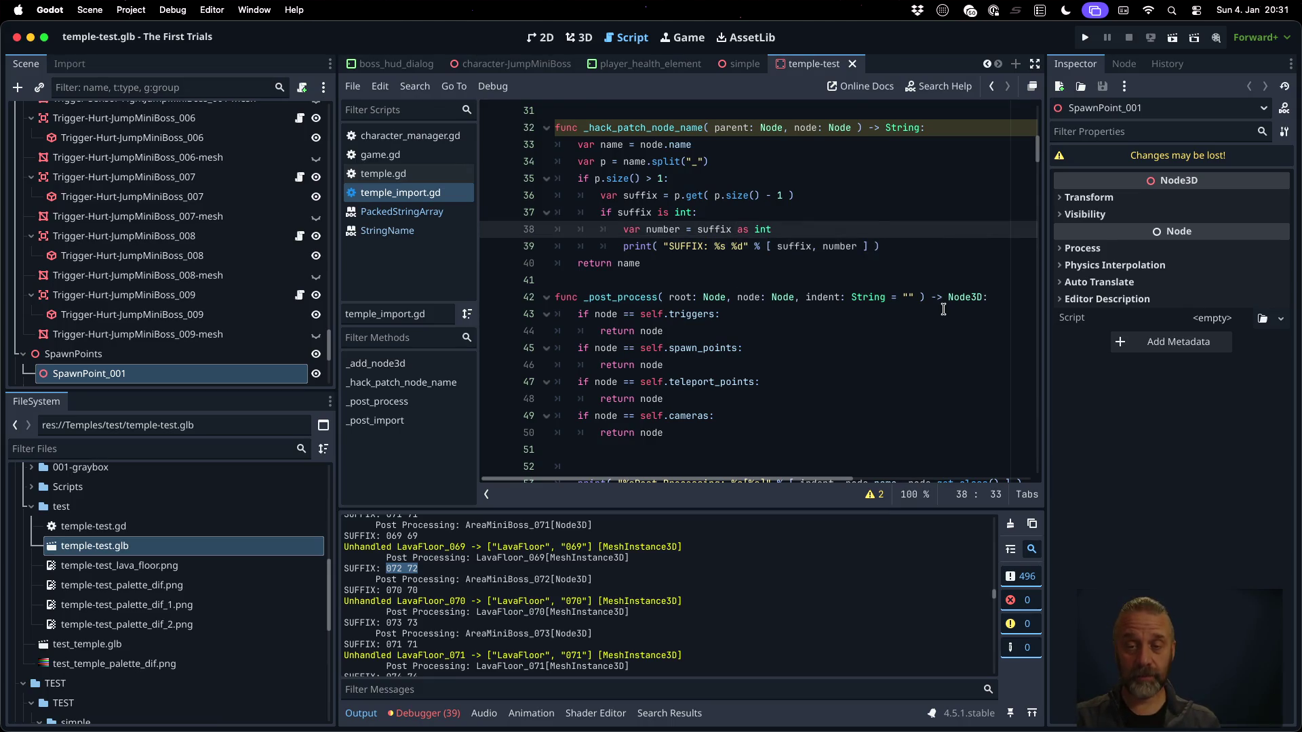
key("Down")
key("End")
key("Return")
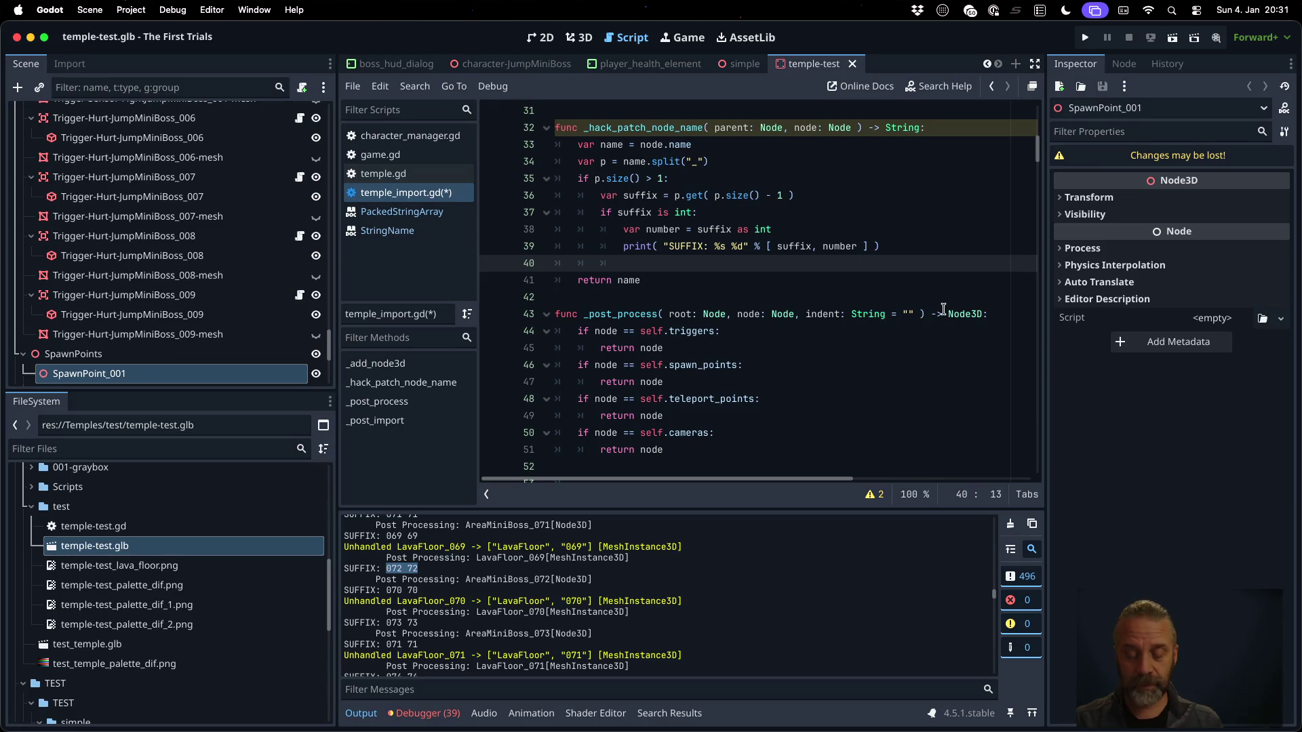
type("= ")
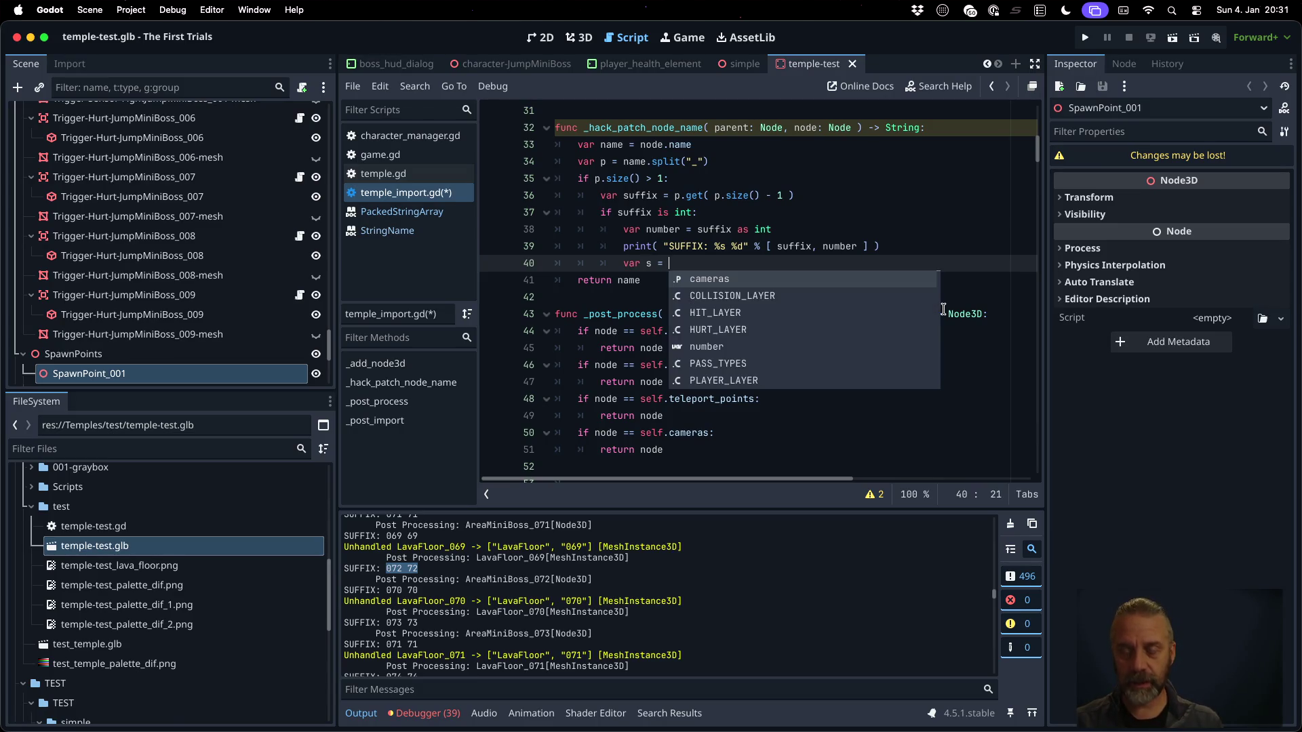
type("parent.find(")
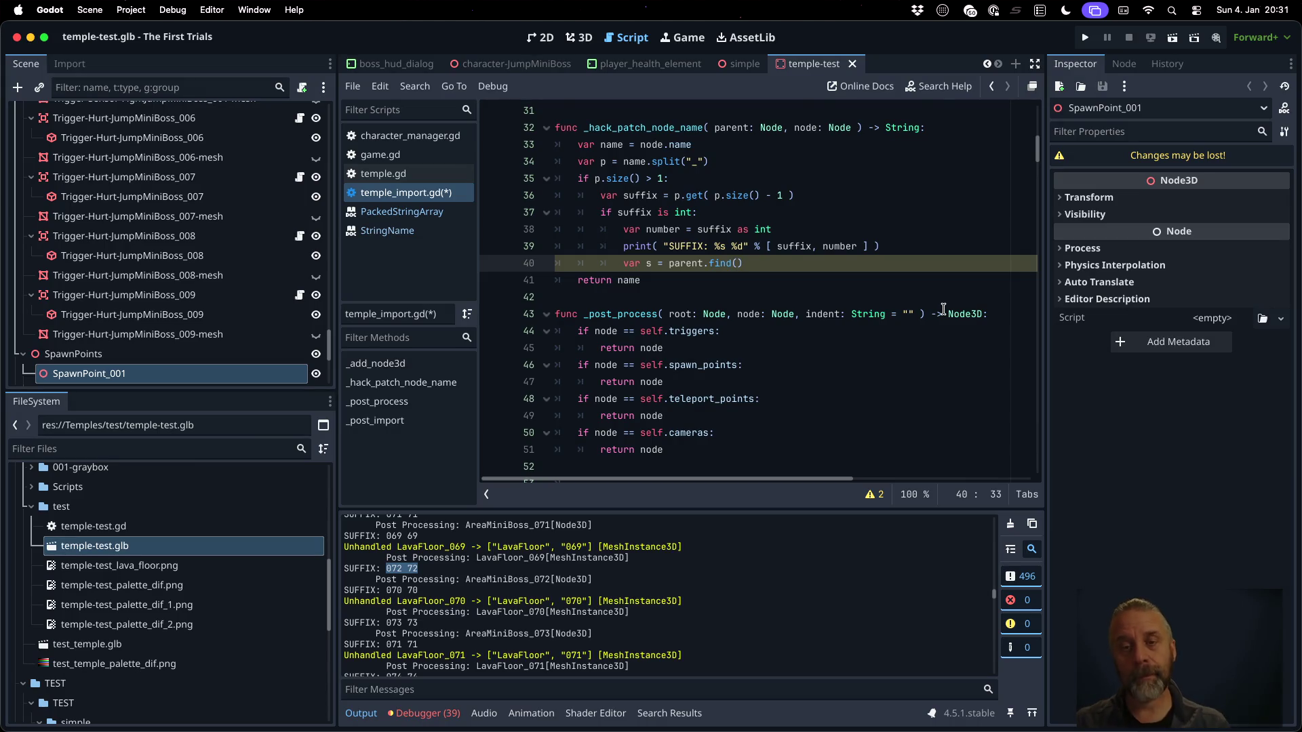
Insert 'var new_name = "_".join( p )' below the print statement
key("Up")
key("Return")
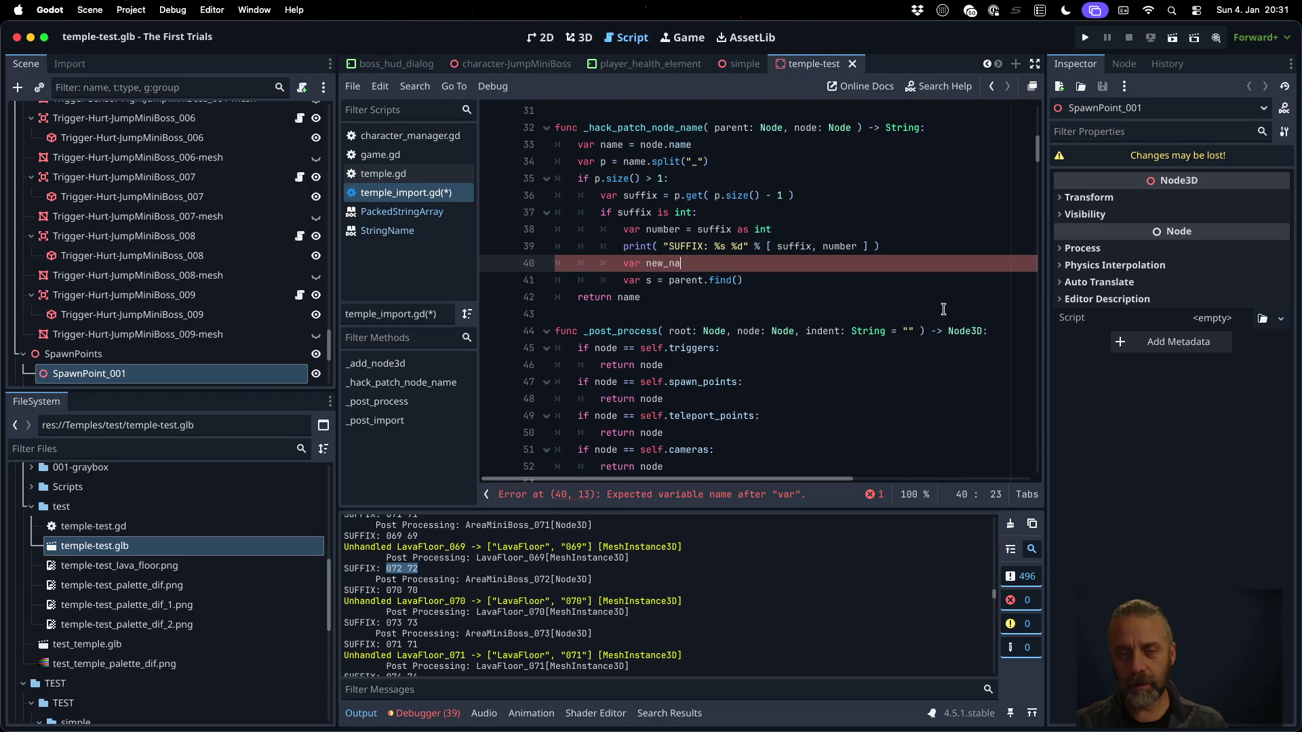
key("ctrl+space")
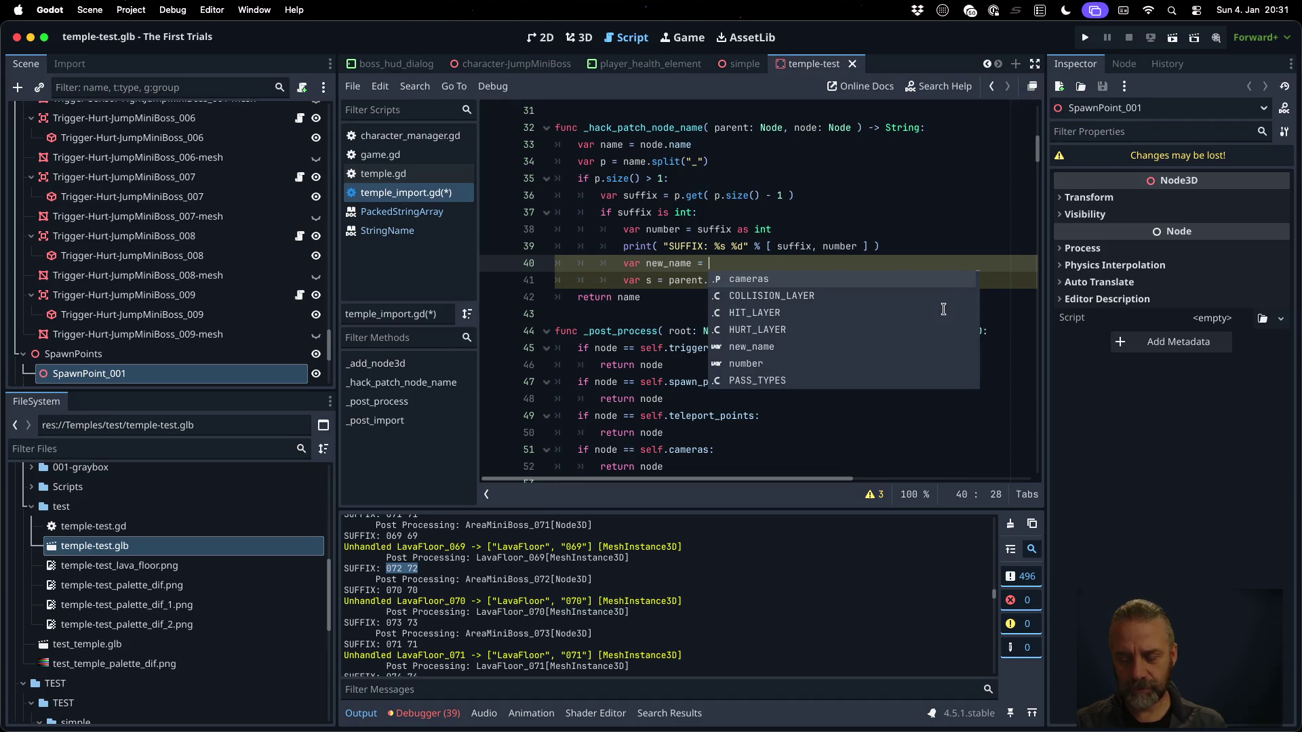
type("p.")
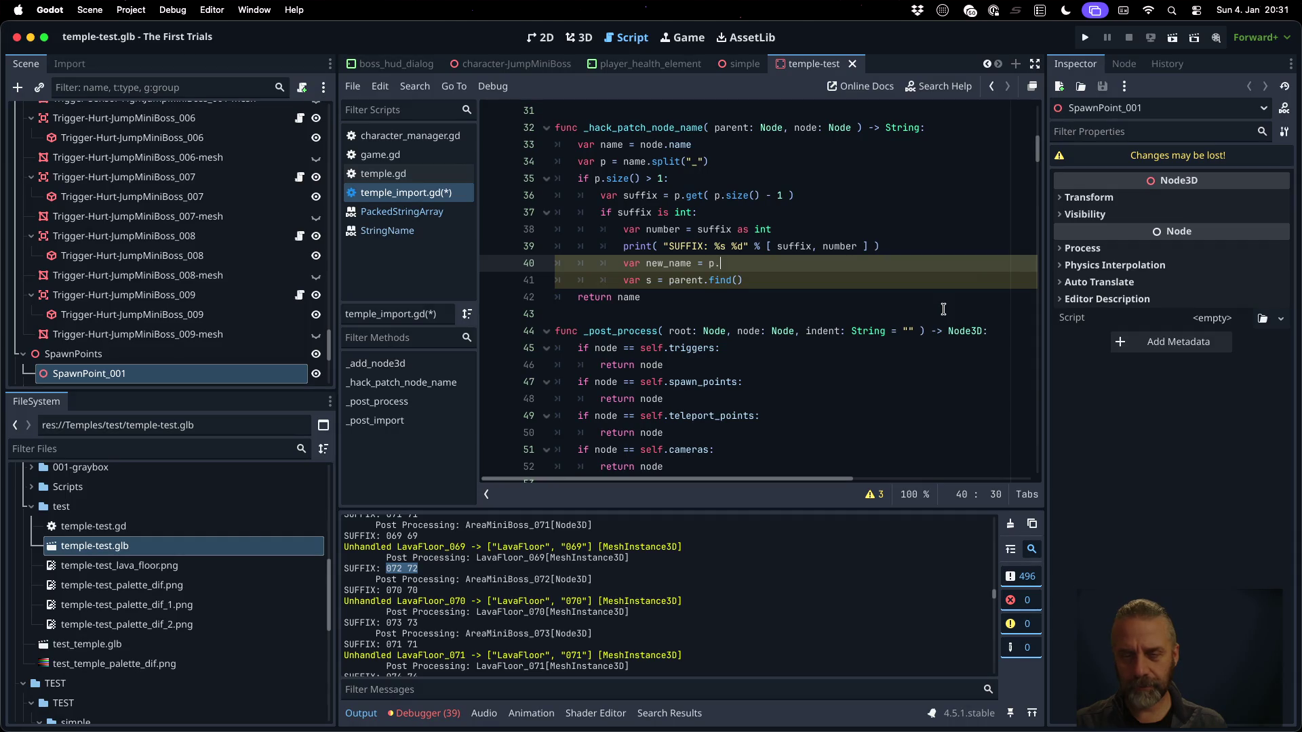
type("j\"_")
type("\".join( p")
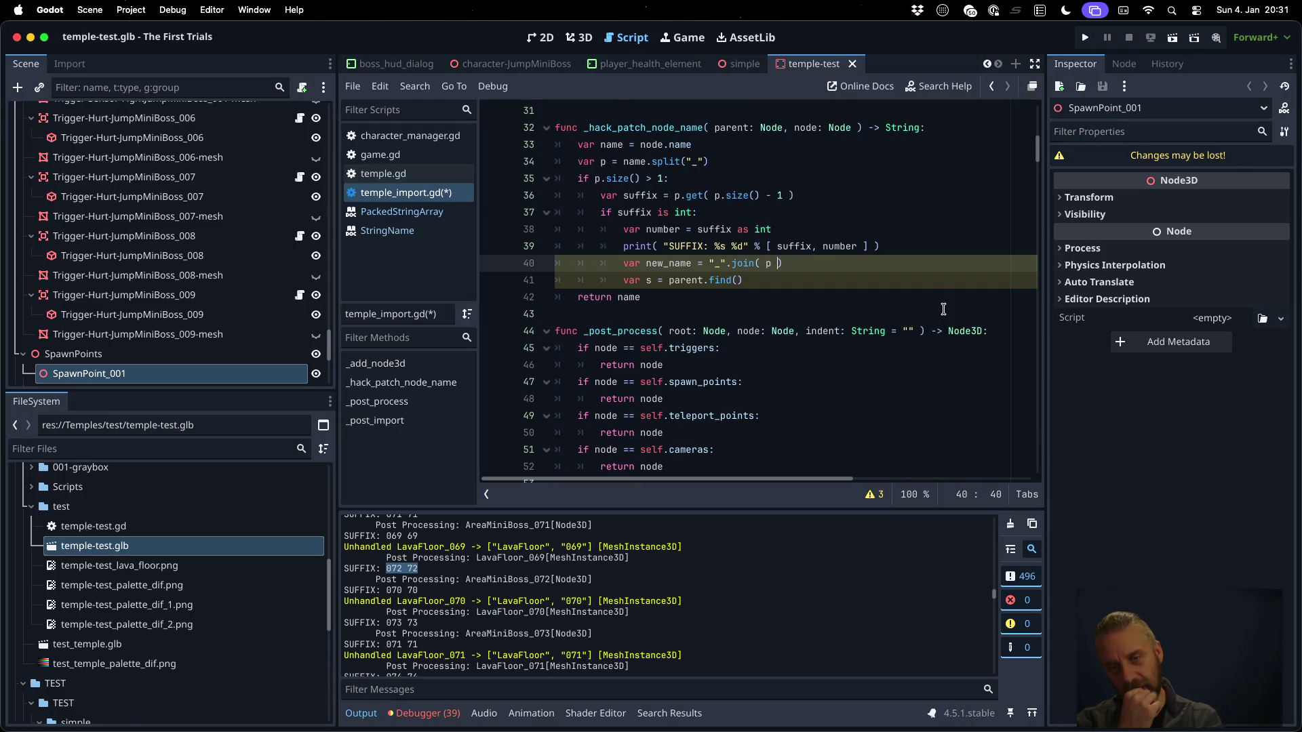
Add p.remove_at( p.size() - 1 ) before the join and pass new_name to parent.find
key("Up")
key("End")
key("Return")
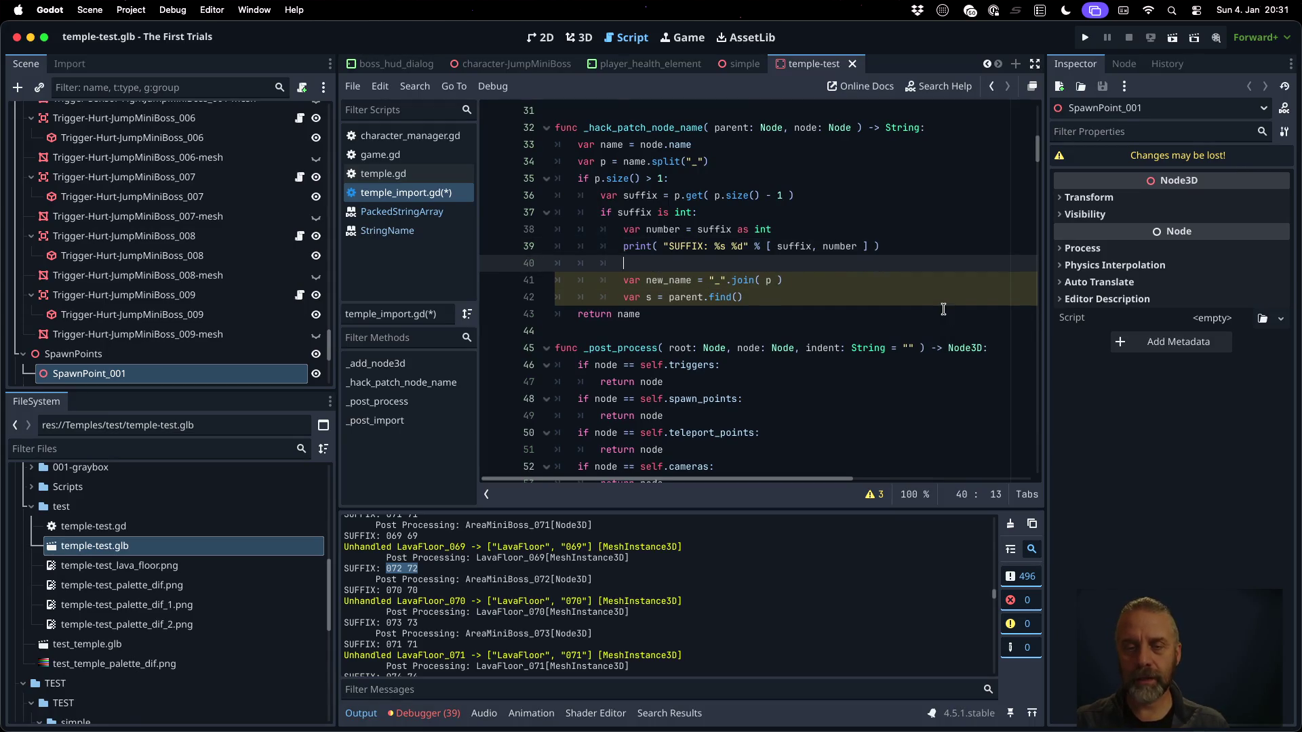
type("p.remove_at( p.")
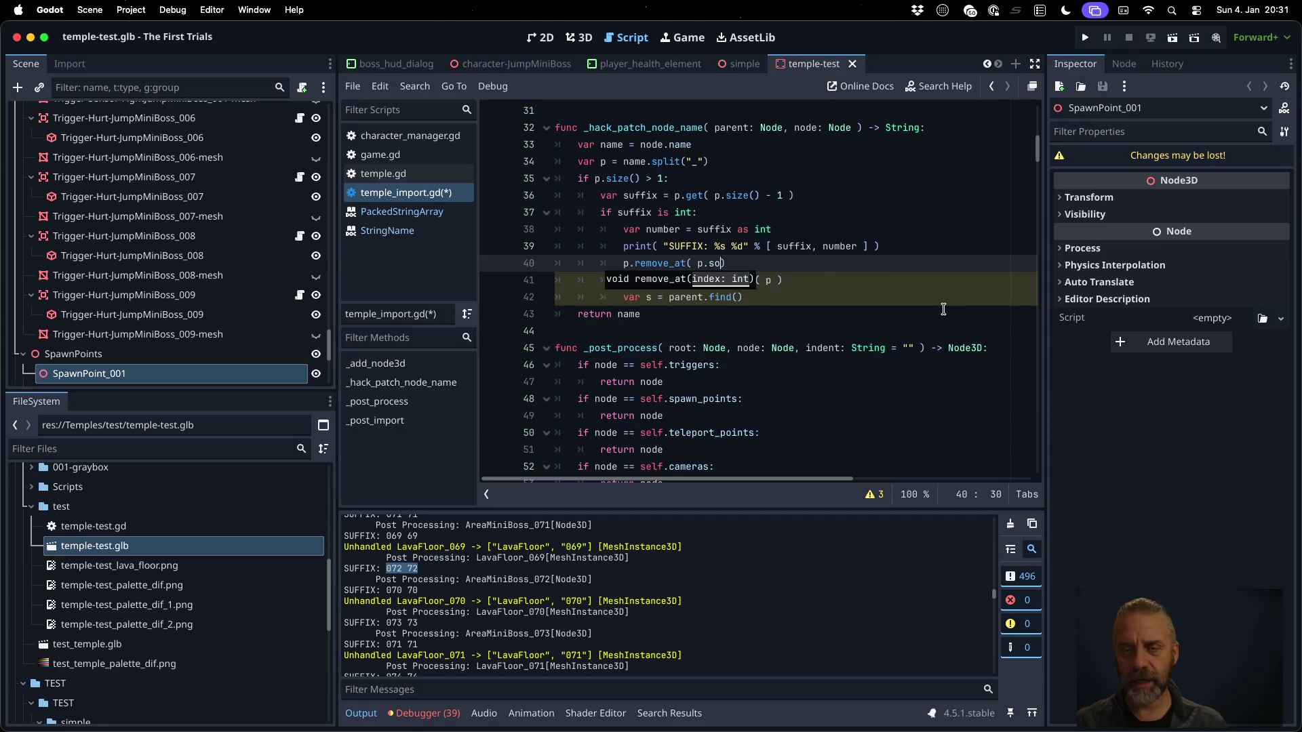
type("si")
key("Return")
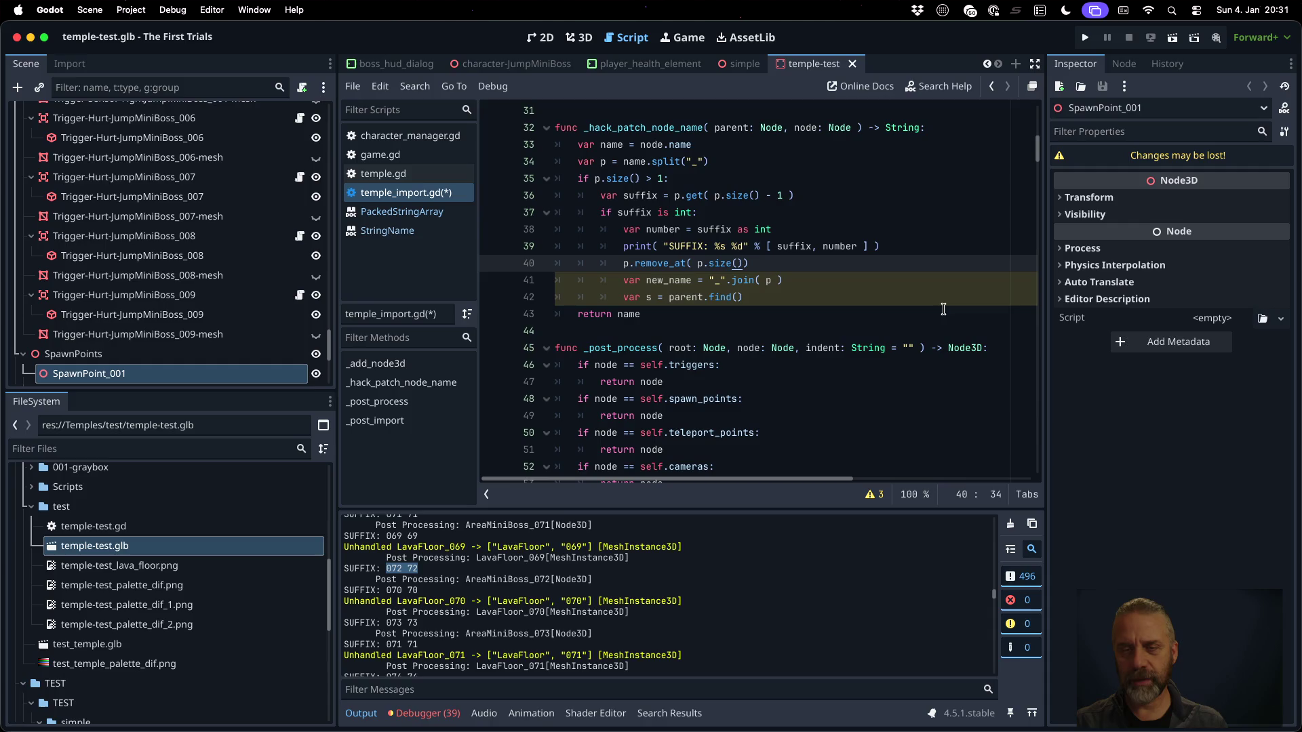
type("- 1")
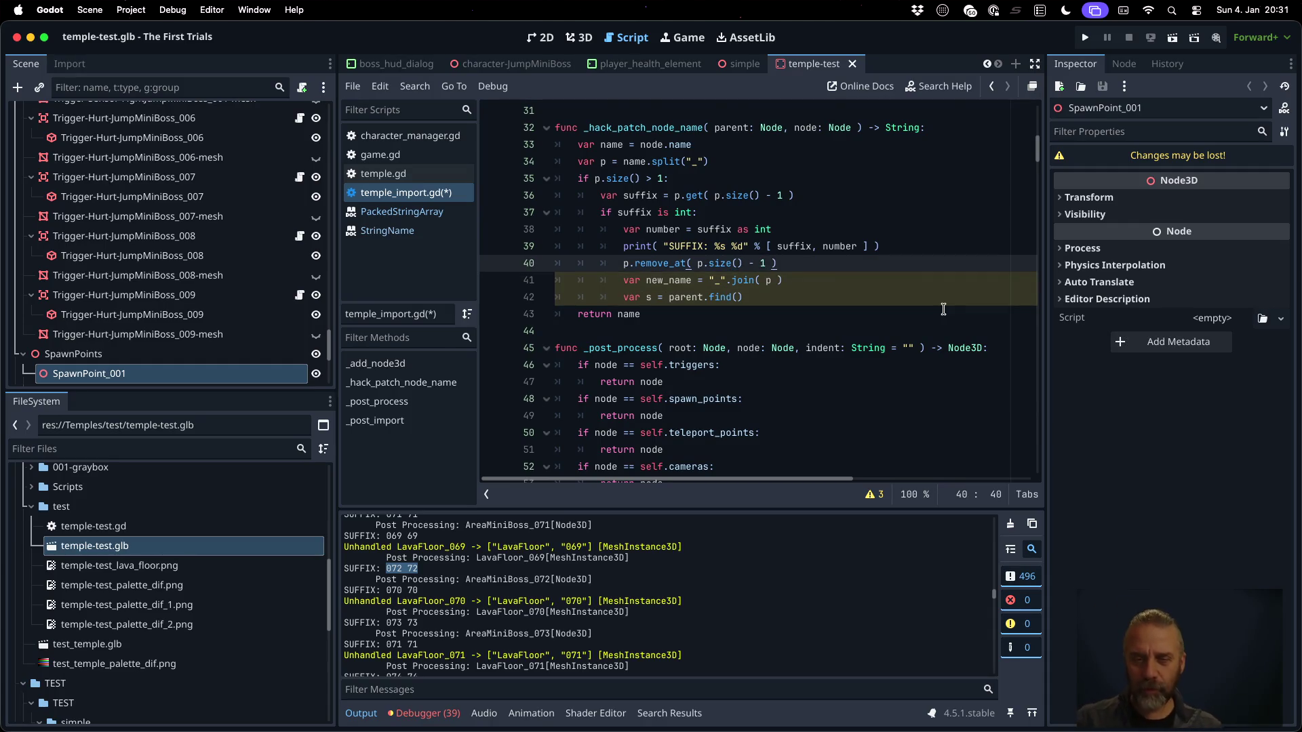
key("Down")
key("Down")
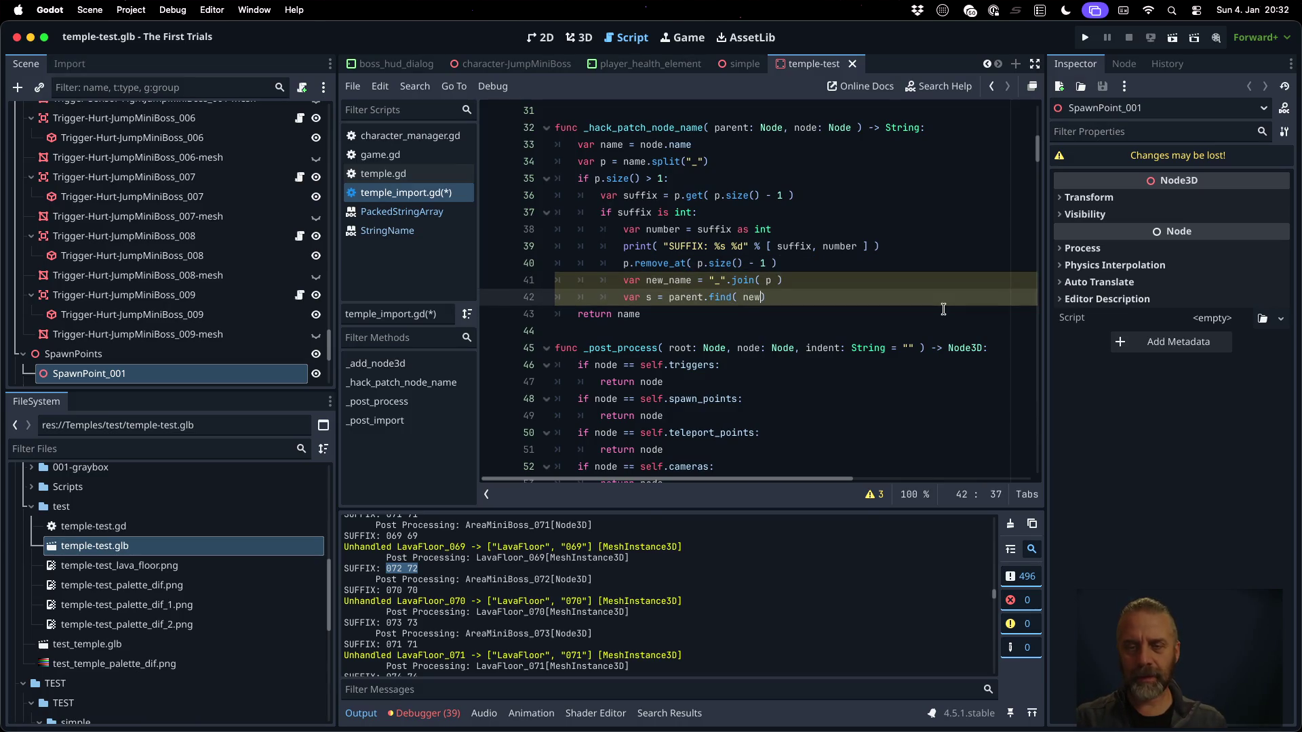
key("Return")
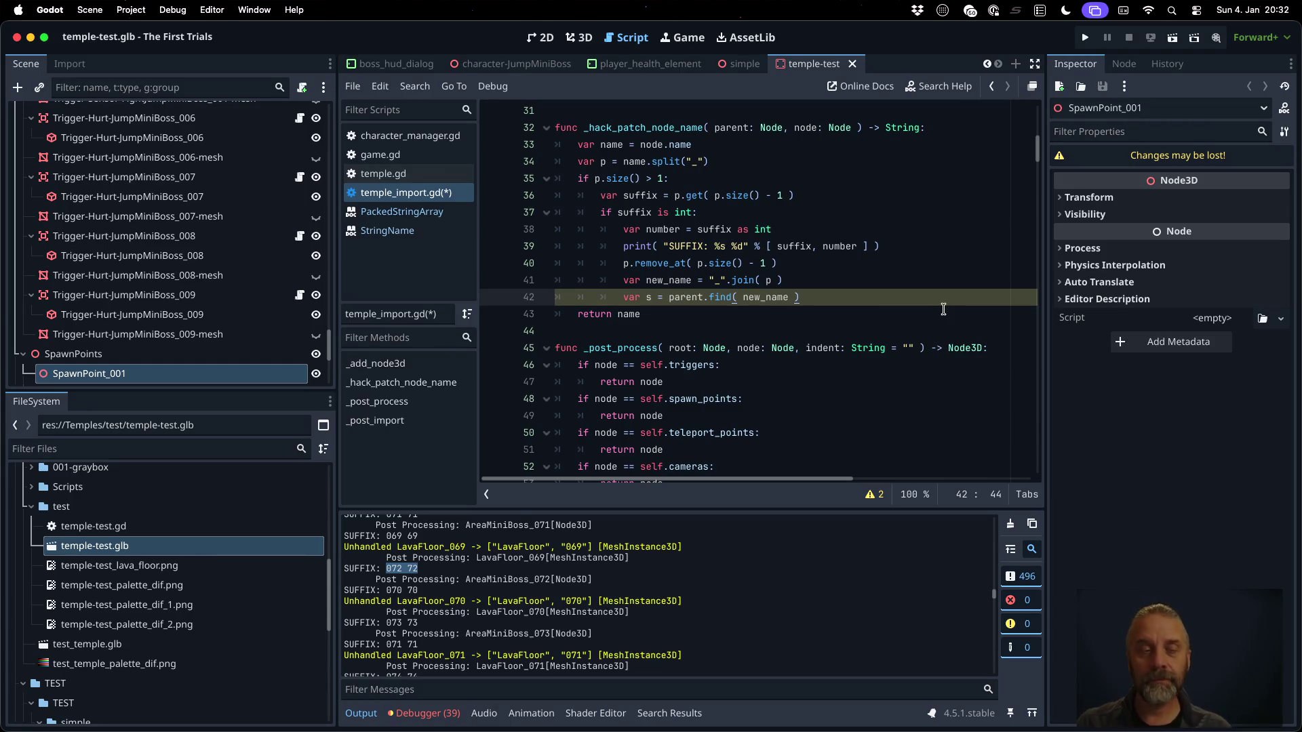
Inspect the Decoration-RedBall_003 and _004 nodes in the Scene dock
scroll(105, 159, "up", 20)
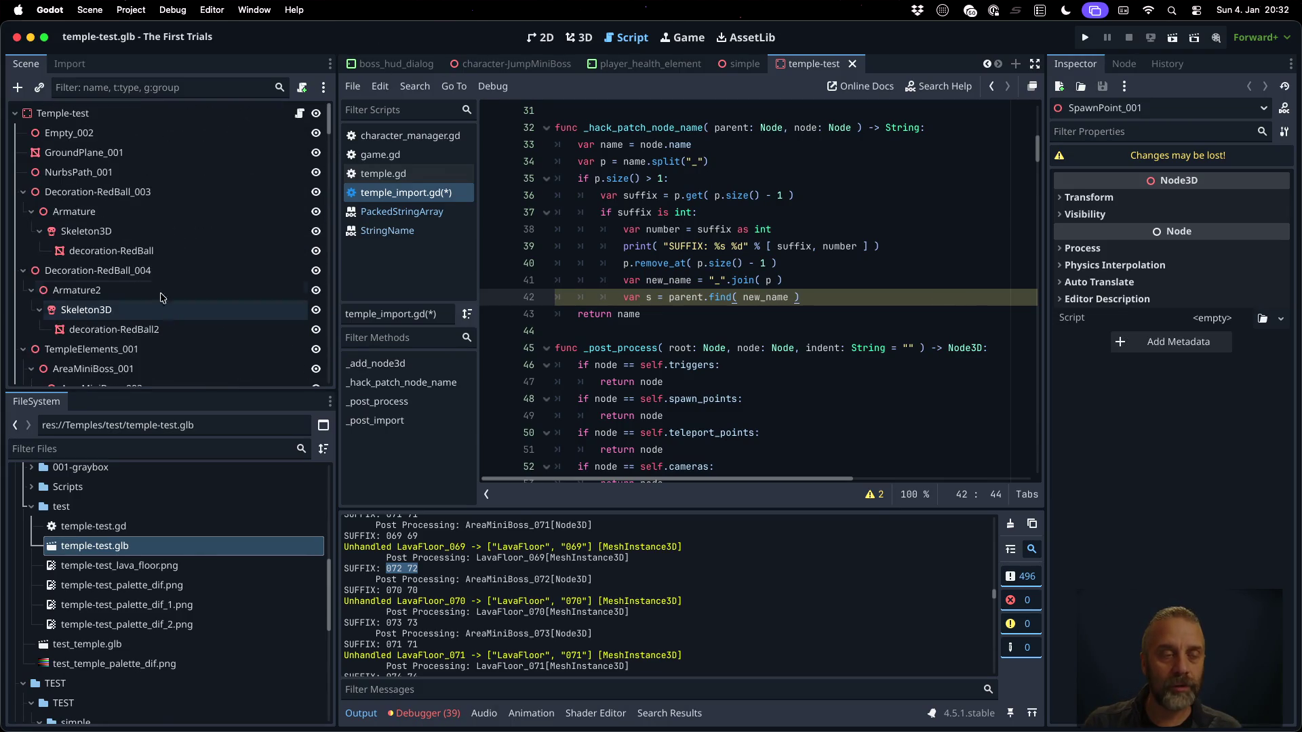
scroll(129, 238, "down", 2)
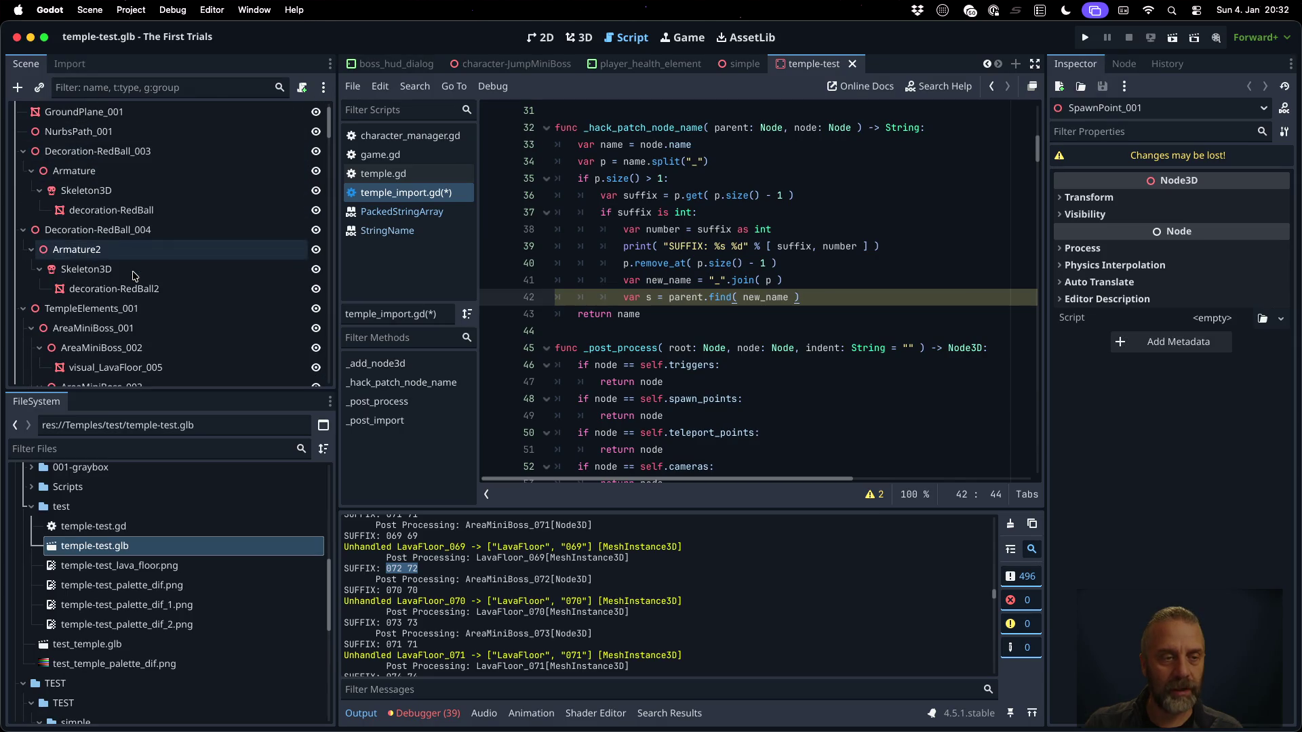
left_click(133, 230)
key("Up")
key("Up")
key("Up")
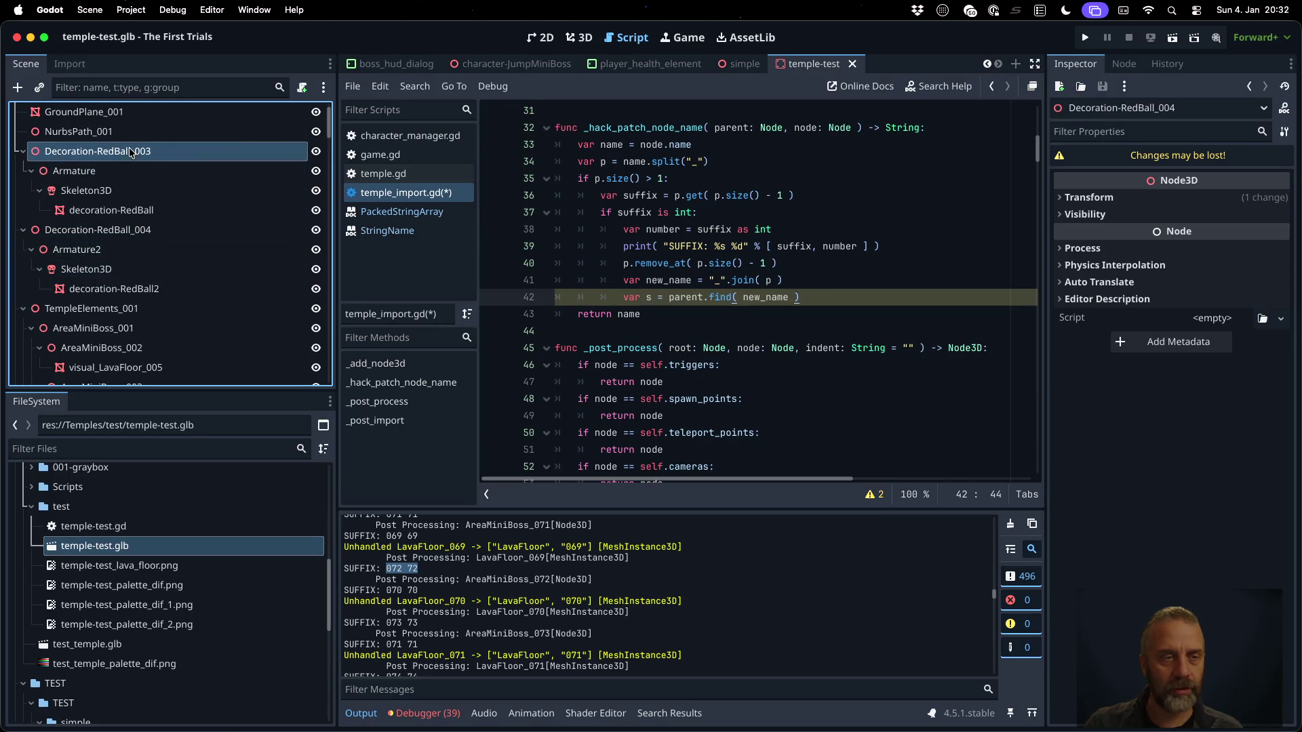
left_click(142, 231)
left_click(134, 150)
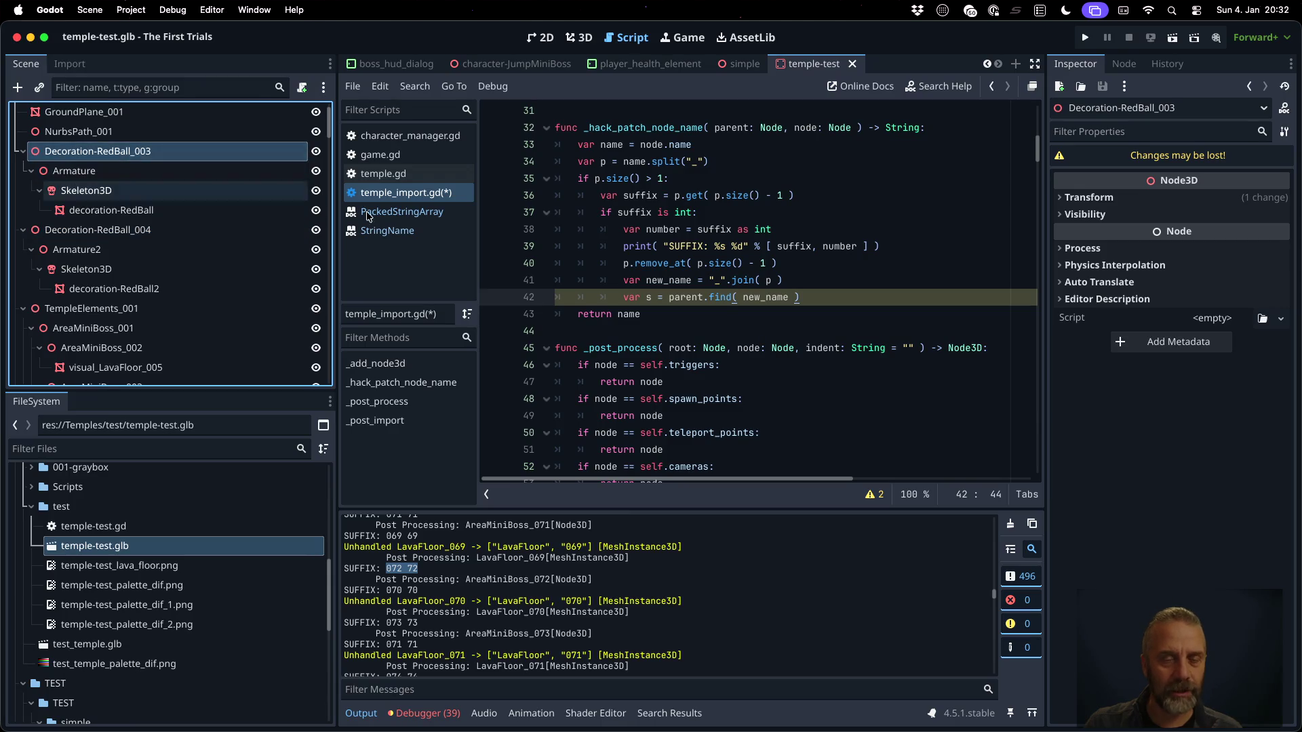
left_click(860, 299)
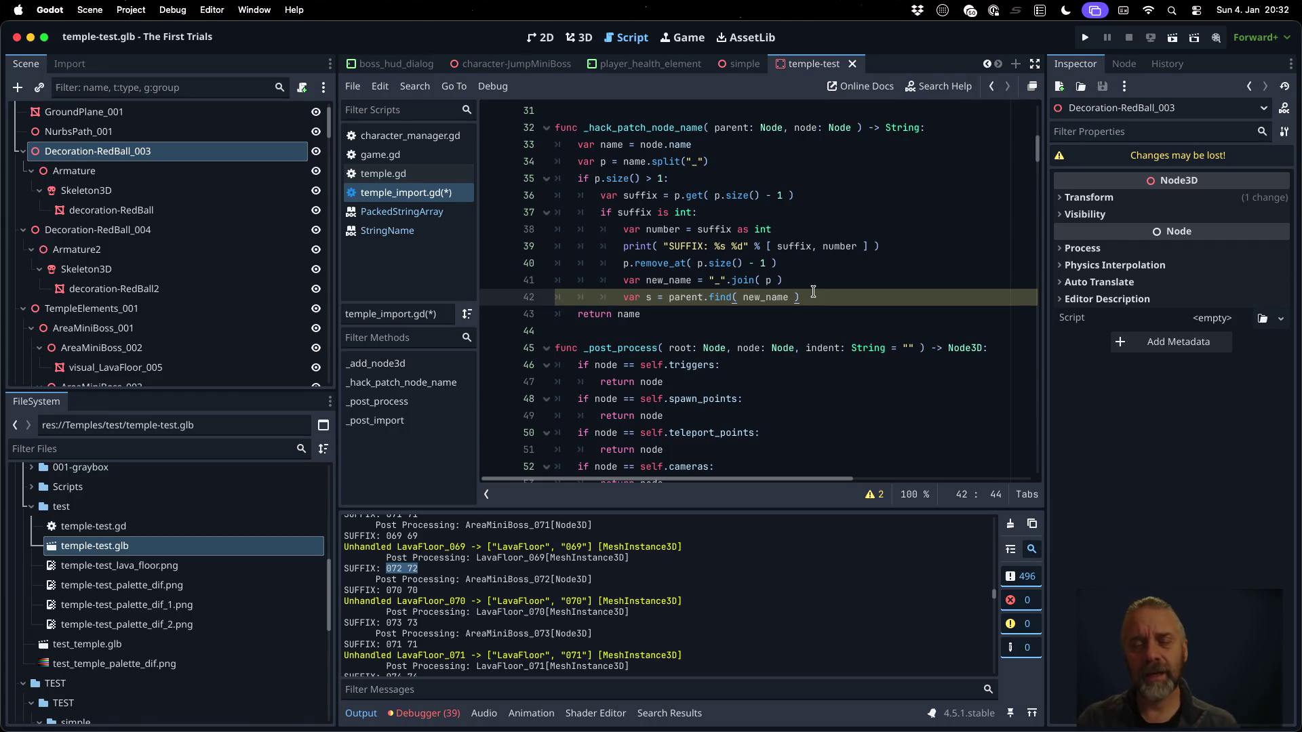
Add an 'if s == null:' check that returns new_name, and save the script
key("Return")
type("if s == n")
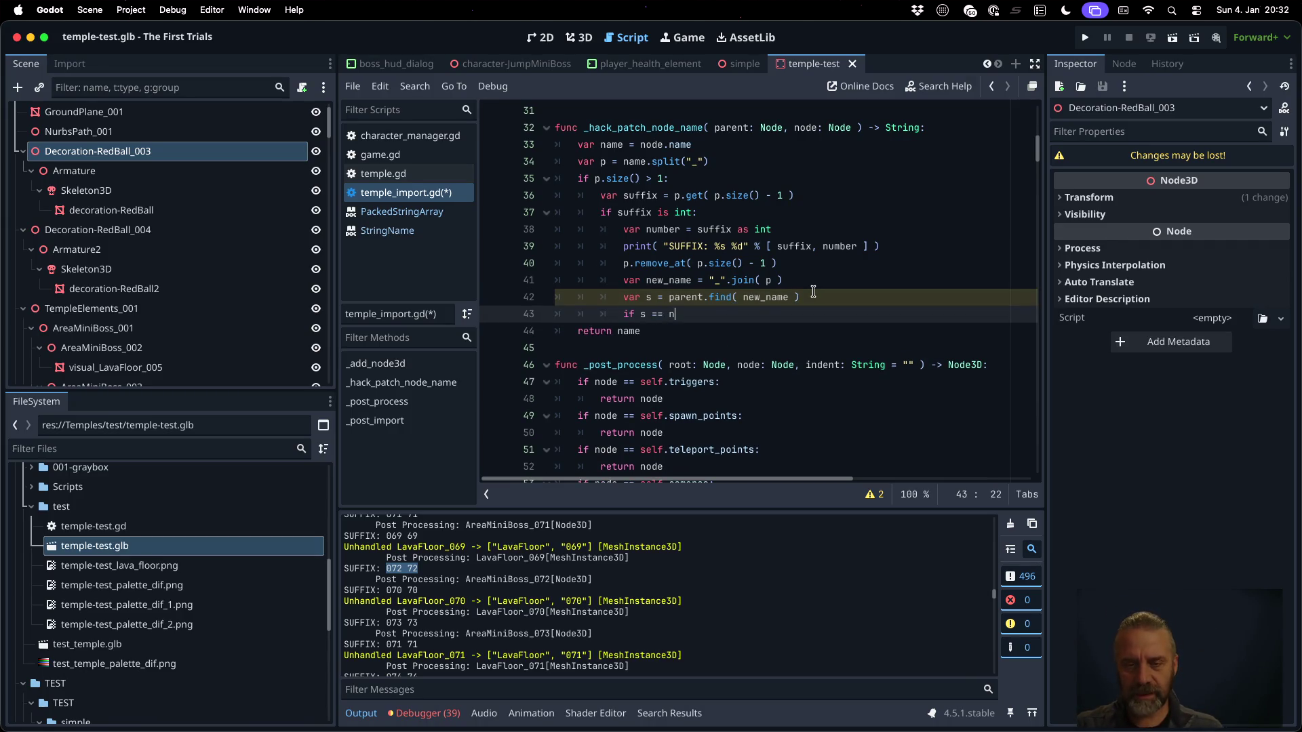
type("ull:")
key("Return")
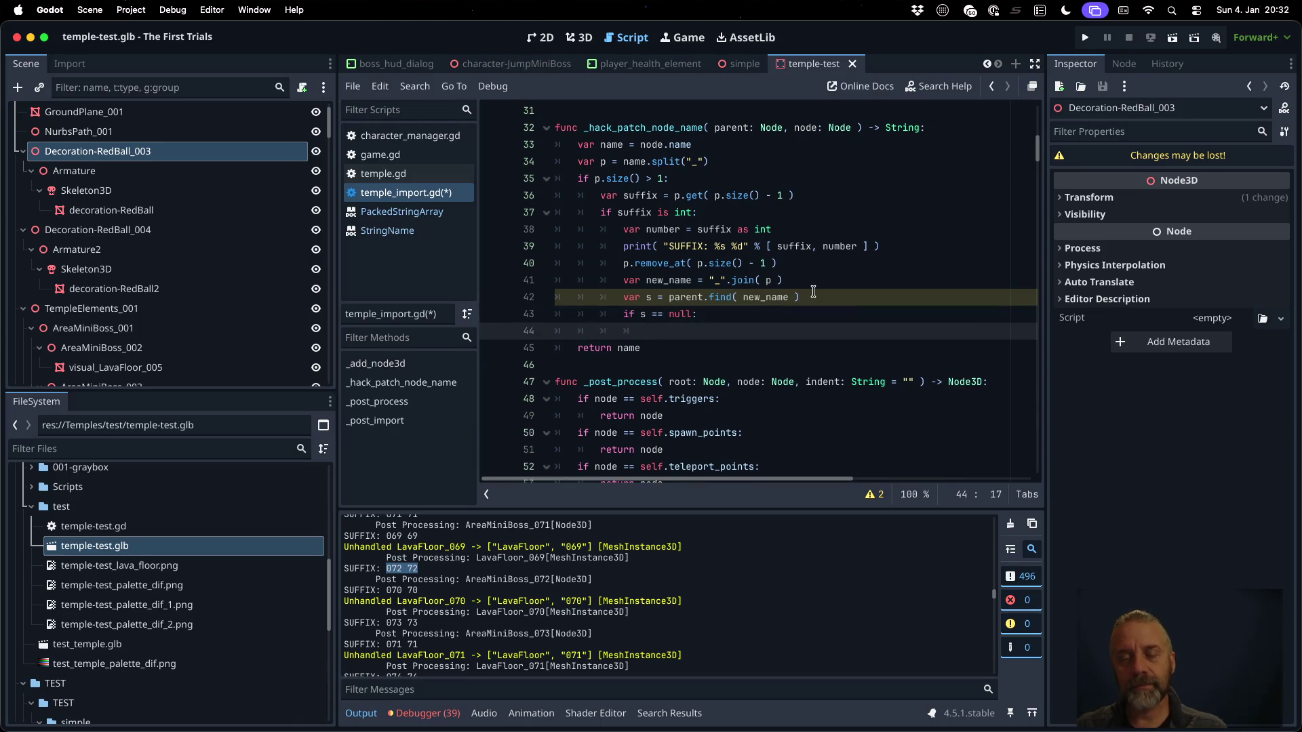
type("retur")
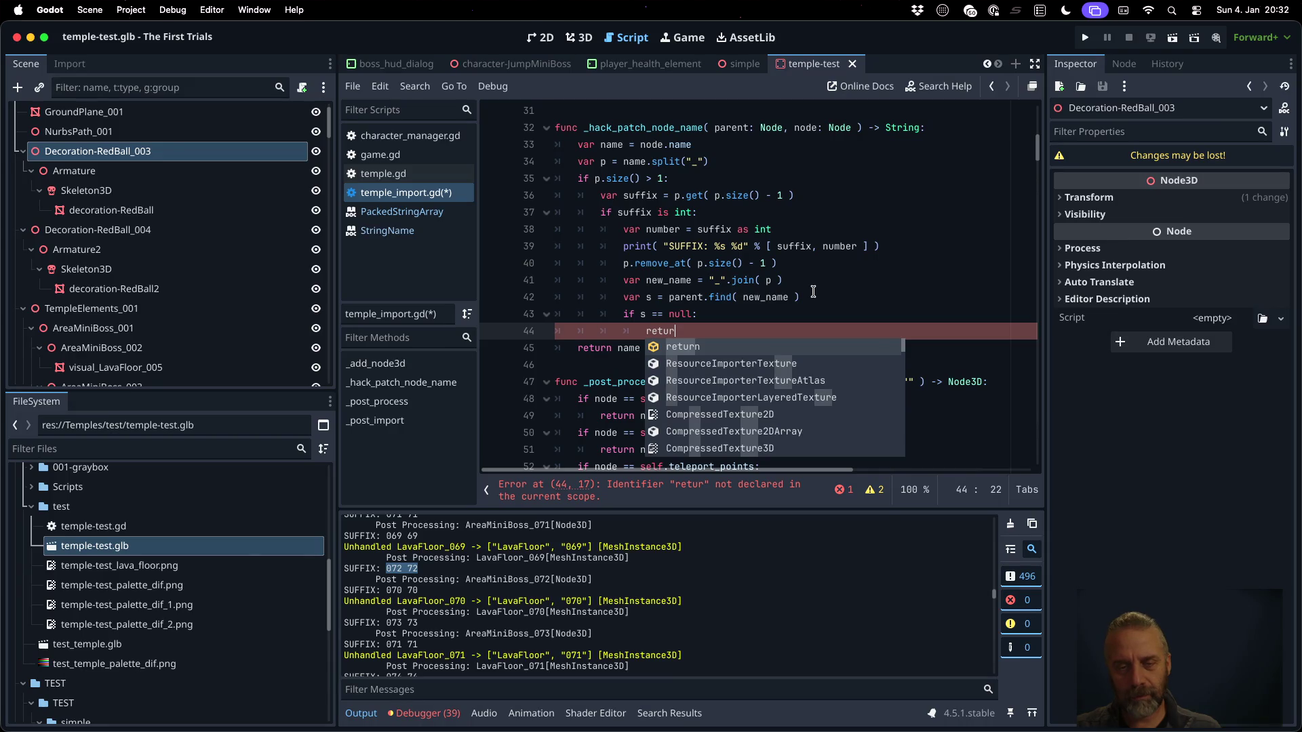
type("n new_name")
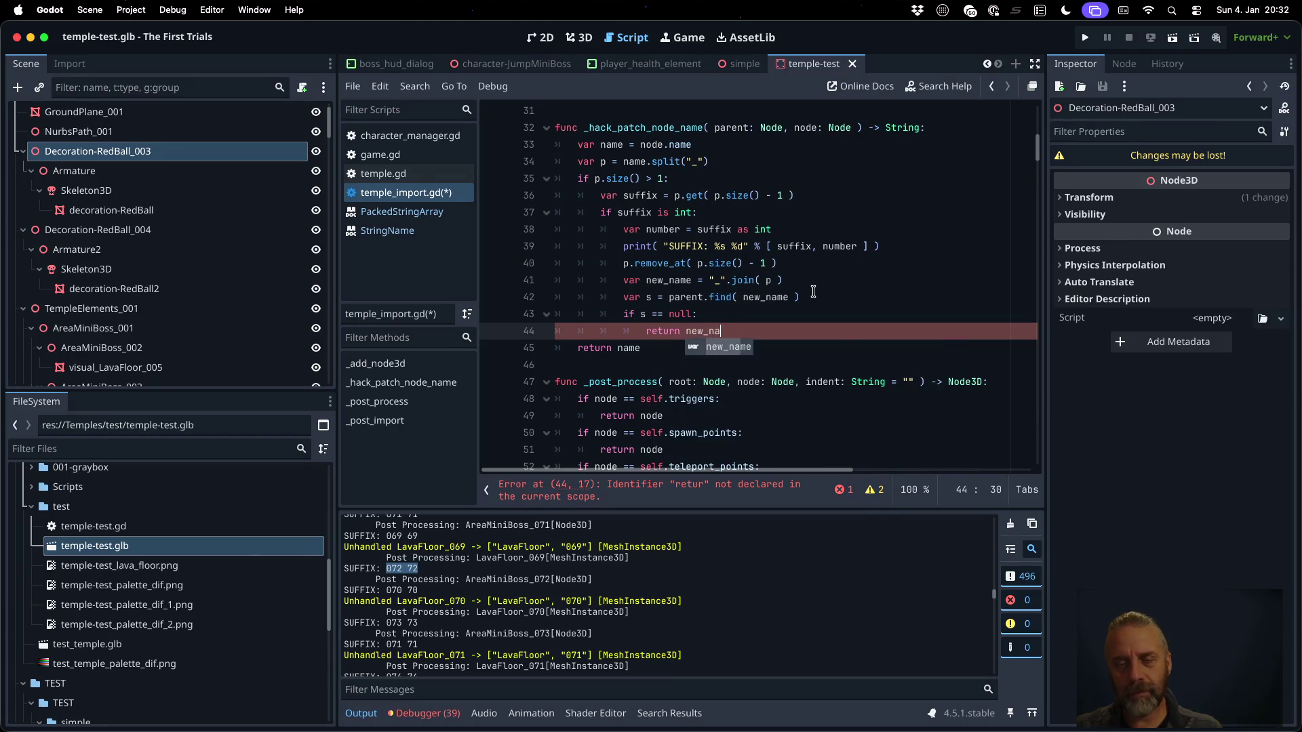
key("ctrl+s")
key("Return")
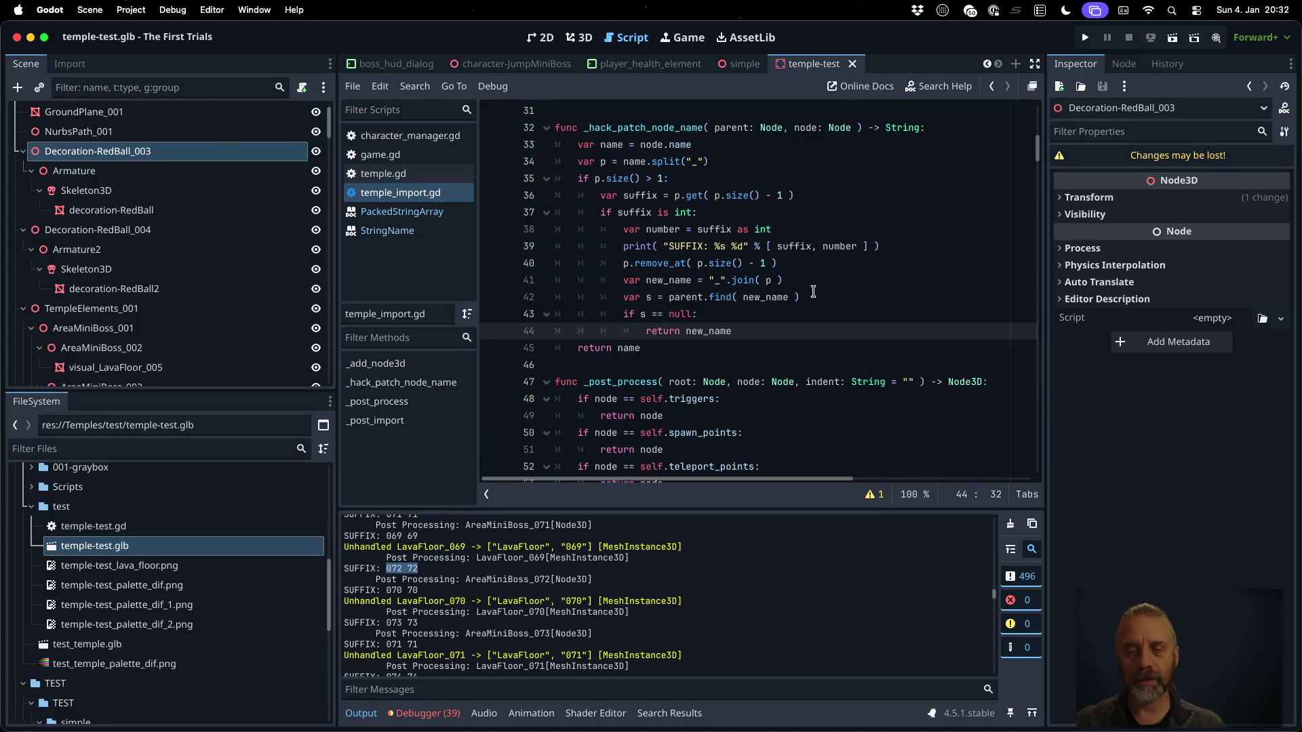
Insert 'node.name = new_name' above the return, save again, and clear the Output log
key("super+shift+Return")
type("node.name")
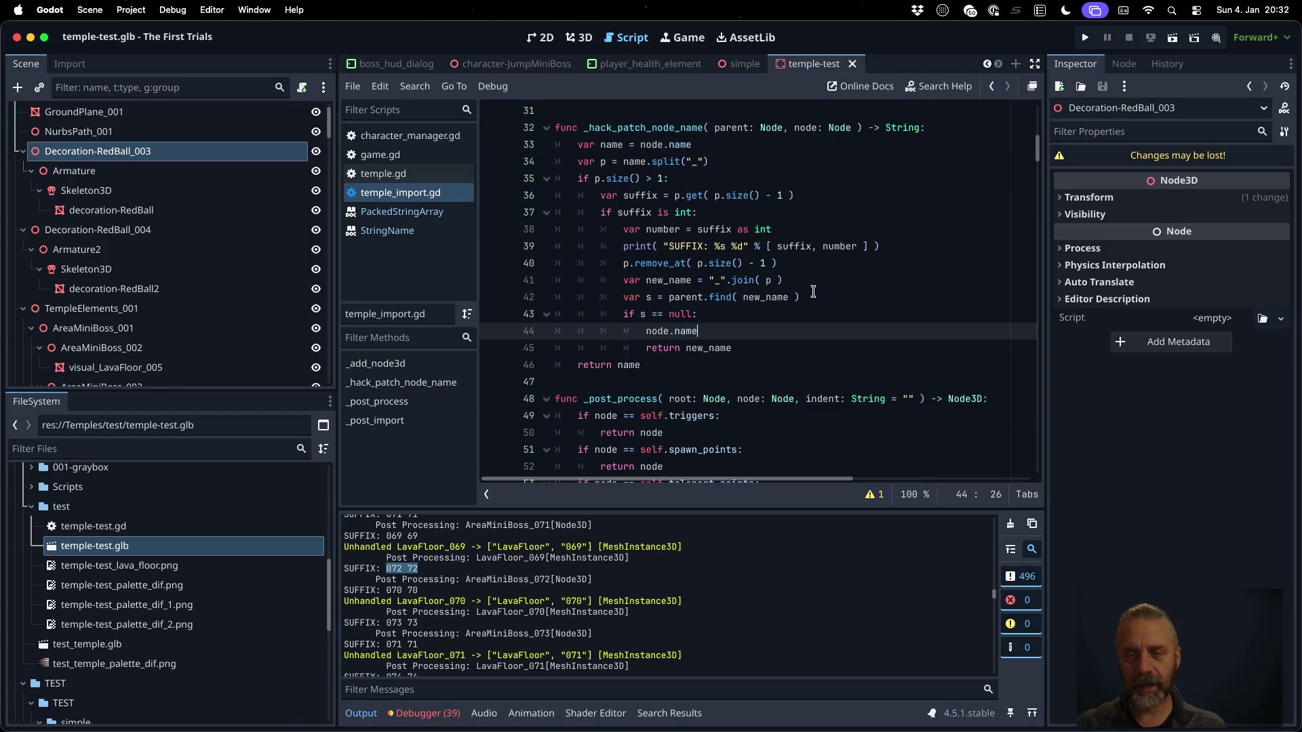
type(" = new_name")
key("super+s")
key("Return")
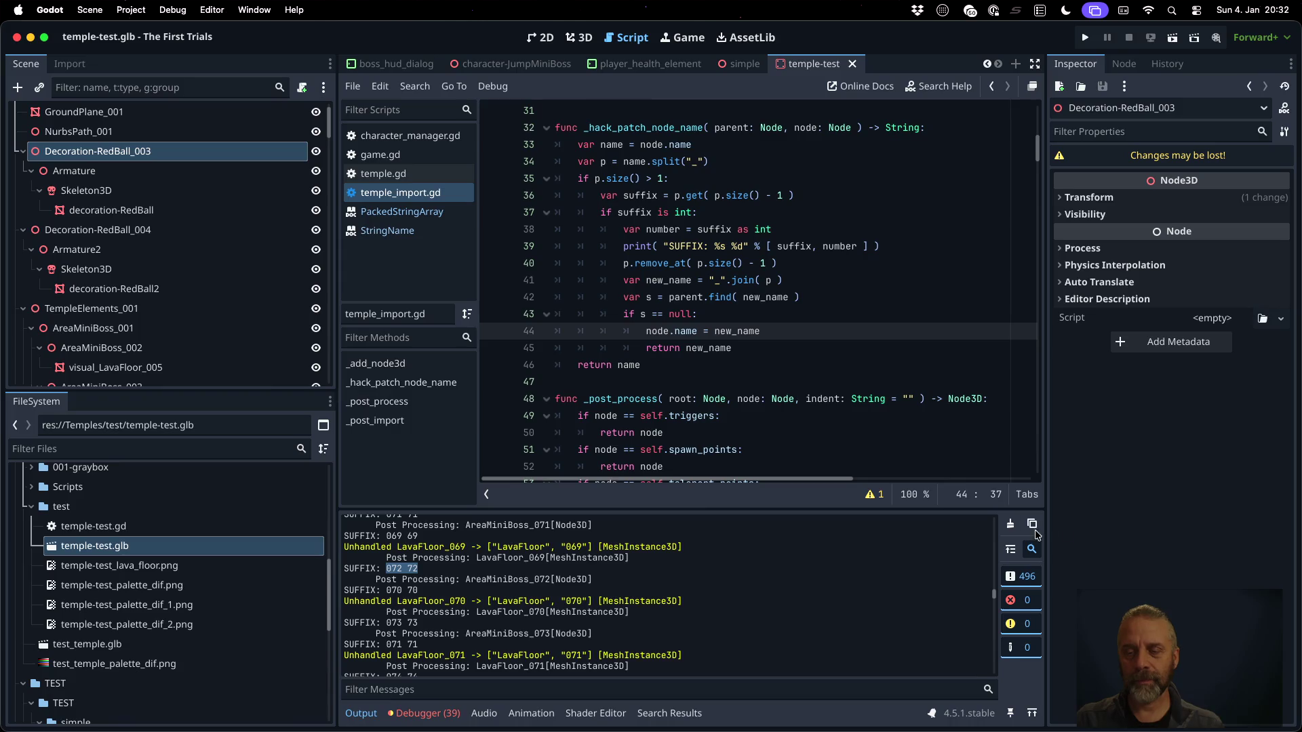
left_click(1010, 523)
right_click(218, 546)
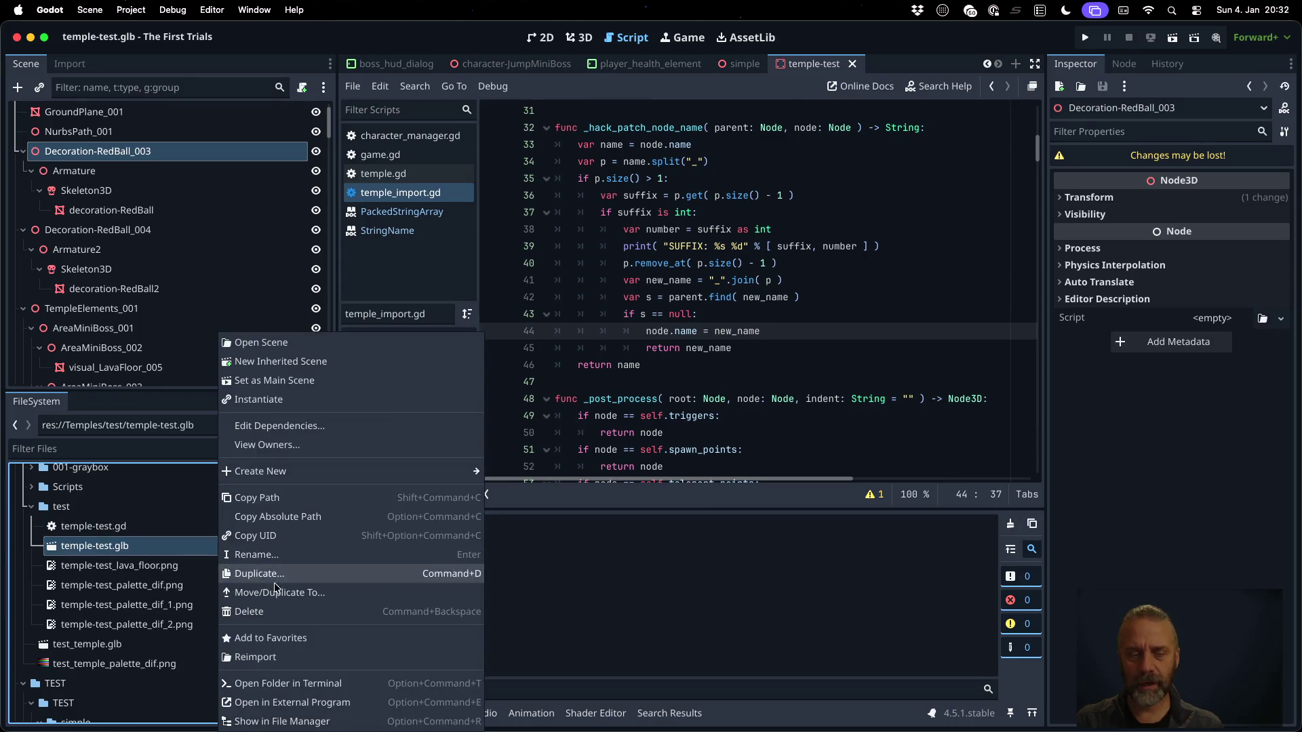
Reimport temple-test.glb with the new script and locate the SUFFIX print line
left_click(325, 656)
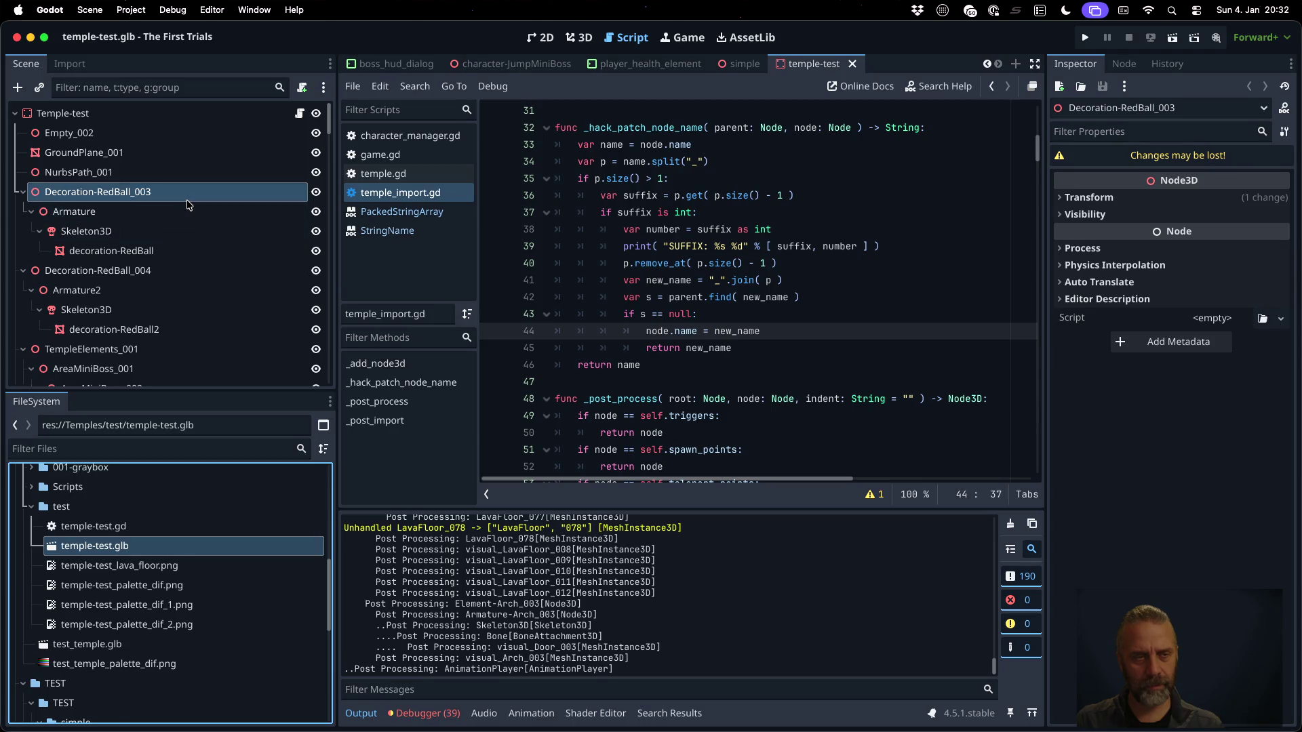
scroll(188, 204, "down", 1)
scroll(631, 575, "up", 15)
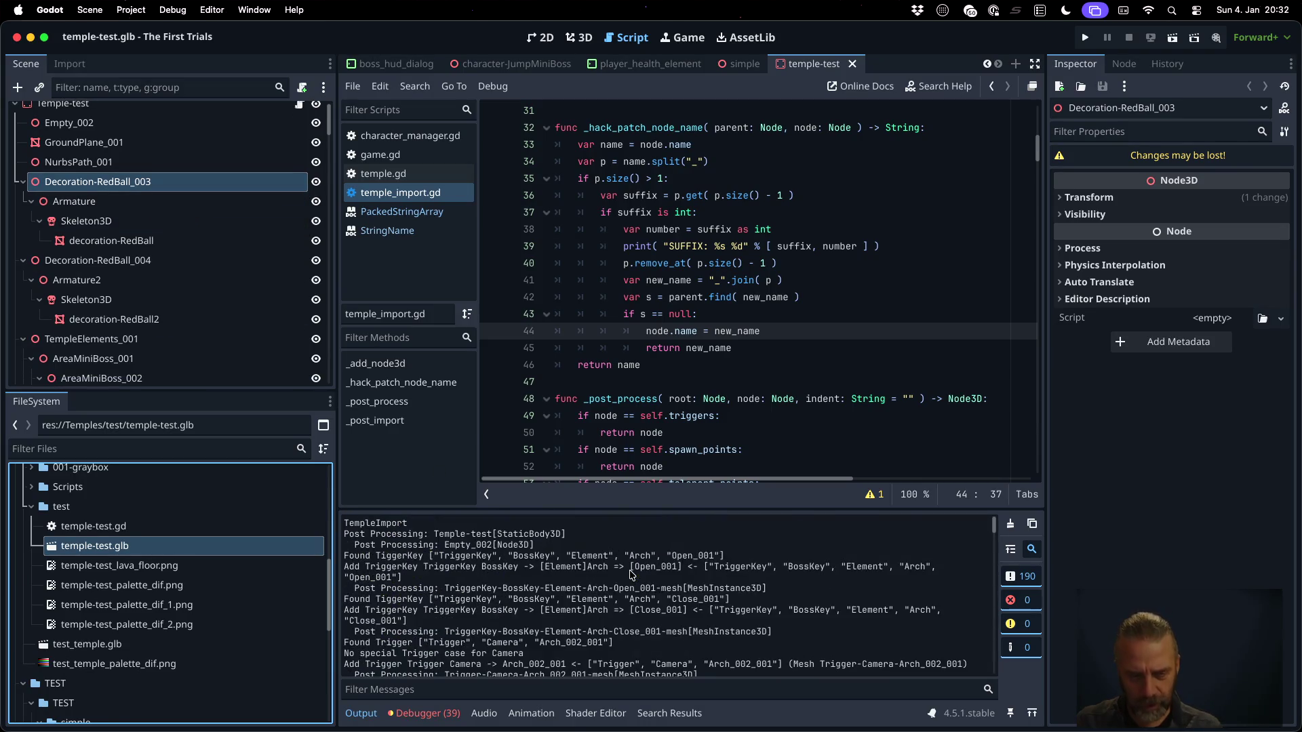
scroll(631, 575, "up", 5)
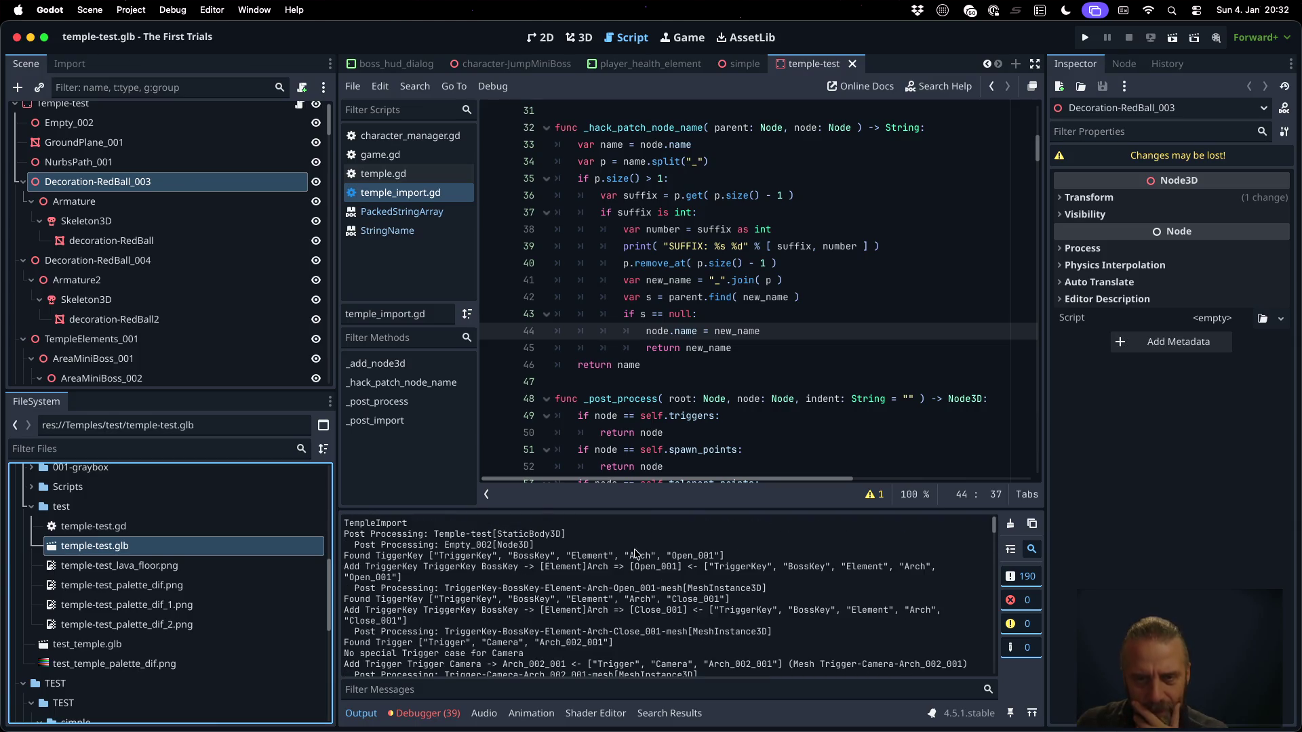
left_click(667, 261)
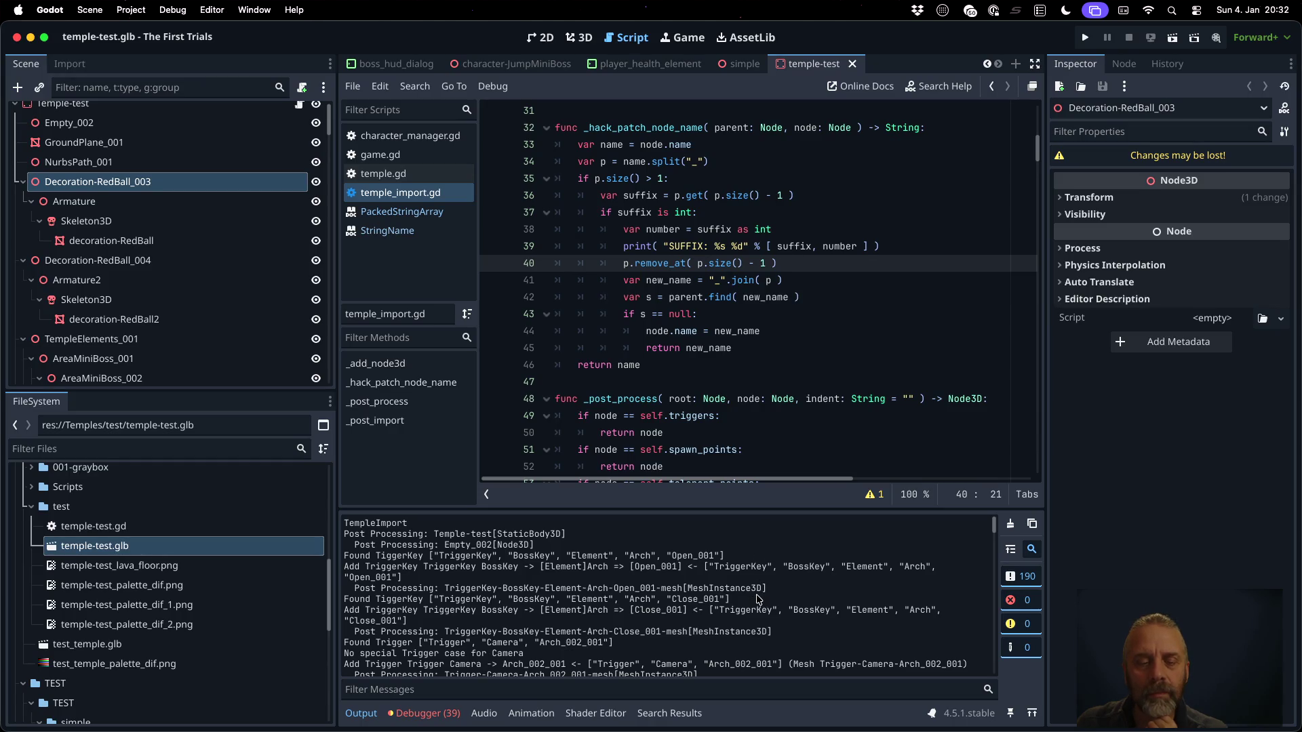
double_click(698, 246)
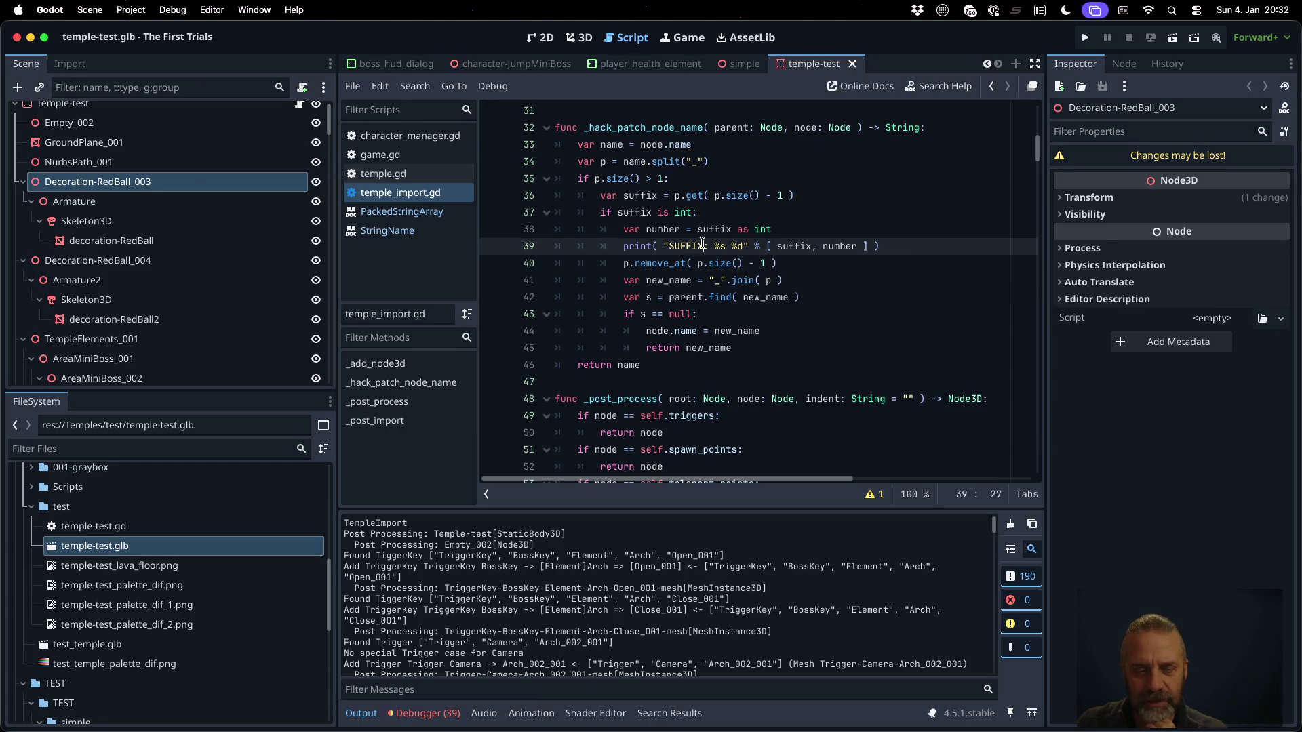
Duplicate the SUFFIX print line above 'if suffix is int:' and clear its argument
scroll(720, 629, "down", 10)
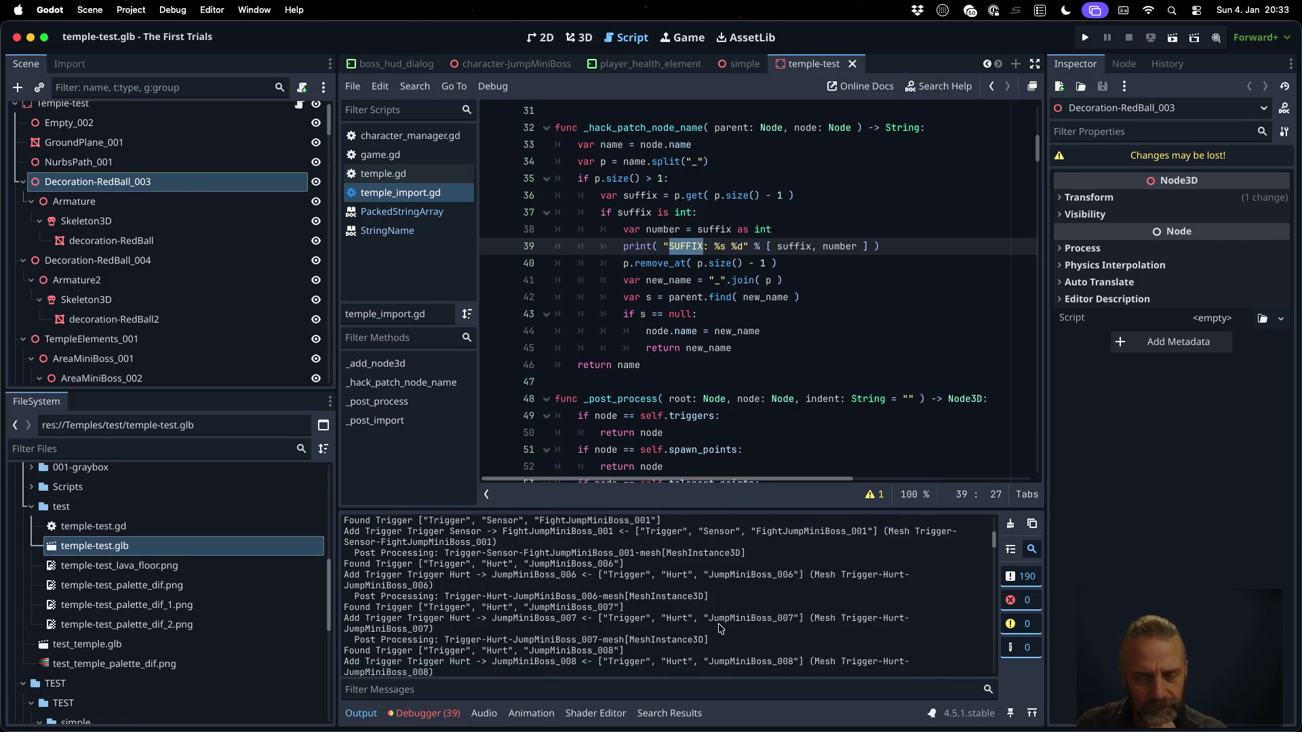
scroll(720, 628, "down", 6)
scroll(720, 628, "down", 15)
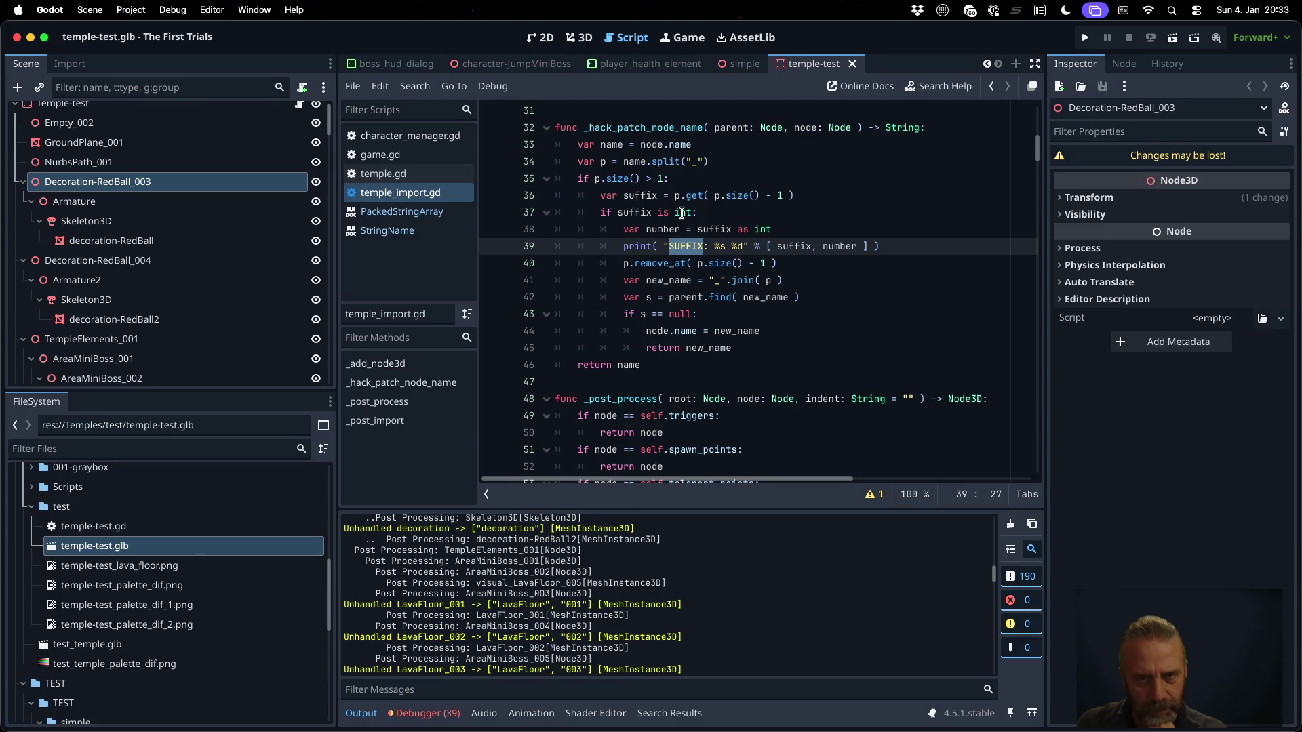
left_click(682, 213)
key("Up")
key("Down")
key("Down")
key("Down")
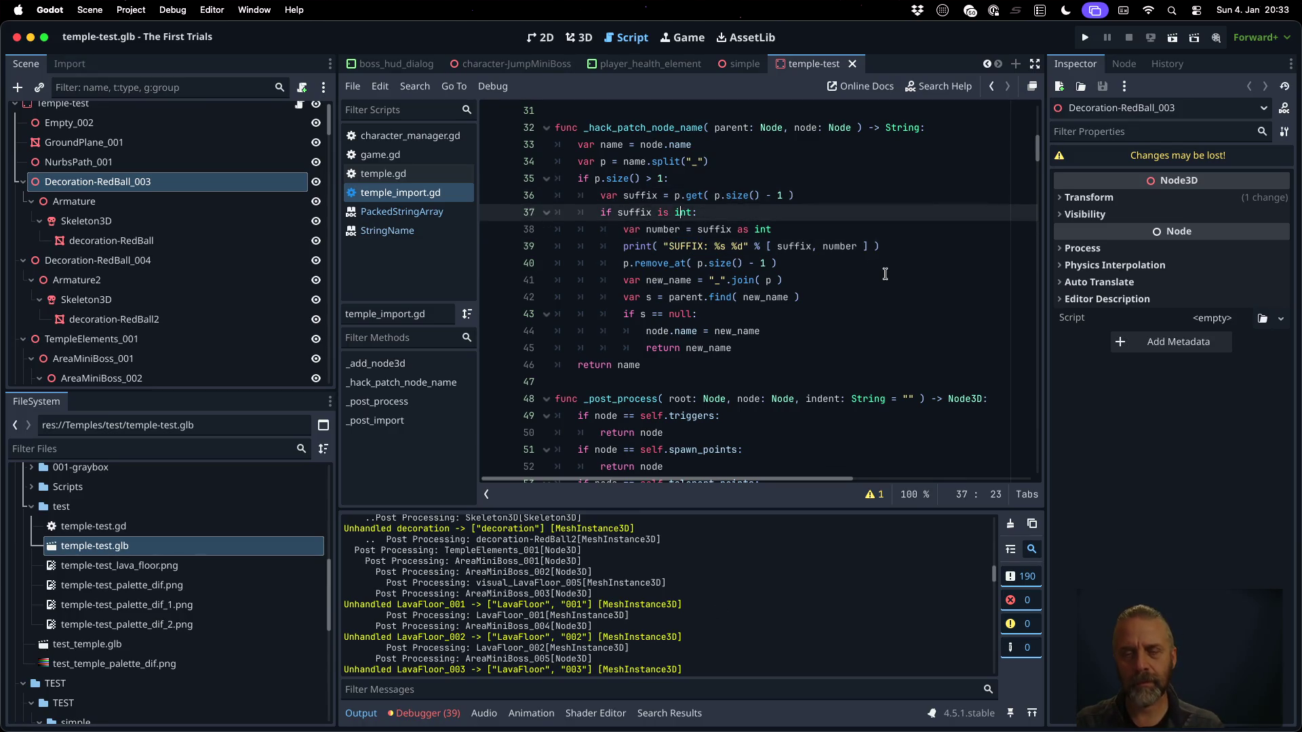
key("ctrl+shift+d")
key("alt+Up")
key("alt+Up")
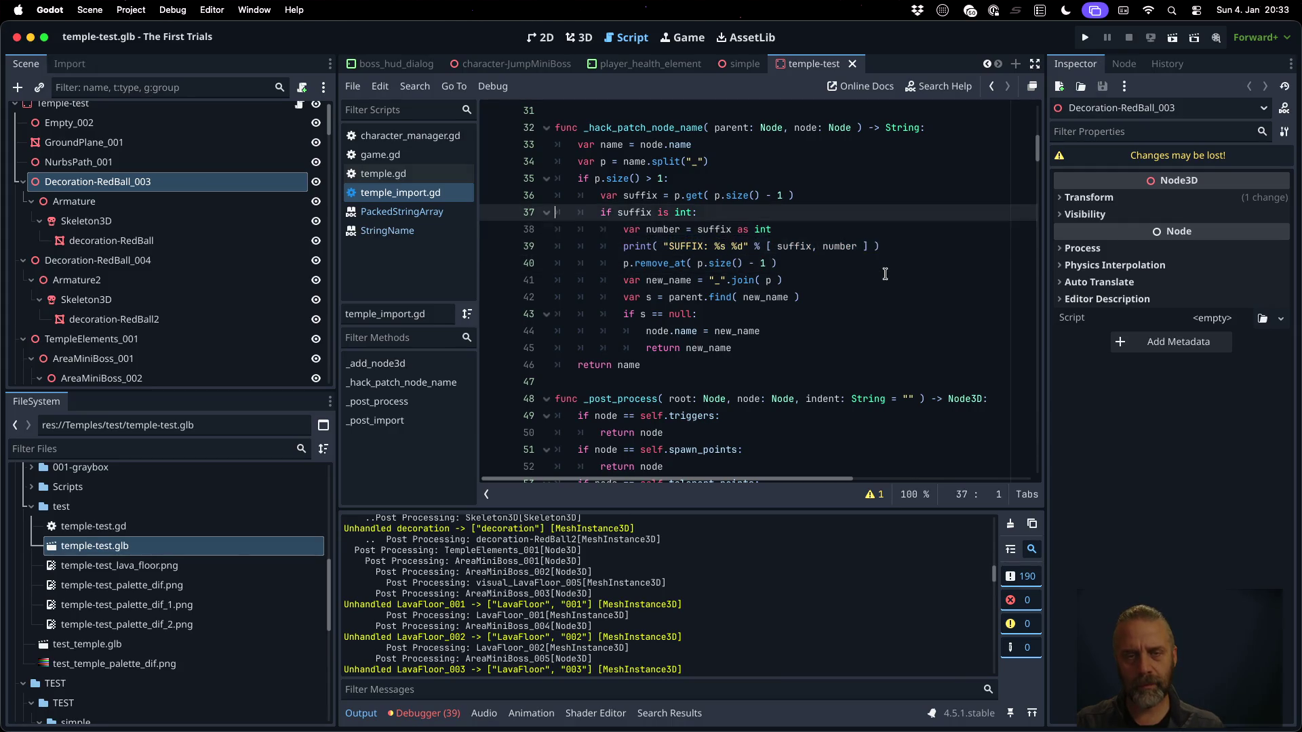
key("Left")
key("BackSpace")
key("BackSpace")
key("BackSpace")
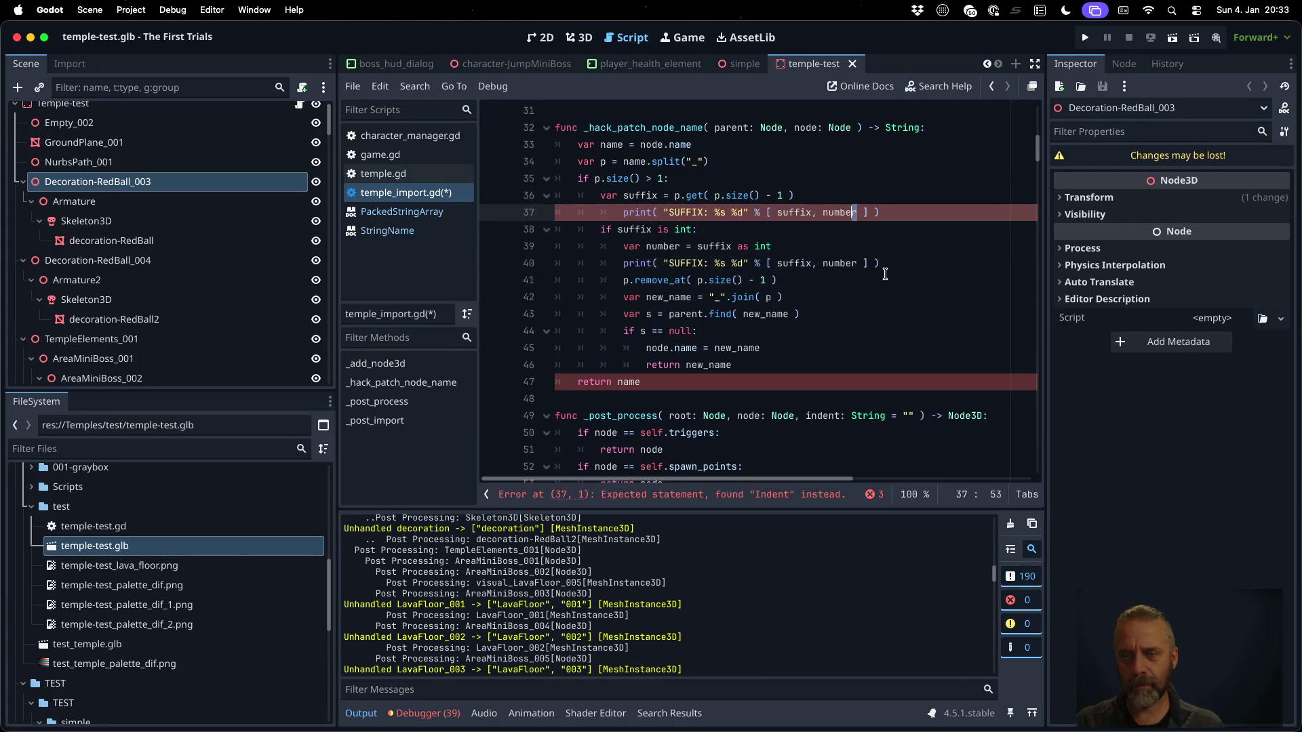
Make the copied print output 1, dedent and save, then clear Output and reimport temple-test.glb
type("1")
key("shift+Tab")
key("ctrl+s")
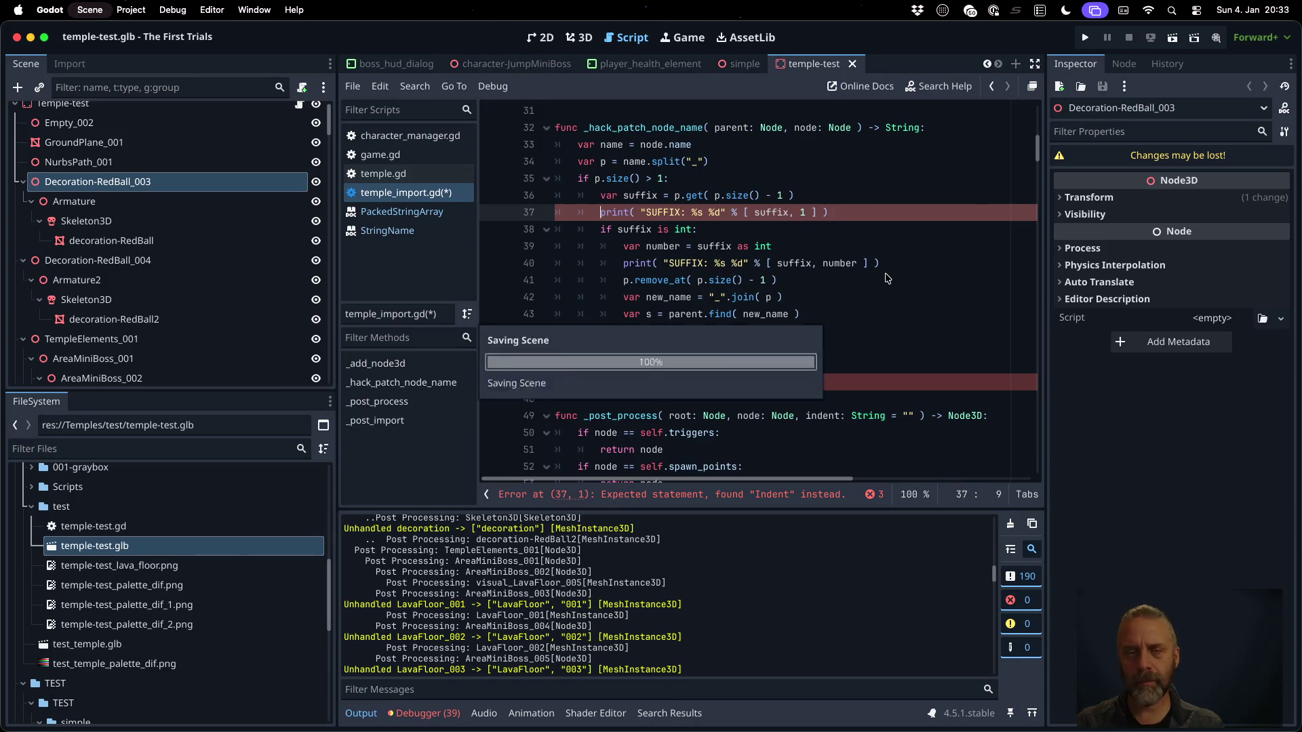
left_click(1017, 522)
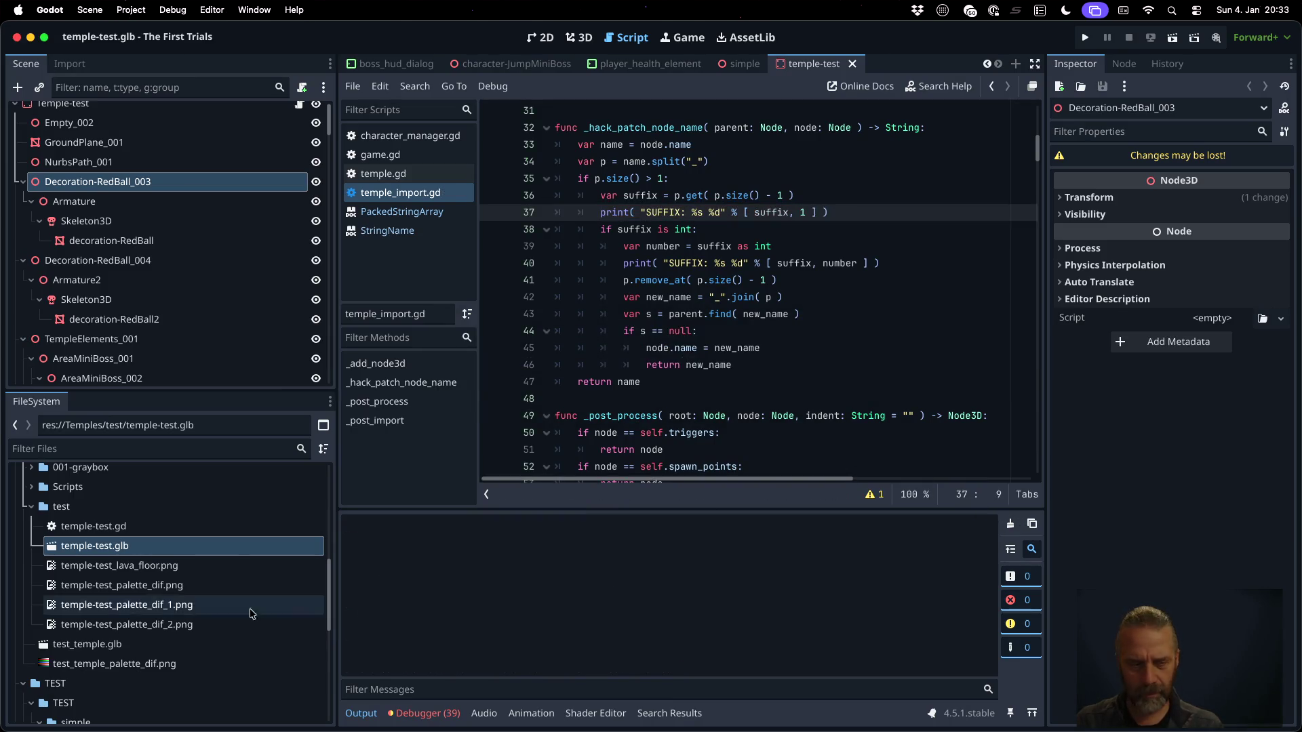
right_click(169, 551)
left_click(323, 664)
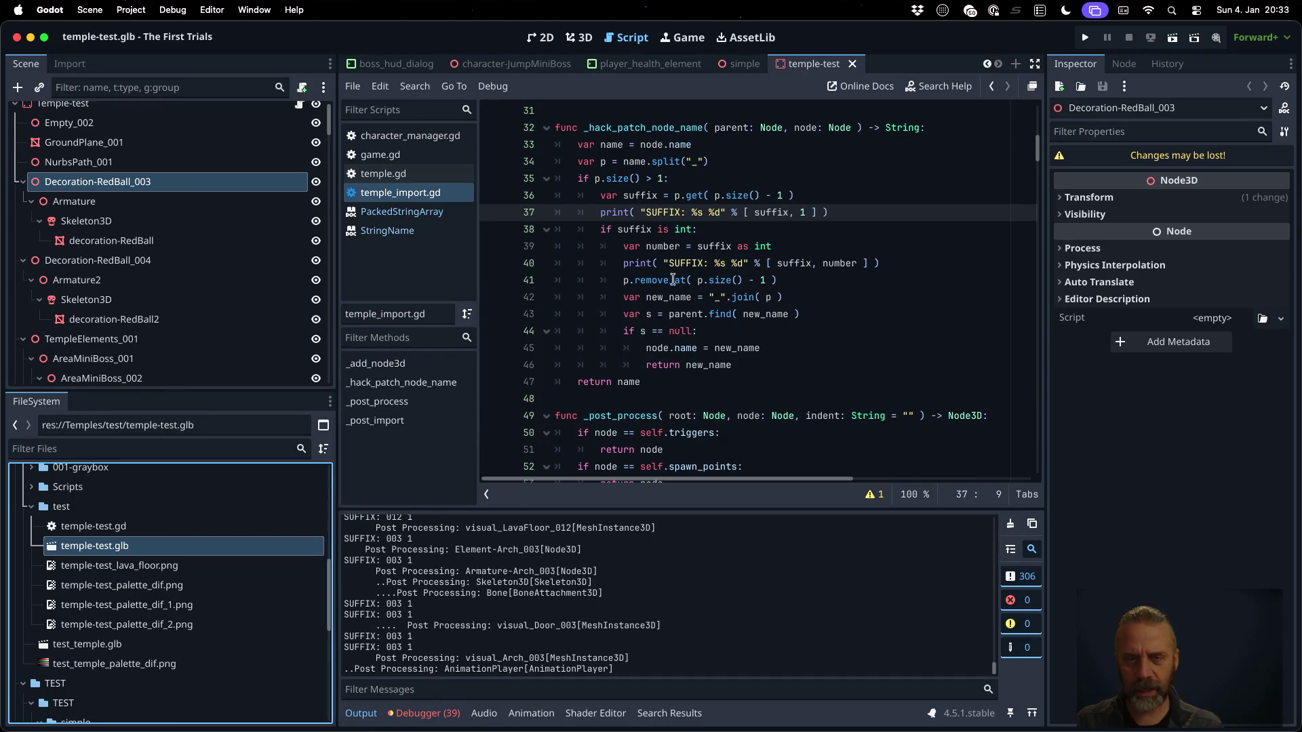
Change the test print's argument to "abc" as int and save the script
double_click(669, 232)
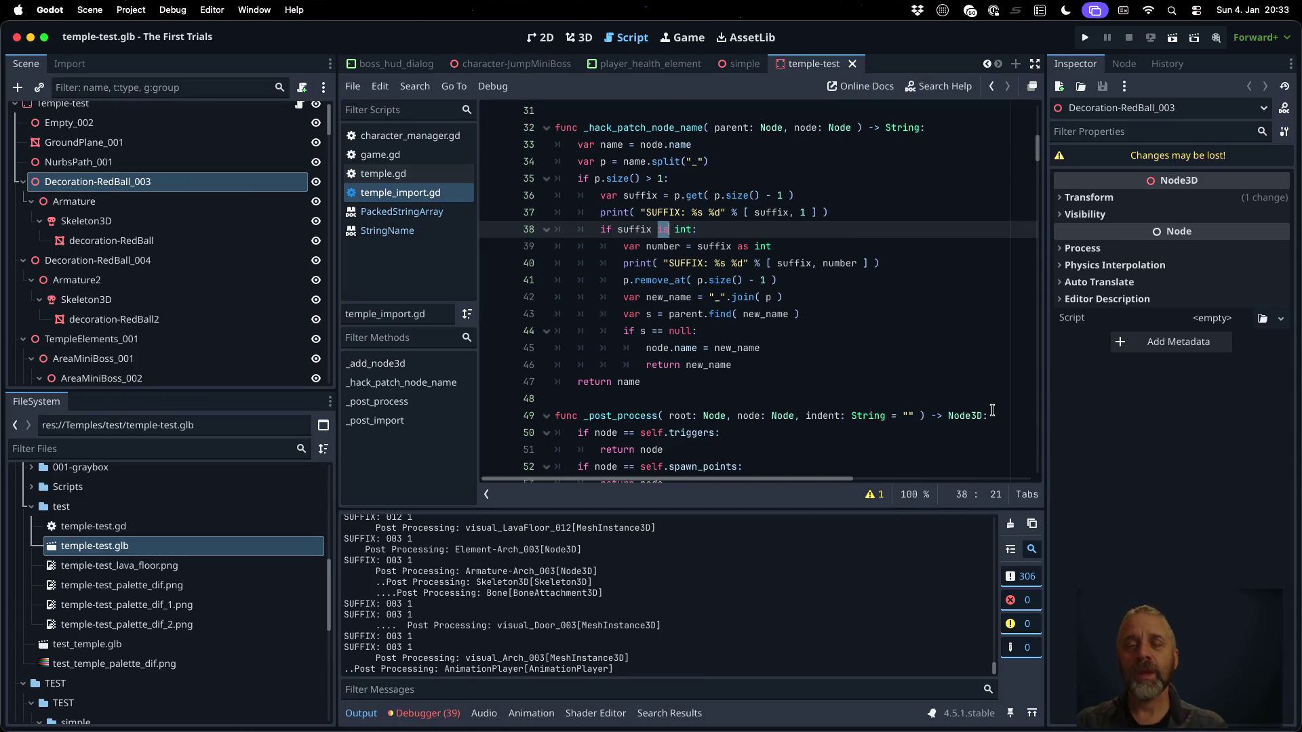
key("Up")
key("BackSpace")
key("BackSpace")
type("abc\" as ")
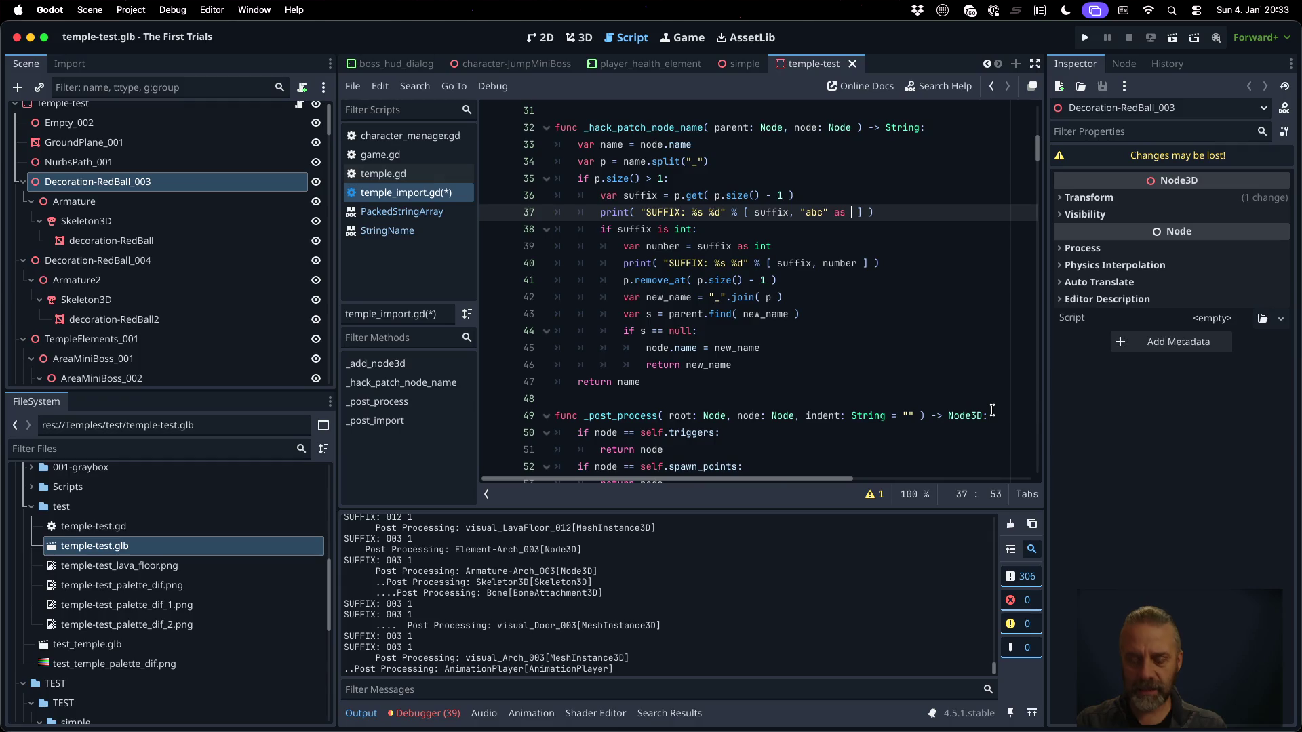
type("nt")
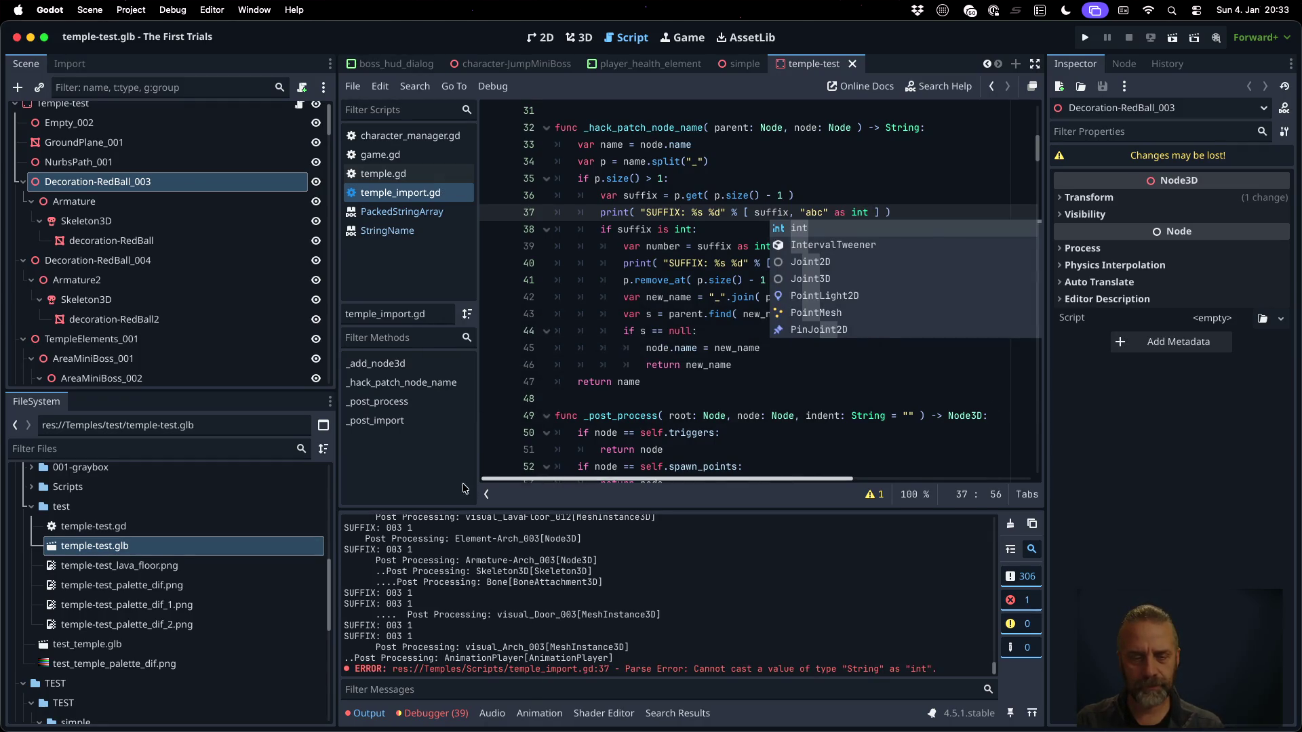
key("ctrl+s")
scroll(710, 338, "down", 1)
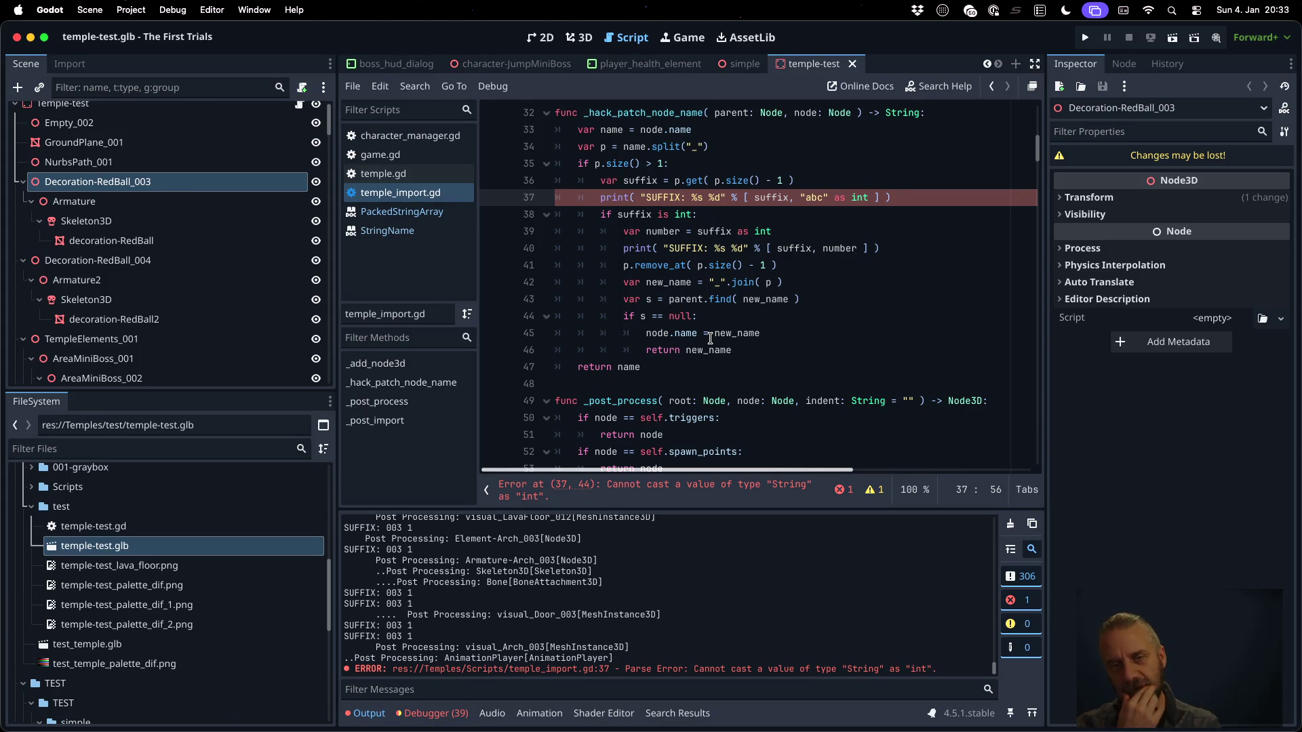
Search the help for String and open the String class reference
left_click(910, 91)
type("is_int")
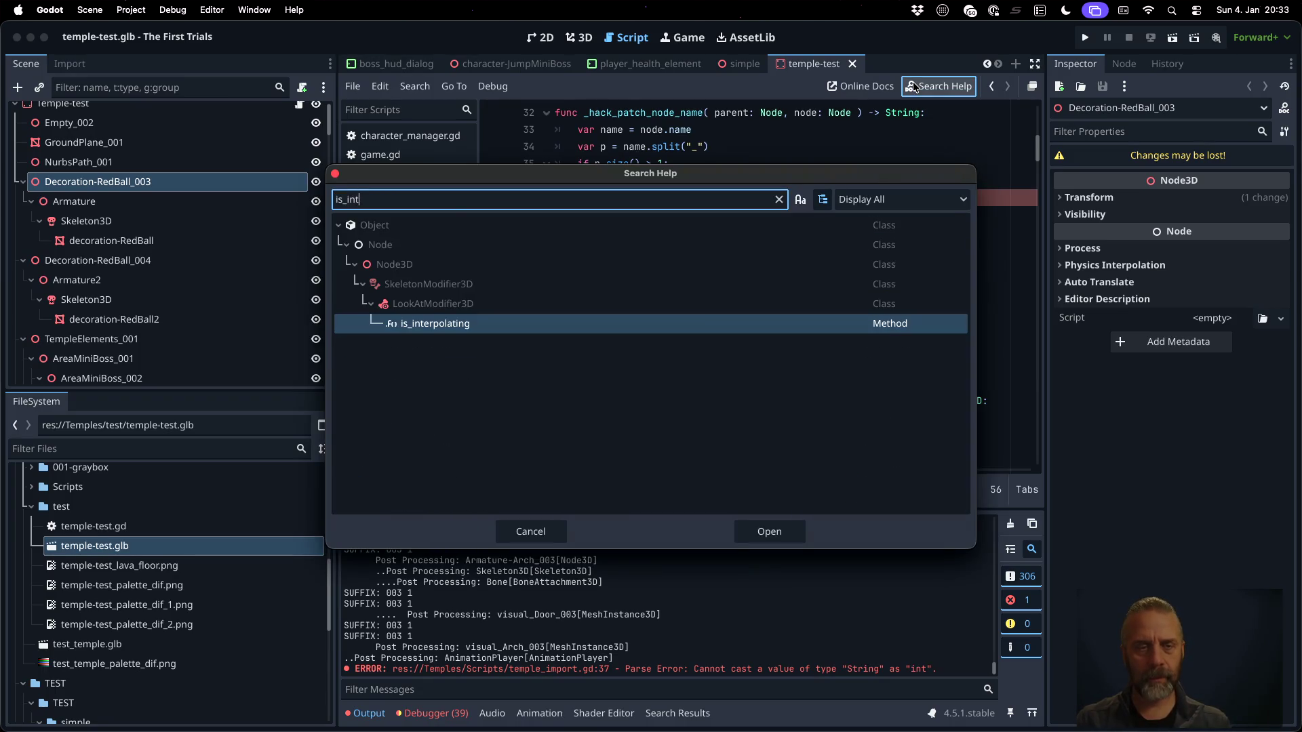
key("BackSpace")
key("BackSpace")
key("BackSpace")
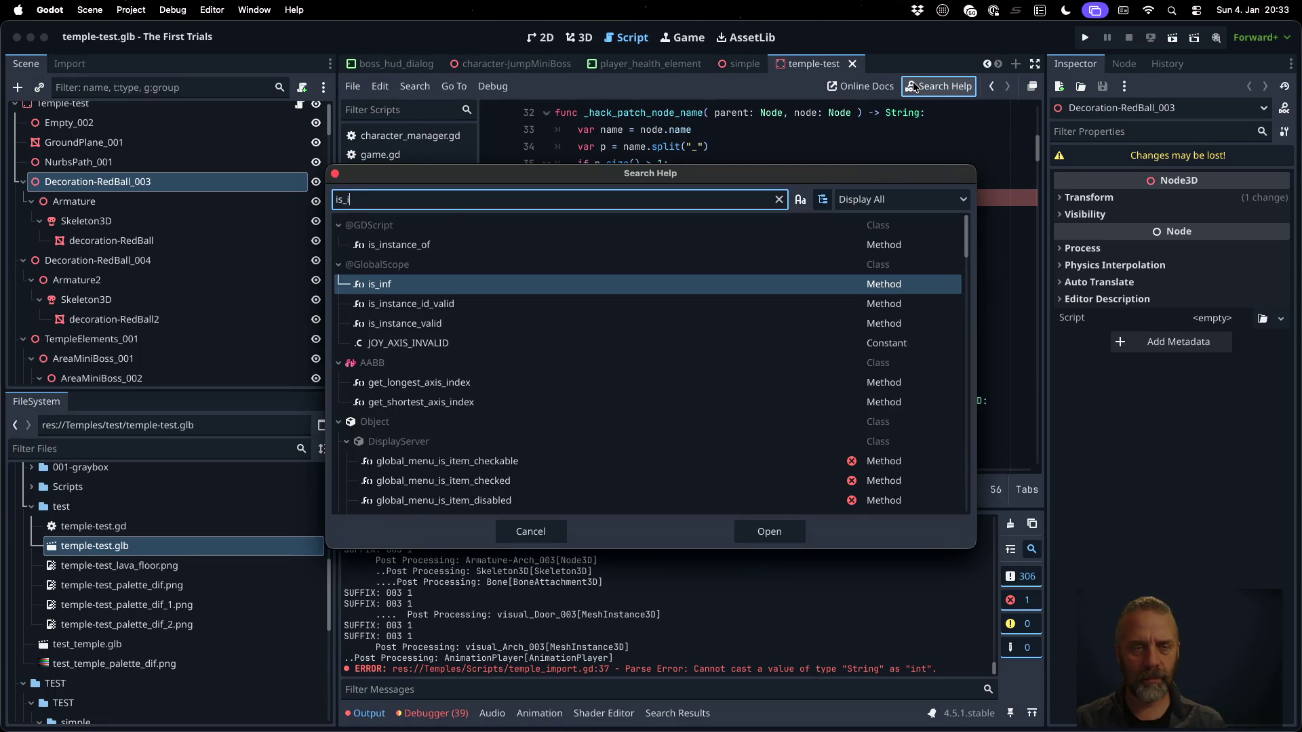
type("n")
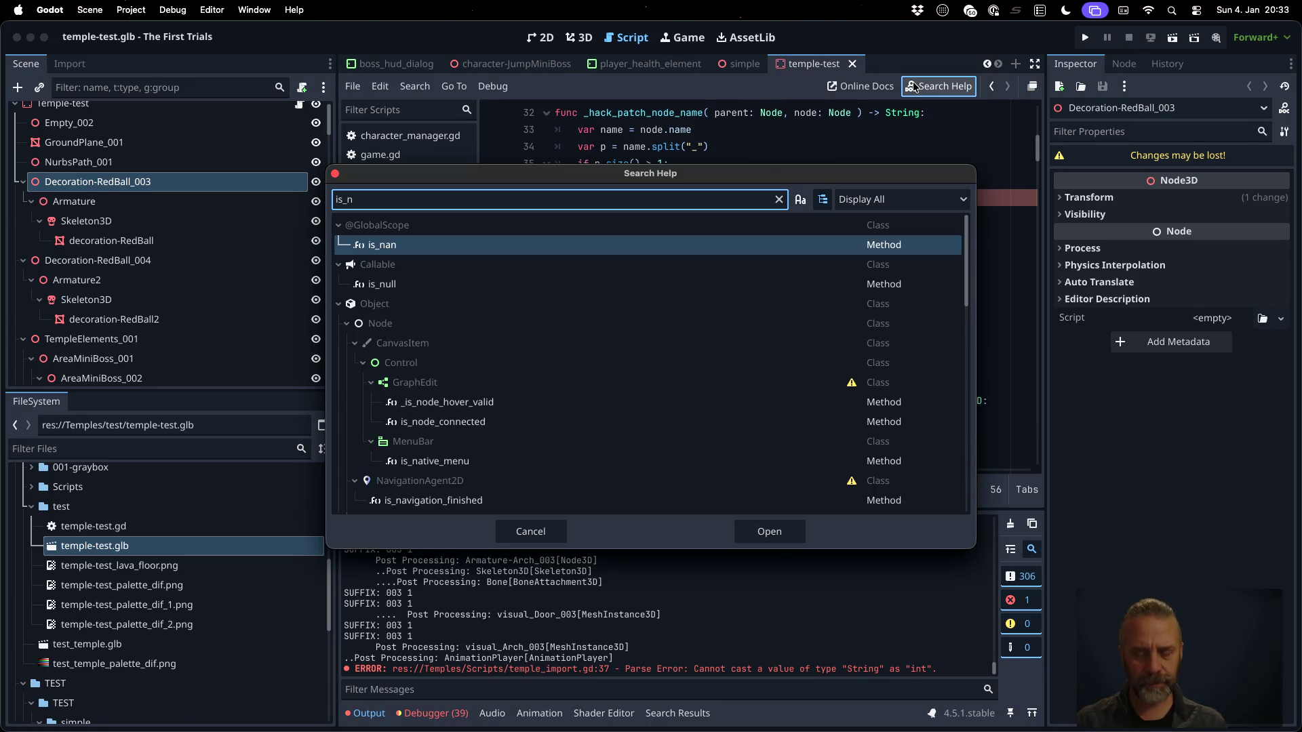
type("u")
key("BackSpace")
key("BackSpace")
key("BackSpace")
key("BackSpace")
key("BackSpace")
type("String")
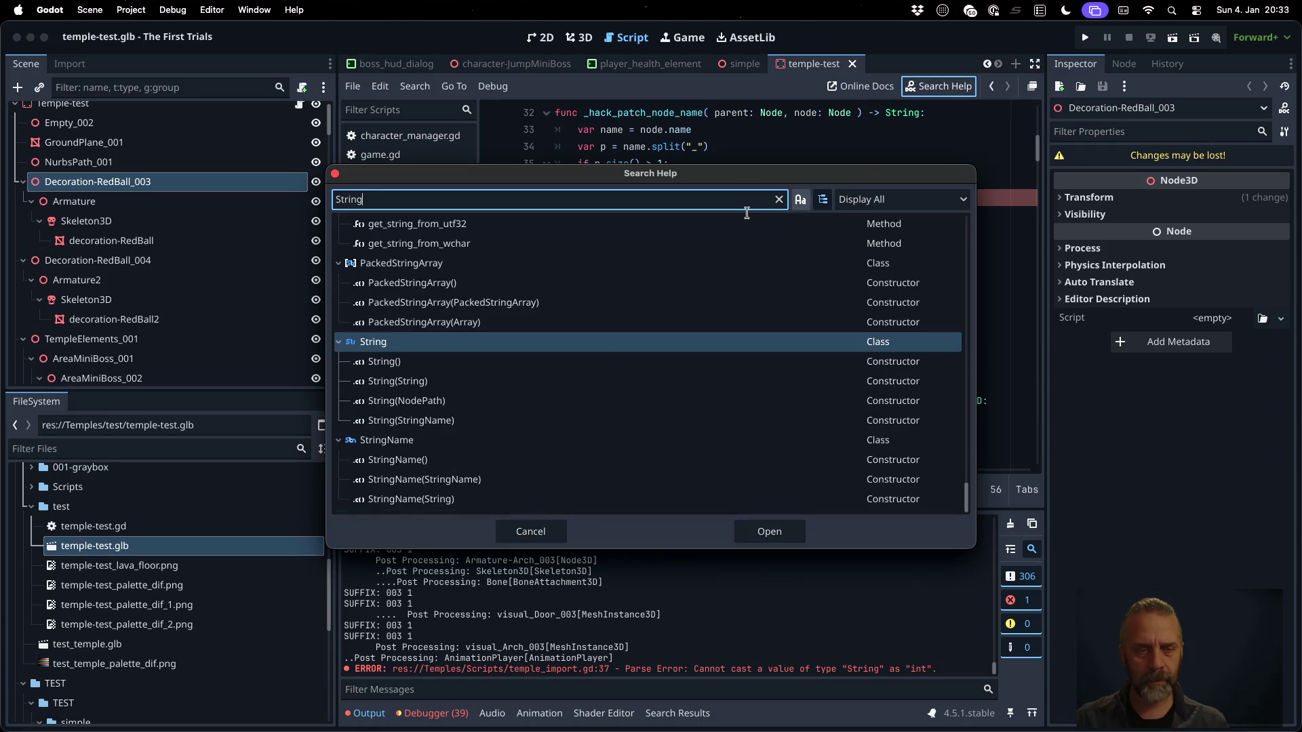
double_click(444, 349)
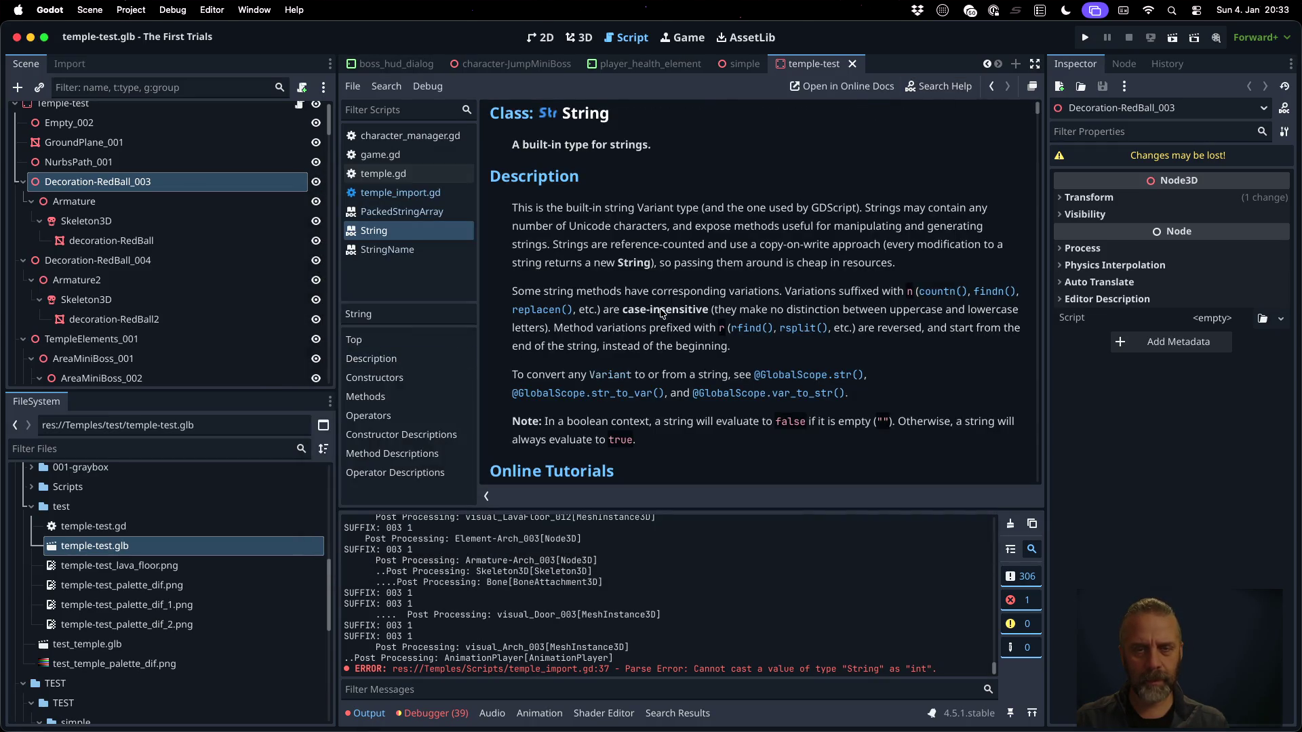
Scroll the String methods list to hex_to_int, is_valid_float and is_valid_int
scroll(661, 312, "down", 5)
scroll(662, 312, "down", 4)
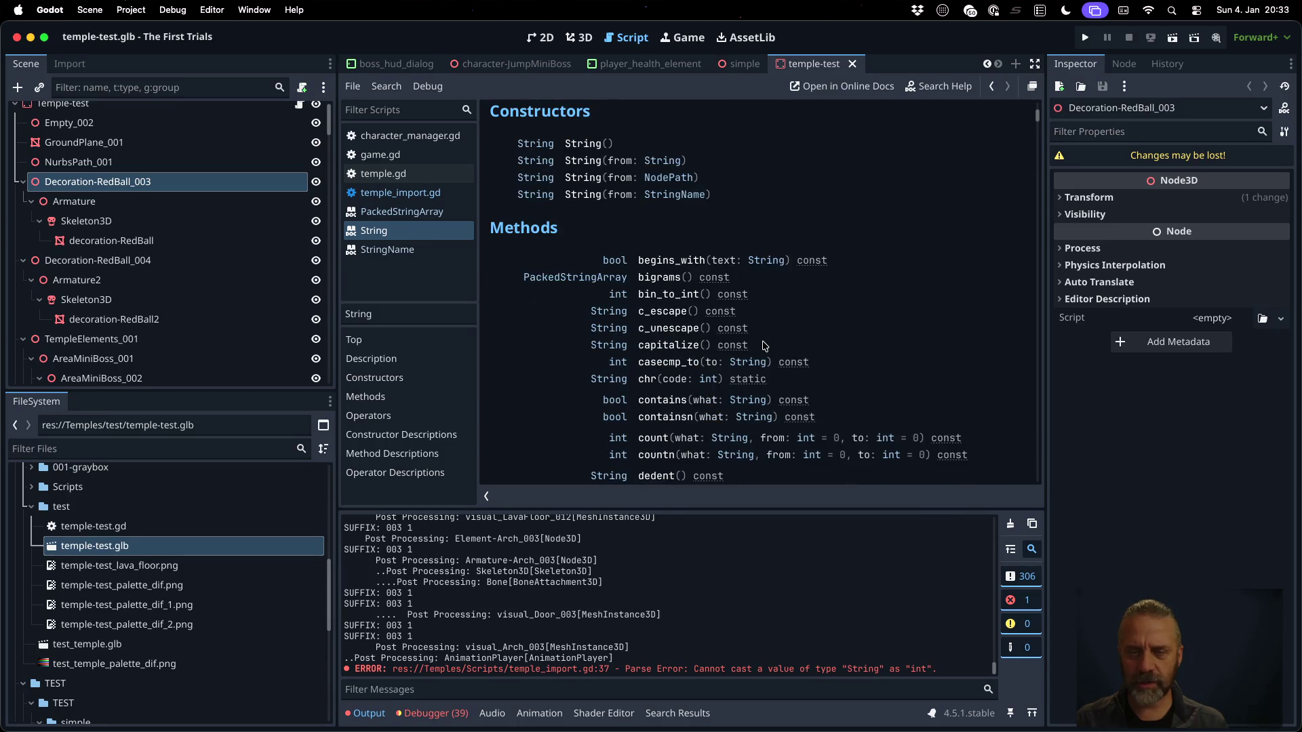
scroll(786, 283, "down", 1)
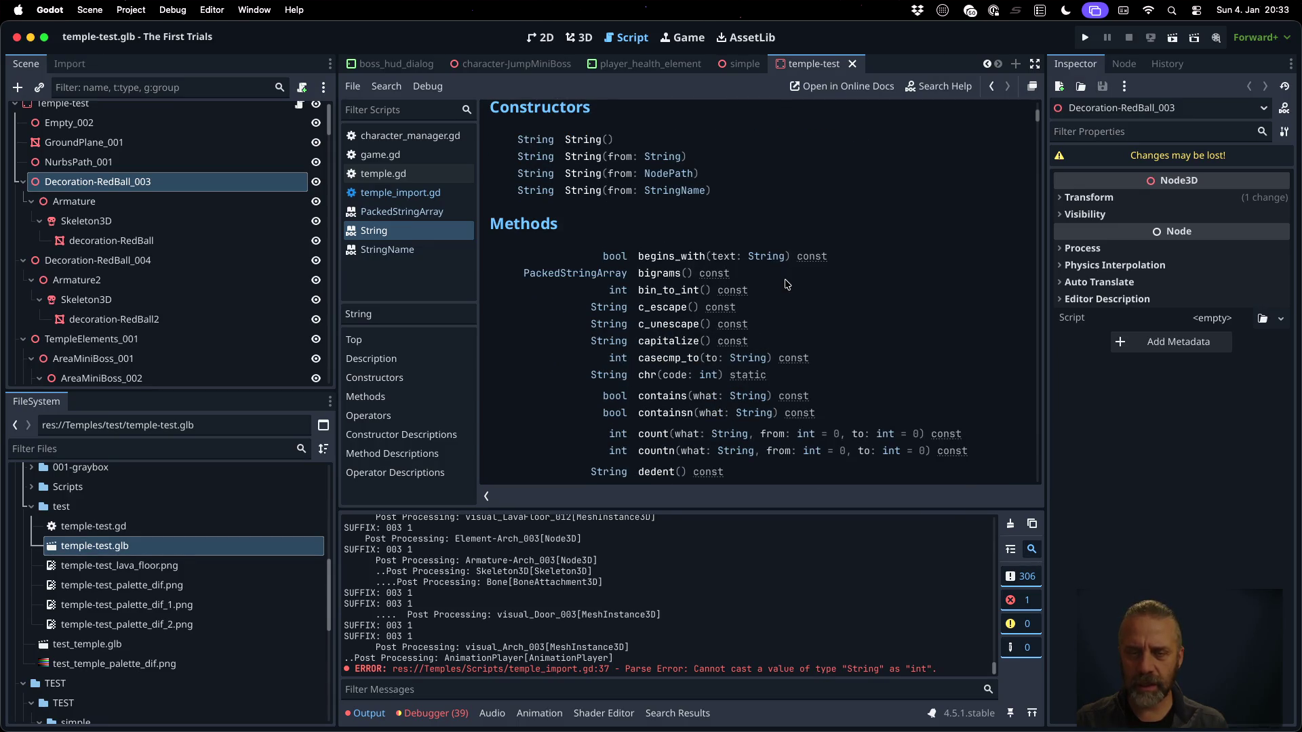
scroll(852, 353, "down", 10)
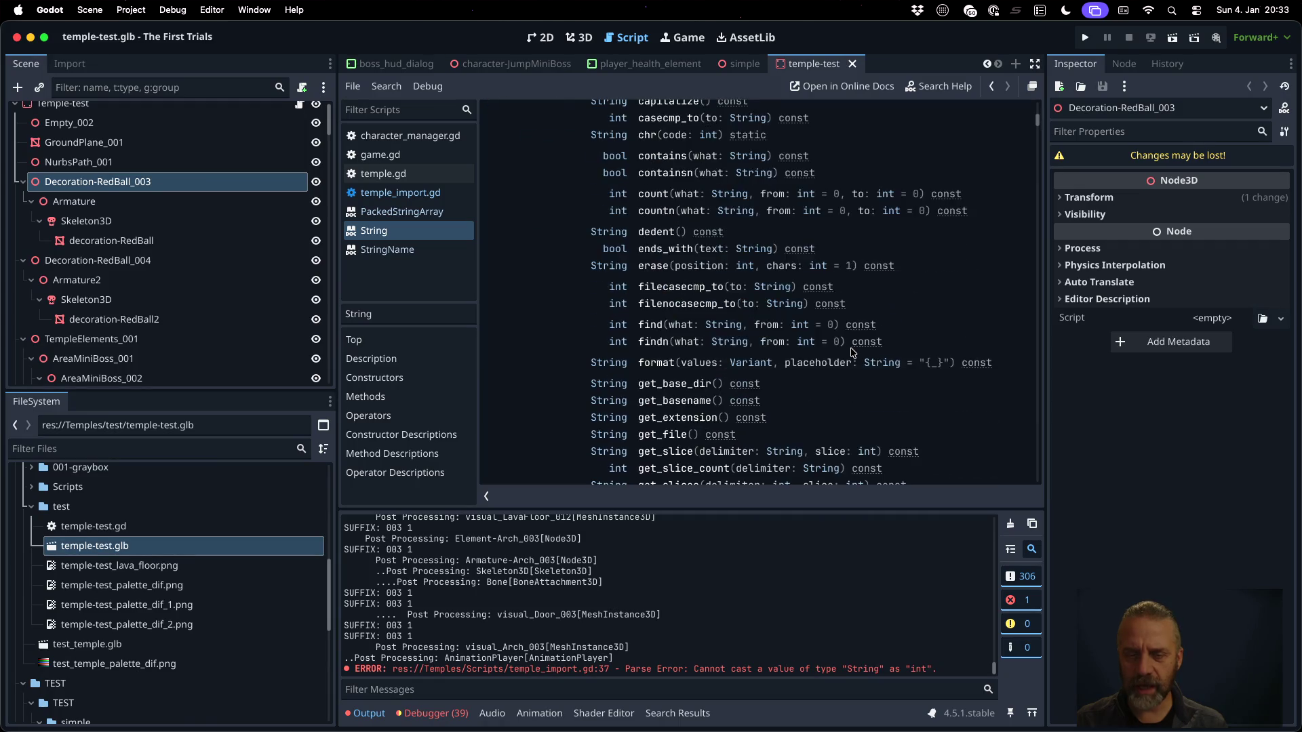
scroll(852, 353, "down", 5)
Return to temple_import.gd and delete the "abc" test print line
scroll(852, 352, "down", 3)
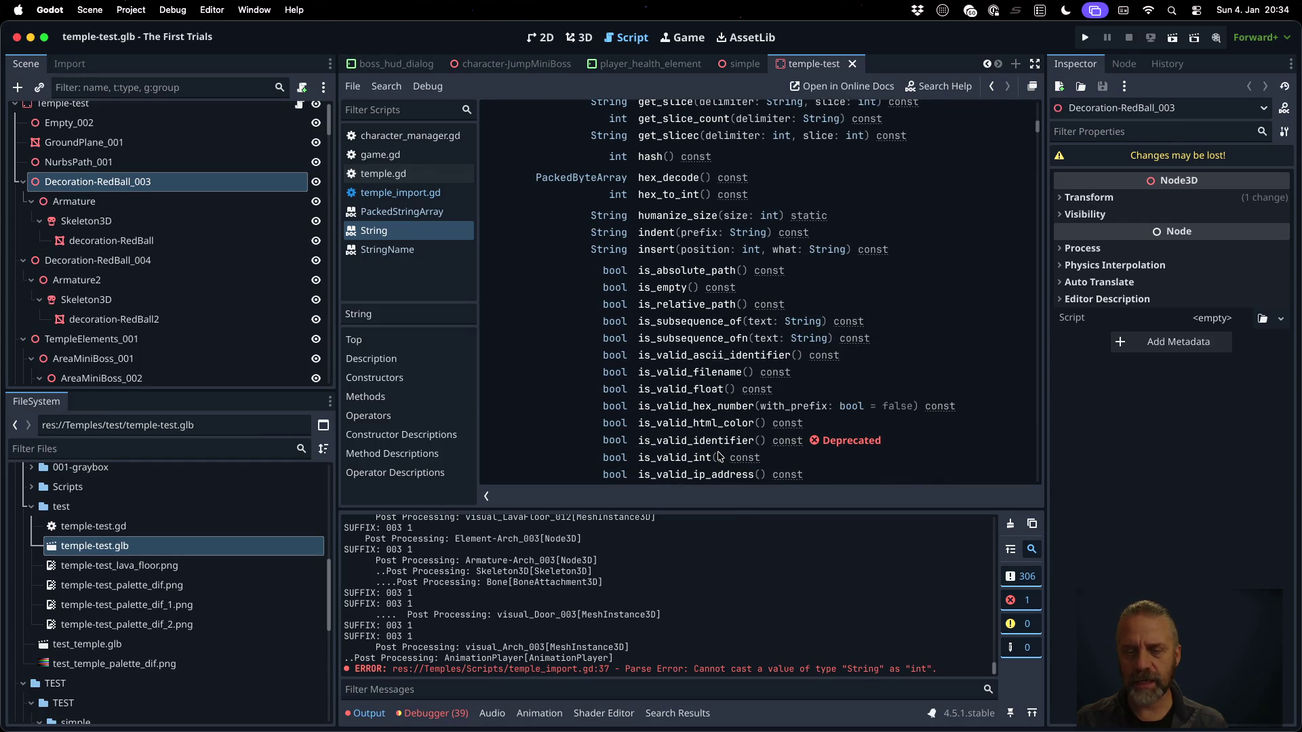
key("alt+Left")
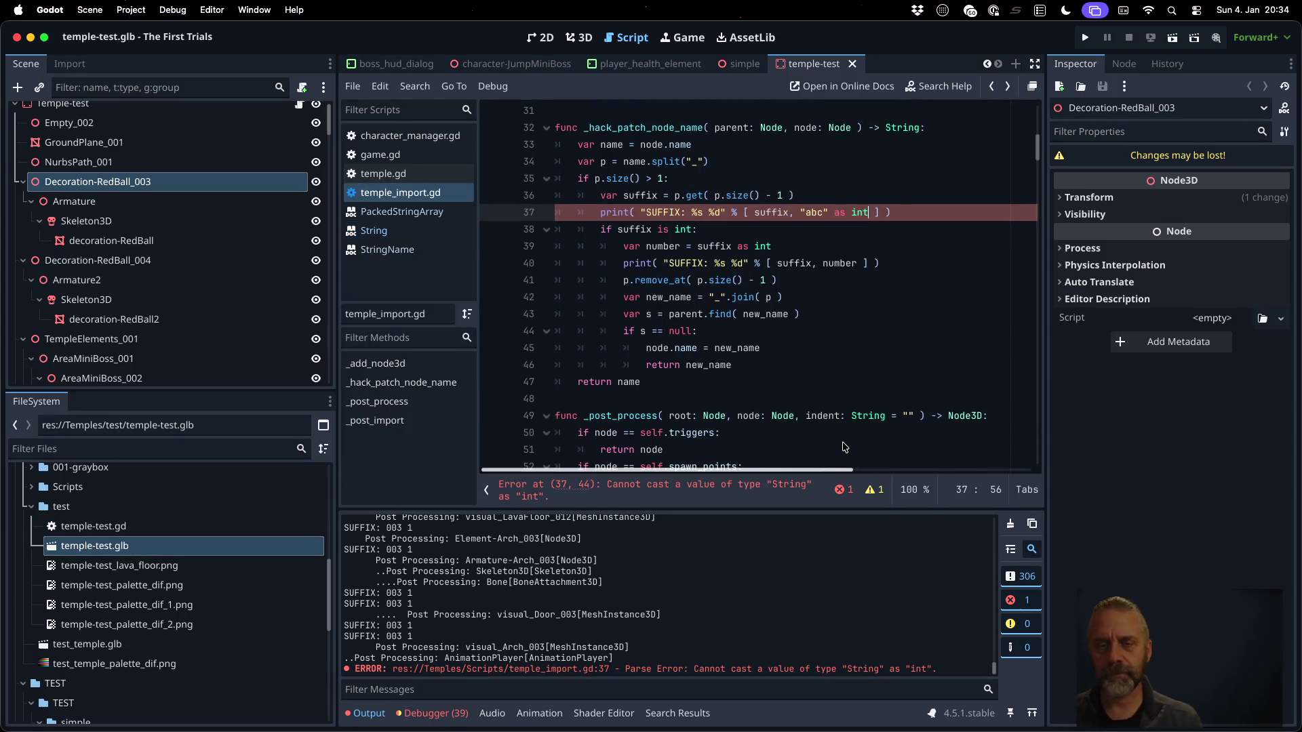
left_click(792, 213)
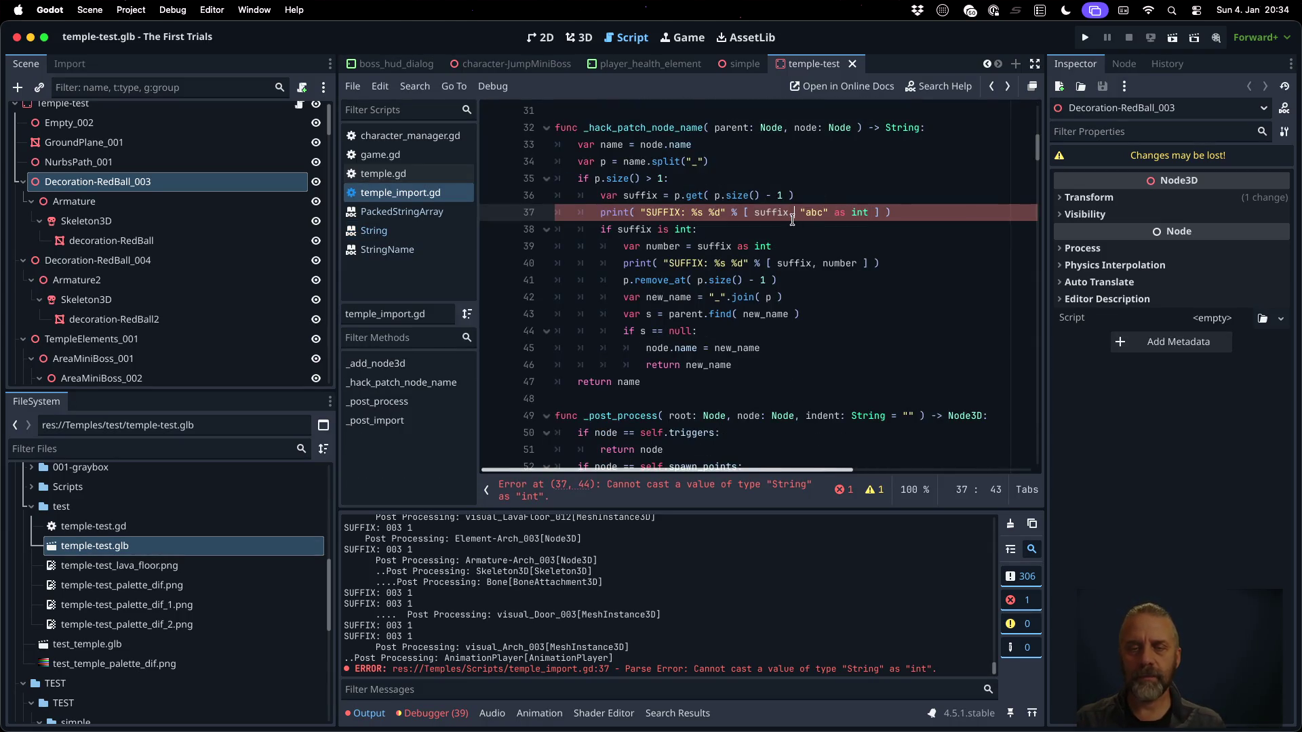
key("ctrl+shift+k")
Change 'if suffix is int:' to 'if suffix.is_valid_int():', save, and clear the Output log
key("Left")
key("BackSpace")
key("BackSpace")
key("BackSpace")
key("BackSpace")
key("BackSpace")
key("BackSpace")
type(".is")
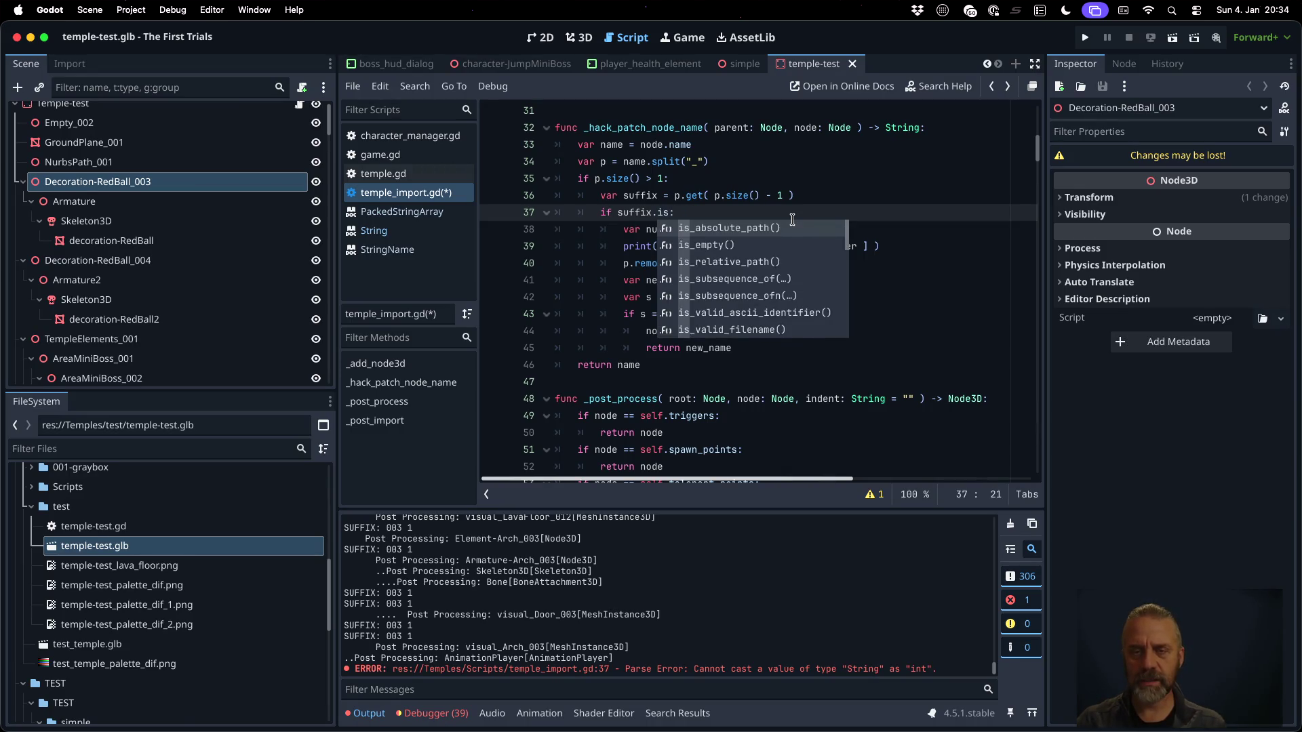
key("Return")
key("BackSpace")
key("BackSpace")
key("BackSpace")
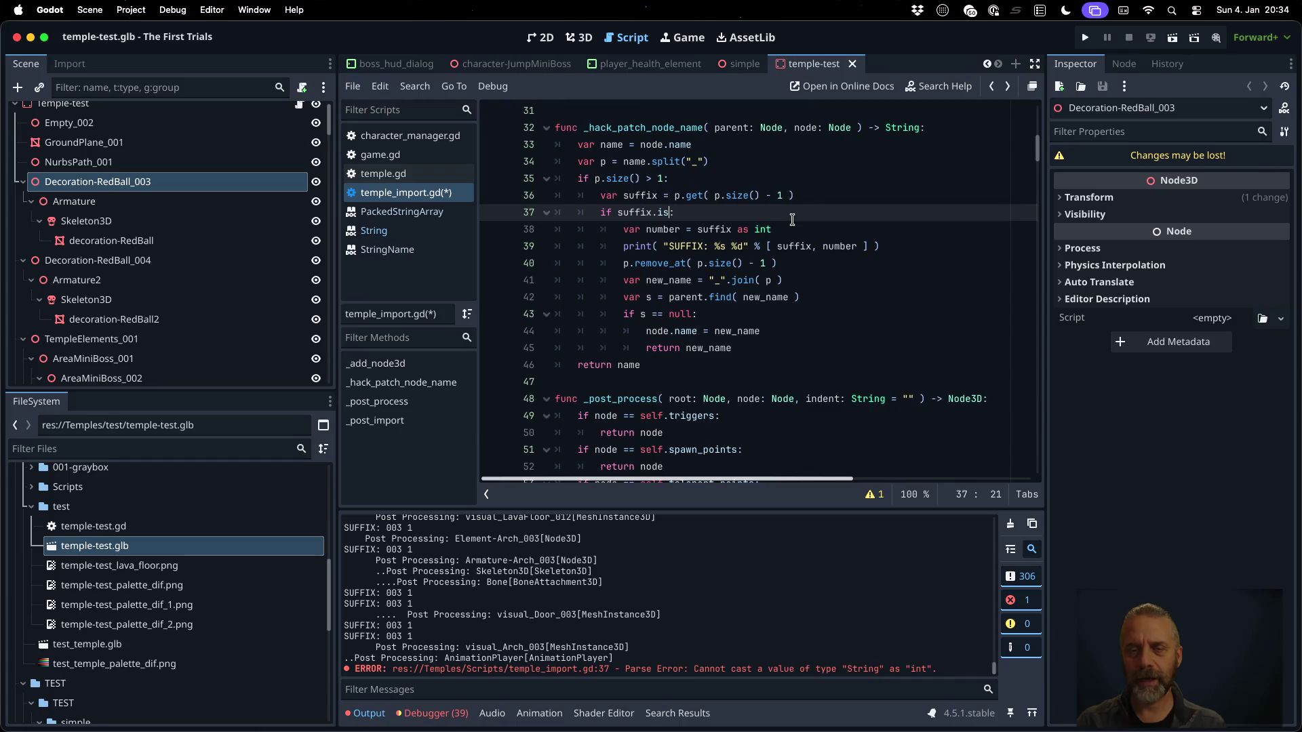
type("v")
key("Down")
key("Down")
key("Down")
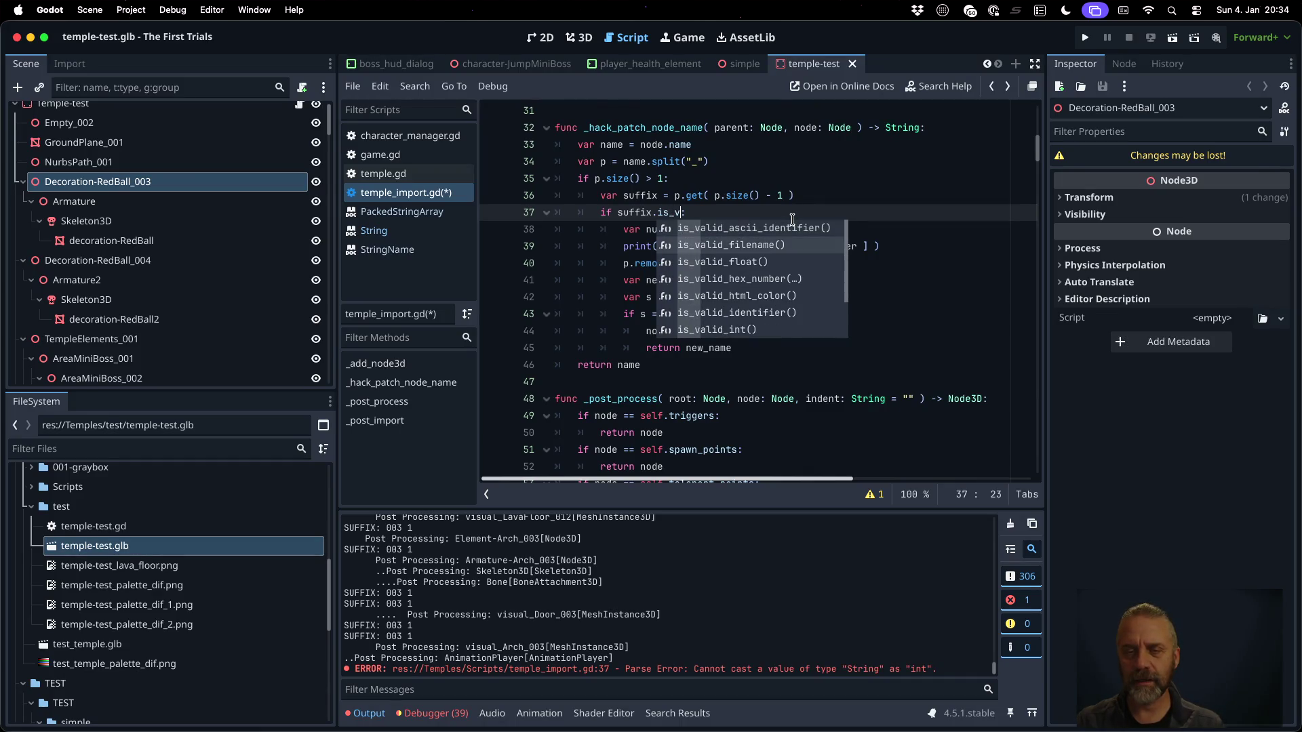
key("Return")
key("ctrl+s")
key("Return")
left_click(1012, 524)
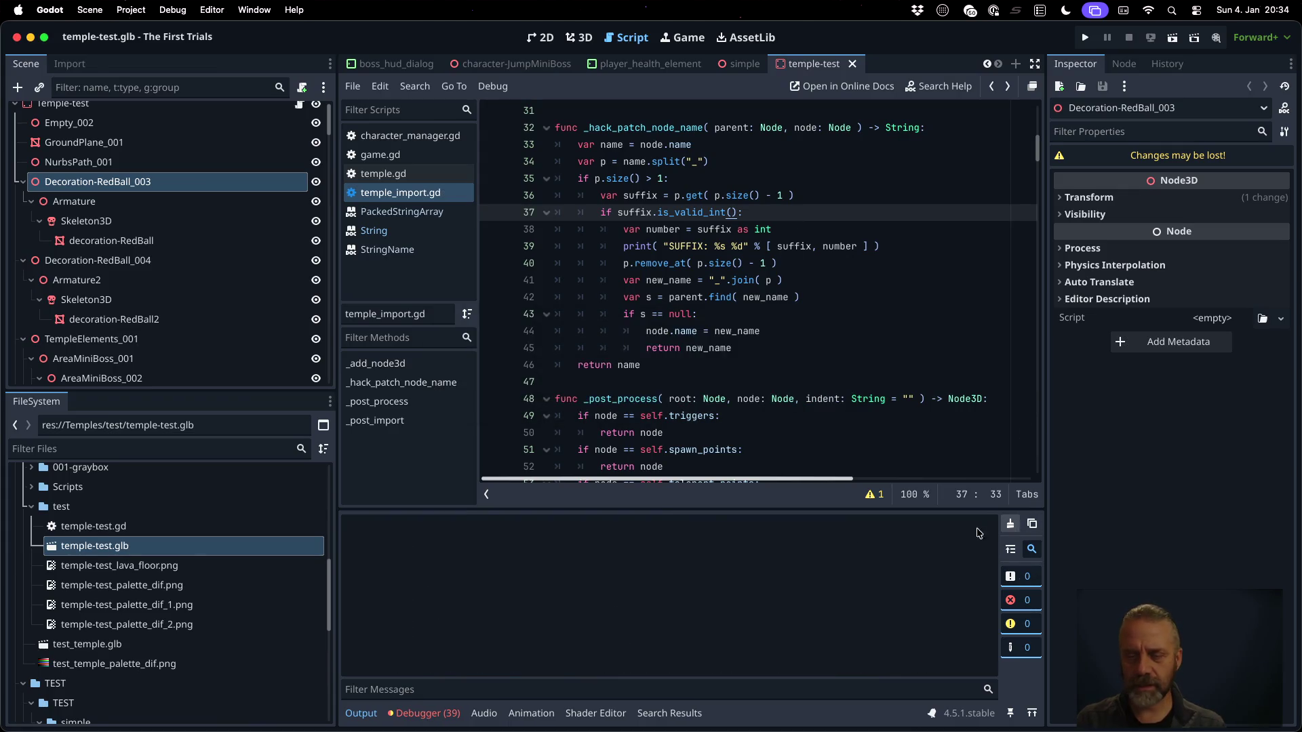
Reimport temple-test.glb and read the Output's find errors on a placeholder StaticBody3D
left_click(203, 549)
right_click(203, 549)
left_click(380, 641)
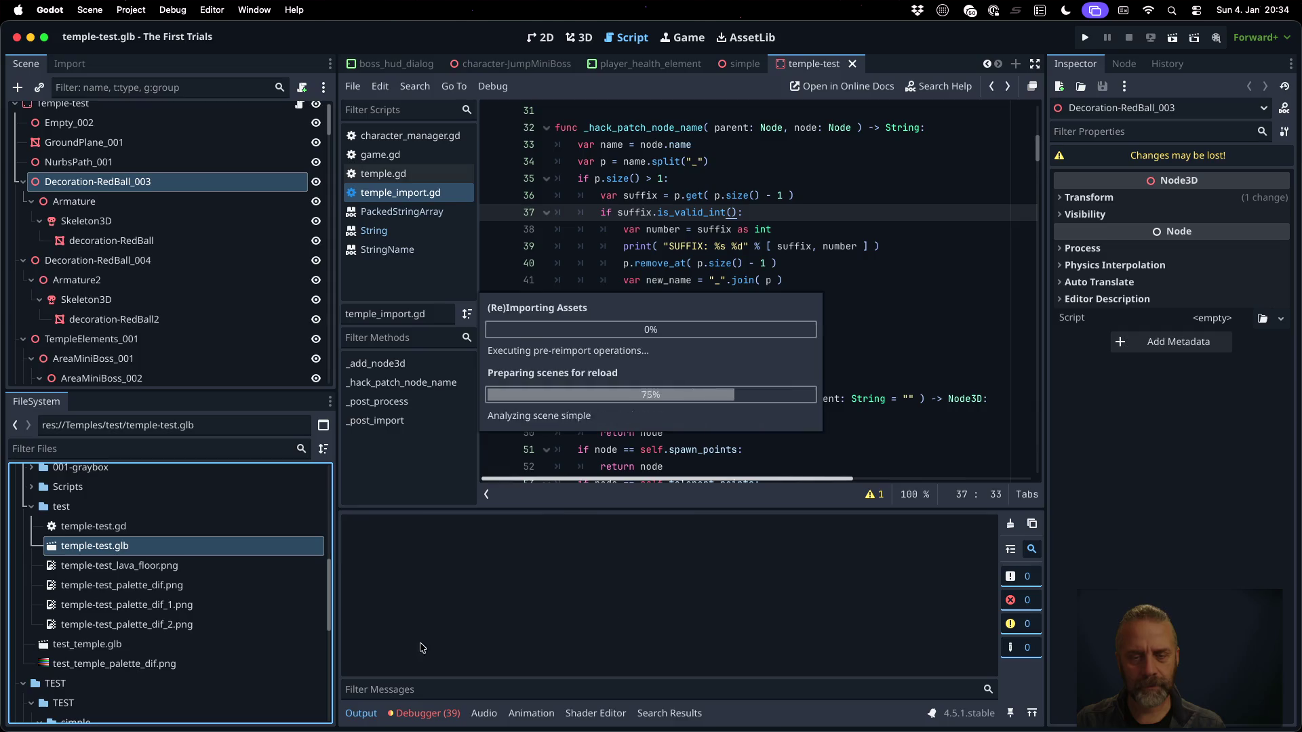
scroll(549, 611, "up", 15)
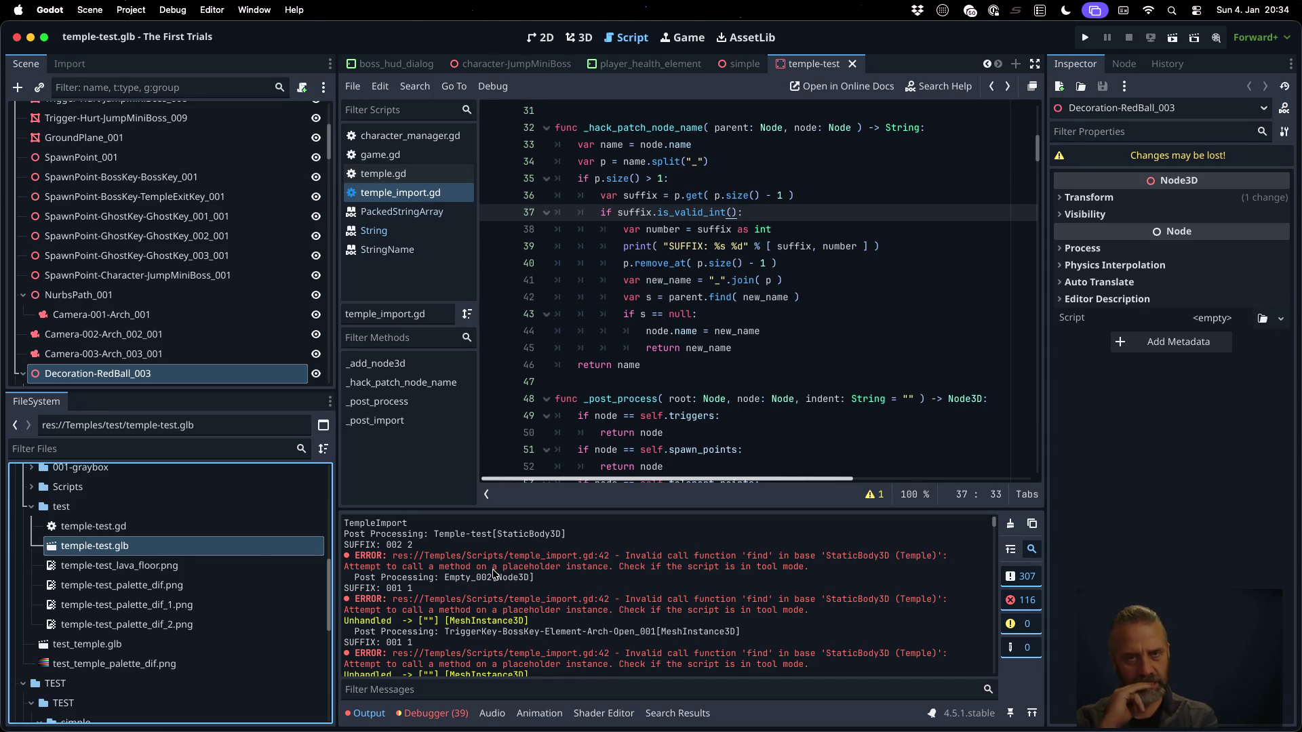
scroll(762, 253, "up", 10)
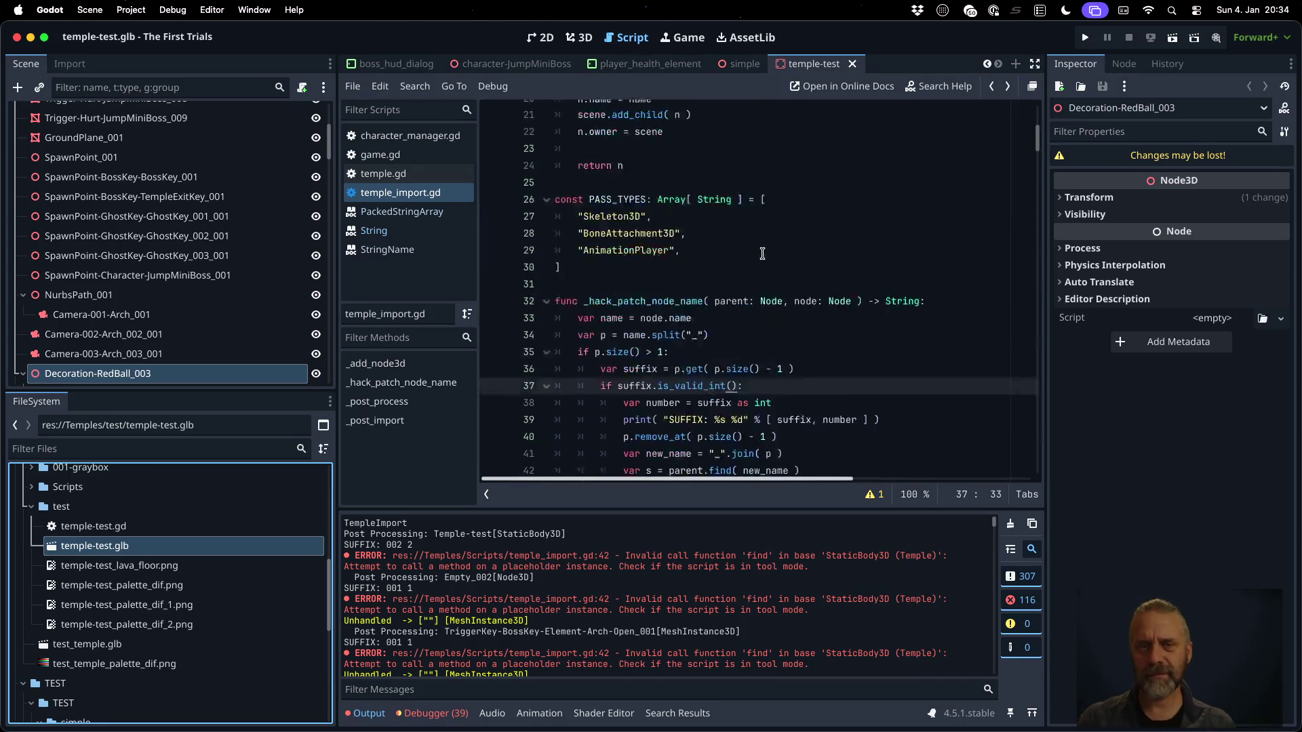
Change parent.find to parent.find_child on line 42 and view its Node documentation
scroll(762, 254, "down", 9)
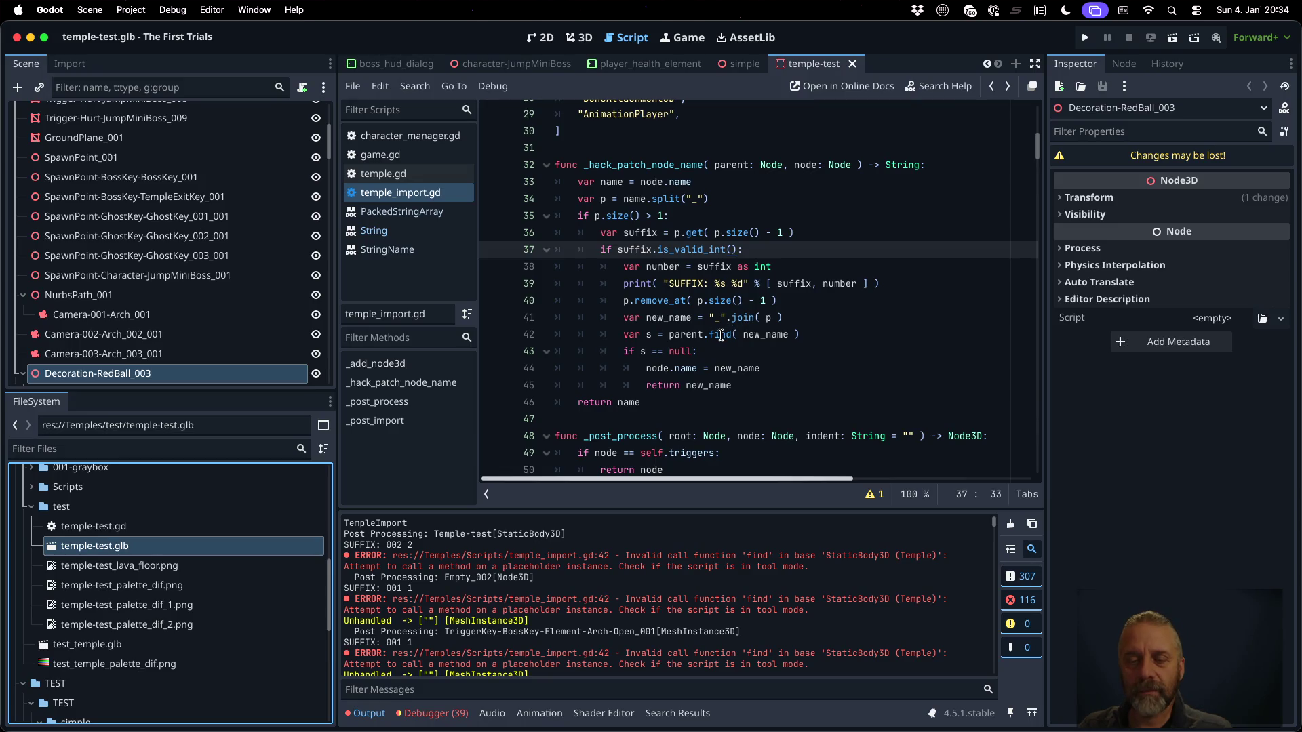
left_click(721, 335)
right_click(723, 335)
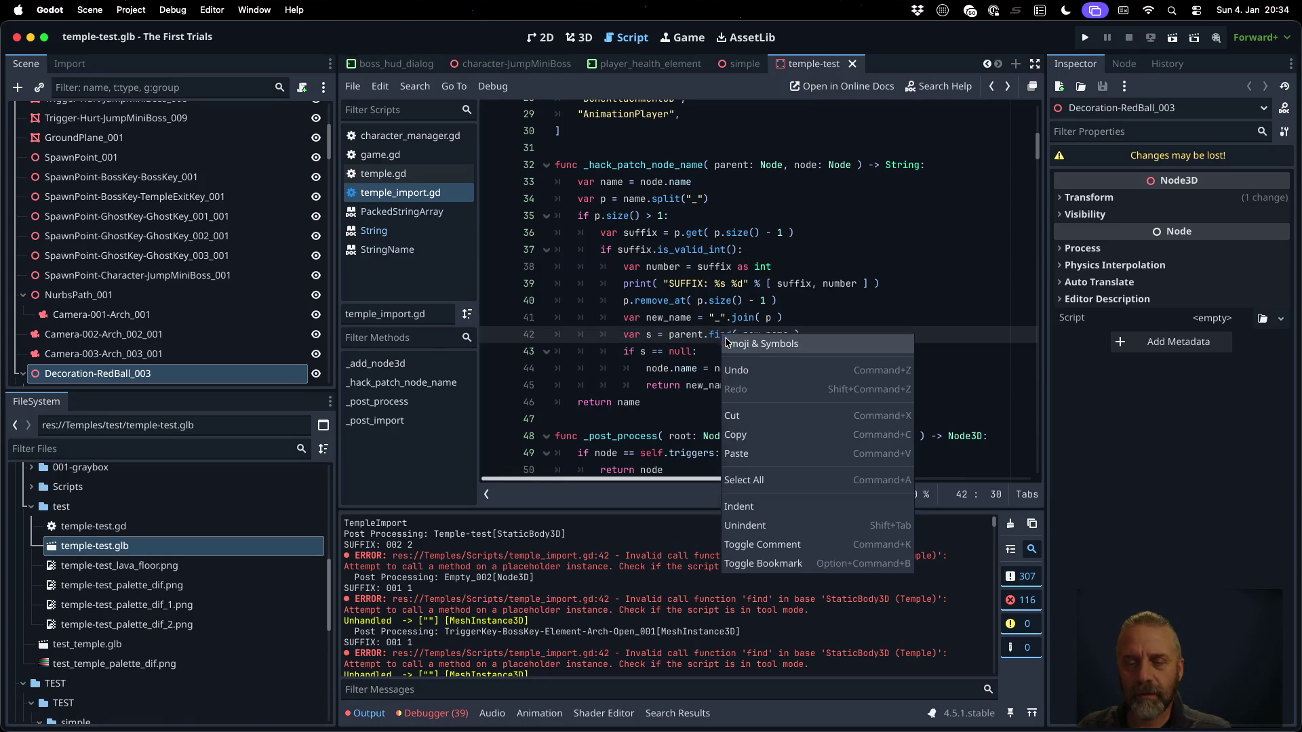
key("Escape")
left_click(733, 335)
type("_child")
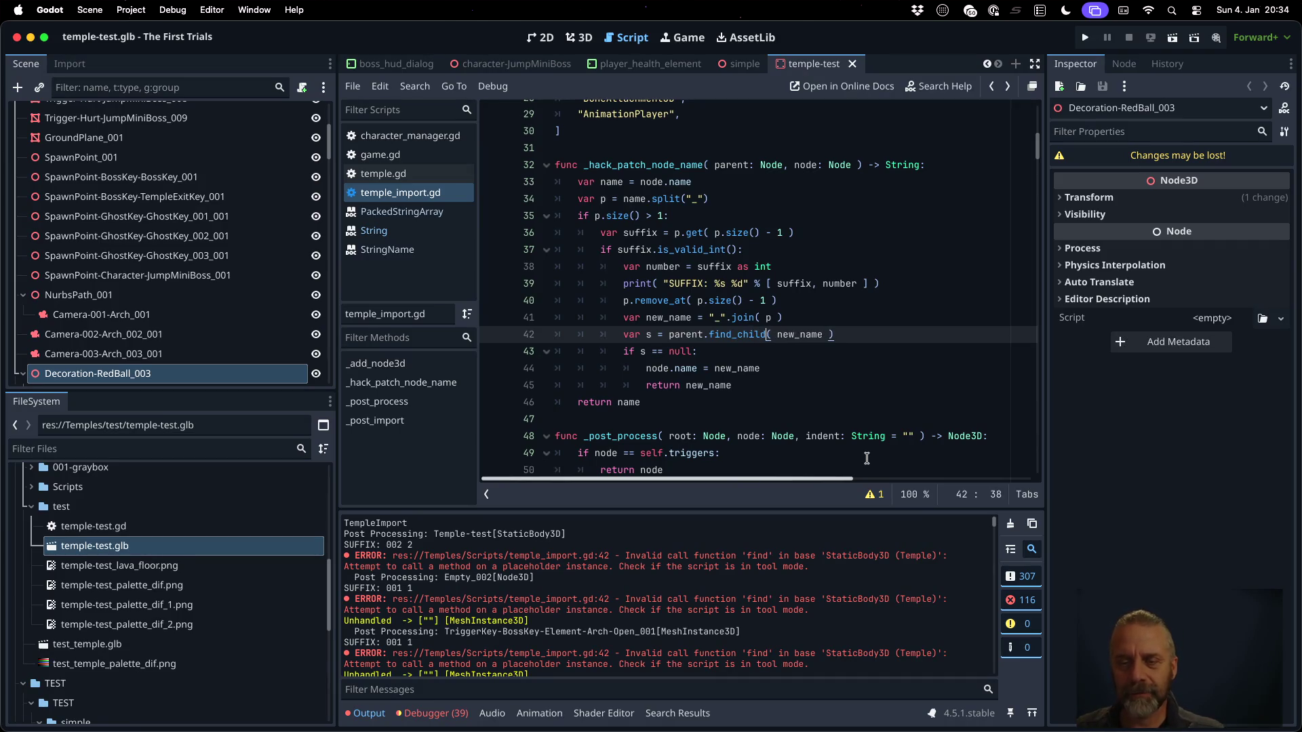
key("Return")
left_click(749, 339)
left_click(749, 339, "super")
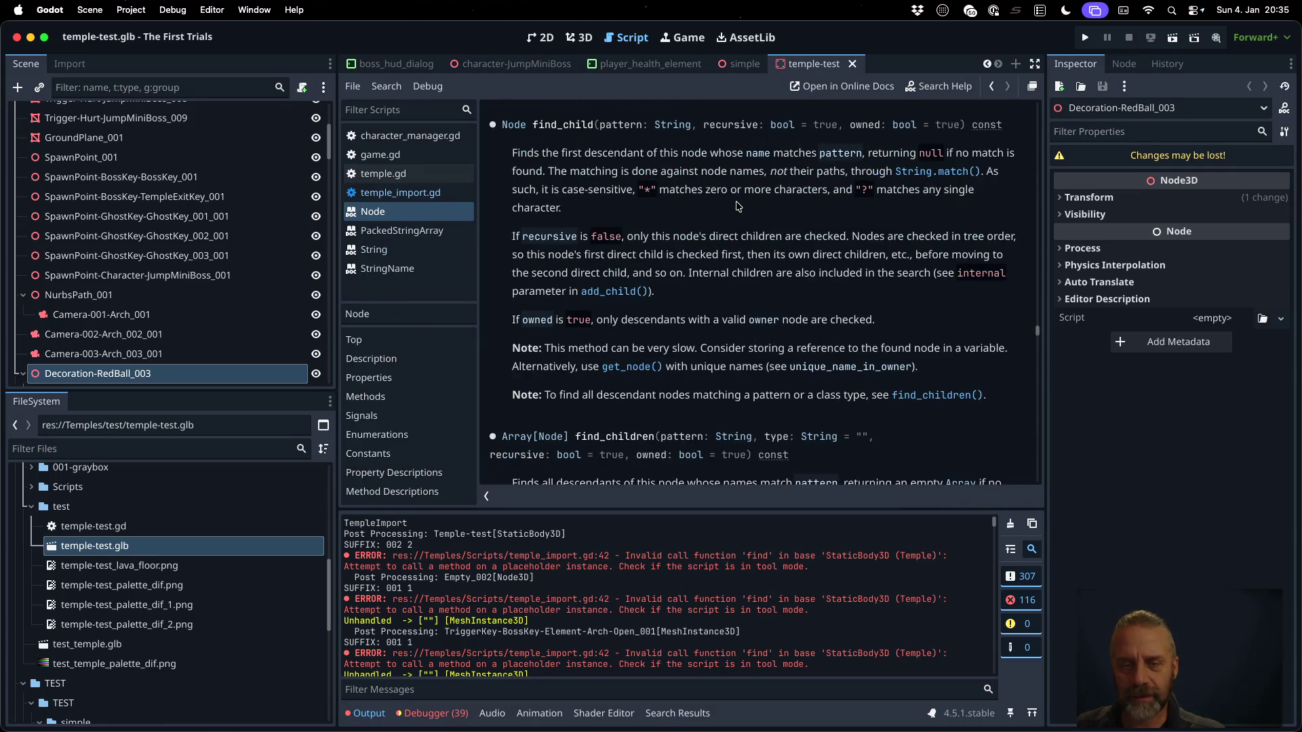
Clear Output, reimport temple-test.glb, and highlight the '002 2' SUFFIX value in the log
key("alt+Left")
left_click(1010, 524)
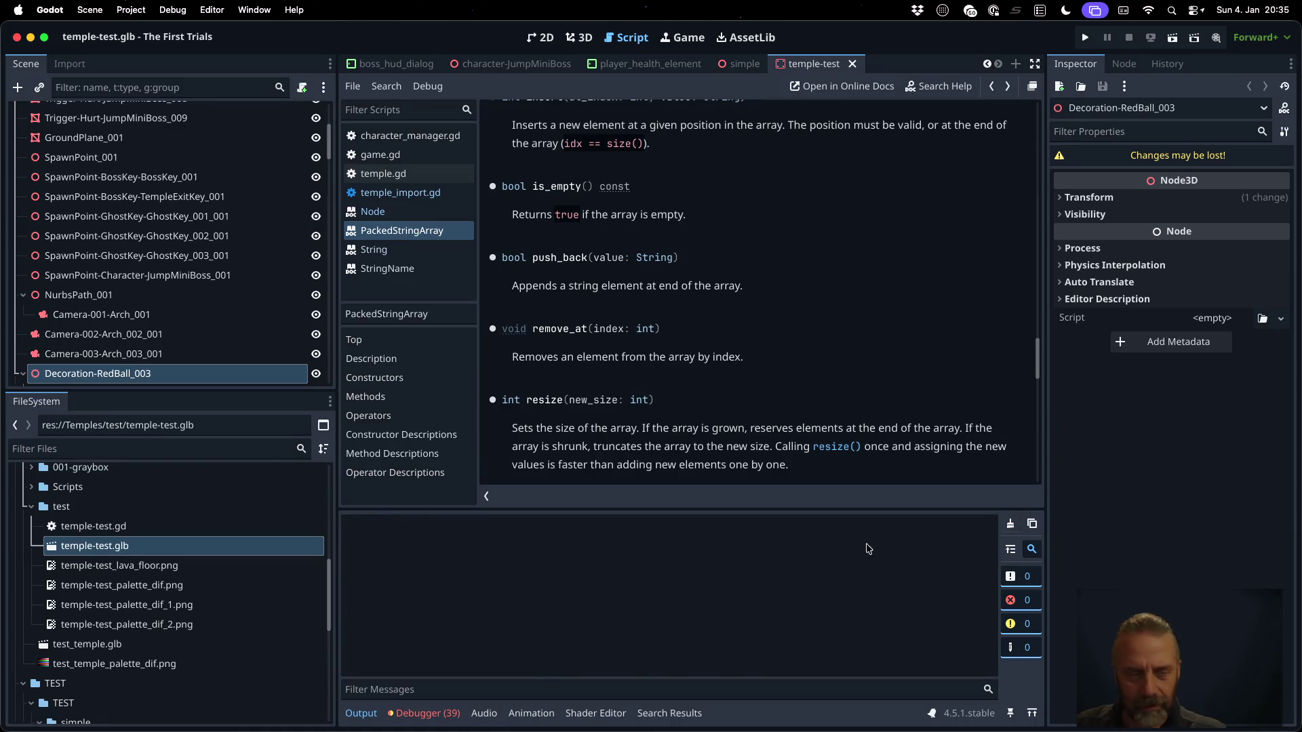
right_click(246, 546)
left_click(349, 655)
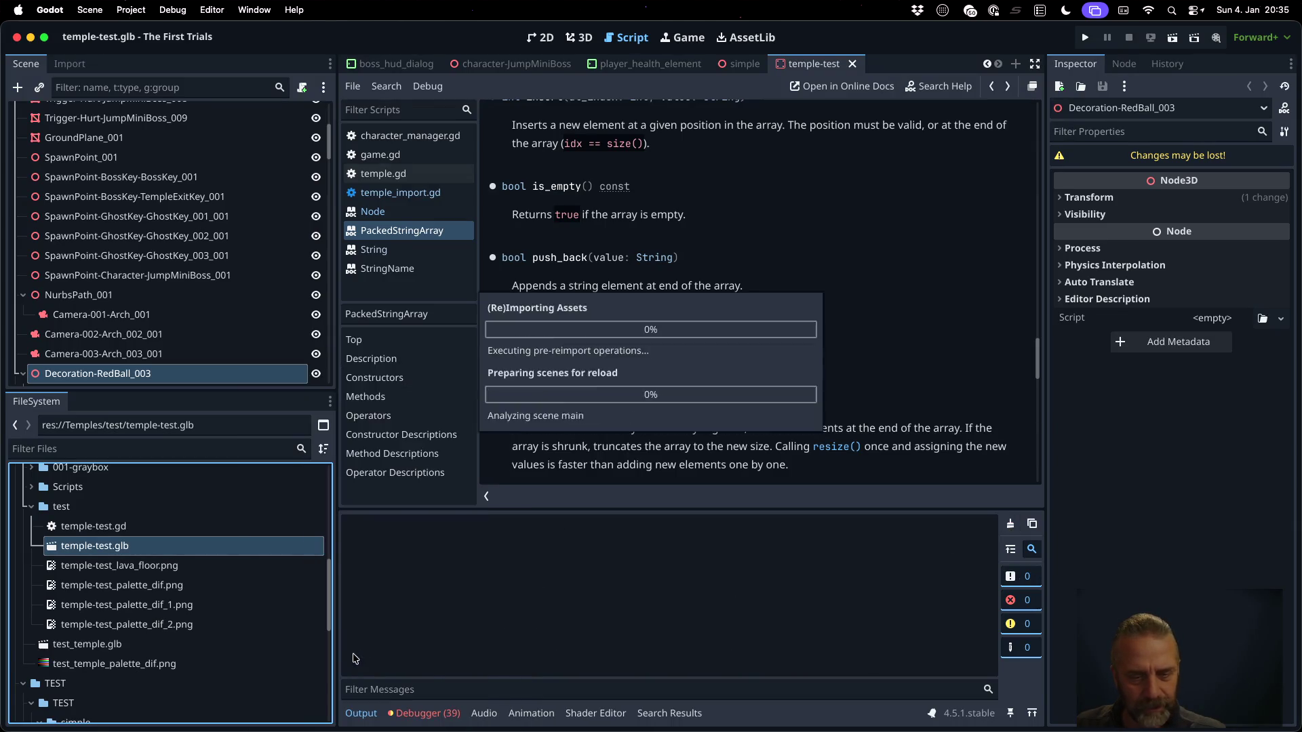
scroll(610, 622, "up", 15)
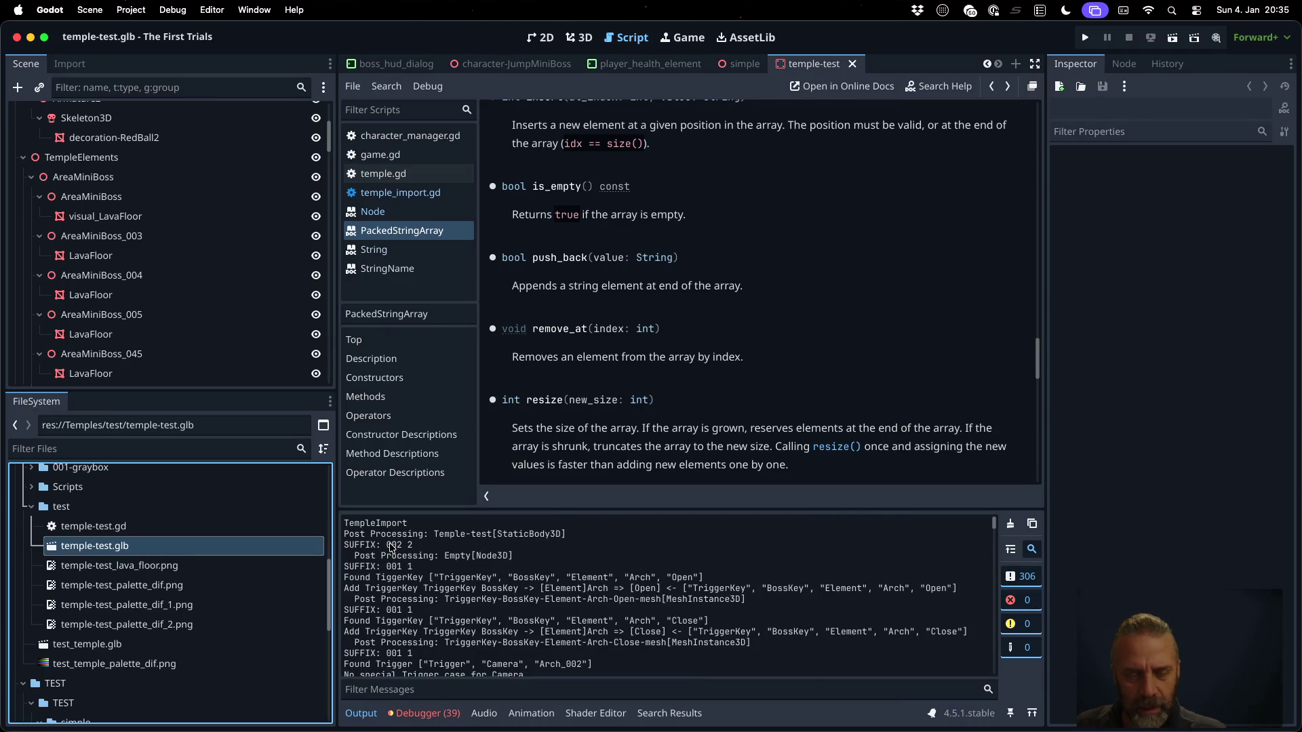
left_click_drag(388, 547, 415, 546)
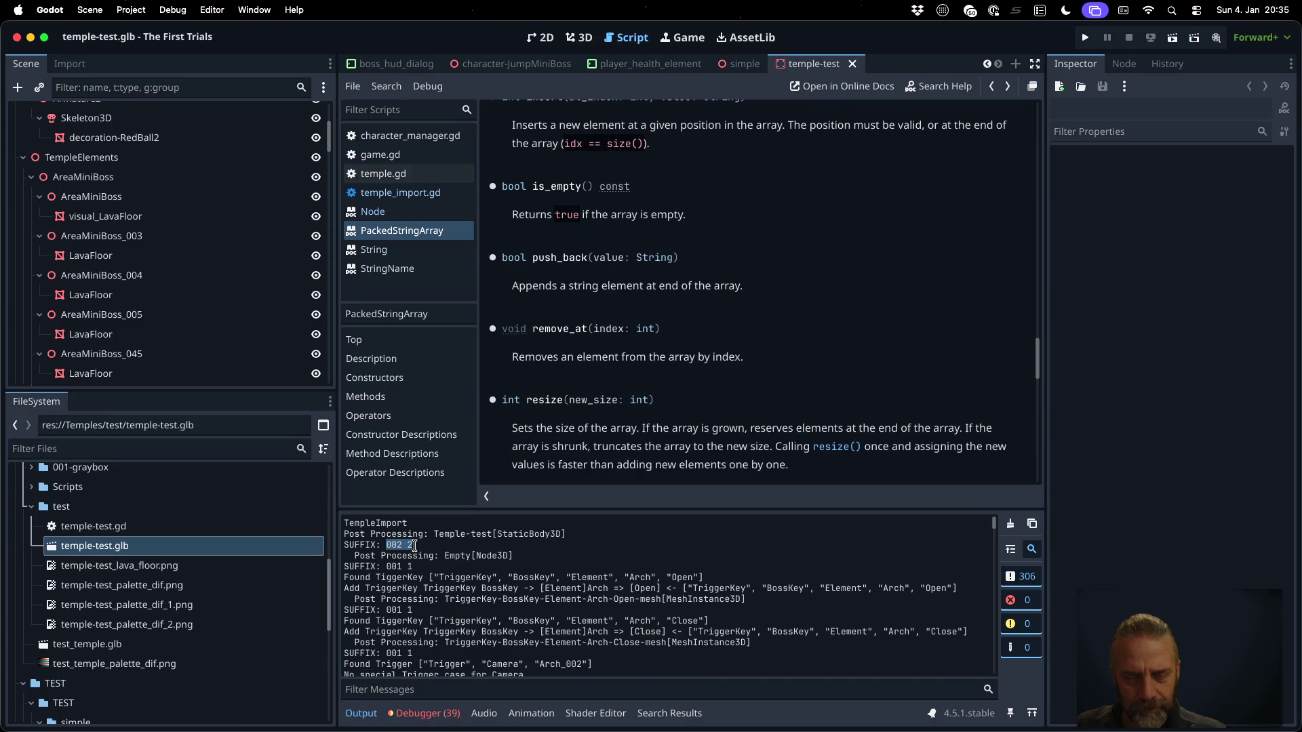
scroll(204, 223, "up", 5)
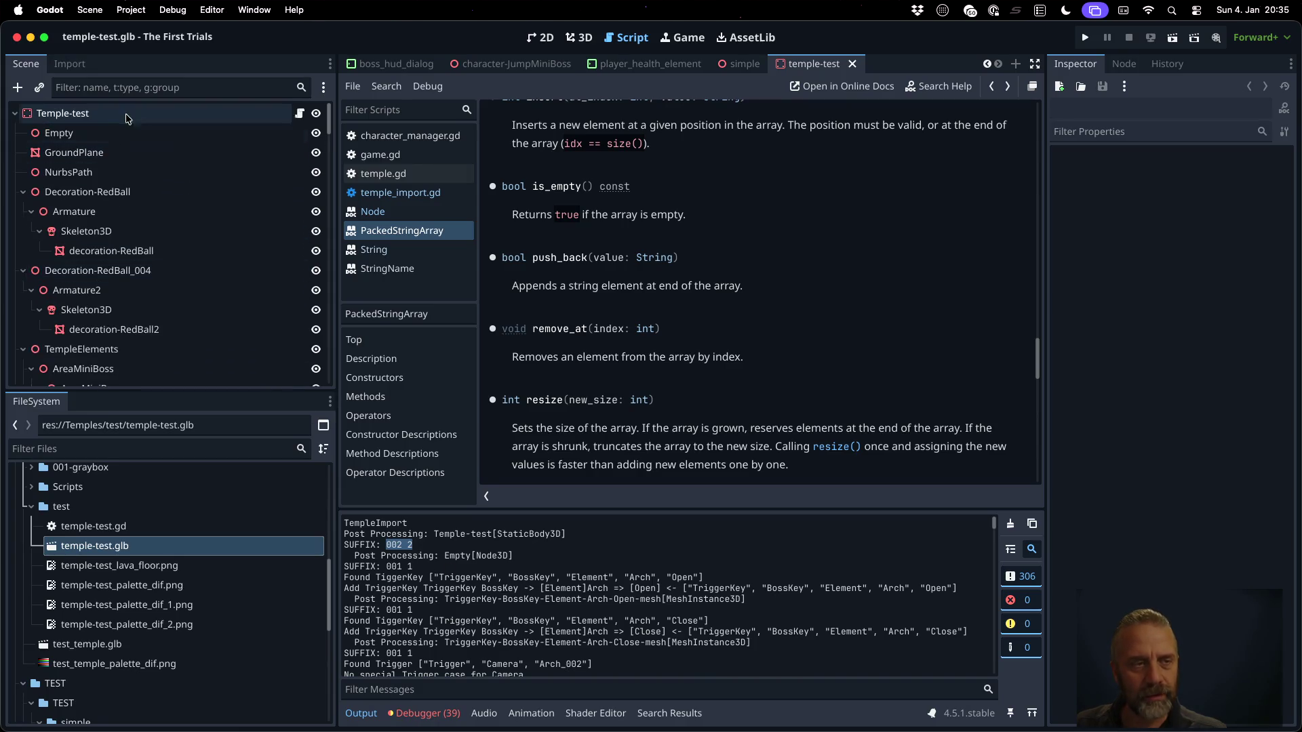
left_click(130, 131)
left_click(126, 153)
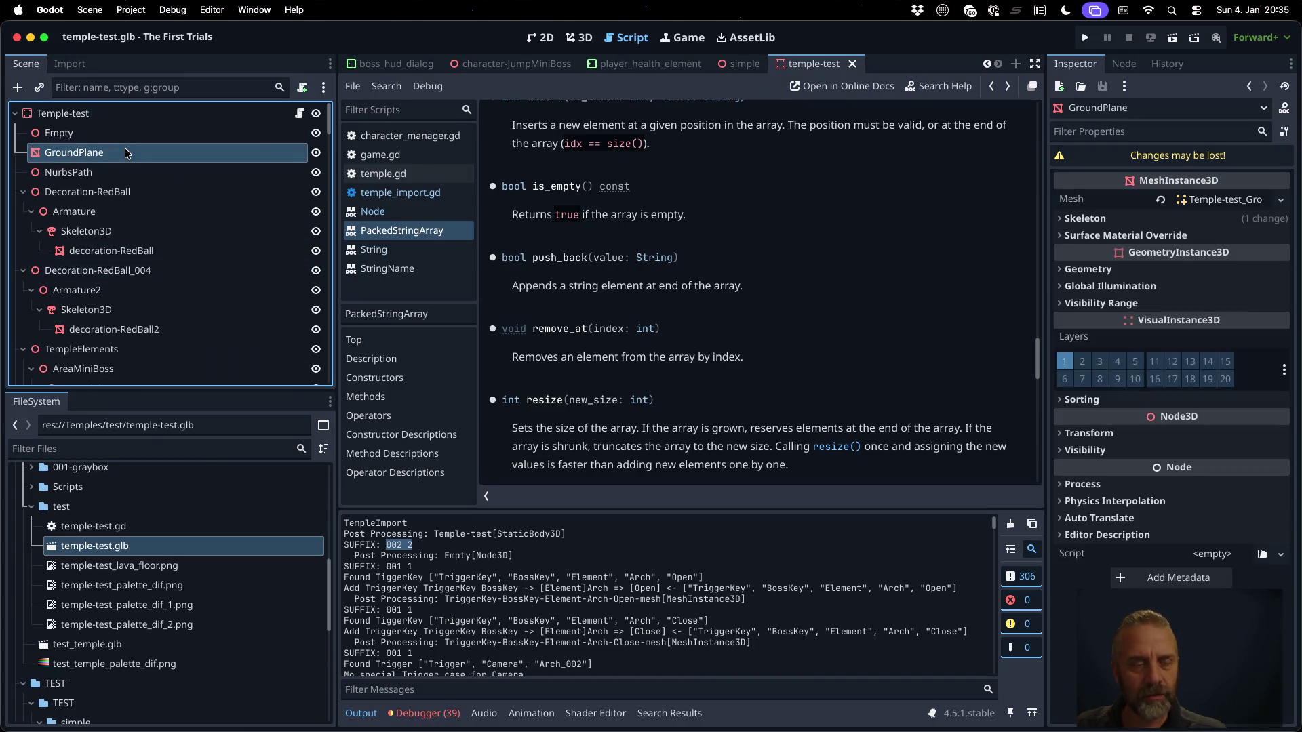
left_click(135, 193)
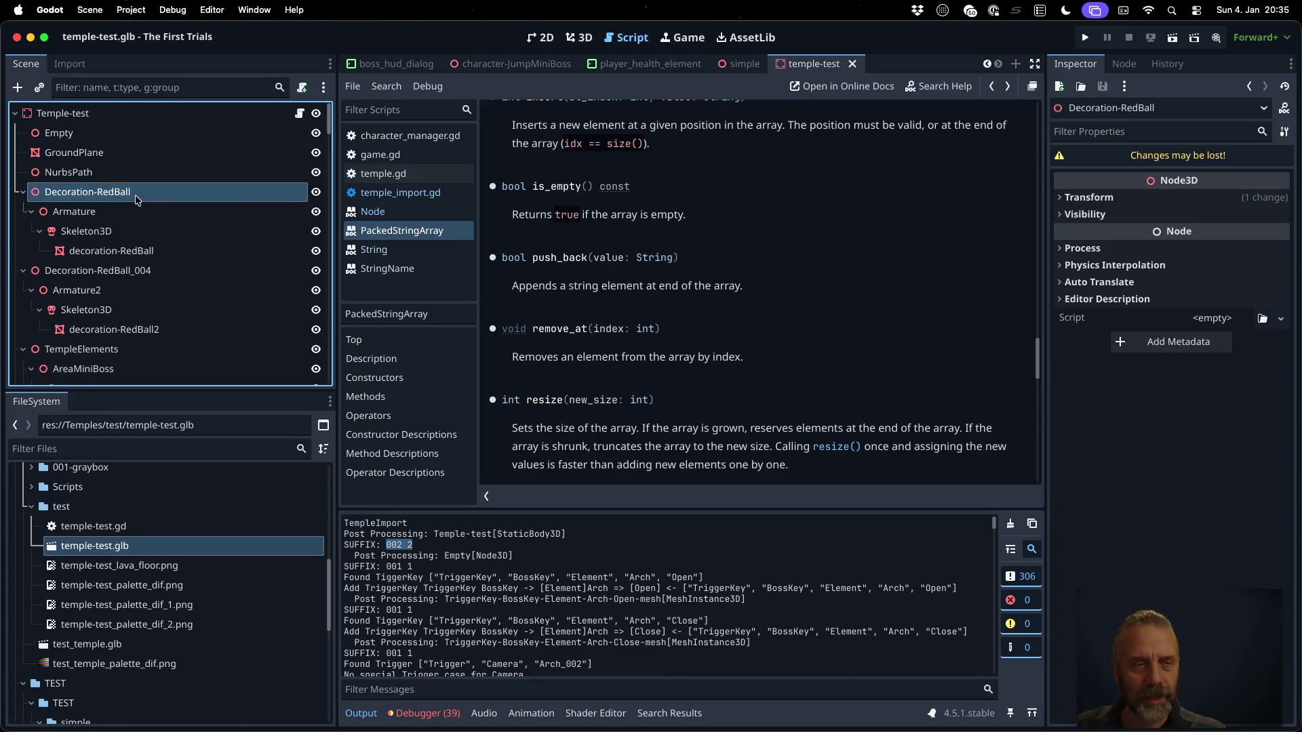
left_click(153, 271)
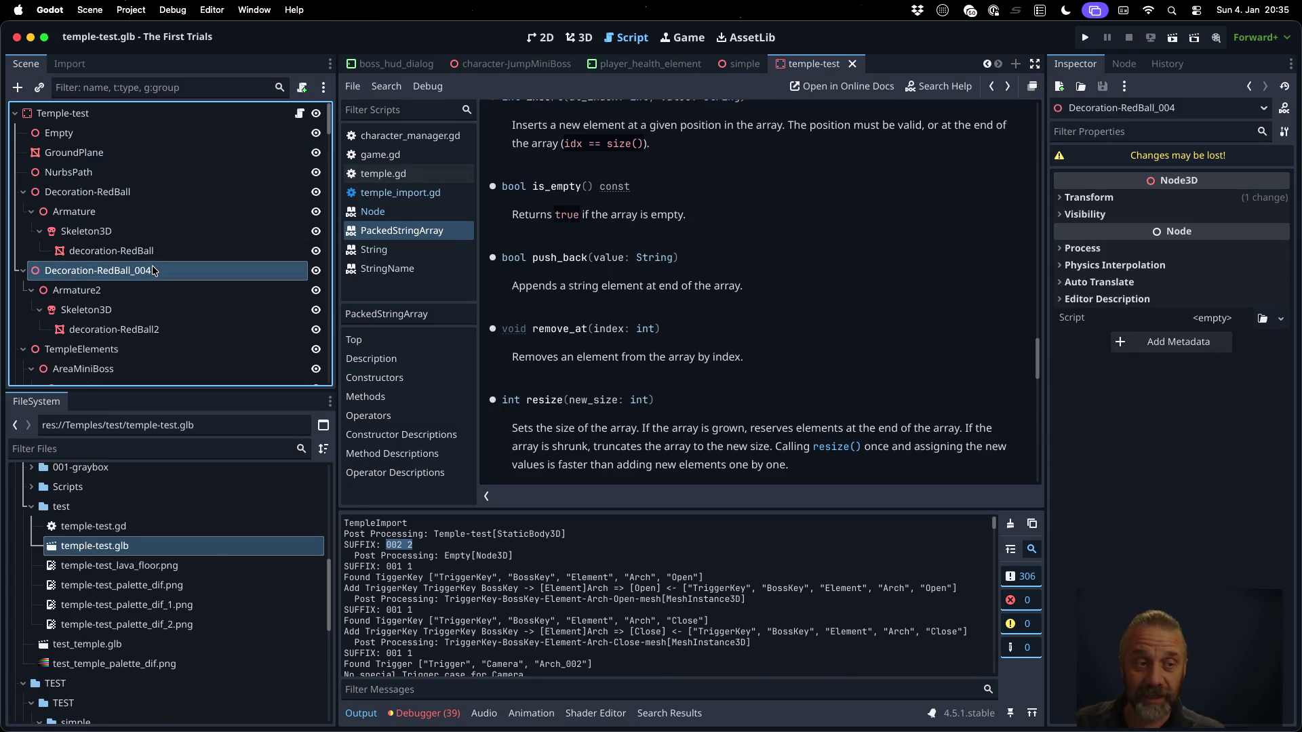
left_click(125, 194)
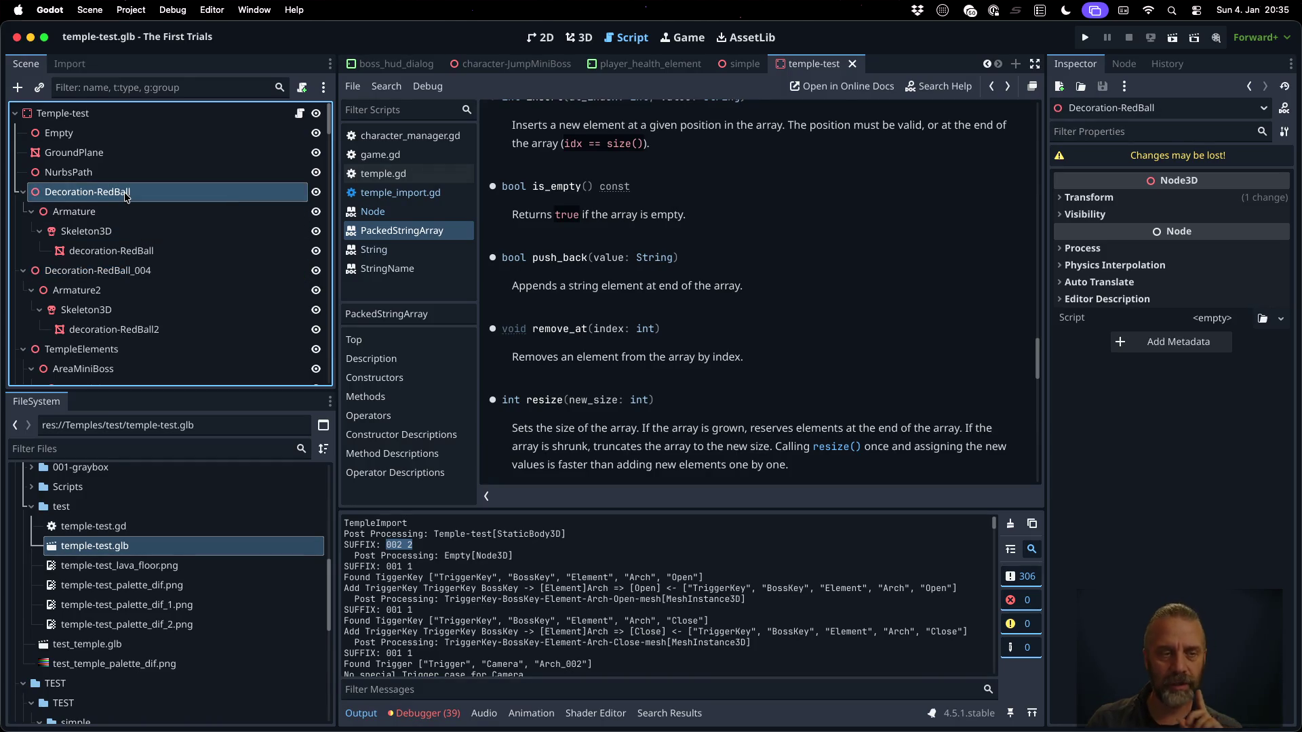
scroll(155, 224, "down", 3)
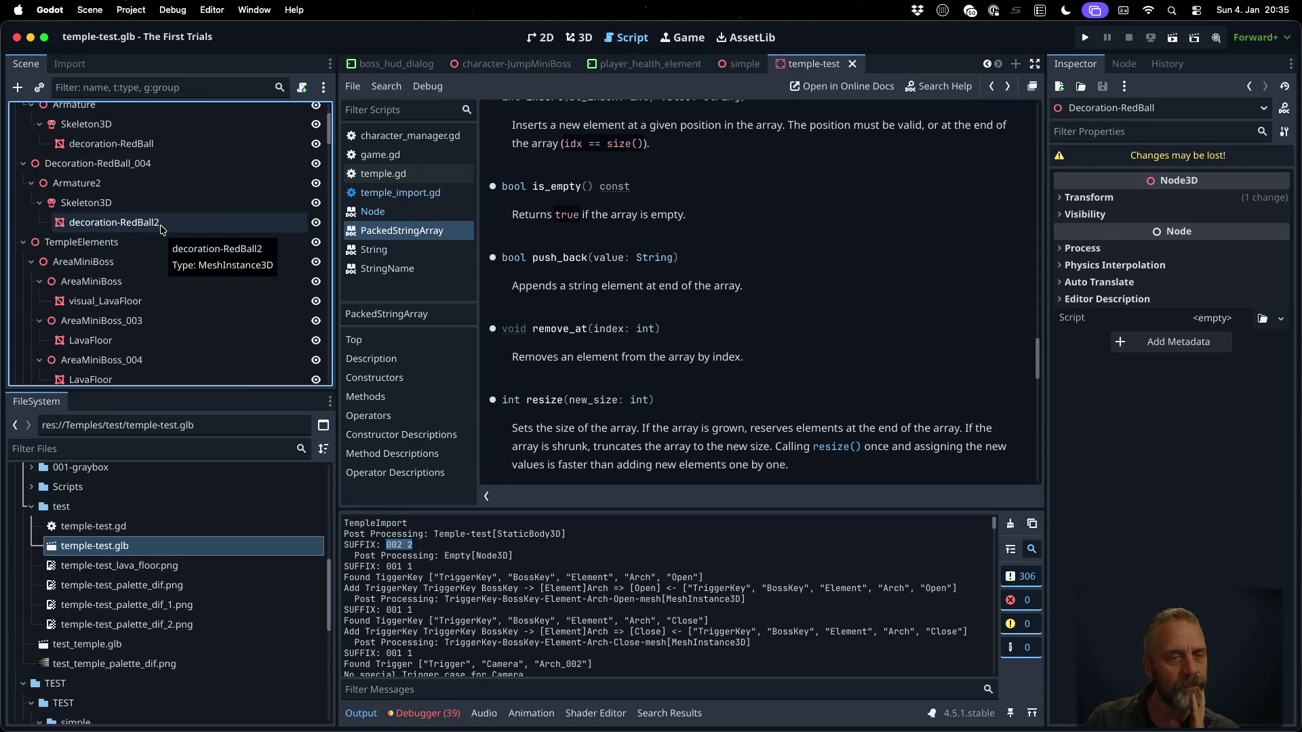
left_click(162, 224)
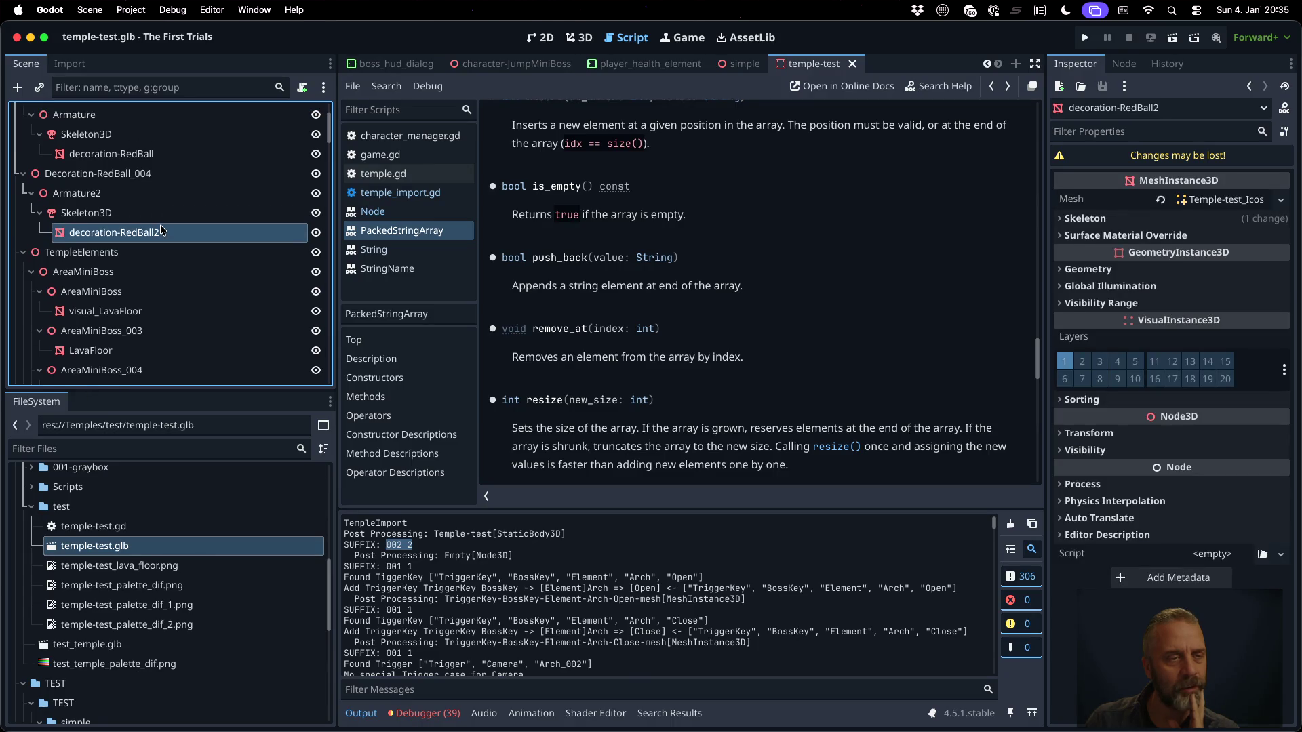
scroll(162, 229, "down", 2)
scroll(161, 230, "down", 1)
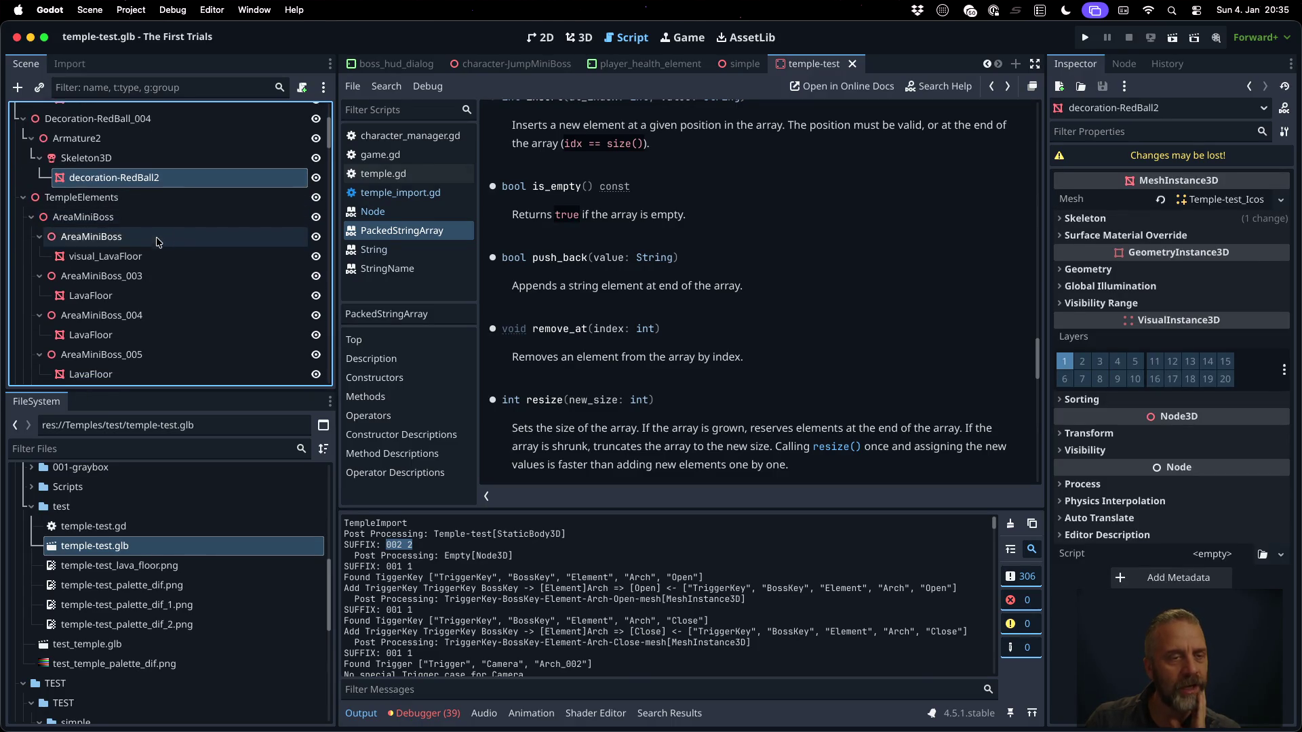
left_click(132, 215)
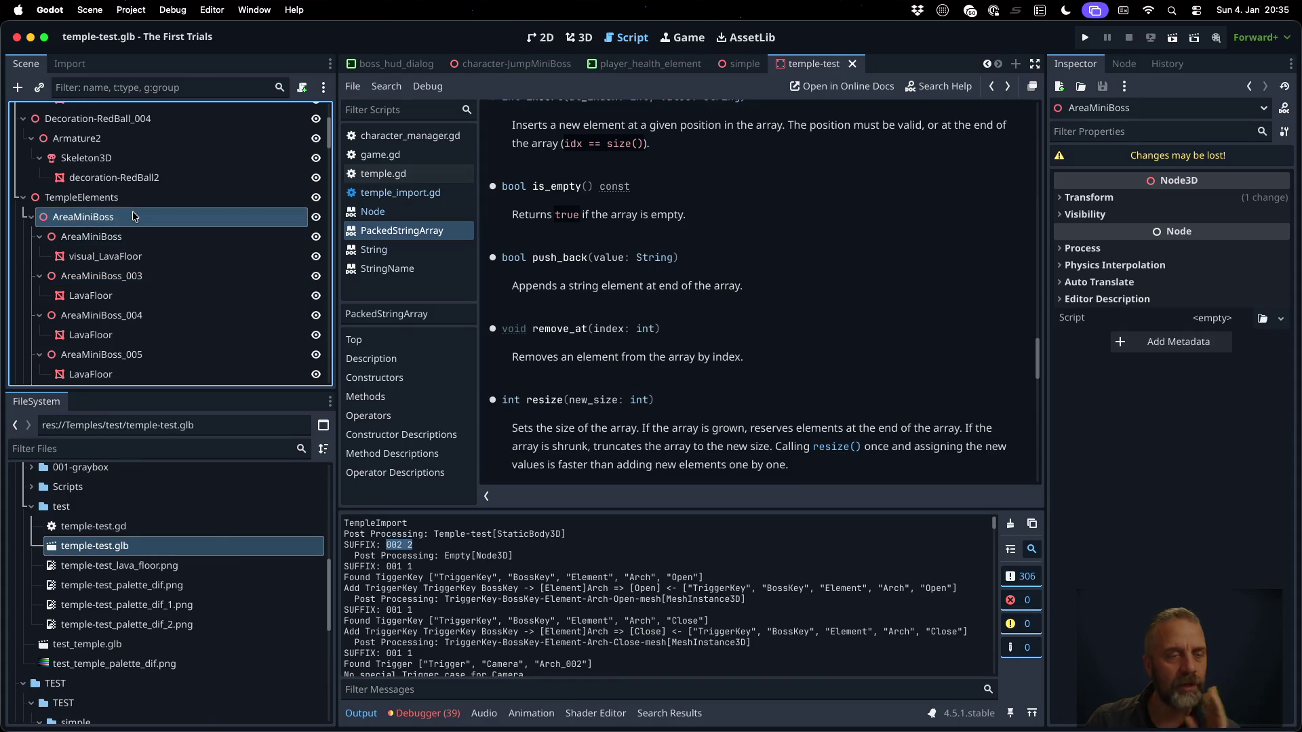
left_click(132, 236)
scroll(159, 292, "down", 10)
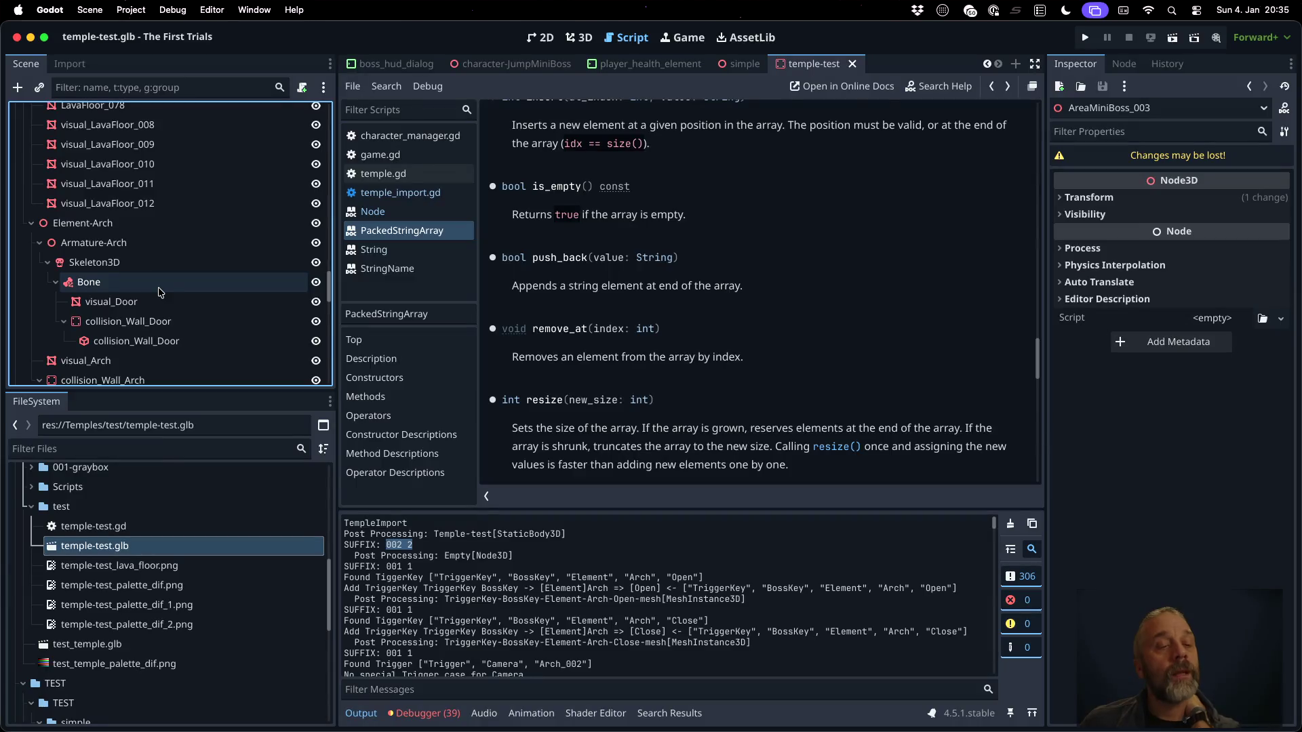
scroll(159, 292, "down", 3)
scroll(159, 292, "down", 2)
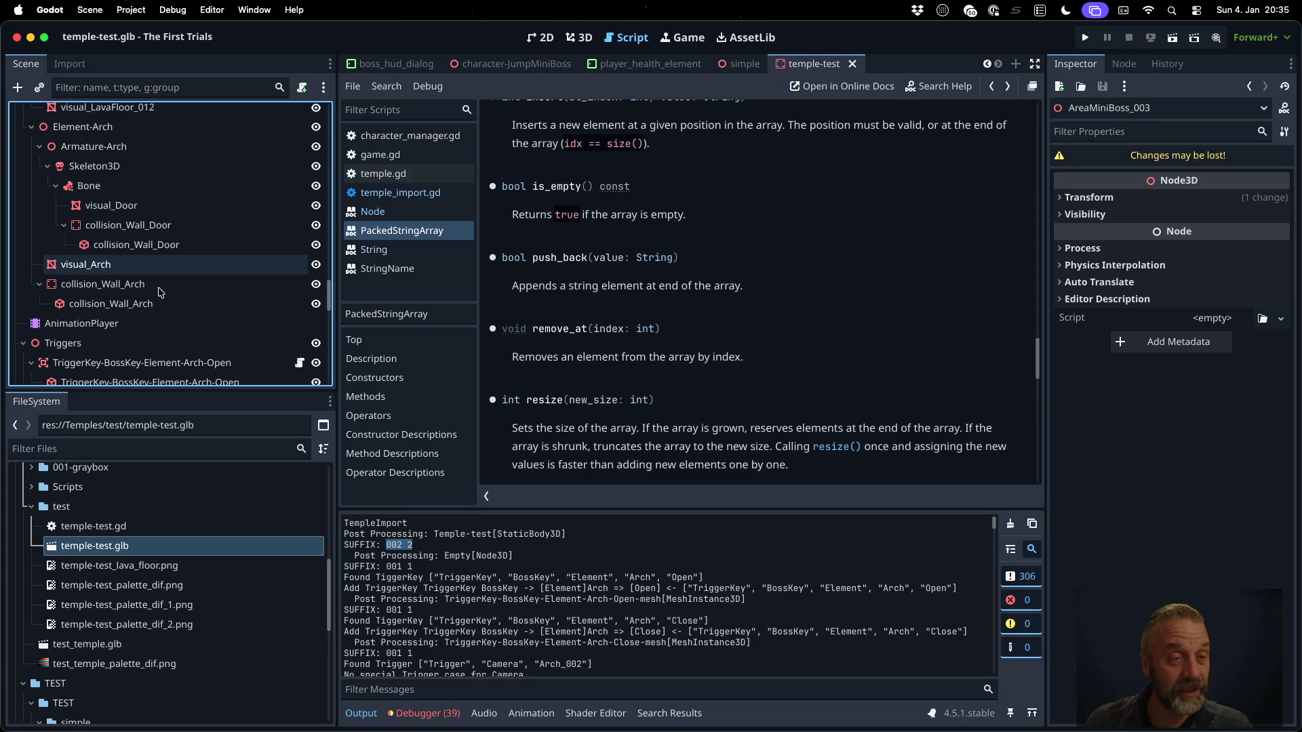
scroll(160, 293, "down", 5)
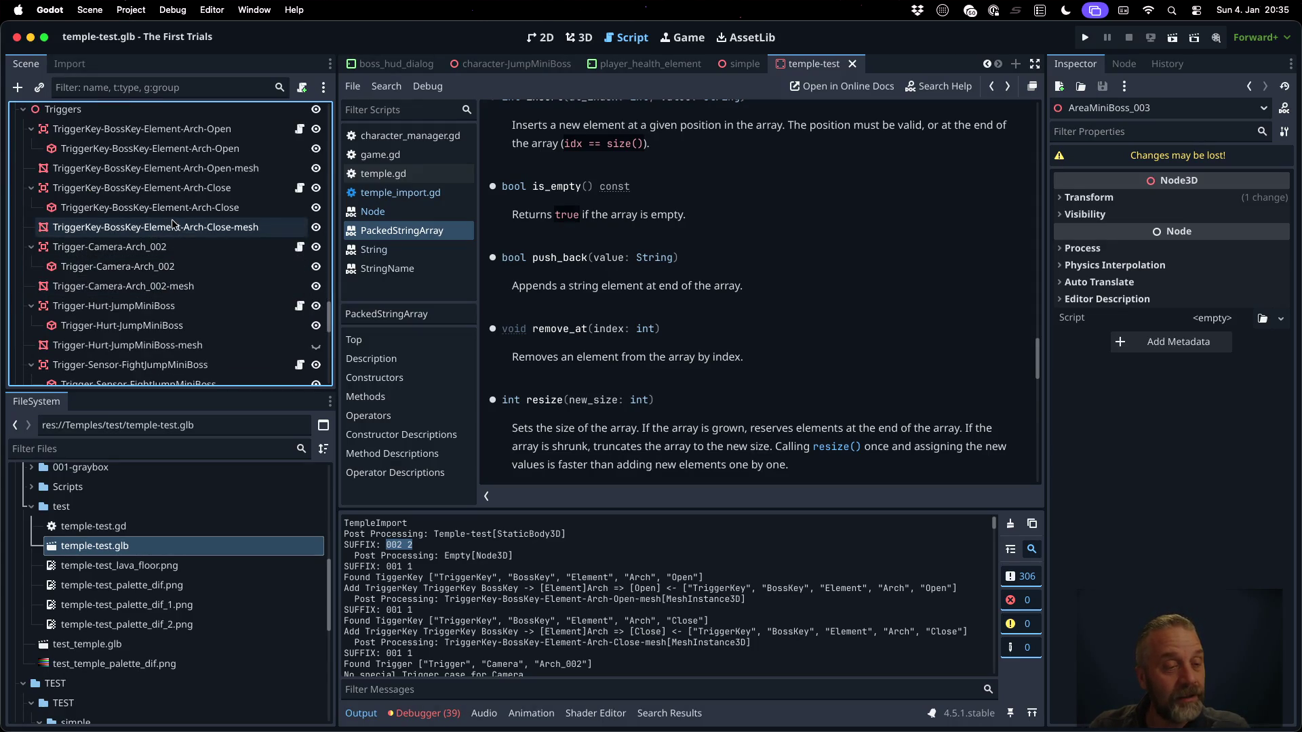
scroll(174, 224, "down", 2)
scroll(173, 224, "down", 8)
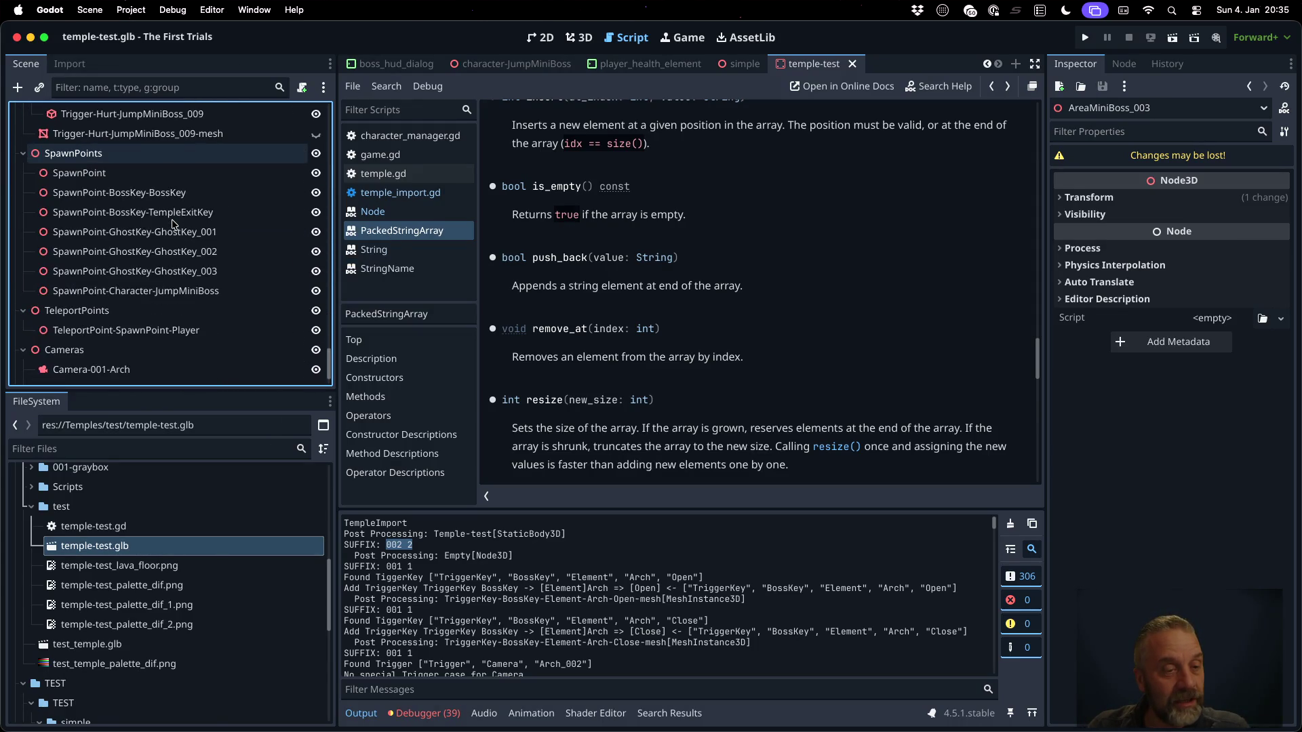
left_click(204, 252)
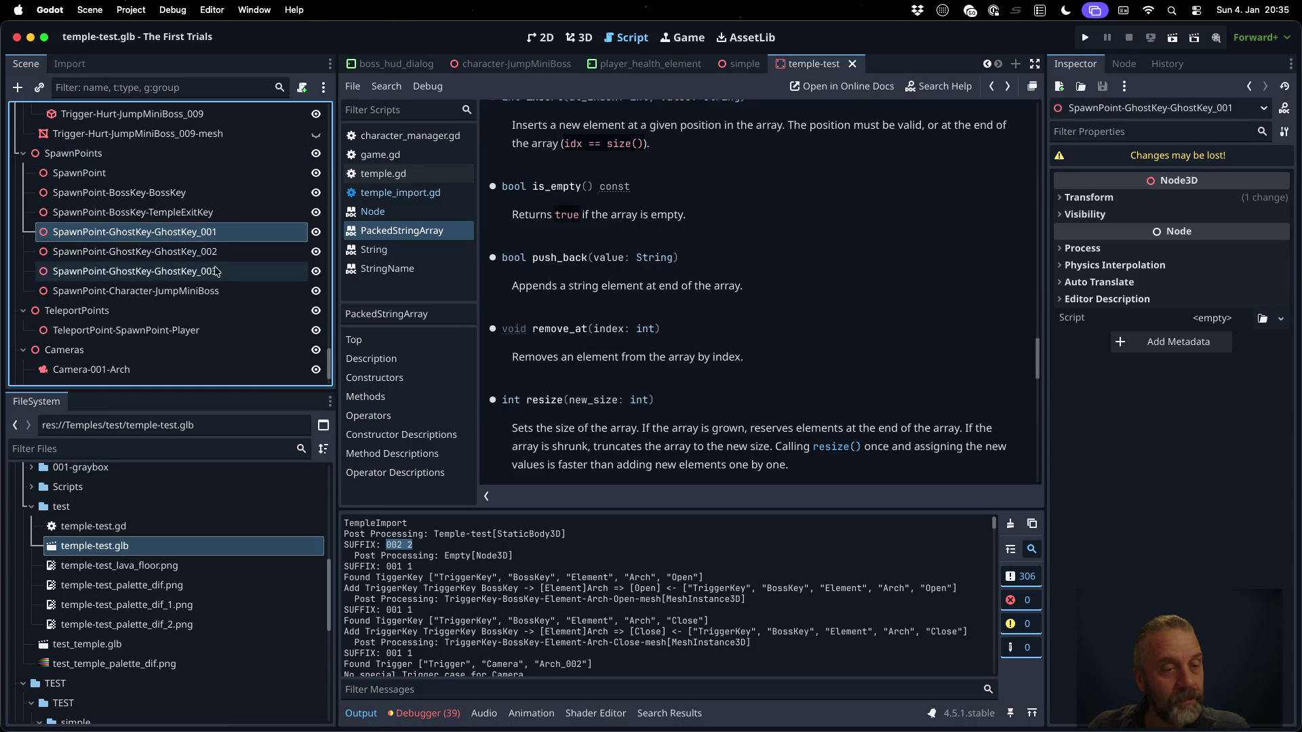
left_click(210, 271)
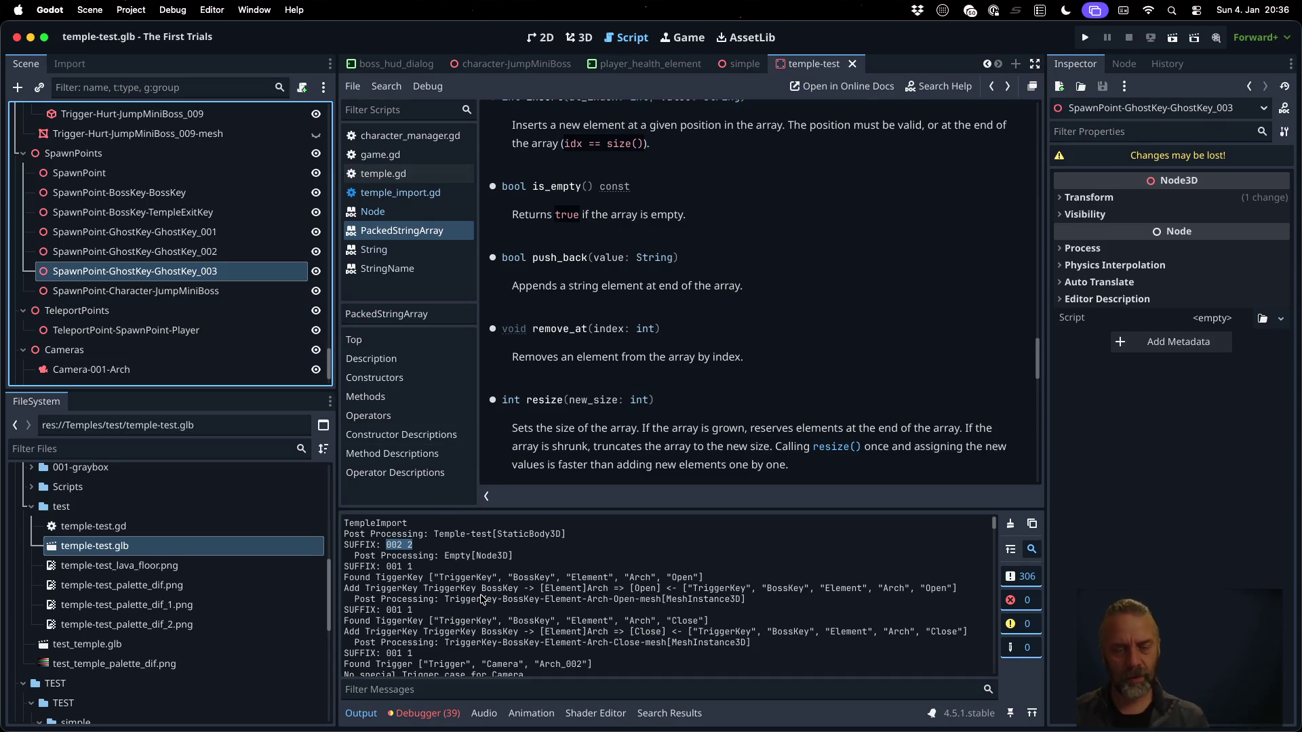
Filter the Output messages on 'Gho' to show the three GhostKey SpawnPoint lines
scroll(482, 597, "down", 5)
scroll(482, 596, "down", 10)
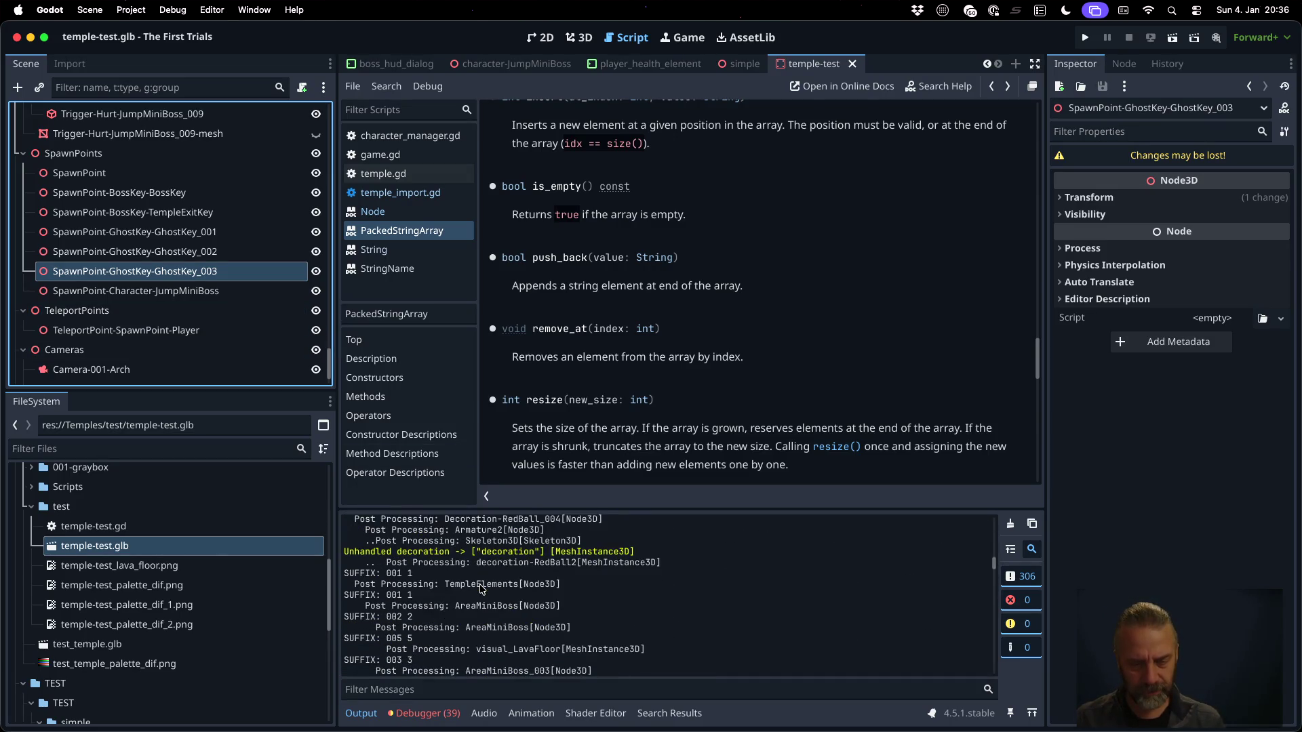
scroll(482, 588, "down", 15)
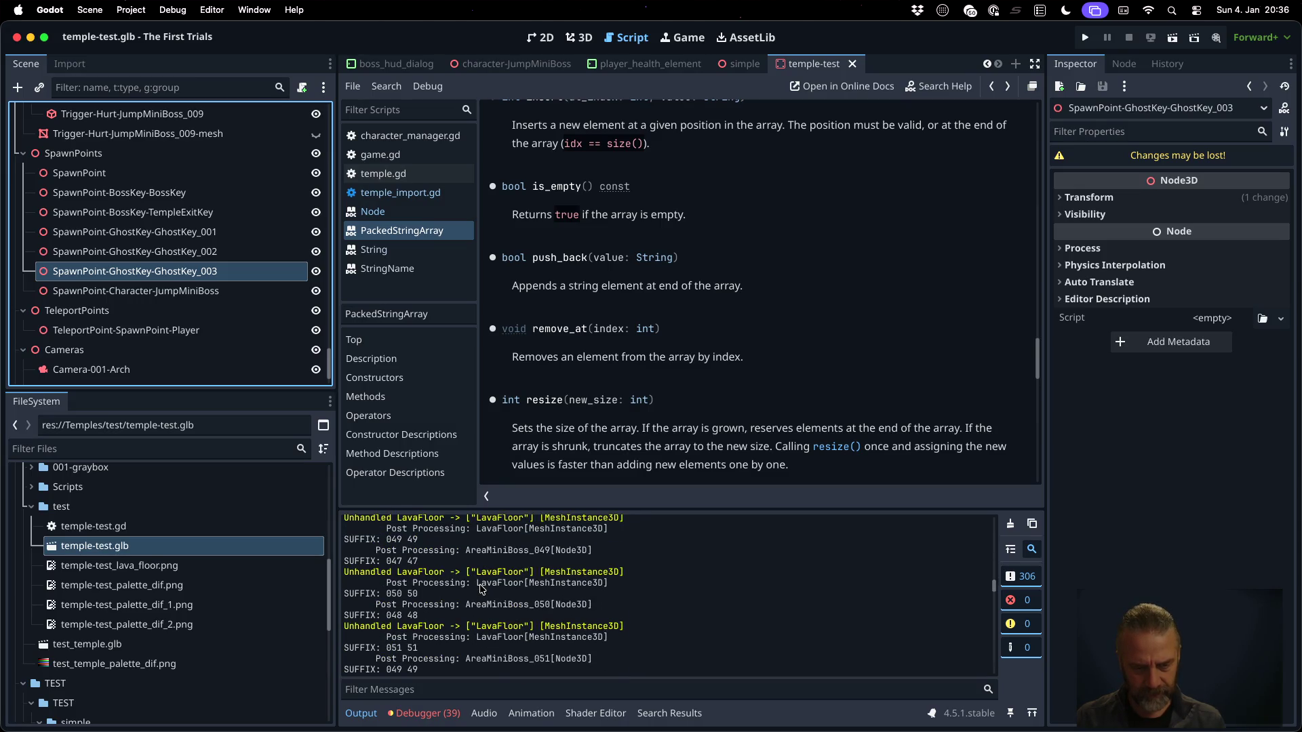
scroll(482, 589, "down", 20)
scroll(481, 589, "down", 2)
left_click(475, 681)
type("Ghio")
key("BackSpace")
type("o")
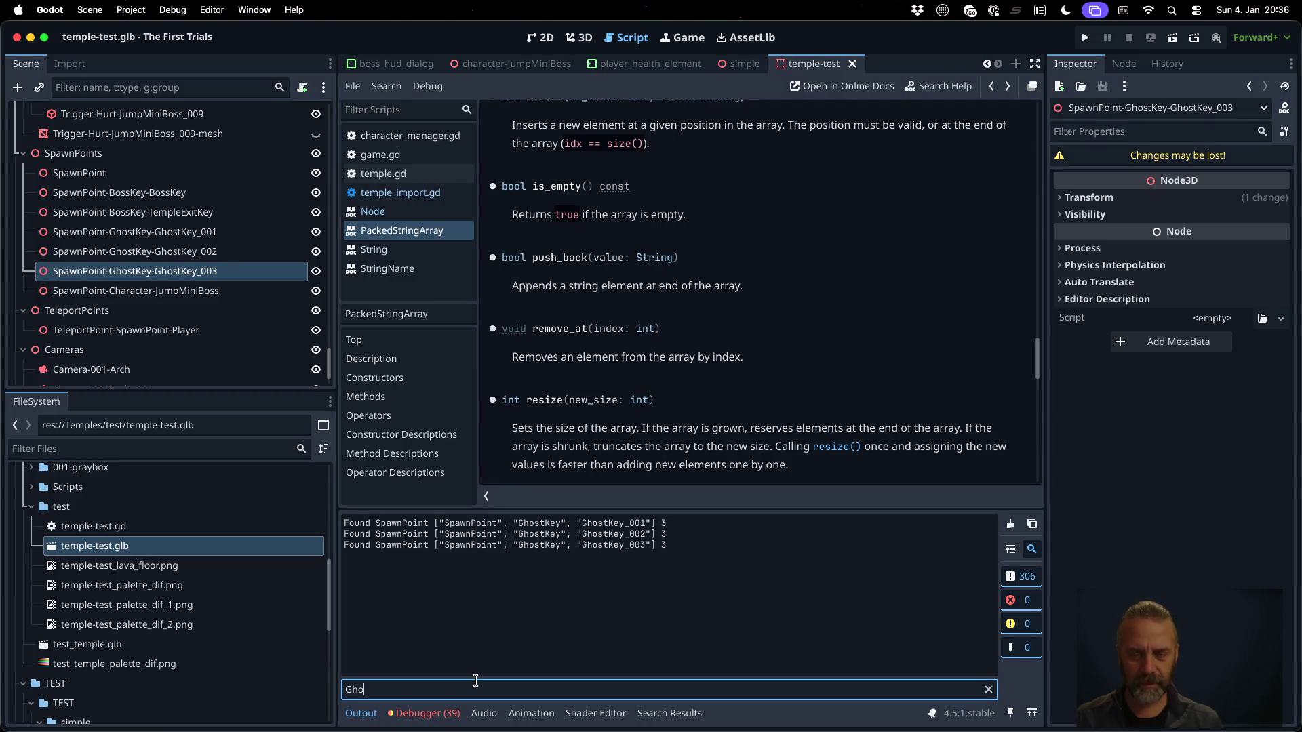
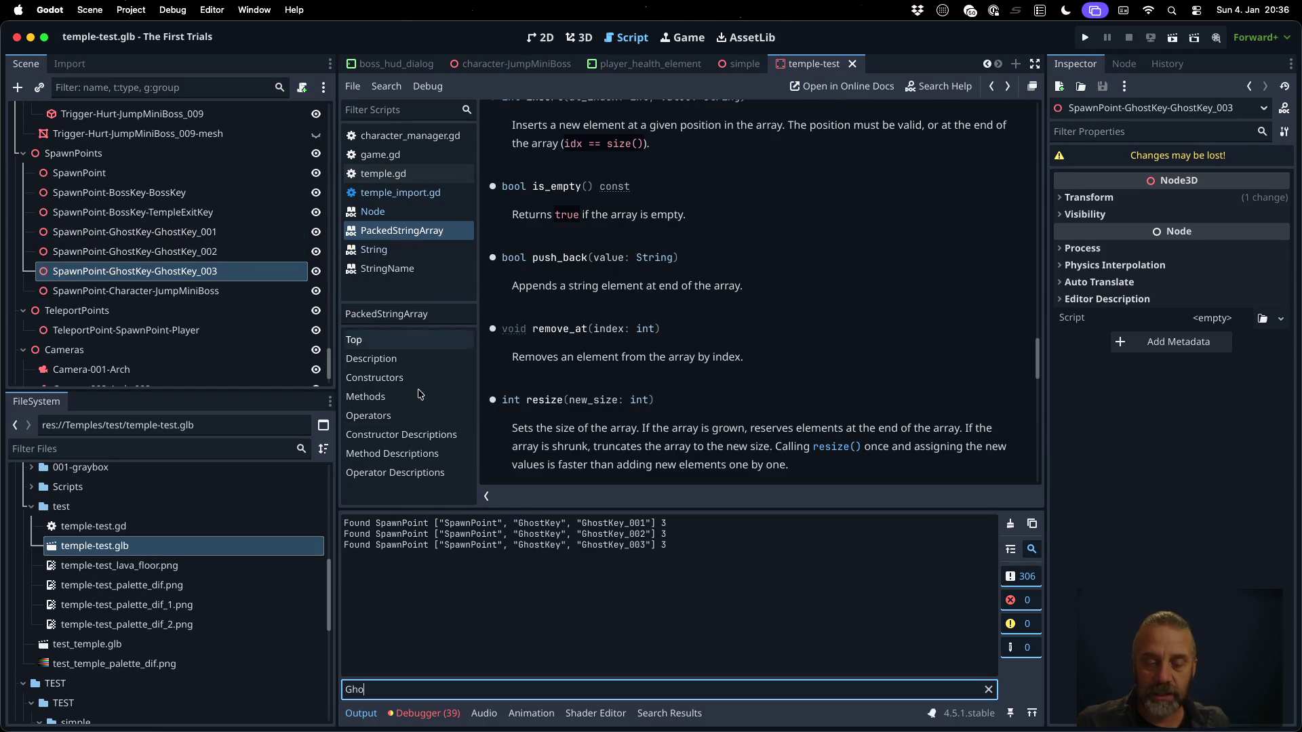
Clear the message filter and enlarge the Output panel to show the full import log
key("BackSpace")
key("BackSpace")
key("BackSpace")
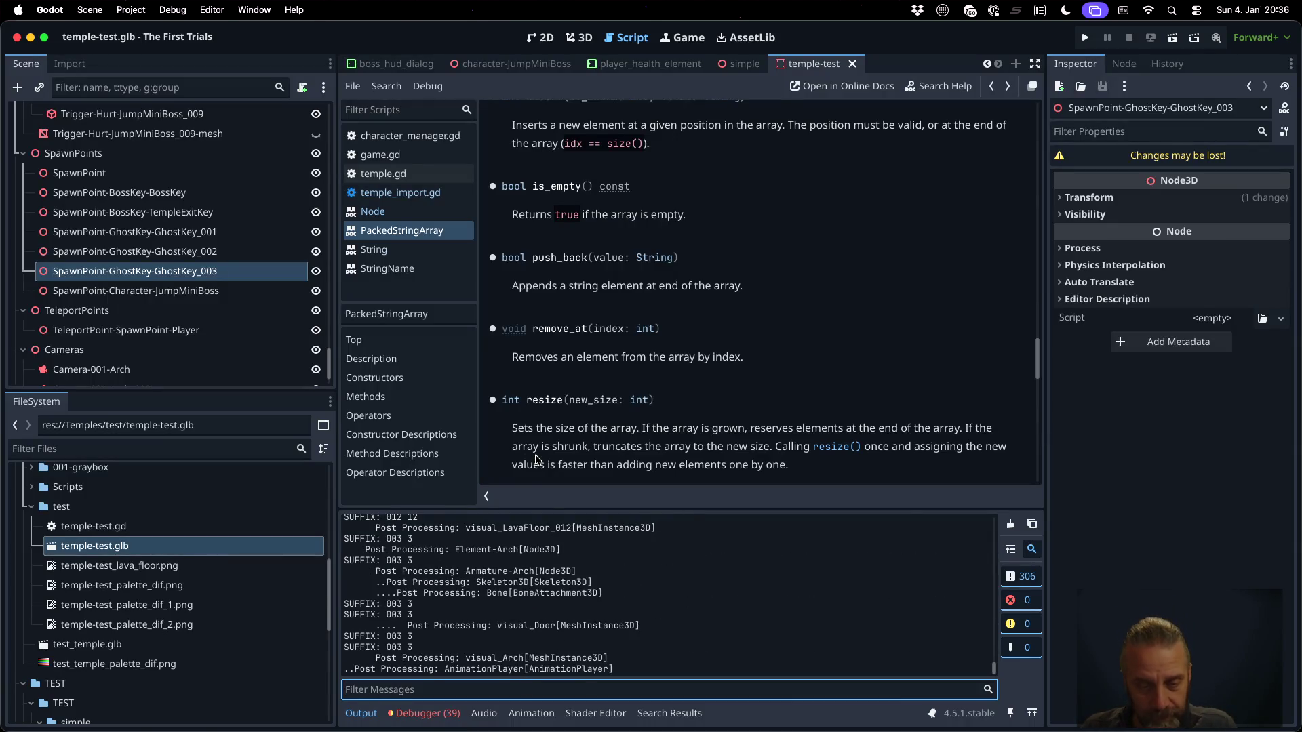
left_click_drag(552, 507, 546, 379)
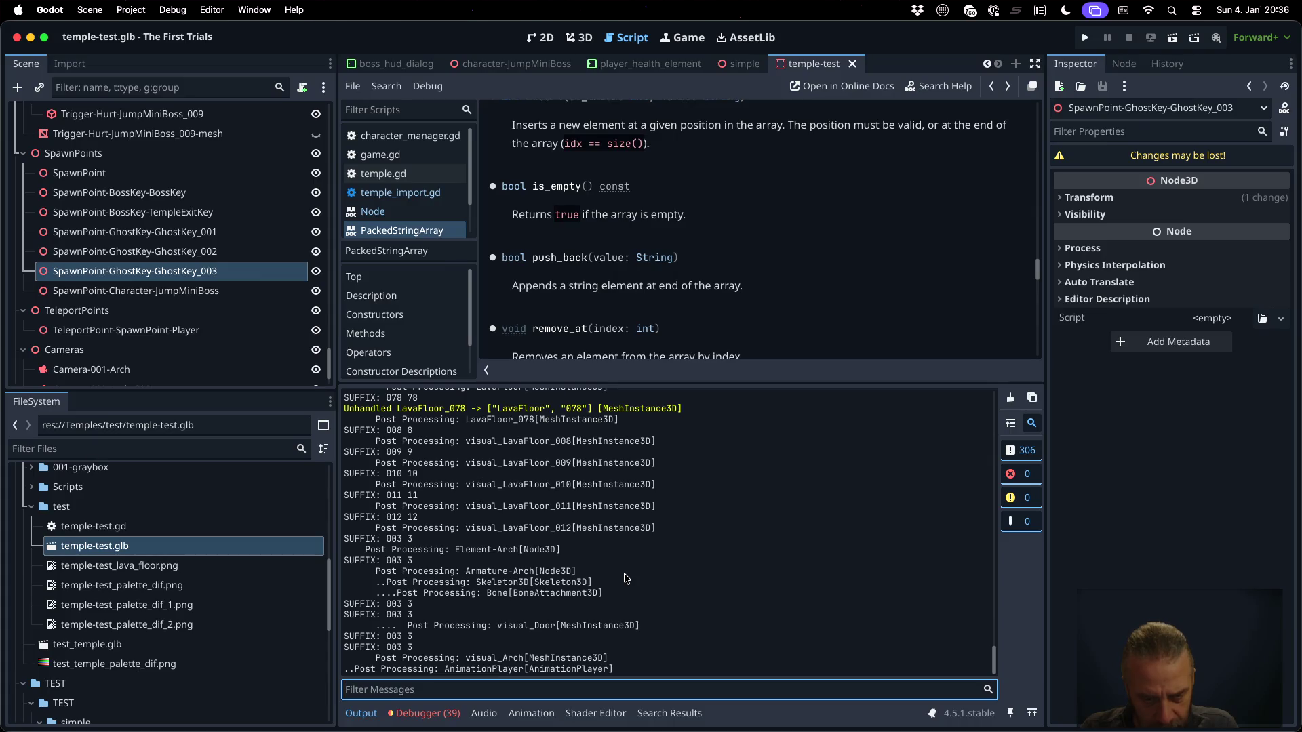
scroll(625, 578, "up", 5)
scroll(625, 578, "up", 10)
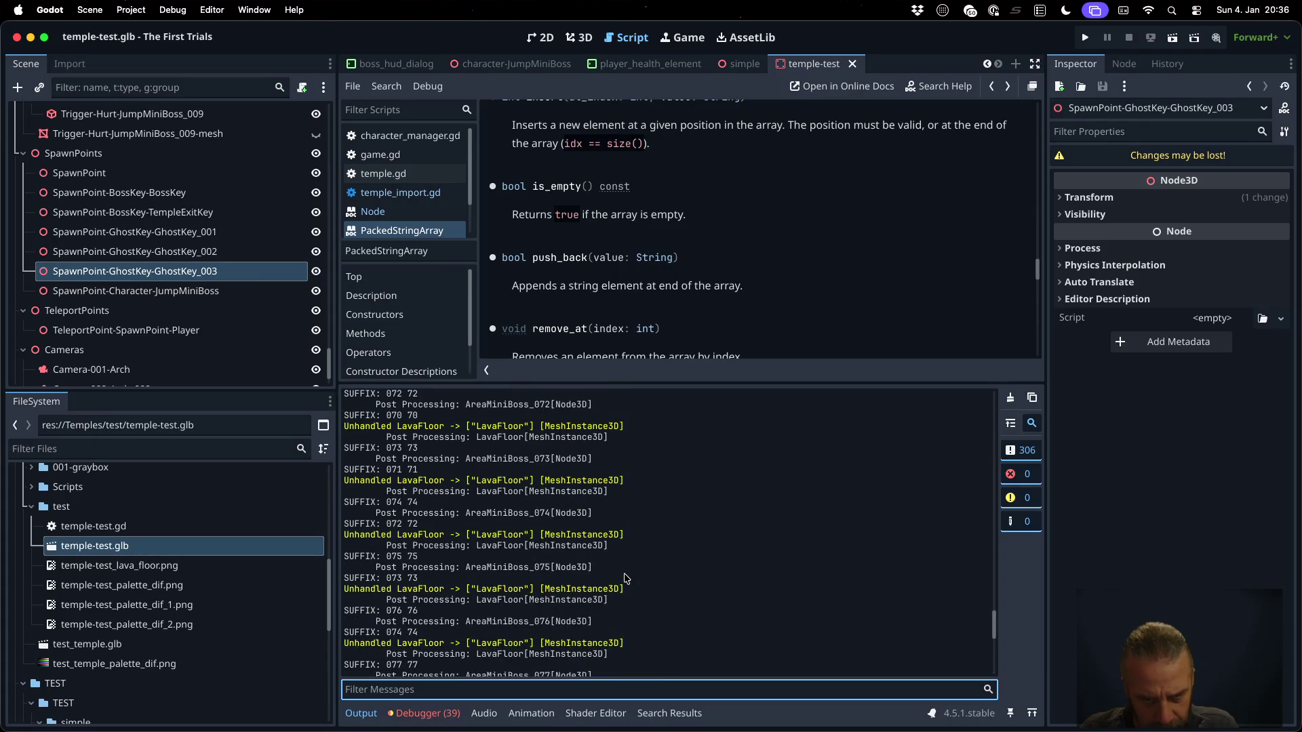
scroll(625, 578, "up", 15)
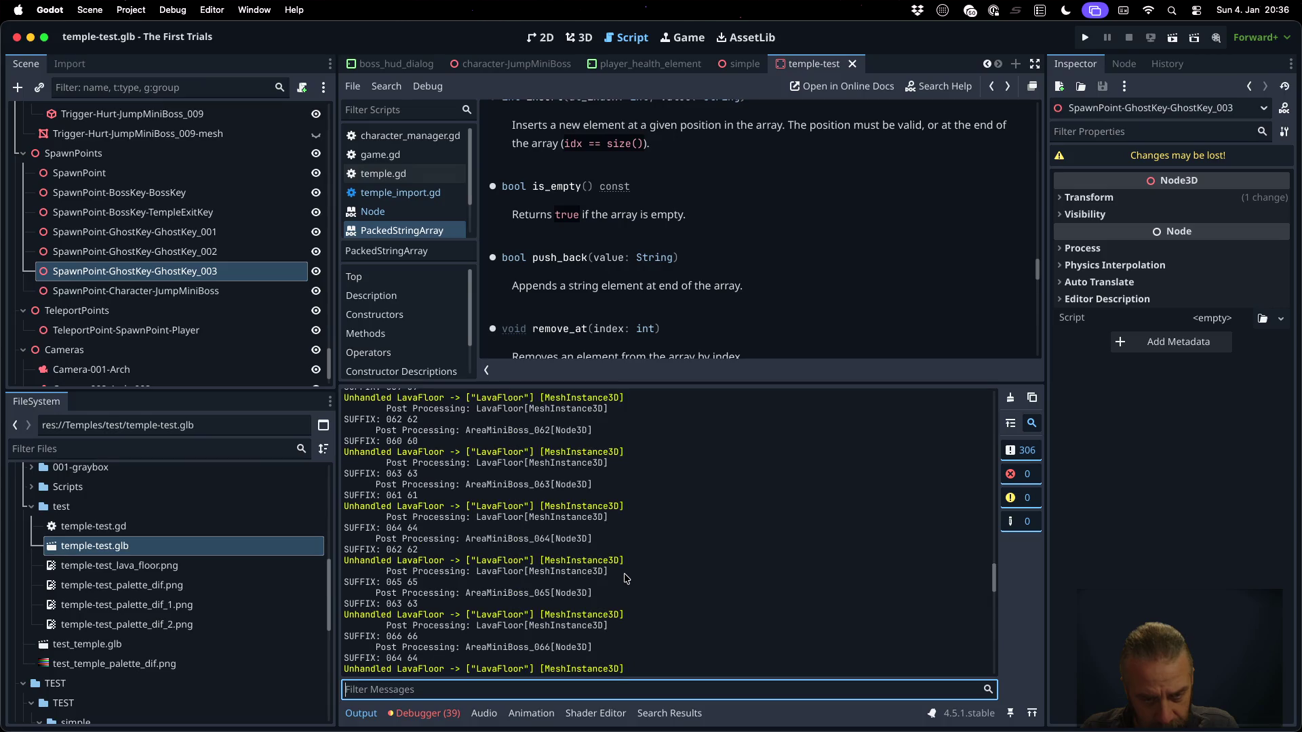
scroll(626, 577, "up", 15)
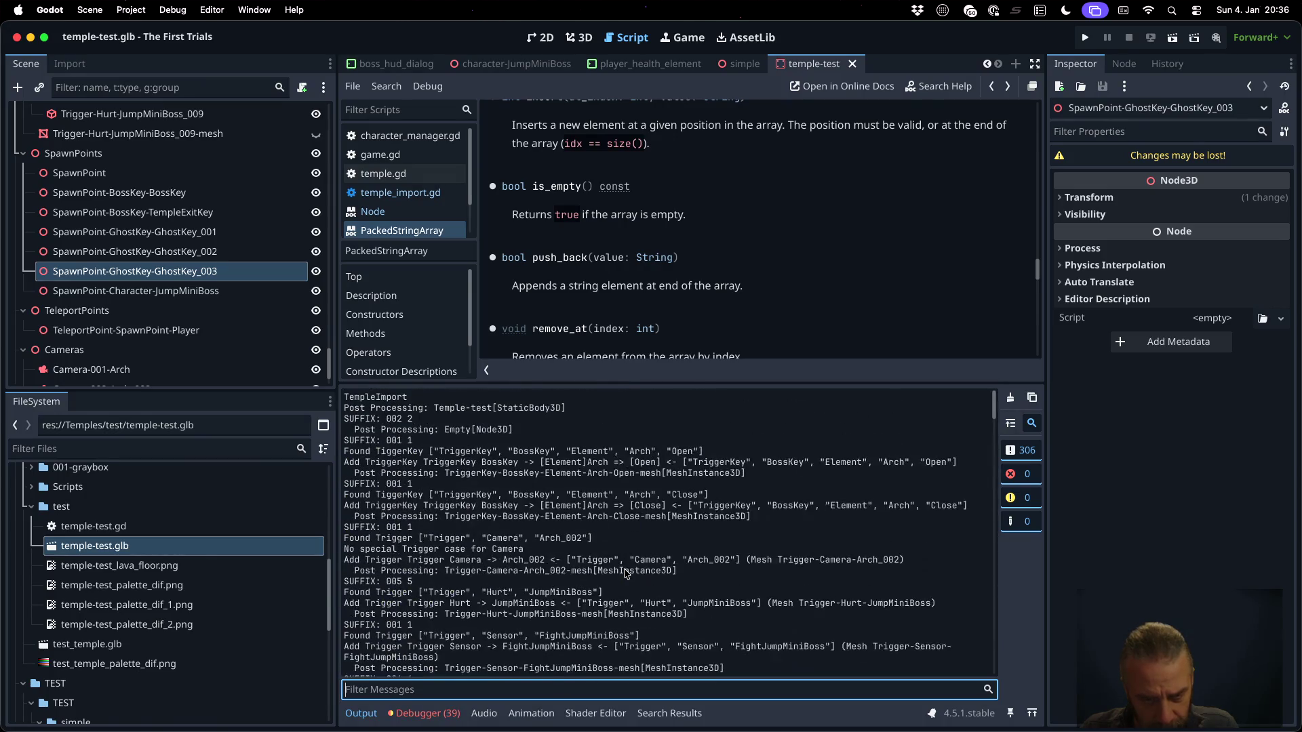
Highlight the '001 1' suffix and the GhostKey_001 name in the SpawnPoint log entries
scroll(501, 456, "down", 10)
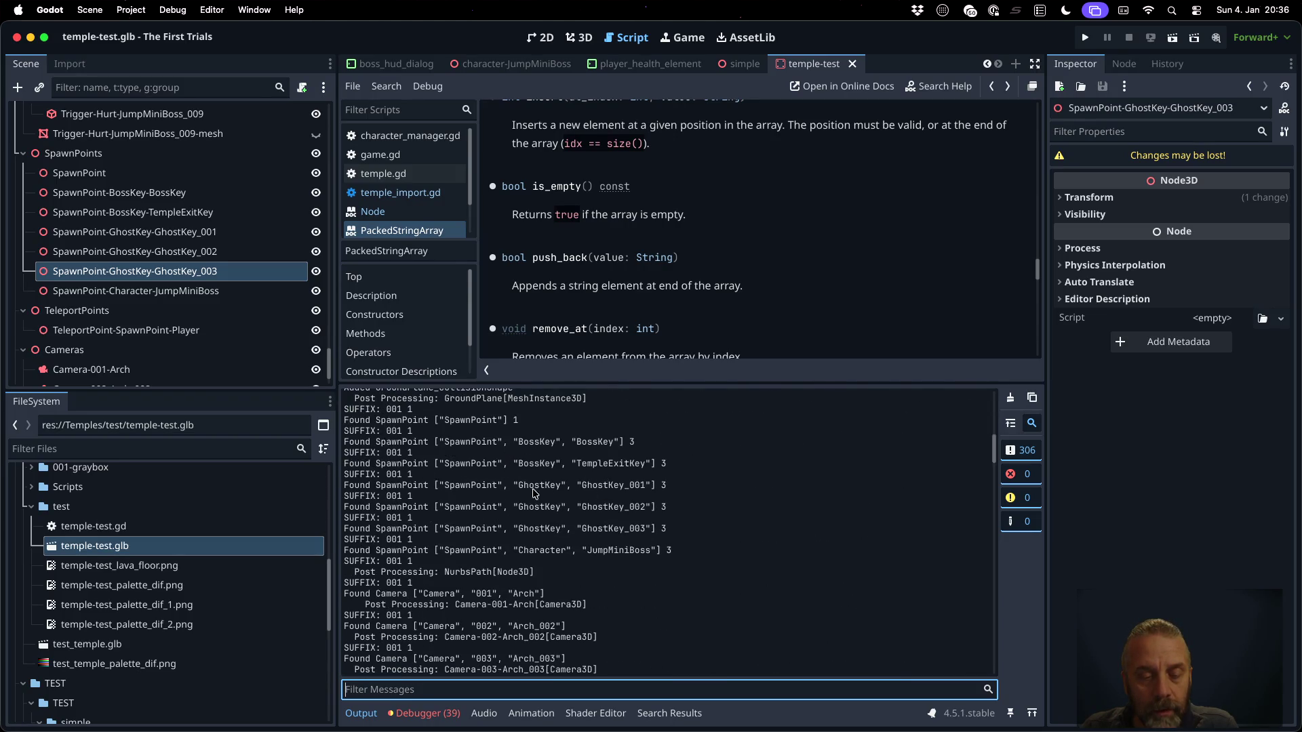
left_click_drag(386, 475, 421, 475)
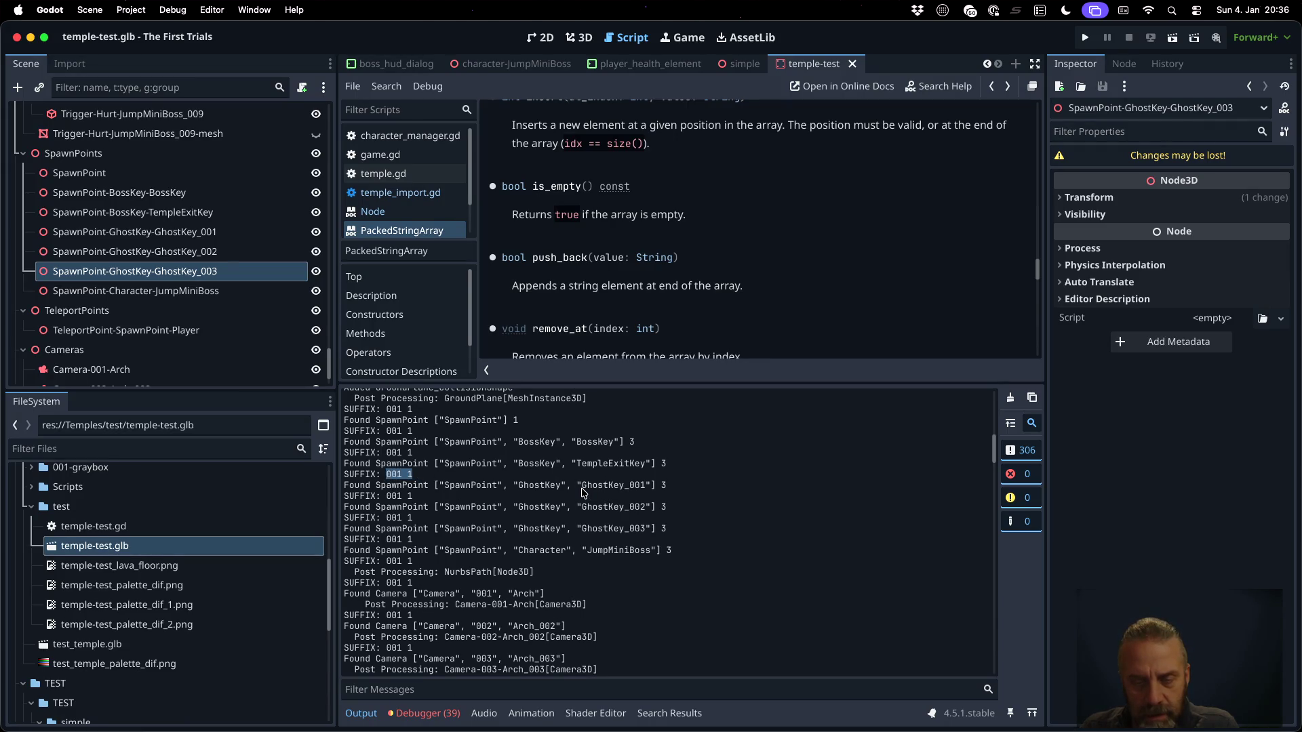
left_click_drag(581, 486, 641, 484)
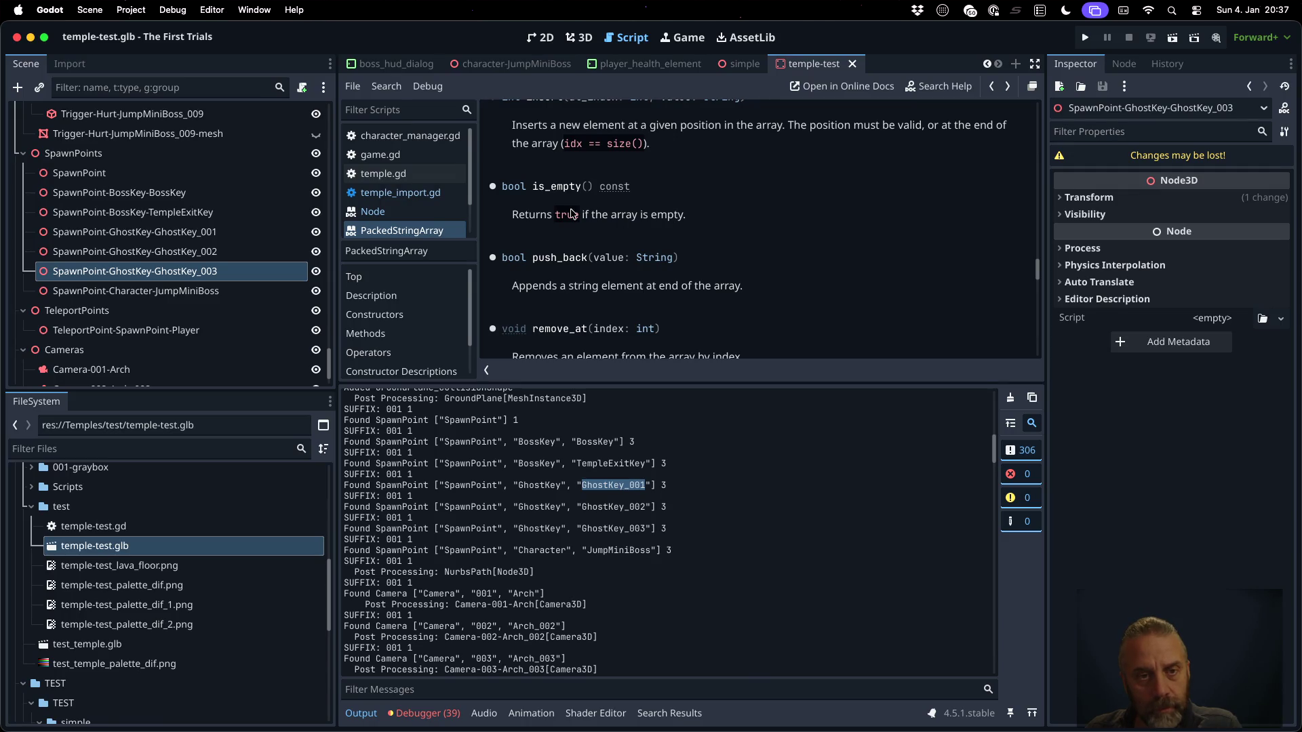
In temple_import.gd, add an else: branch after 'return new_name'
left_click(400, 192)
scroll(831, 300, "down", 2)
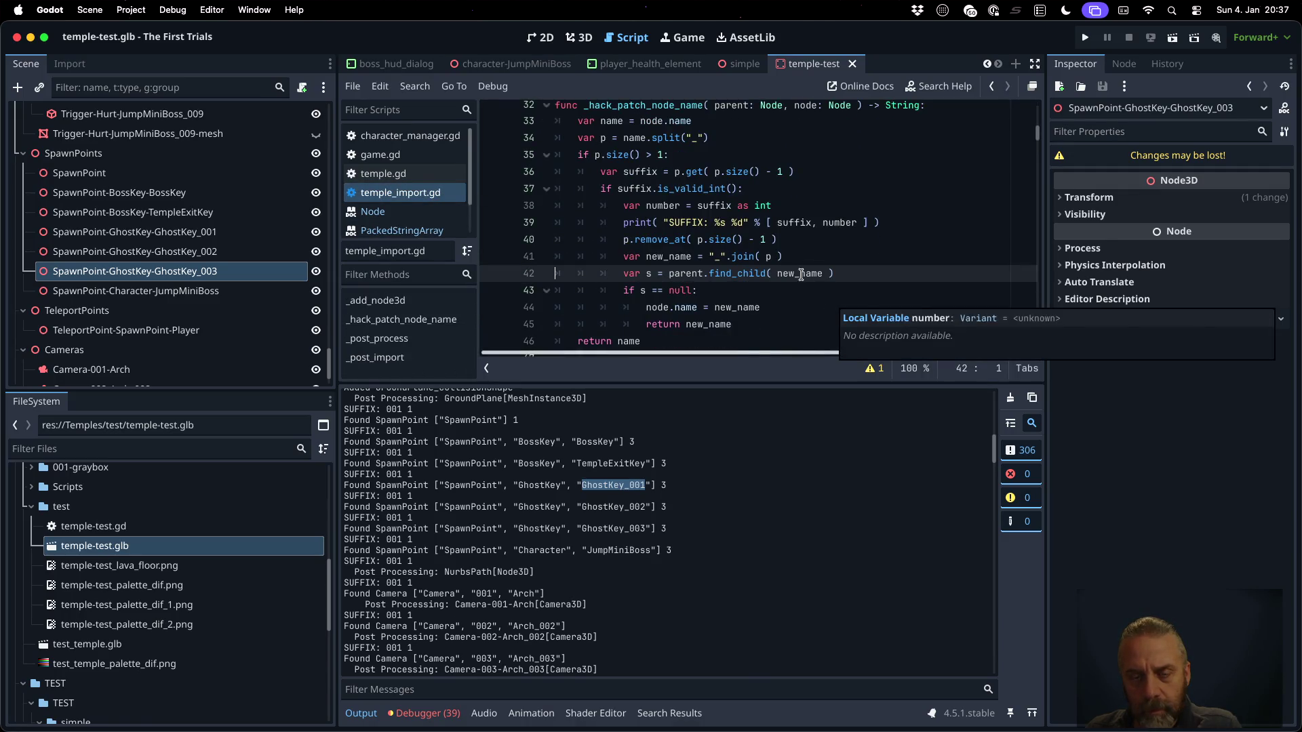
left_click(785, 292)
left_click(793, 324)
key("Return")
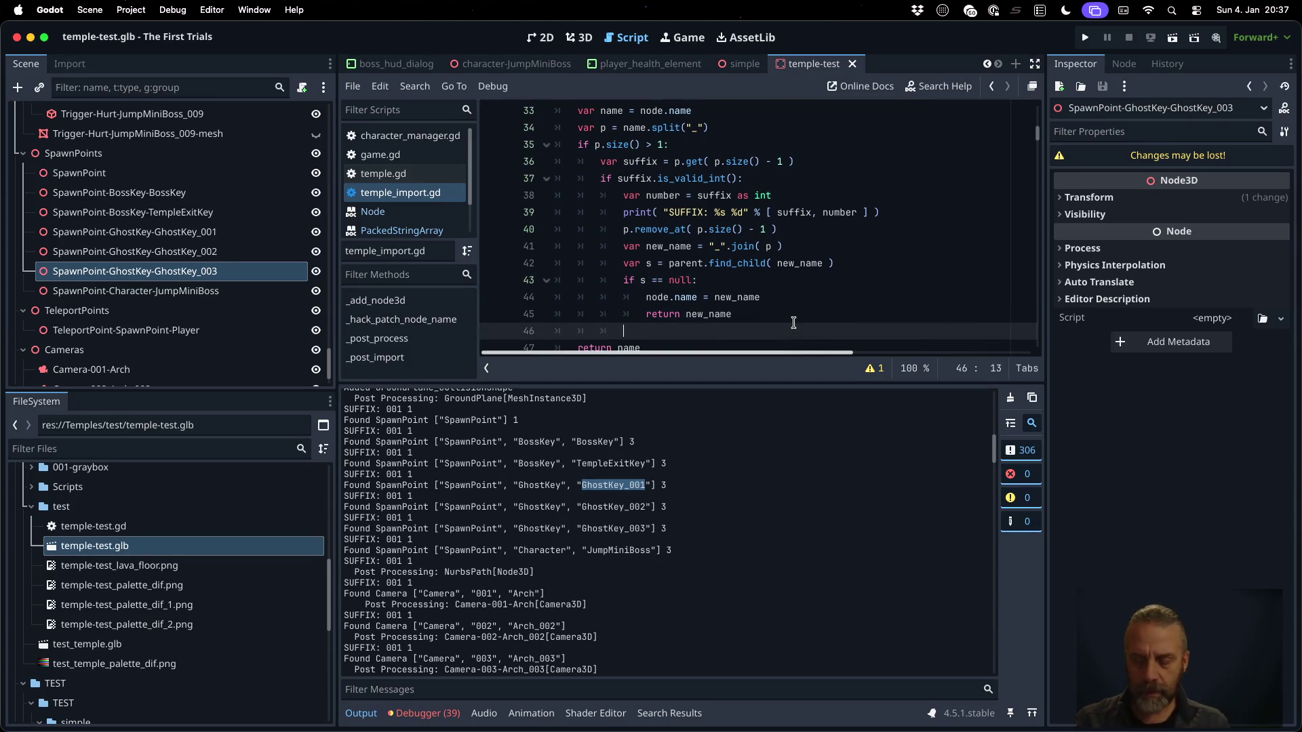
type("else:")
key("Return")
Print a cyan 'Rename would conflice with %s <- %s' message using s.name and name, and save
type("print_rich(")
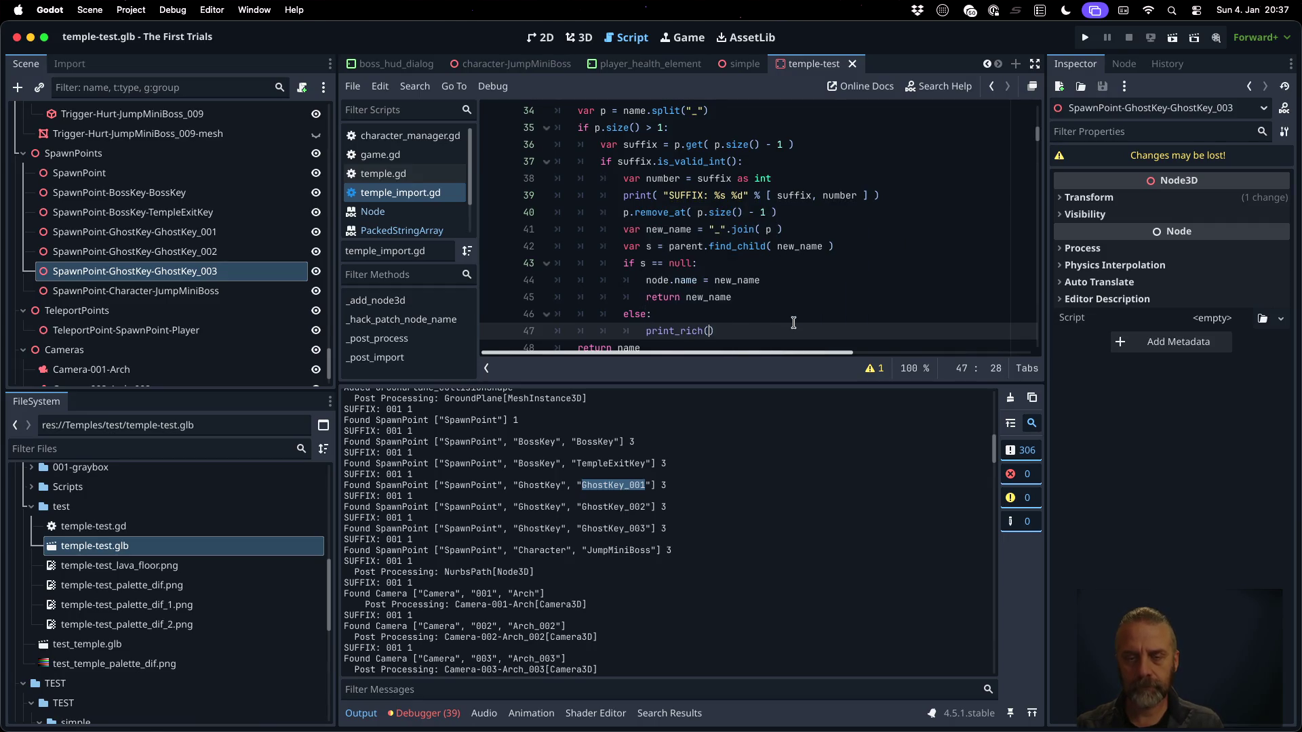
type("\"[col")
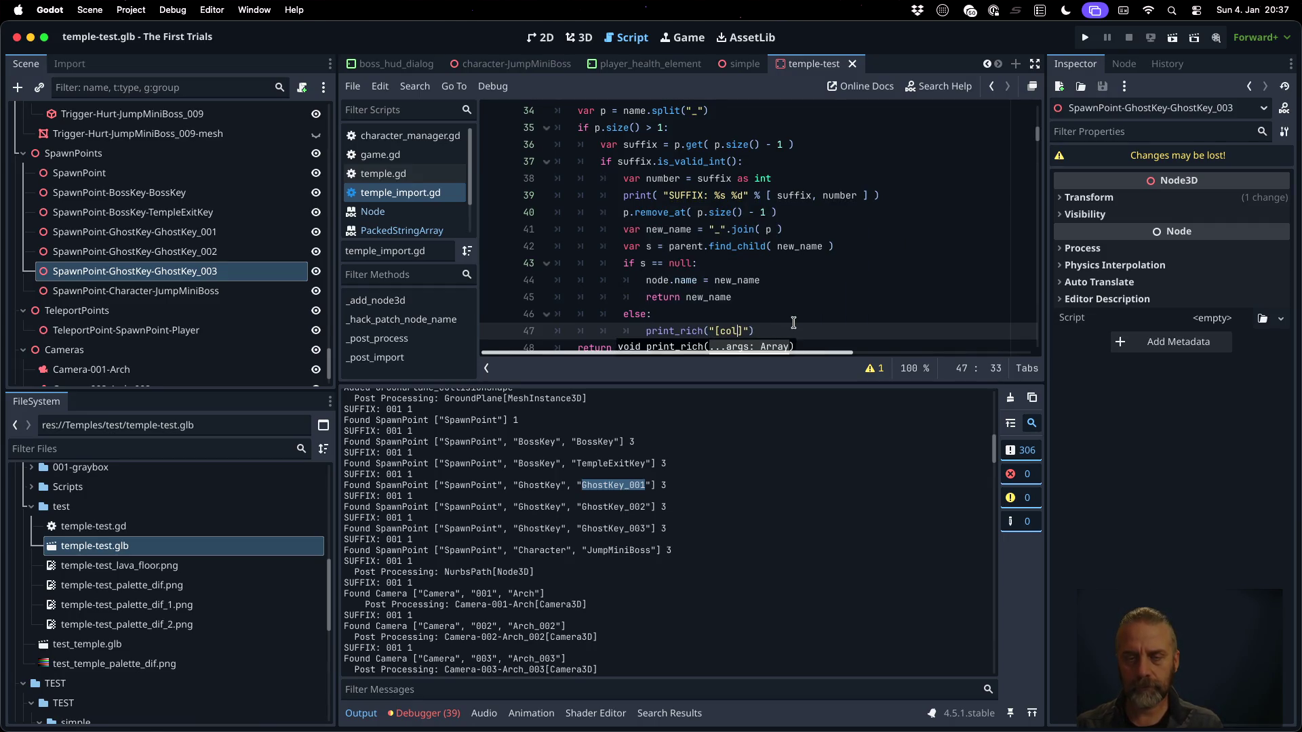
type("=cyan")
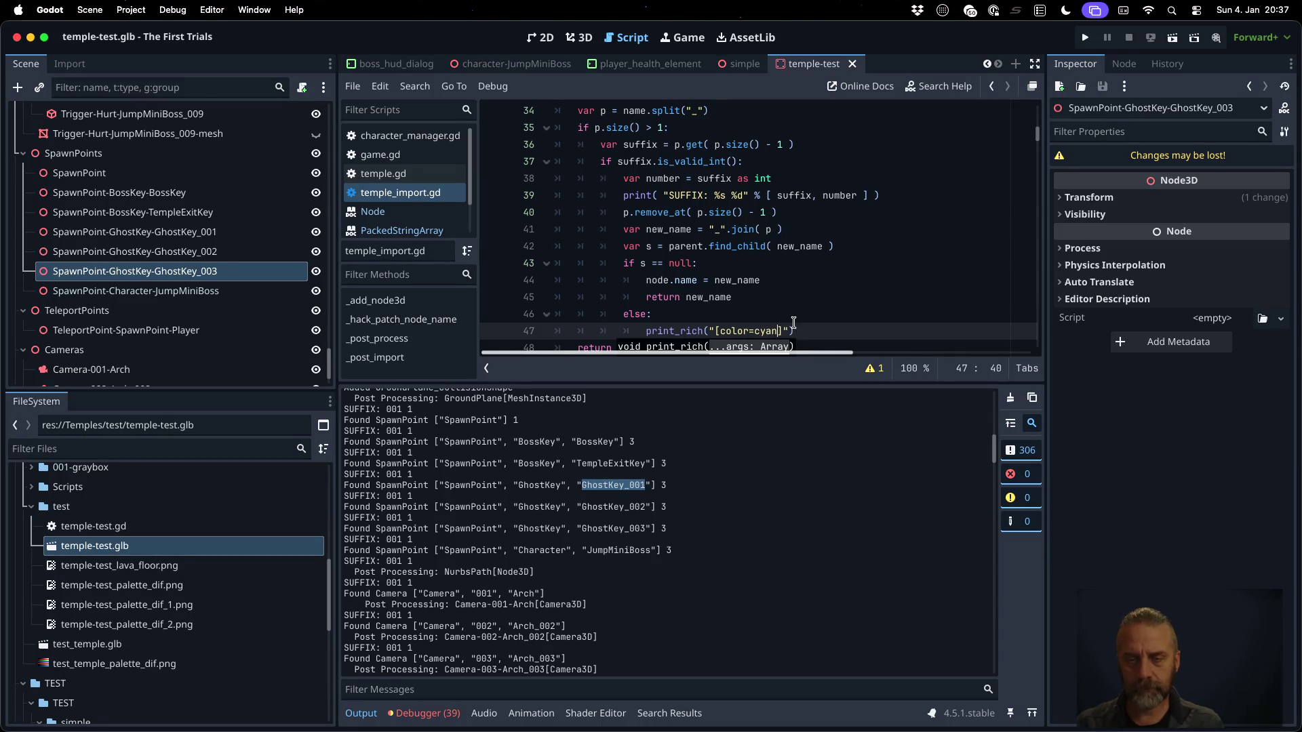
type("Rename would")
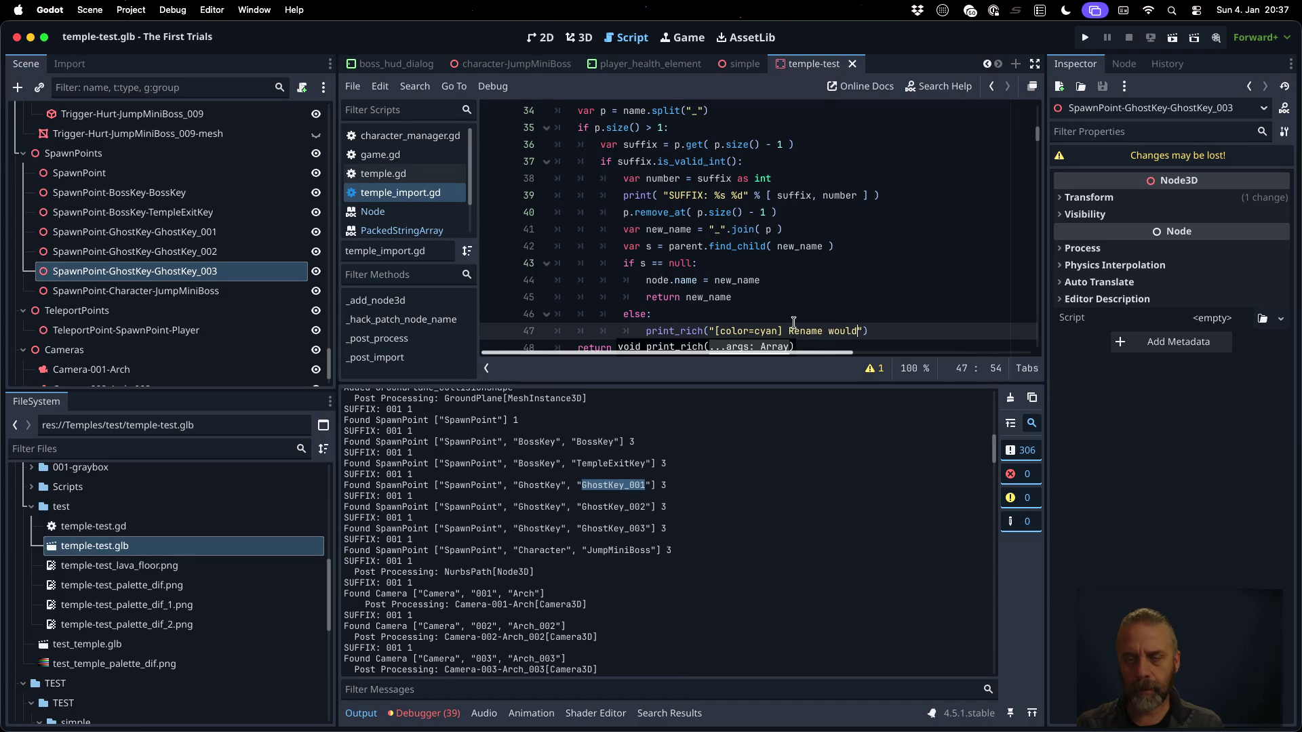
type("nflice withj")
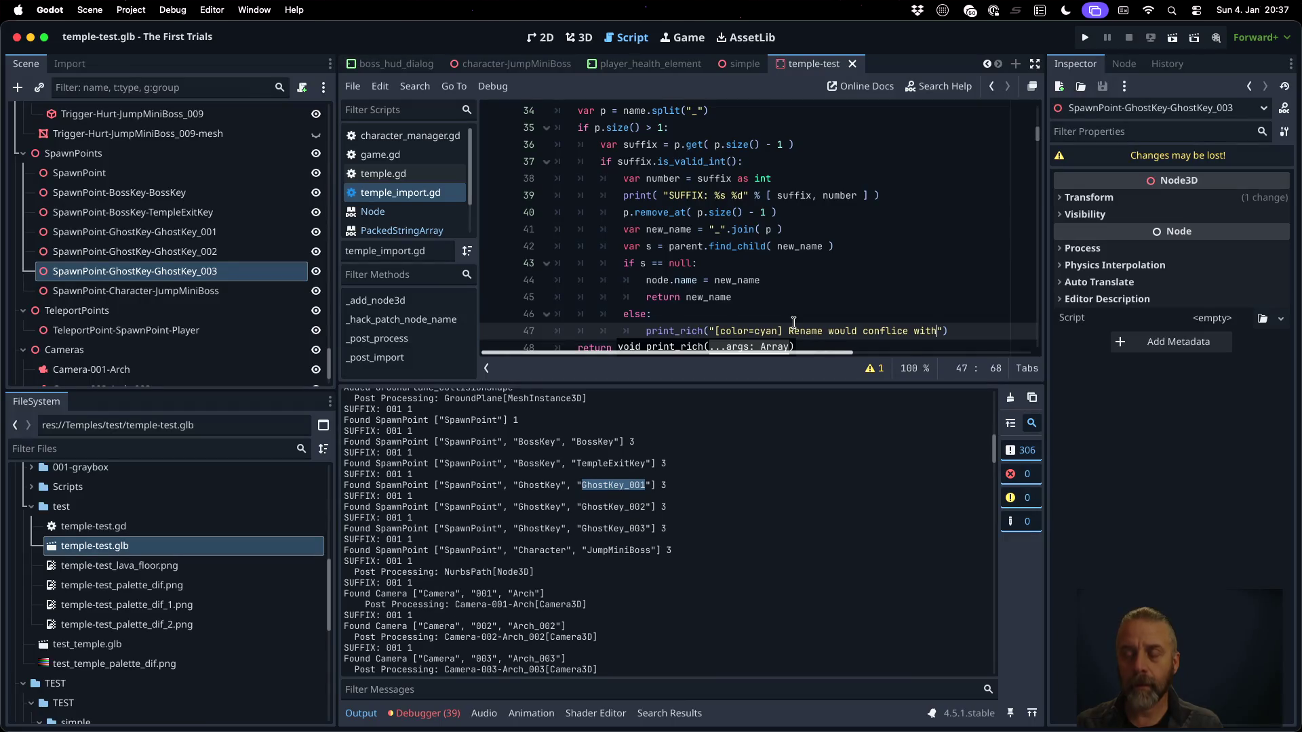
type("%ds")
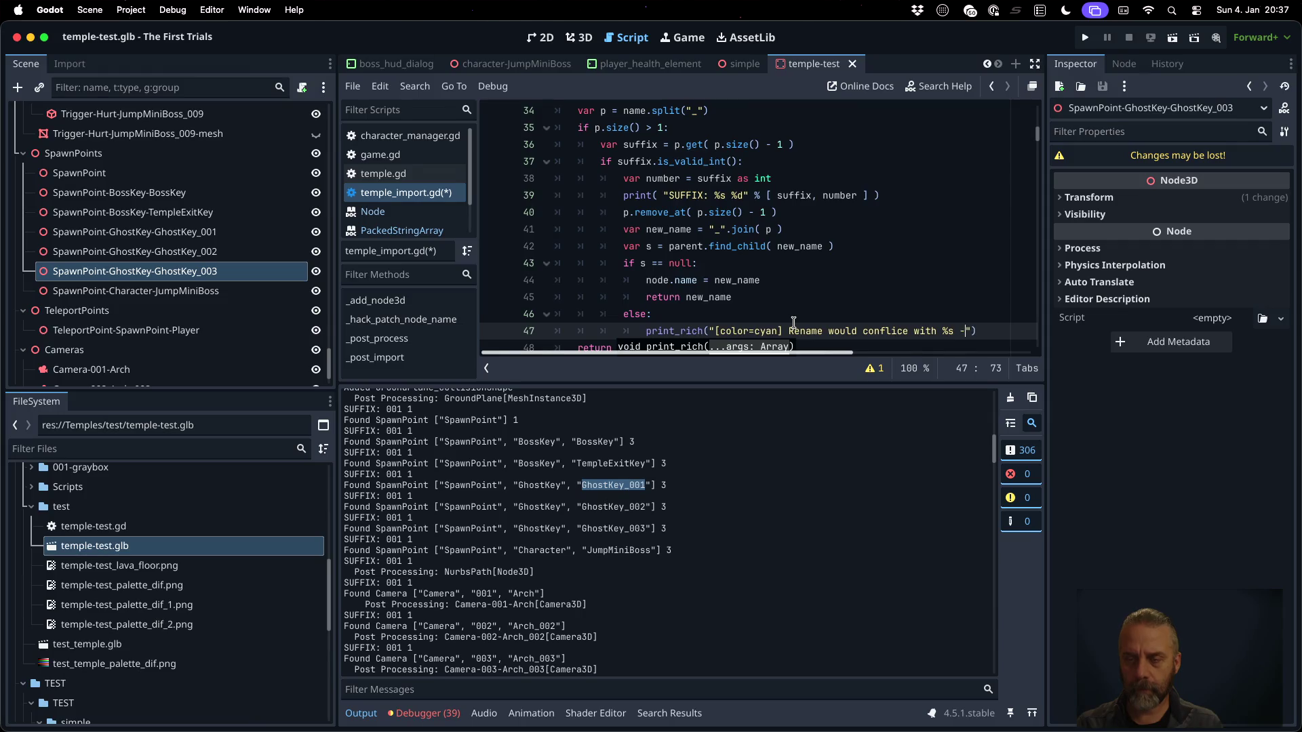
type("<- %s")
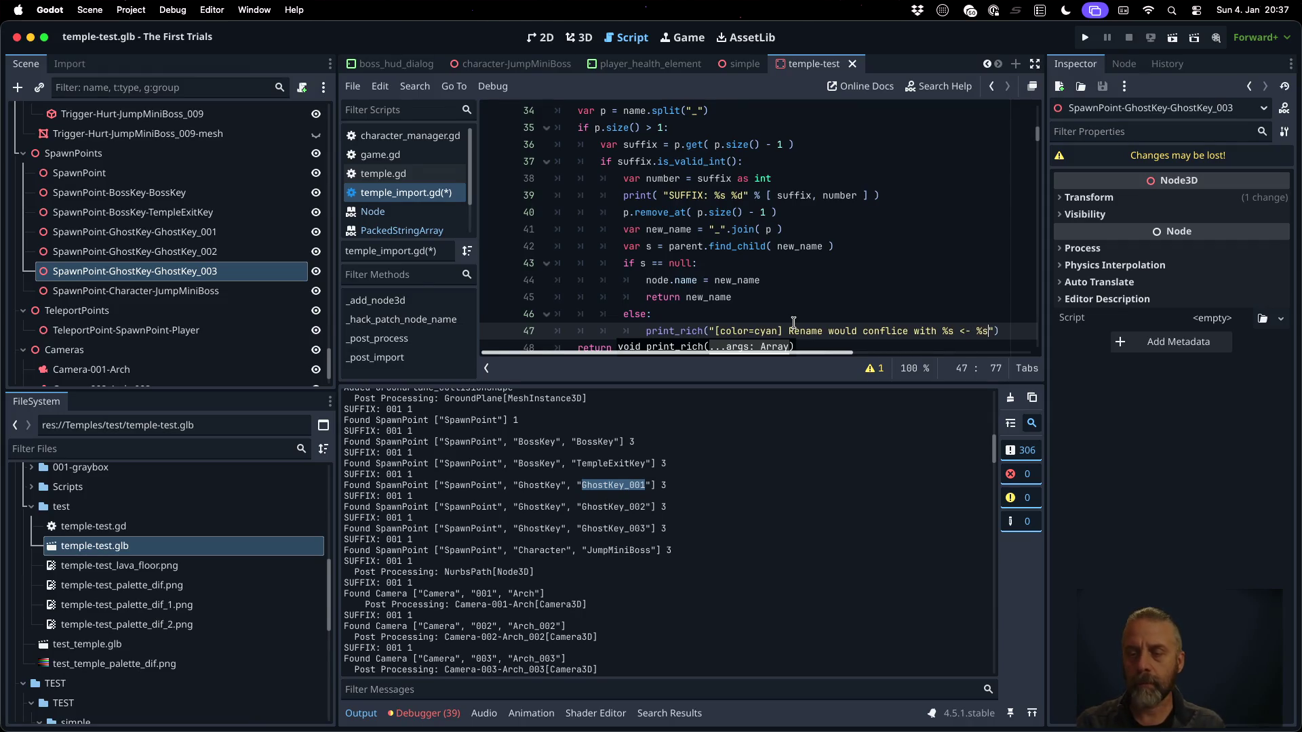
type(" % [")
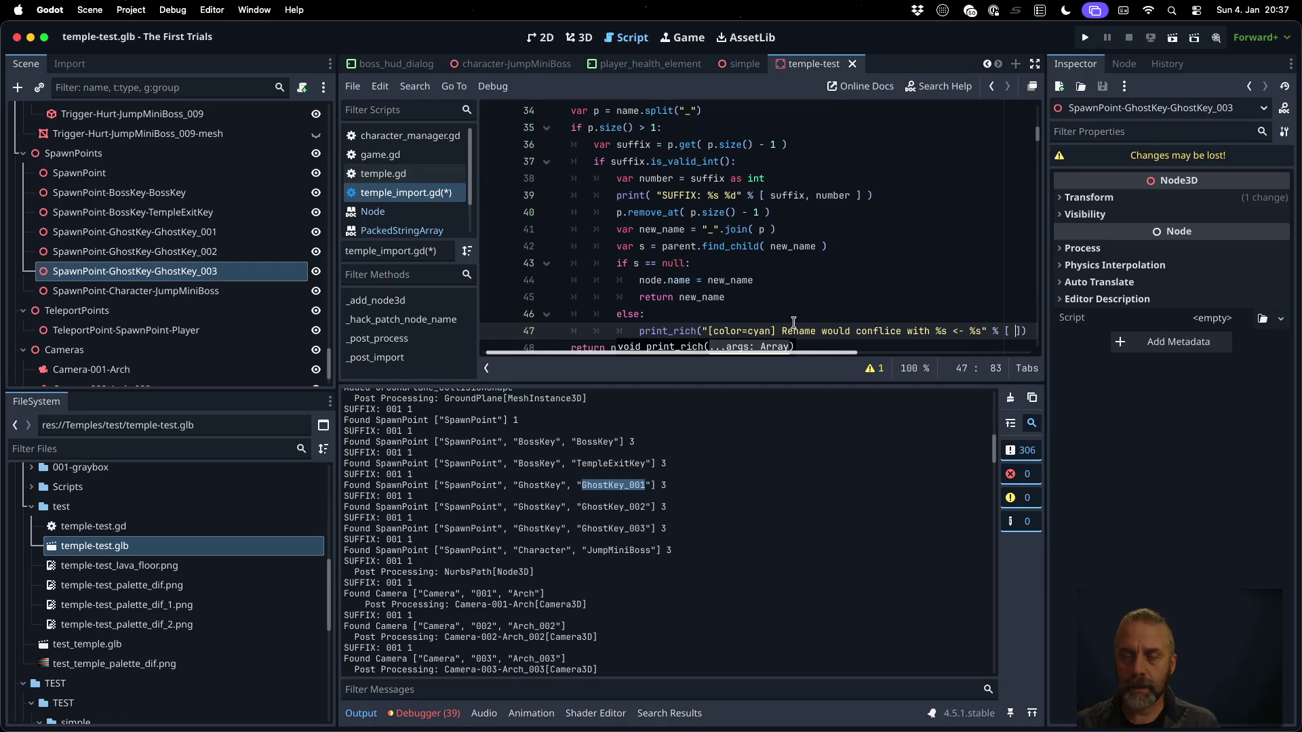
type("s.name")
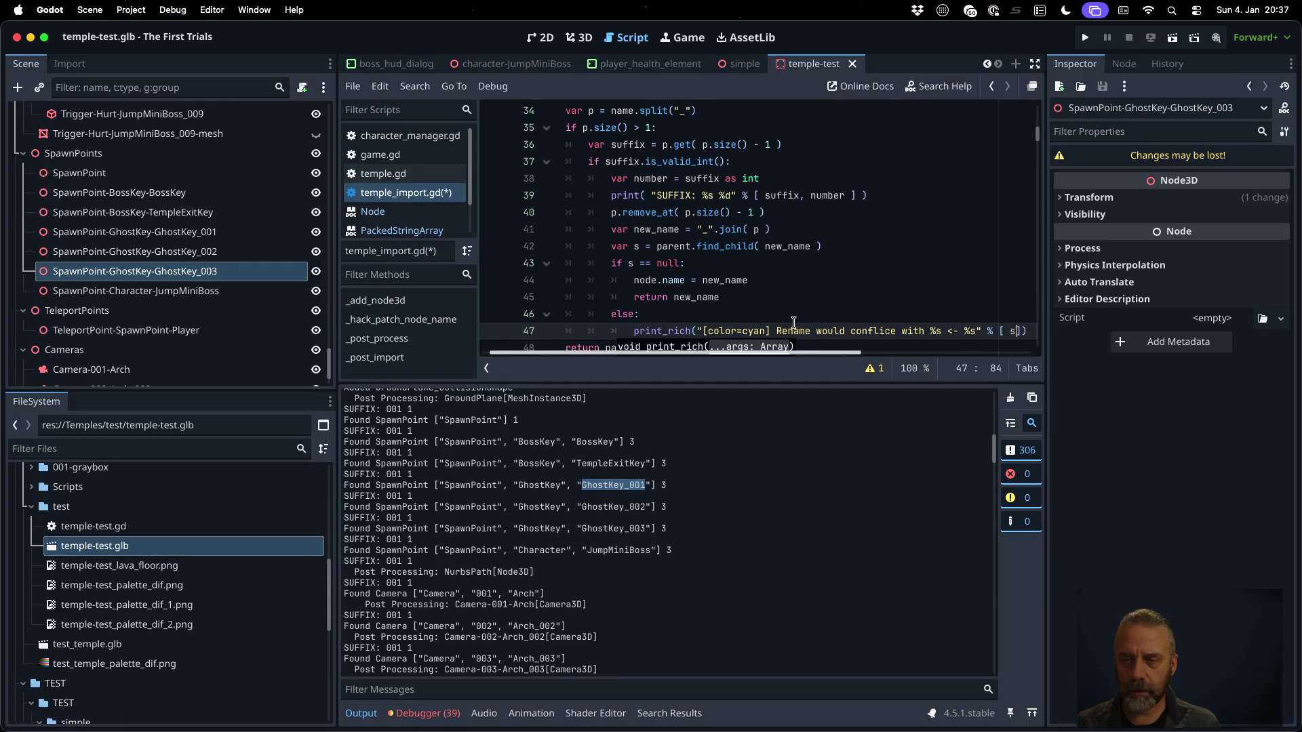
key("Escape")
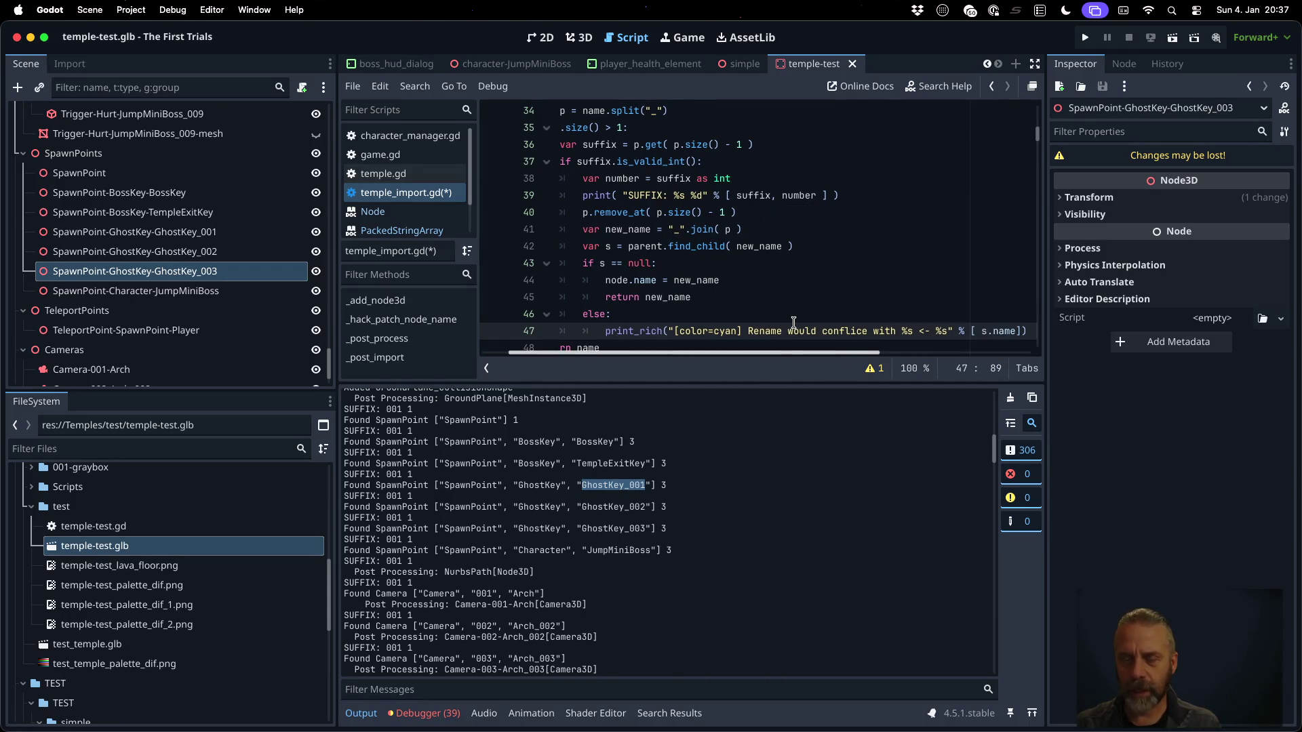
type(", name")
key("ctrl+s")
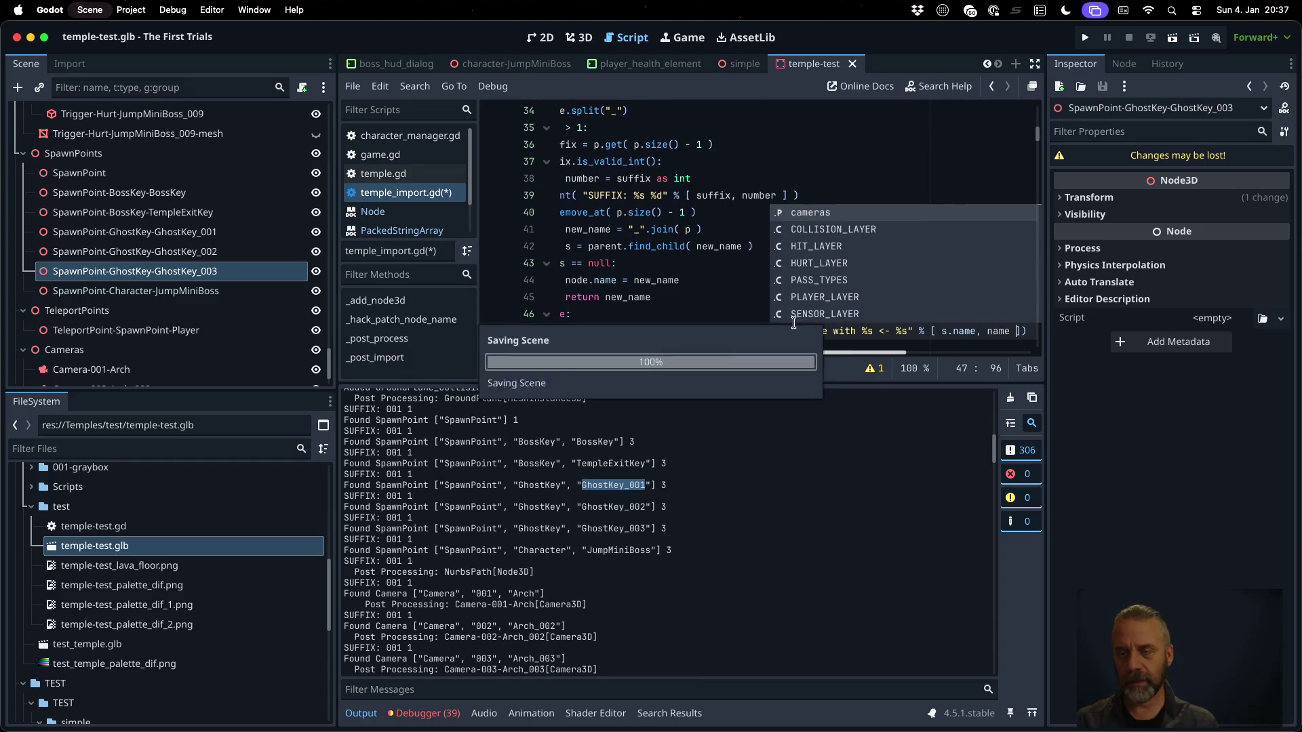
key("Escape")
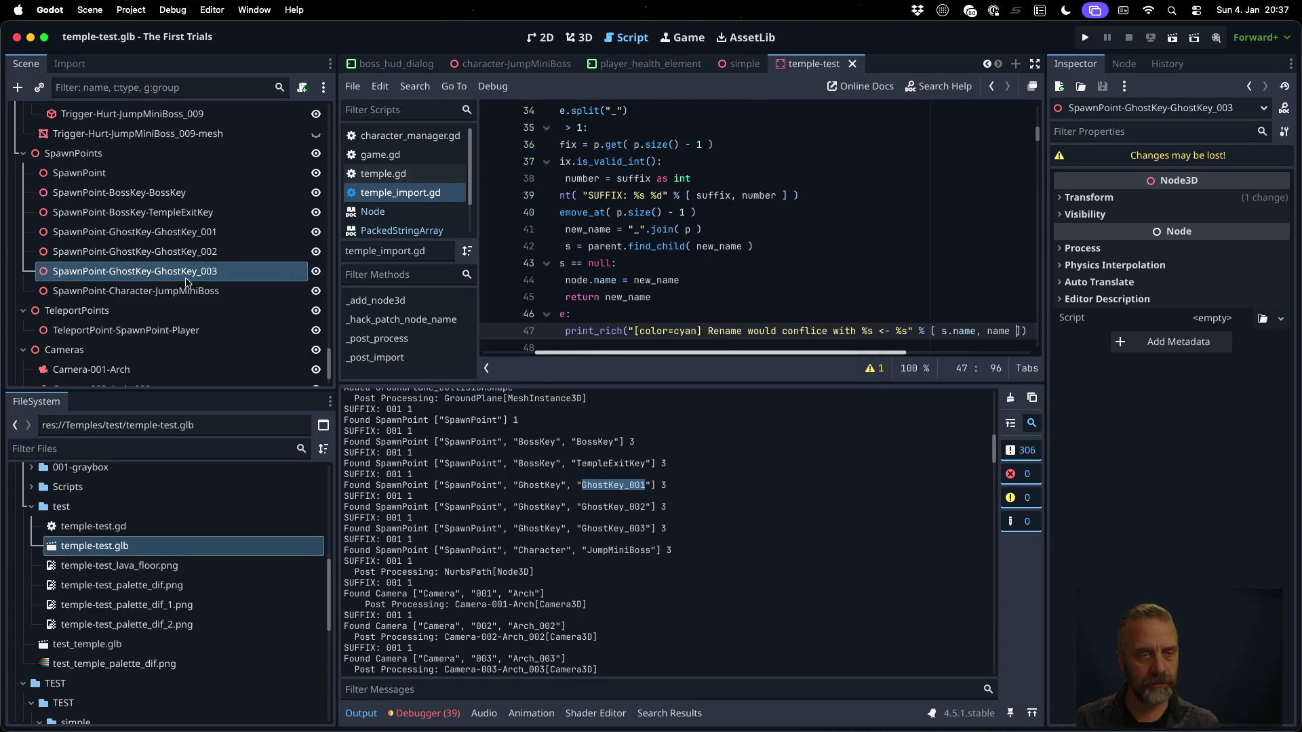
right_click(202, 543)
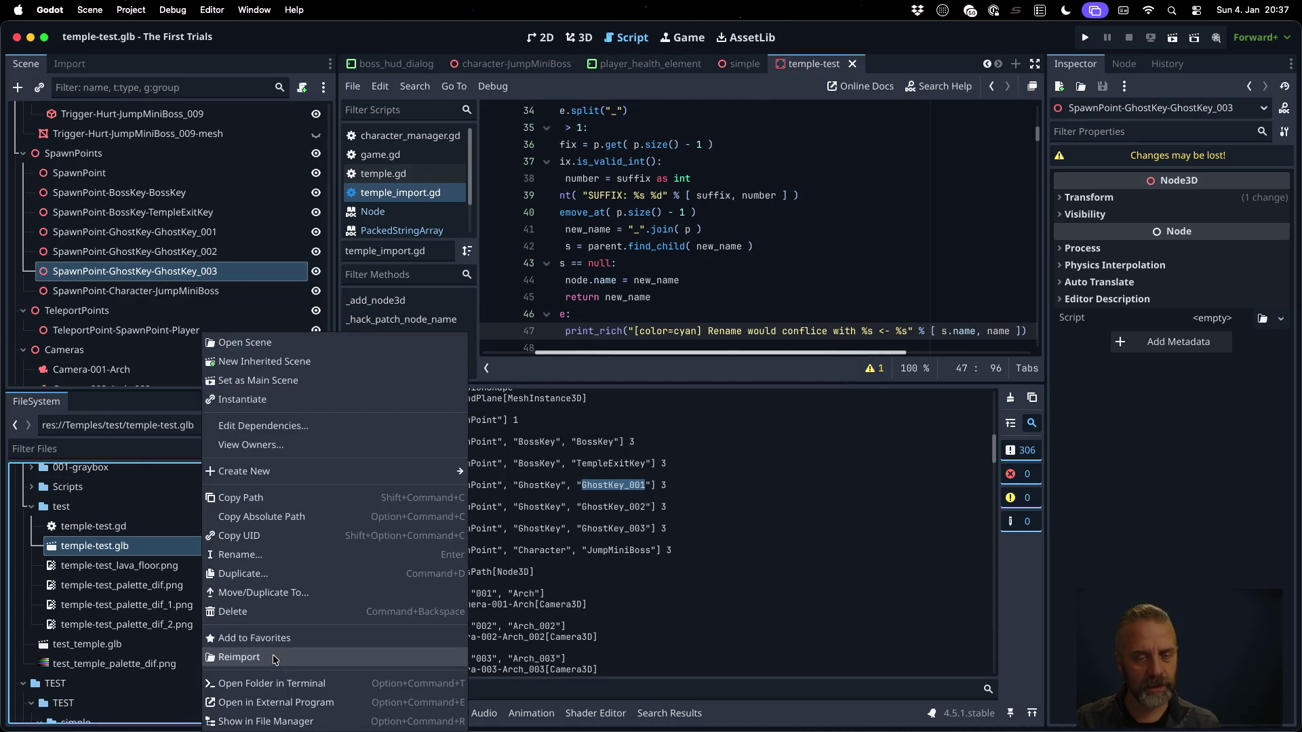
Reimport temple-test.glb and filter the output log to 'Ren' messages
left_click(272, 657)
left_click(533, 690)
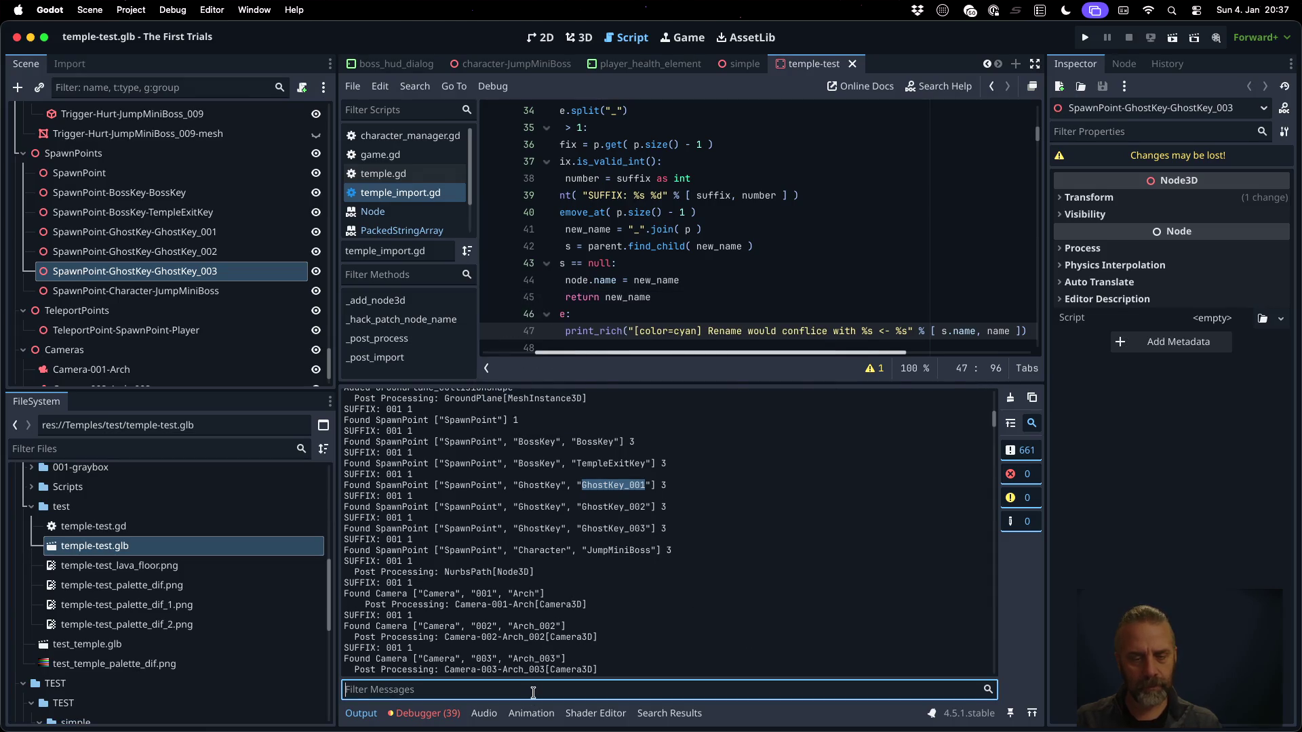
type("Renam")
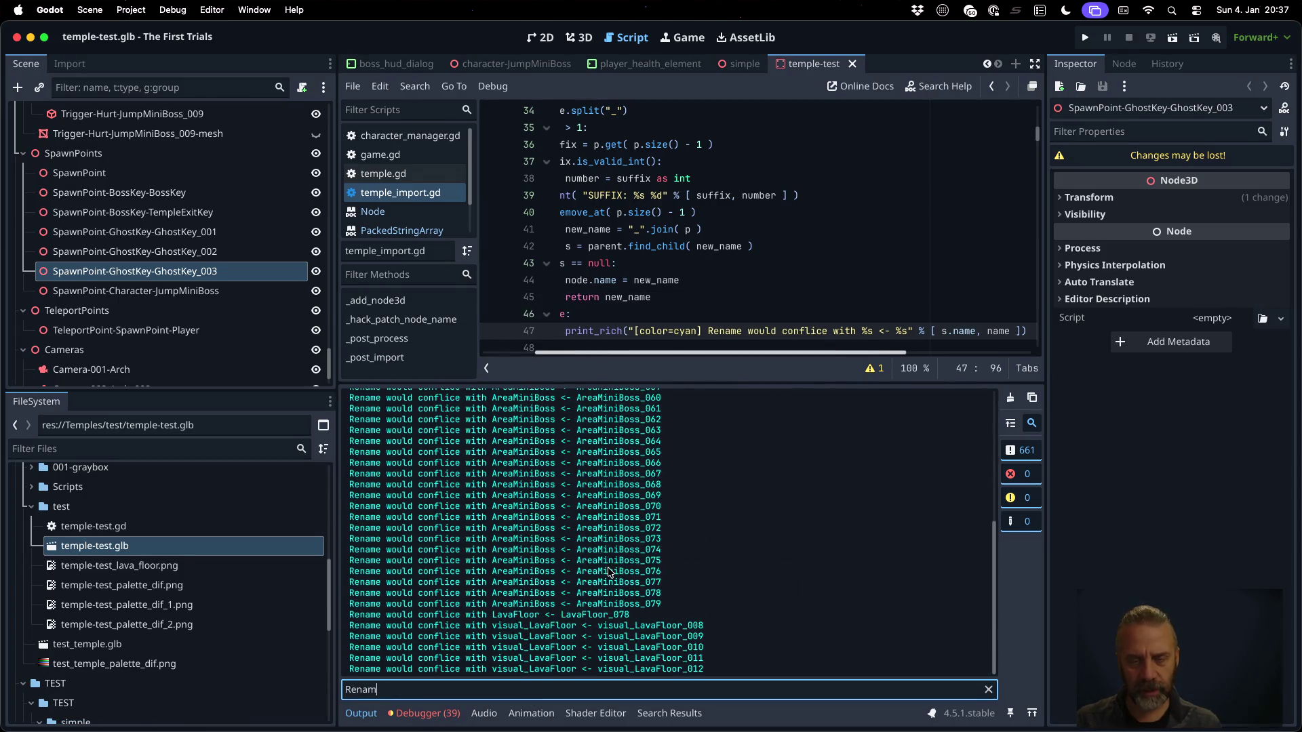
scroll(610, 563, "up", 3)
scroll(671, 573, "down", 3)
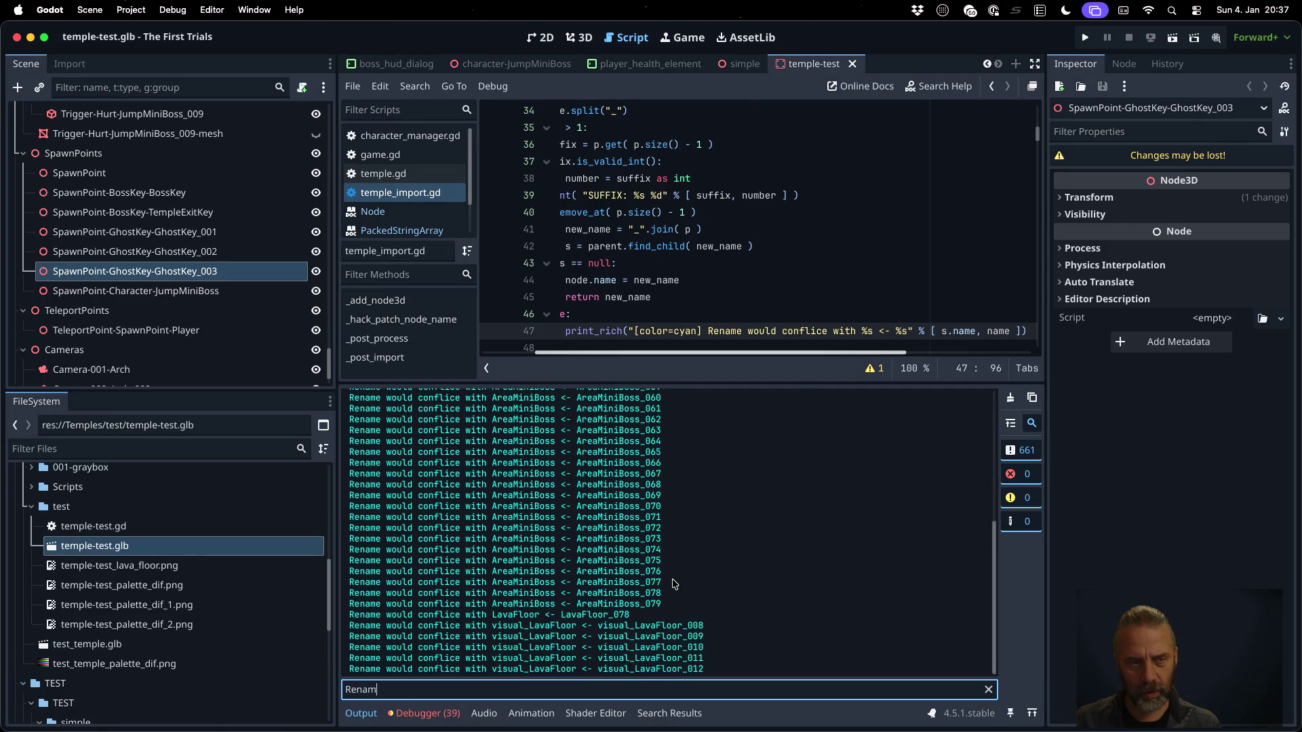
Review the filtered lines, then clear the filter and scroll back to the TempleImport start
left_click(227, 251)
scroll(229, 285, "up", 15)
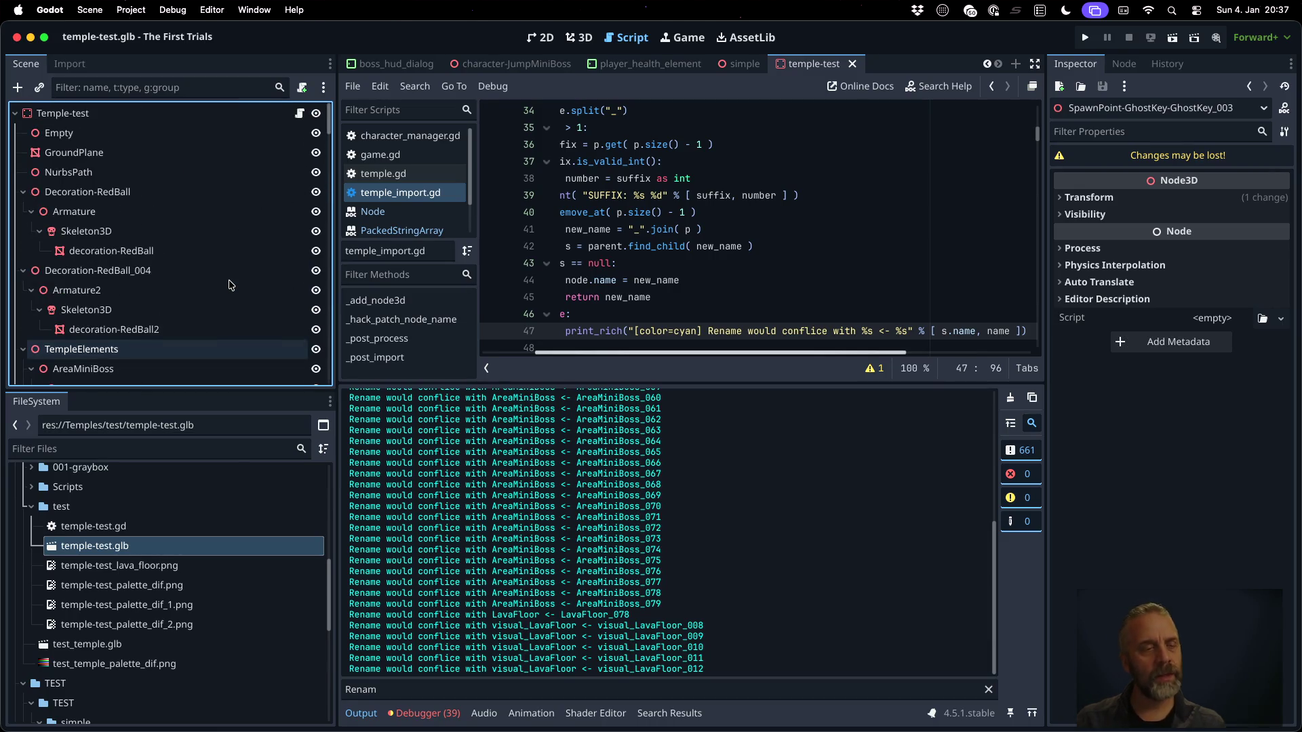
scroll(231, 291, "down", 3)
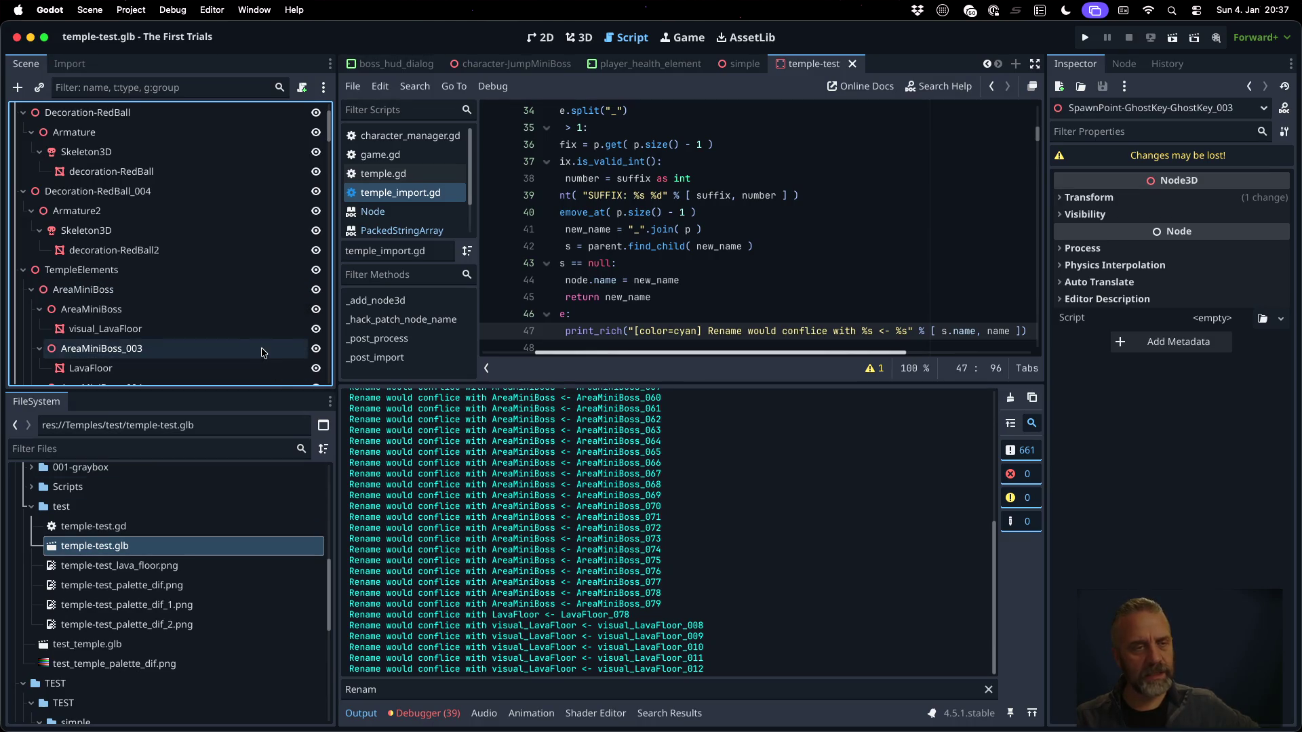
scroll(262, 349, "down", 6)
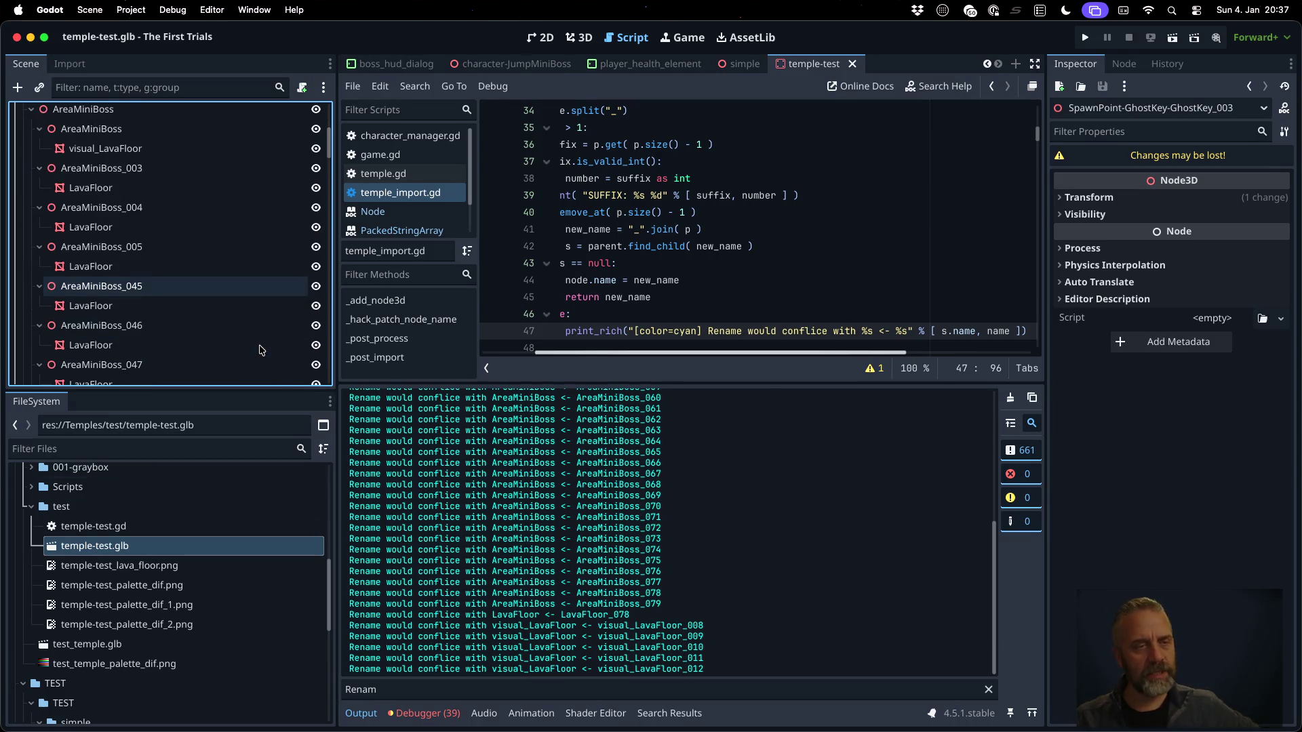
left_click(988, 690)
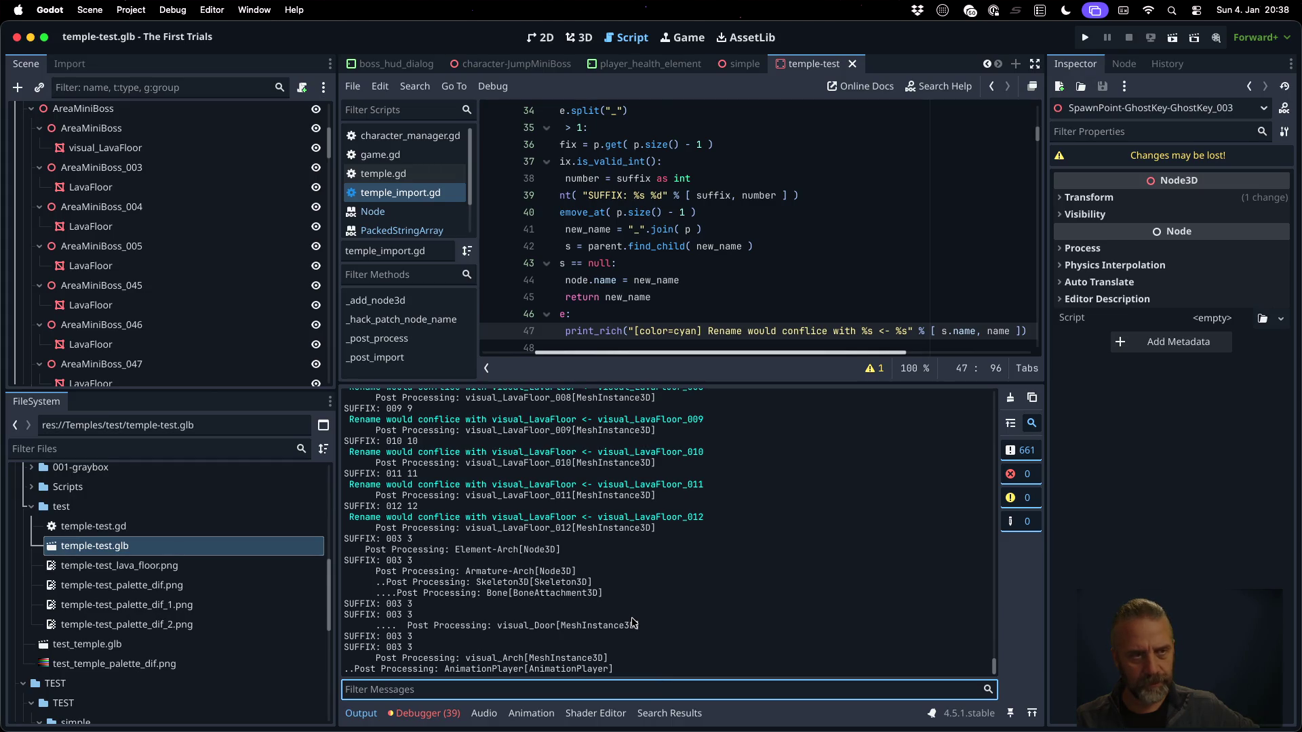
scroll(632, 622, "up", 20)
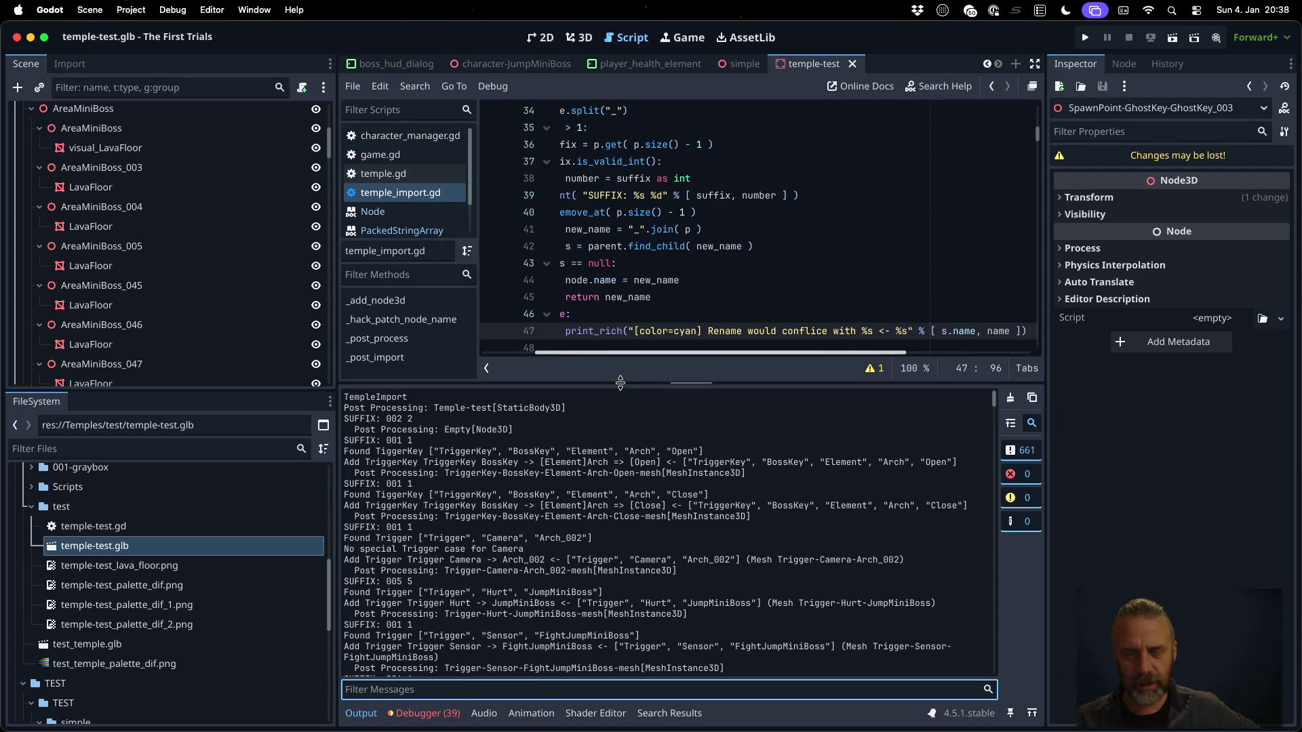
Shrink the Output panel for a larger script editor and scroll through temple_import.gd's post-processing code
left_click_drag(621, 384, 638, 552)
left_click(654, 410)
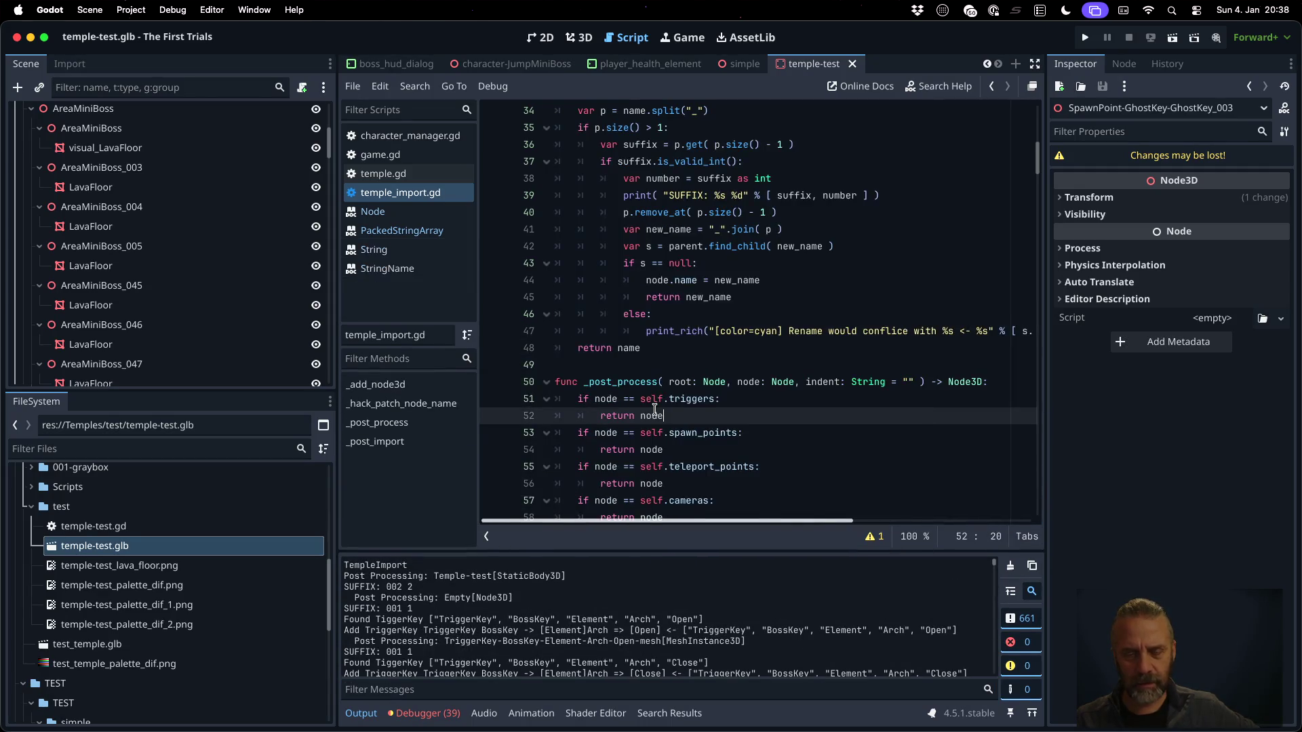
scroll(654, 410, "down", 9)
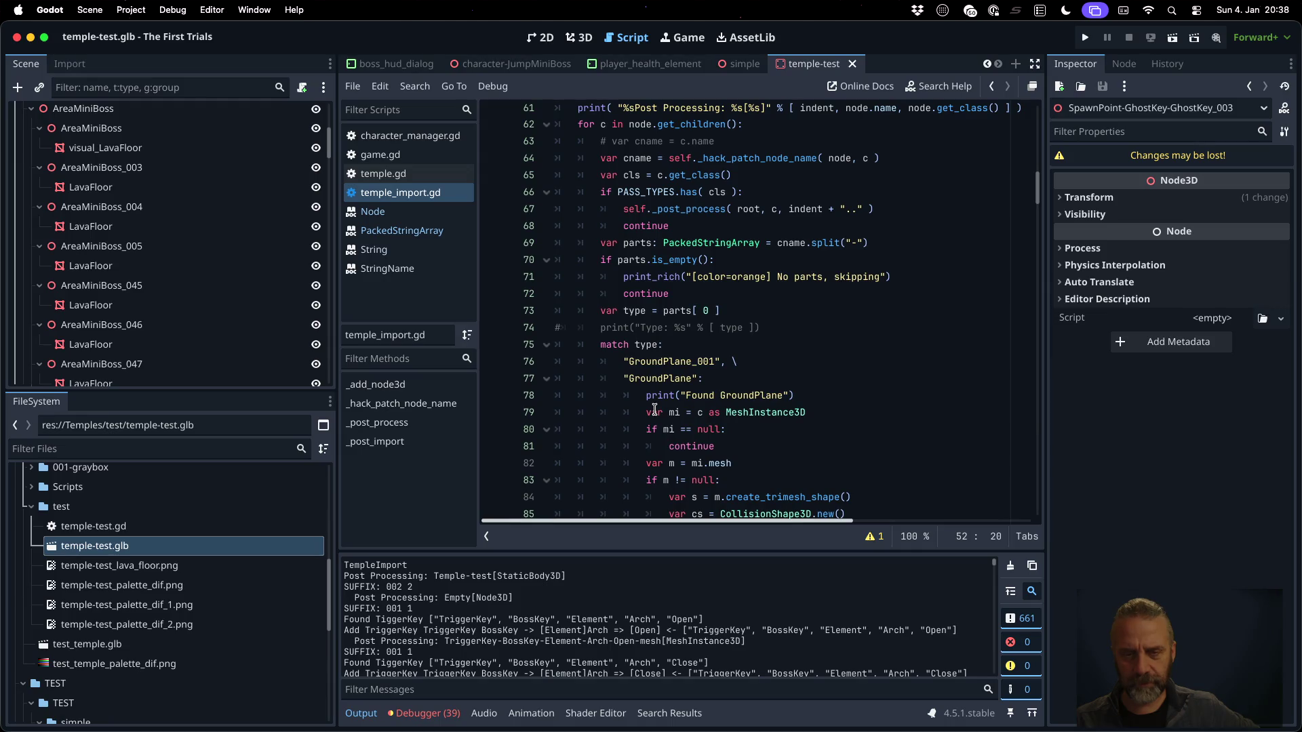
scroll(654, 411, "down", 16)
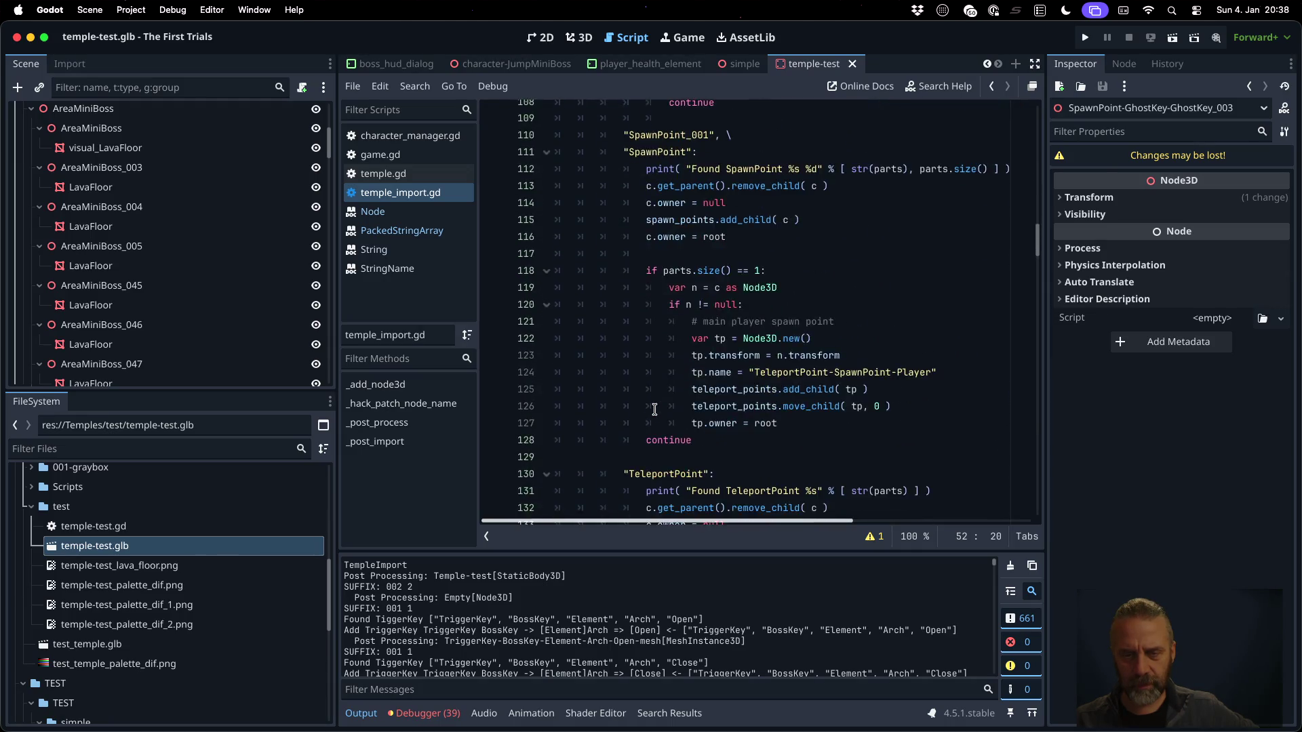
scroll(654, 410, "down", 7)
scroll(654, 411, "down", 6)
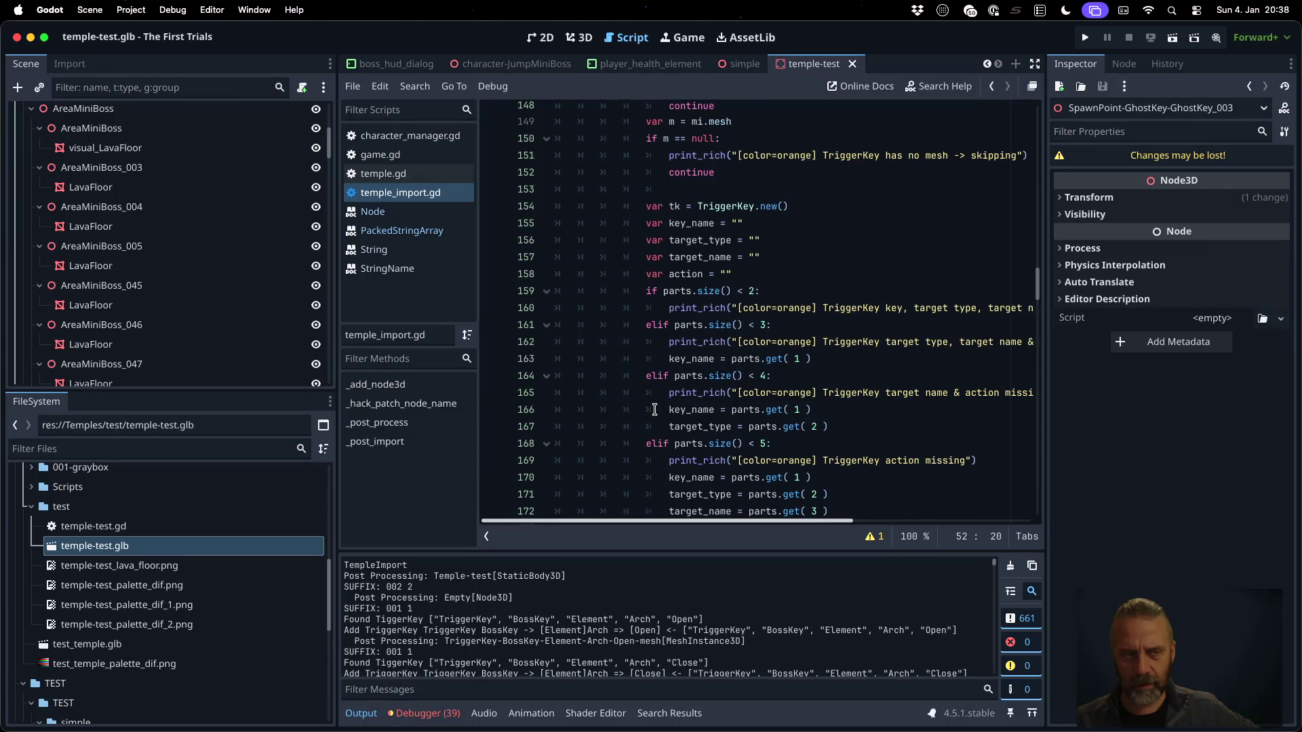
scroll(654, 410, "down", 16)
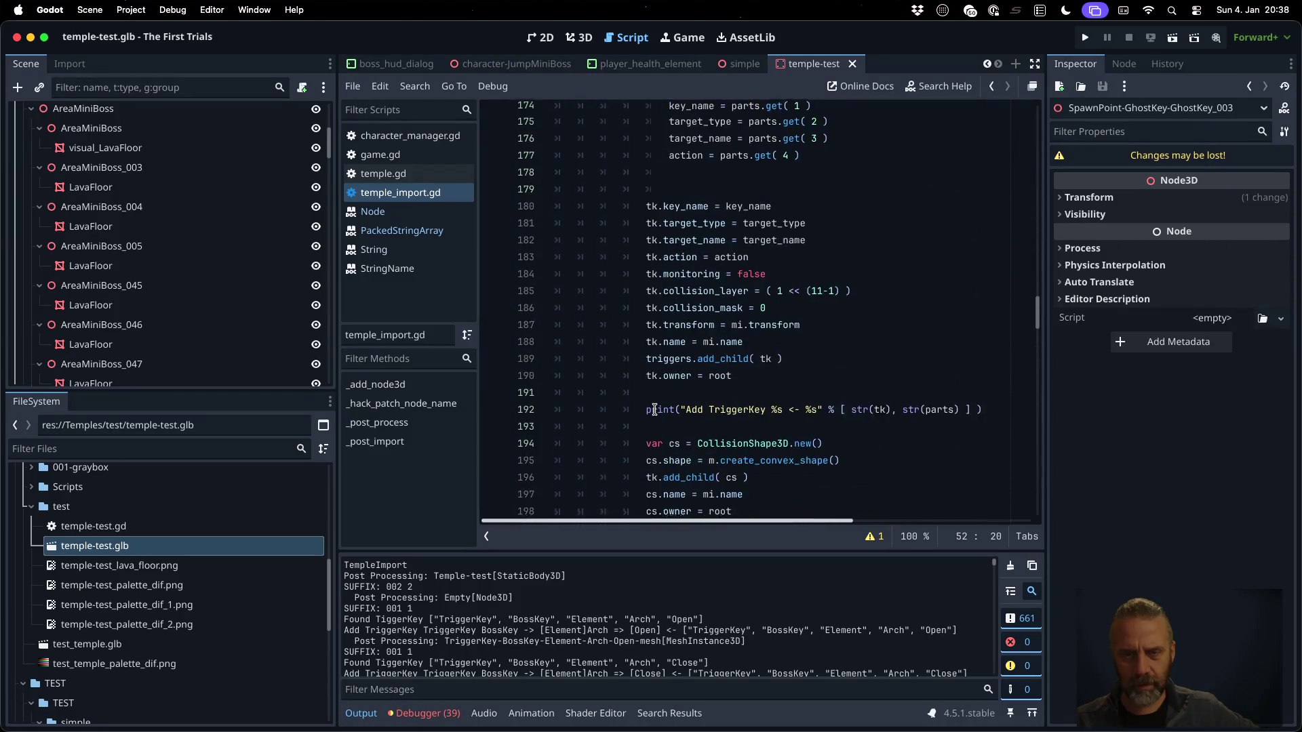
scroll(654, 411, "down", 20)
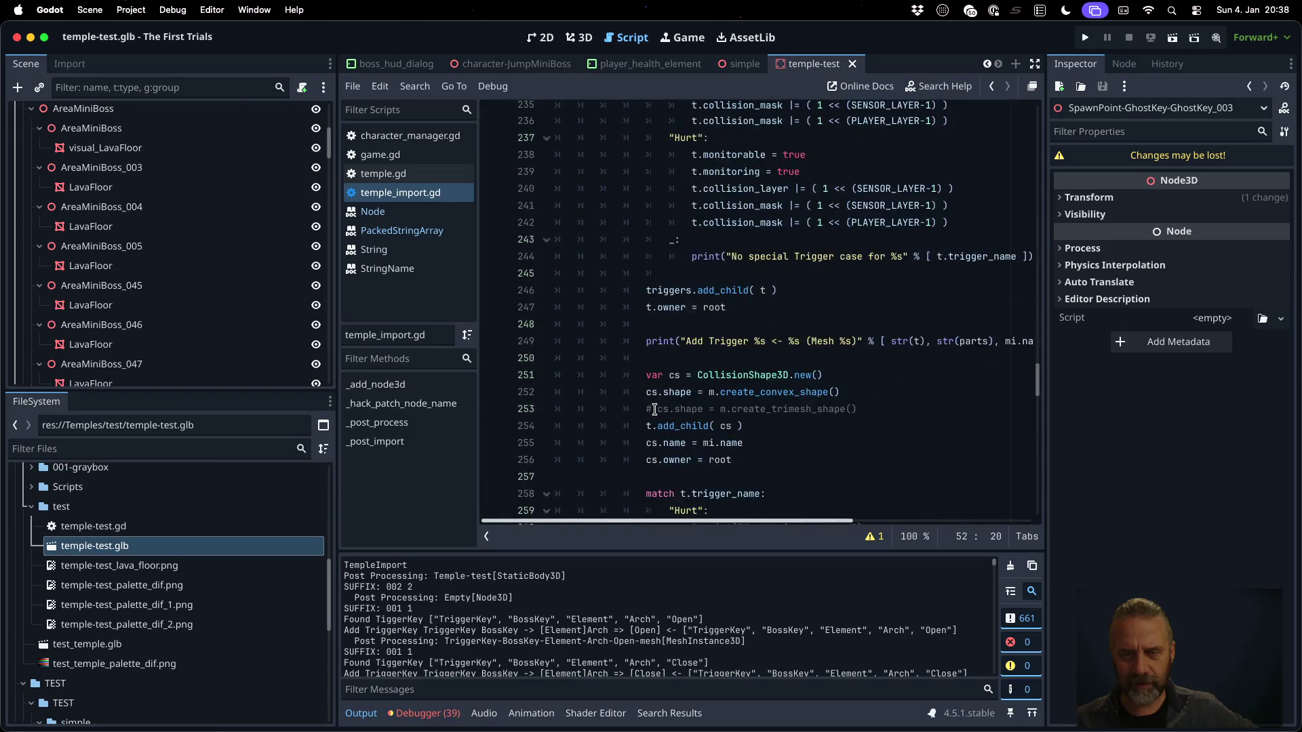
scroll(654, 410, "down", 6)
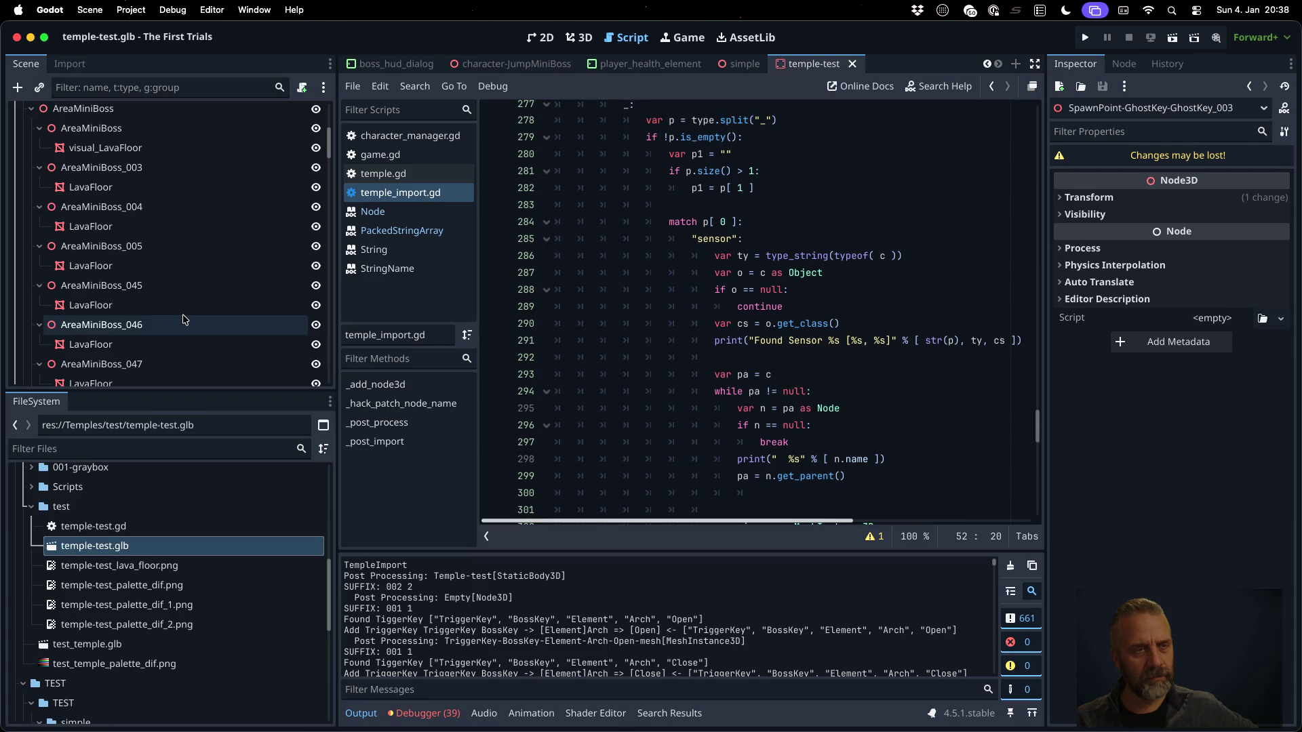
scroll(182, 324, "up", 5)
scroll(183, 326, "down", 15)
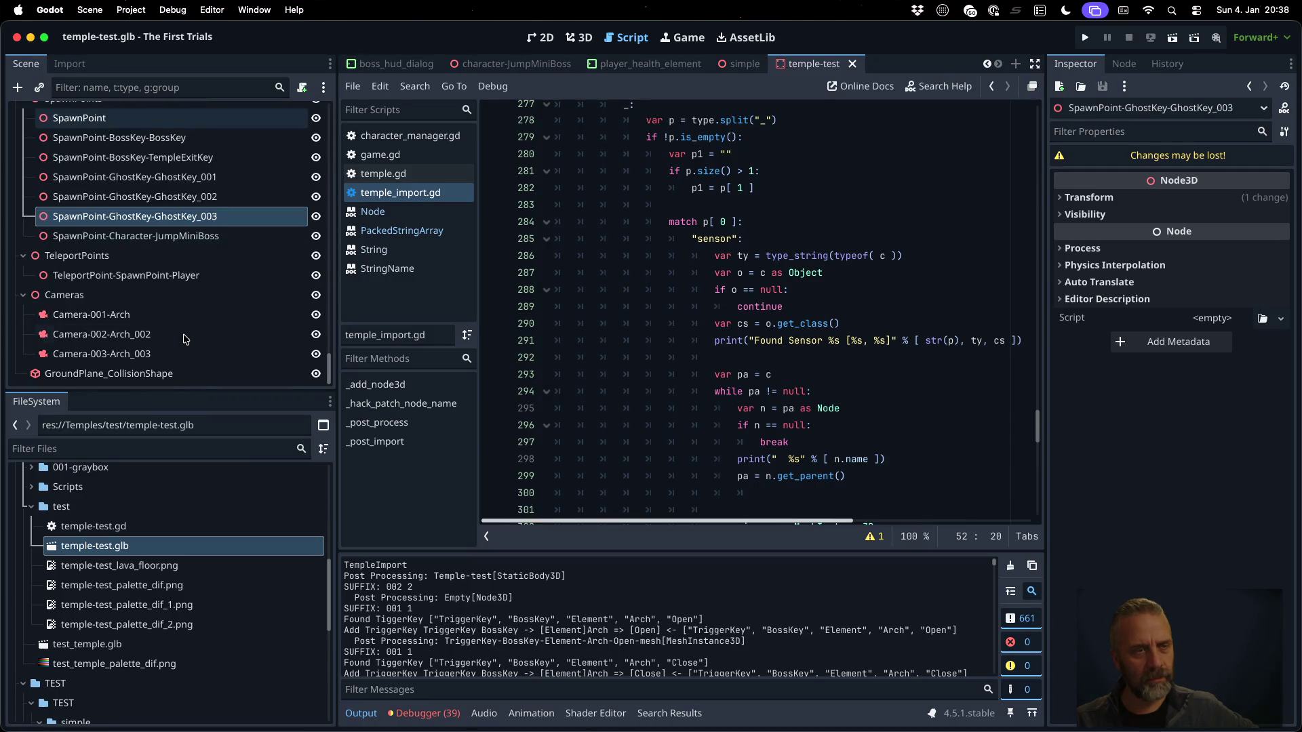
scroll(185, 339, "up", 3)
scroll(185, 337, "down", 3)
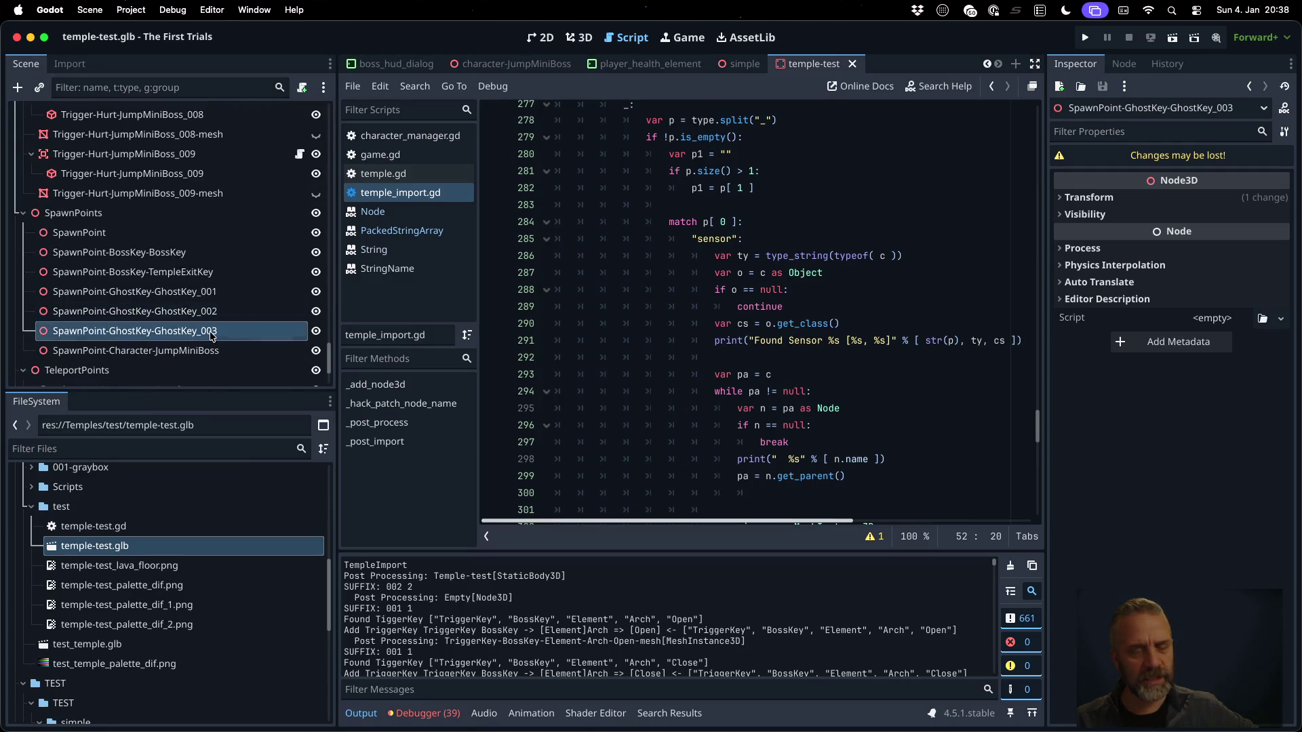
scroll(798, 320, "up", 8)
scroll(798, 320, "up", 20)
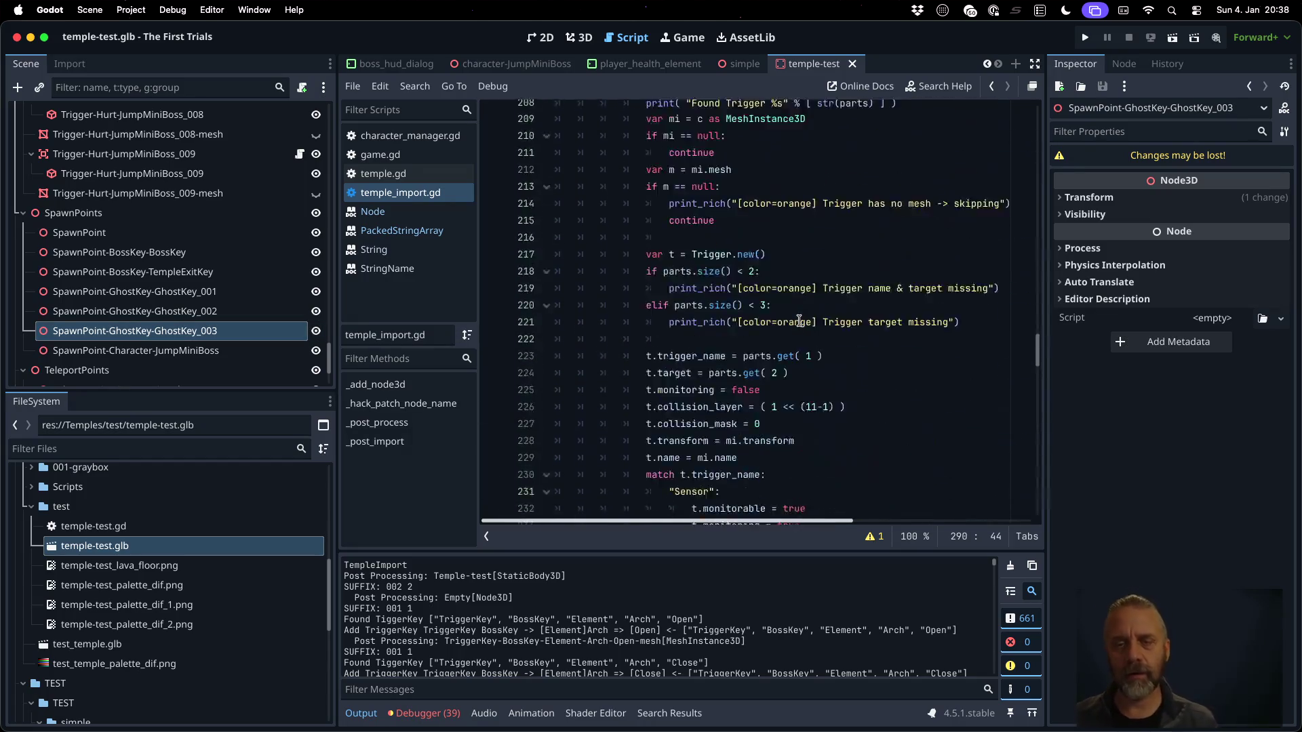
scroll(799, 320, "up", 15)
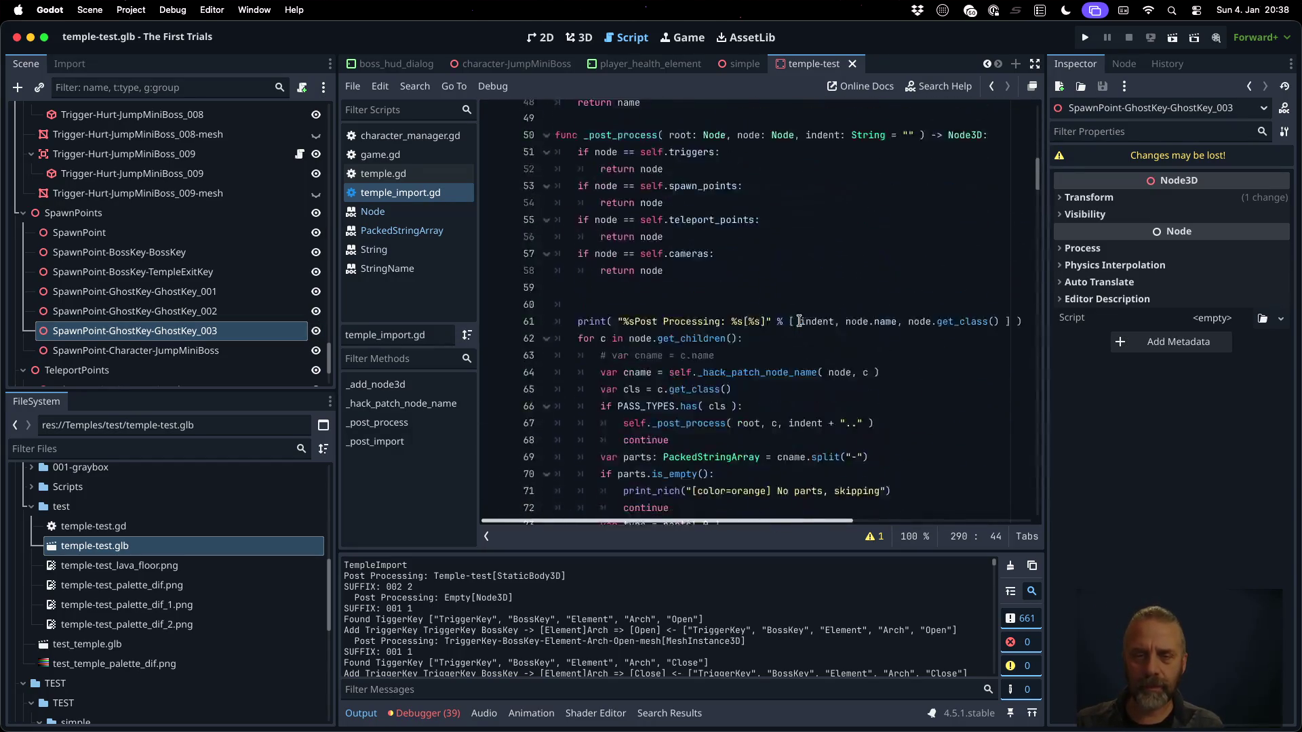
scroll(799, 320, "down", 10)
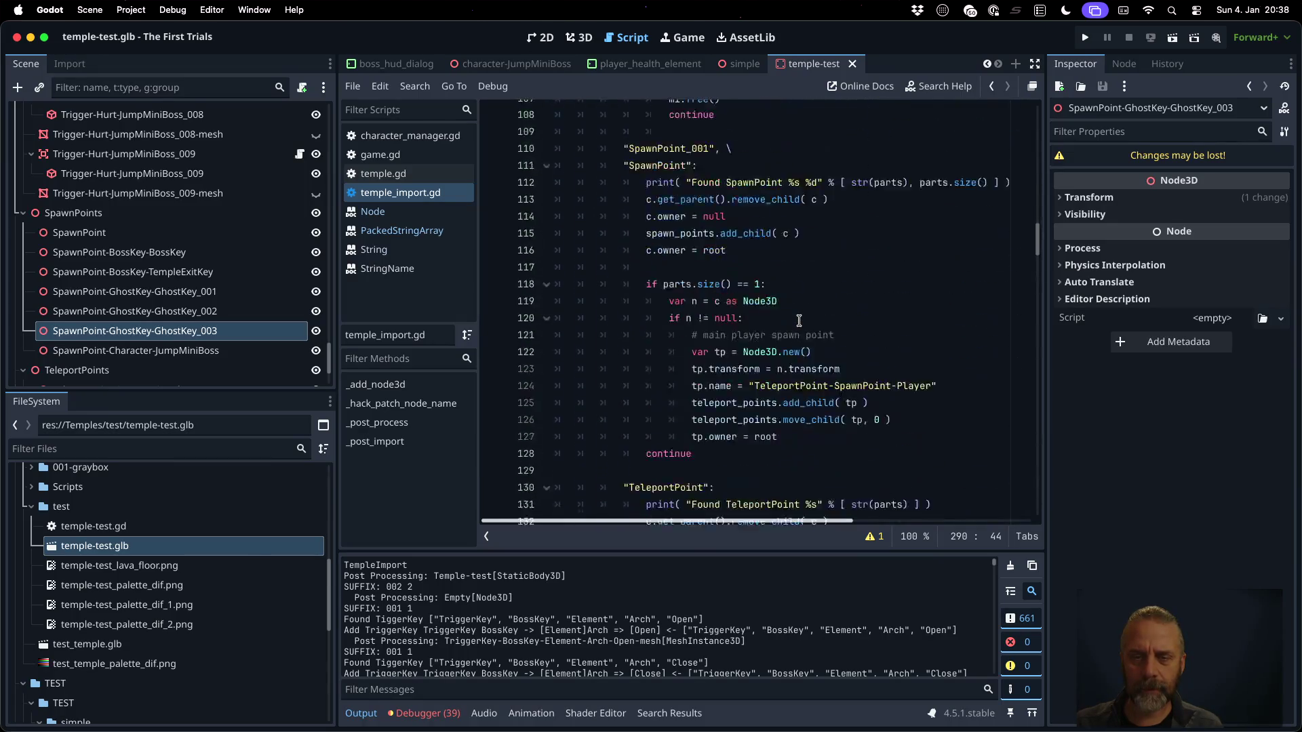
scroll(799, 320, "up", 5)
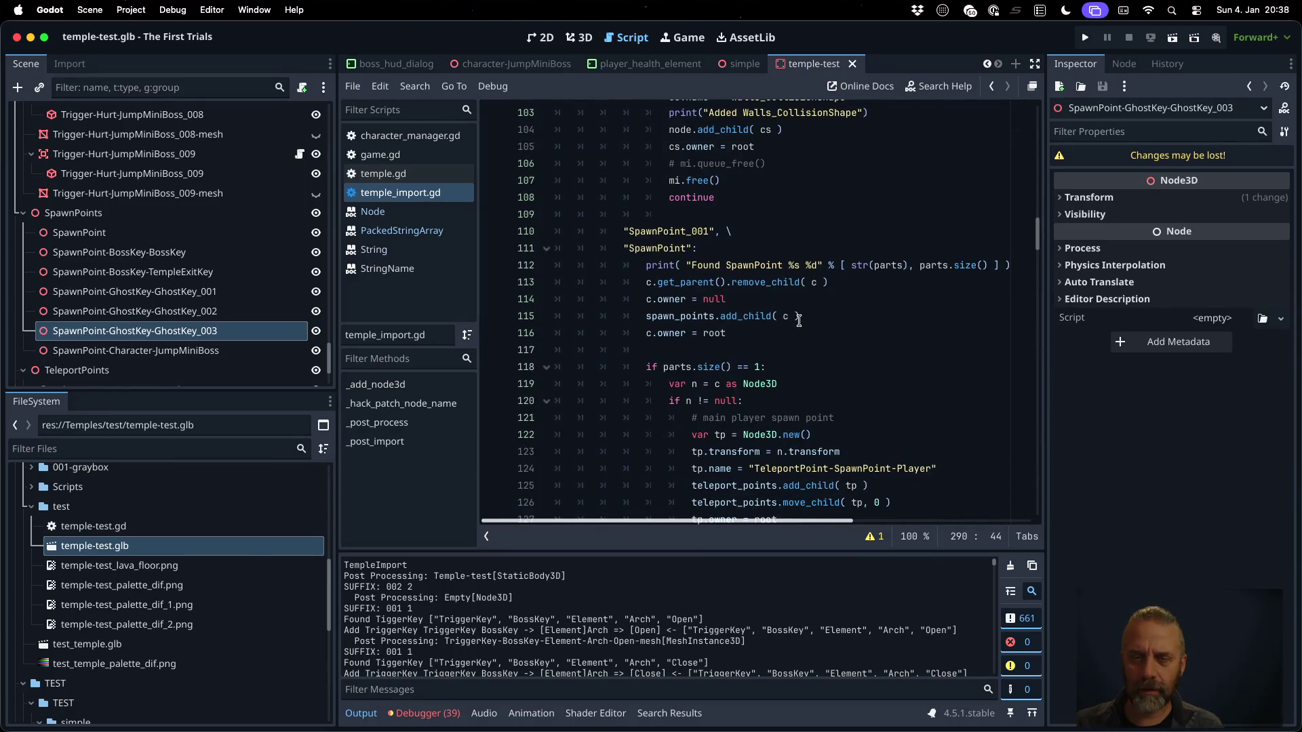
scroll(798, 321, "down", 2)
Filter the output to 'Found Sp' and highlight SpawnPoint in the code and GhostKey in the log
left_click(614, 687)
type("Foudn")
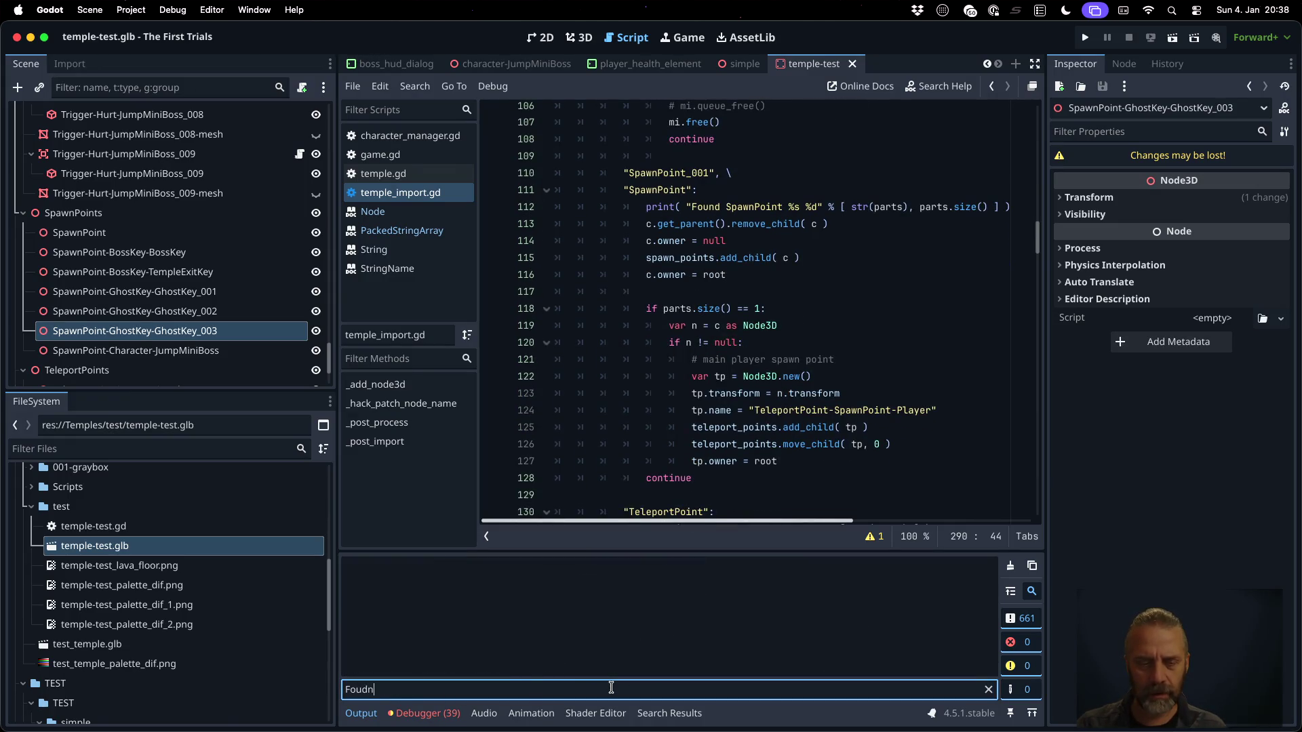
key("BackSpace")
key("BackSpace")
type("nd Sp")
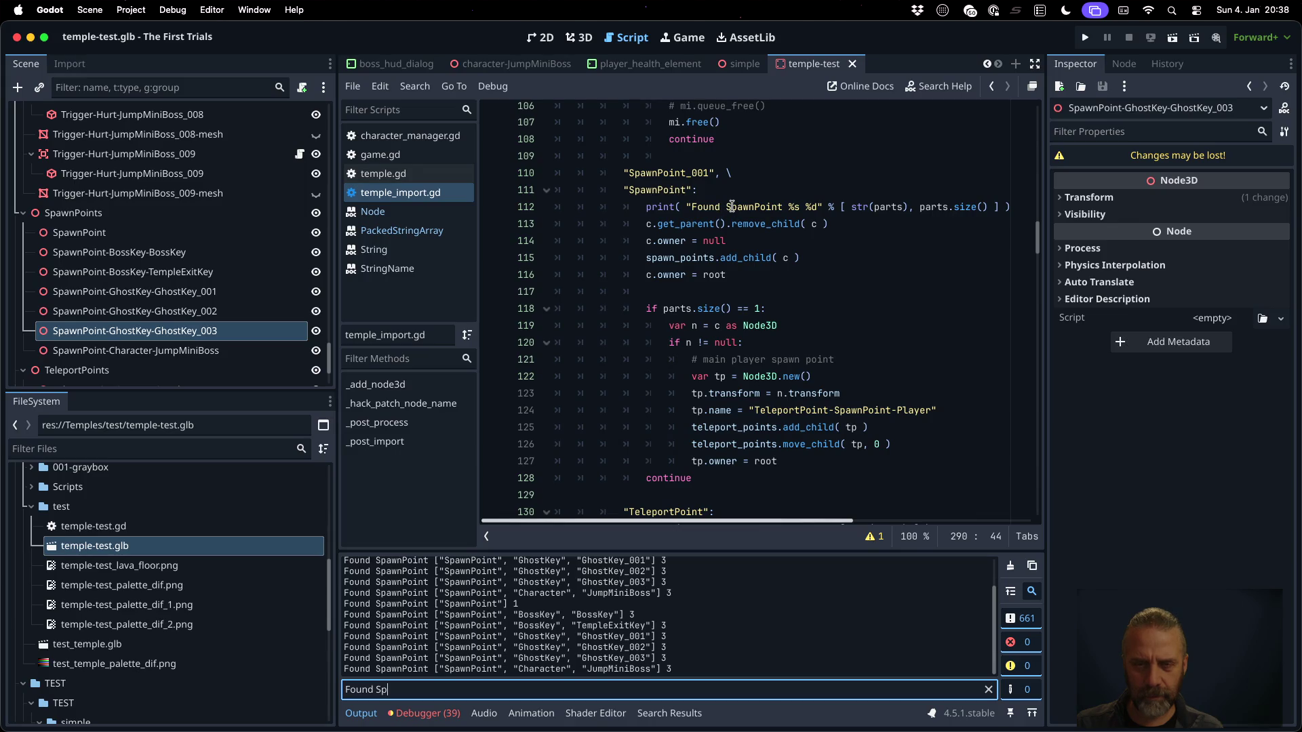
double_click(732, 206)
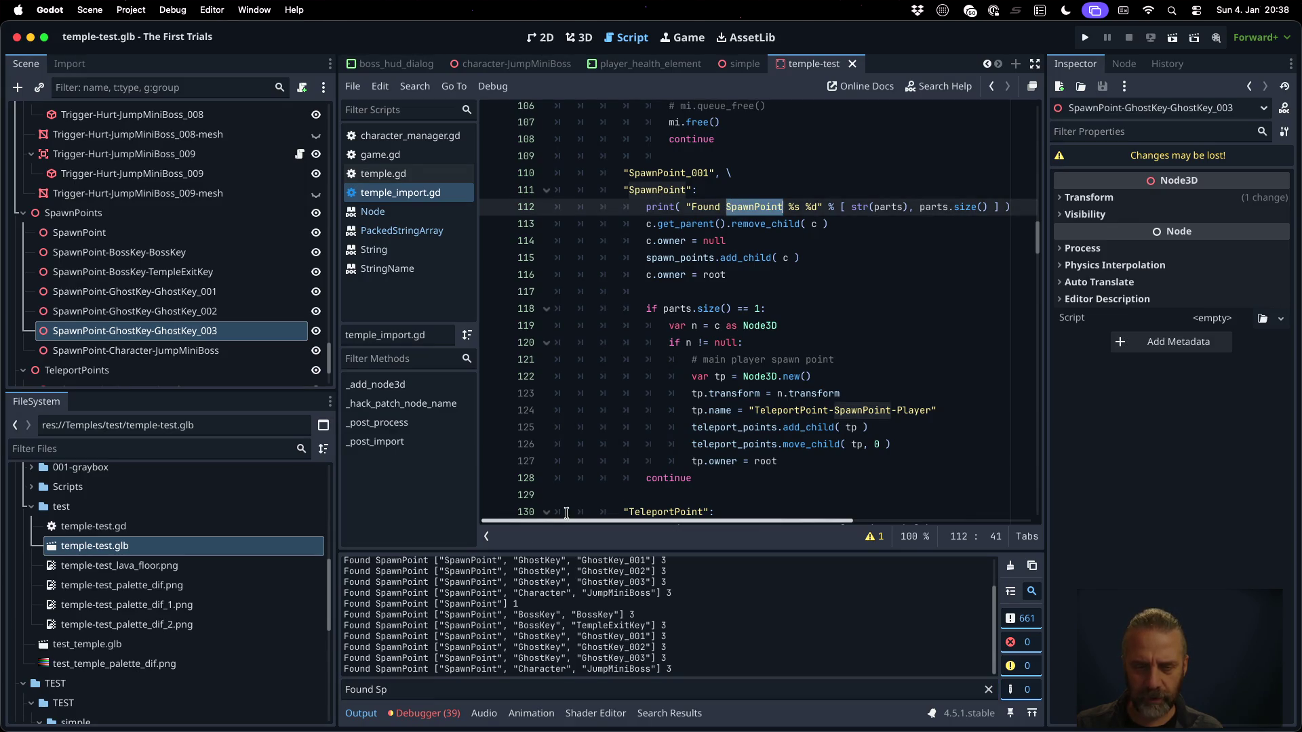
double_click(540, 637)
Highlight the type, parts and cname variables on lines 69–75 to trace the name splitting
scroll(787, 264, "up", 3)
scroll(788, 264, "up", 10)
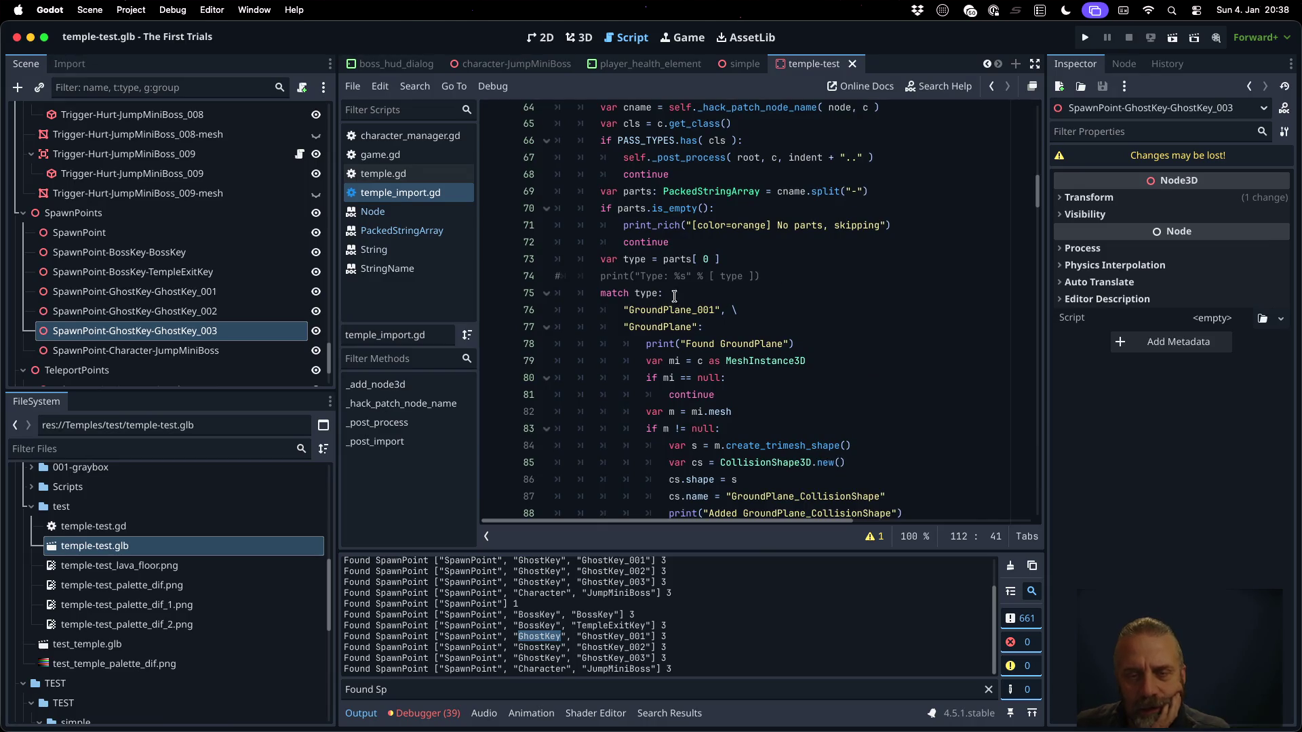
double_click(641, 294)
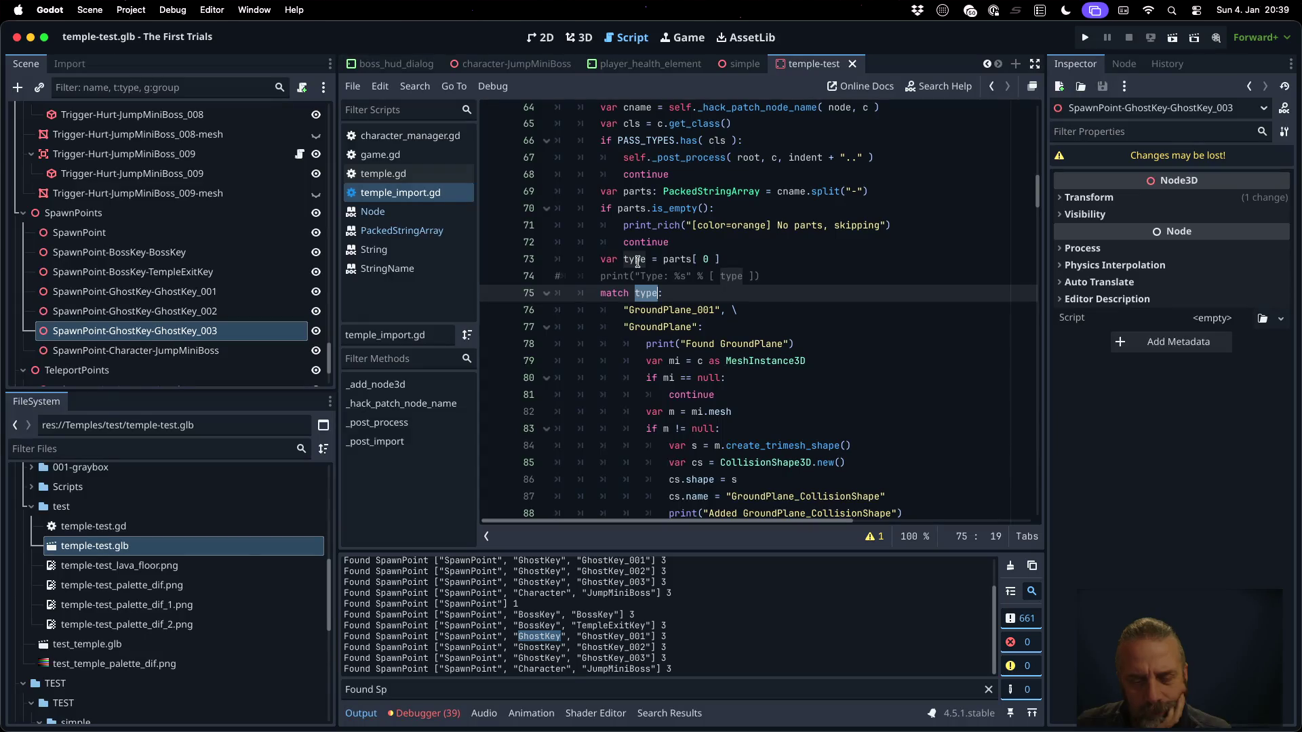
double_click(637, 261)
scroll(638, 259, "up", 1)
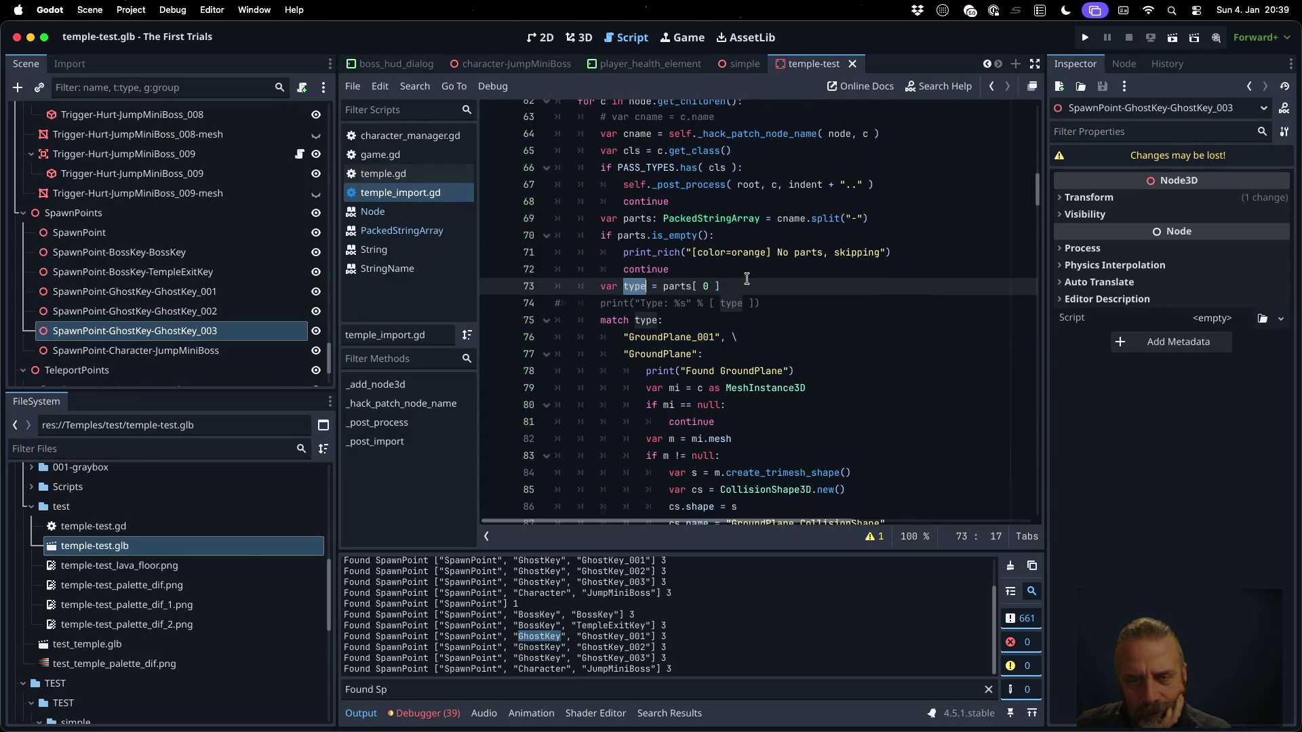
double_click(677, 288)
scroll(768, 316, "up", 2)
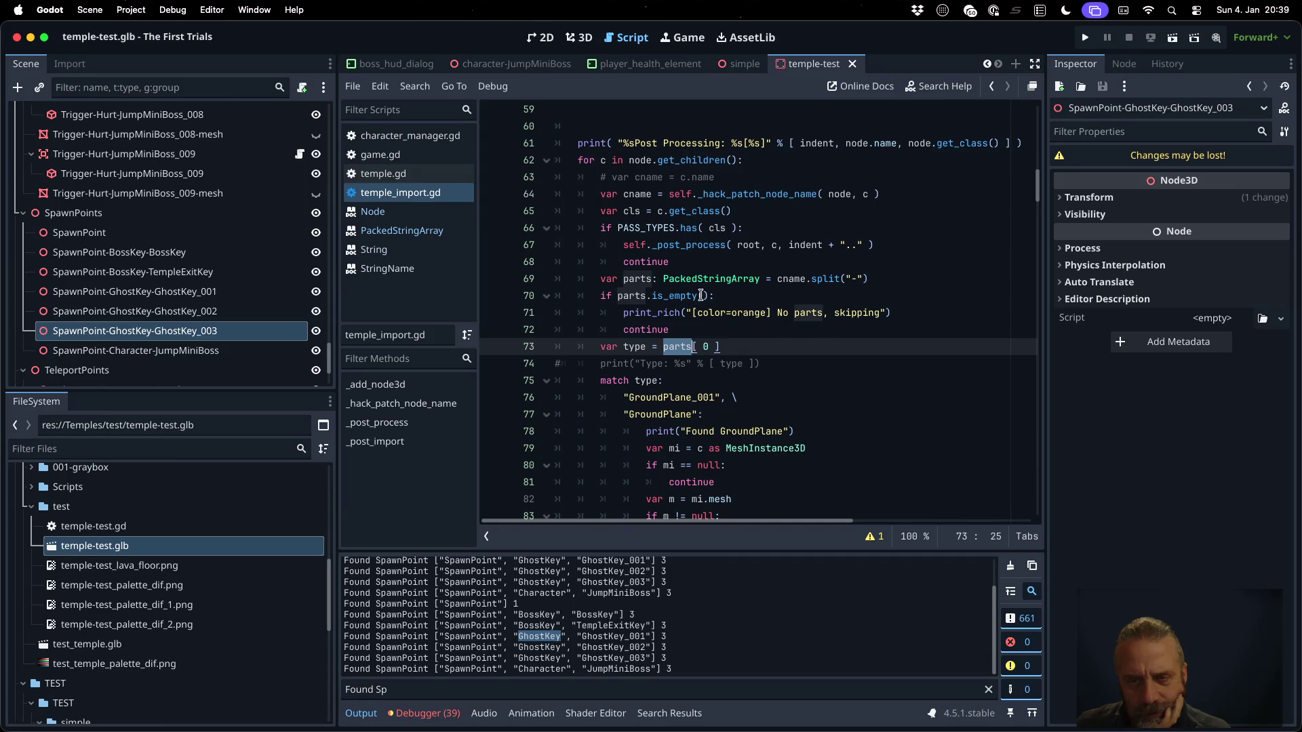
double_click(637, 278)
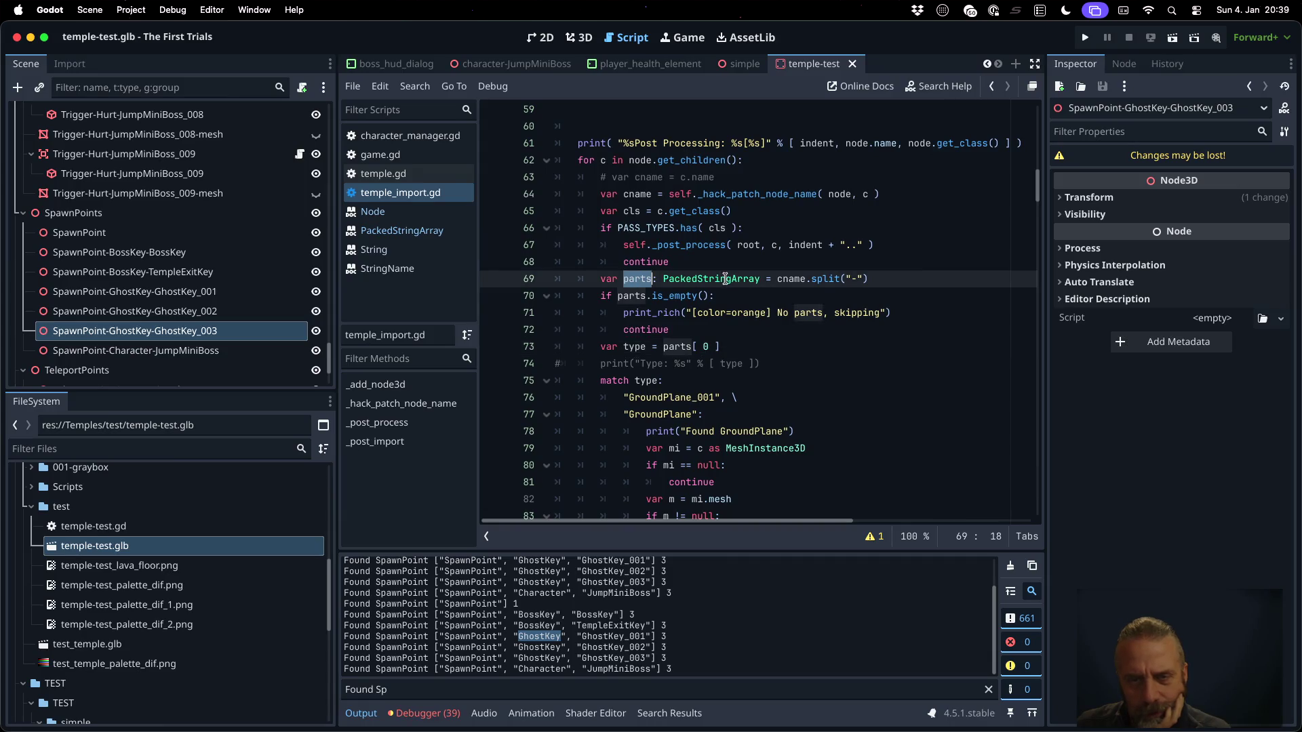
double_click(800, 279)
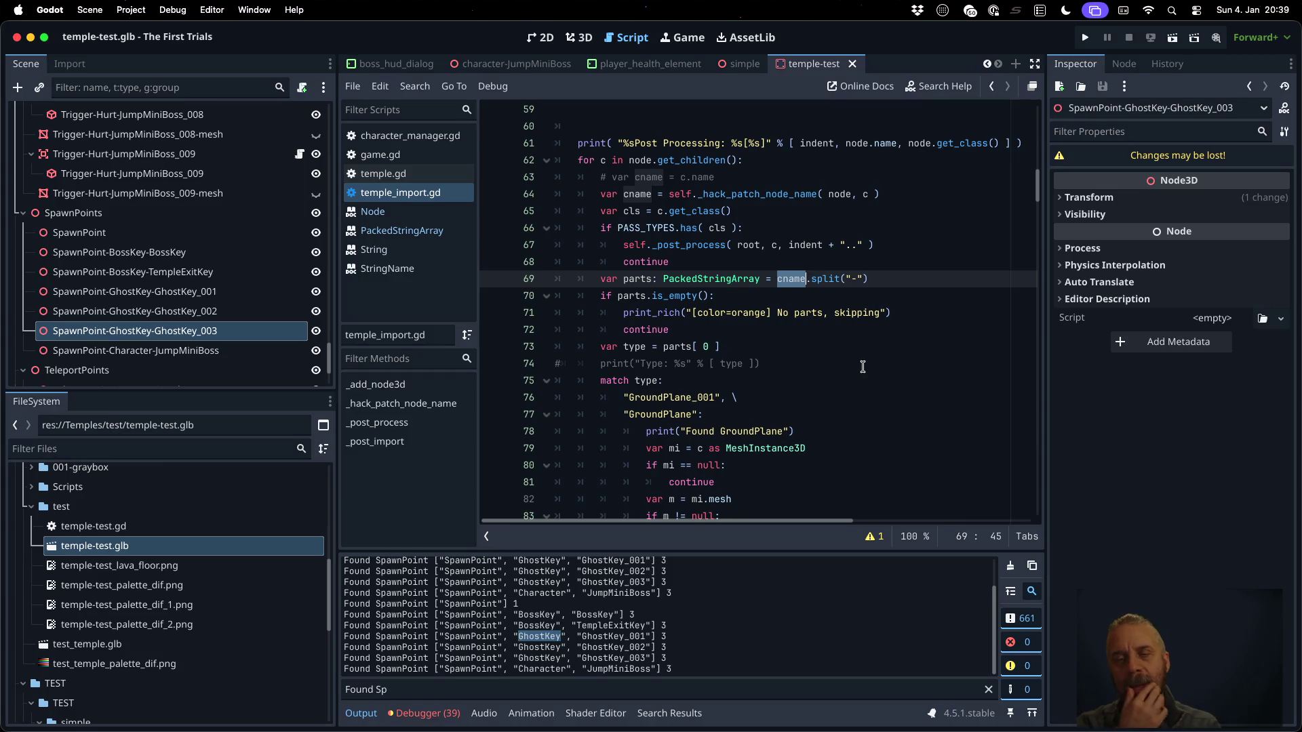
scroll(862, 367, "up", 8)
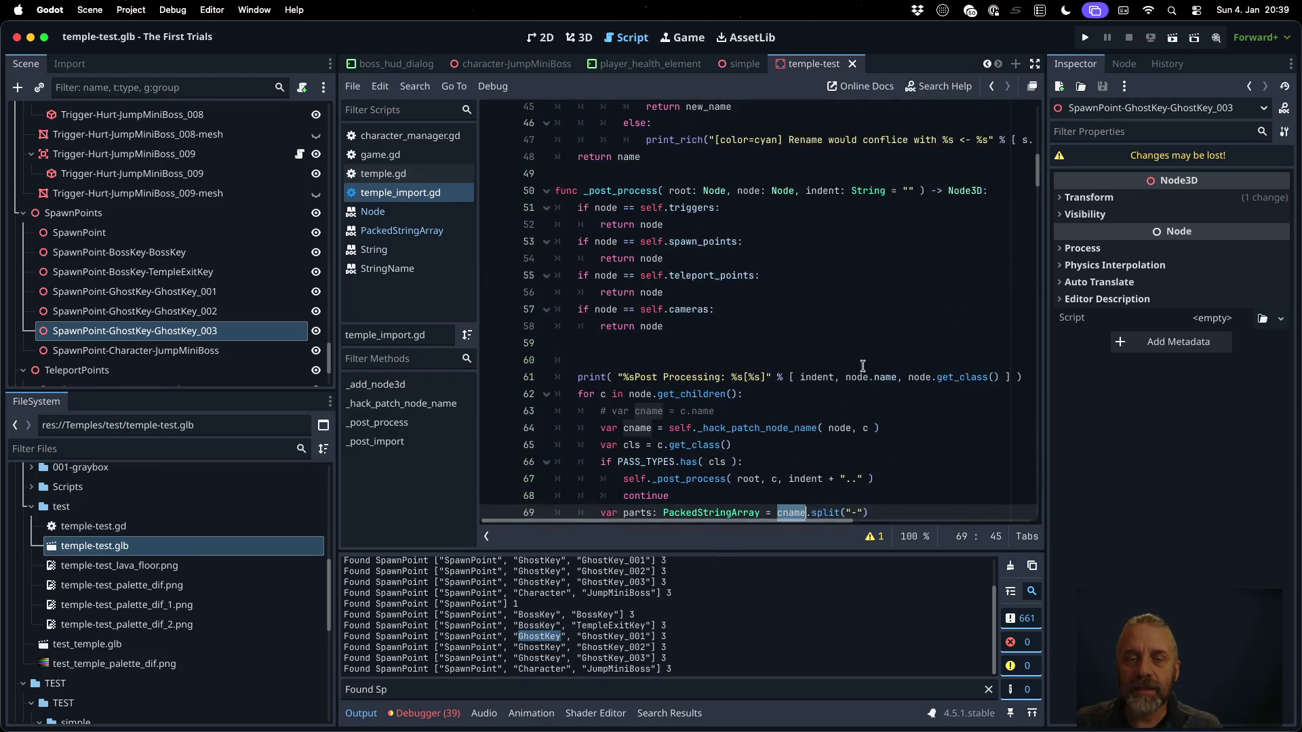
Duplicate the conflict message line above 'return new_name'
left_click(789, 307)
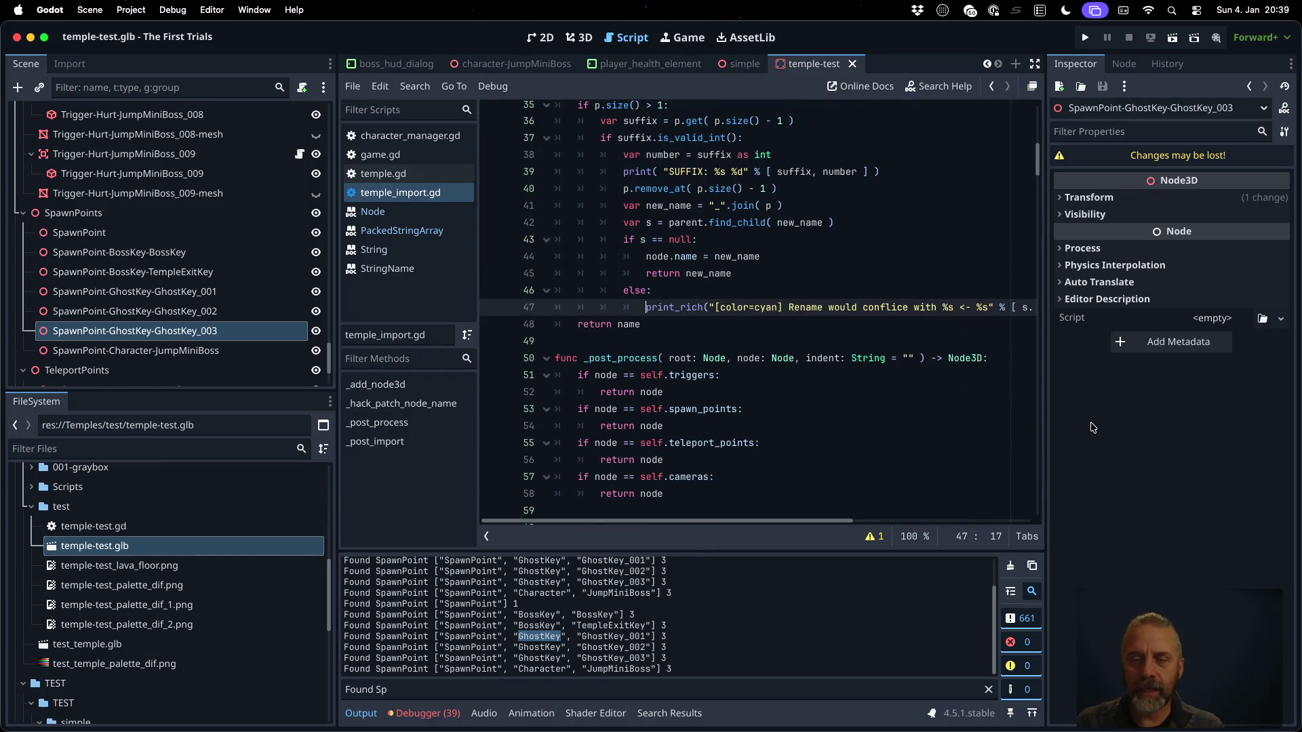
left_click(909, 307)
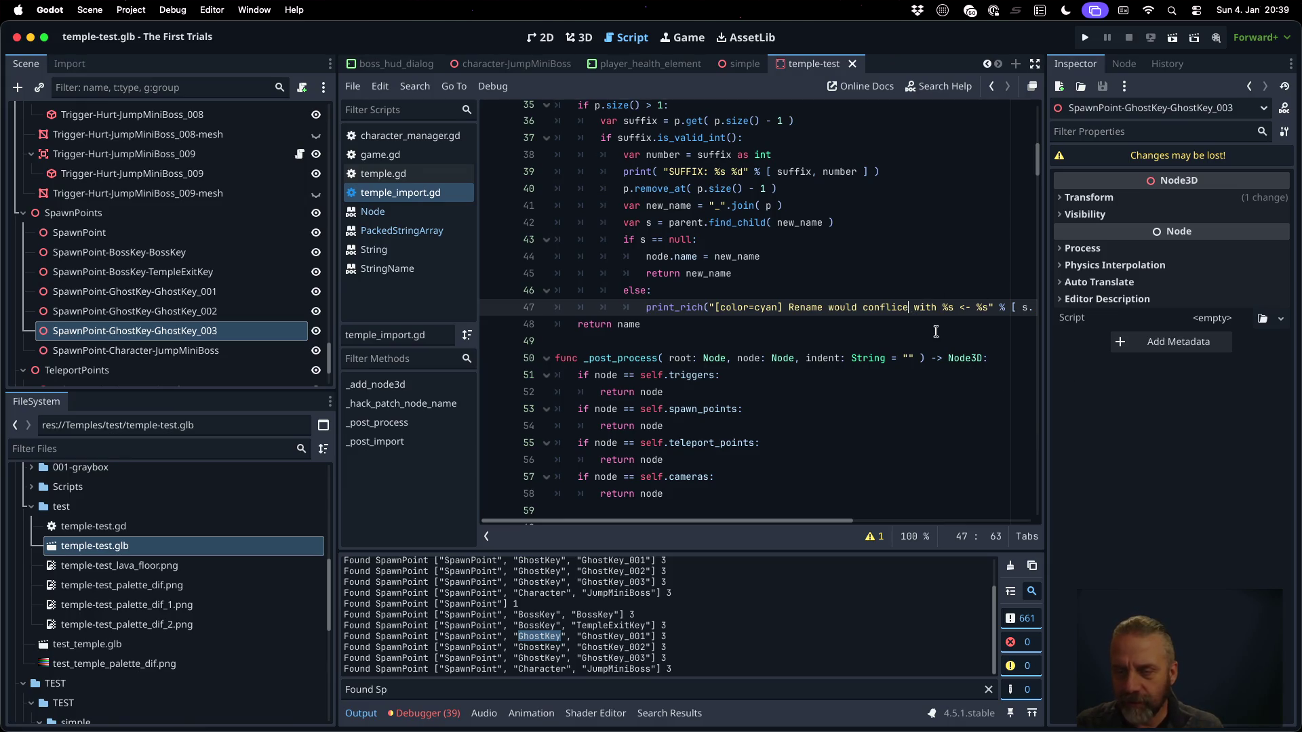
type("t")
key("Home")
key("Home")
key("shift+Down")
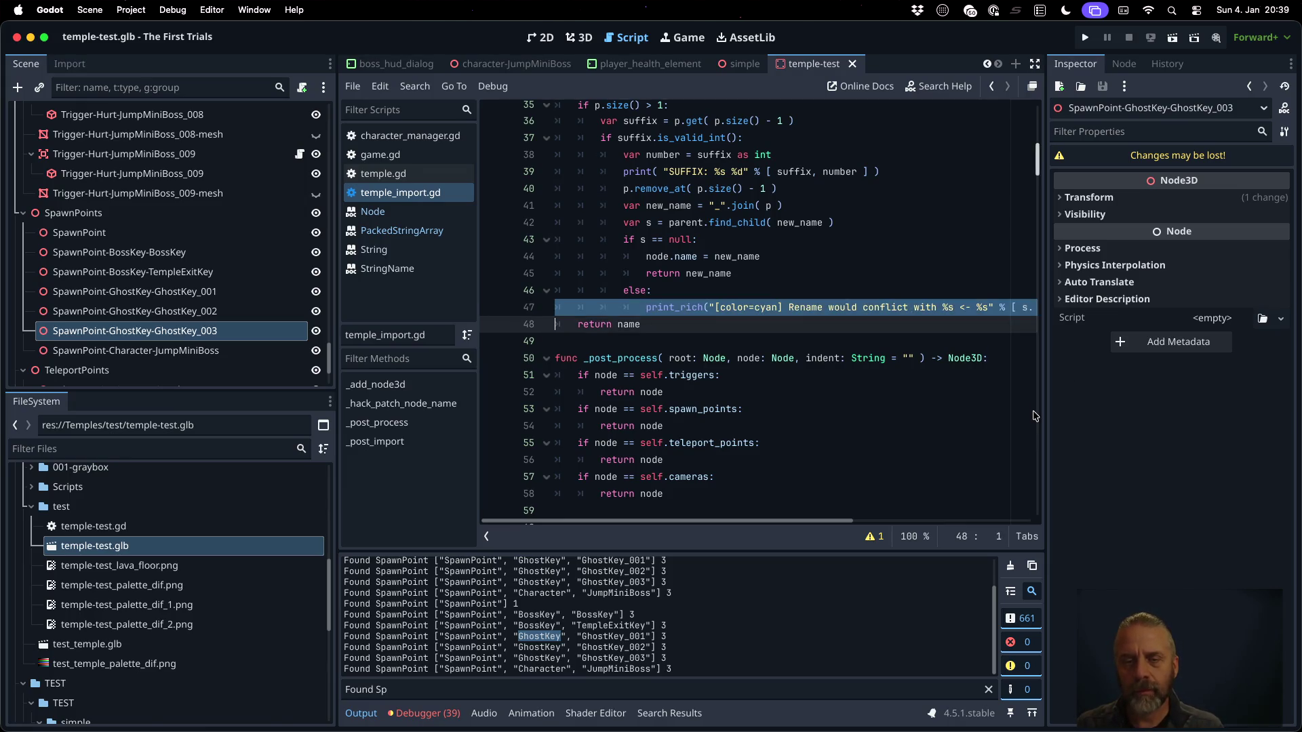
key("ctrl+c")
key("Up")
key("Up")
key("Up")
key("ctrl+v")
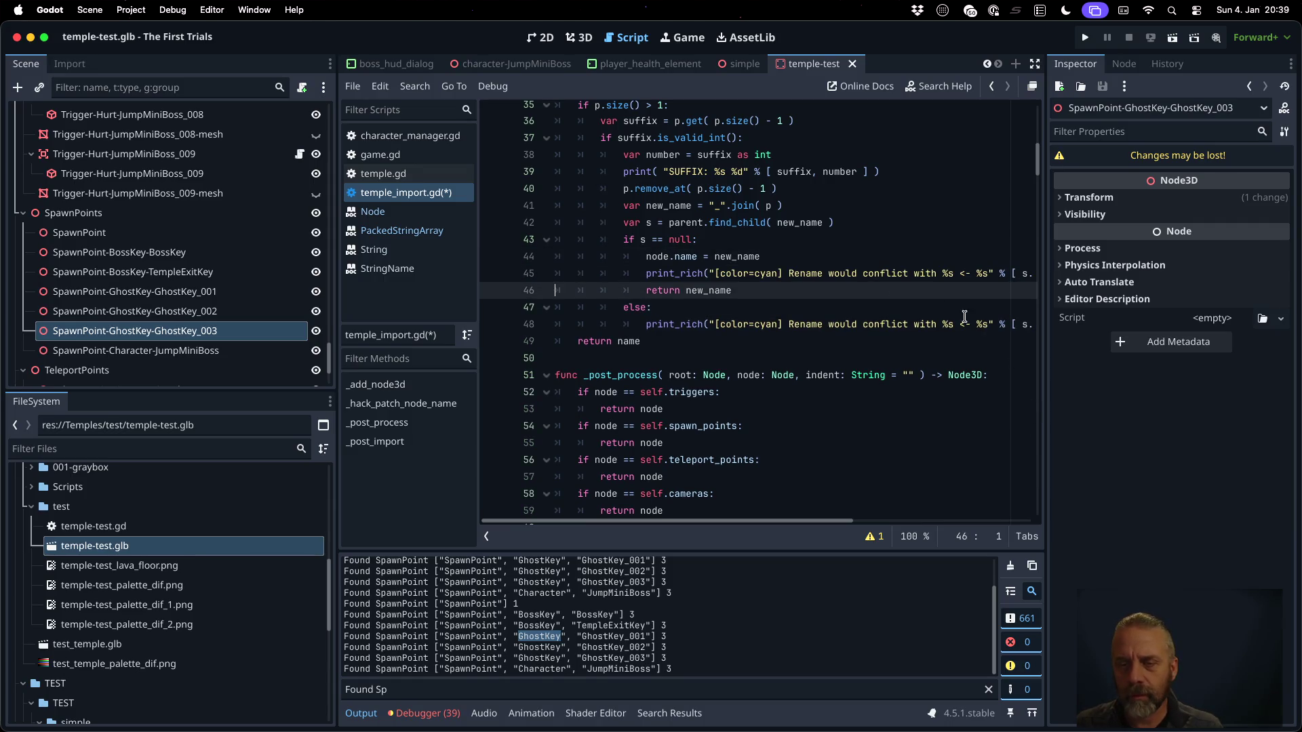
Reword the copy to 'Renamed %s <- %s' using new_name instead of s.name
left_click(822, 273)
type("ed")
key("BackSpace")
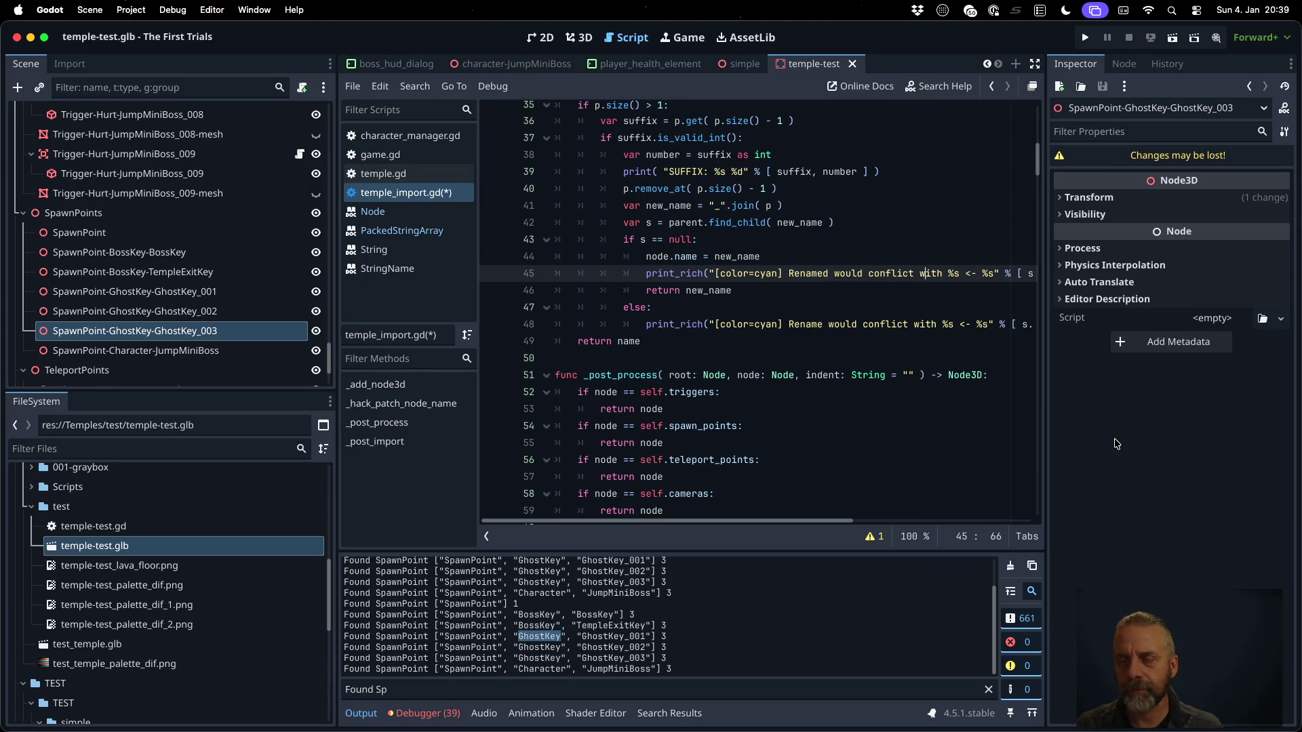
key("shift+Left")
key("shift+Left")
key("shift+Left")
key("BackSpace")
key("BackSpace")
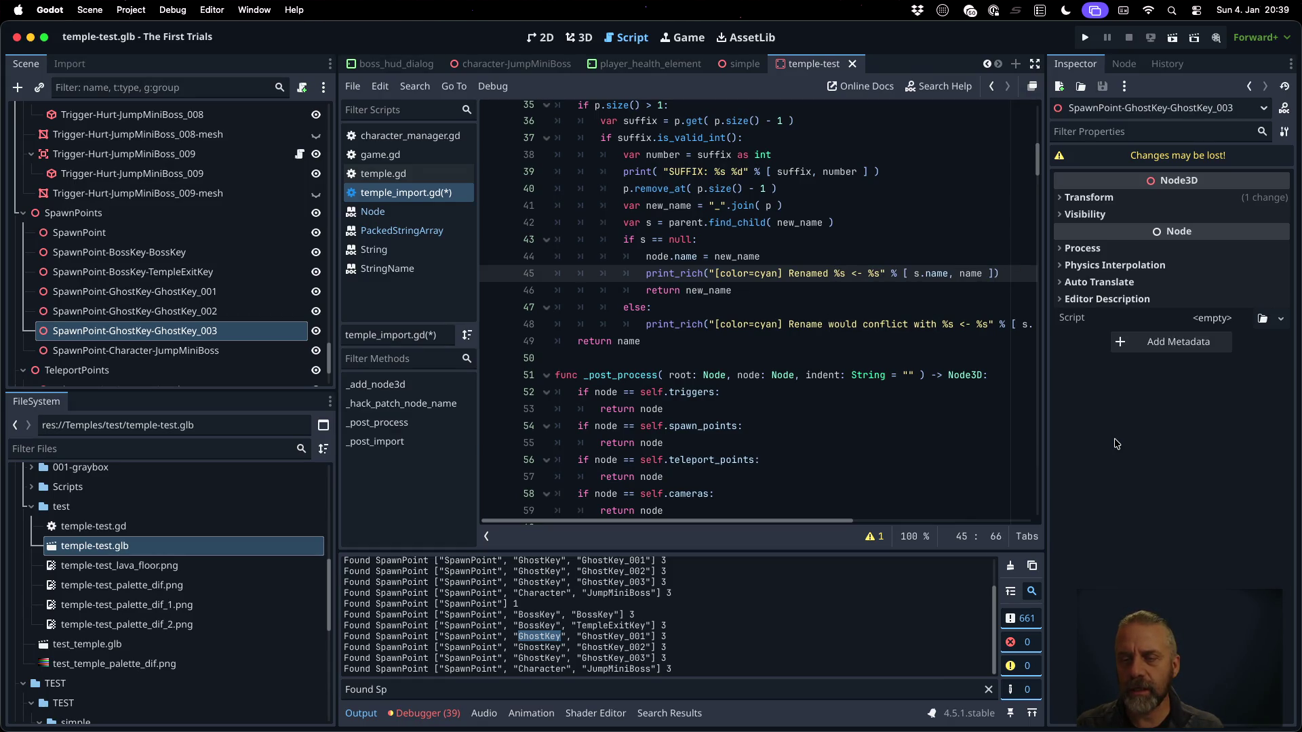
key("BackSpace")
key("BackSpace")
type("new_")
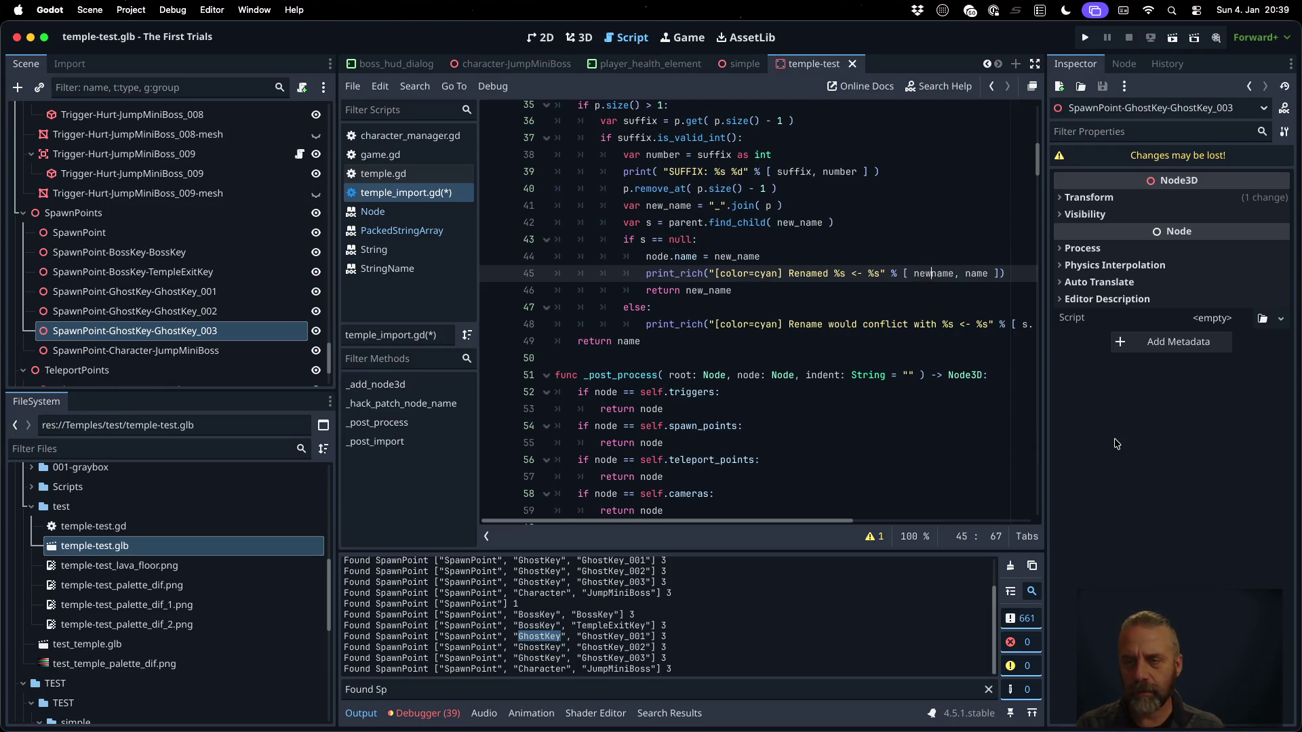
key("Escape")
Change the Renamed message color from cyan to green and save the script
key("alt+Left")
key("alt+Left")
key("alt+Left")
key("shift+Left")
key("shift+Left")
key("shift+Left")
type("gren")
key("ctrl+s")
key("Return")
key("Left")
type("e")
key("ctrl+s")
key("Return")
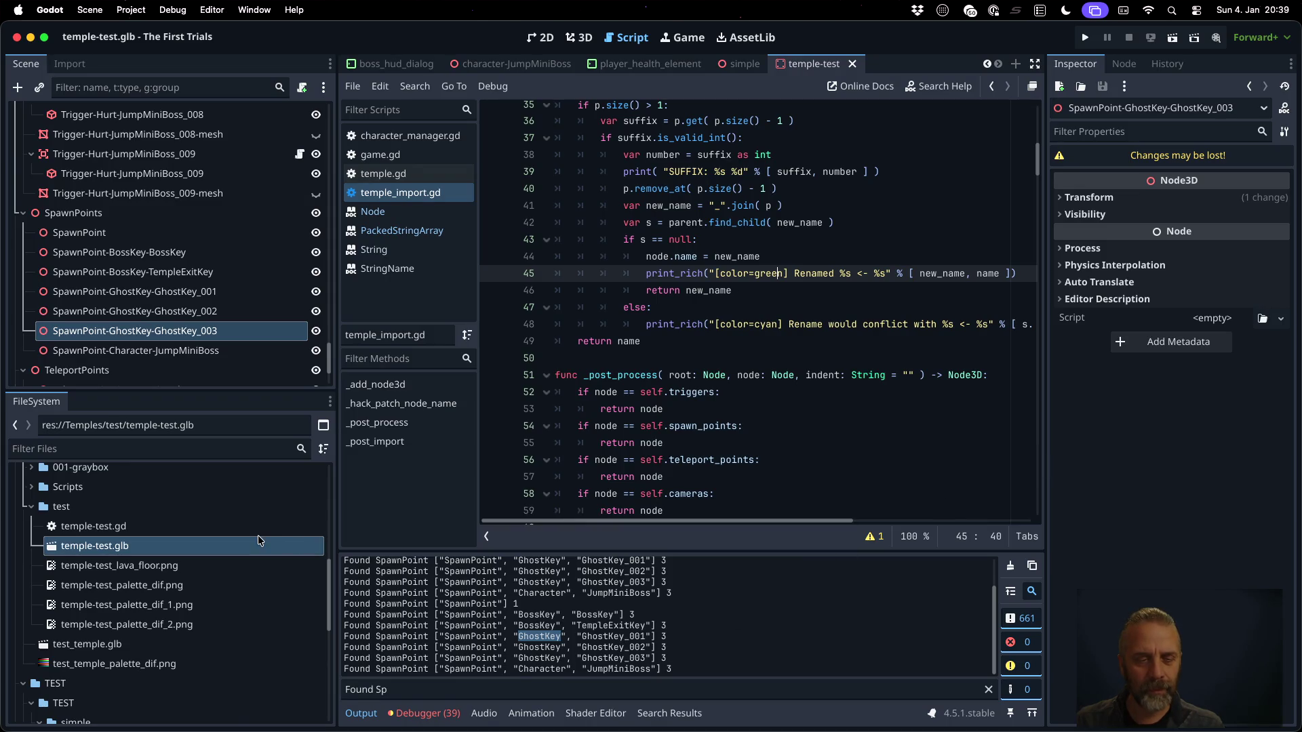
Reimport temple-test.glb from the FileSystem panel
right_click(259, 543)
left_click(276, 564)
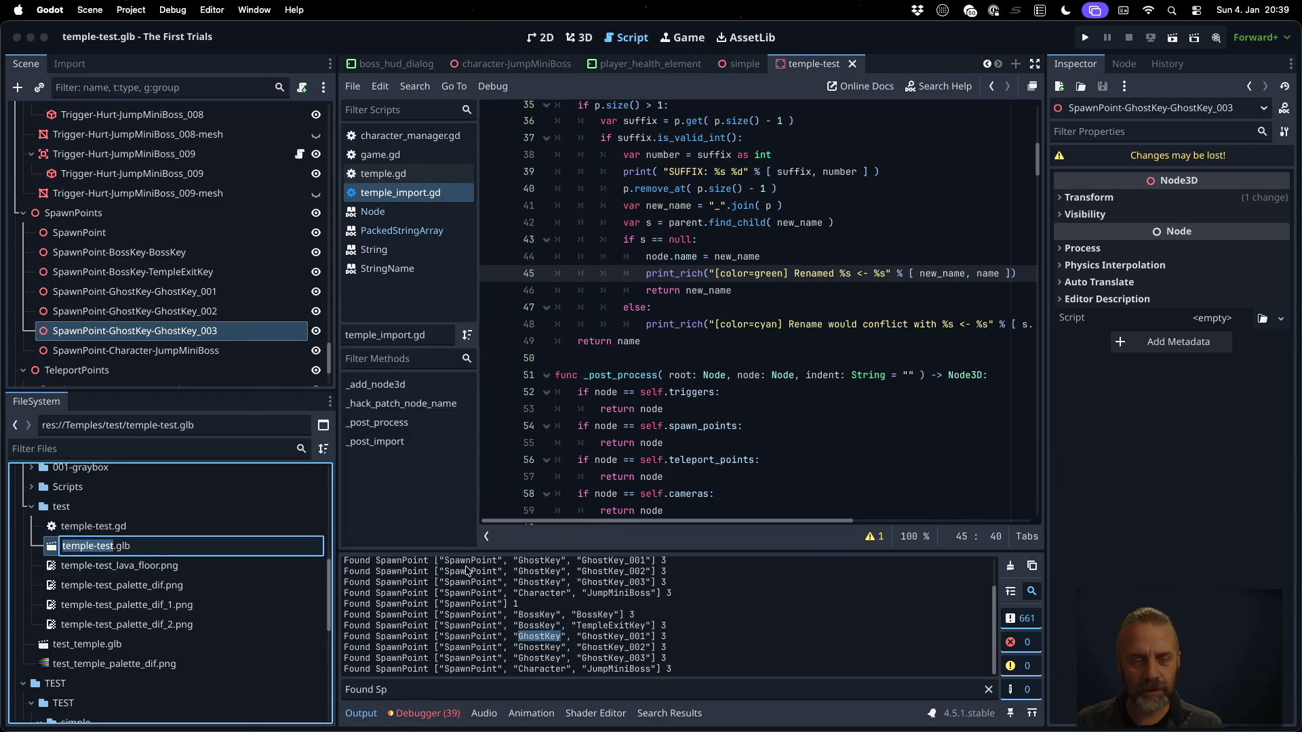
key("Escape")
right_click(190, 548)
left_click(227, 657)
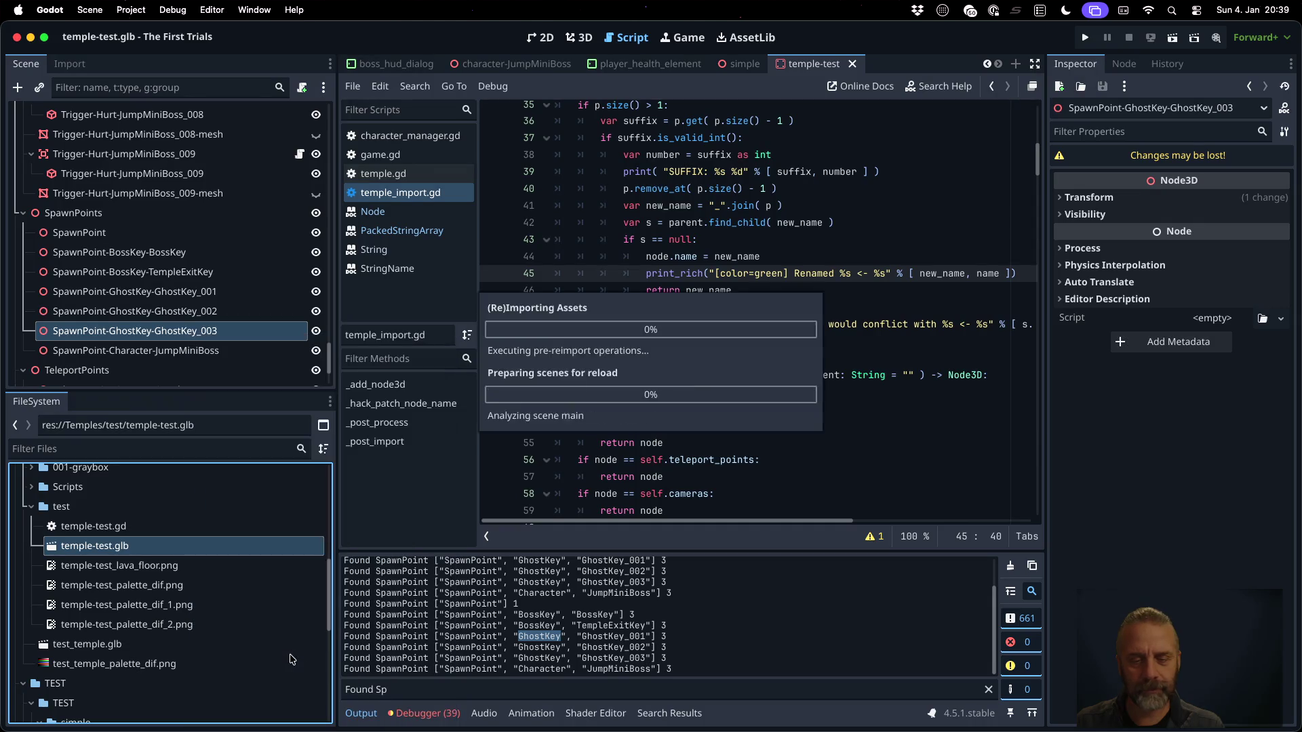
Filter the output log to 'Renam' and scroll through the rename messages
left_click(598, 690)
key("ctrl+a")
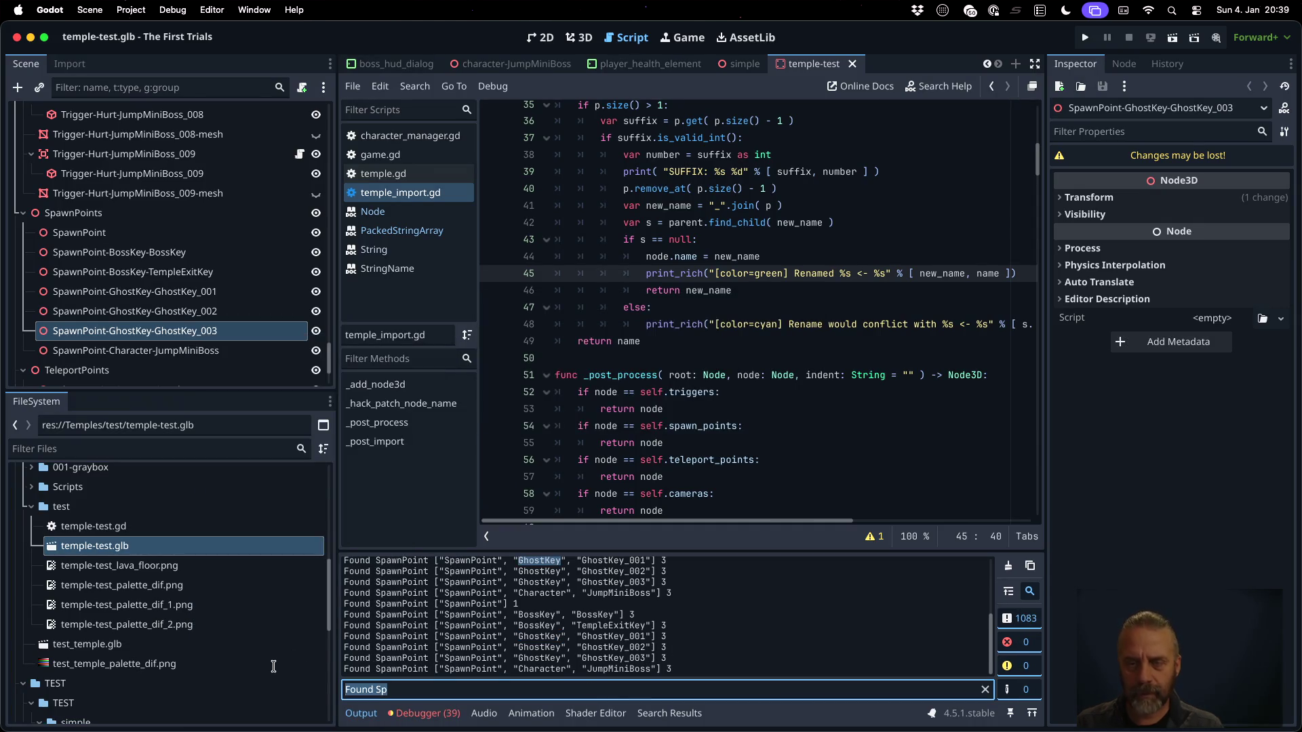
type("Renam")
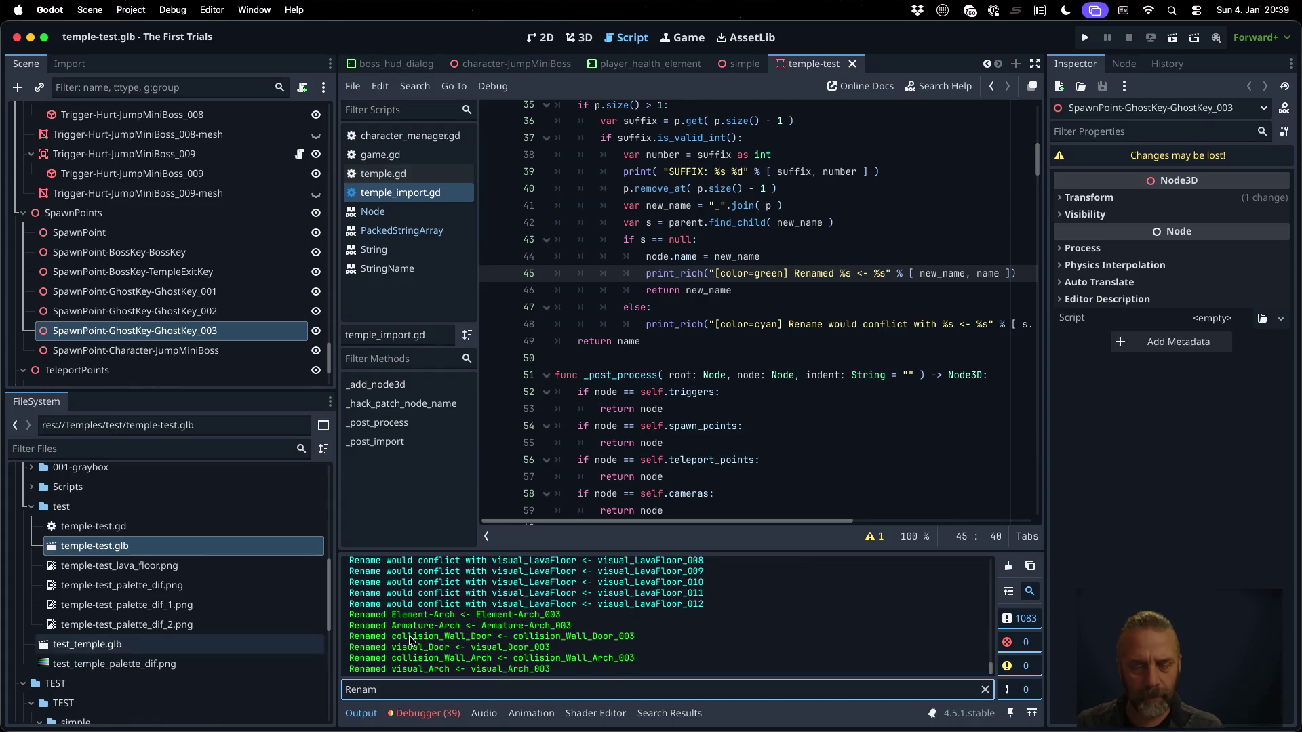
scroll(638, 644, "up", 5)
scroll(638, 644, "up", 10)
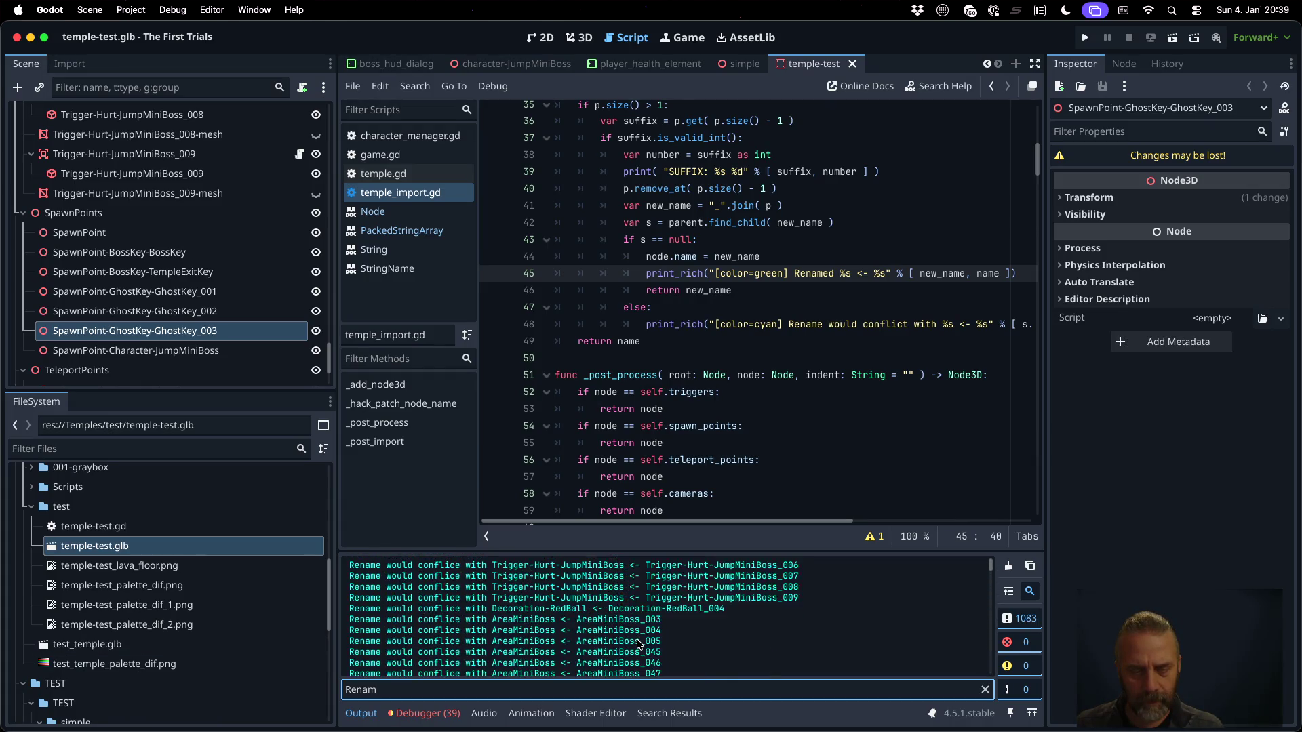
scroll(638, 645, "down", 10)
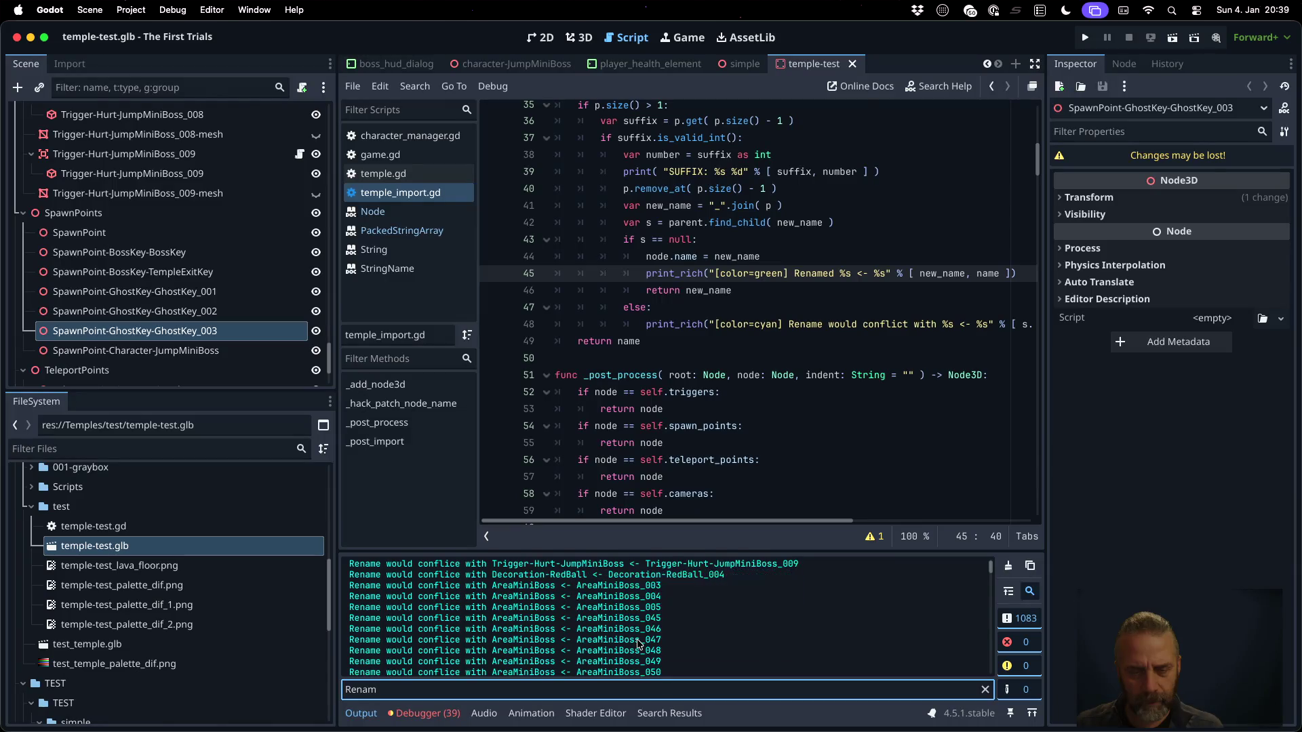
scroll(638, 644, "down", 5)
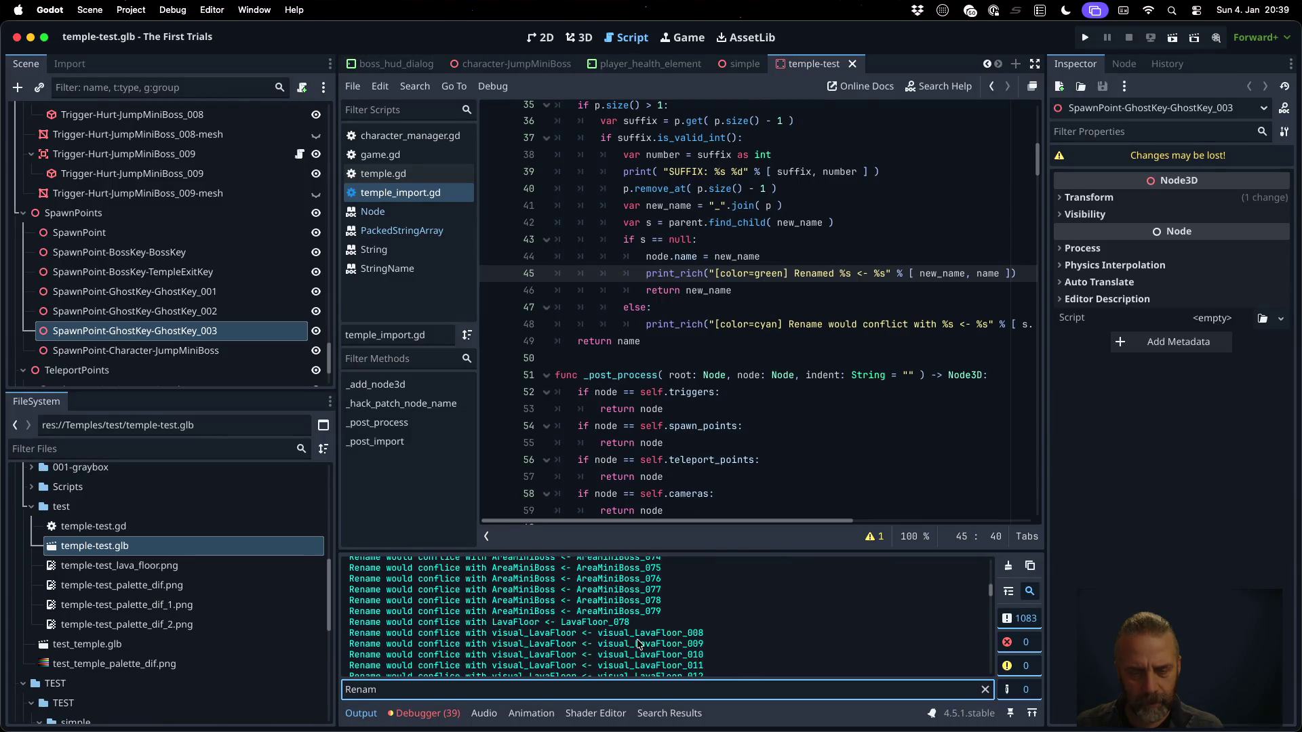
scroll(638, 644, "down", 1)
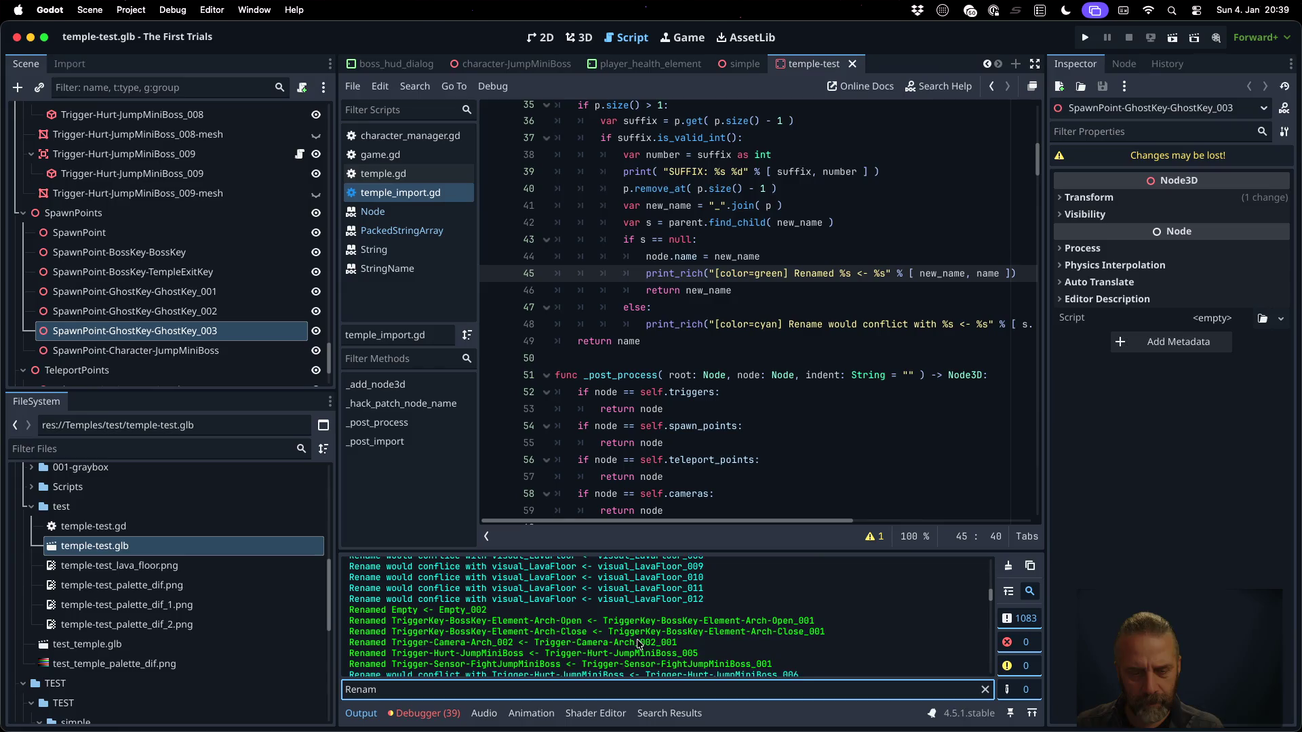
scroll(638, 644, "down", 2)
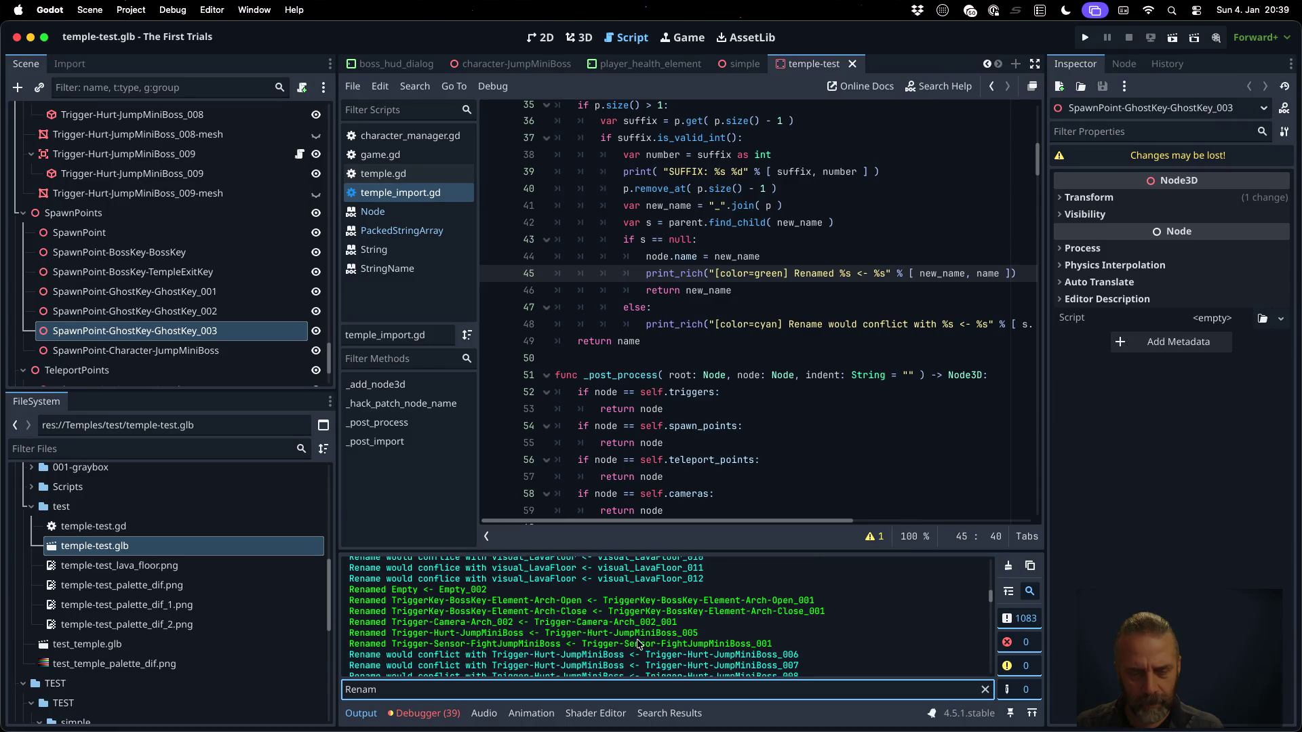
scroll(638, 644, "down", 4)
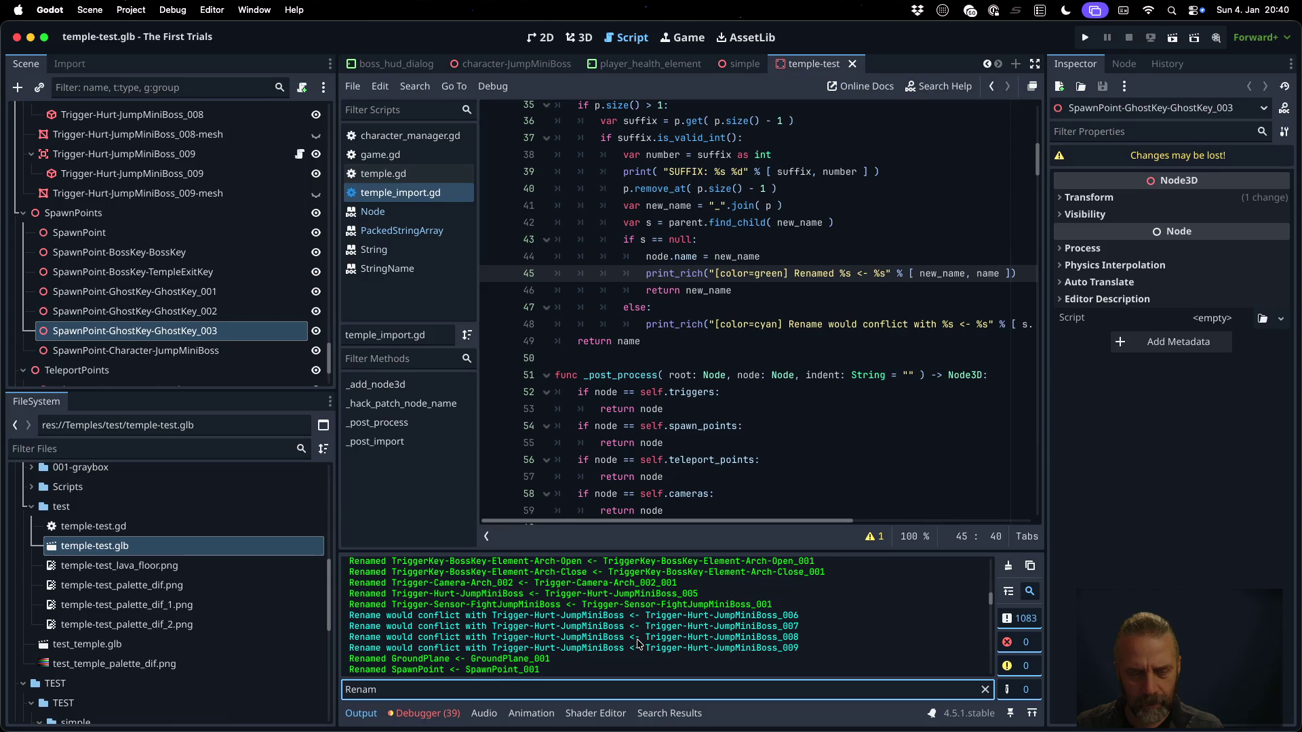
scroll(638, 644, "down", 7)
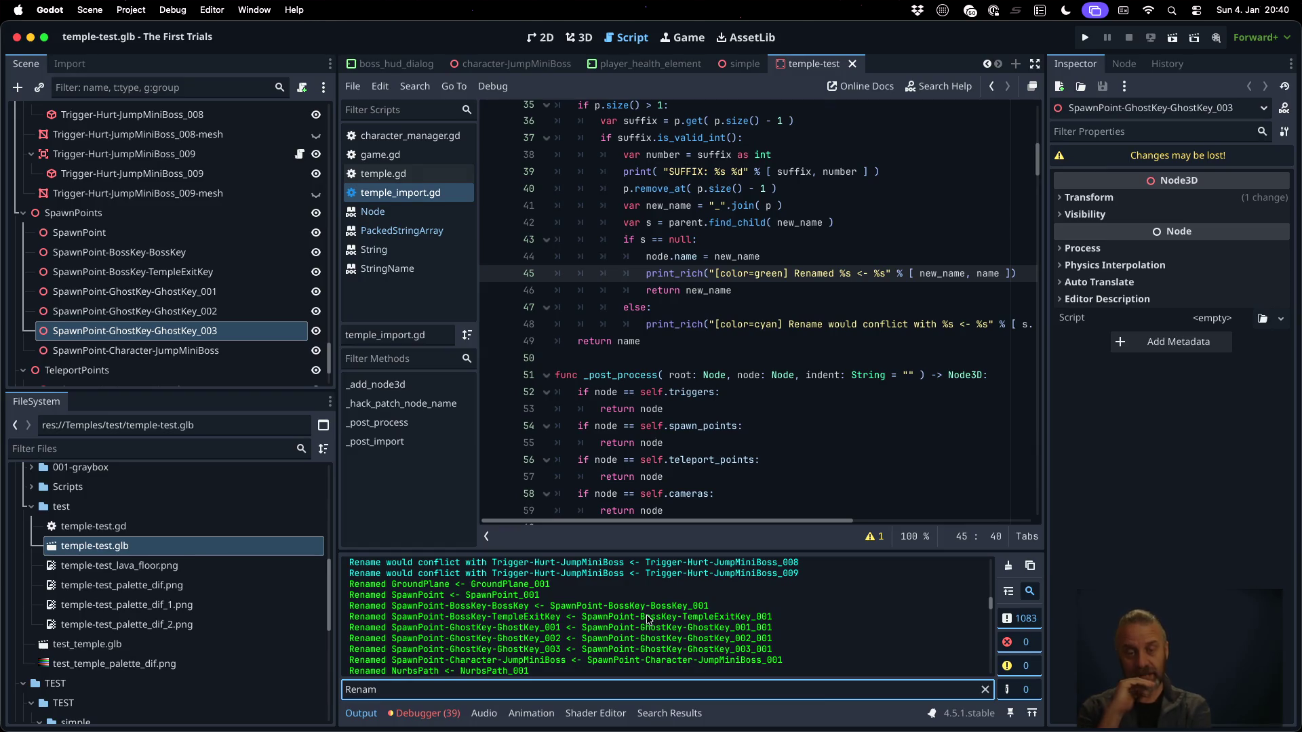
key("ctrl+Right")
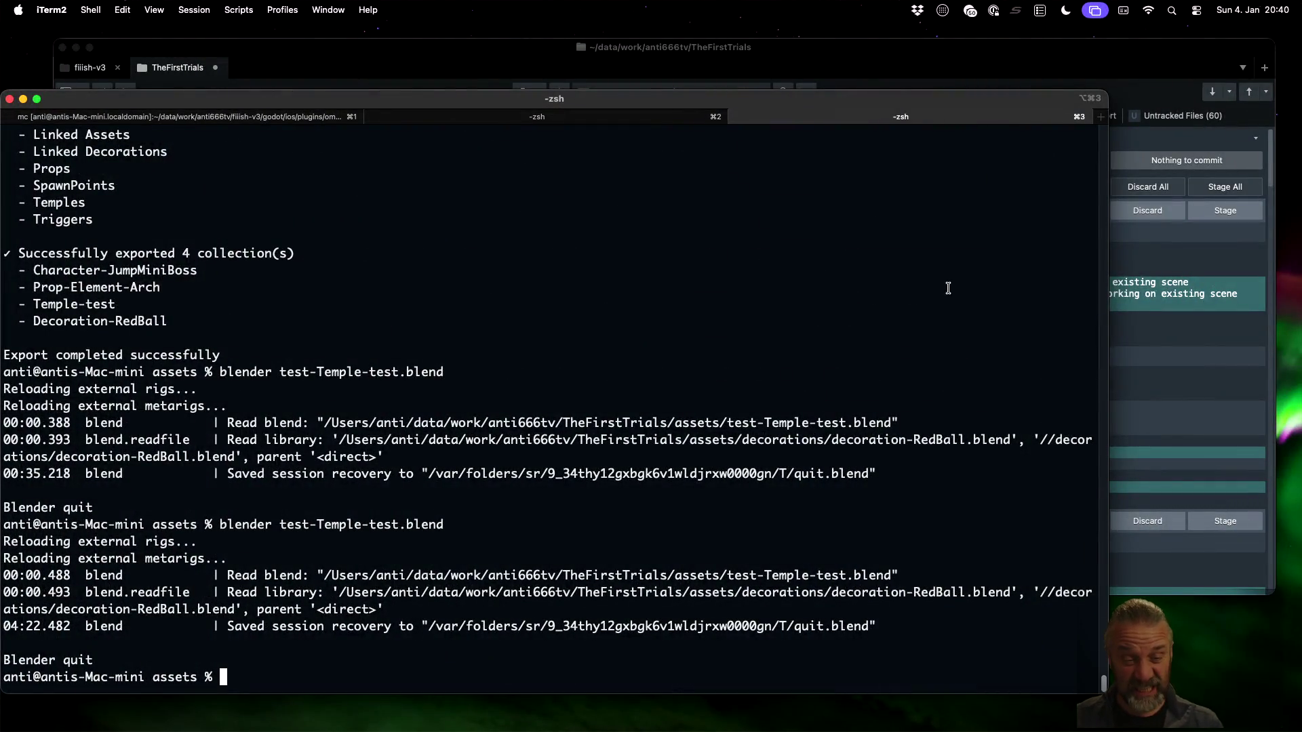
Rerun the previous 'blender test-Temple-test.blend' command to reopen the file
key("Up")
key("Return")
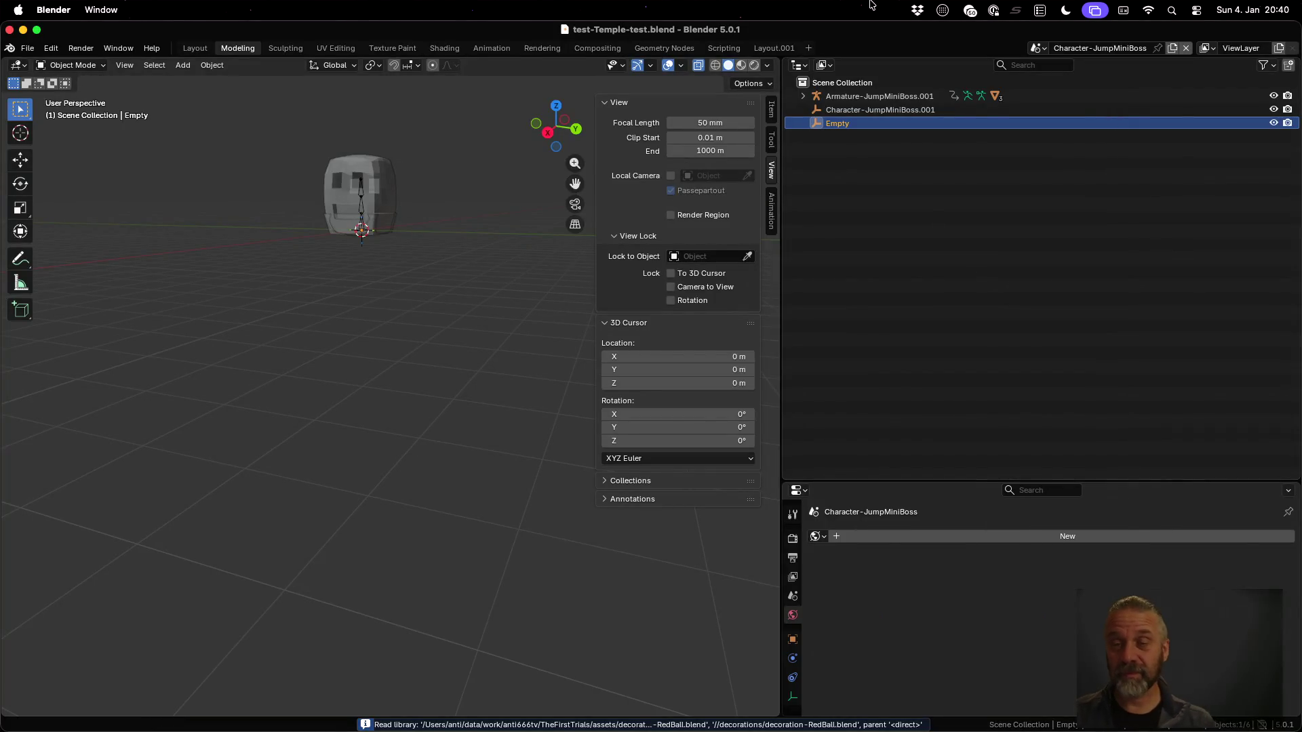
In the Scene scene, expand SpawnPoints and select the GhostKey_001 and GhostKey_003 spawn points
left_click(1038, 49)
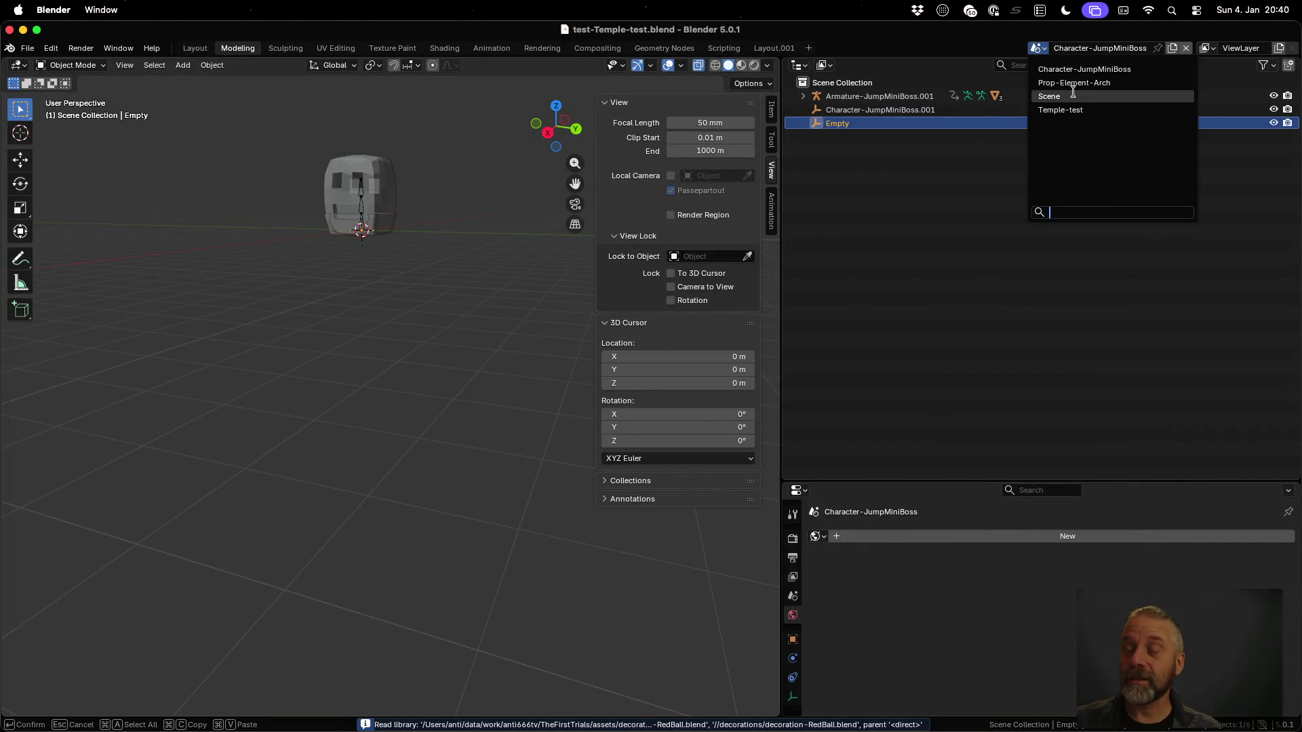
left_click(1038, 49)
left_click(1064, 97)
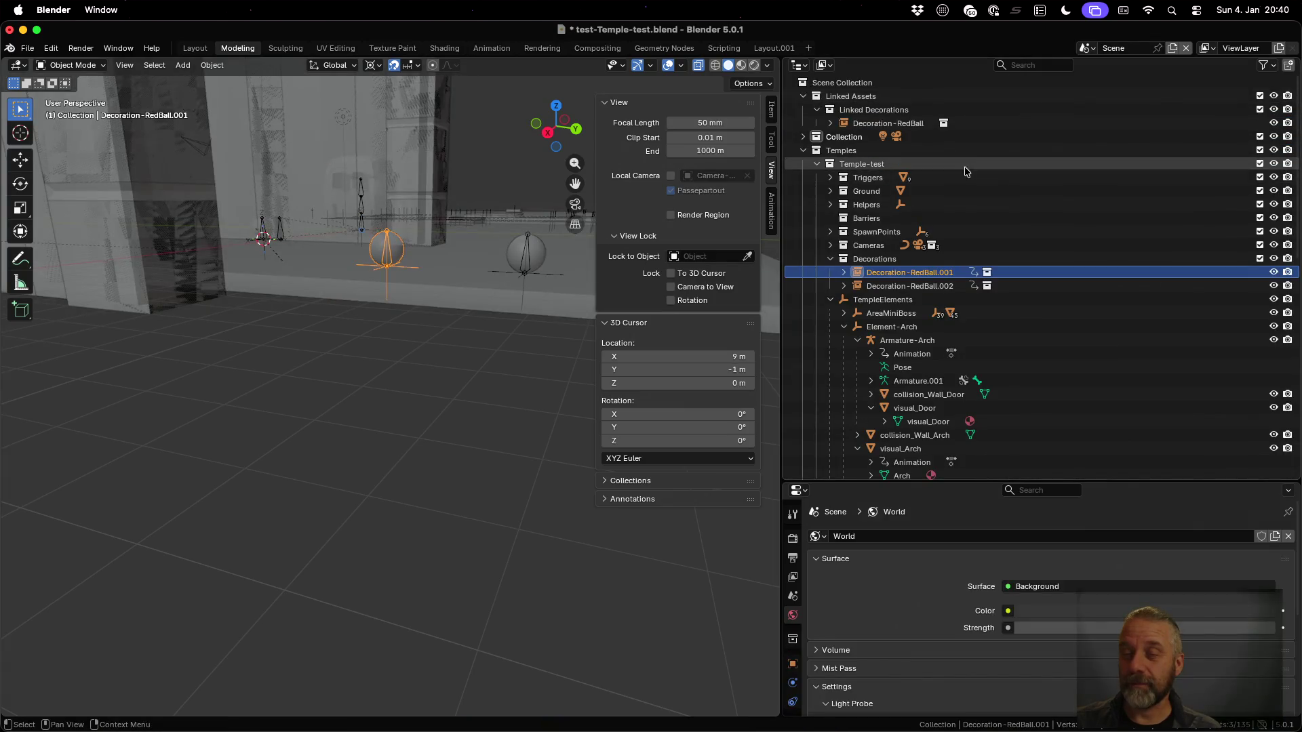
left_click(830, 232)
left_click(950, 285)
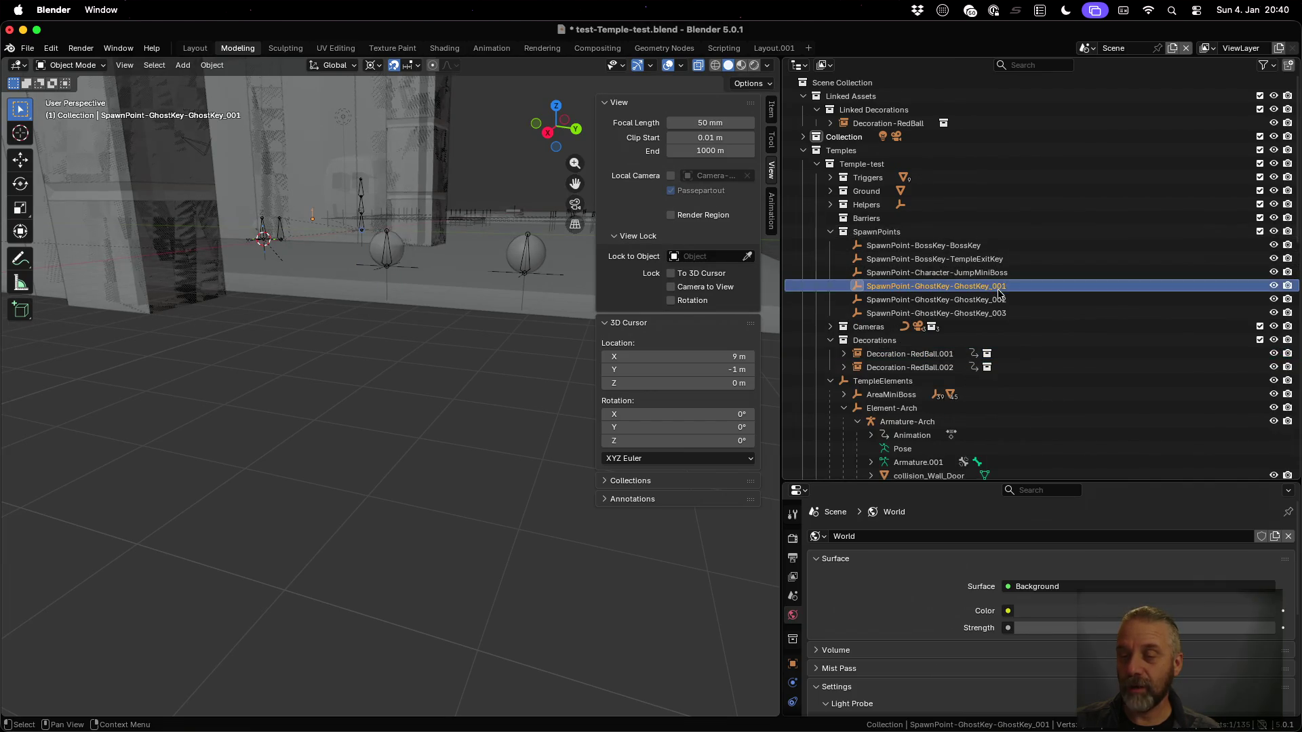
left_click(976, 299)
left_click(1004, 313)
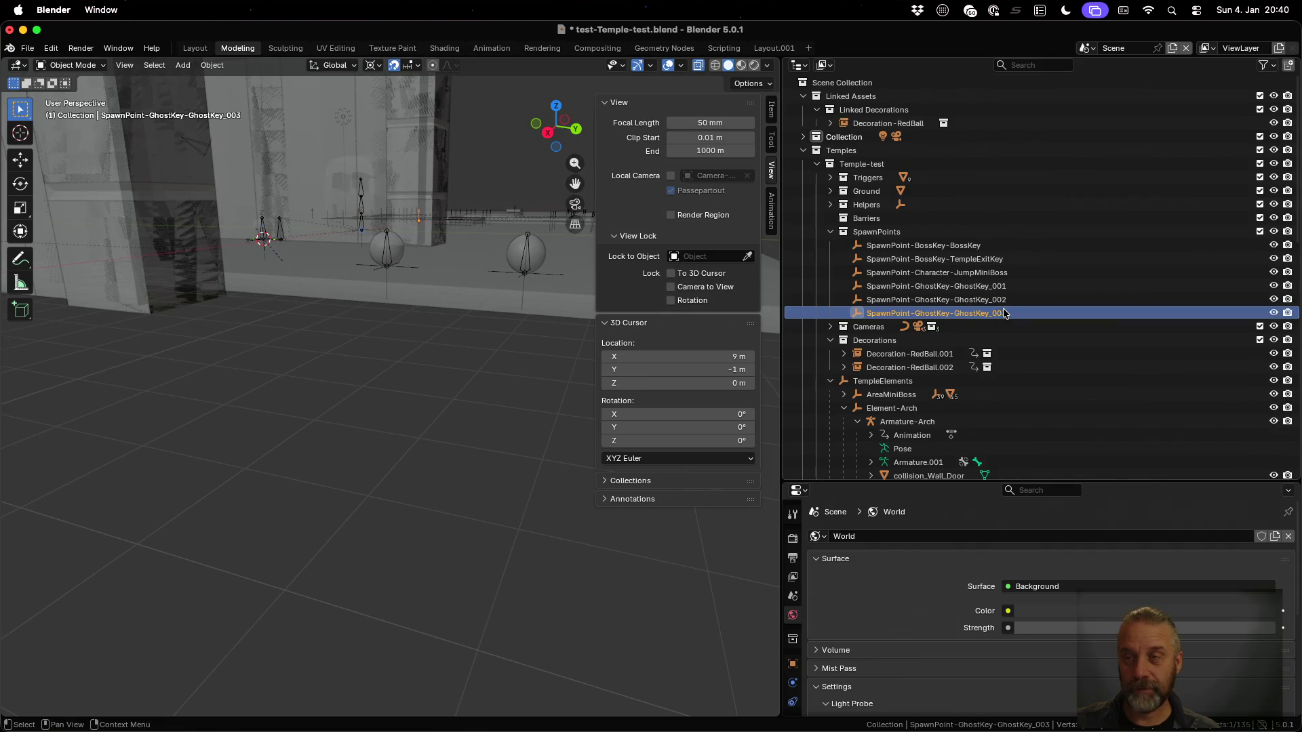
Check the GhostKey_001.001 and GhostKey_002.001 clones in Temple-test, then return to Scene
left_click(1088, 48)
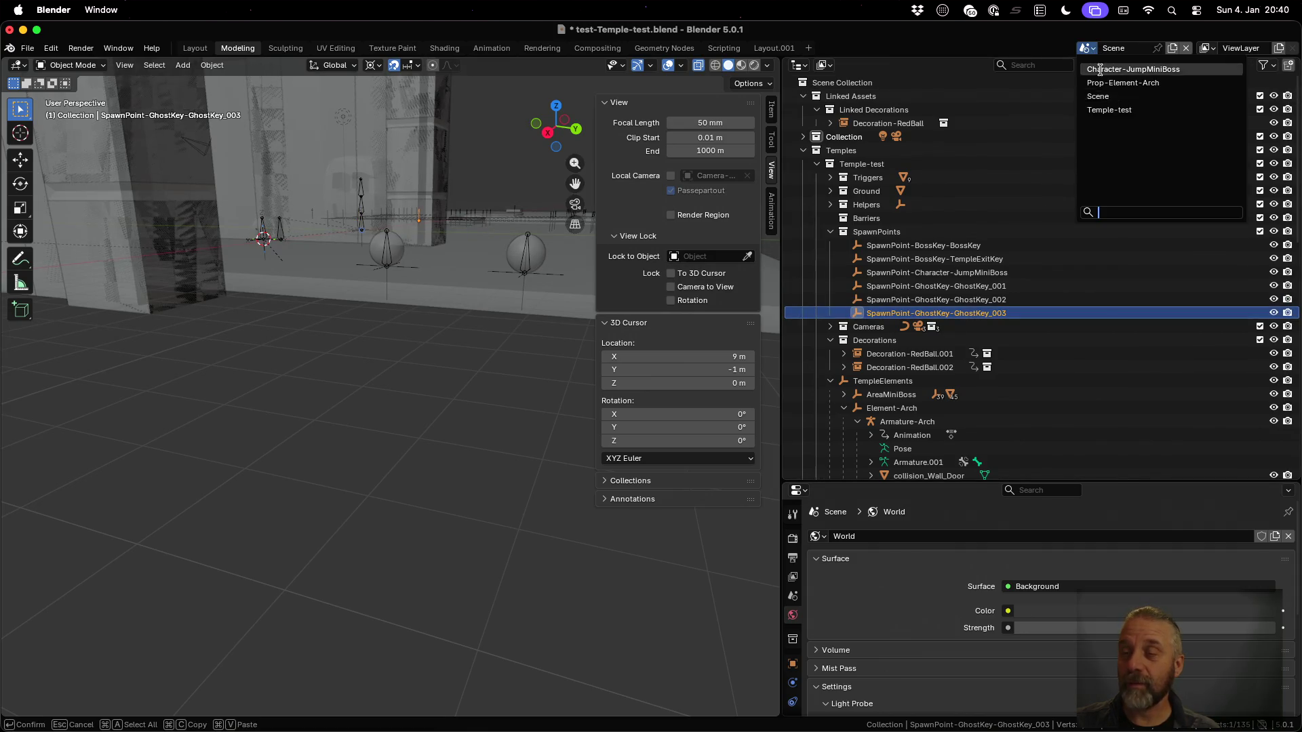
left_click(1109, 110)
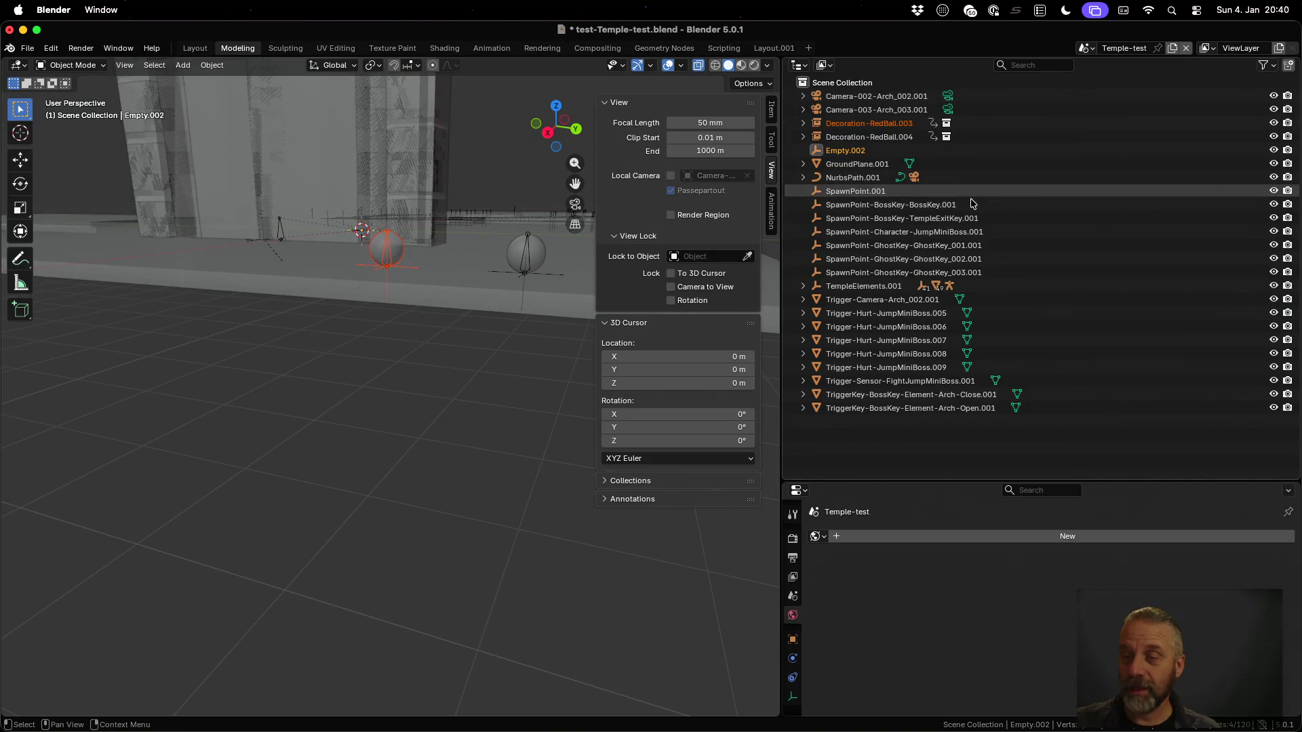
left_click(972, 246)
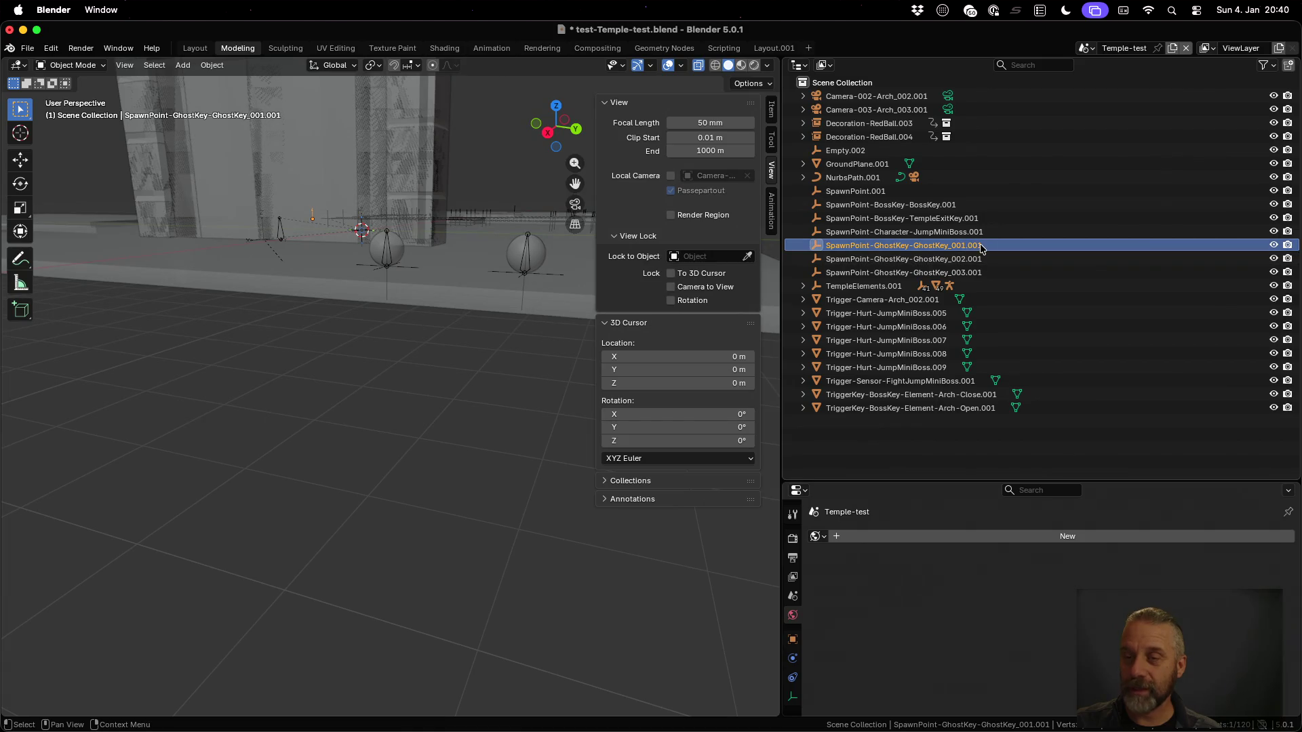
left_click(956, 259)
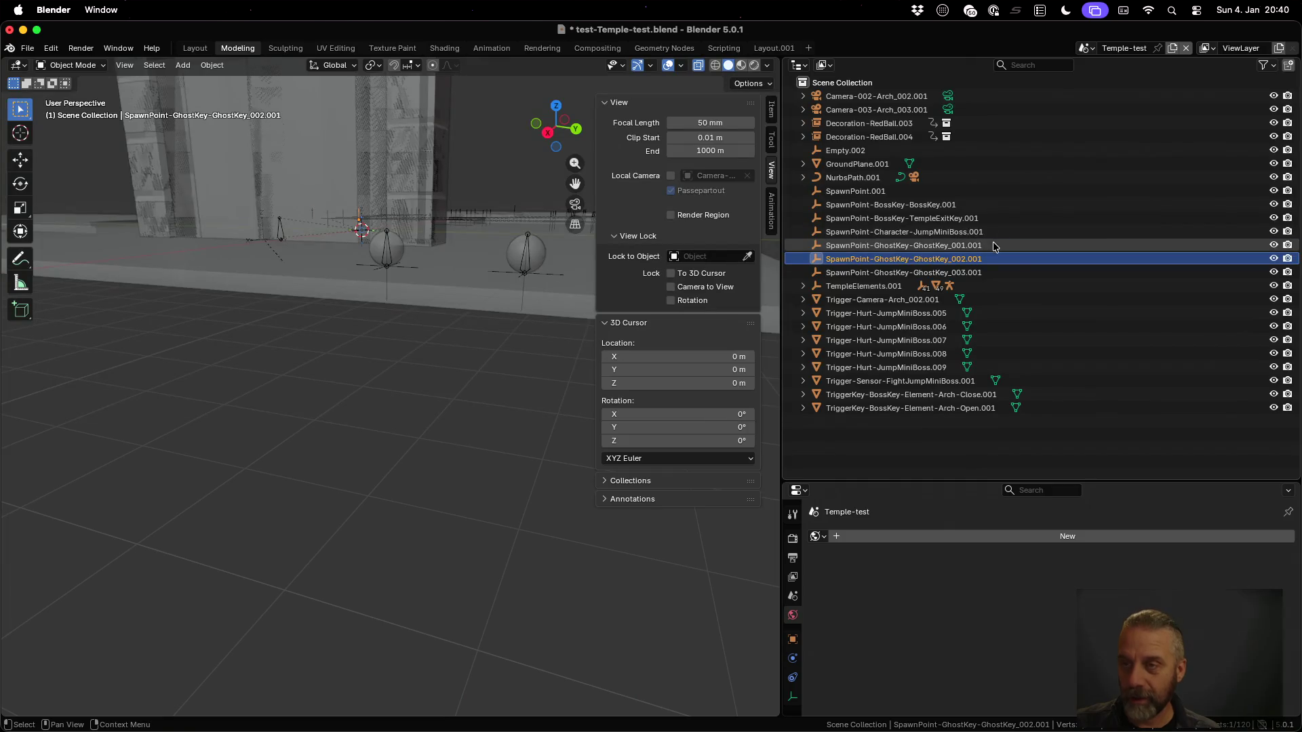
left_click(1087, 47)
left_click(1105, 101)
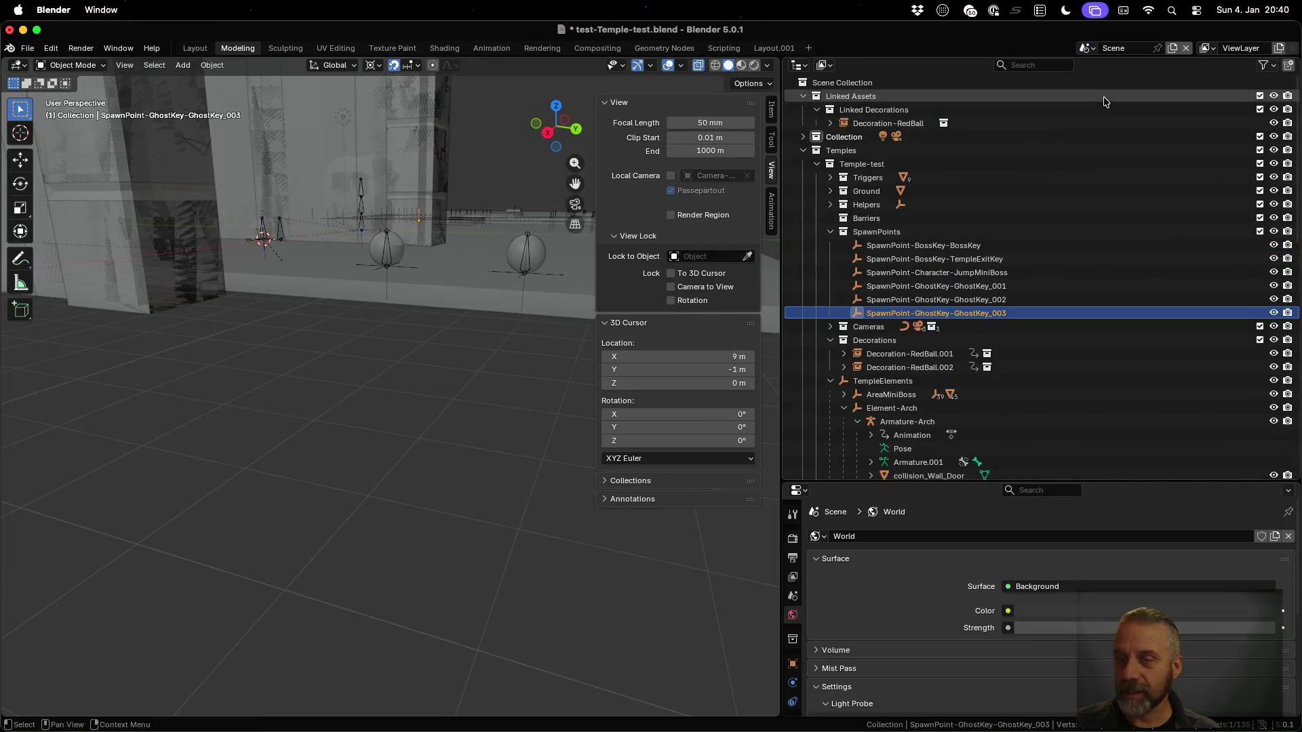
left_click(962, 287)
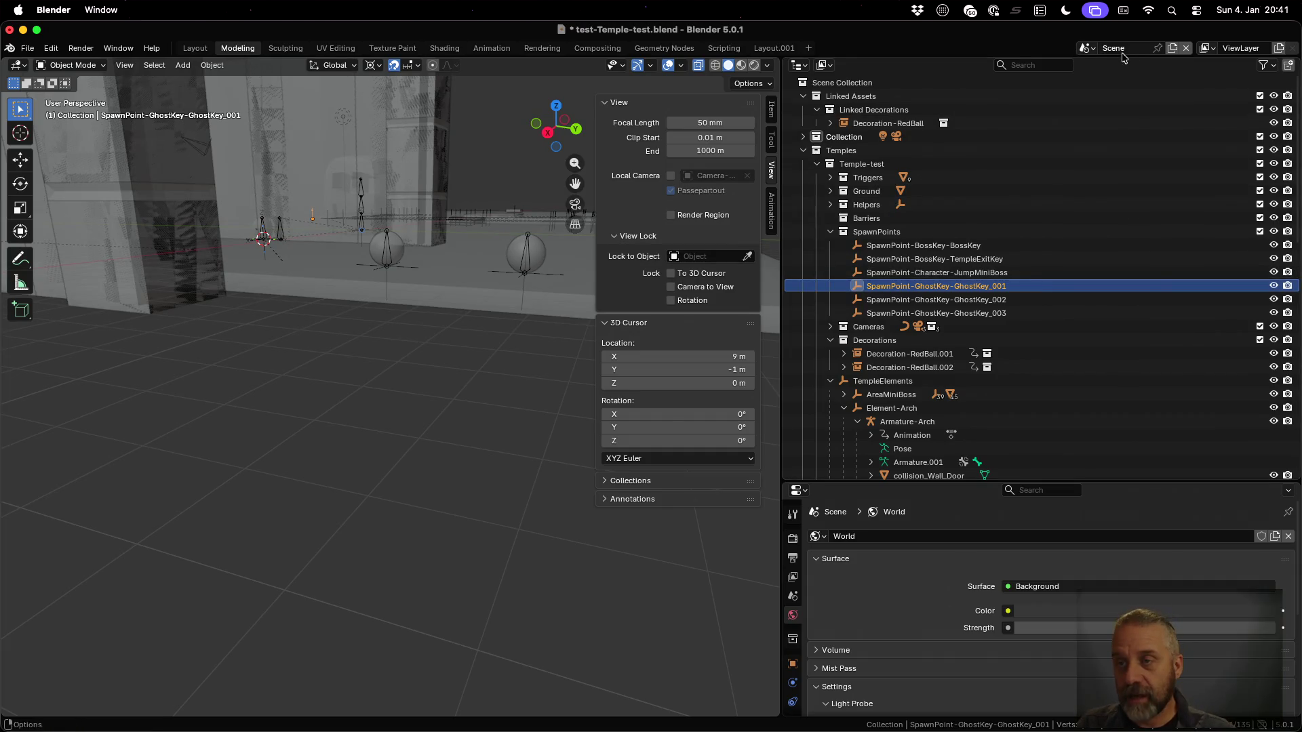
Look through the Prop-Element-Arch and Character-JumpMiniBoss scenes, then return to Scene
left_click(1088, 49)
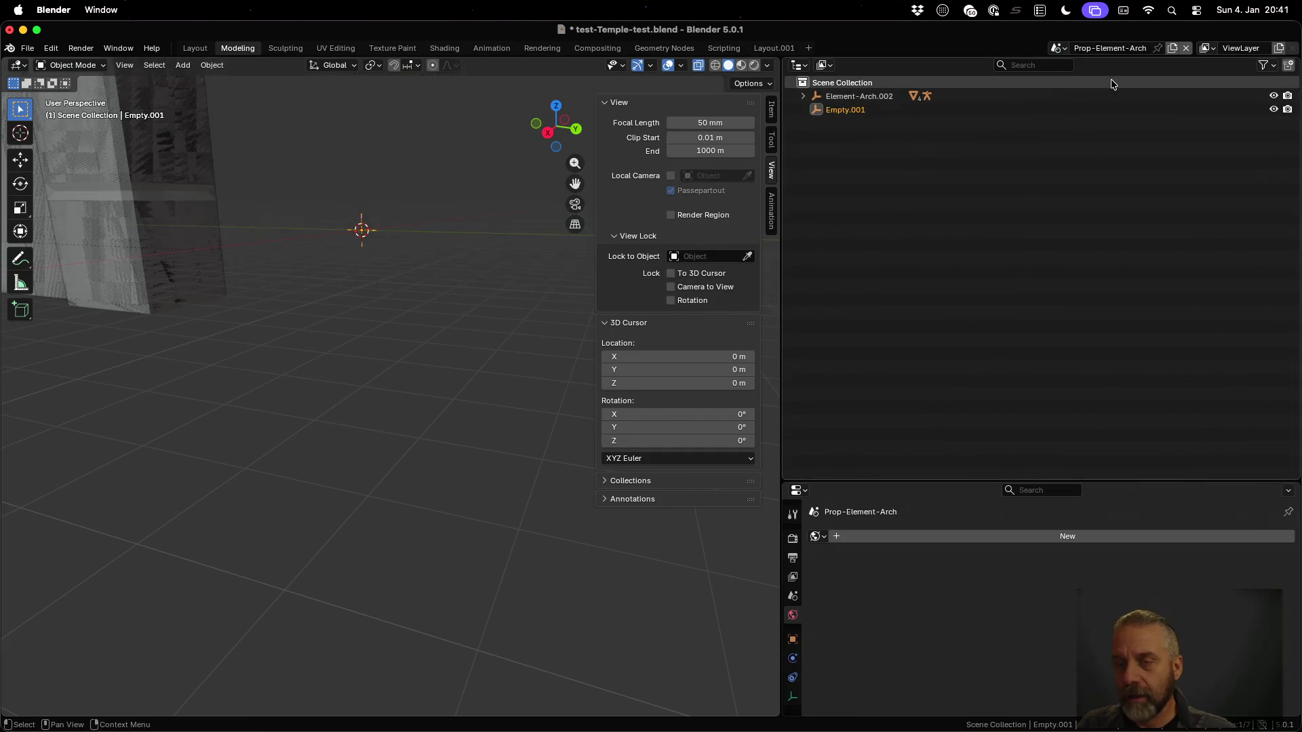
left_click(1110, 80)
left_click(1059, 48)
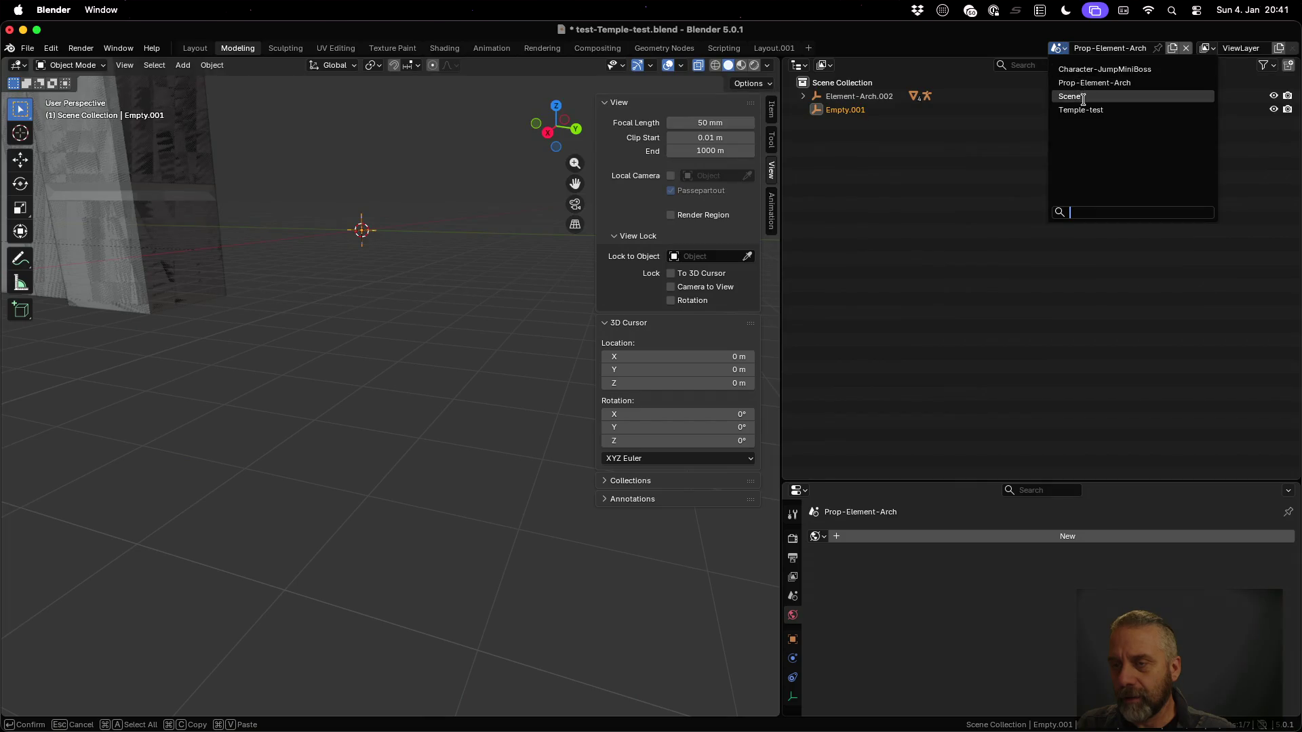
left_click(1099, 70)
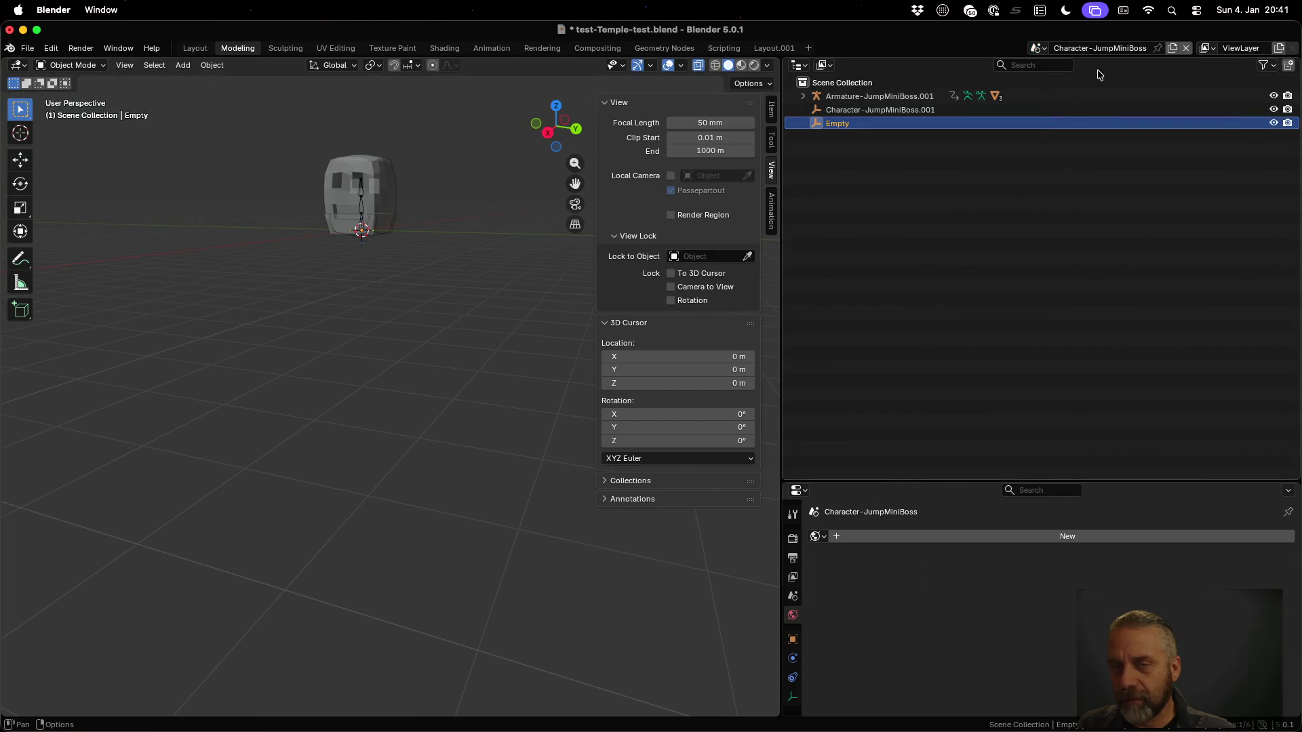
left_click(1040, 49)
left_click(1071, 96)
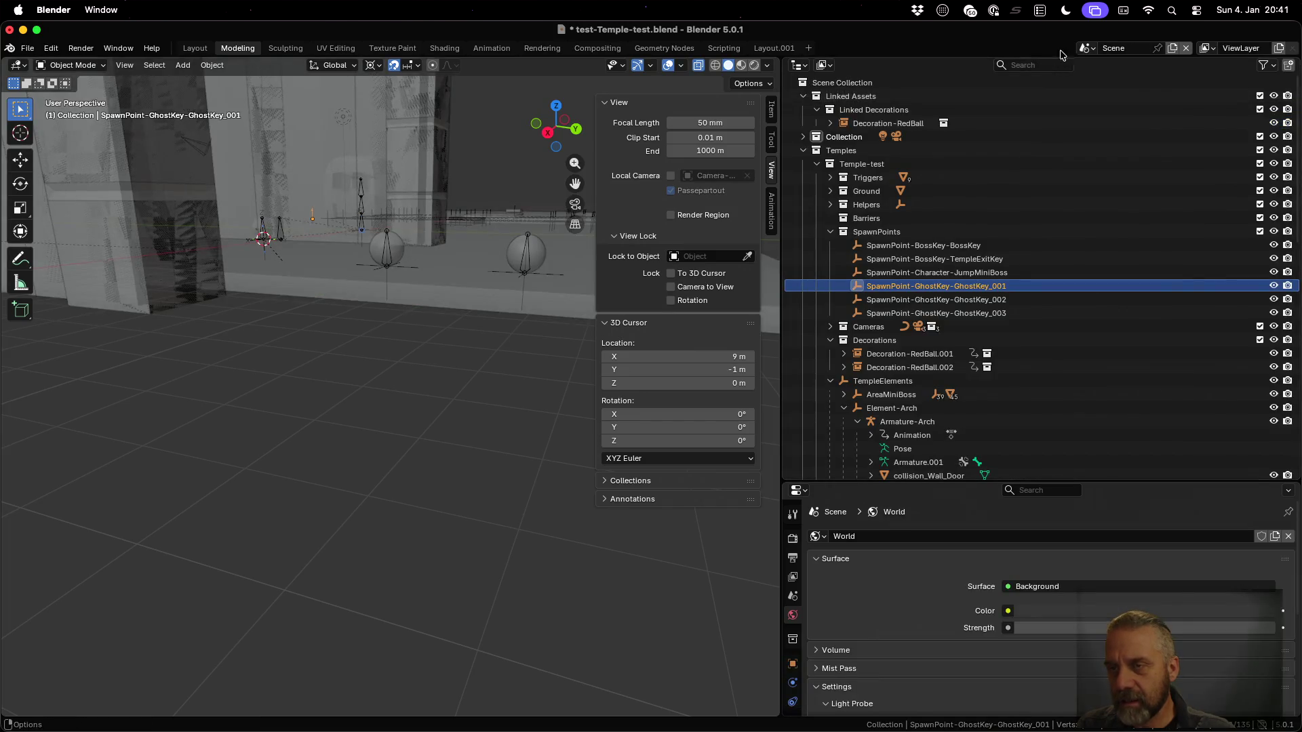
Switch to Temple-test and quit Blender, discarding unsaved changes
left_click(1086, 48)
left_click(1108, 110)
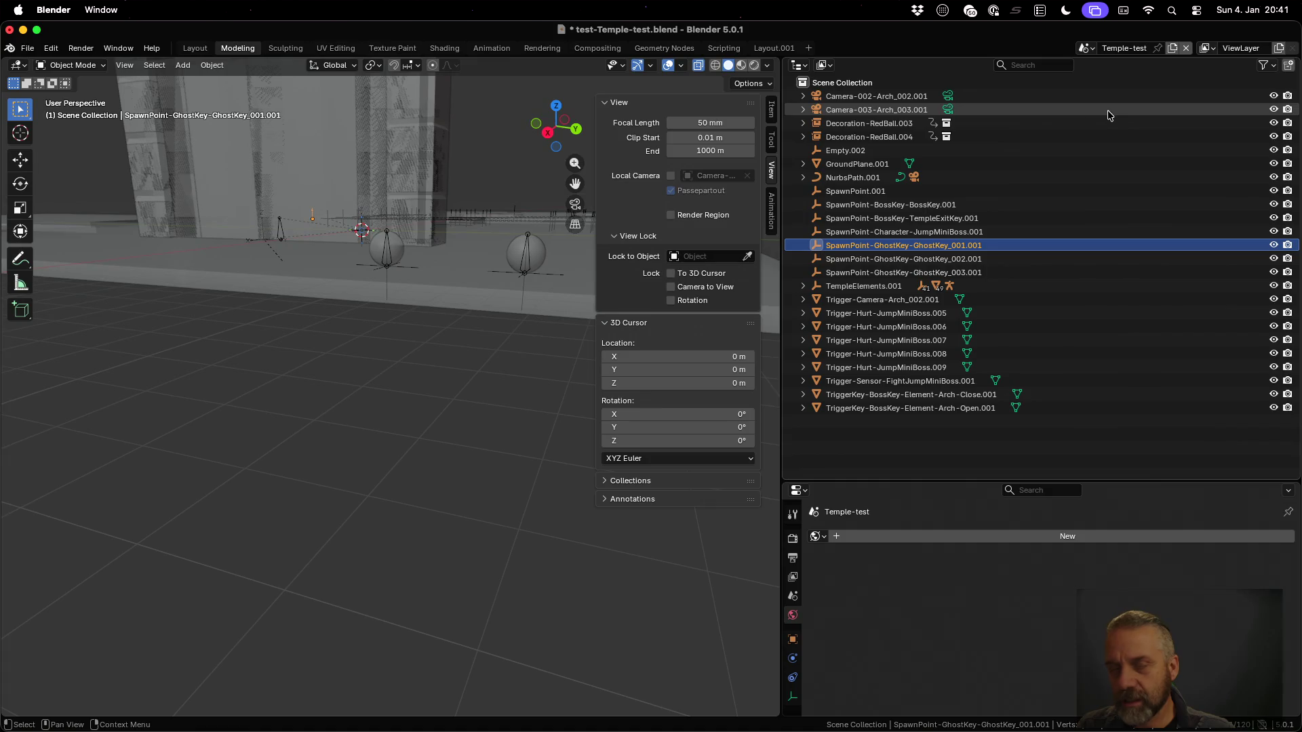
key("super+q")
left_click(578, 410)
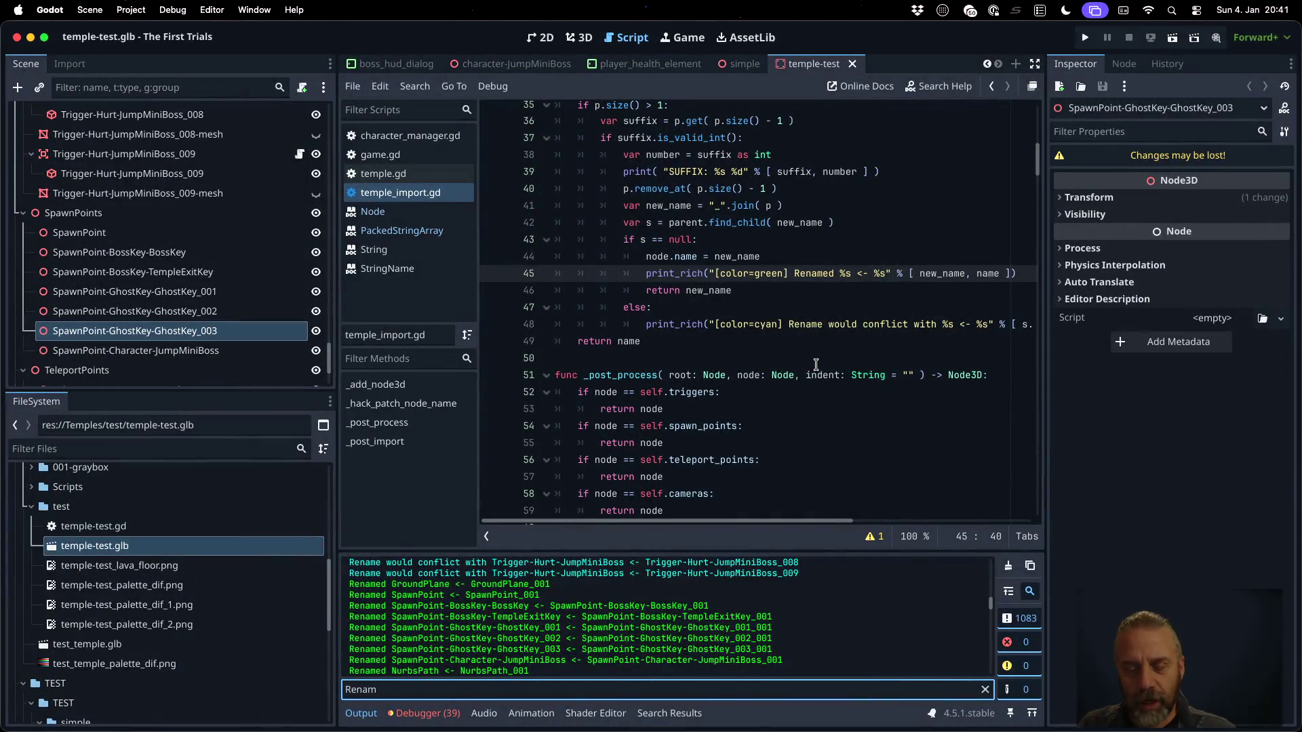
Run the temple-test project and play until the inventory shows BossKey and GhostKey_001–GhostKey_003
scroll(807, 603, "down", 5)
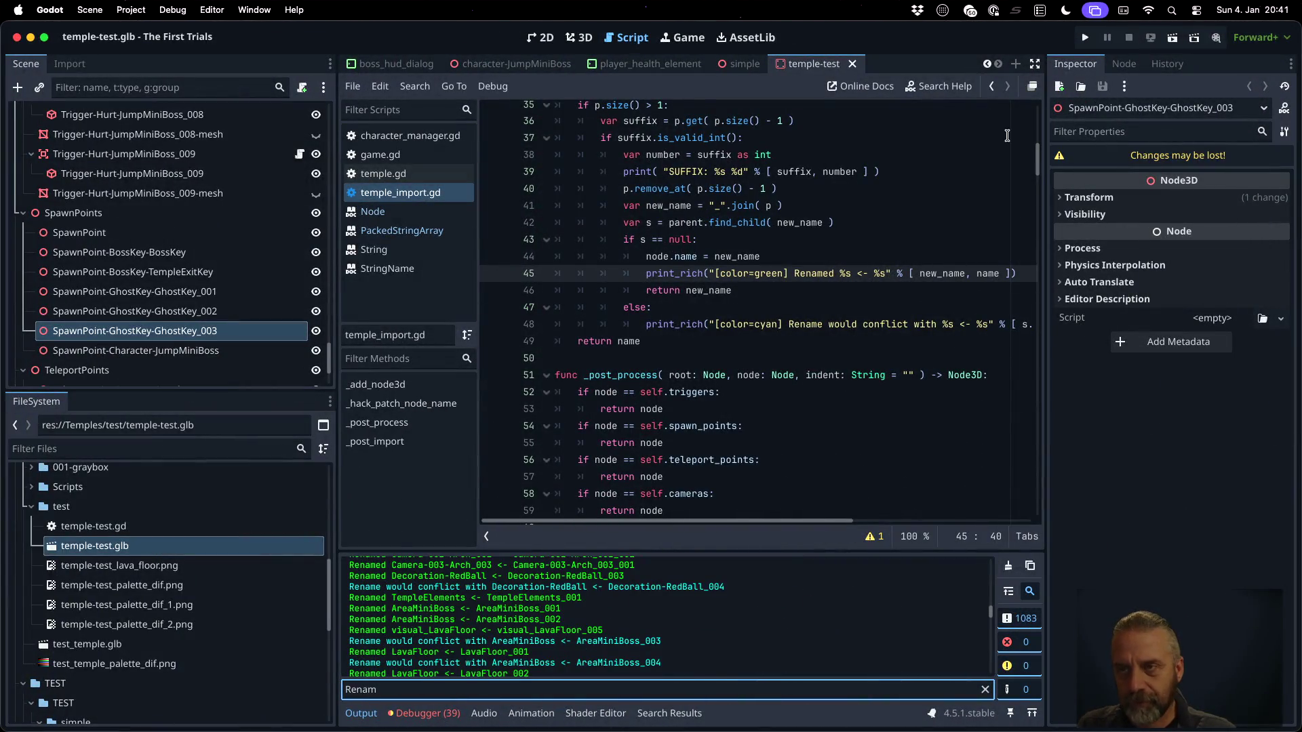
scroll(227, 171, "up", 15)
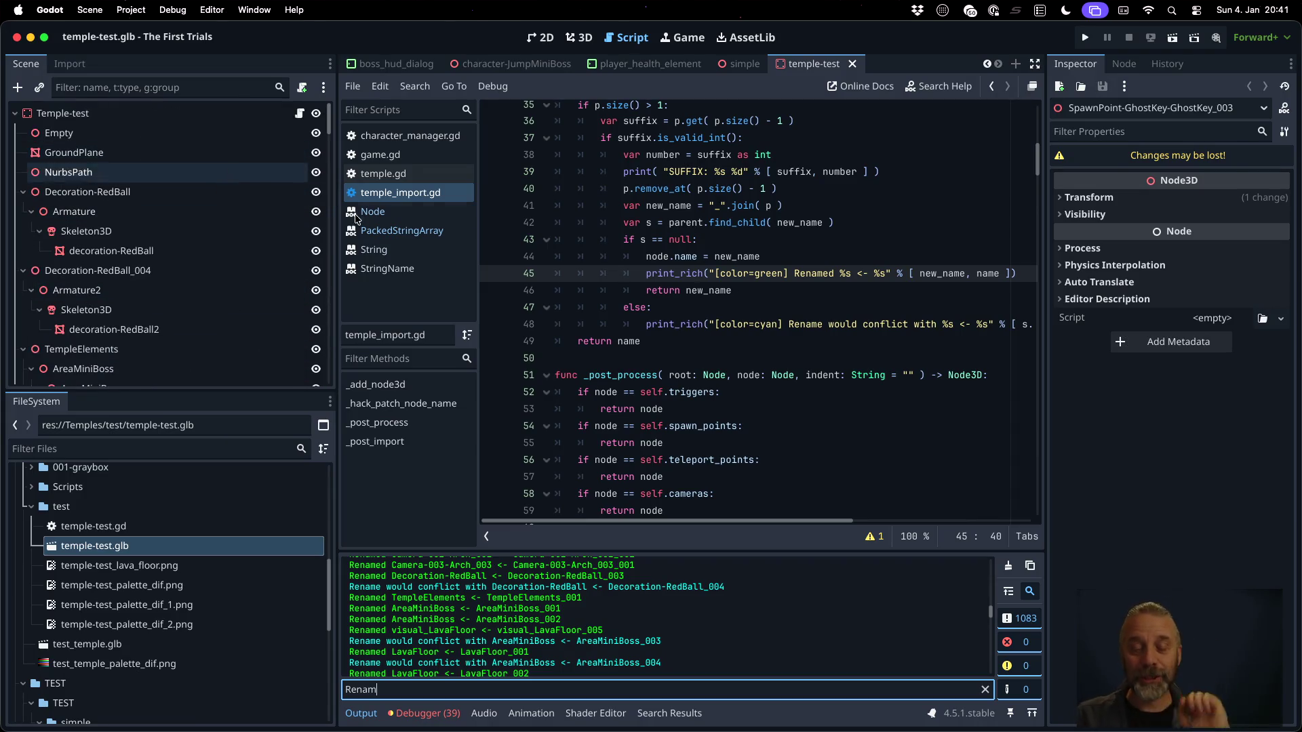
left_click(1086, 39)
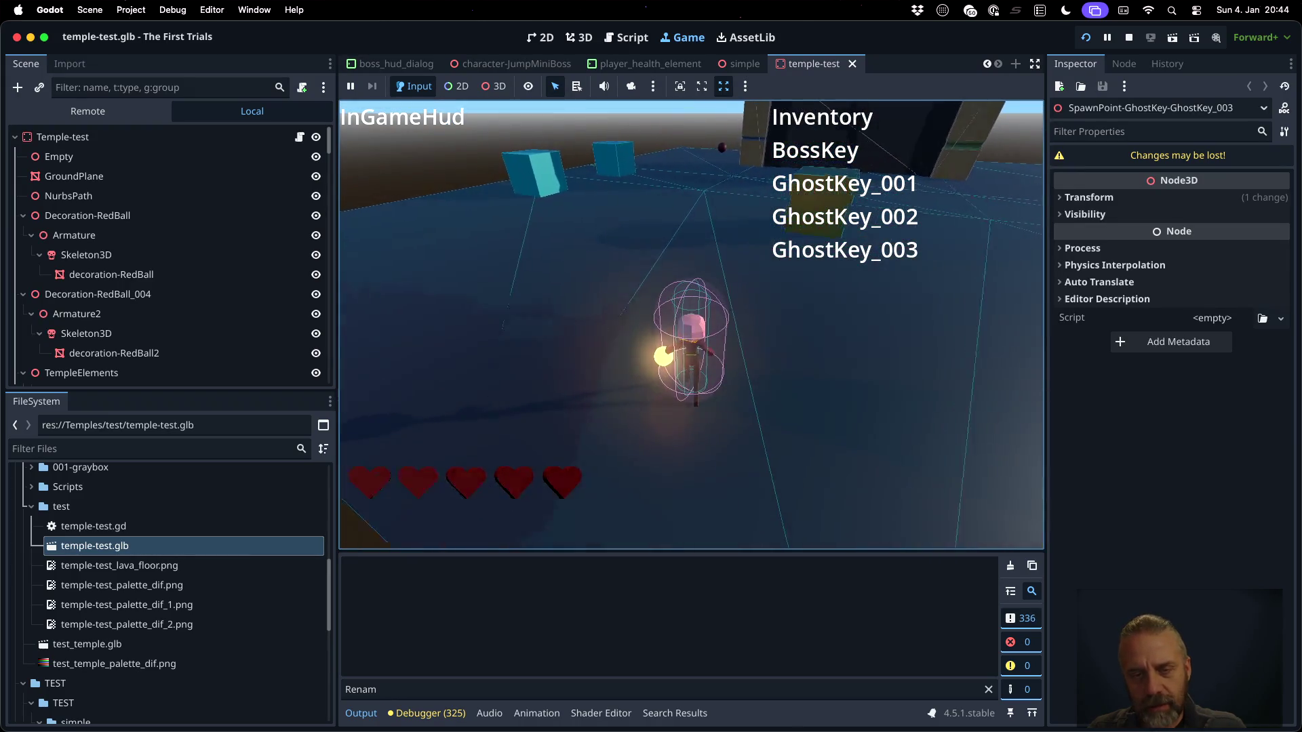
Clear the 'Renam' output filter and the log, walk the player forward, then stop the game
left_click(989, 689)
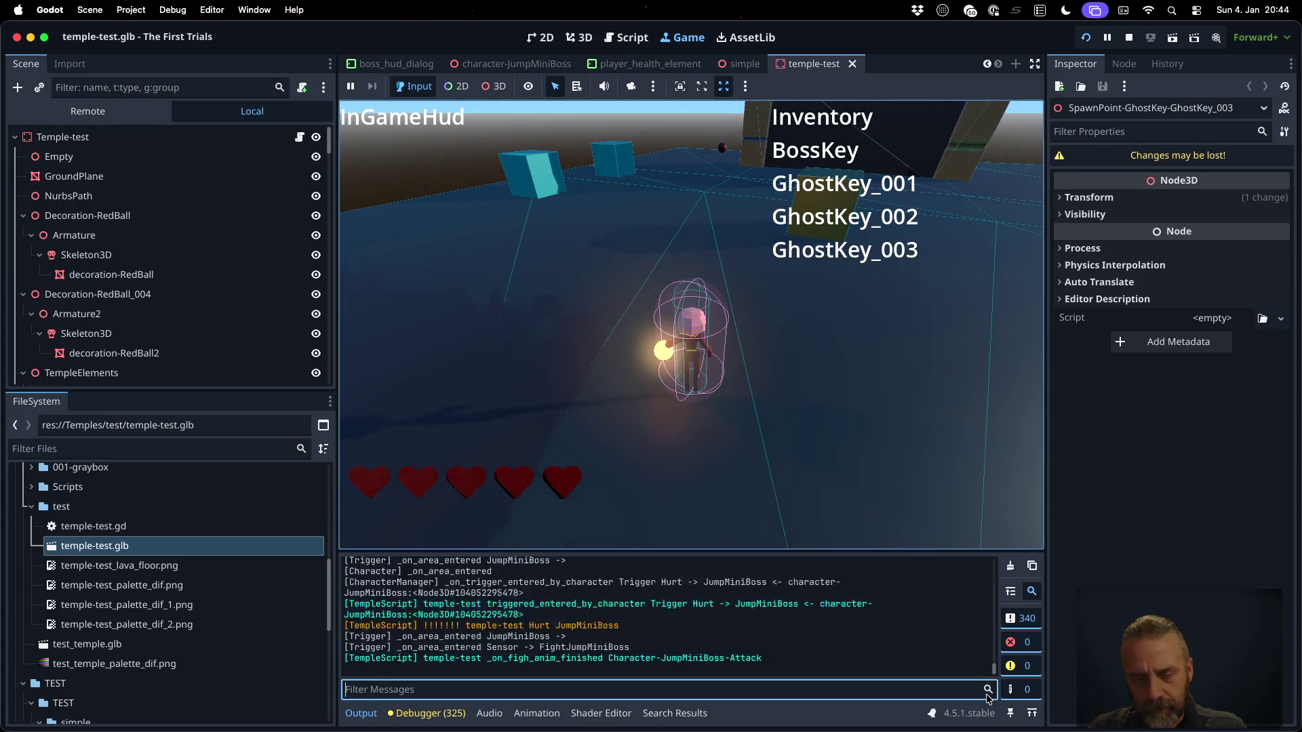
left_click(1010, 565)
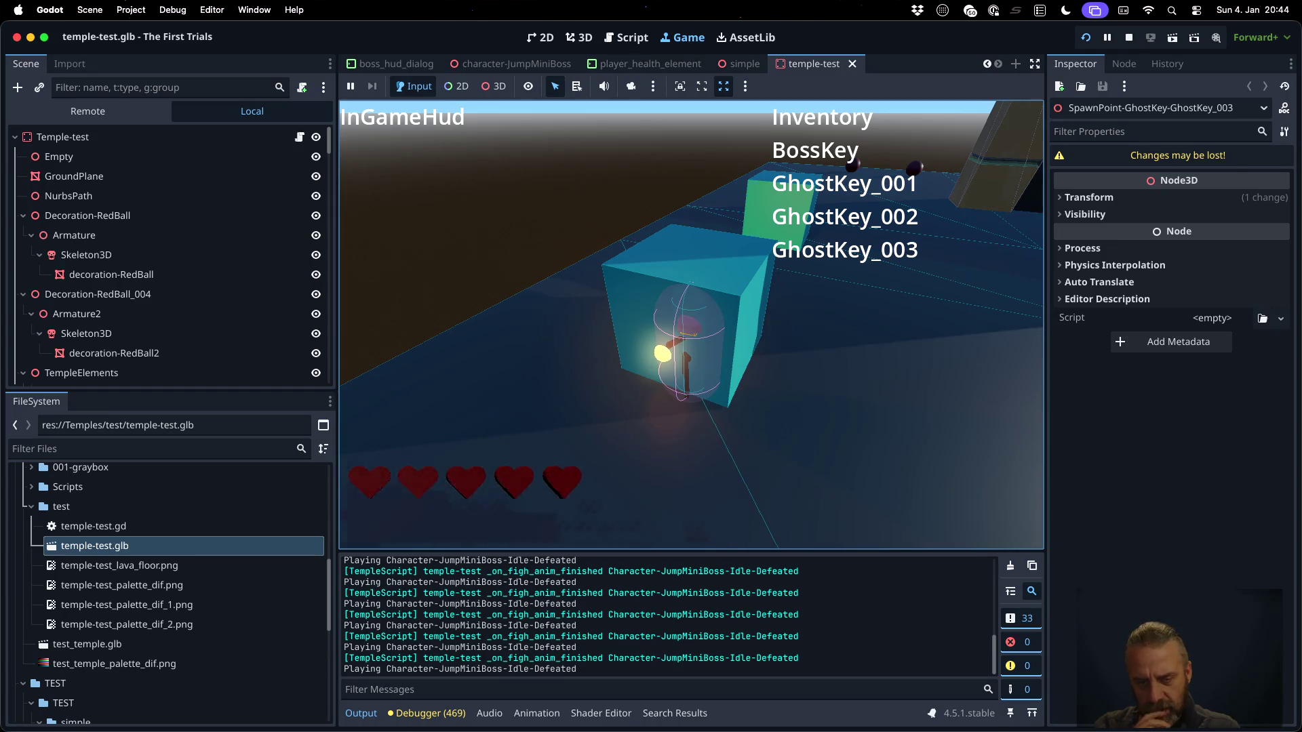
key("w")
key("w")
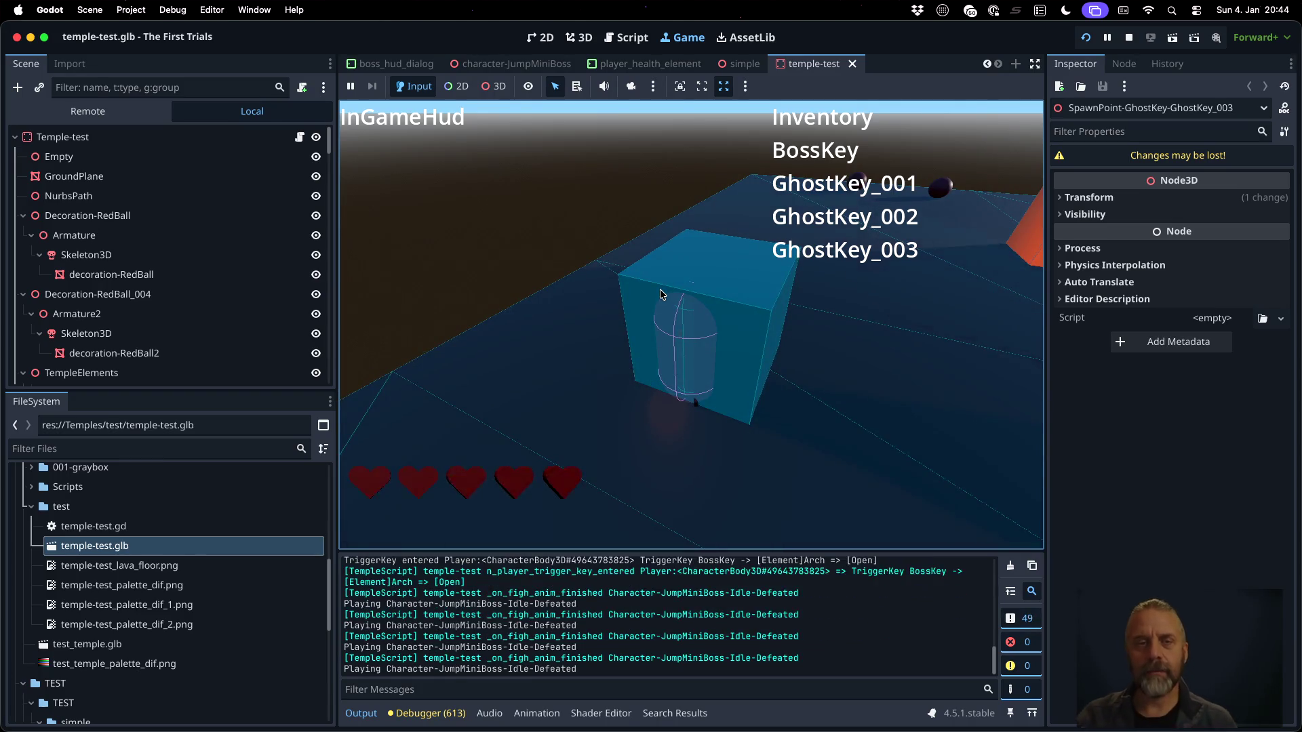
left_click(1129, 42)
scroll(202, 156, "down", 10)
scroll(202, 156, "up", 15)
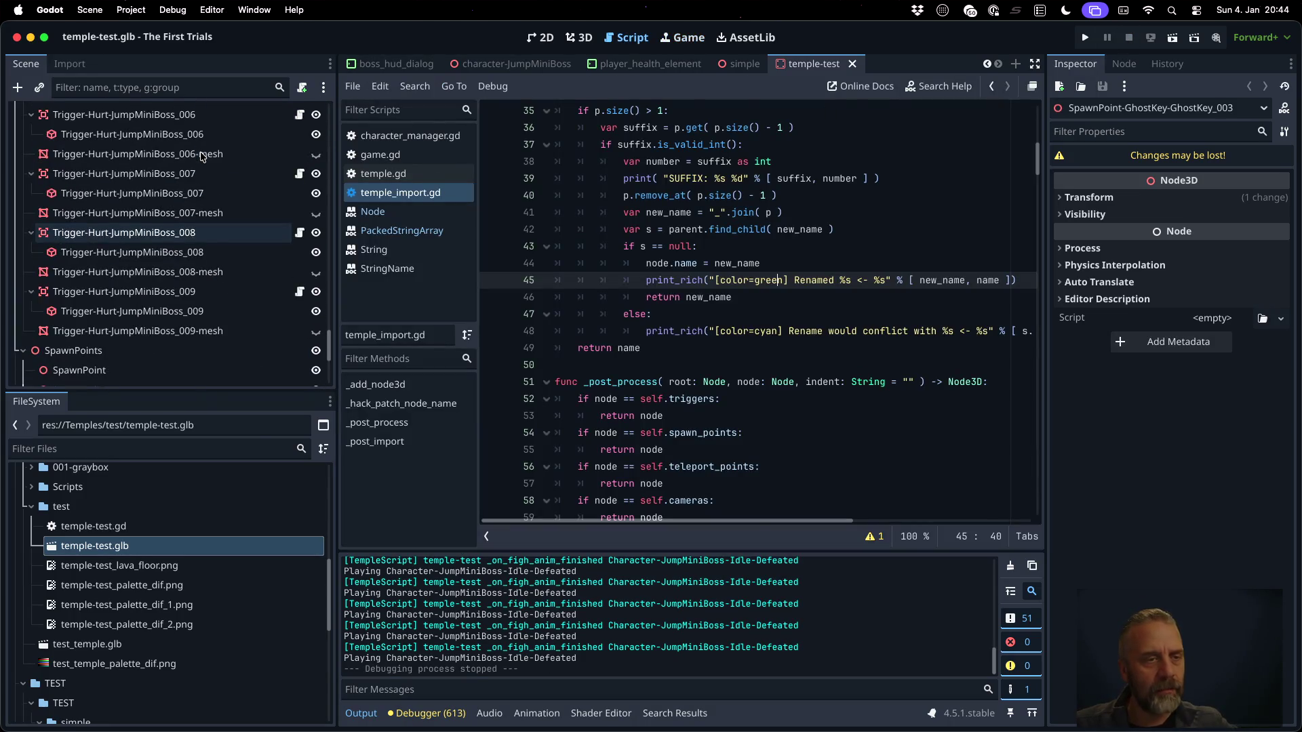
Select the AnimationPlayer, switch to the 3D view, and dismiss the five unresolved-track warnings
left_click(154, 297)
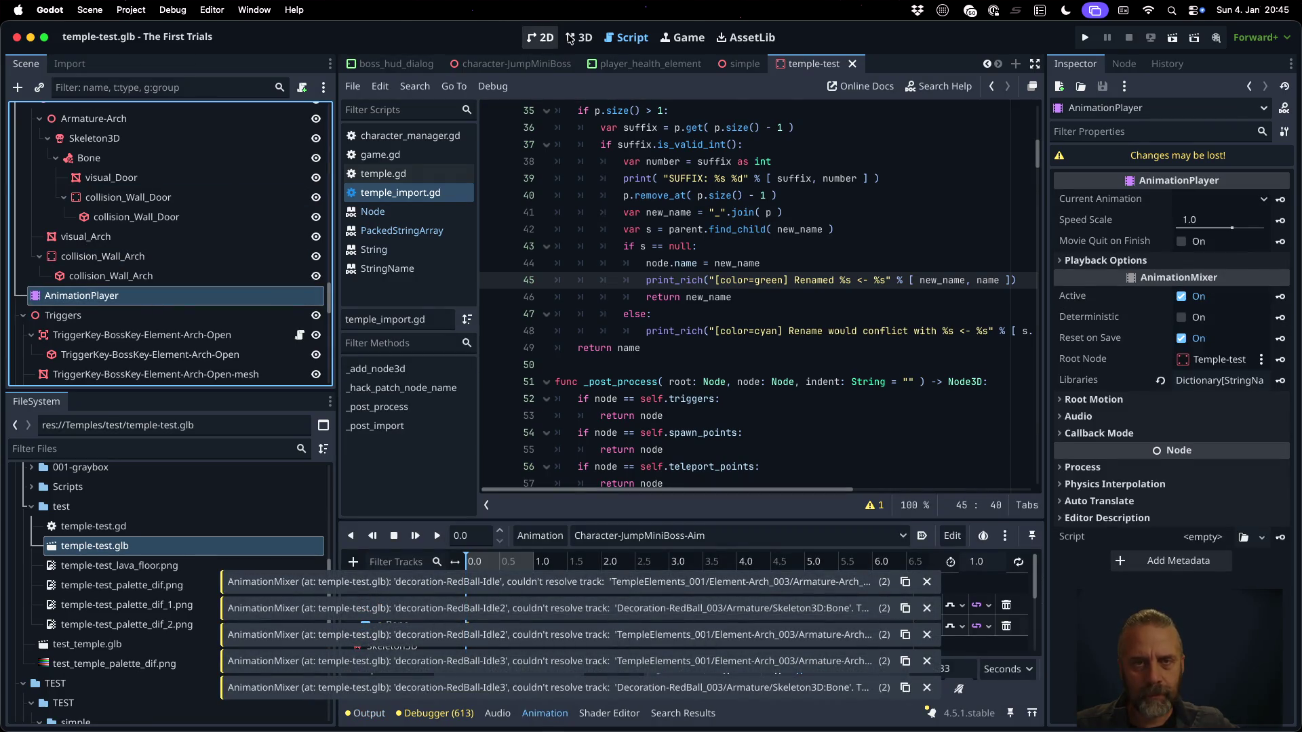
left_click(580, 37)
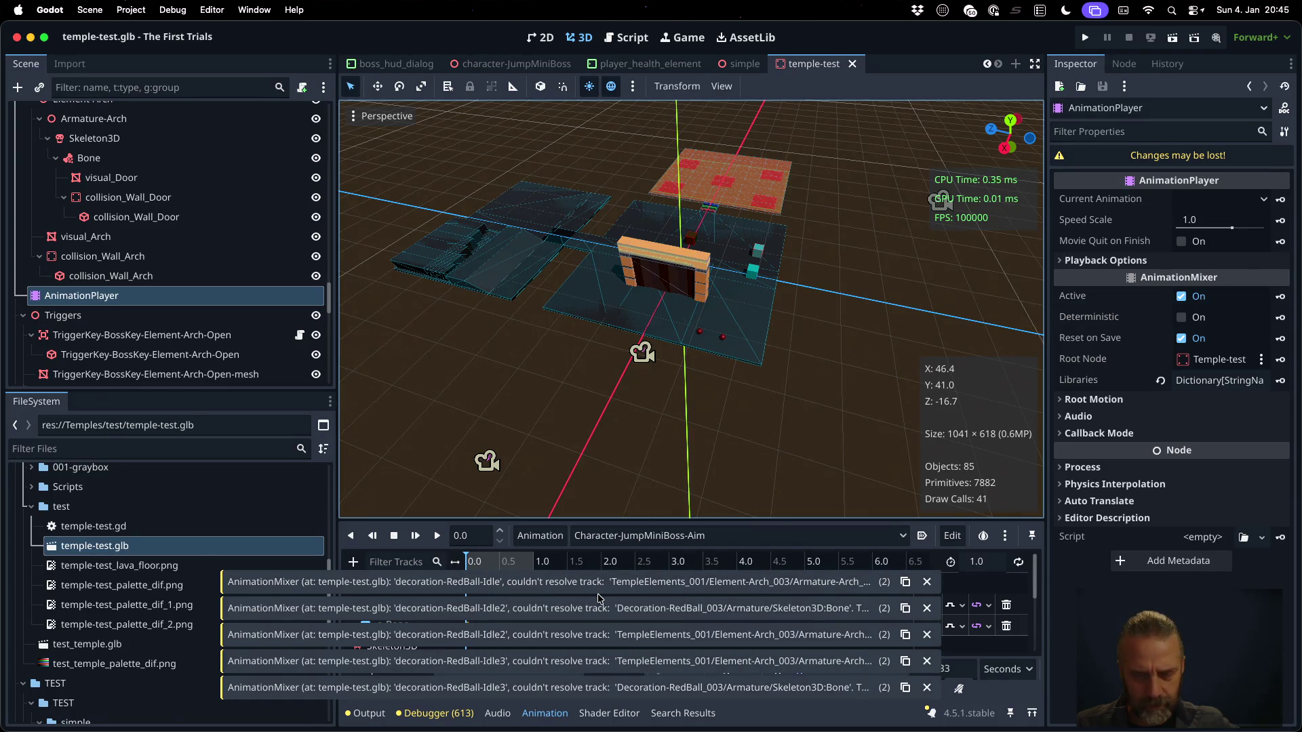
left_click(927, 583)
left_click(927, 608)
left_click(926, 635)
left_click(927, 662)
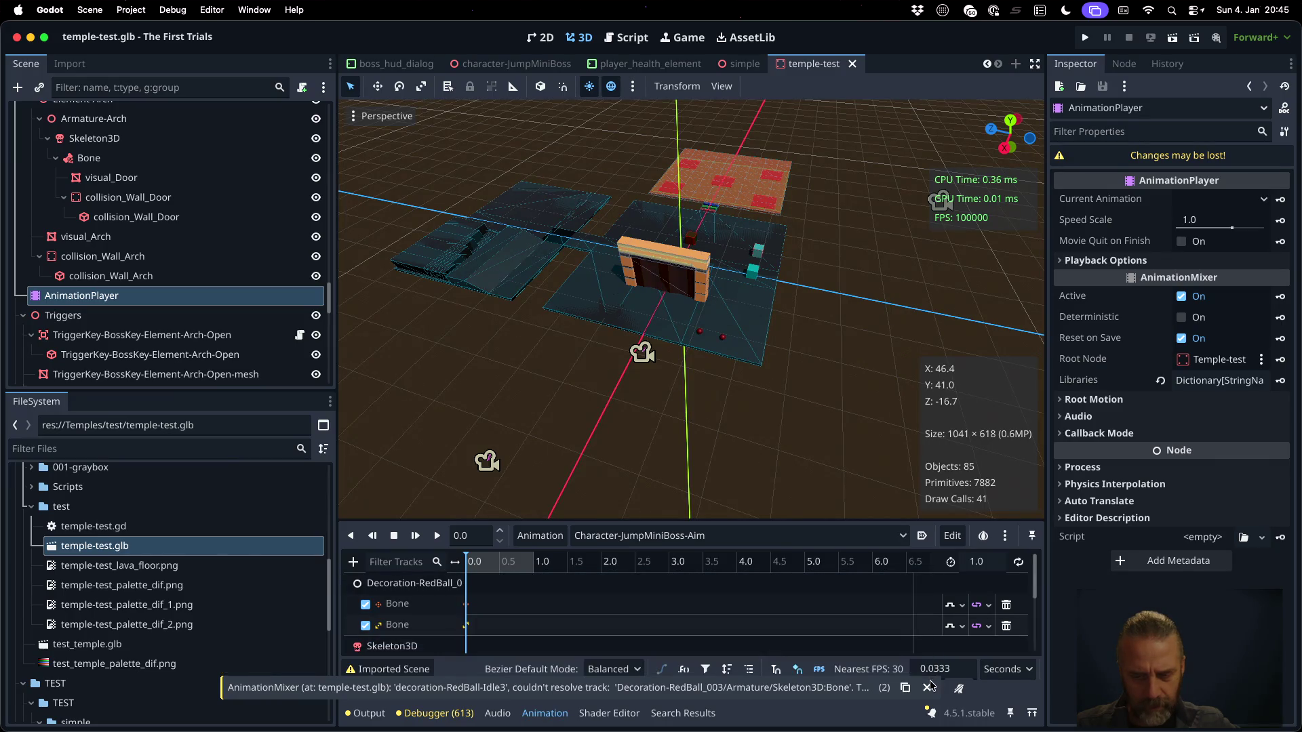
left_click(928, 687)
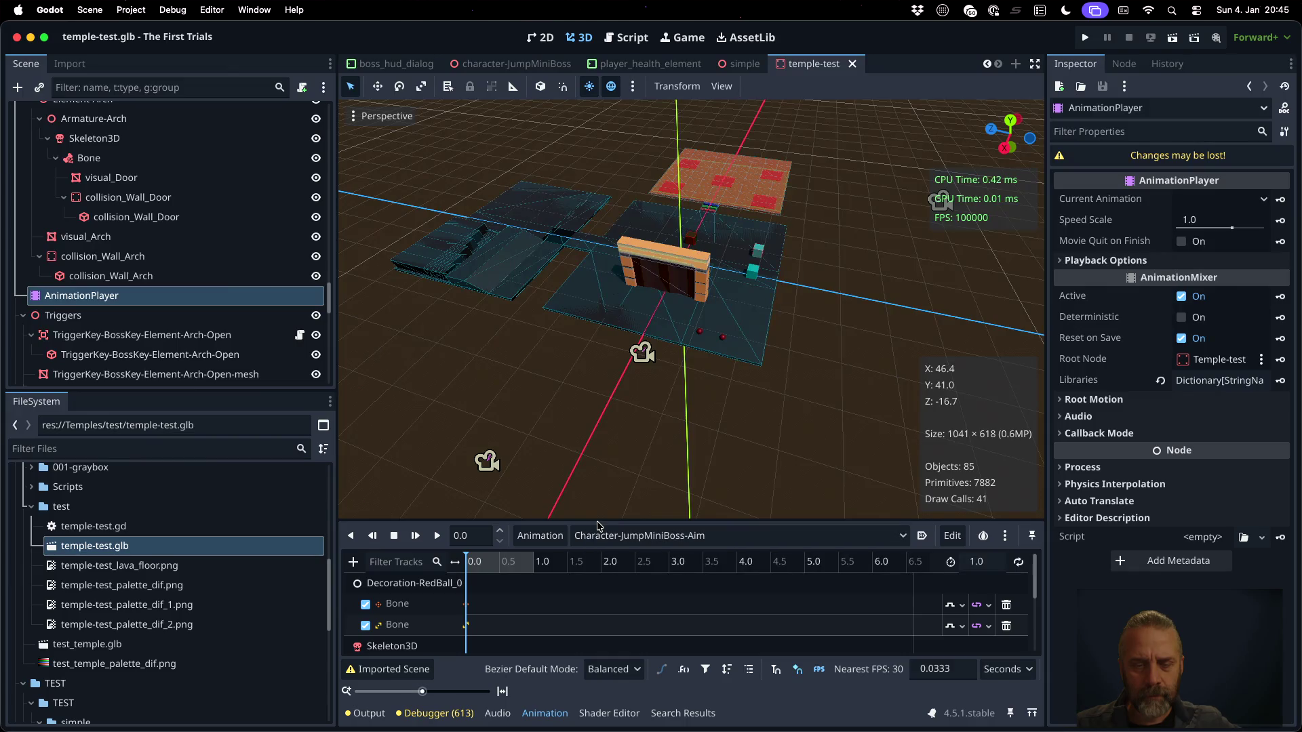
Enlarge the animation panel, load Character-JumpMiniBoss-Idle, and orbit the view around the arch
left_click_drag(597, 518, 597, 418)
left_click(639, 436)
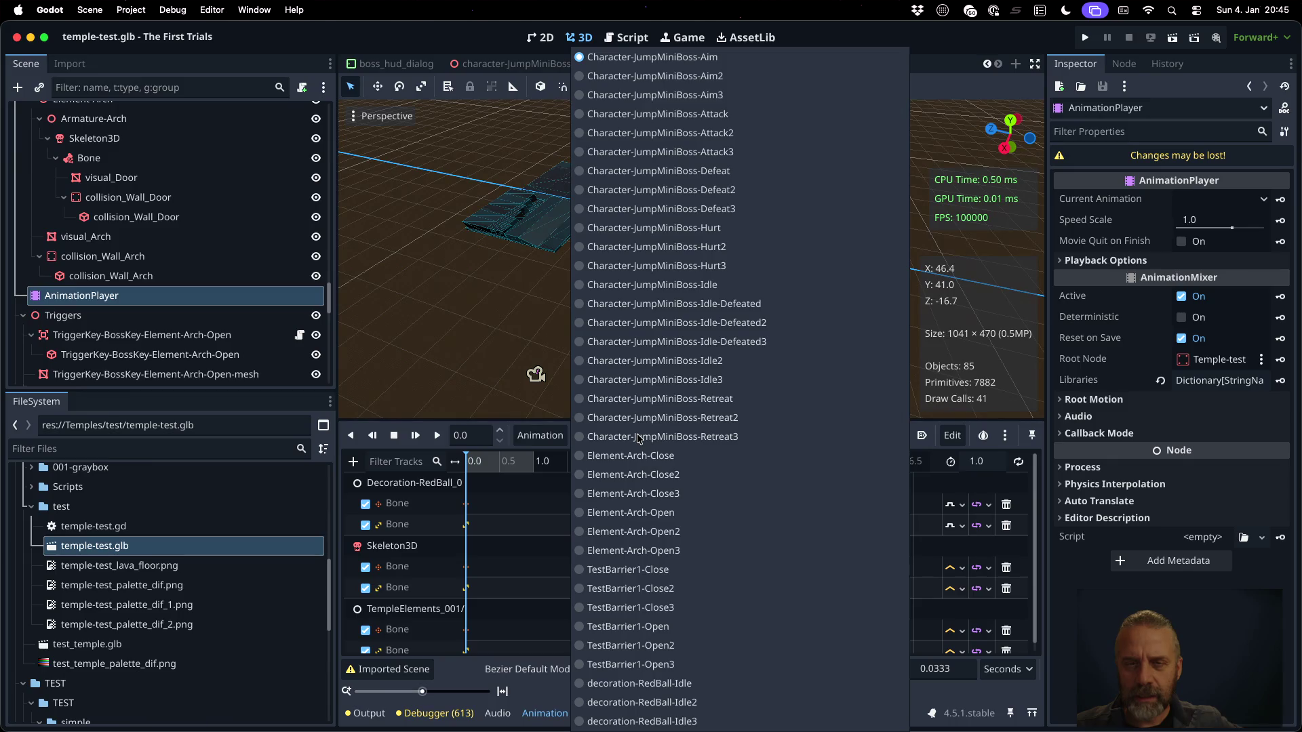
left_click(669, 286)
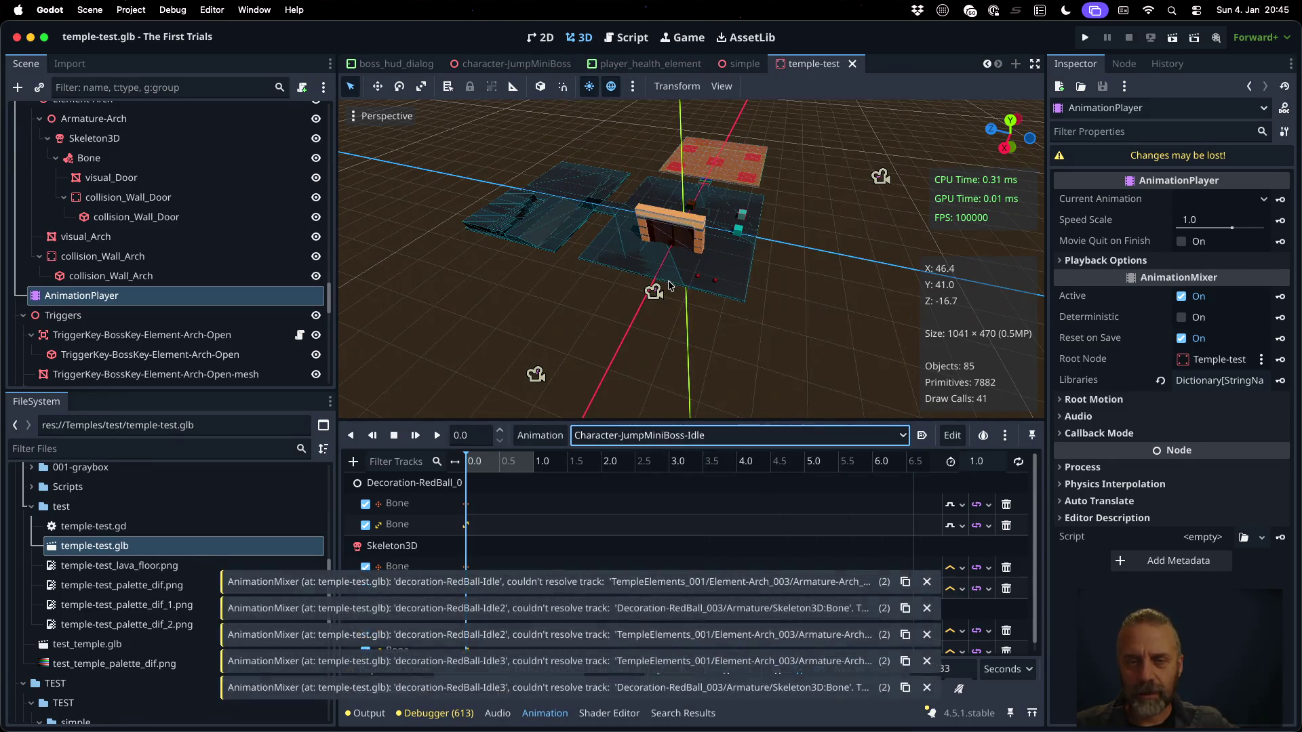
scroll(768, 209, "down", 1)
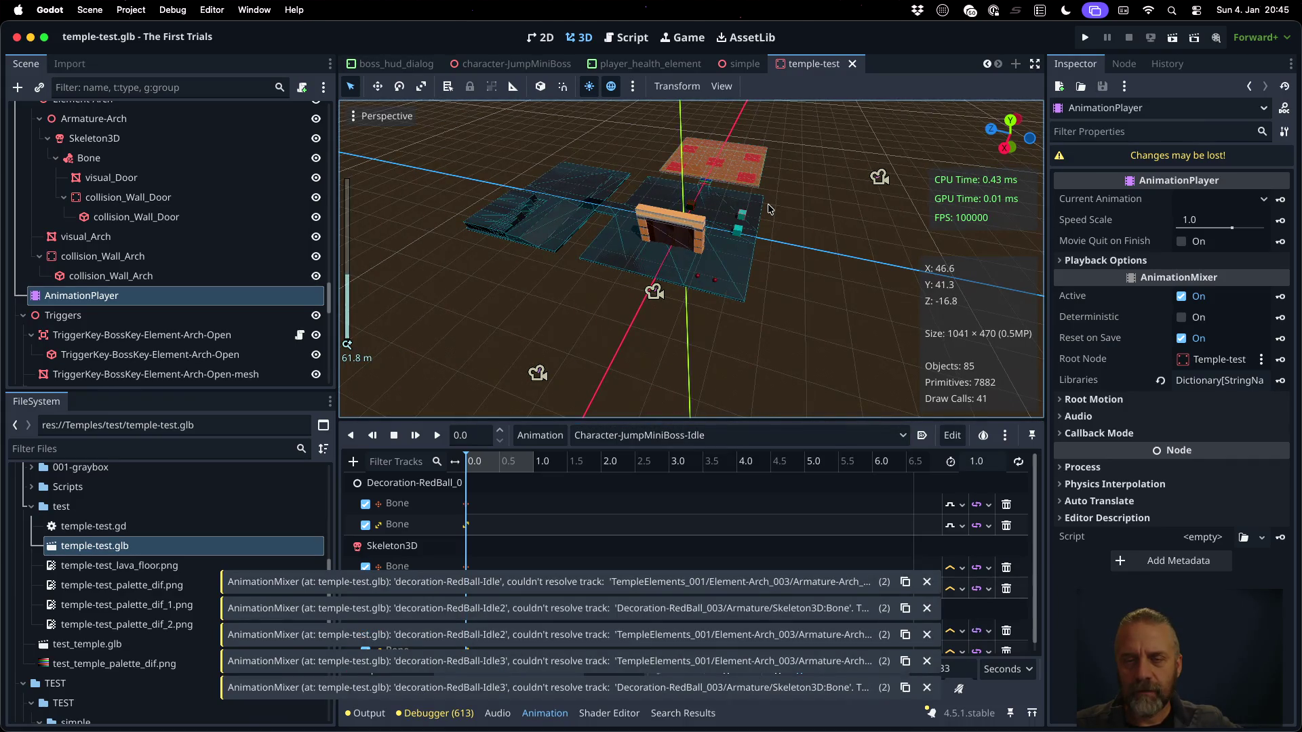
scroll(768, 209, "up", 4)
scroll(676, 242, "up", 5)
mouse_move(607, 189)
left_mouse_down()
mouse_move(867, 175)
mouse_move(865, 137)
left_mouse_up()
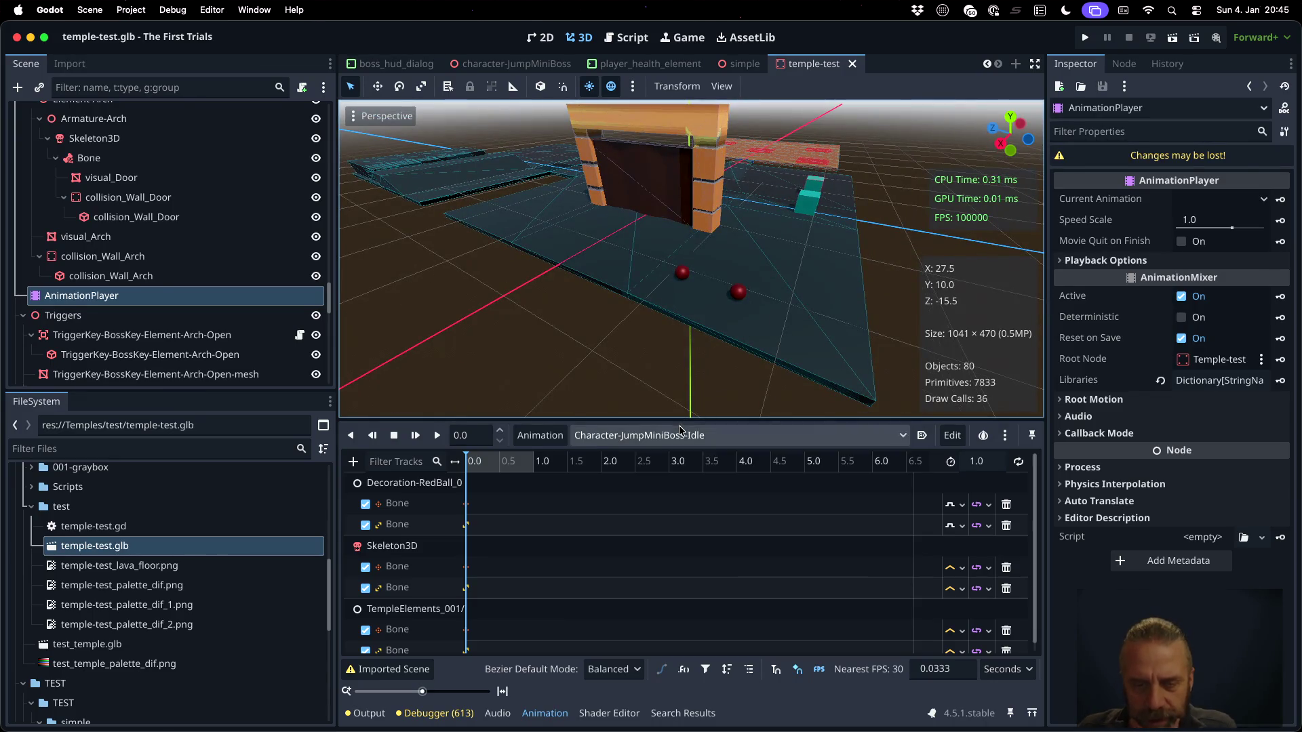
Load Element-Arch-Open, scrub its playhead from 0.3 to 1.0 seconds, and show the Output log
left_click(680, 432)
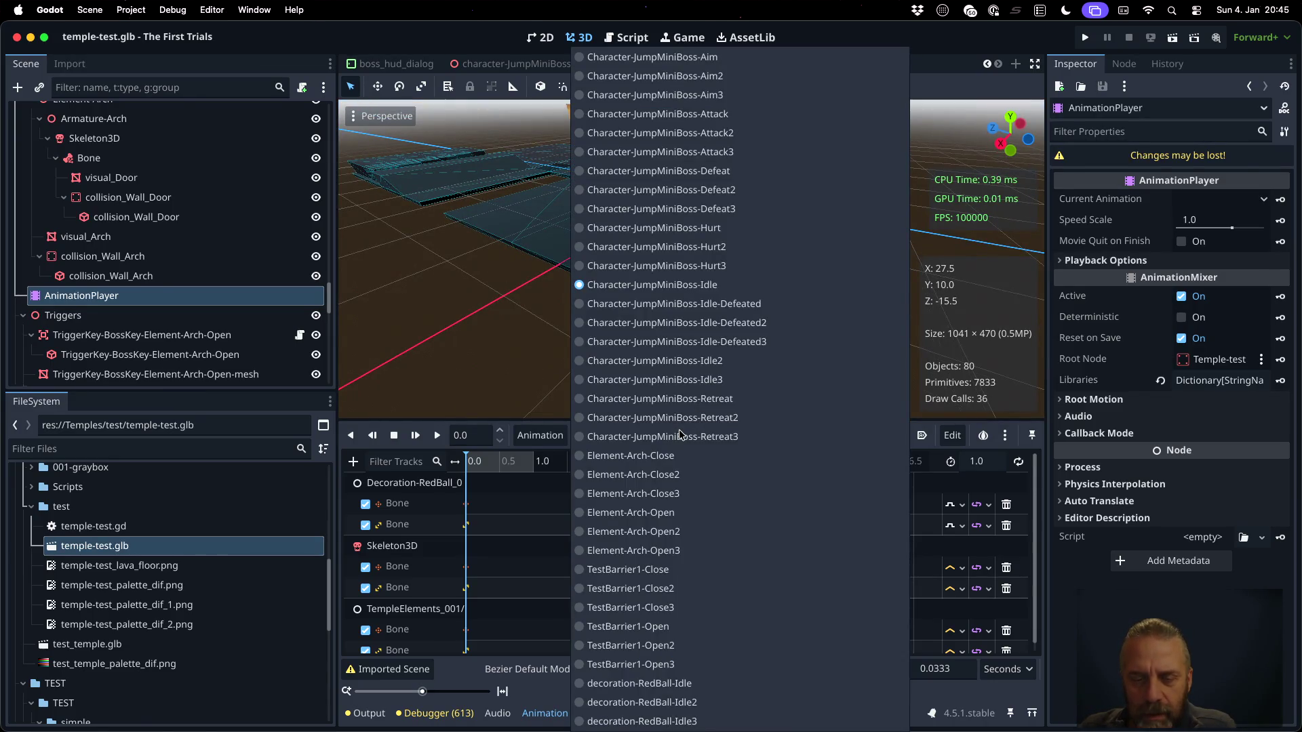
left_click(684, 514)
left_click(495, 461)
mouse_move(496, 461)
left_mouse_down()
mouse_move(539, 460)
mouse_move(464, 463)
left_mouse_up()
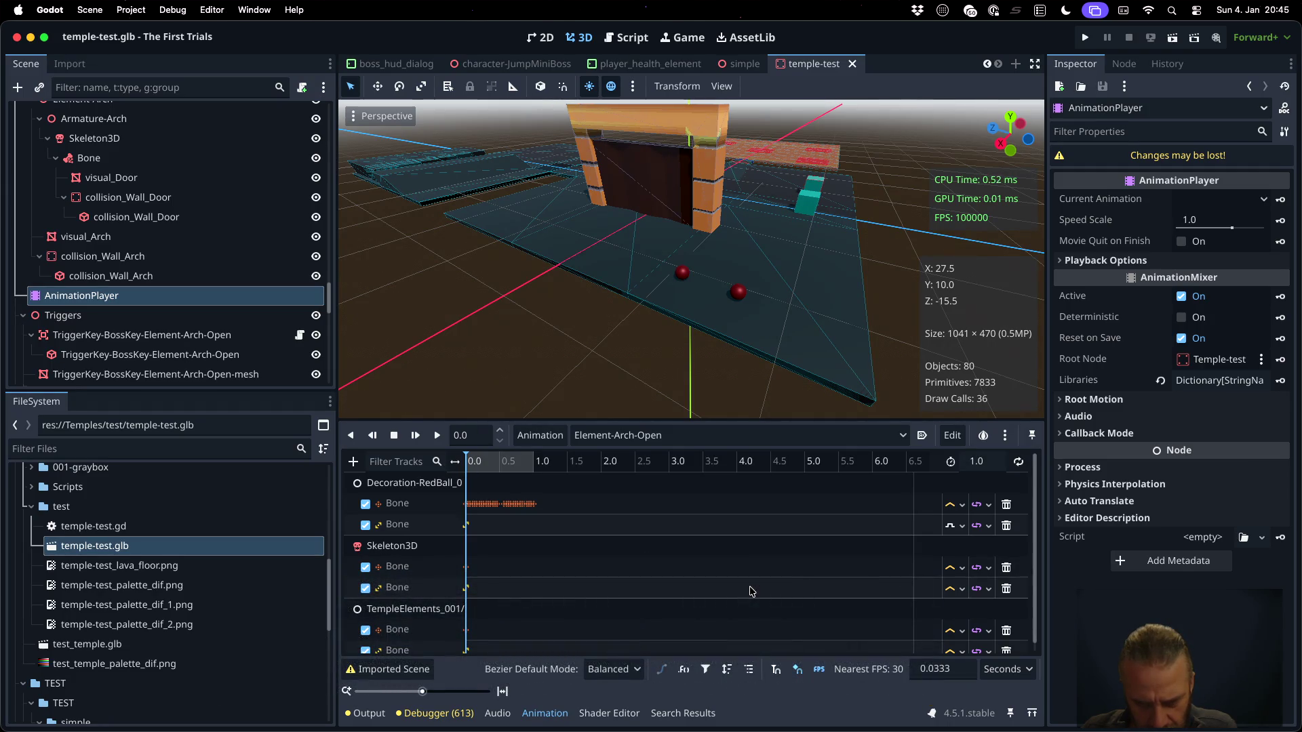
left_click(366, 713)
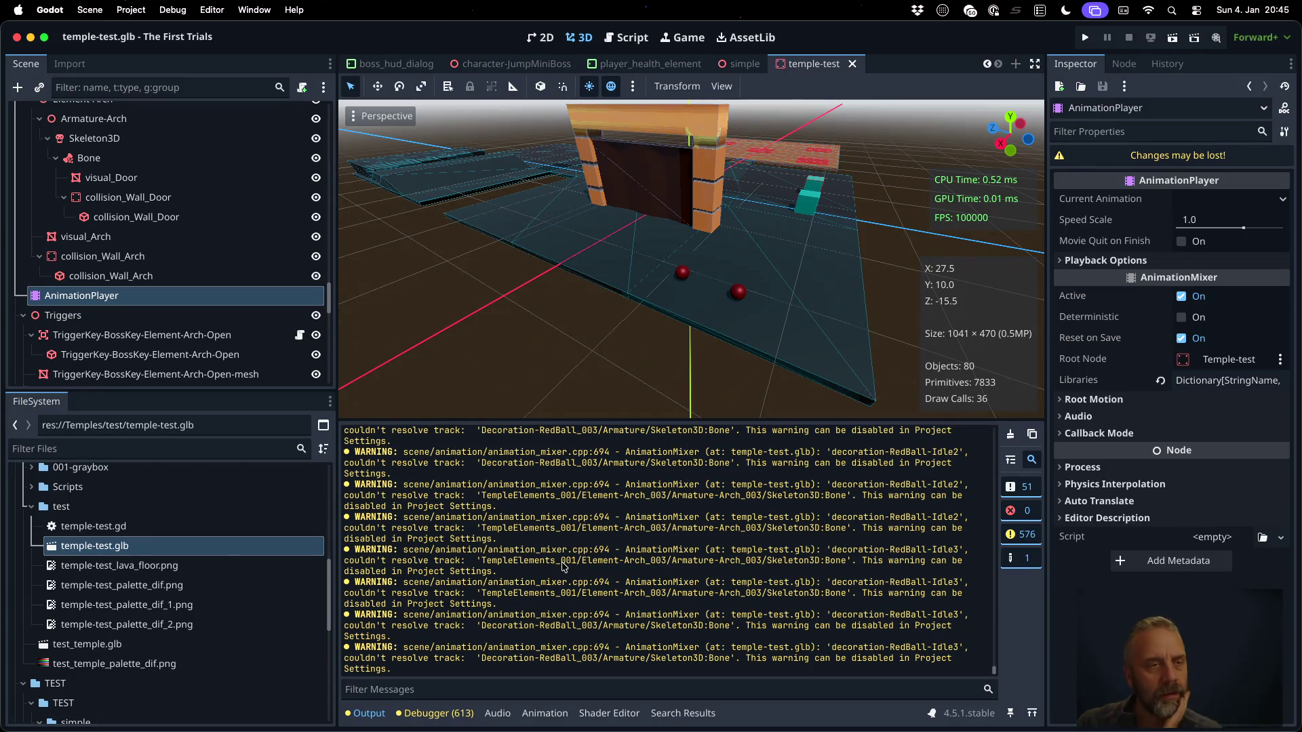
Select TempleElements and highlight the Element-Arch_003 name in the unresolved-track warning
scroll(114, 243, "up", 5)
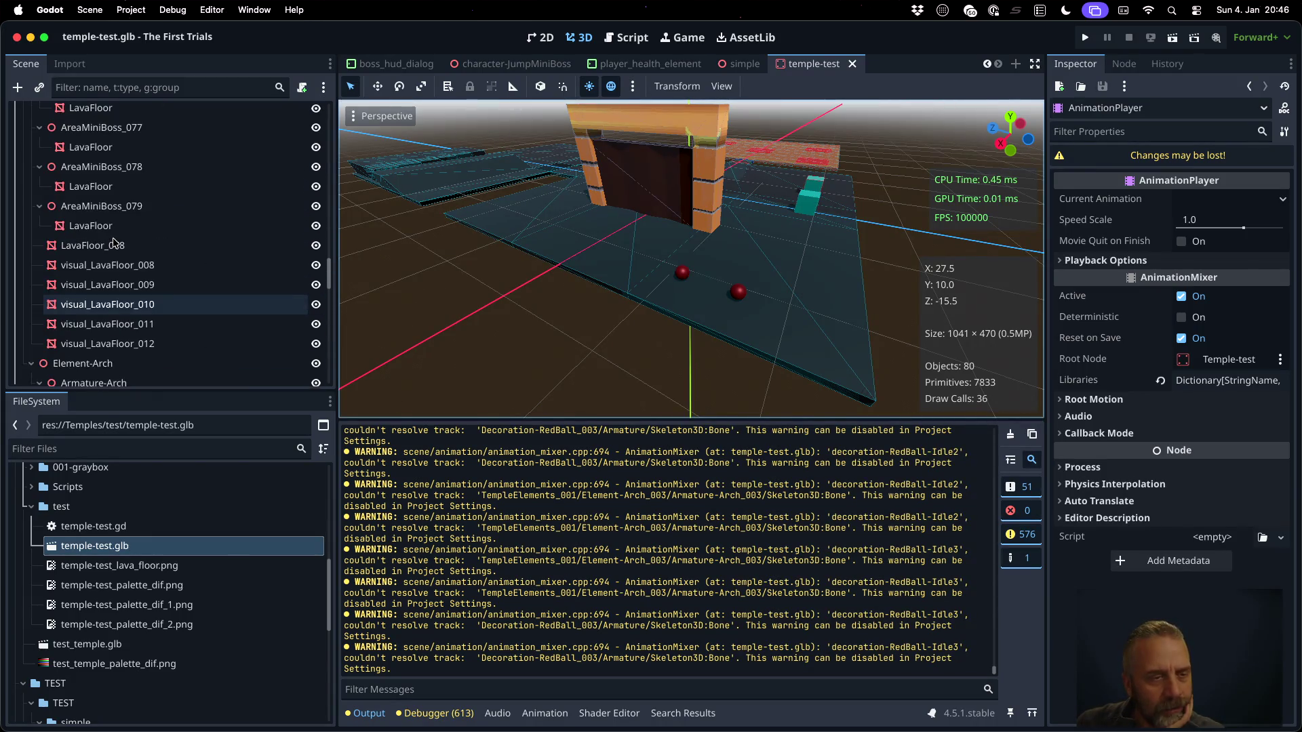
scroll(114, 242, "up", 10)
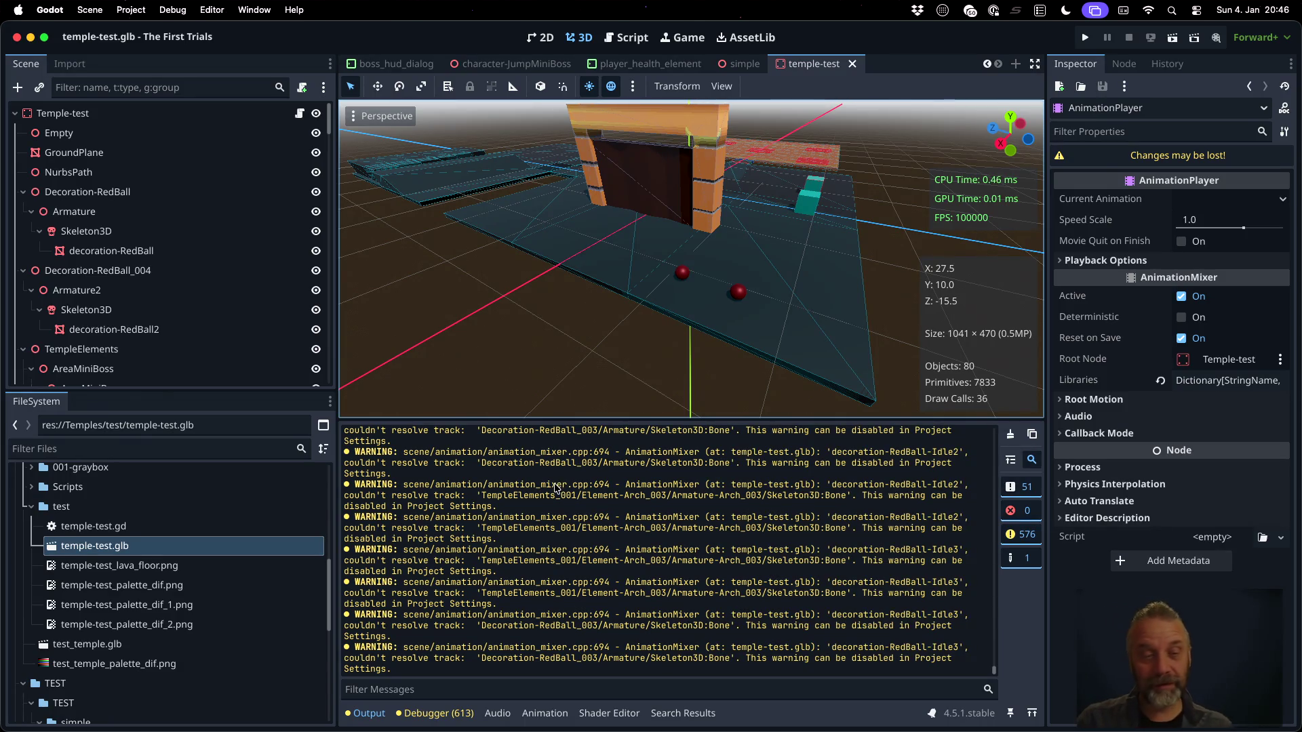
scroll(281, 297, "down", 3)
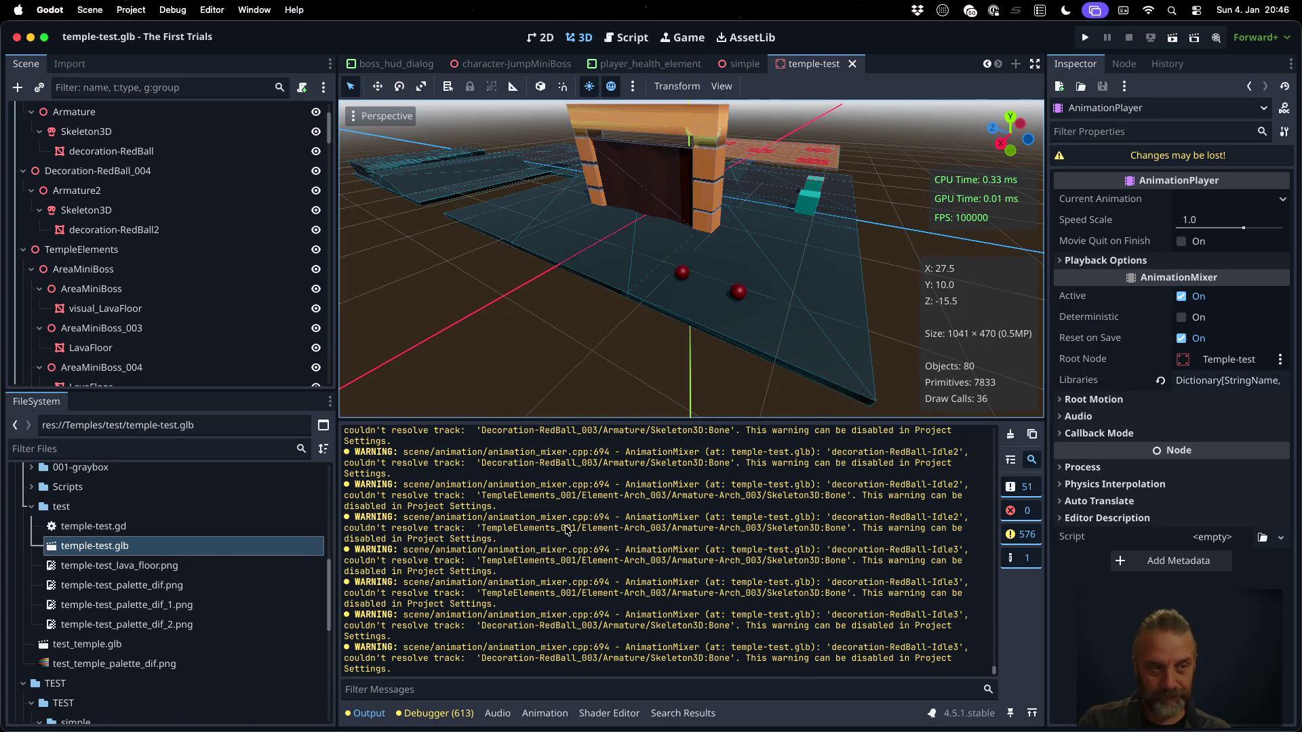
left_click(151, 250)
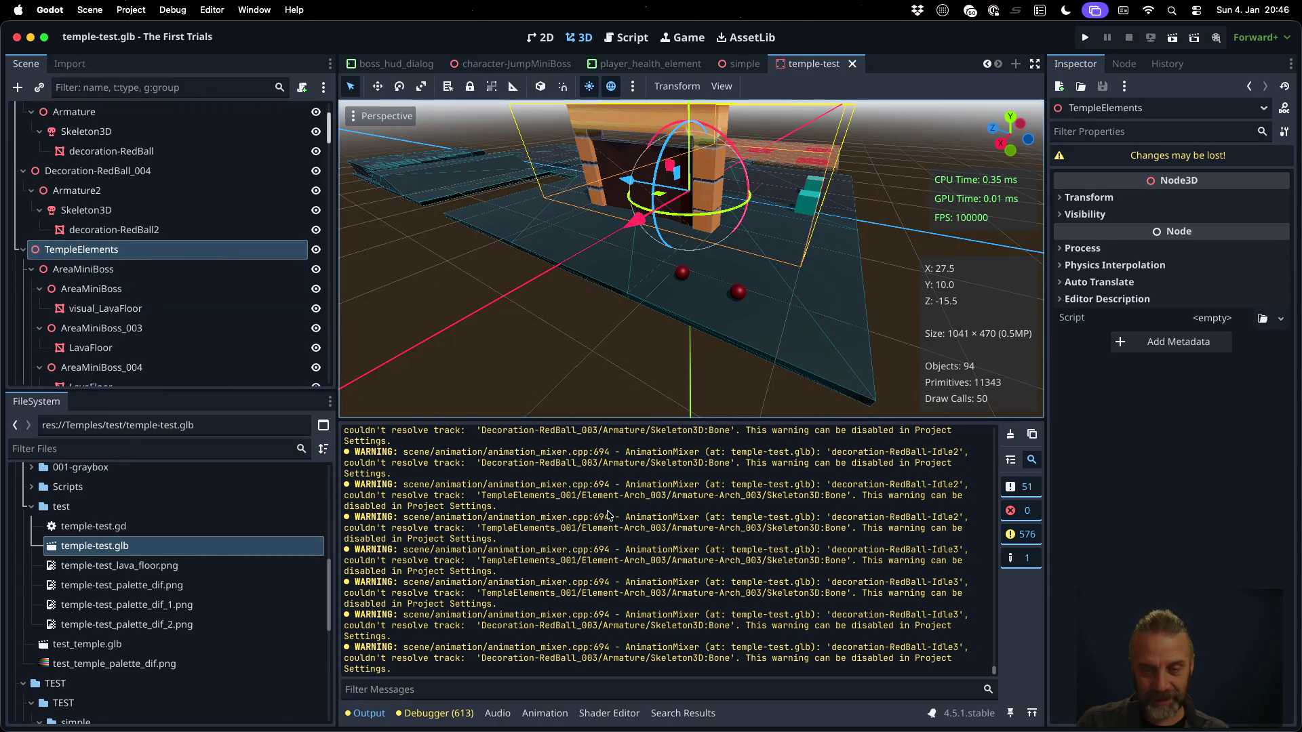
left_click_drag(638, 494, 664, 494)
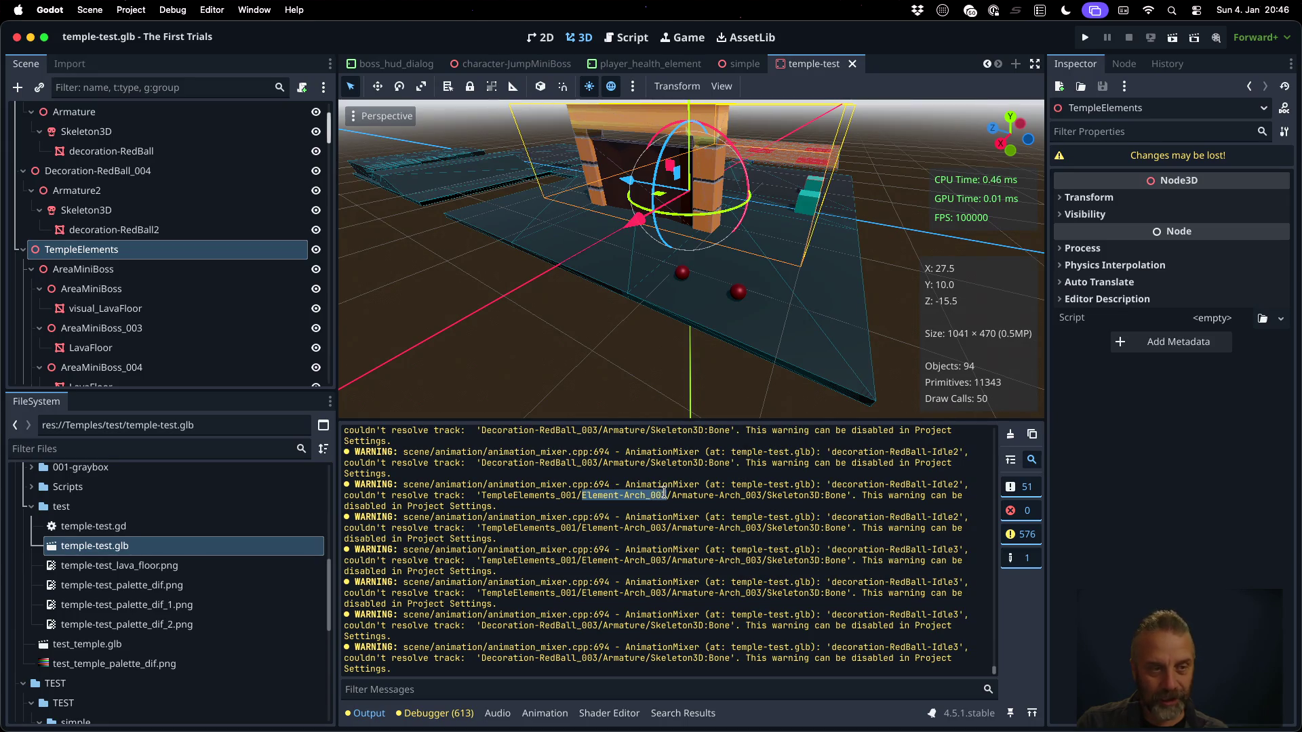
Collapse AreaMiniBoss and inspect Element-Arch, Armature-Arch and the Bone attachment node
left_click(31, 269)
left_click(68, 290)
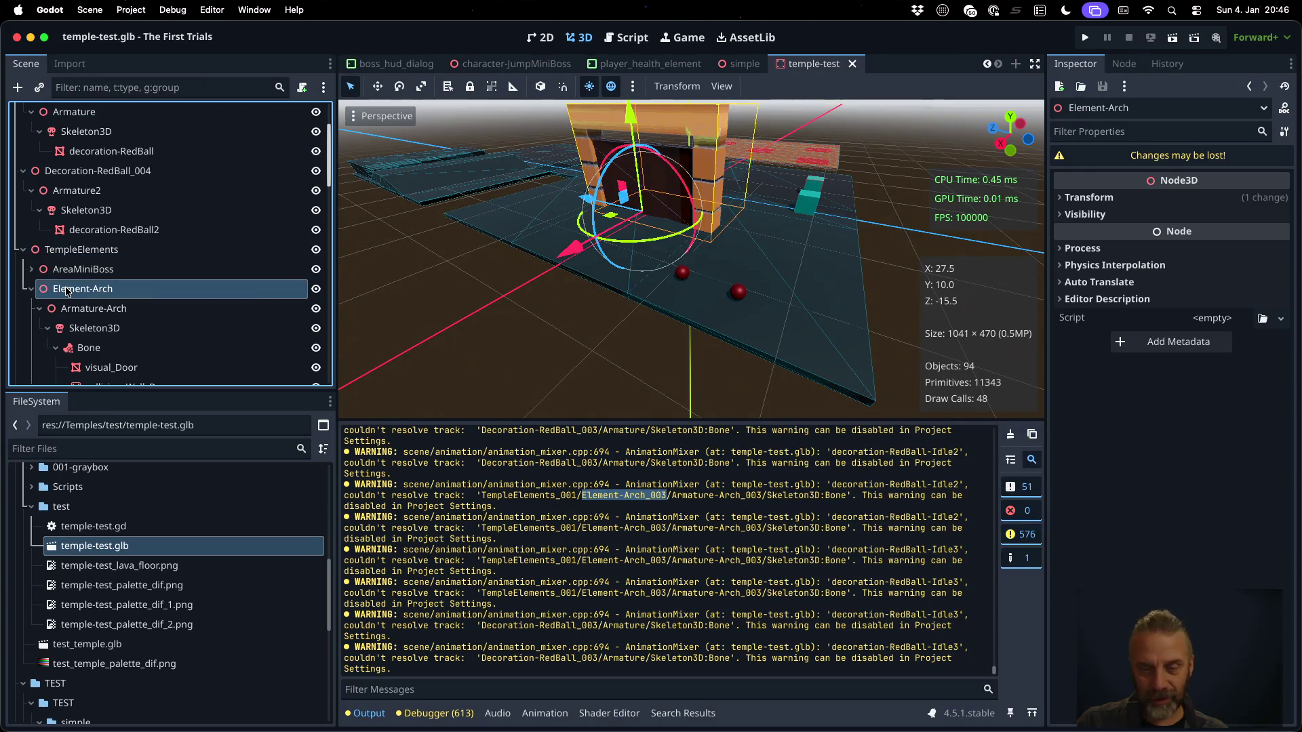
left_click(140, 310)
left_click(734, 502)
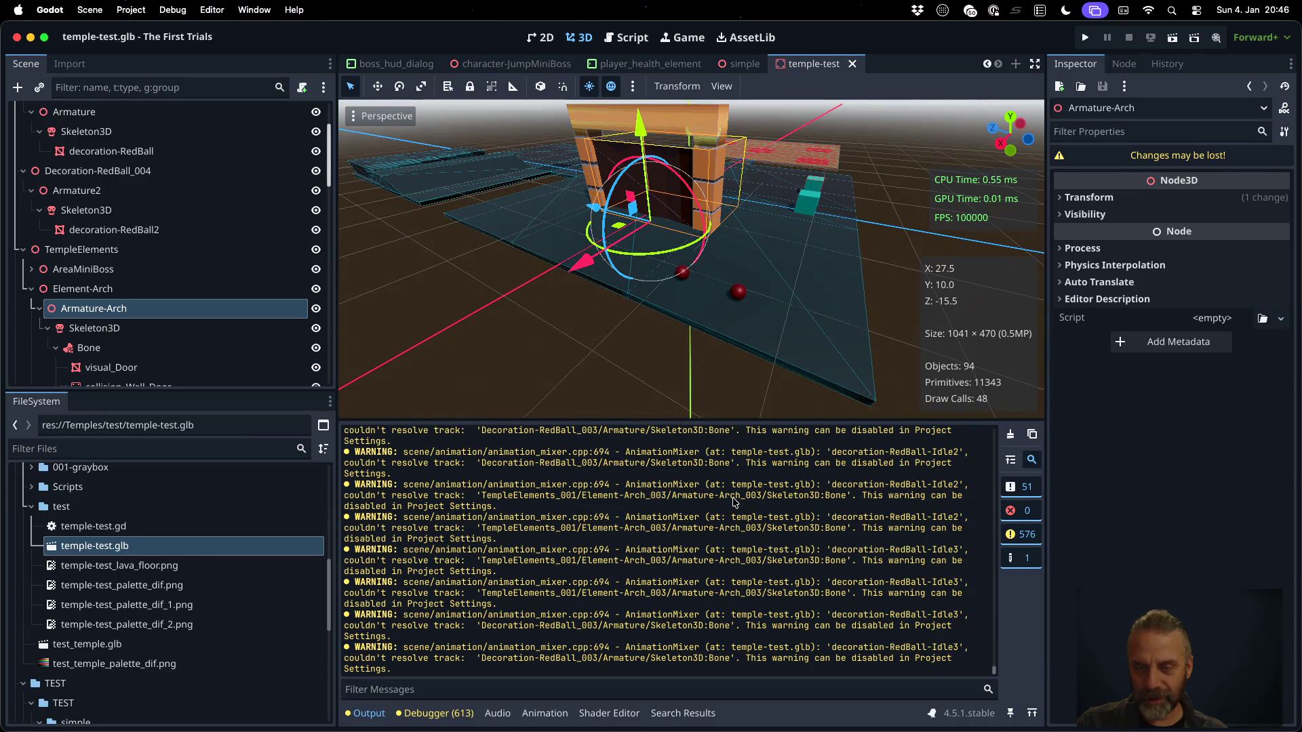
left_click(147, 354)
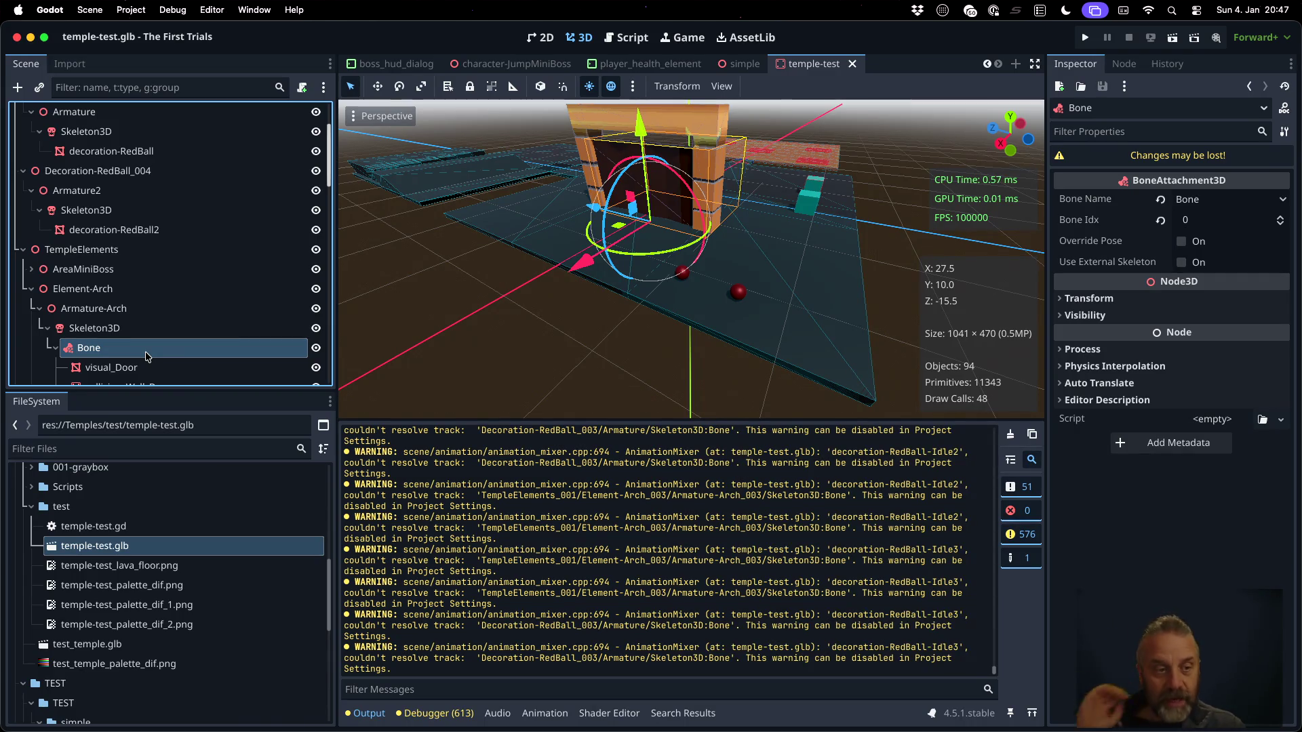
left_click(81, 290)
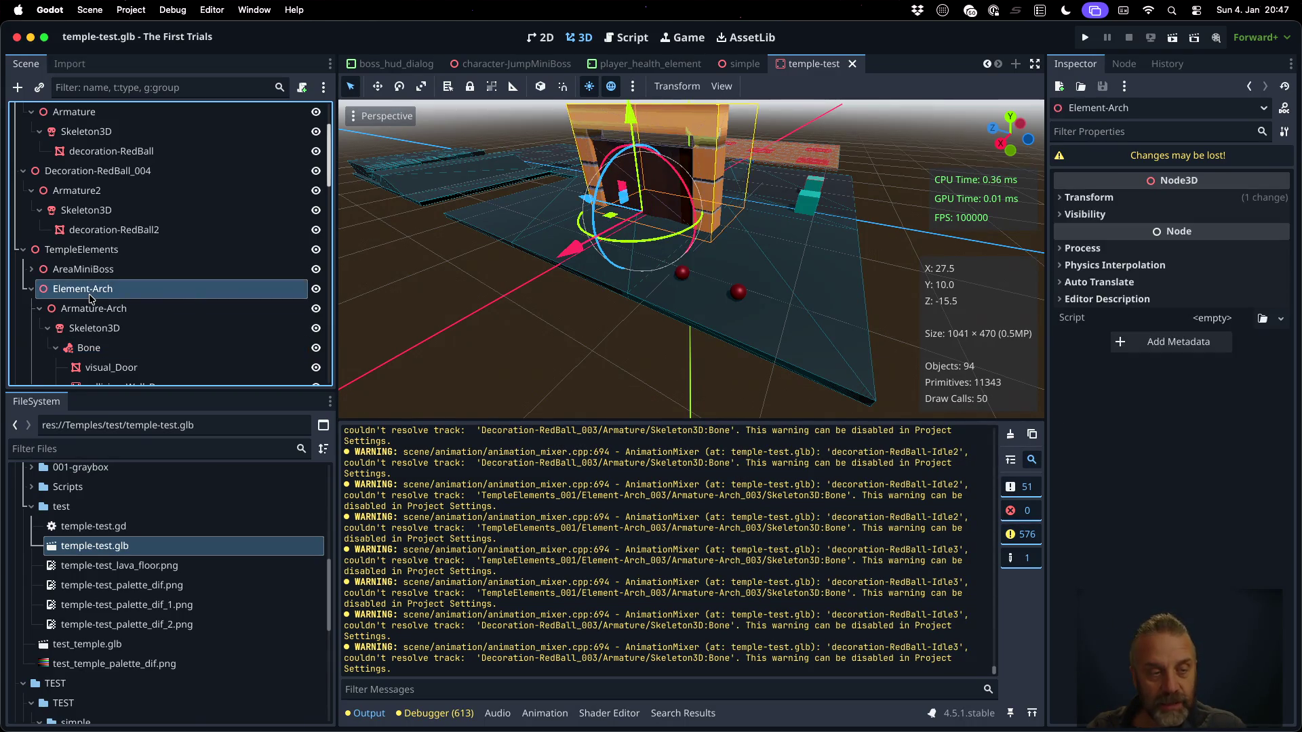
Dismiss Element-Arch's context menu, then launch the temple-test game in the embedded Game view
right_click(89, 295)
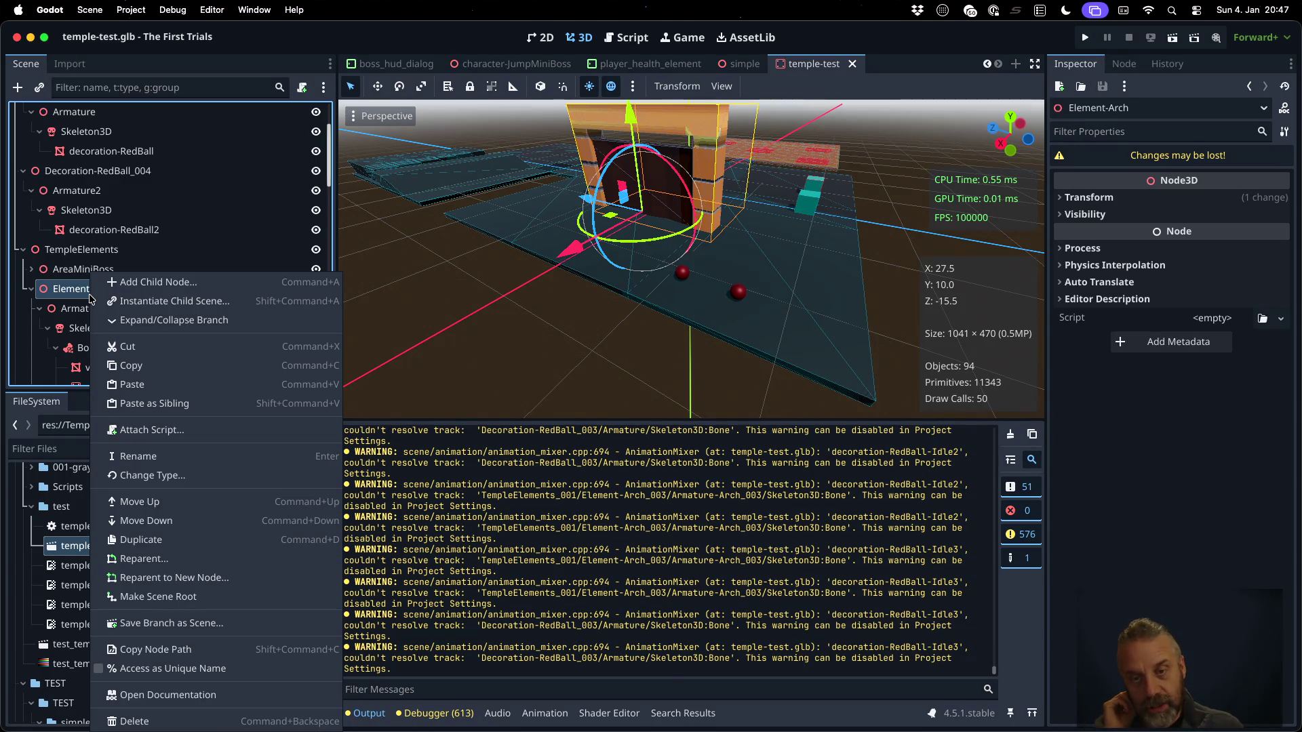
key("Escape")
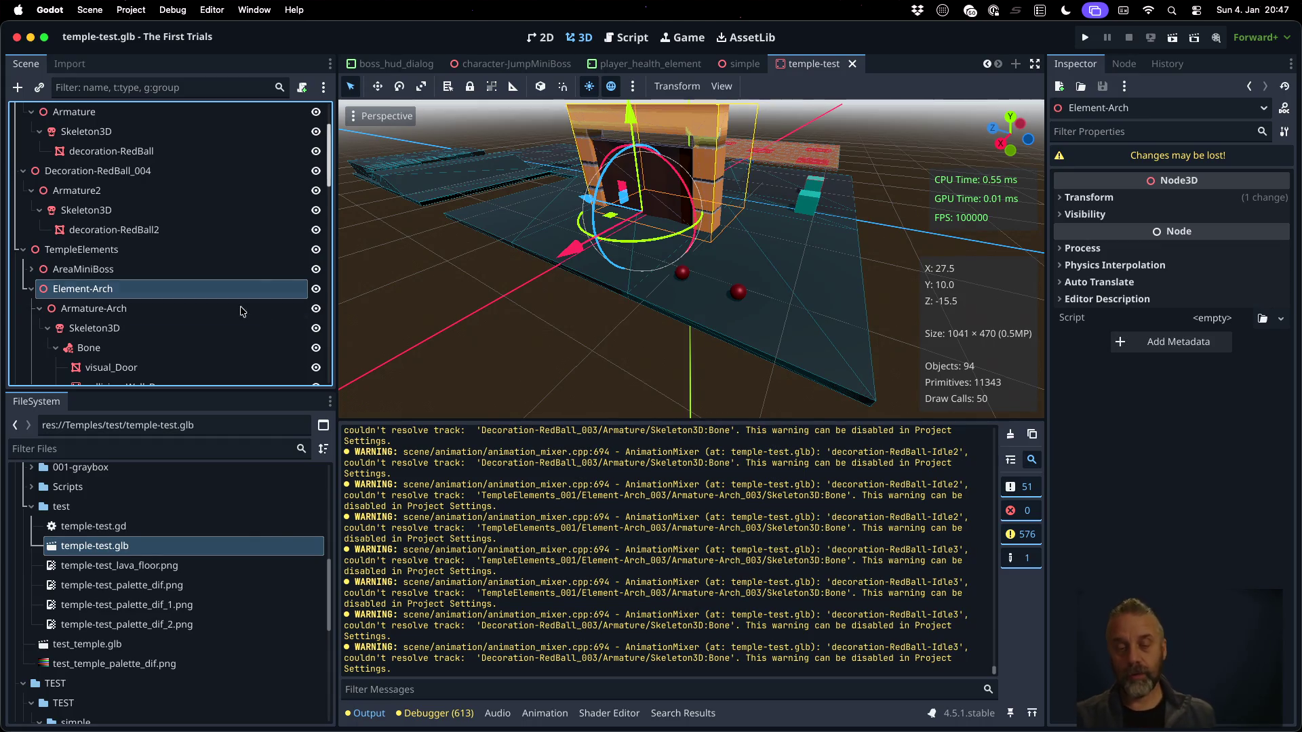
left_click(1087, 38)
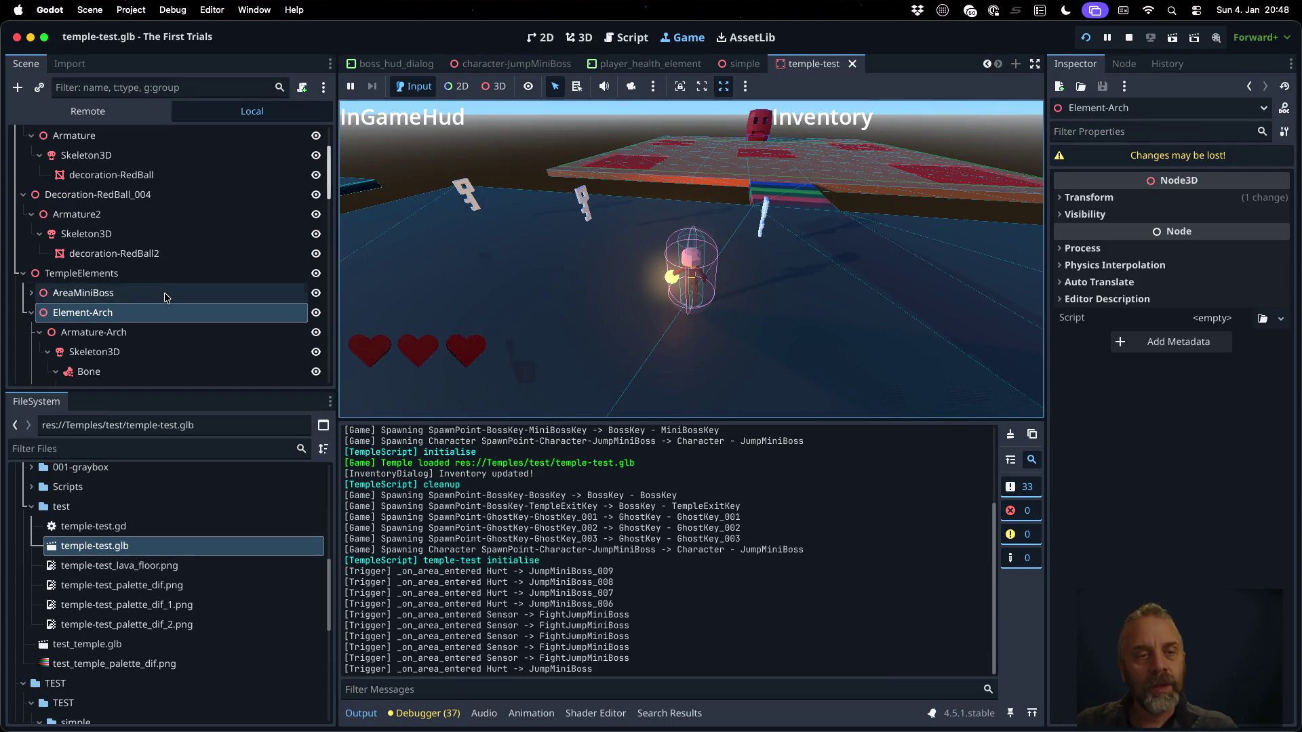
Select the AnimationPlayer, keep Element-Arch-Open as its animation, and return to the 3D editor
scroll(161, 290, "down", 10)
scroll(160, 290, "up", 5)
left_click(136, 268)
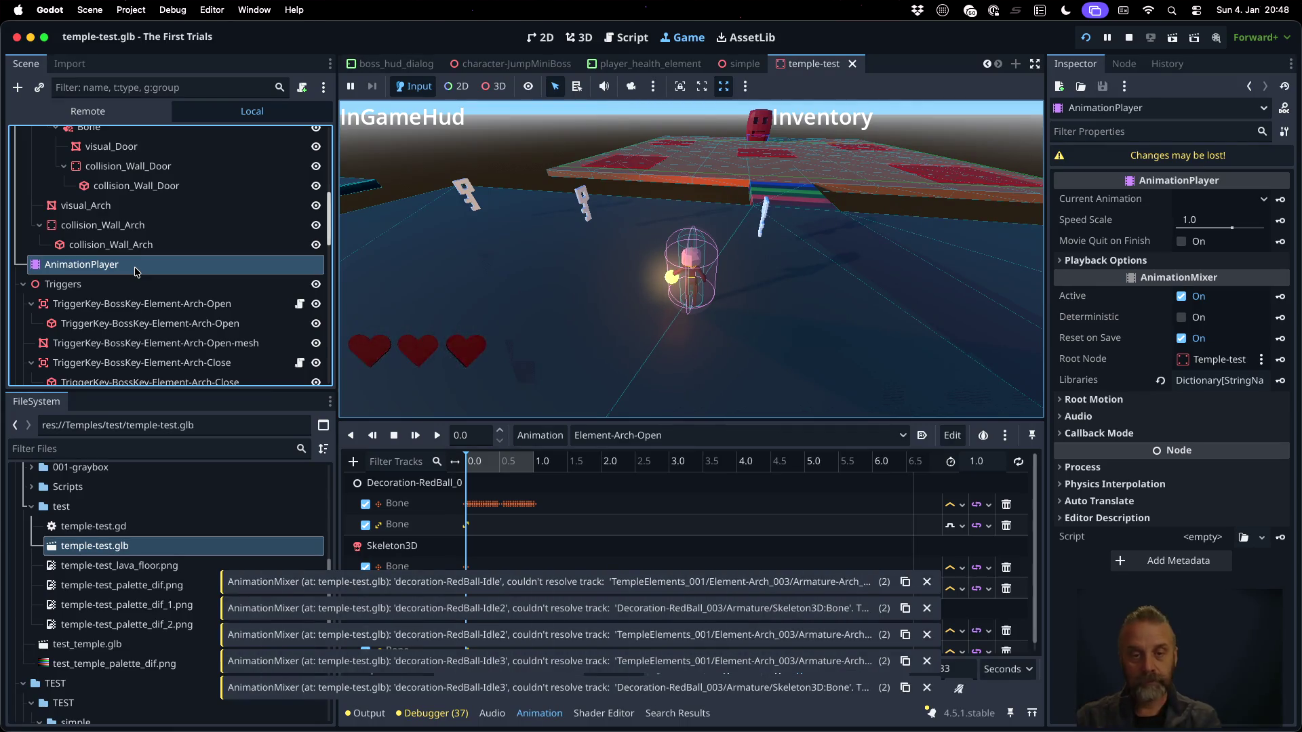
left_click(683, 434)
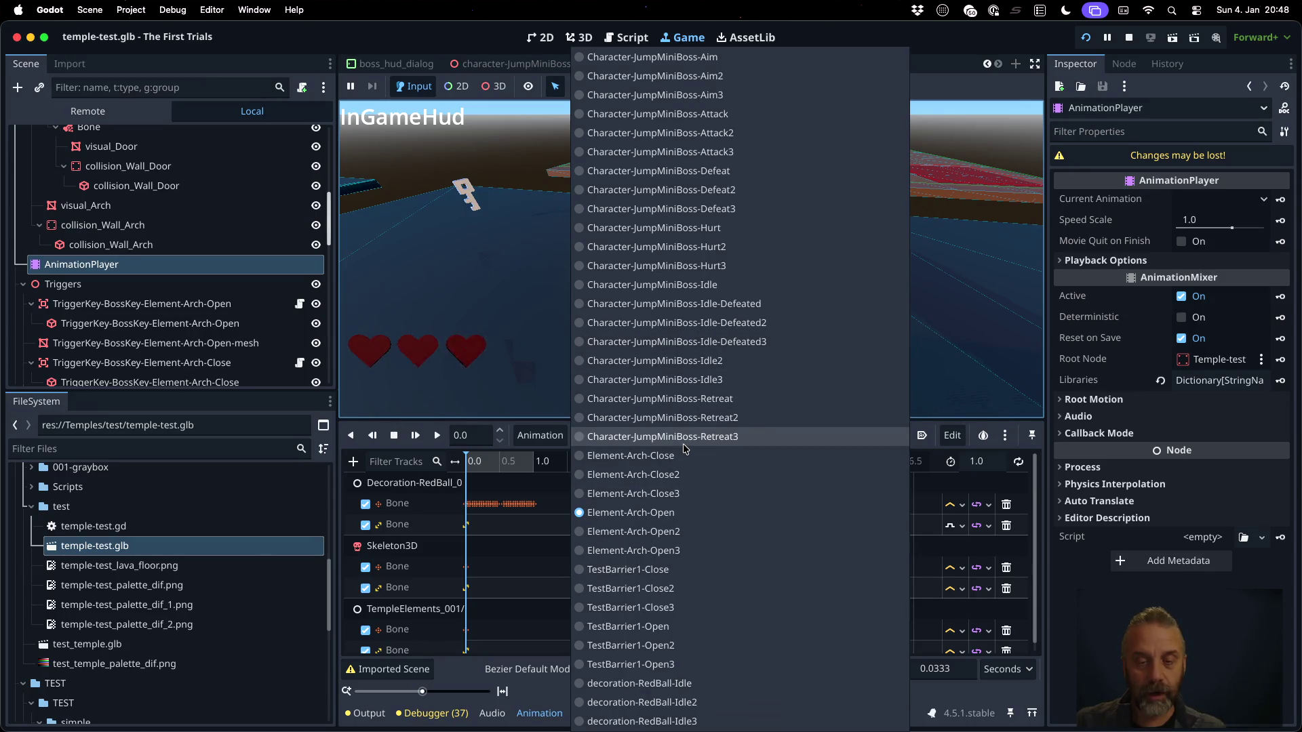
key("Escape")
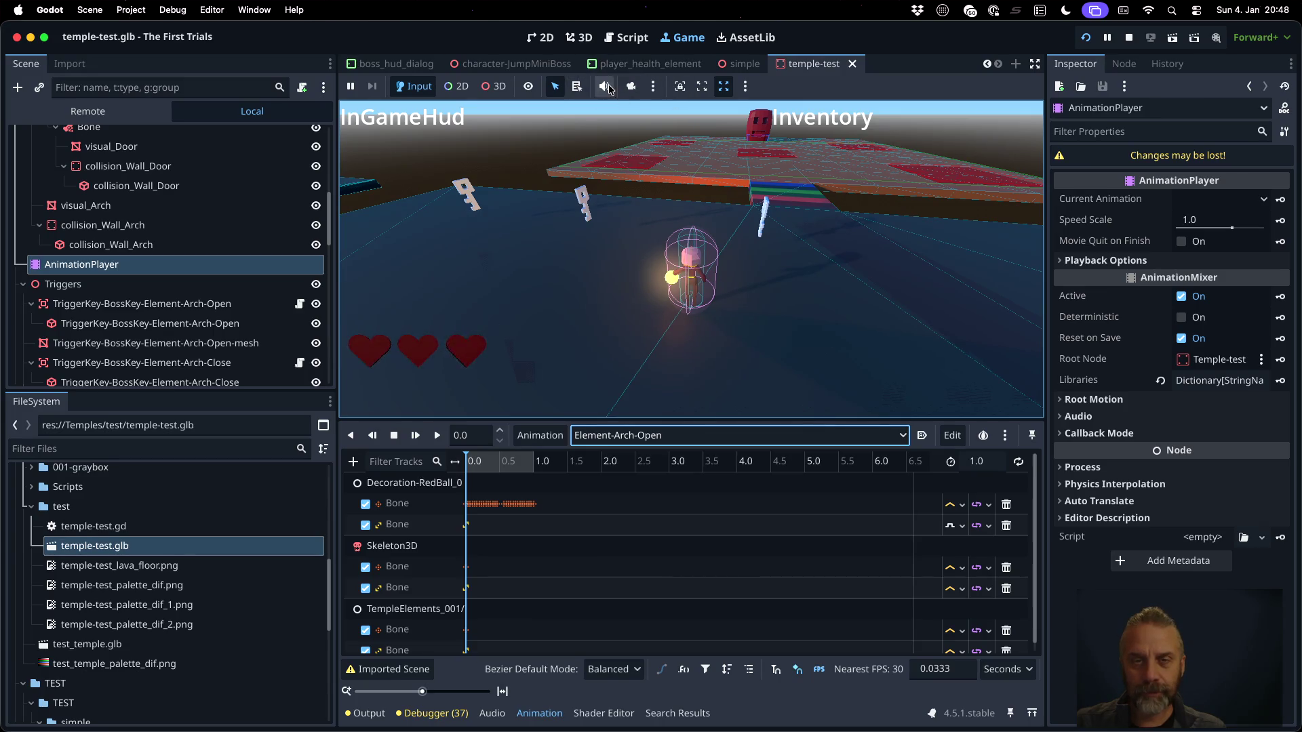
left_click(583, 44)
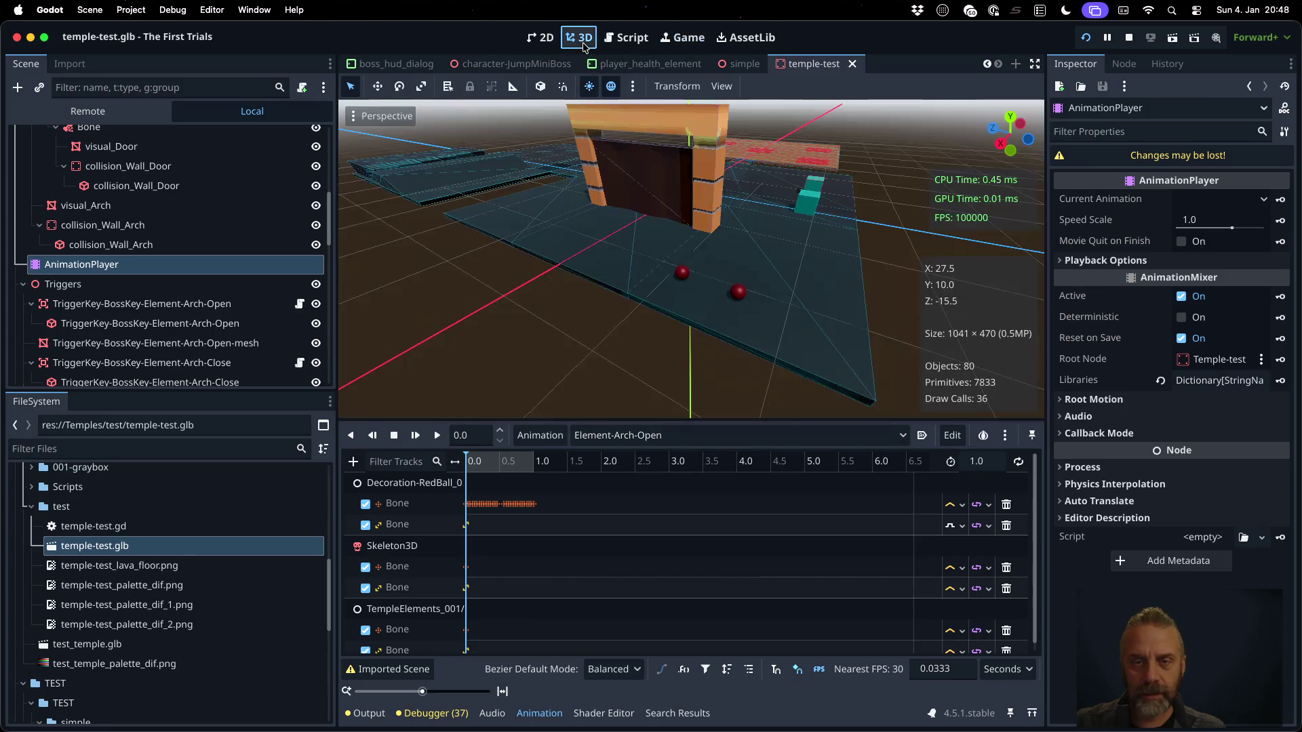
scroll(648, 352, "down", 10)
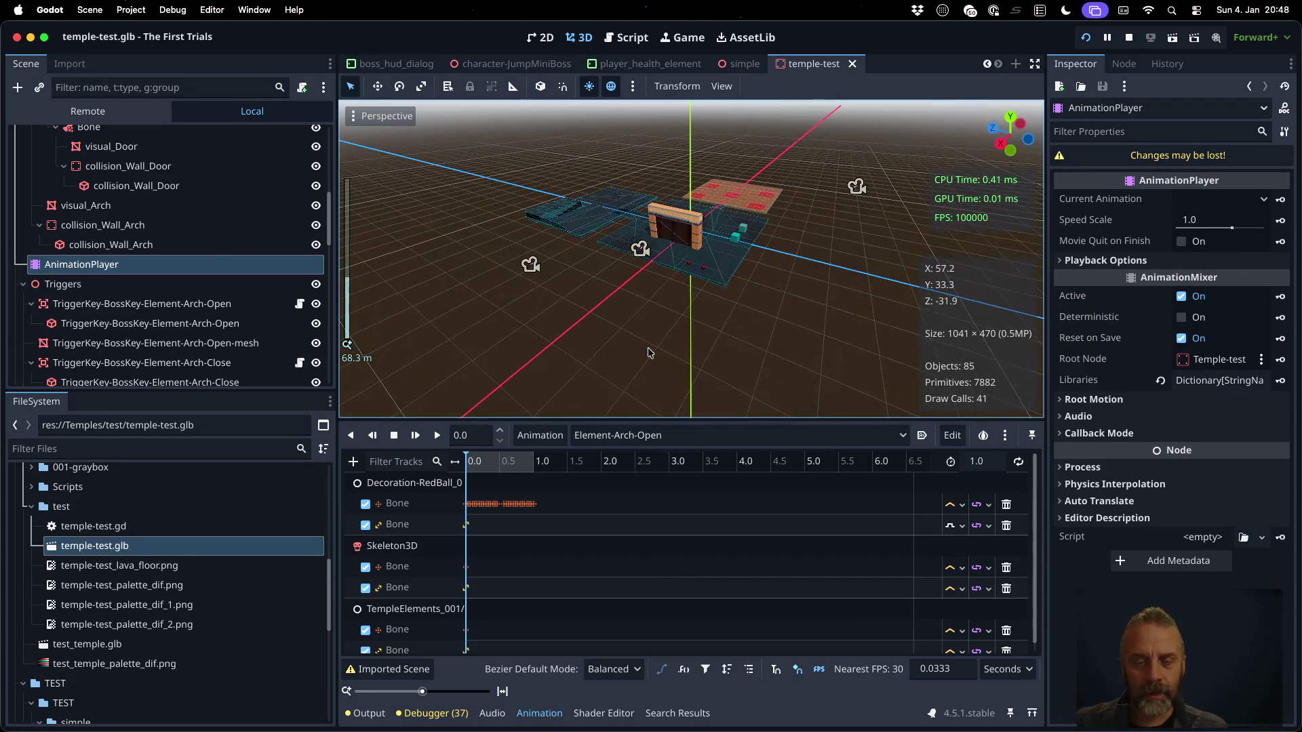
left_click(652, 434)
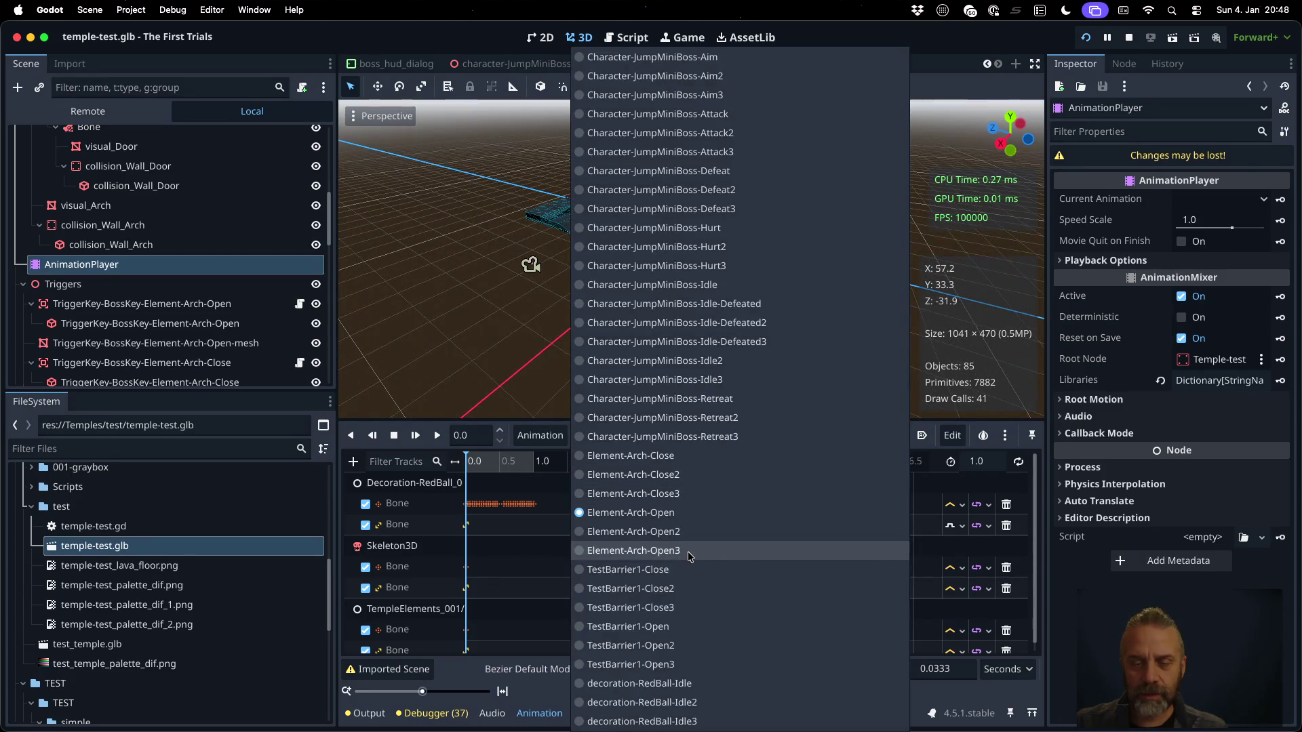
left_click(631, 512)
Filter the scene tree by 'Arch' and inspect the Armature-Arch and Element-Arch nodes
left_click(187, 88)
type("Arch")
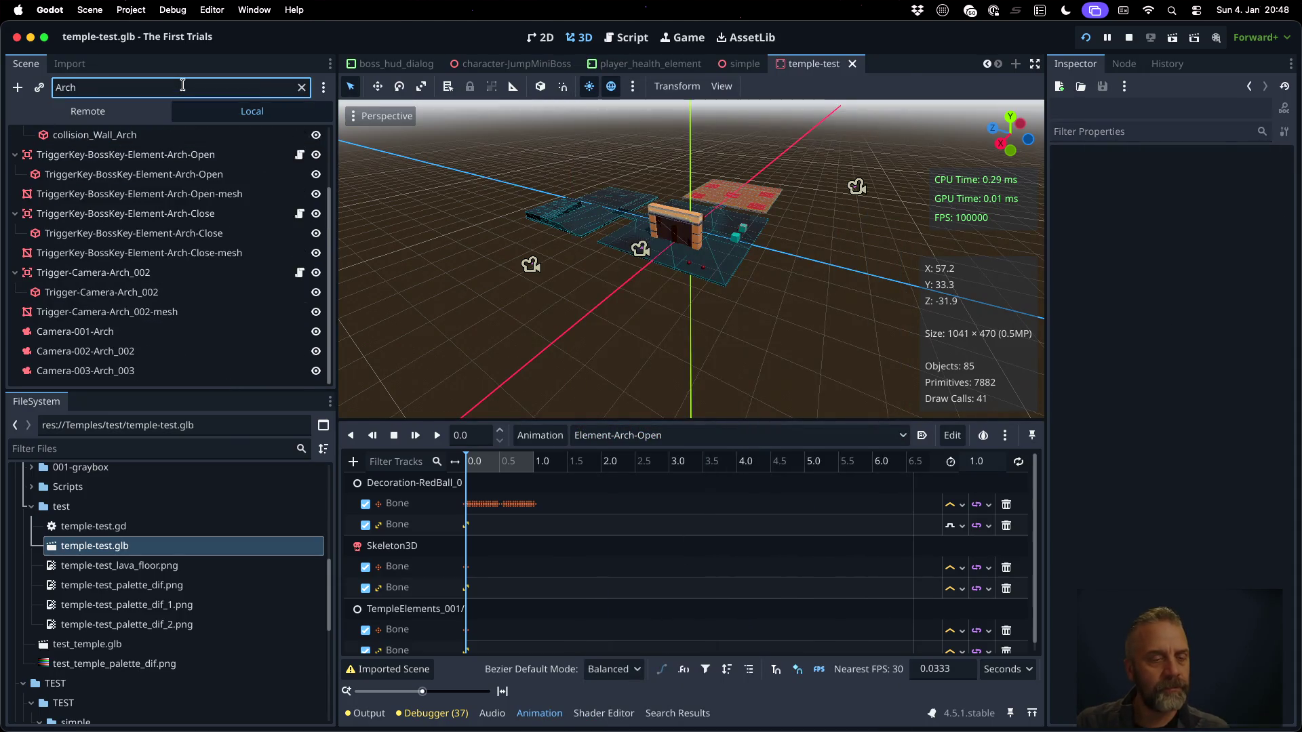
scroll(203, 296, "up", 3)
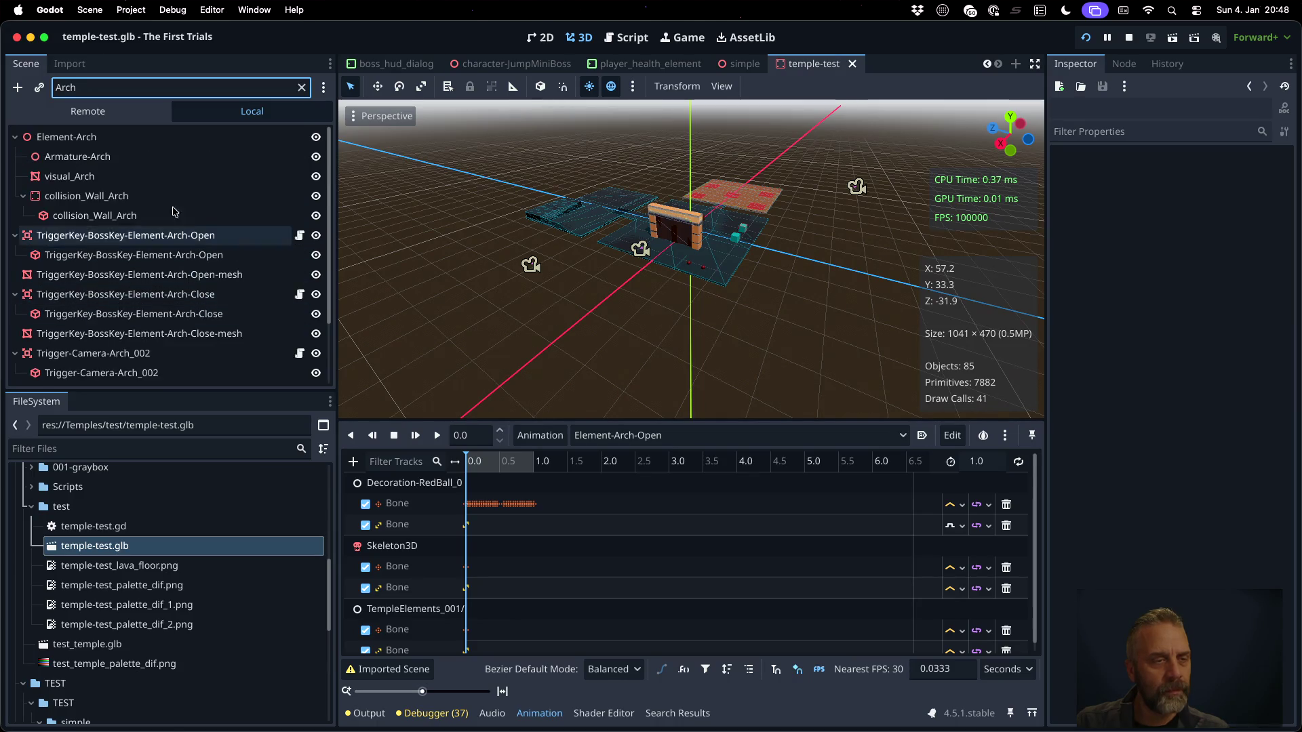
left_click(138, 160)
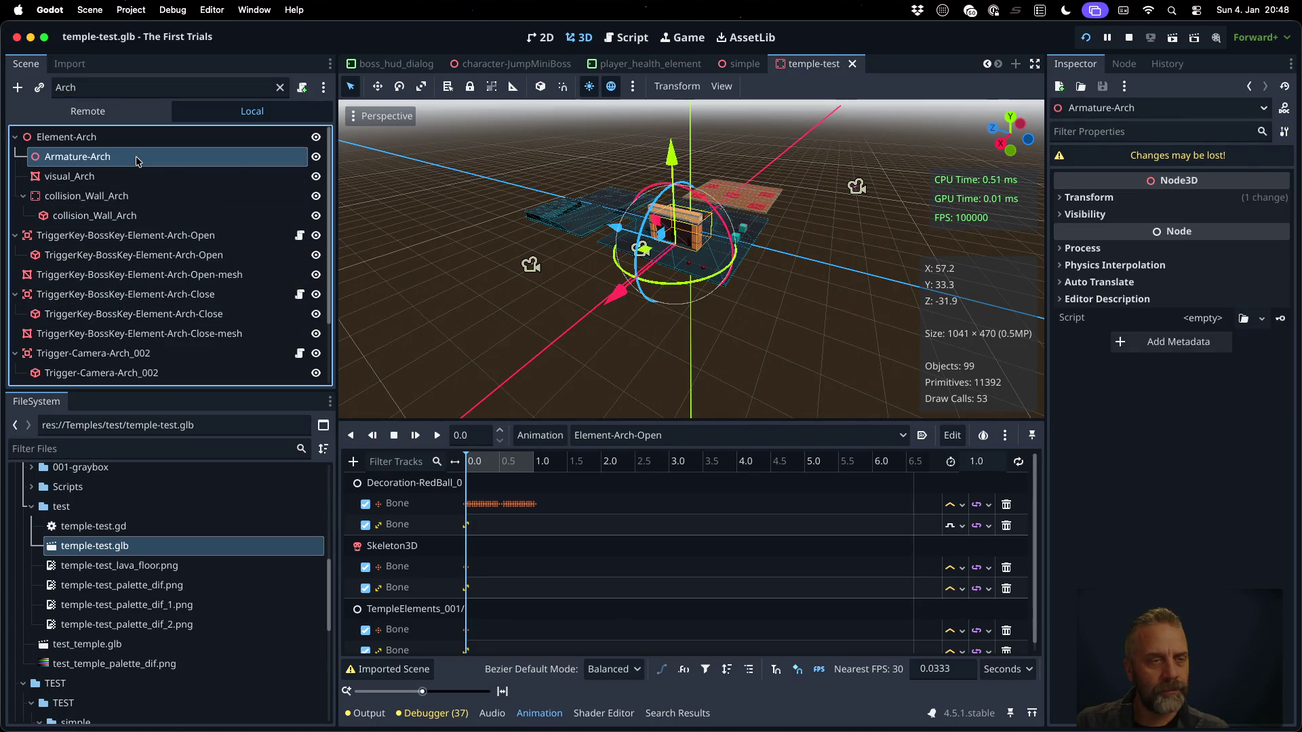
left_click(119, 140)
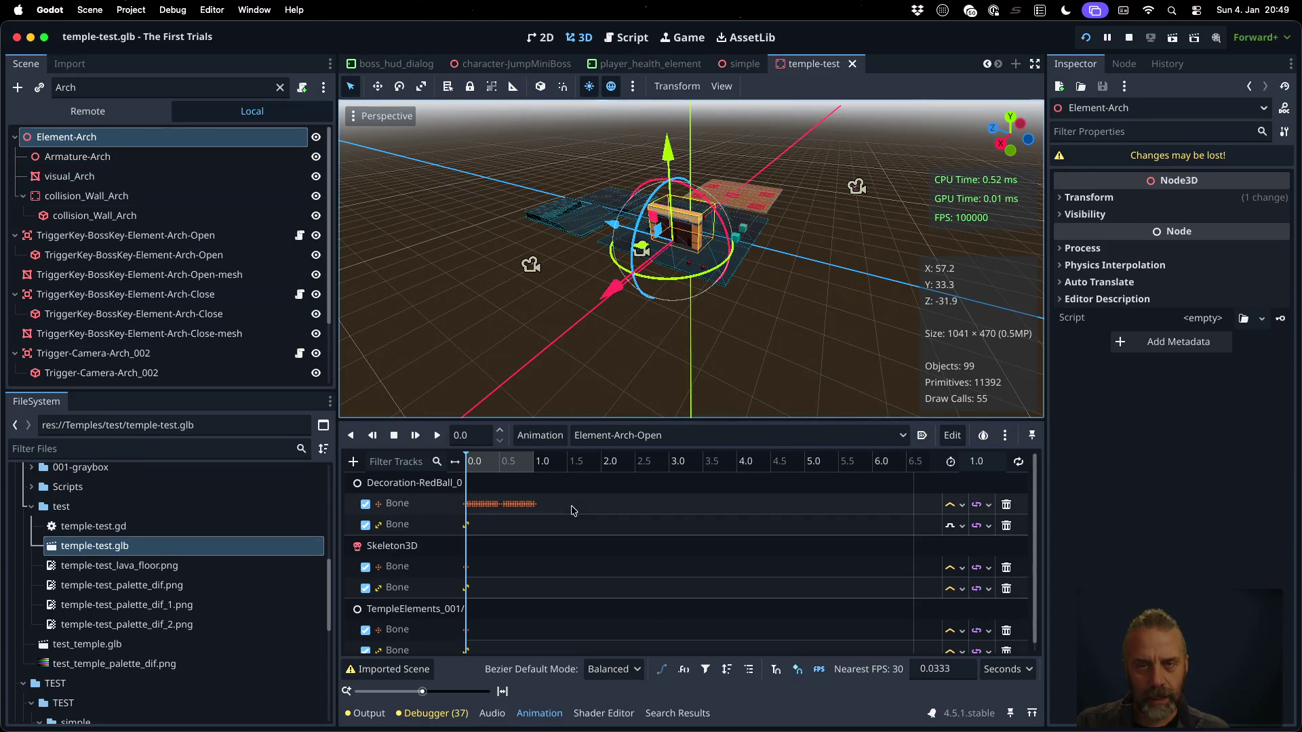
scroll(180, 316, "down", 3)
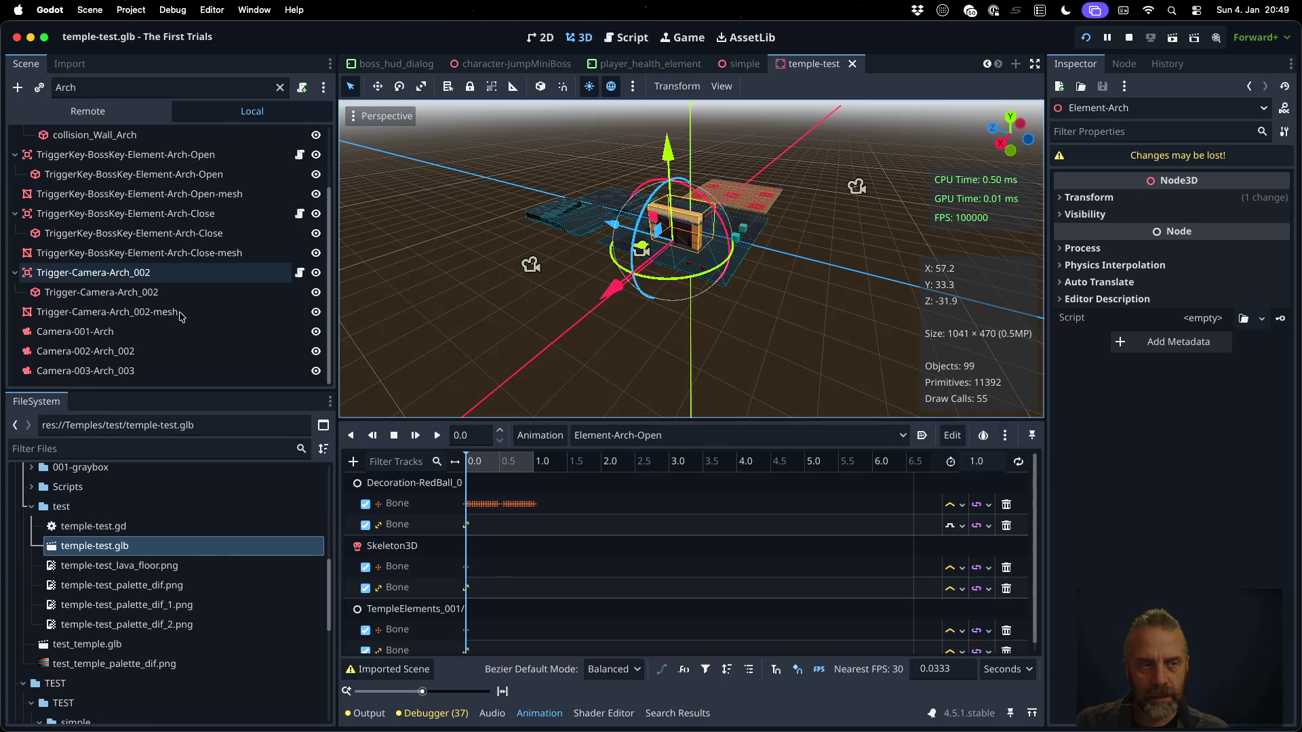
scroll(180, 316, "up", 3)
scroll(180, 316, "down", 3)
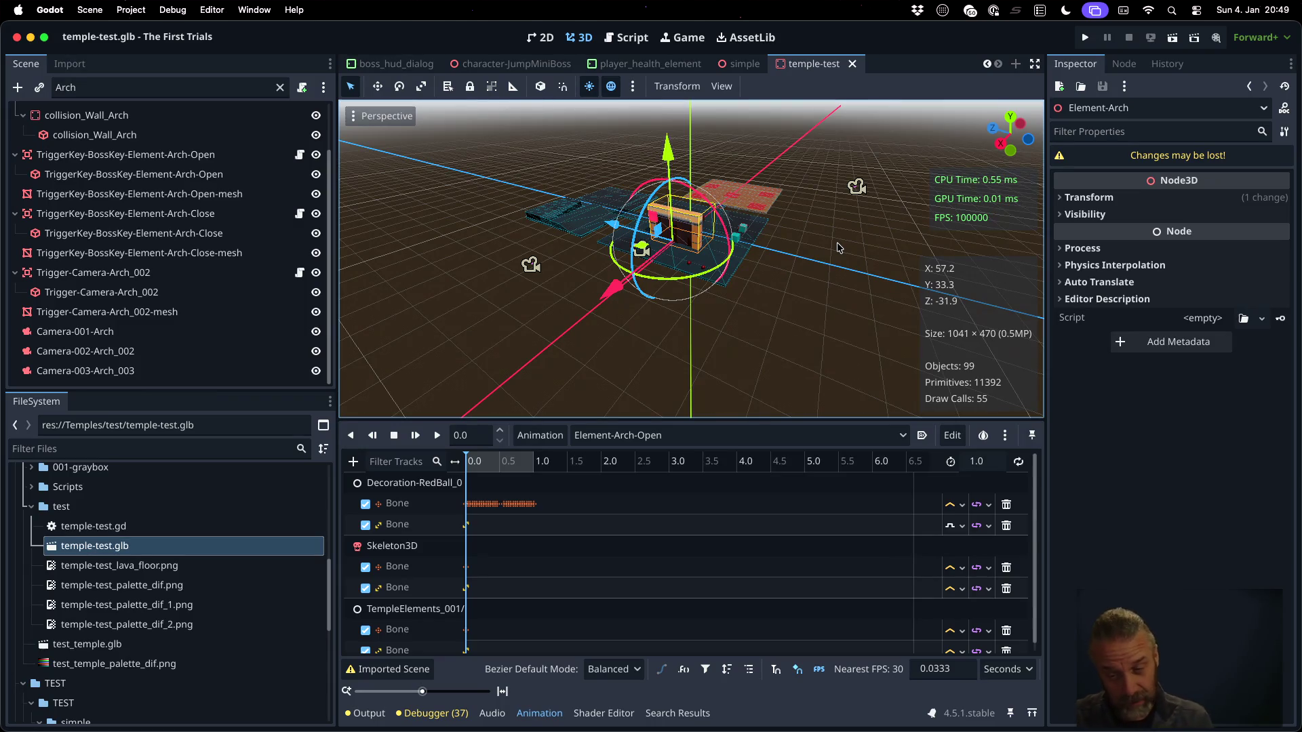
Switch to Sublime Text and bring up the TODO.md file
key("ctrl+Up")
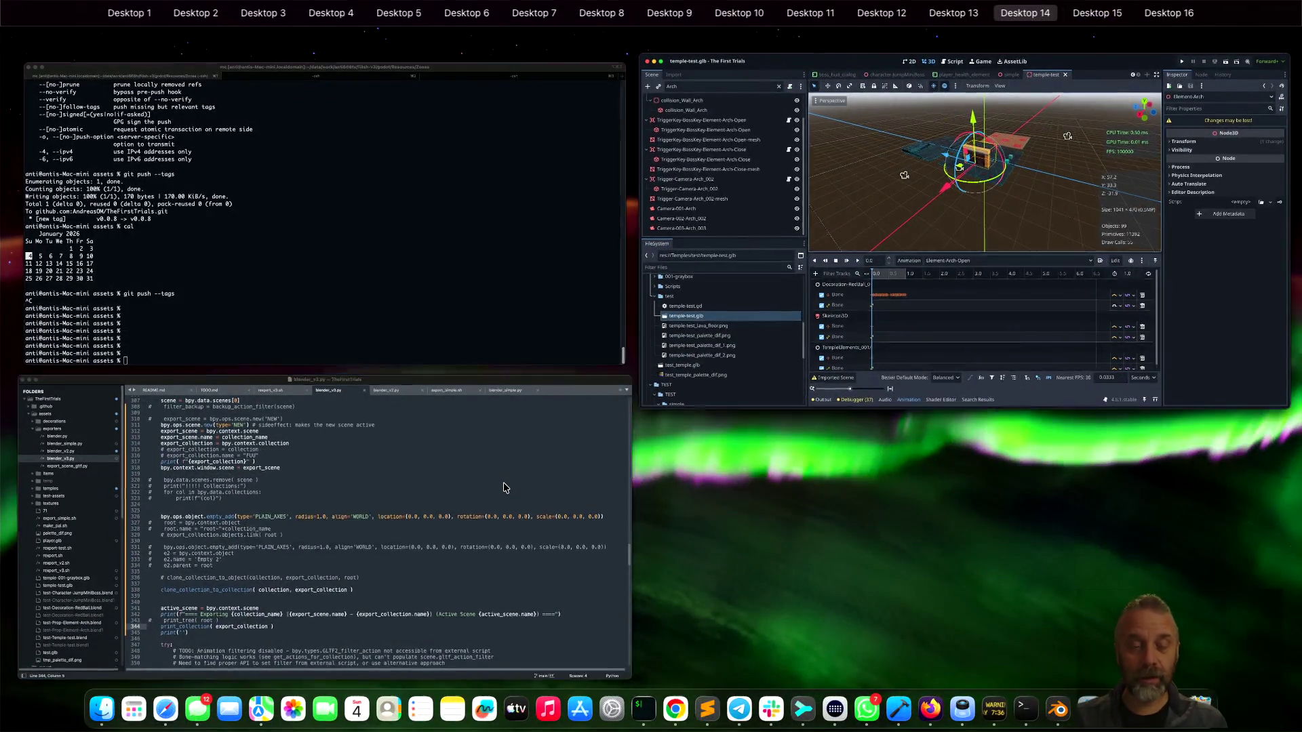
left_click(505, 495)
left_click(448, 73)
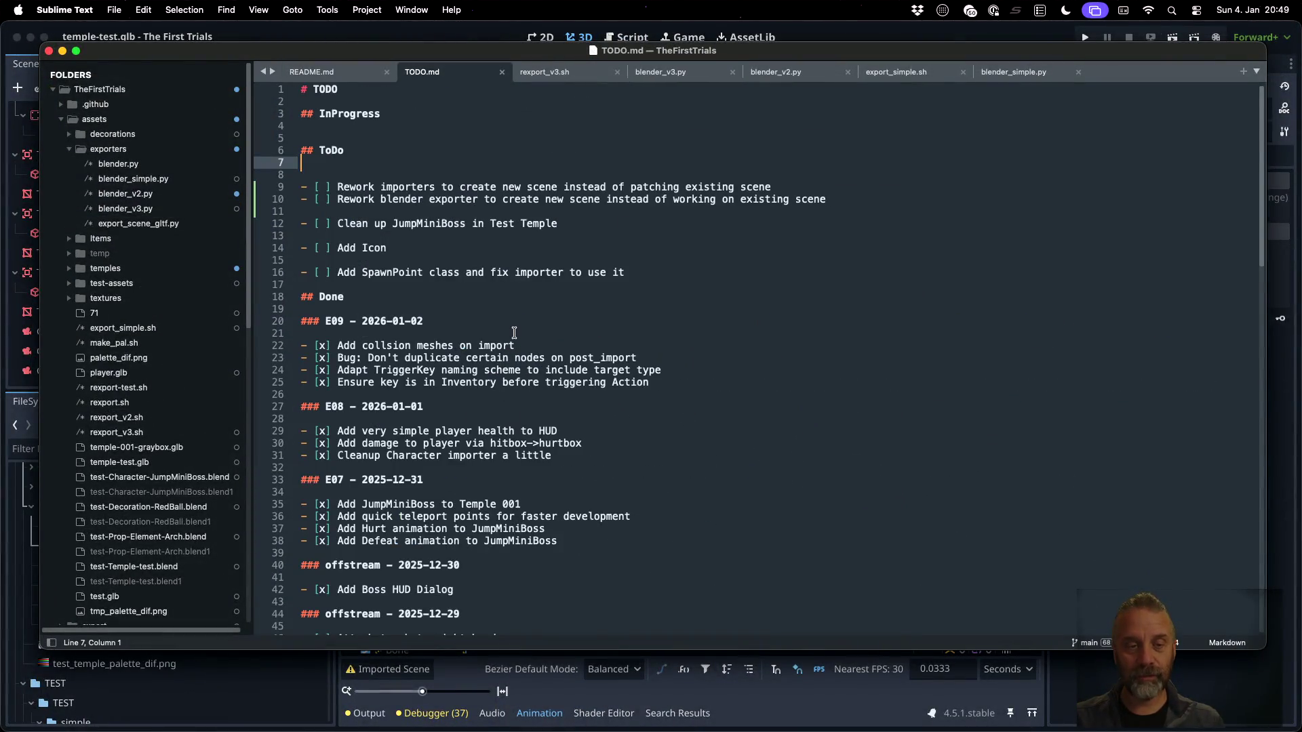
Add a '### E10 - 2026-01-04' heading under the Done section
left_click(468, 303)
key("Down")
key("Return")
type("#")
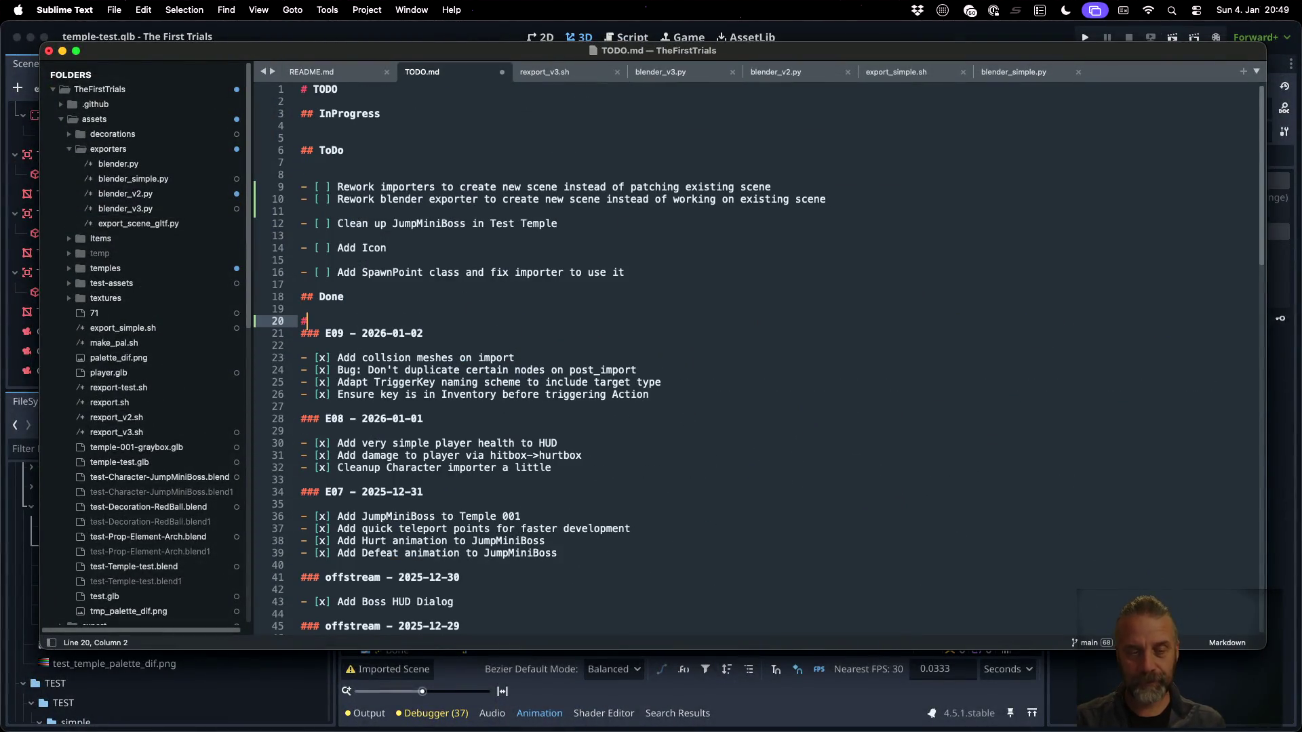
type("## E10 - 20")
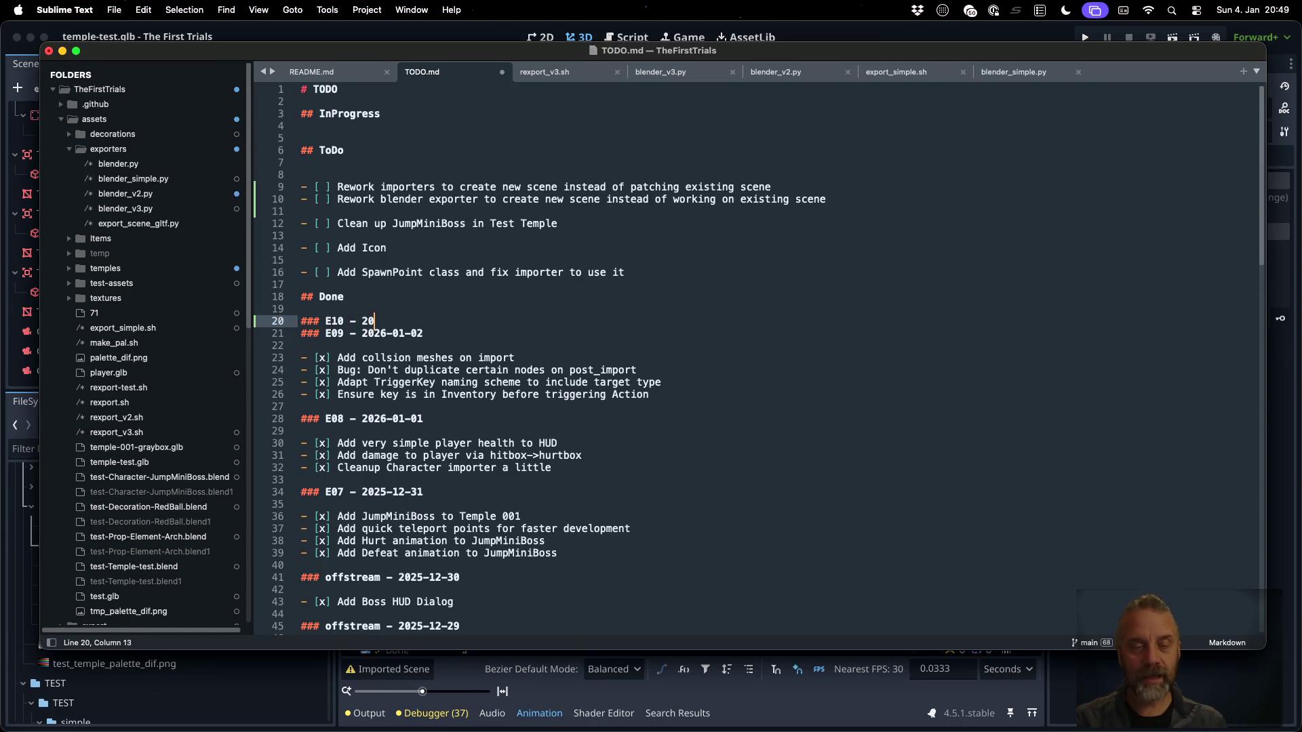
type("26-")
type("01")
type("-04")
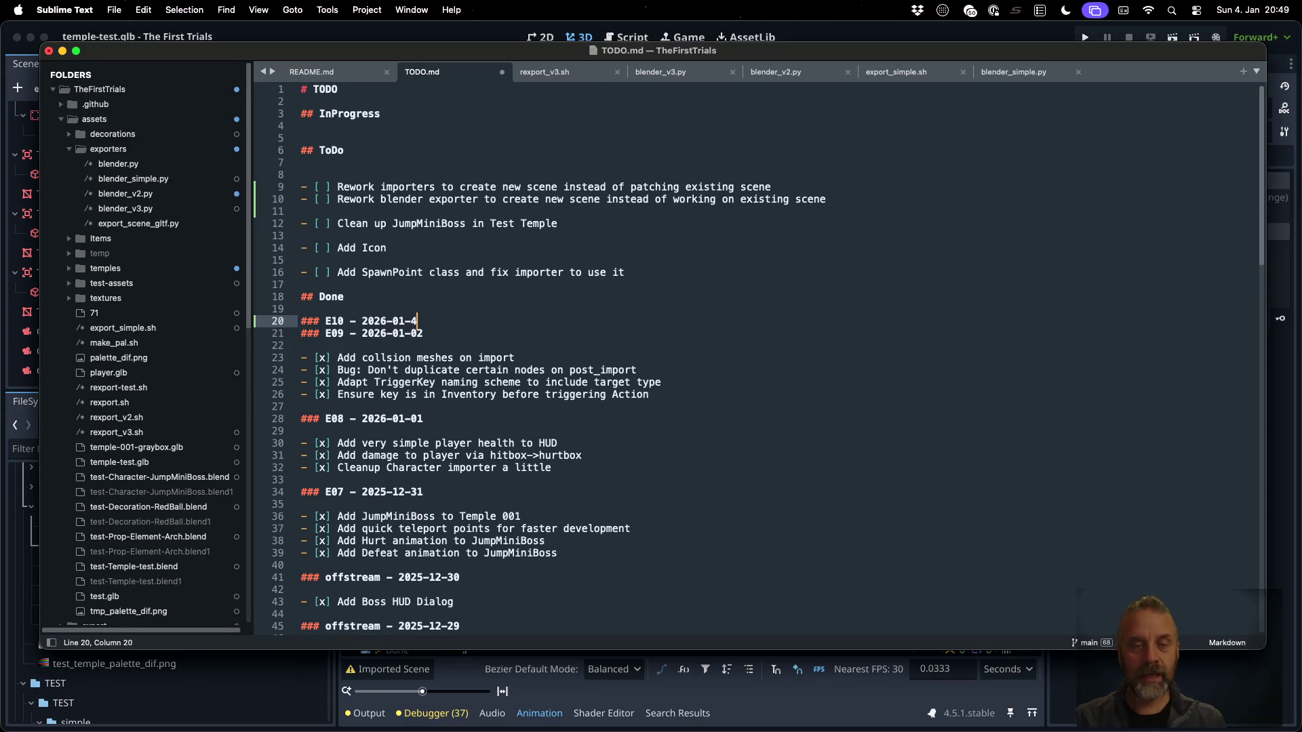
key("Return")
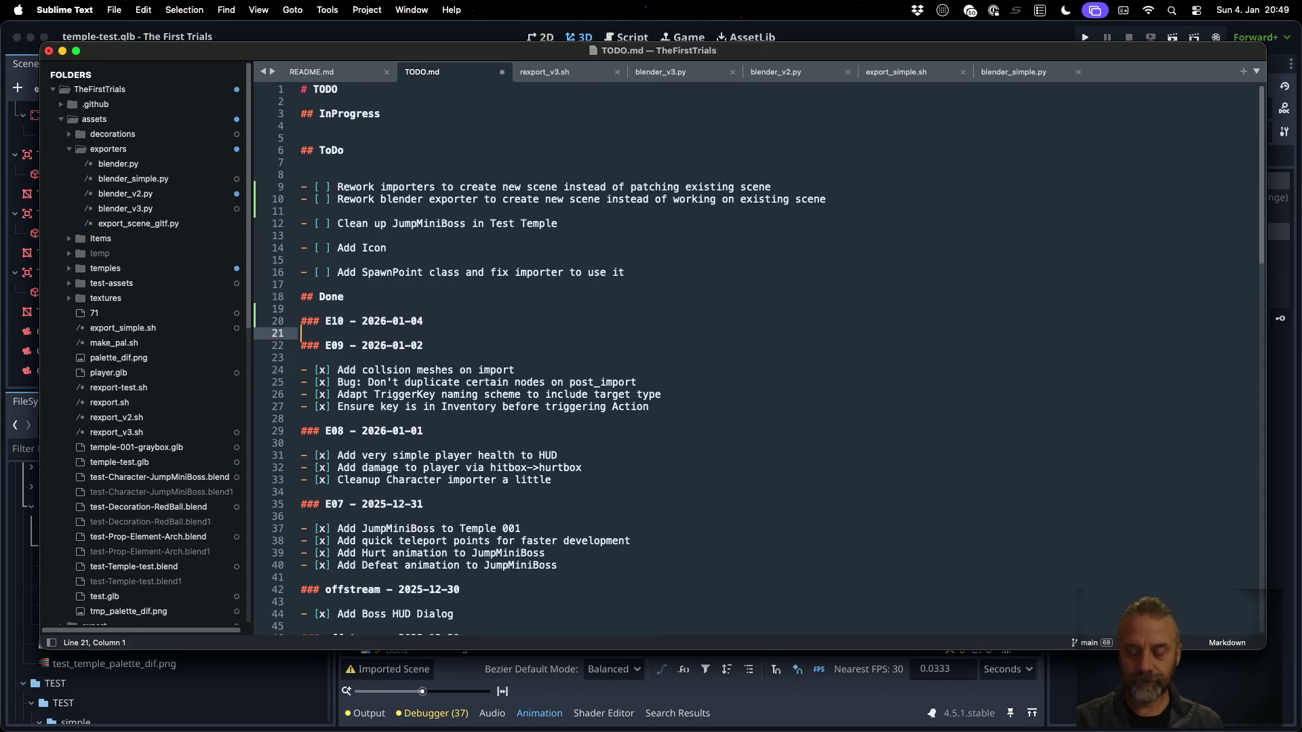
Add the checked entry 'Add experimental v3 blender exporter, and some workaround hacks :WIP:' and save TODO.md
key("Return")
type("- [x] Add experimental c3")
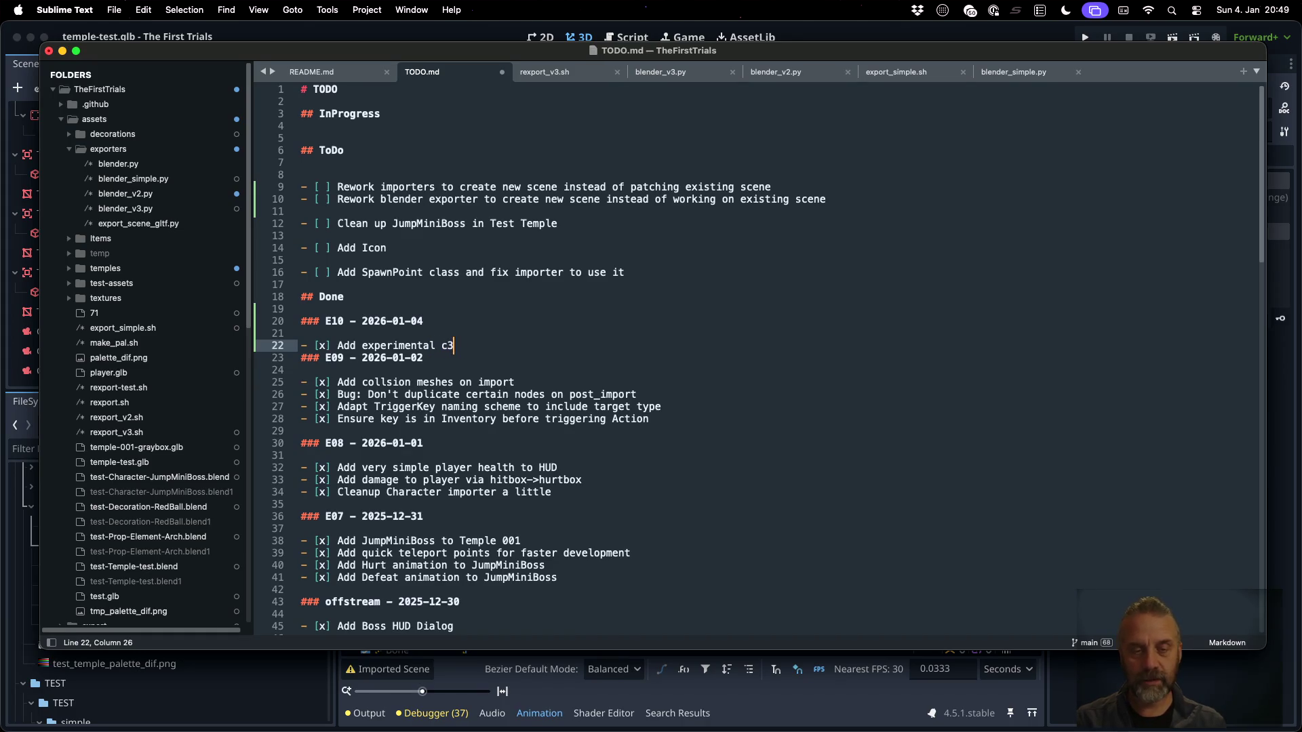
key("BackSpace")
key("BackSpace")
type("v4")
key("BackSpace")
type("3 blender exporter, and some workaround hacks :WIP:")
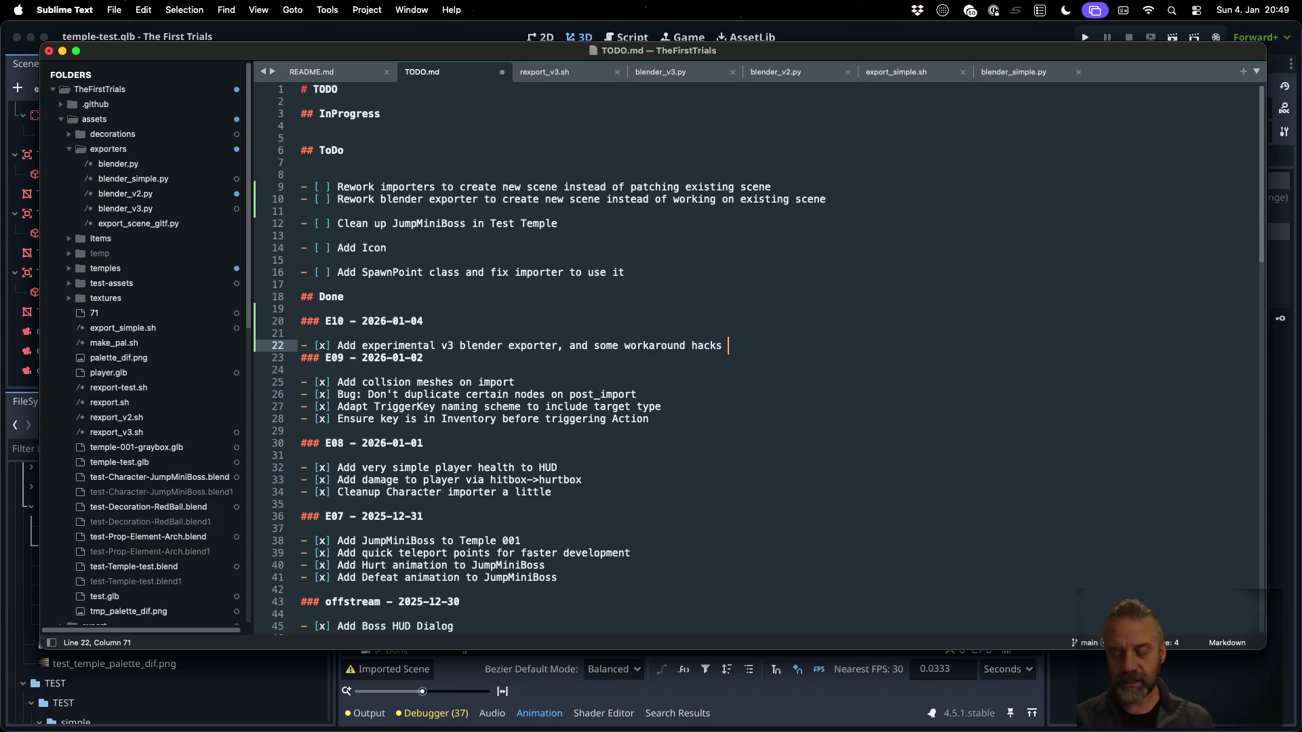
key("Return")
key("cmd+s")
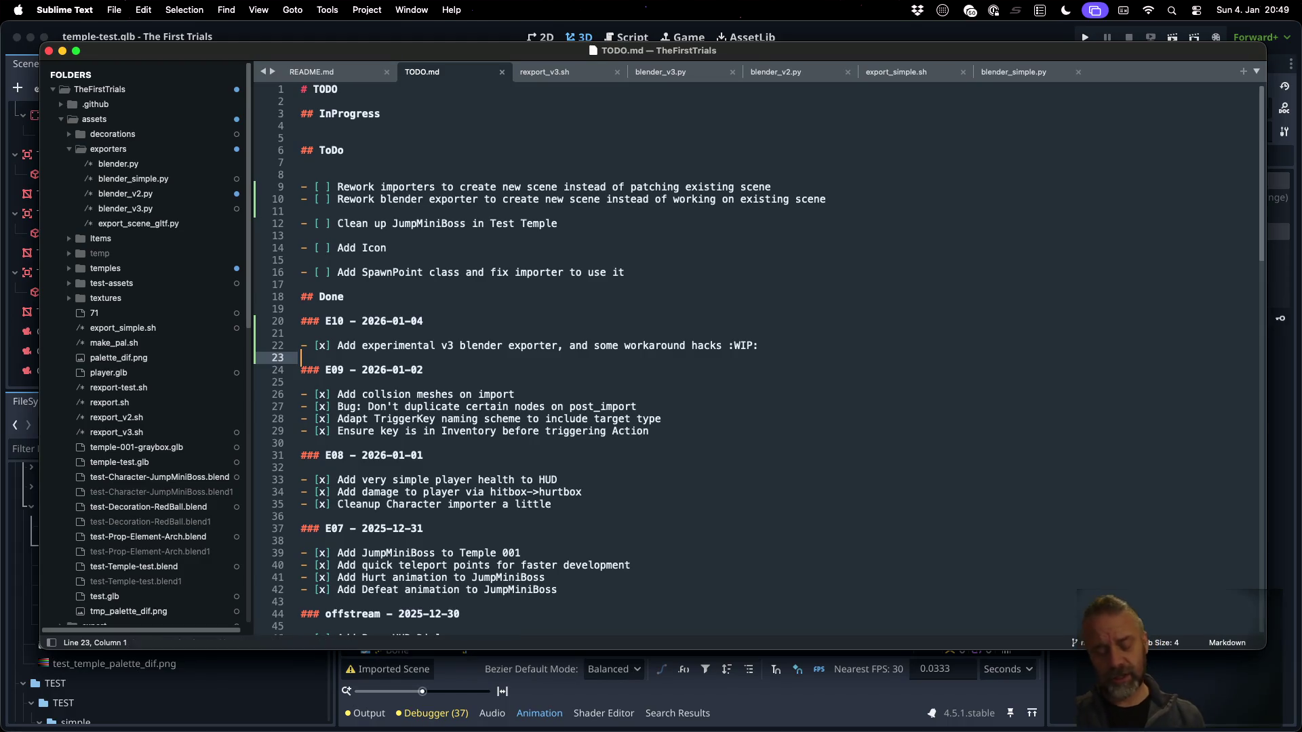
key("cmd+Tab")
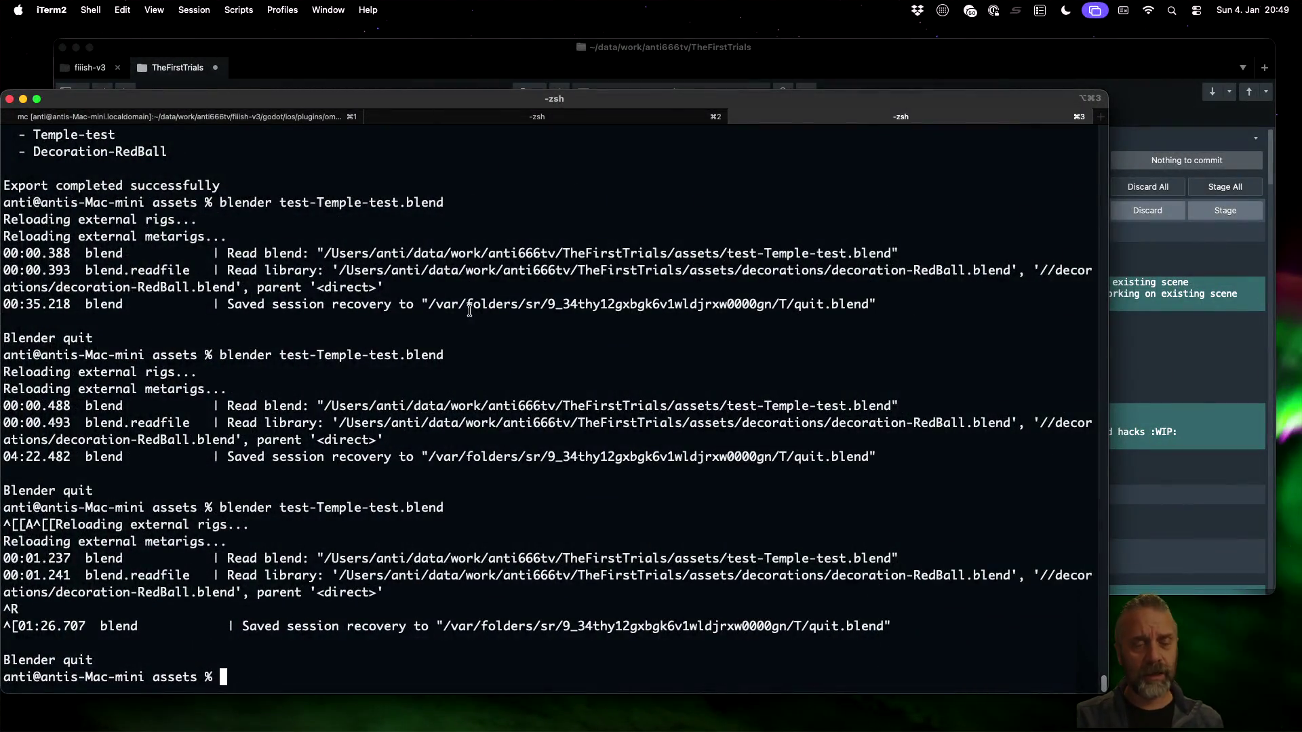
Enter the commit message '[25E10] + Add blender exporter v3. :WIP:' in Sublime Merge, then return to Sublime Text
left_click(467, 57)
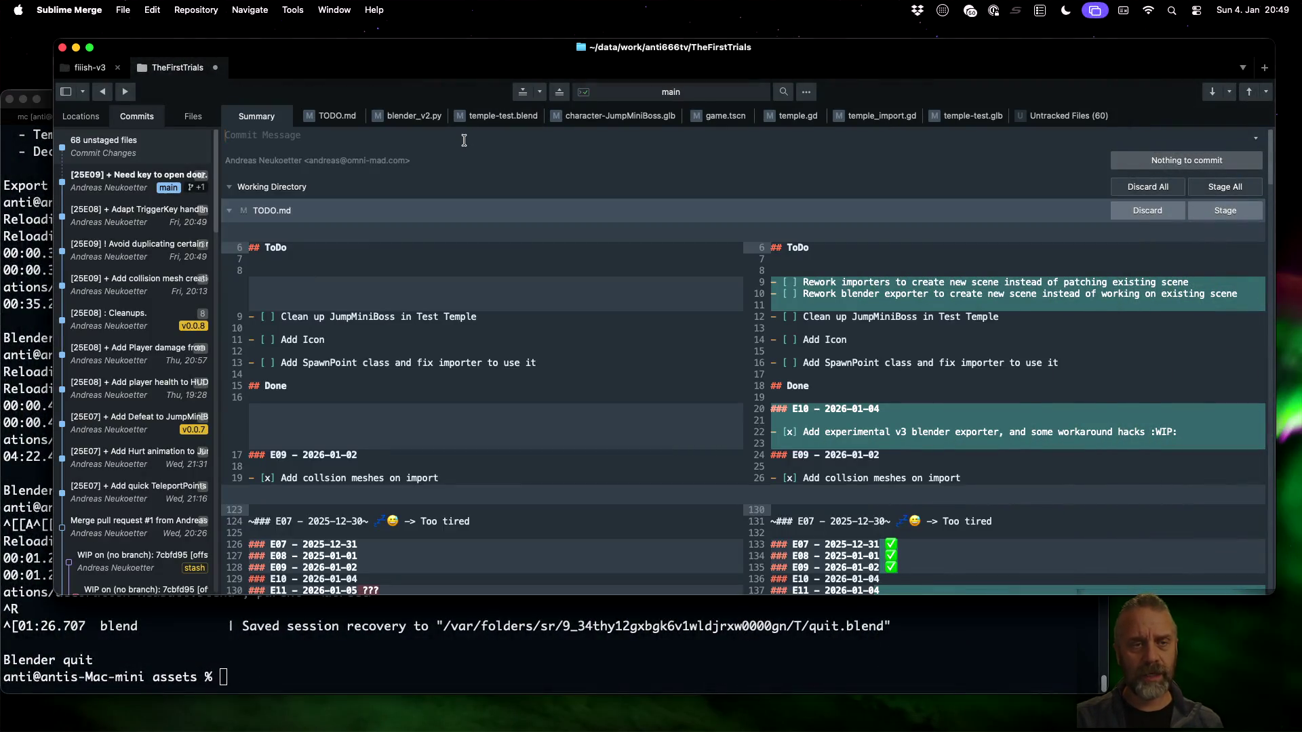
left_click(463, 140)
type("[25E10]")
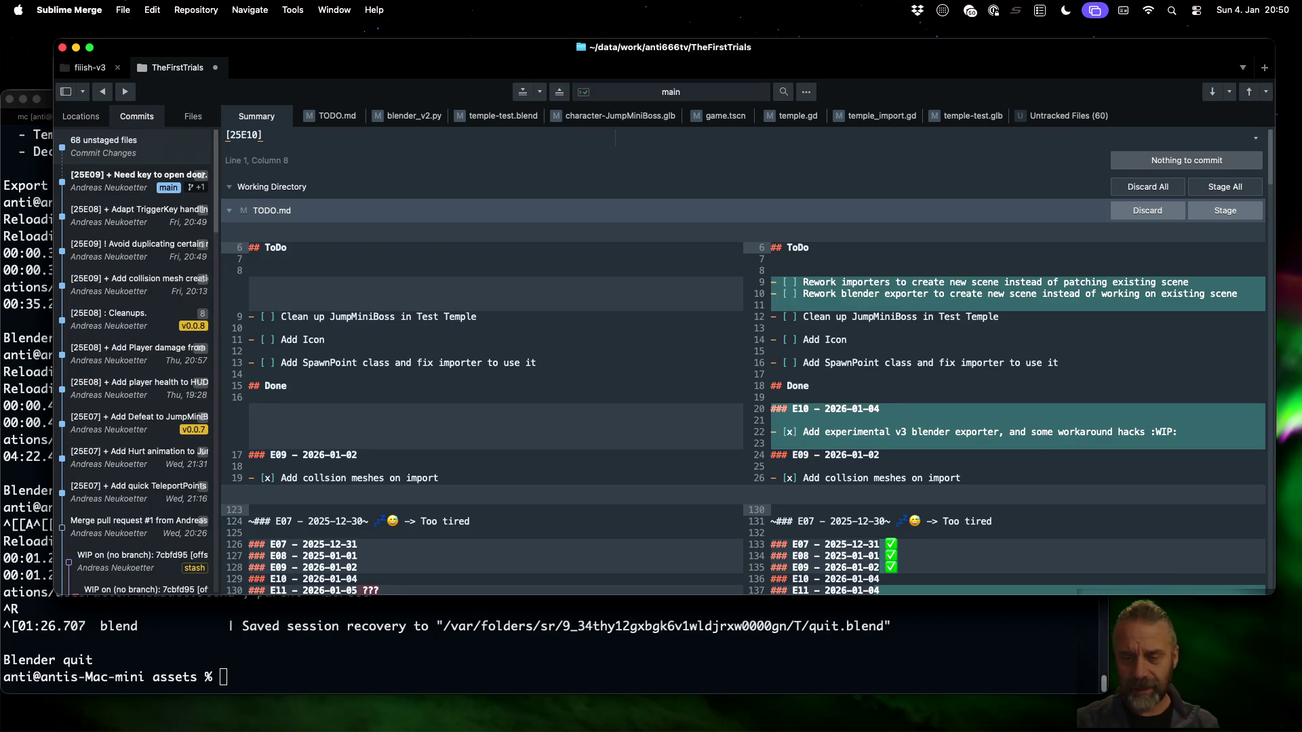
type("=")
key("BackSpace")
type("+ Add blender expo")
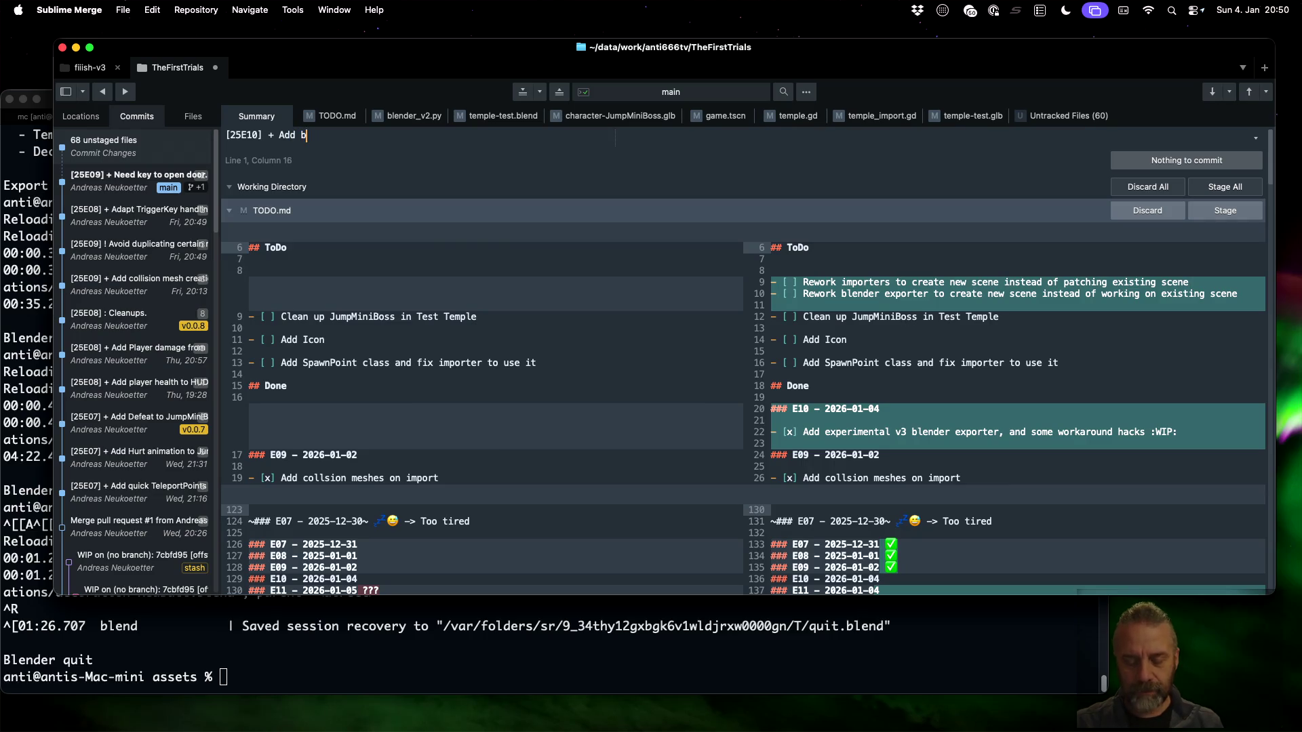
type("rter v3. :WIP:")
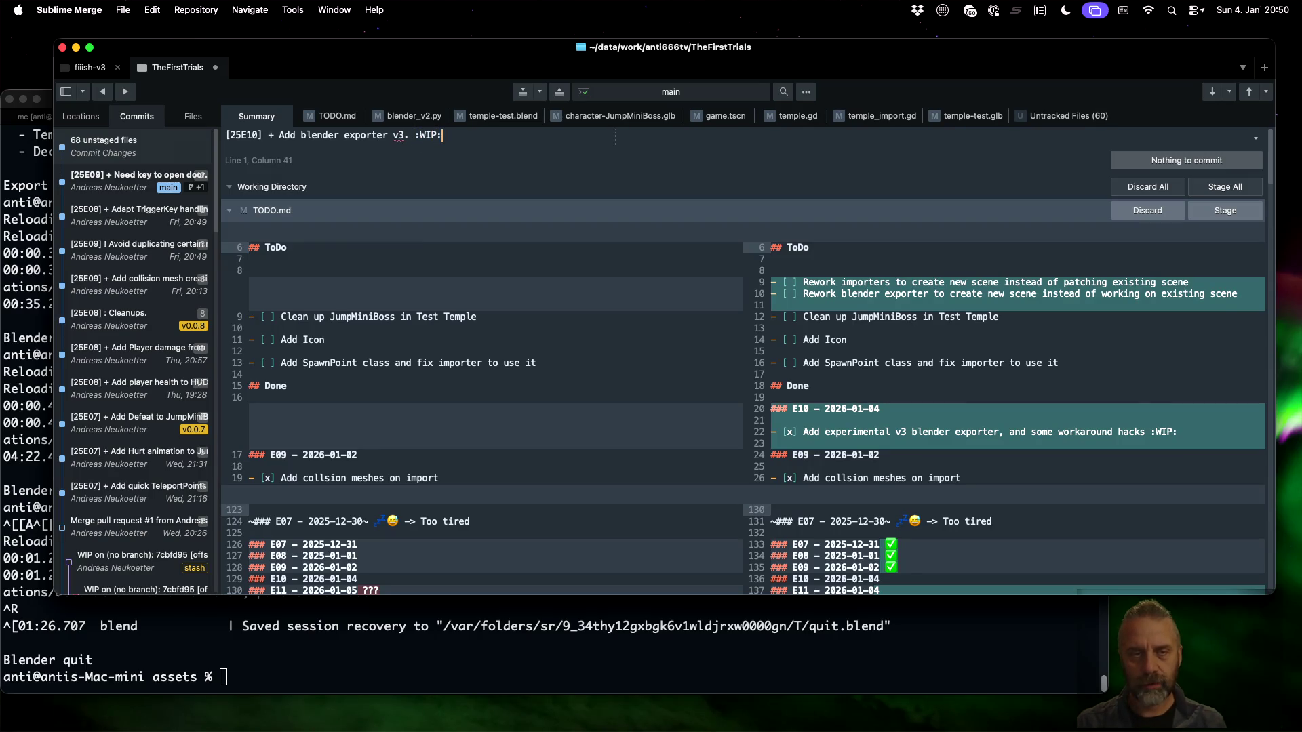
key("super+Tab")
scroll(528, 345, "down", 15)
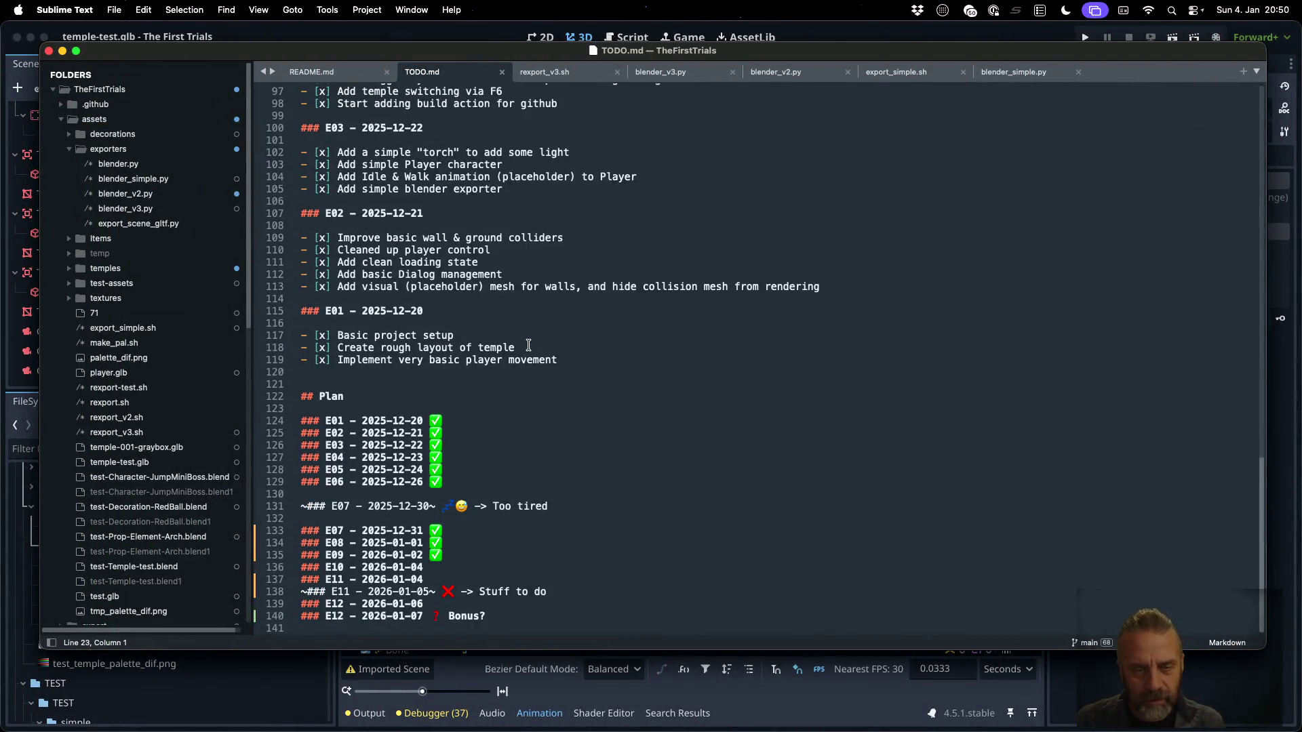
Copy the E09 check mark onto the E10 line of the TODO.md plan
left_click(430, 554)
key("shift+Right")
key("super+c")
key("Down")
key("super+v")
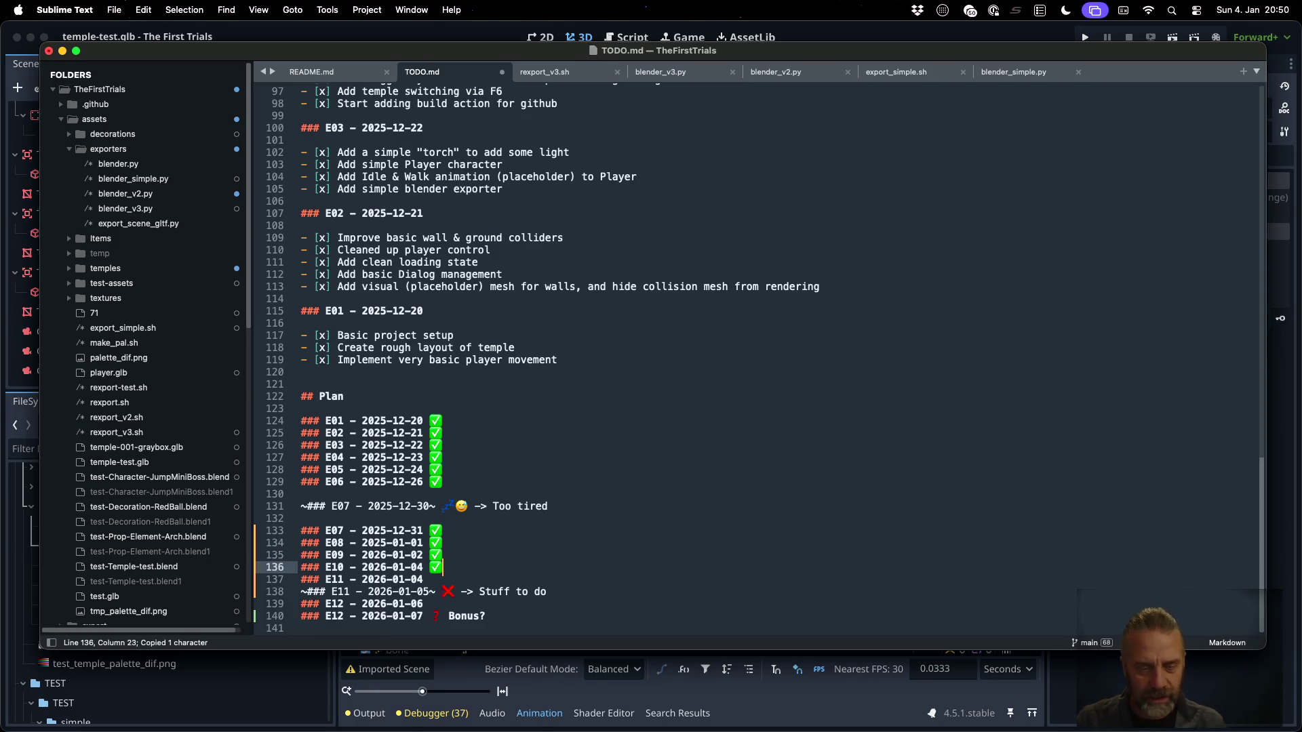
left_click(430, 579)
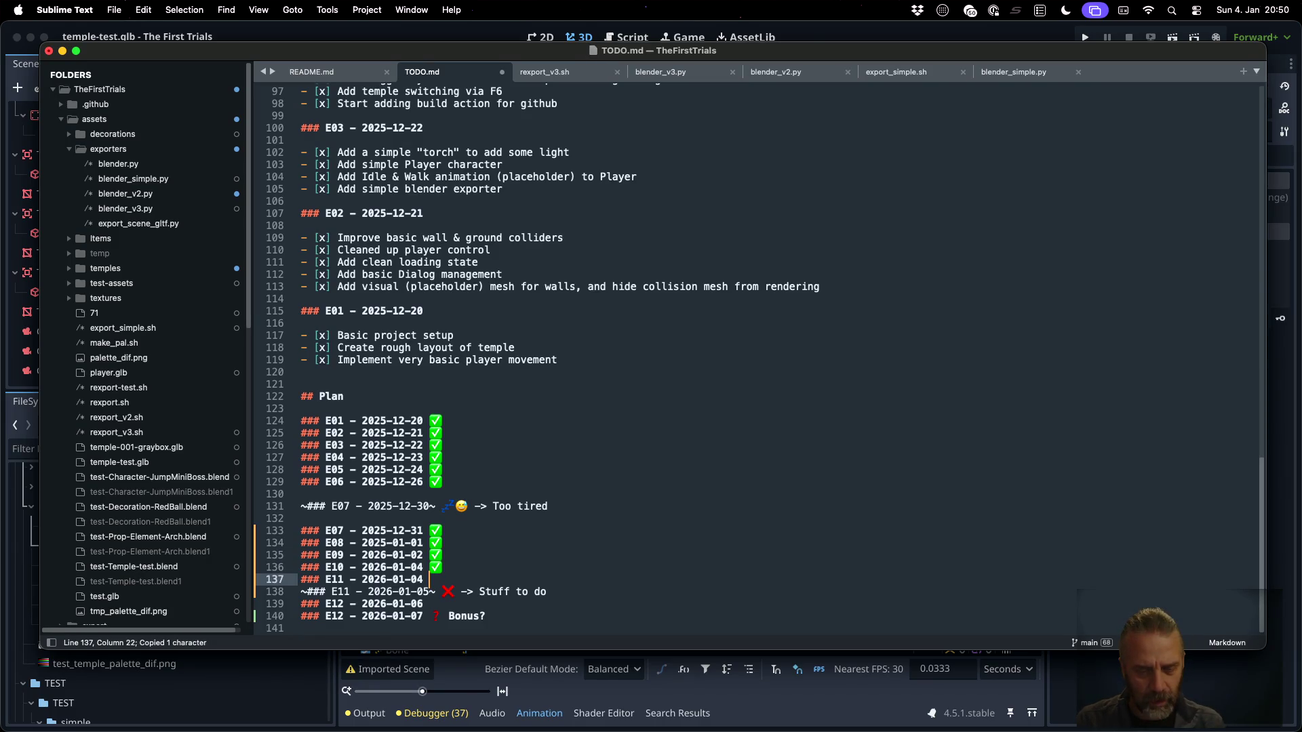
key("shift+super+Left")
key("BackSpace")
key("Down")
key("Right")
key("Right")
key("Right")
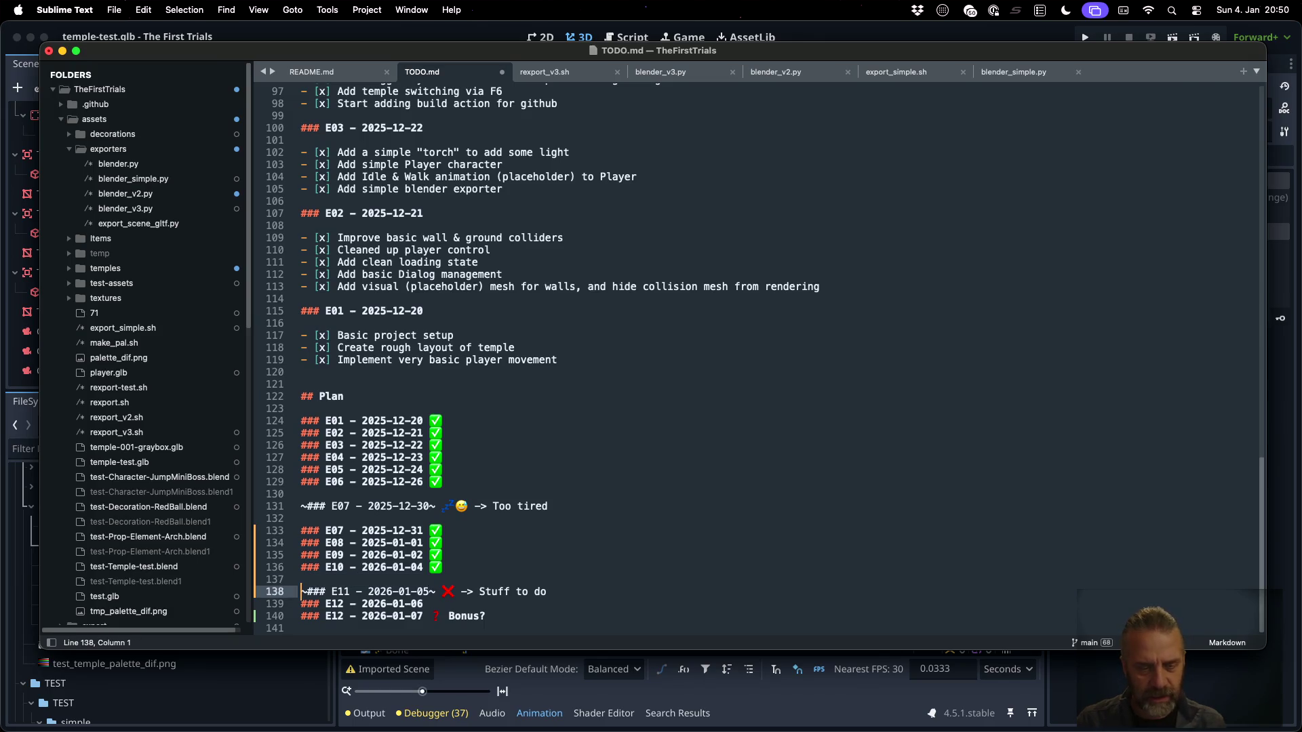
key("Right")
key("Right")
key("Right")
key("Down")
key("Left")
key("BackSpace")
type("1")
Save TODO.md, add a blank line above the E11 heading, and switch to Sublime Merge
key("super+s")
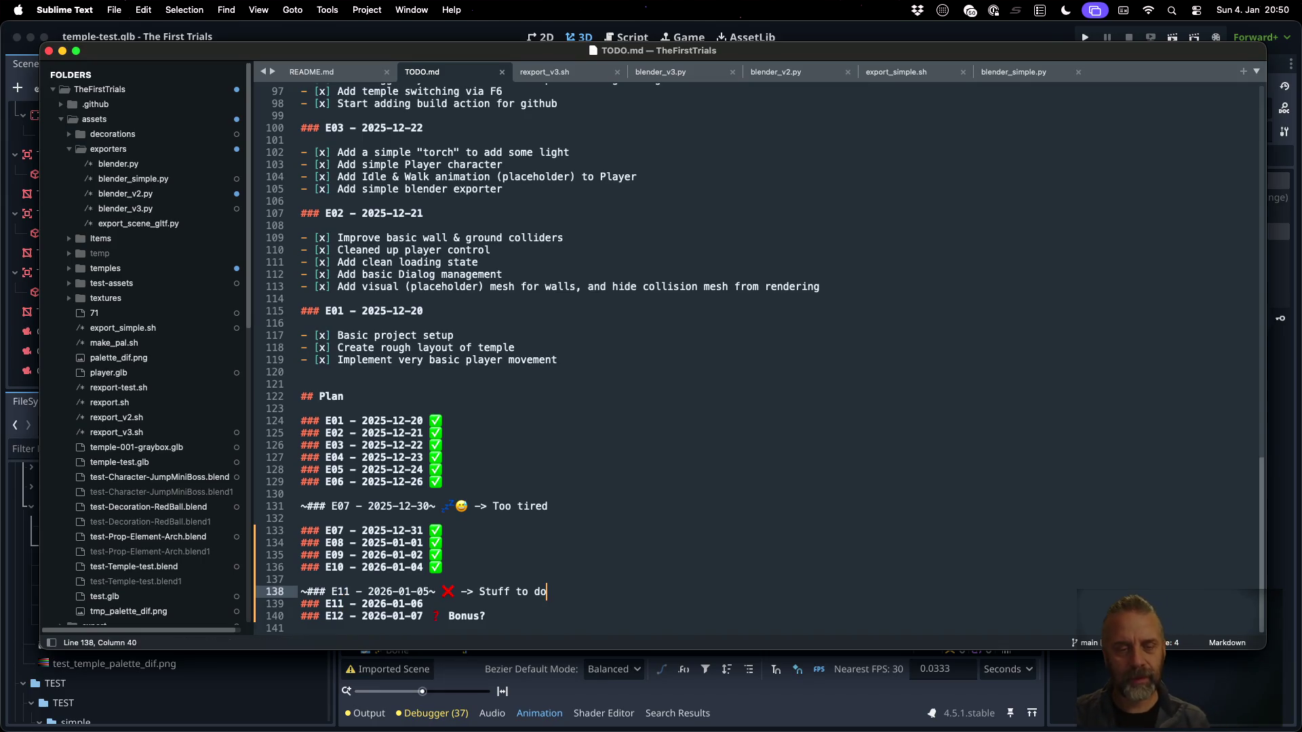
key("super+shift+Return")
key("super+Tab")
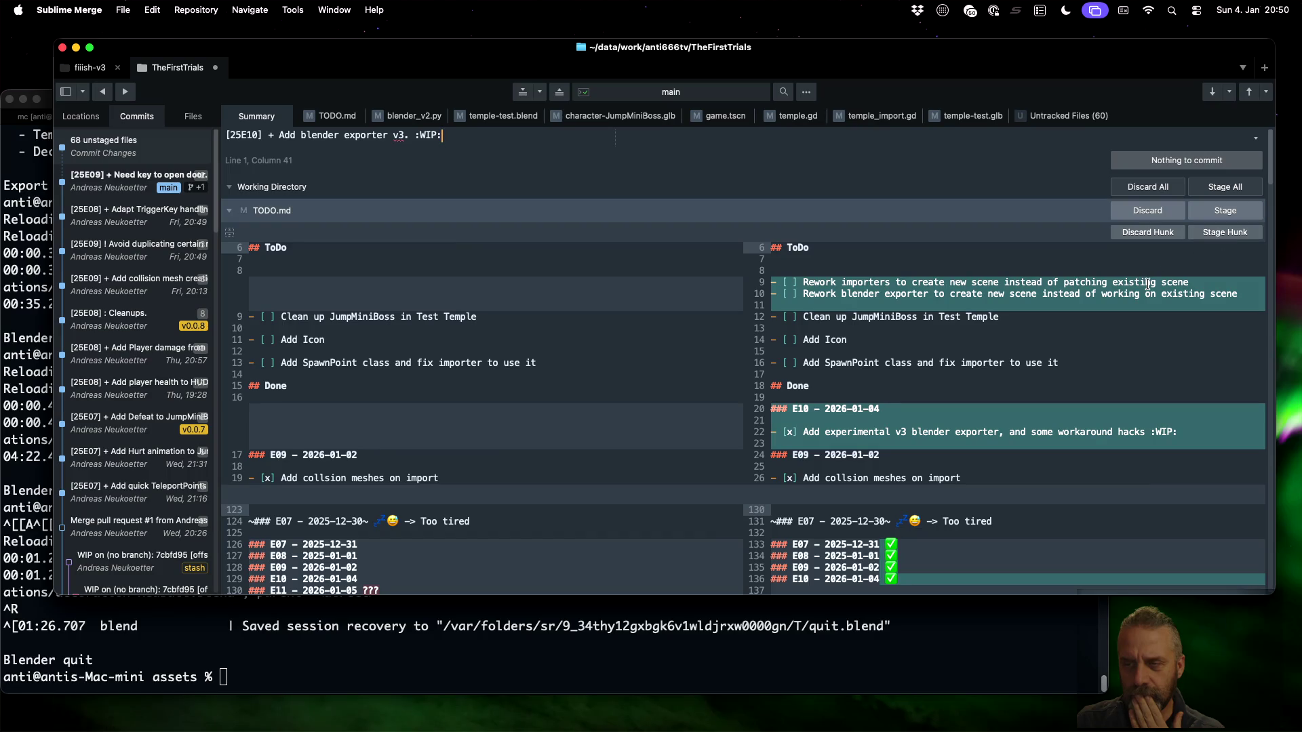
Cut the 'Rework blender exporter' task line, paste it under ## InProgress, and save TODO.md
left_click(805, 294)
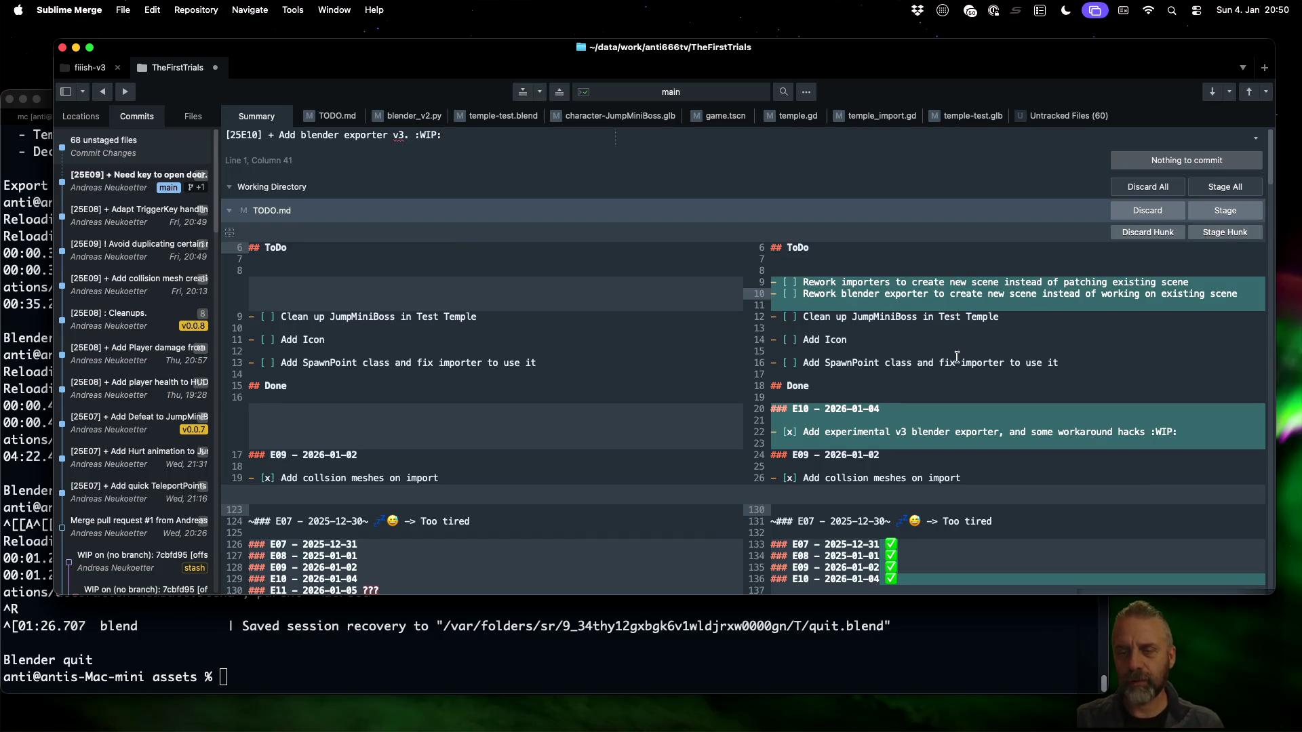
key("super+Tab")
scroll(712, 247, "up", 20)
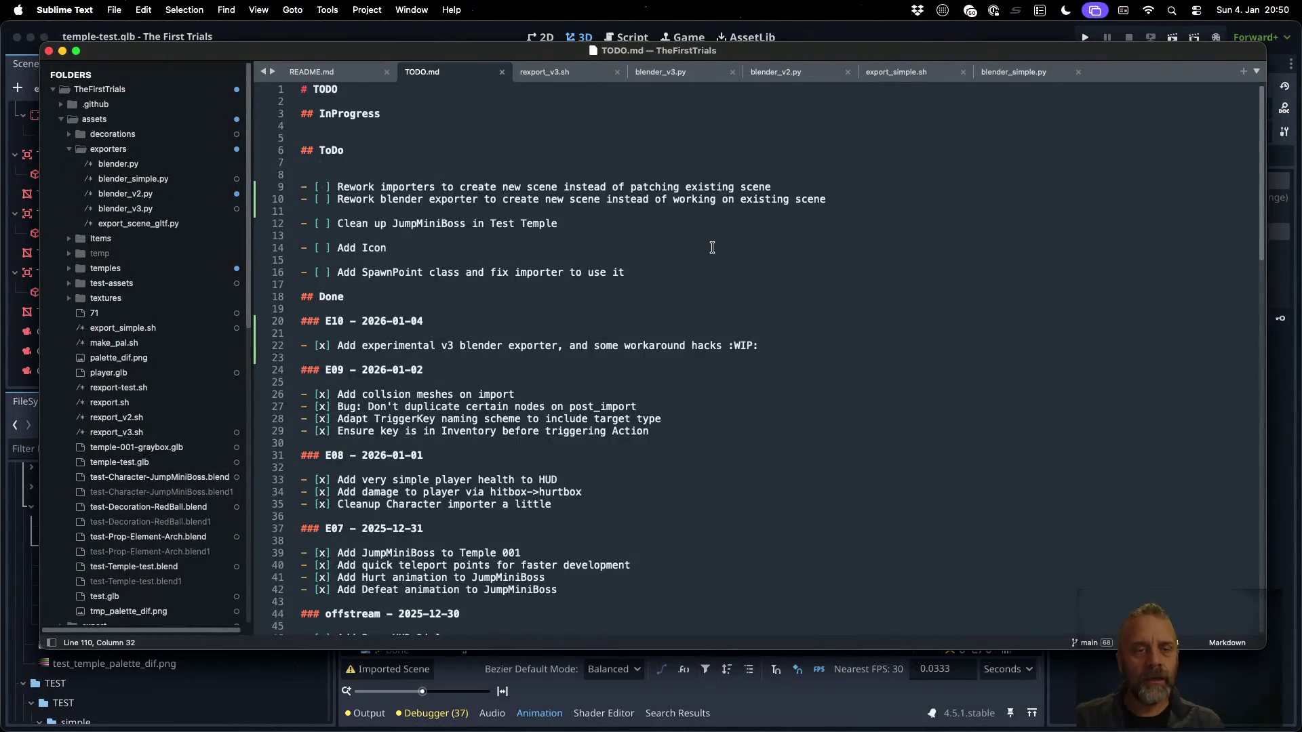
left_click(575, 199)
key("super+Left")
key("shift+Down")
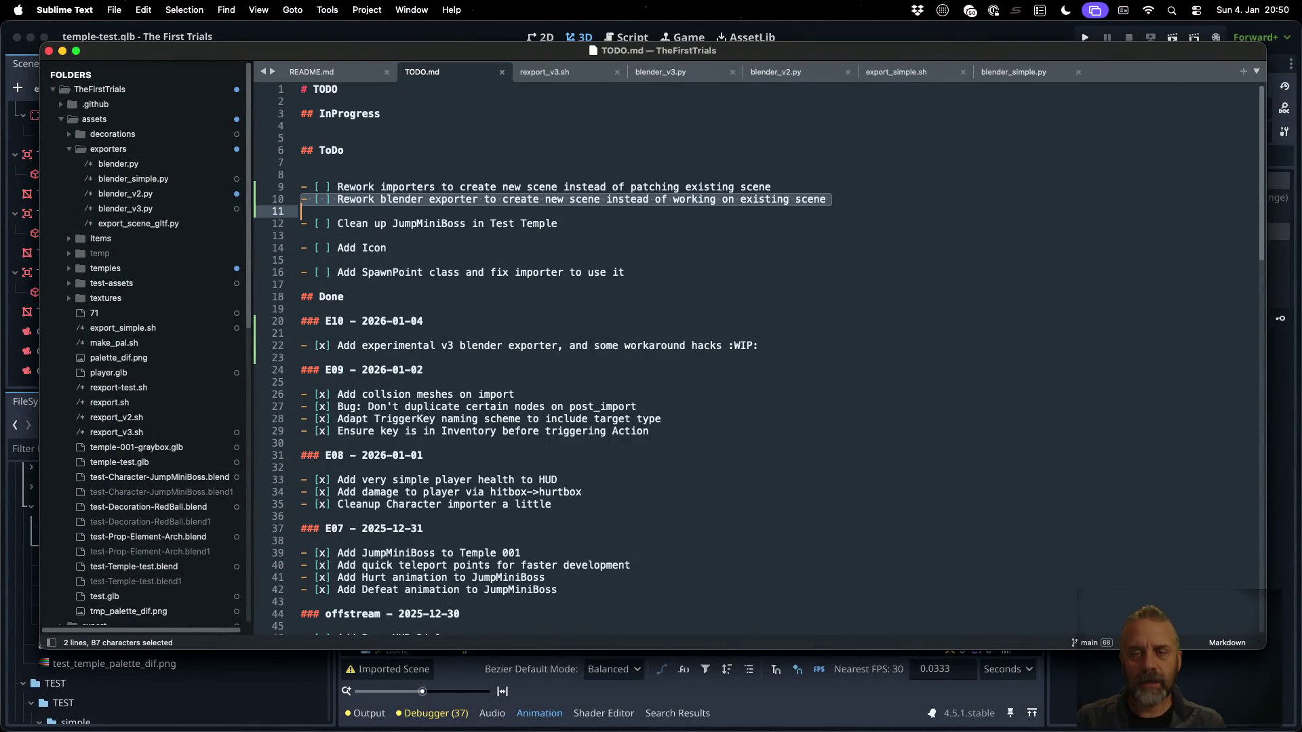
key("super+x")
key("Up")
key("Up")
key("Up")
key("super+v")
key("super+s")
key("super+Tab")
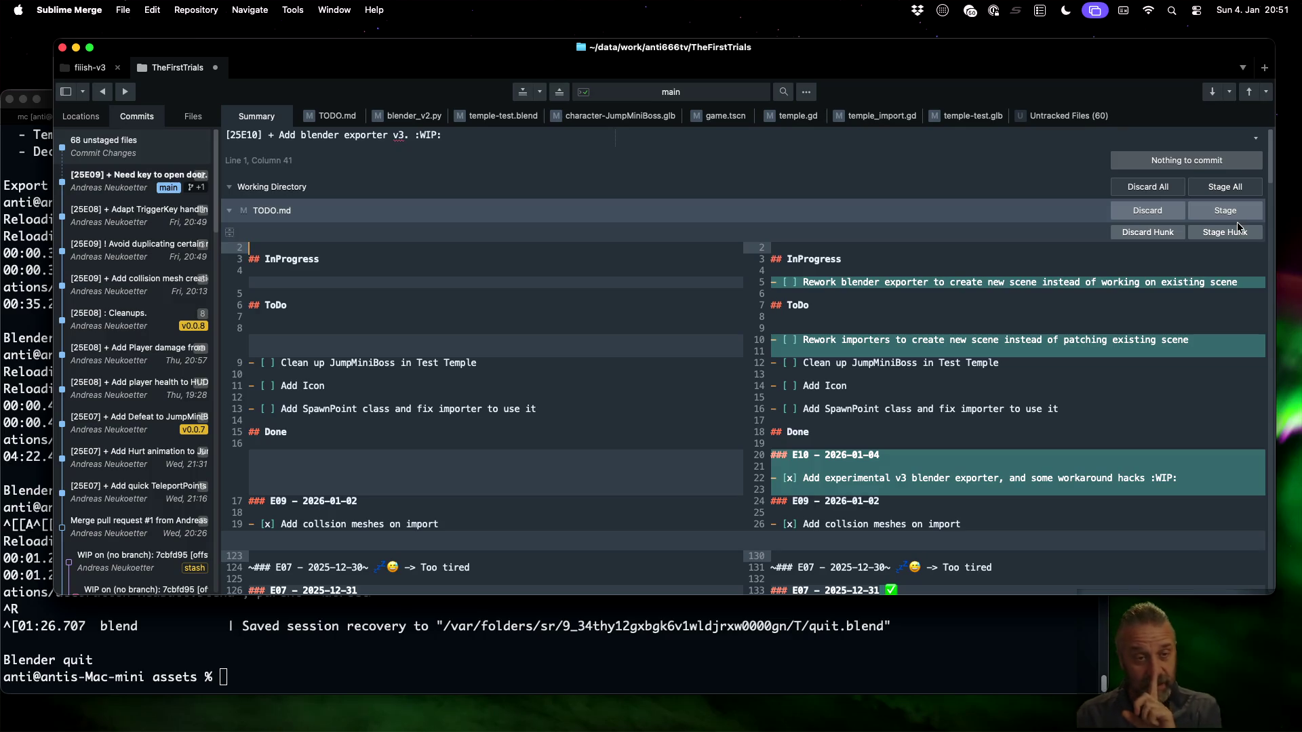
Stage the modified files: TODO.md, blender_v2.py, temple-test.blend, JumpMiniBoss.glb, game.tscn, temple.gd, temple_import.gd, temple-test.glb
left_click(1218, 211)
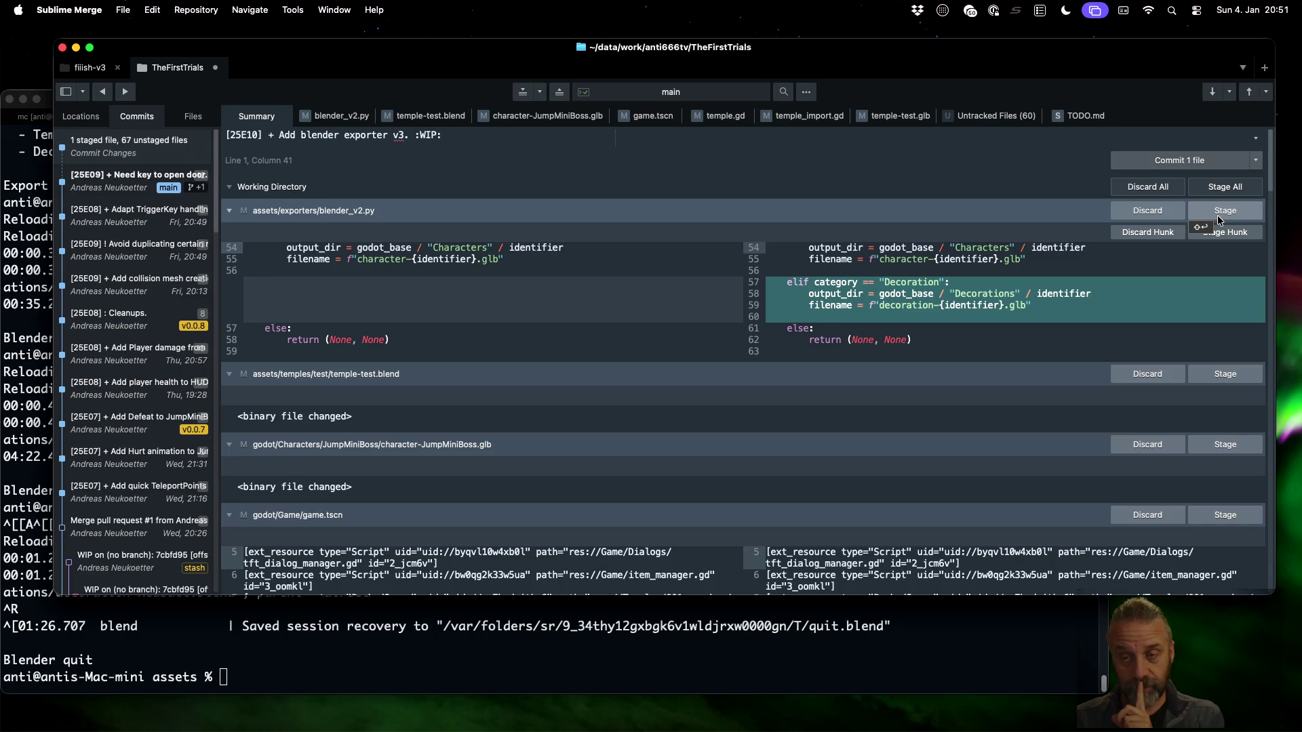
left_click(1217, 211)
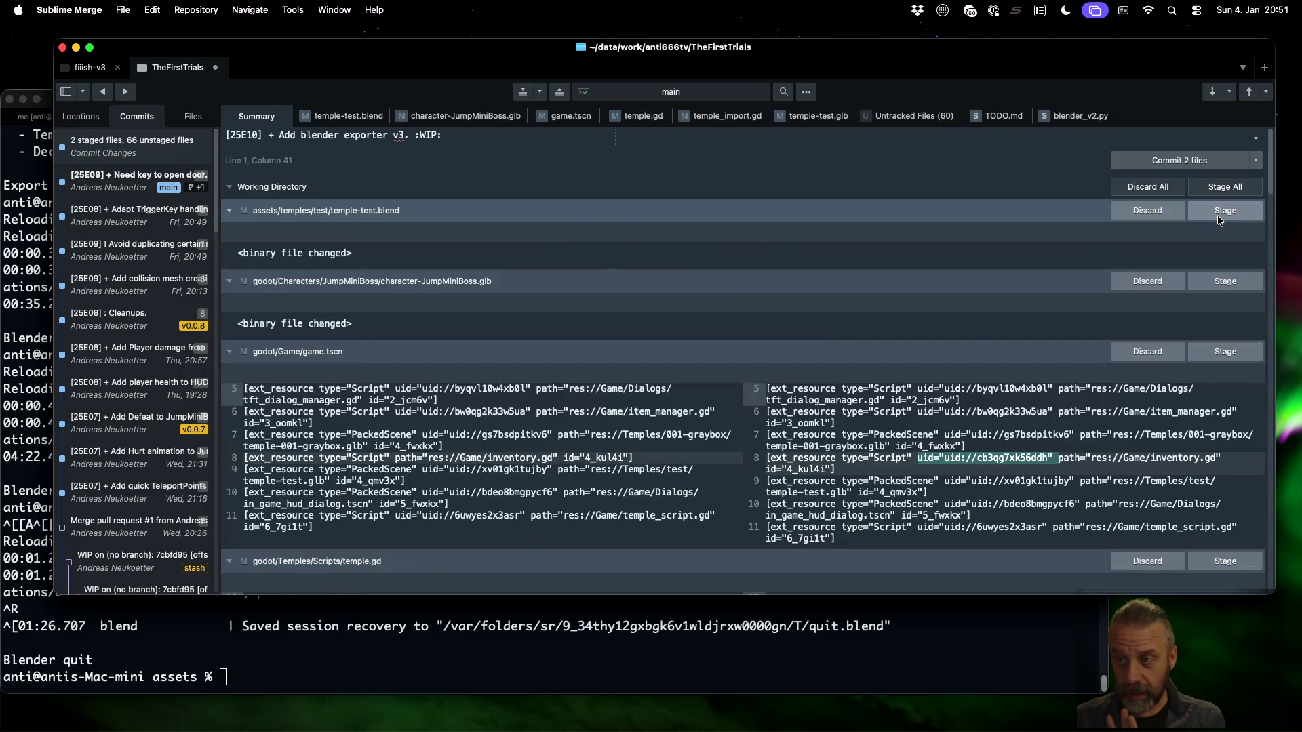
left_click(1218, 211)
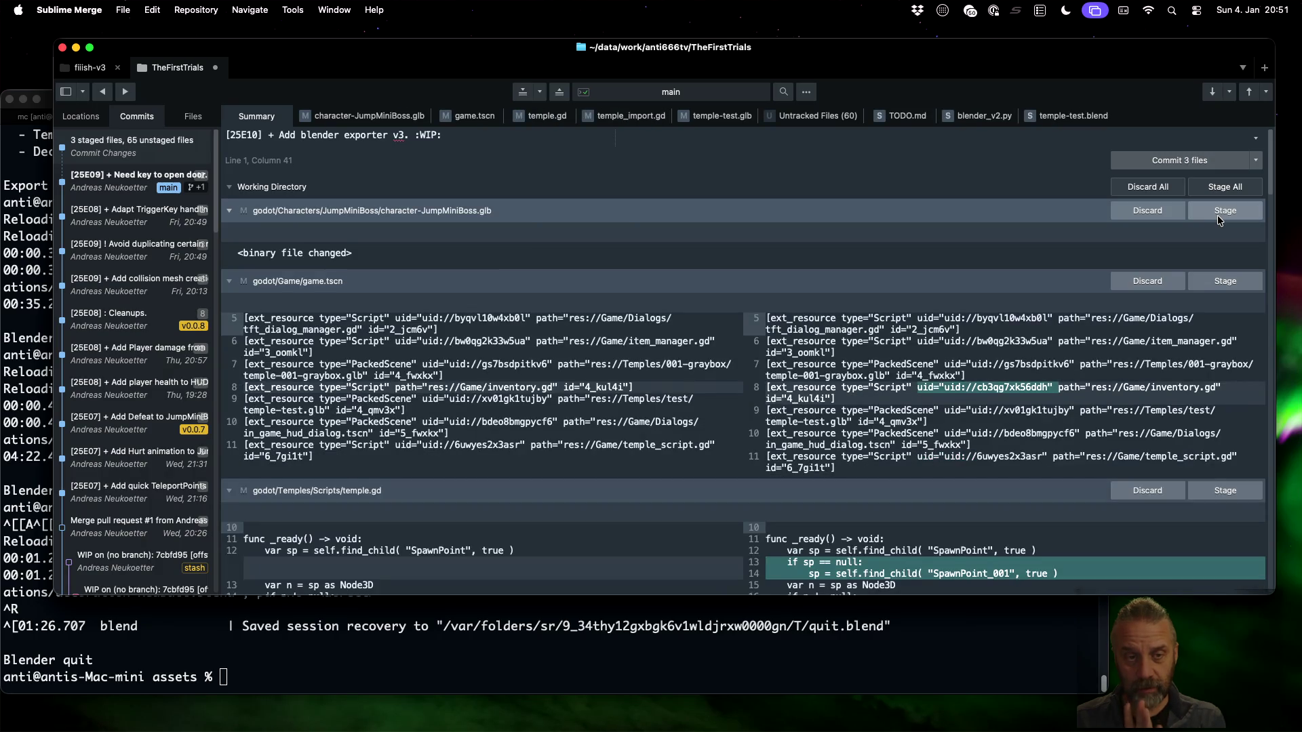
left_click(1218, 211)
left_click(1218, 215)
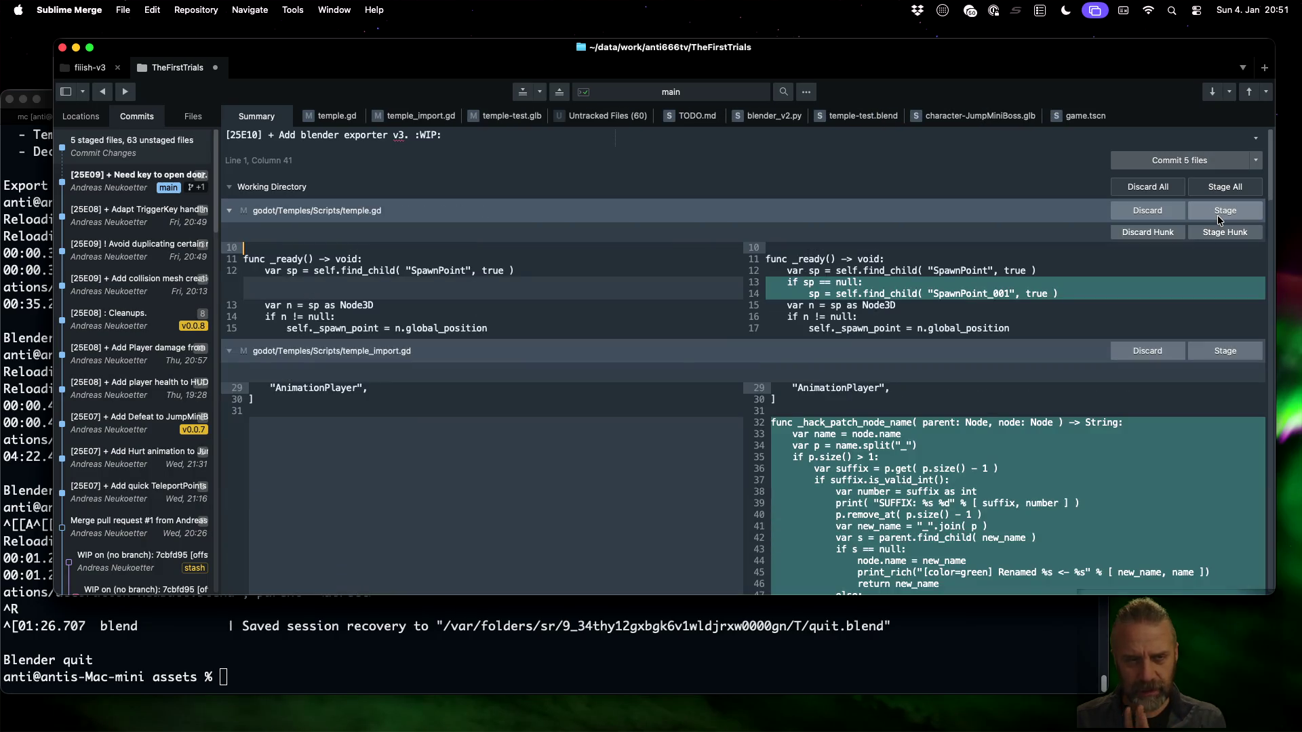
left_click(1218, 214)
left_click(1218, 215)
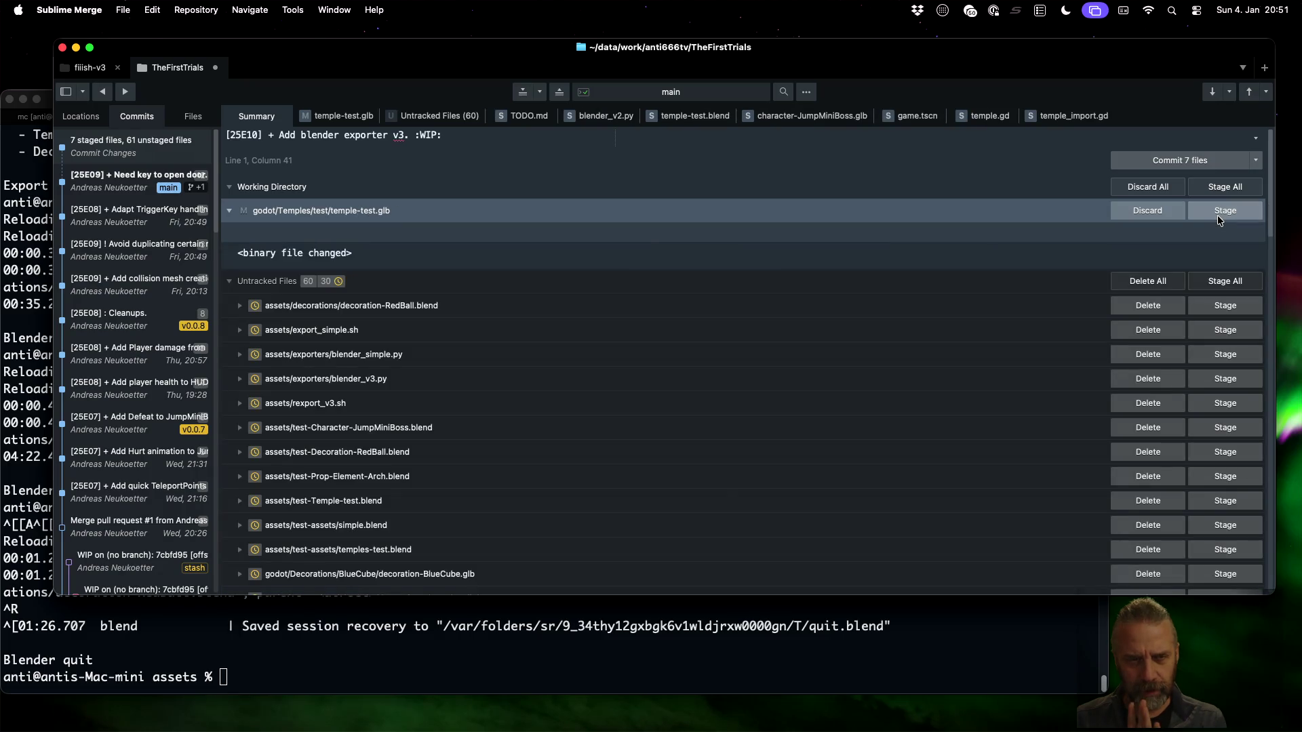
left_click(1218, 214)
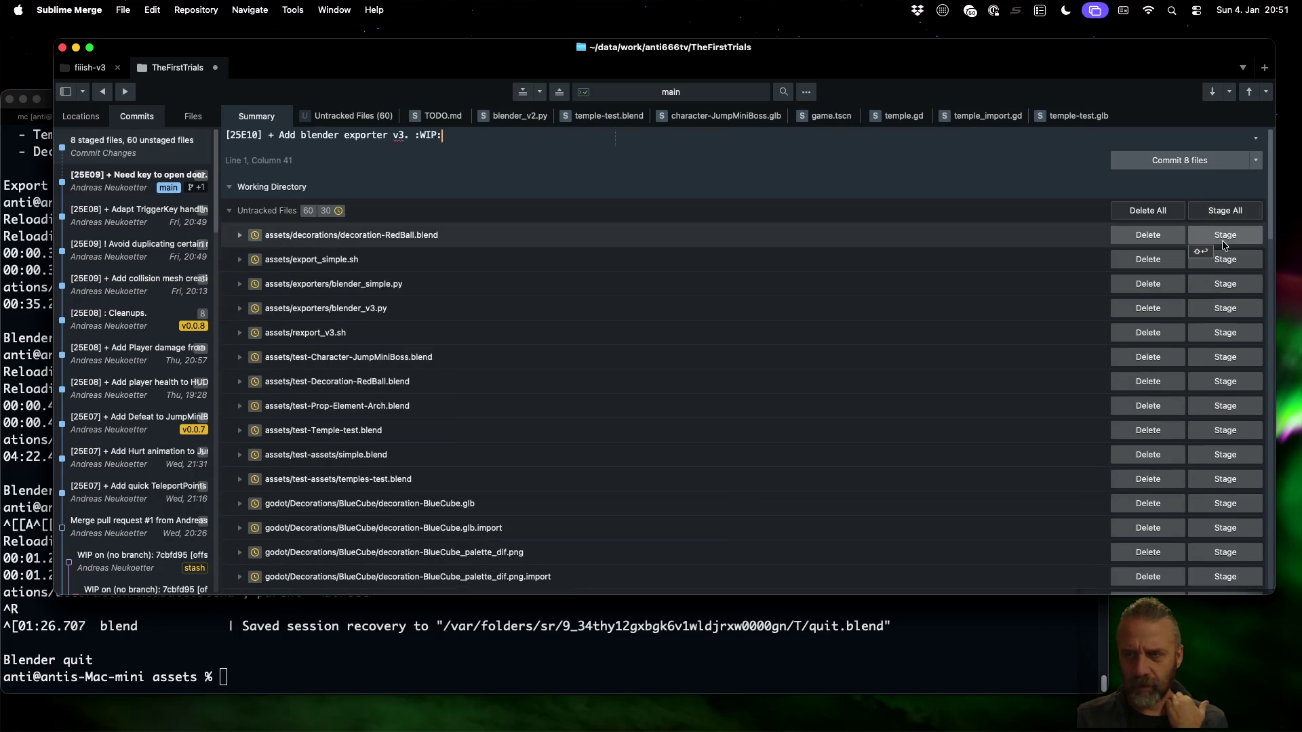
Stage new decoration-RedBall.blend, export_simple.sh, blender_simple.py, blender_v3.py and rexport_v3.sh
left_click(1205, 237)
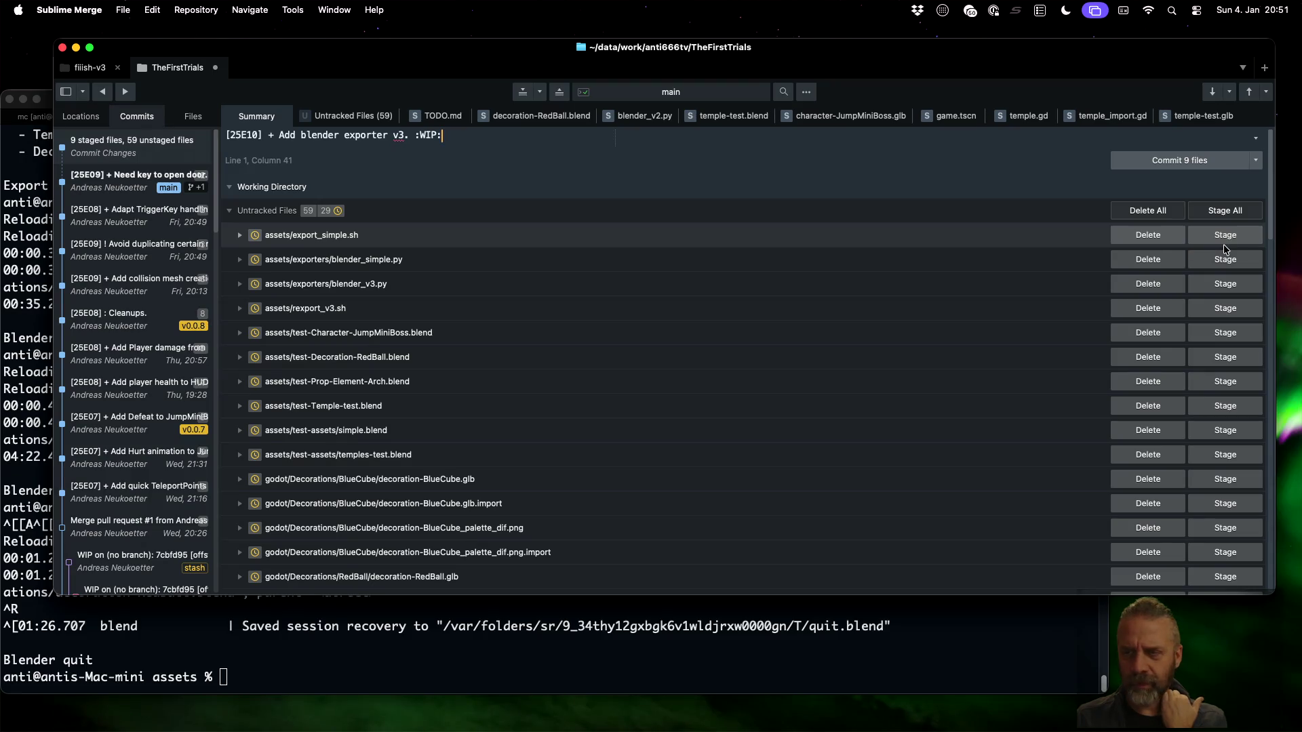
left_click(1220, 241)
left_click(1219, 236)
left_click(1219, 236)
left_click(1219, 236)
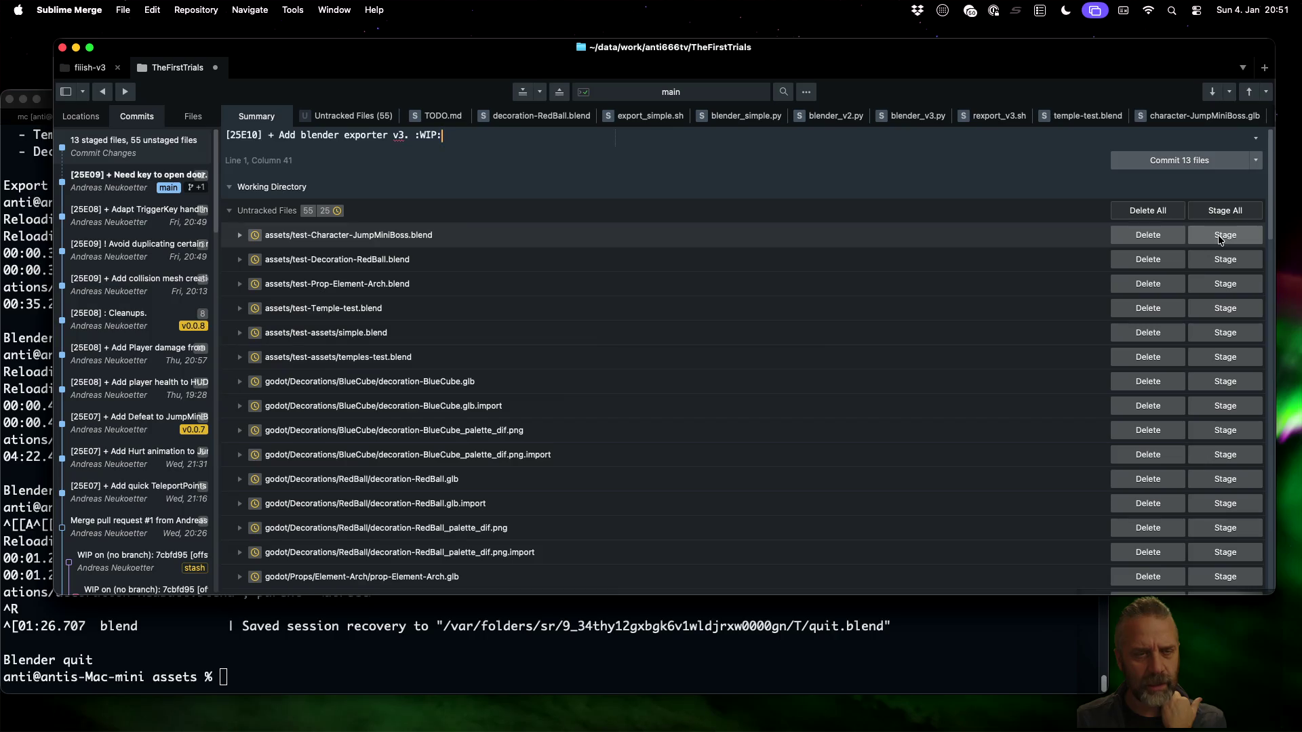
Stage the new decoration-BlueCube and decoration-RedBall .glb, import and palette files
scroll(896, 370, "down", 3)
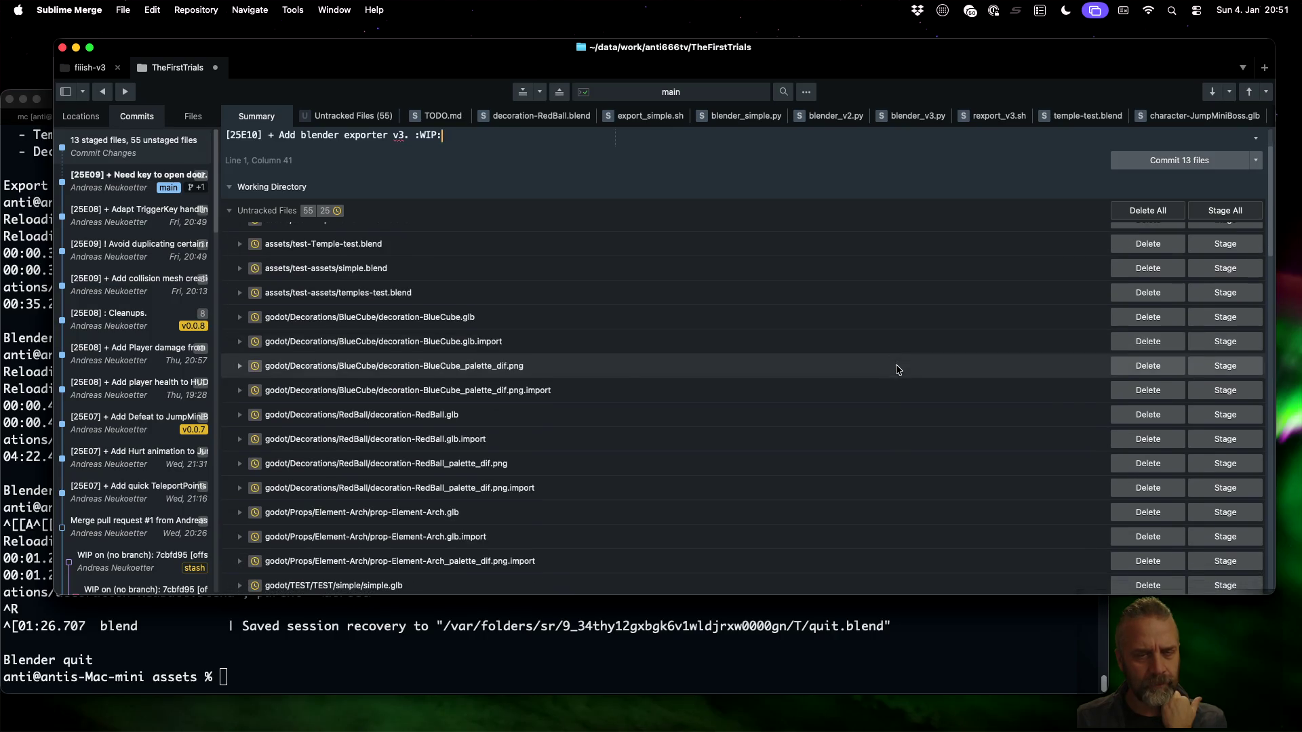
left_click(1235, 325)
left_click(1235, 325)
left_click(1235, 325)
left_click(1234, 324)
left_click(1235, 325)
left_click(1235, 325)
left_click(1235, 324)
left_click(1235, 325)
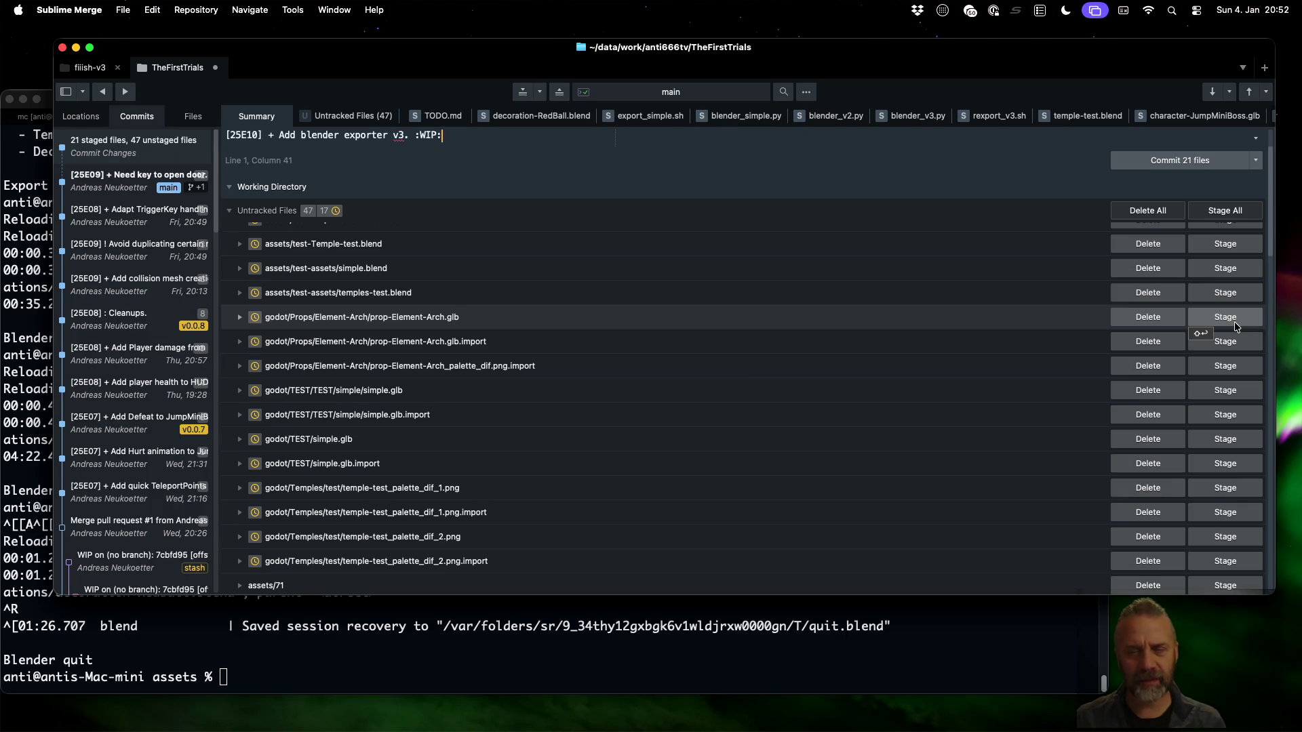
Stage prop-Element-Arch files, godot/TEST simple.glb files, and temple-test palette textures with imports
left_click(1234, 317)
left_click(1235, 327)
left_click(1234, 327)
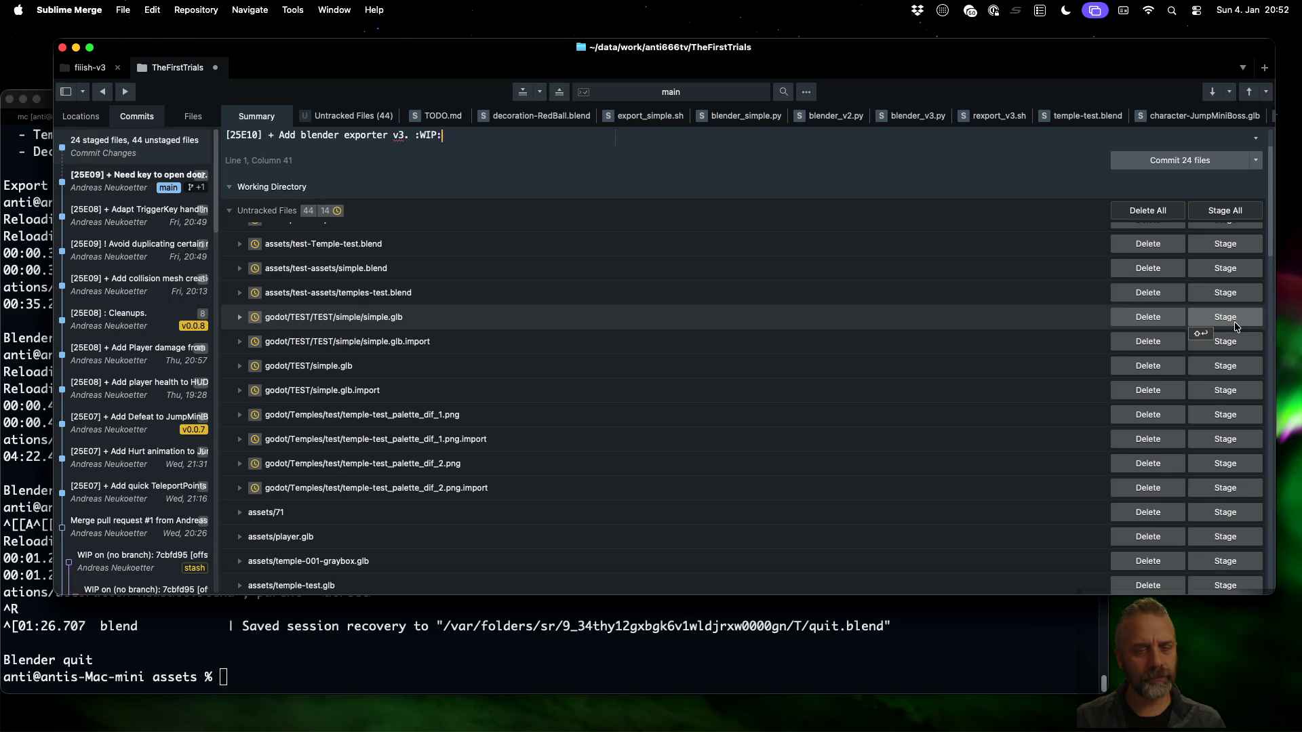
left_click(1236, 326)
left_click(1236, 327)
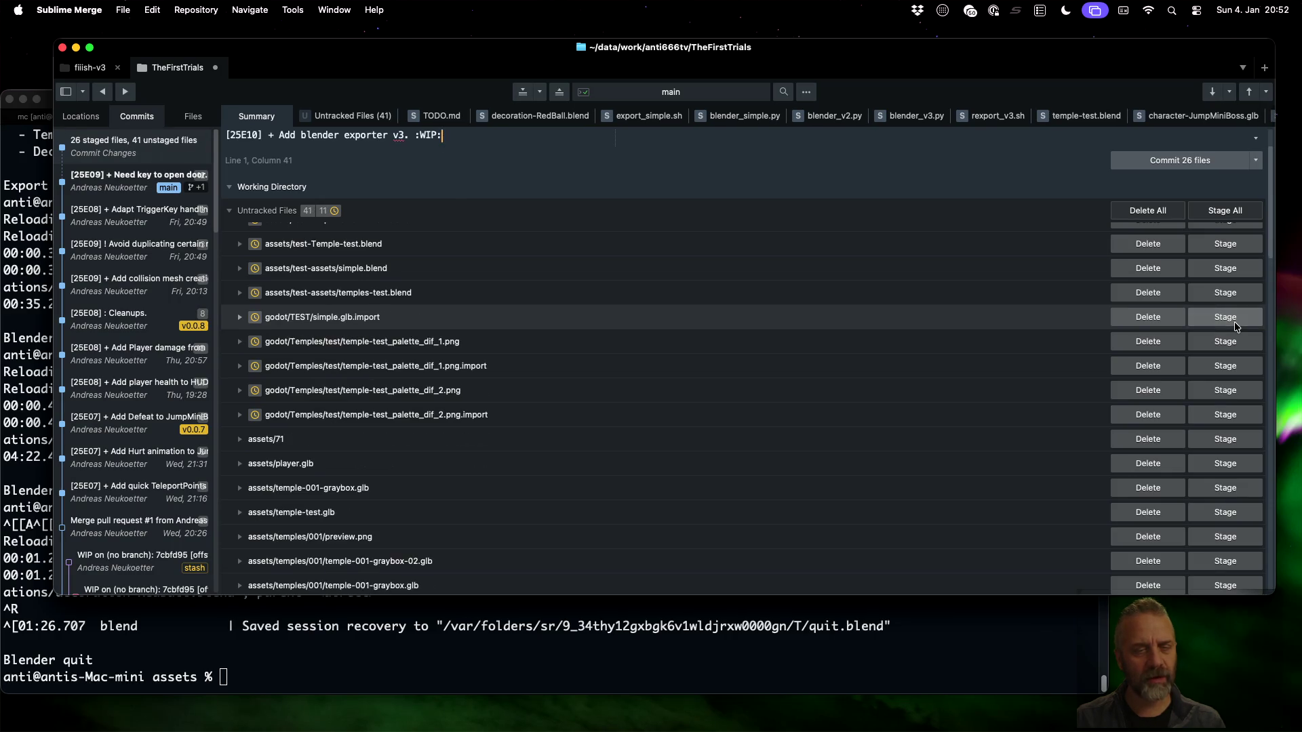
left_click(1236, 326)
left_click(1235, 326)
left_click(1236, 327)
left_click(1236, 326)
left_click(1235, 326)
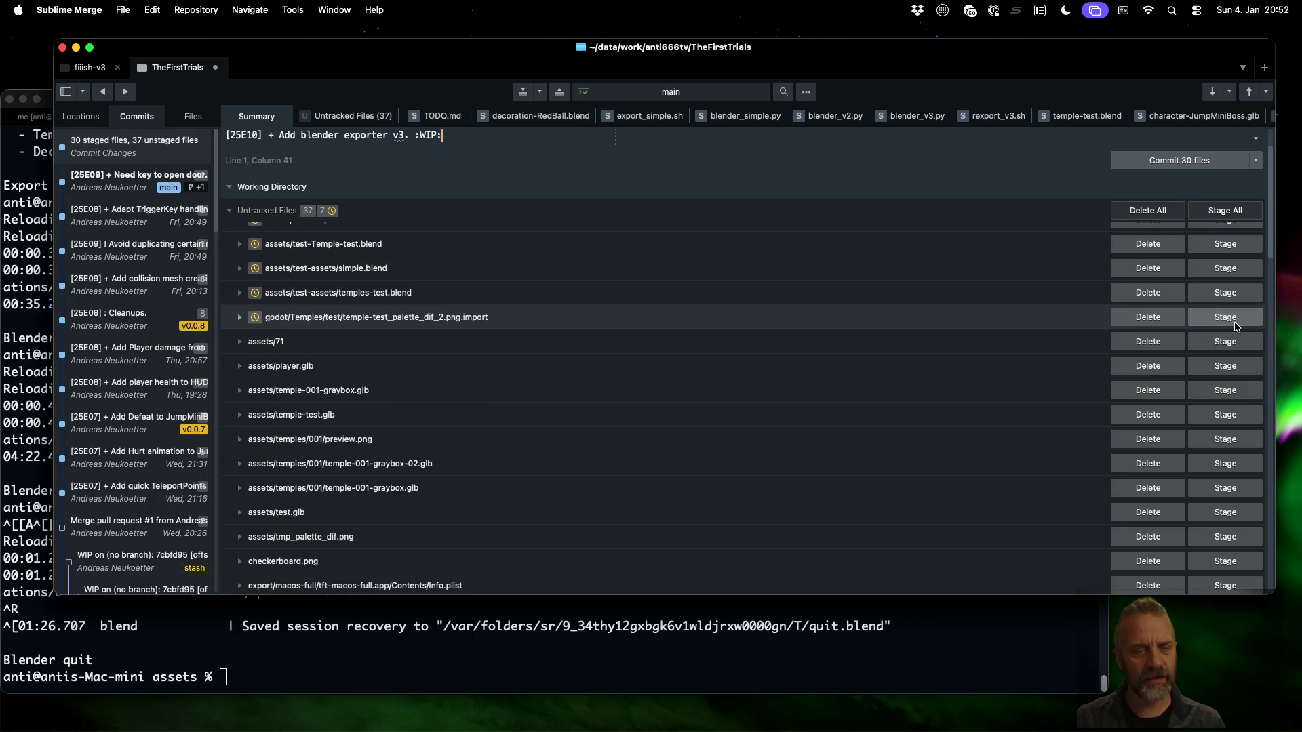
left_click(1235, 326)
Commit the 32 staged files as '[25E10] + Add blender exporter v3. :WIP:'
scroll(807, 376, "down", 10)
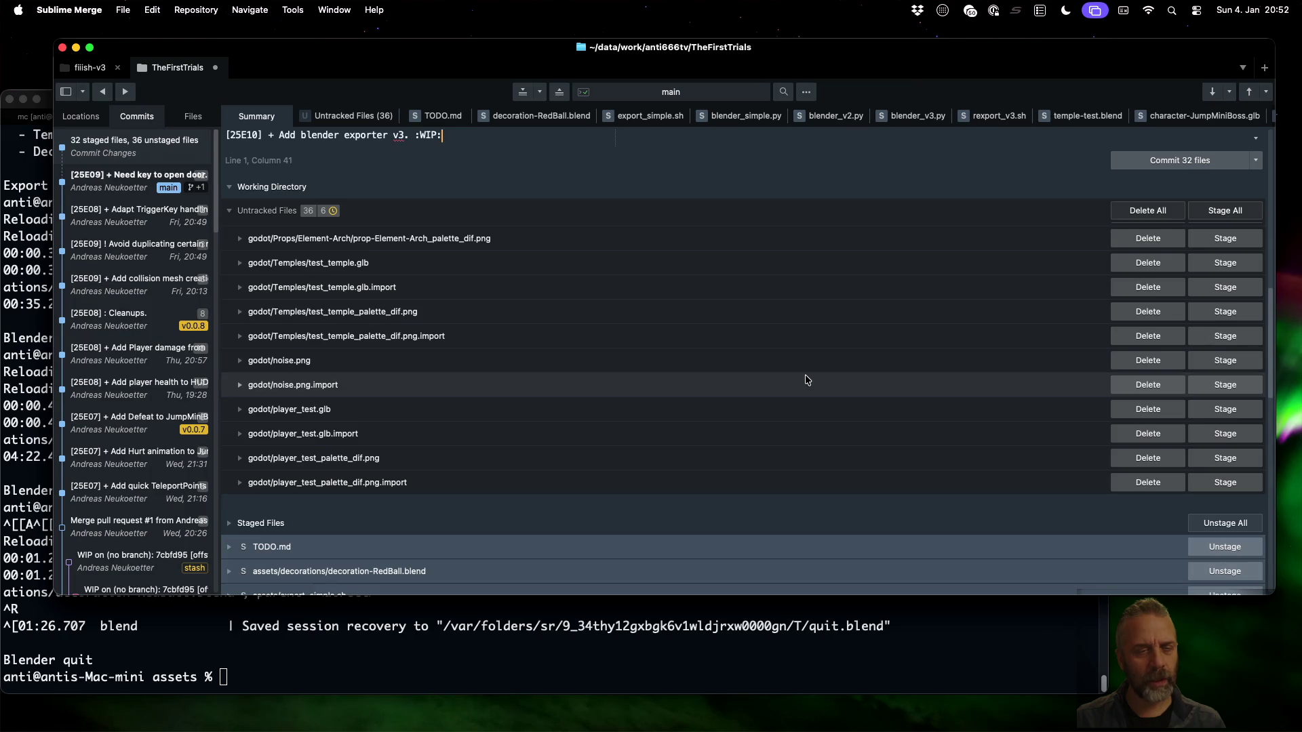
scroll(805, 378, "up", 2)
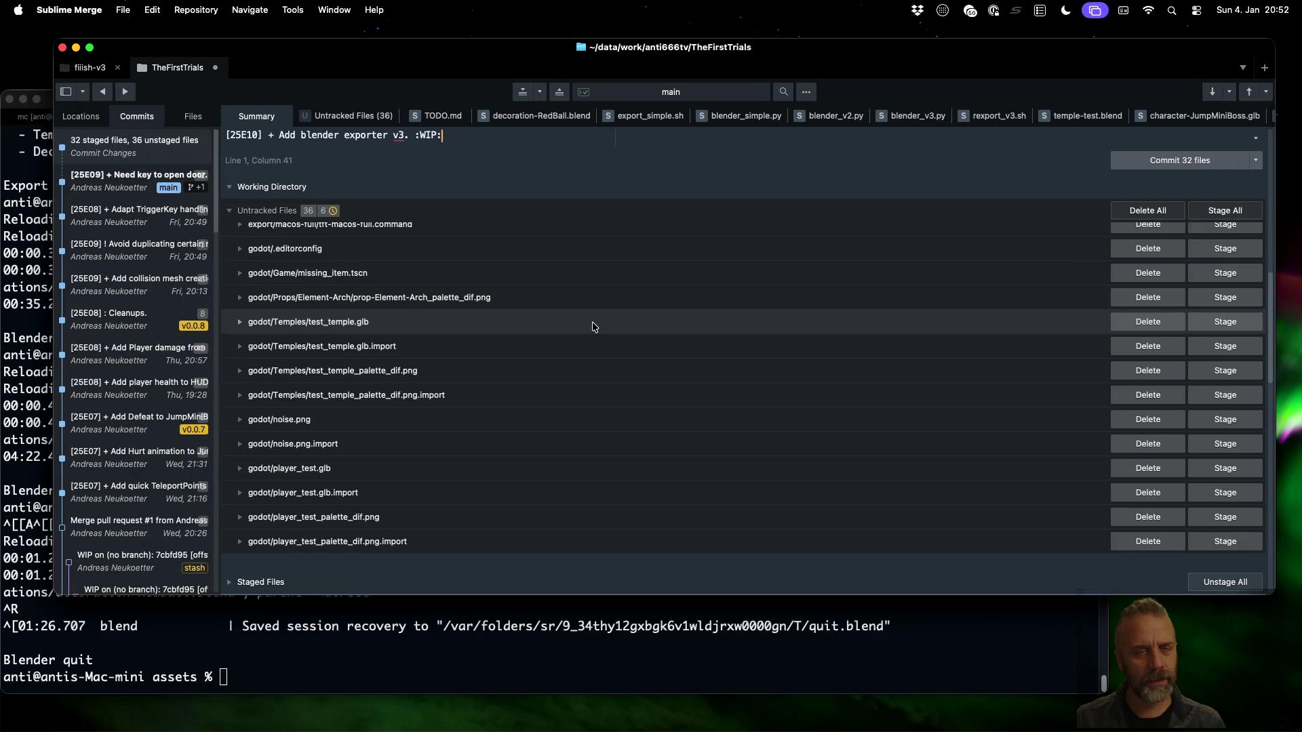
scroll(814, 455, "down", 5)
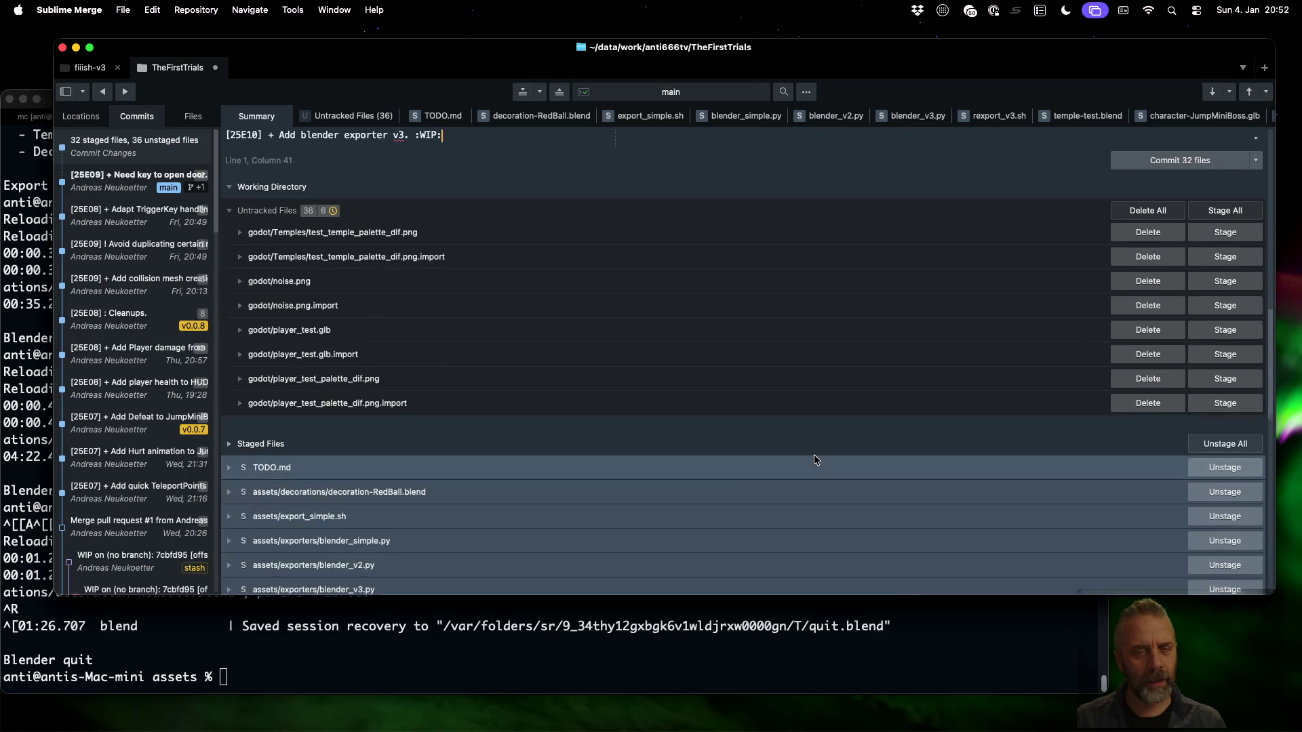
scroll(814, 455, "up", 6)
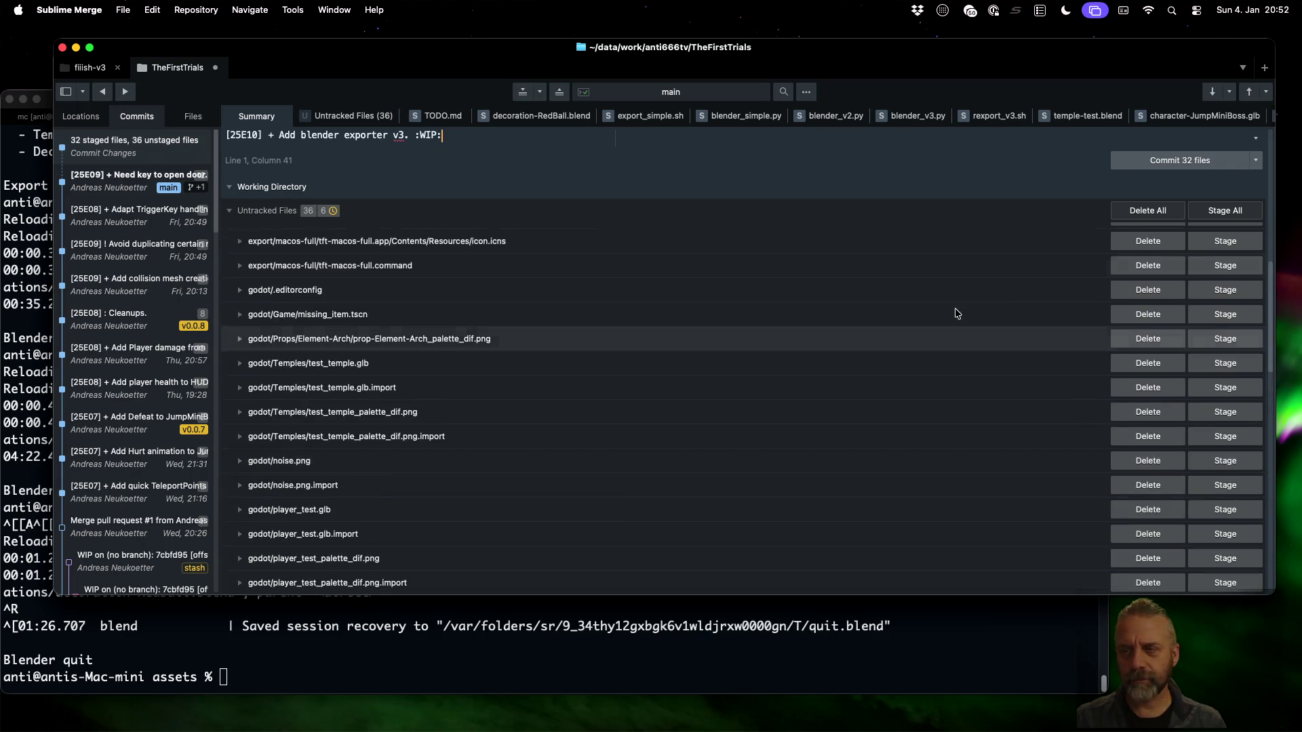
left_click(1207, 161)
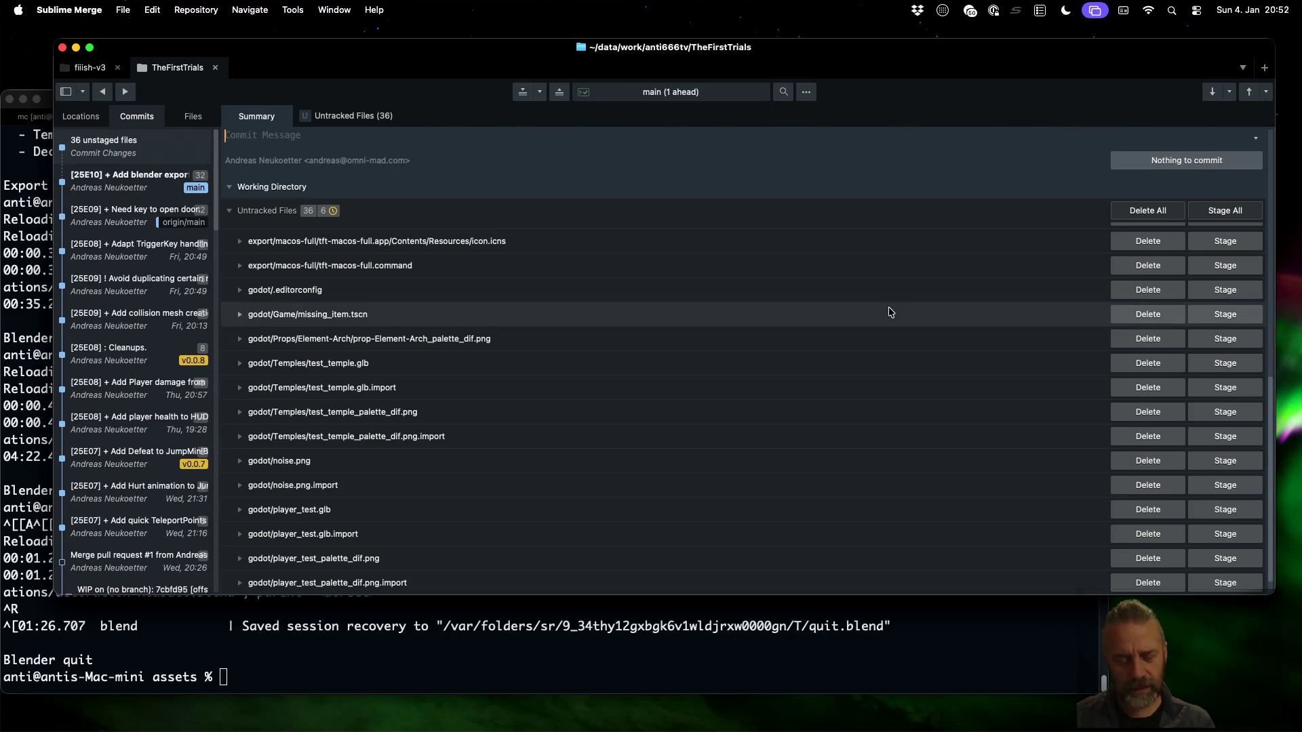
Check the JumpMiniBoss cleanup task in TODO.md, then return to Blender's temple-test.blend scene
key("super+Tab")
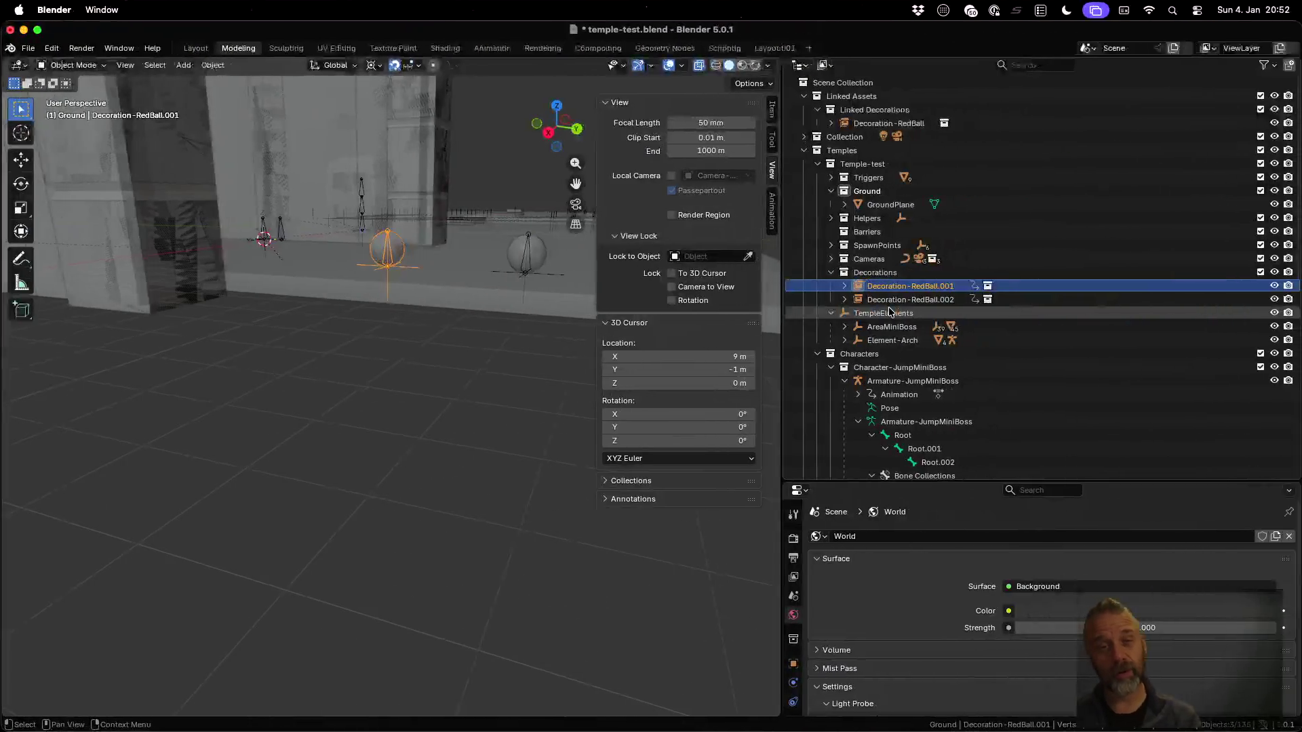
key("super+Tab")
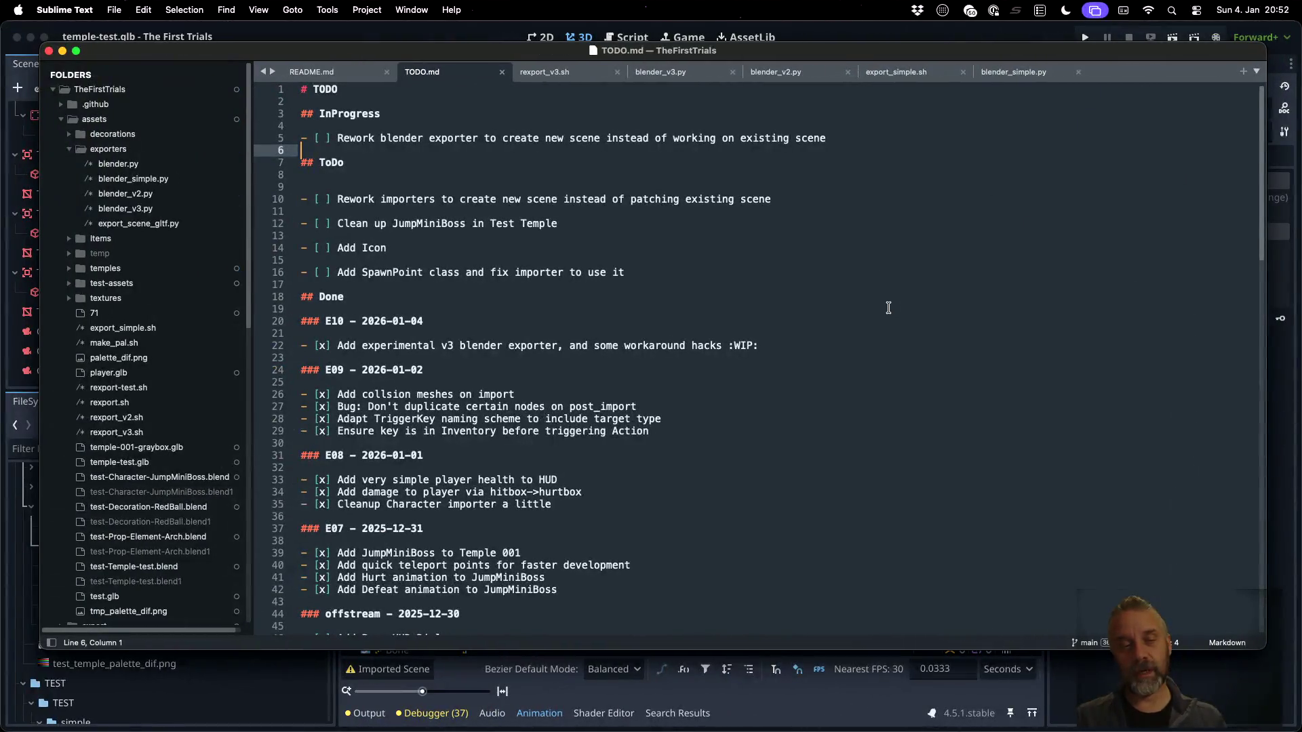
left_click(603, 226)
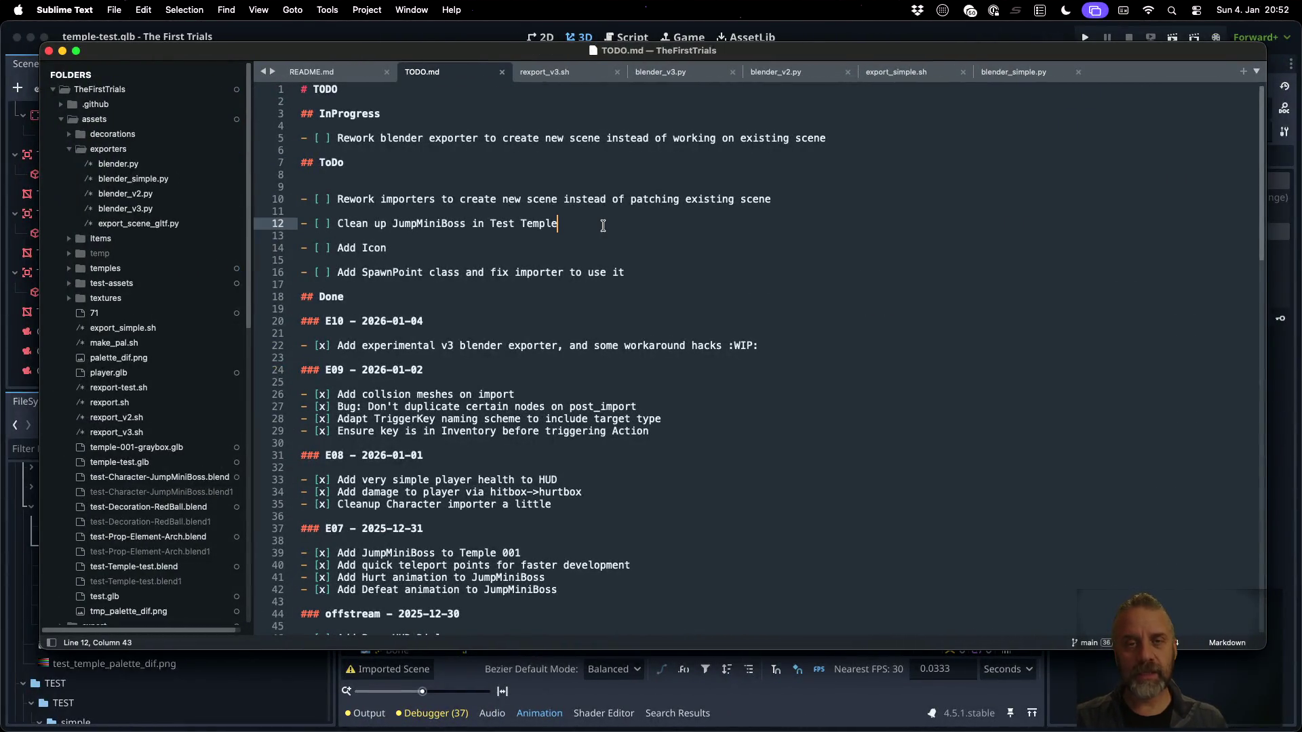
key("super+Tab")
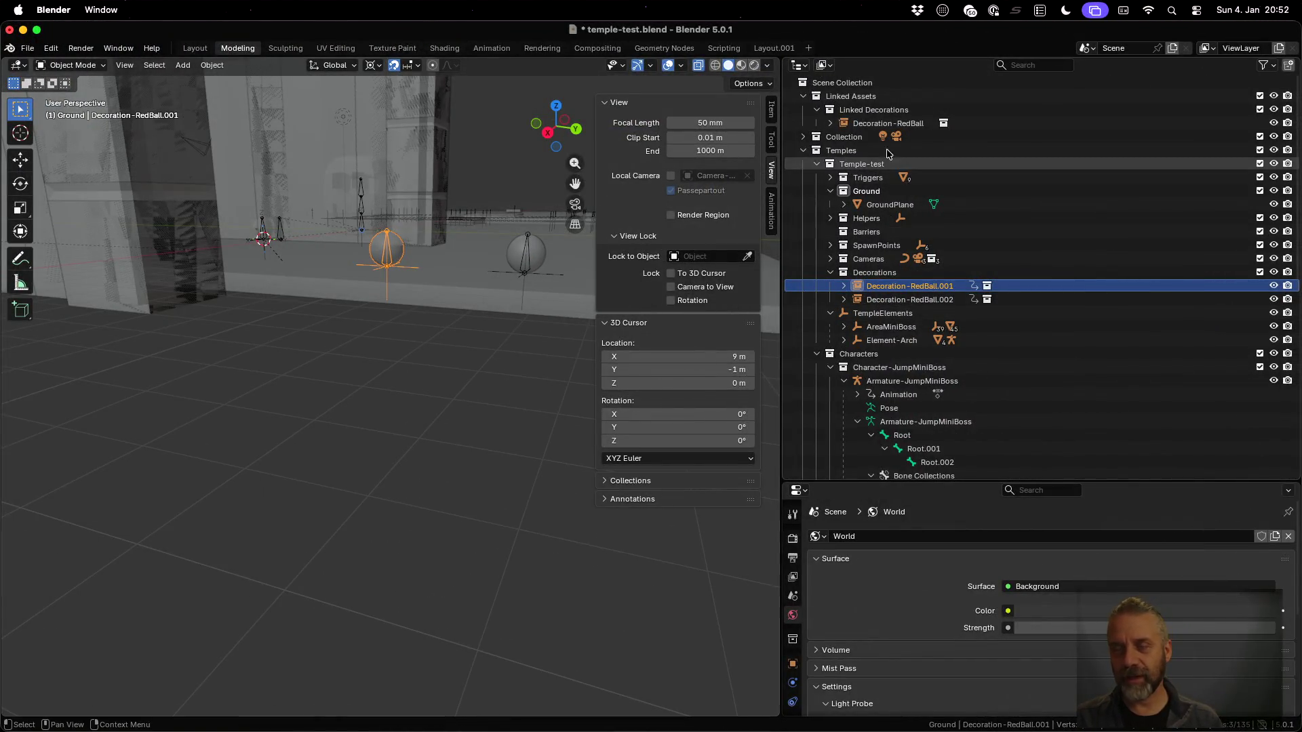
left_click(27, 48)
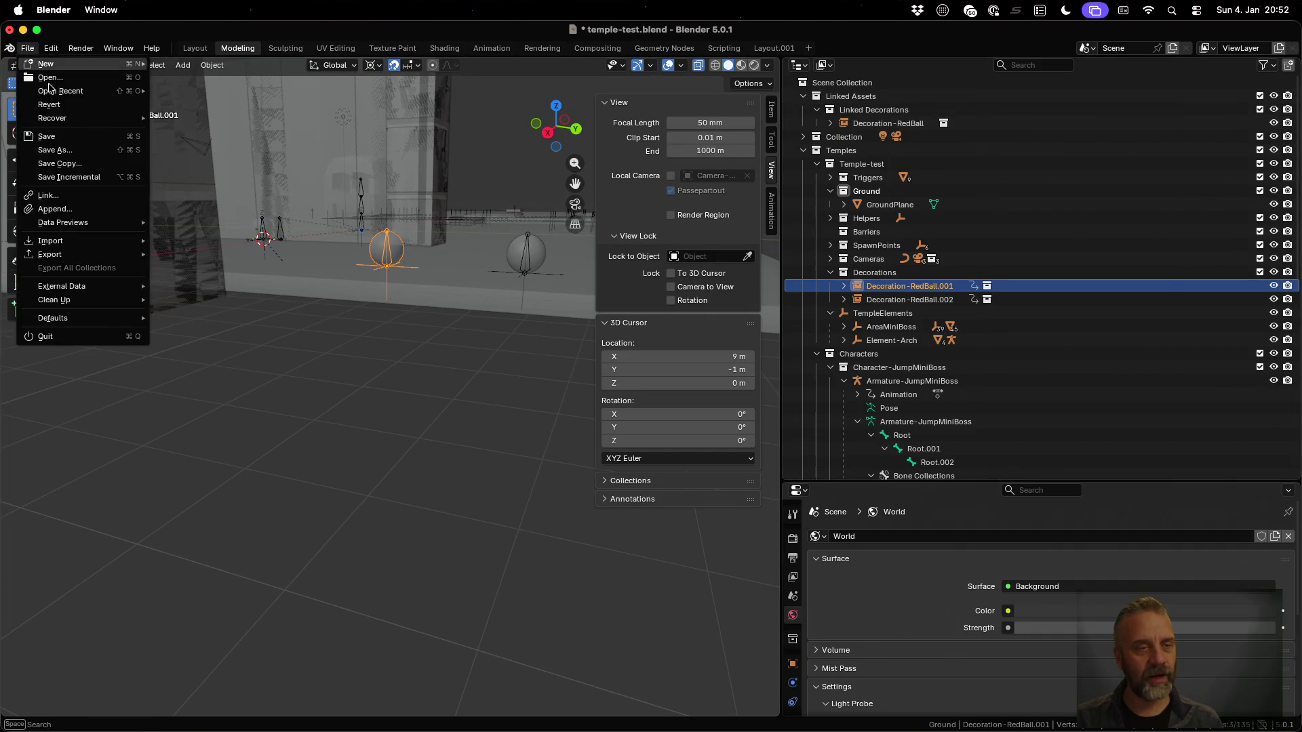
mouse_move(93, 259)
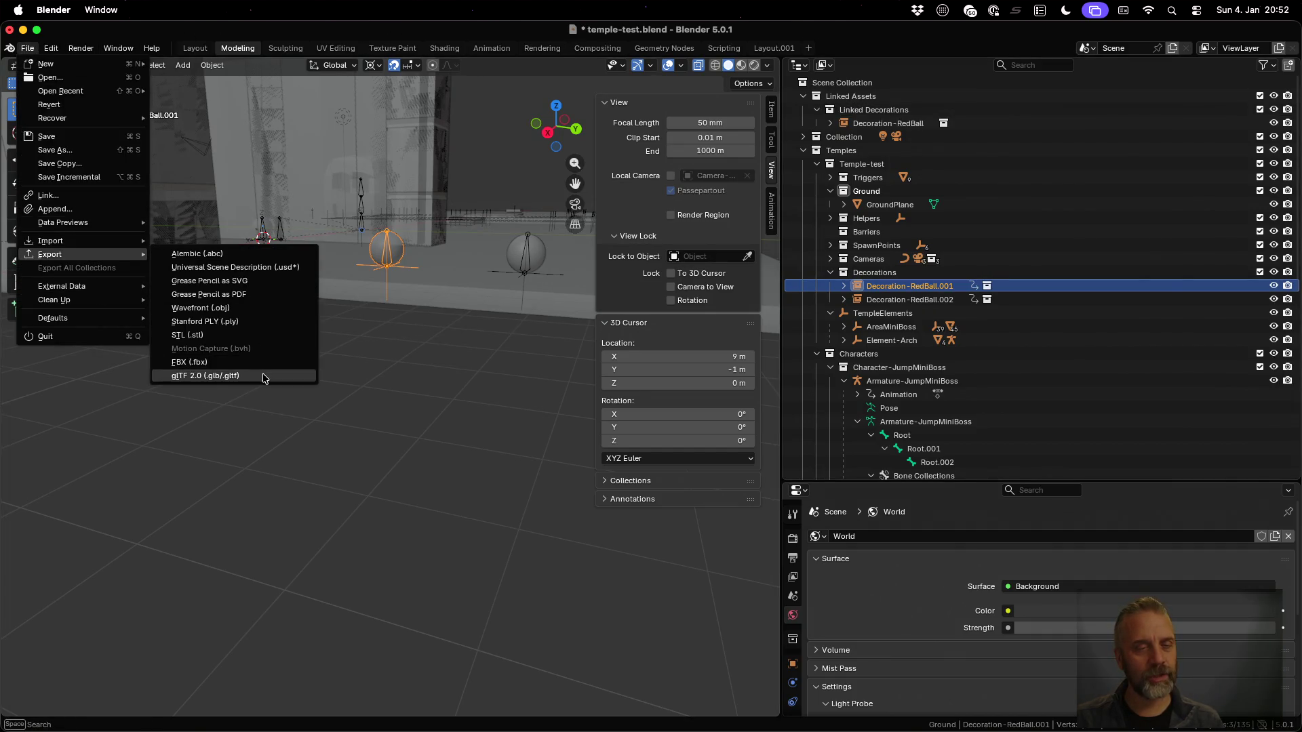
left_click(265, 377)
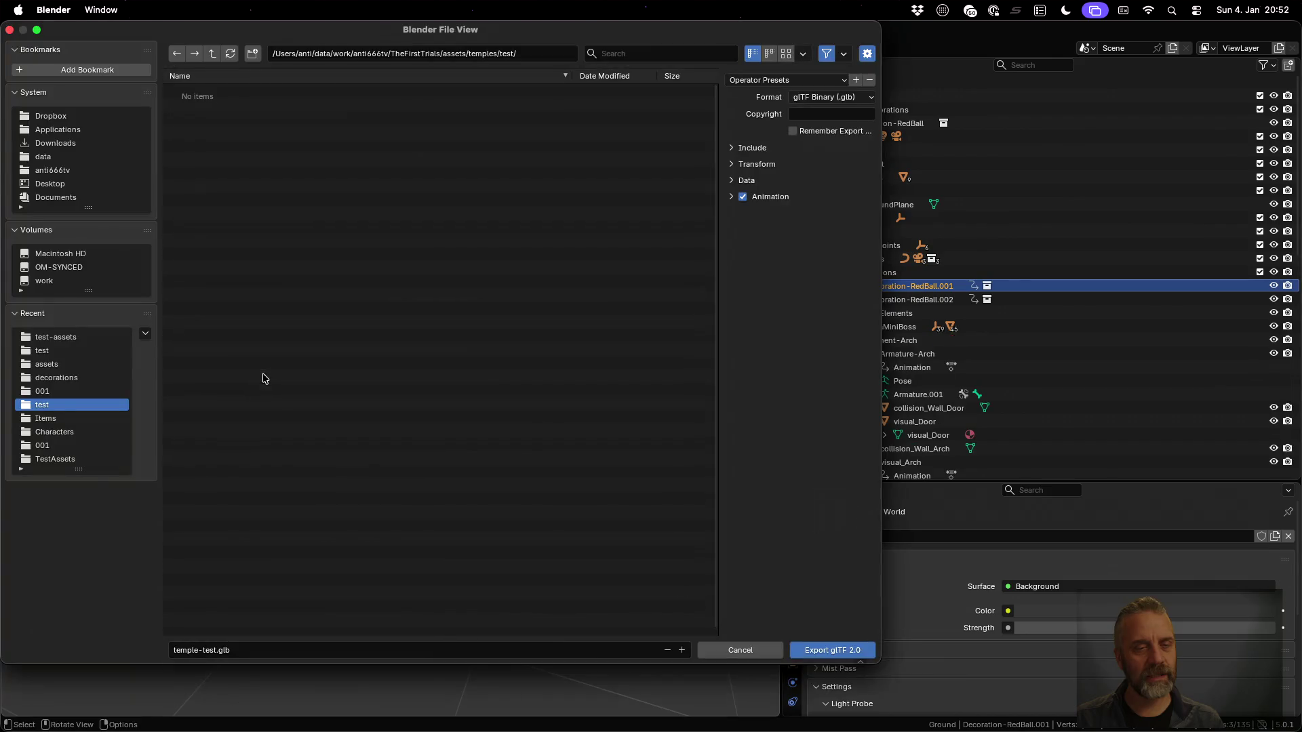
left_click(732, 180)
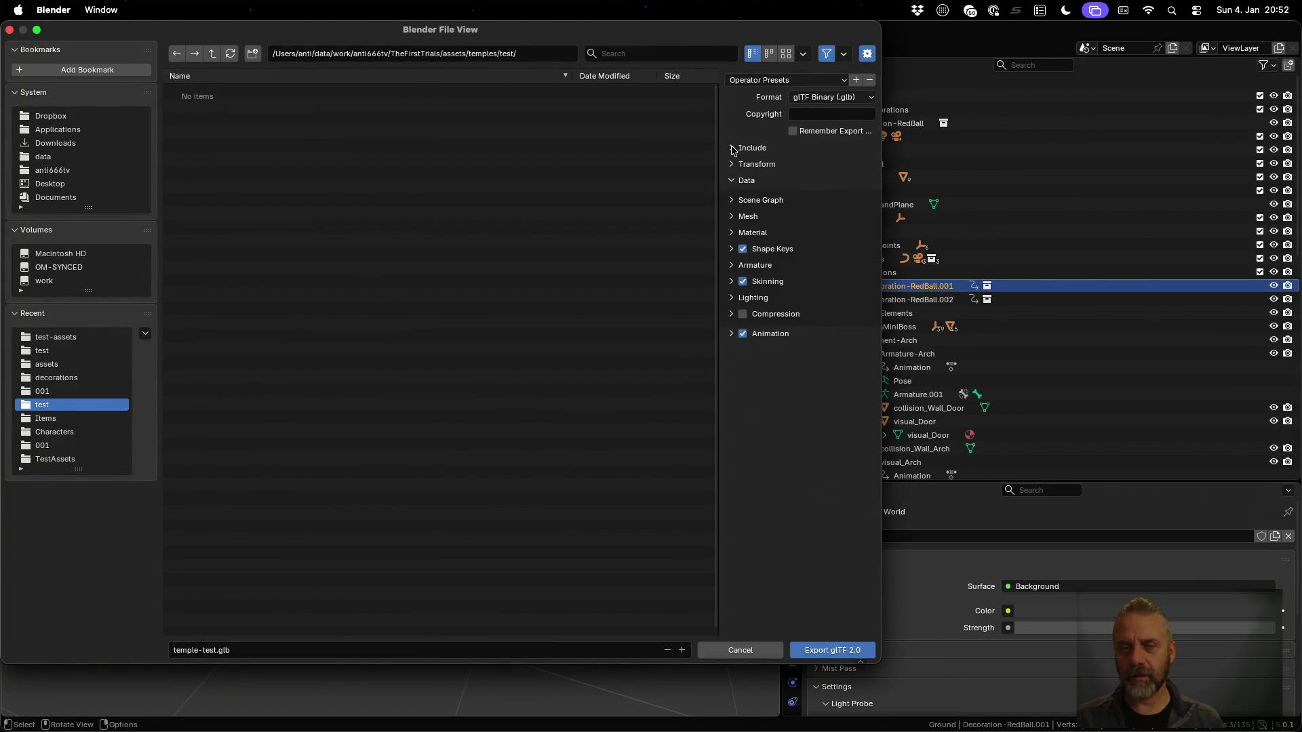
left_click(733, 148)
left_click(793, 240)
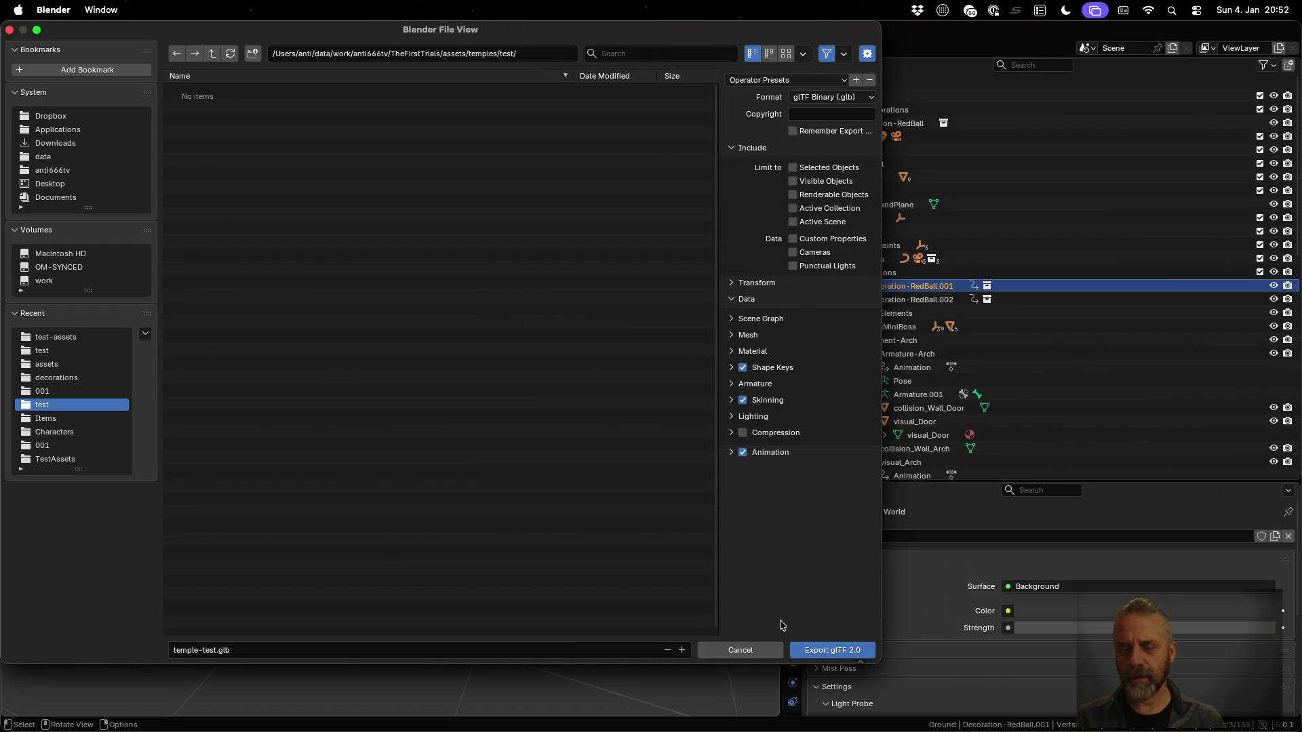
left_click(743, 651)
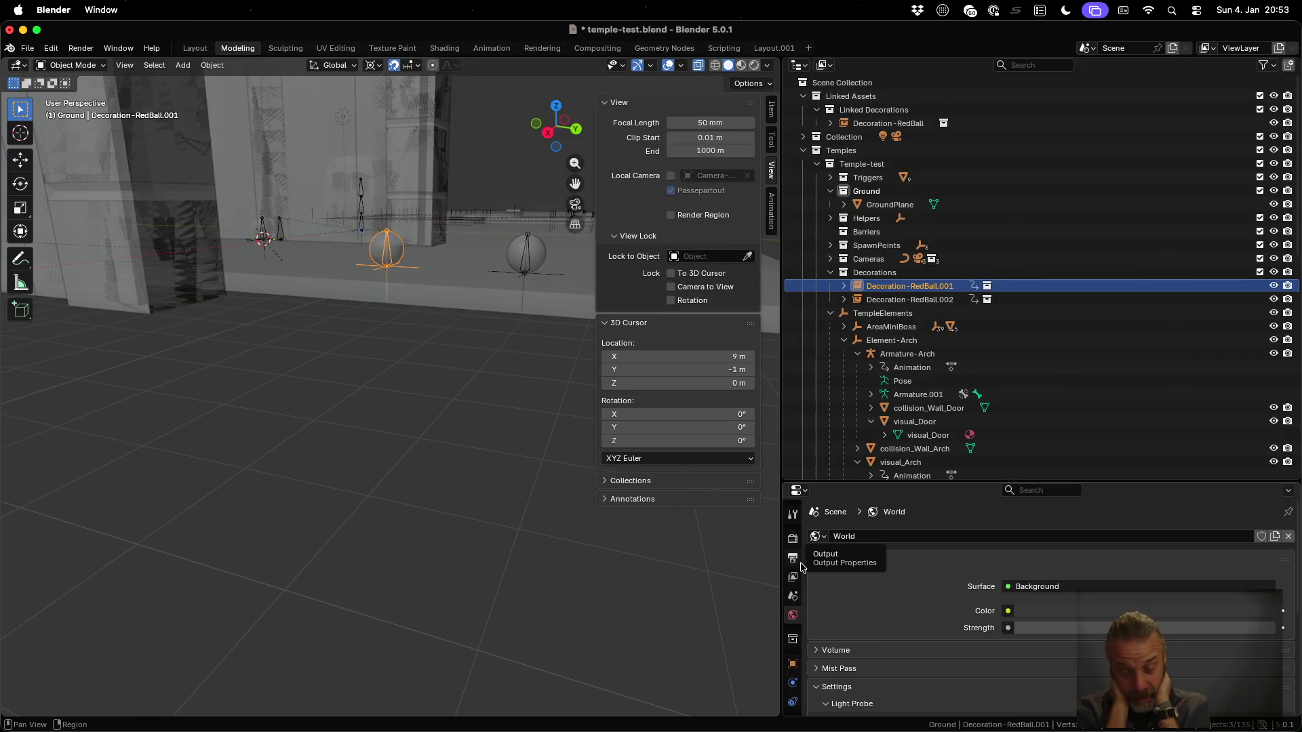
Search DuckDuckGo for 'blender python add custom properties to object' and expand the Search Assist answer
key("ctrl+Right")
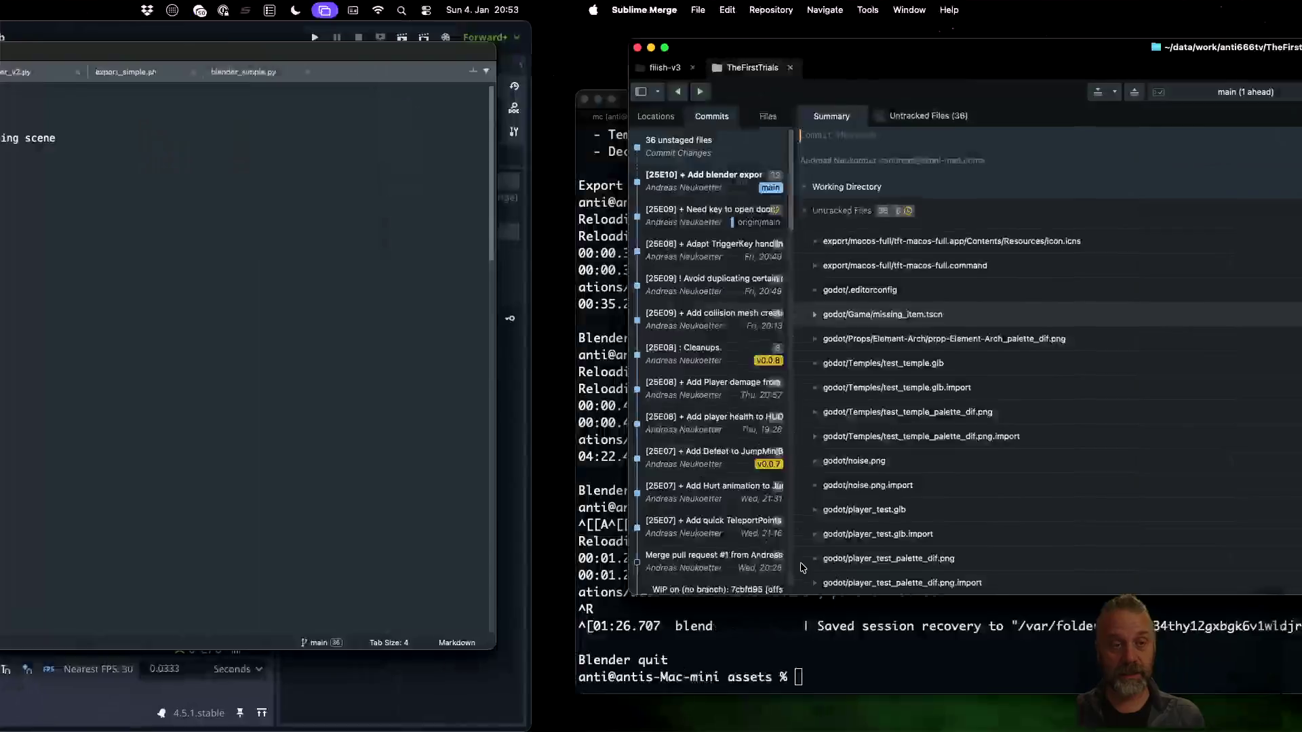
key("ctrl+Left")
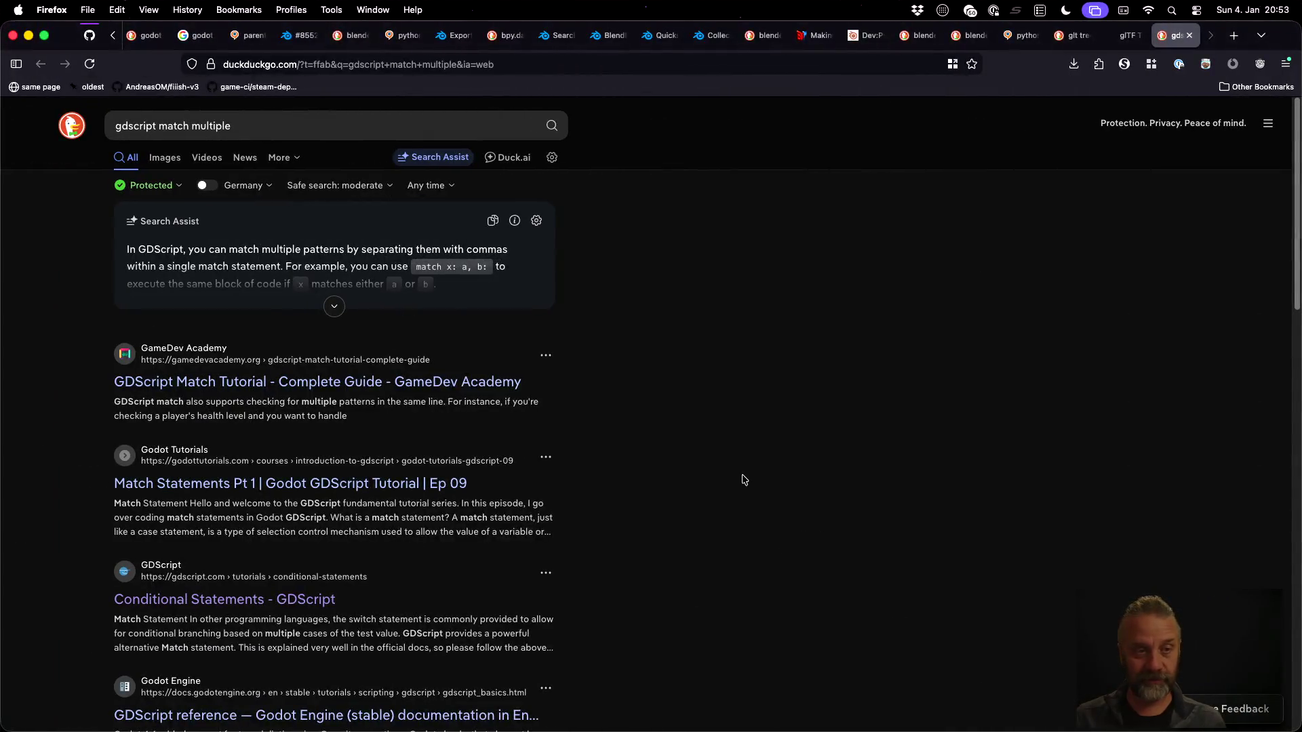
left_click(262, 125)
type("b")
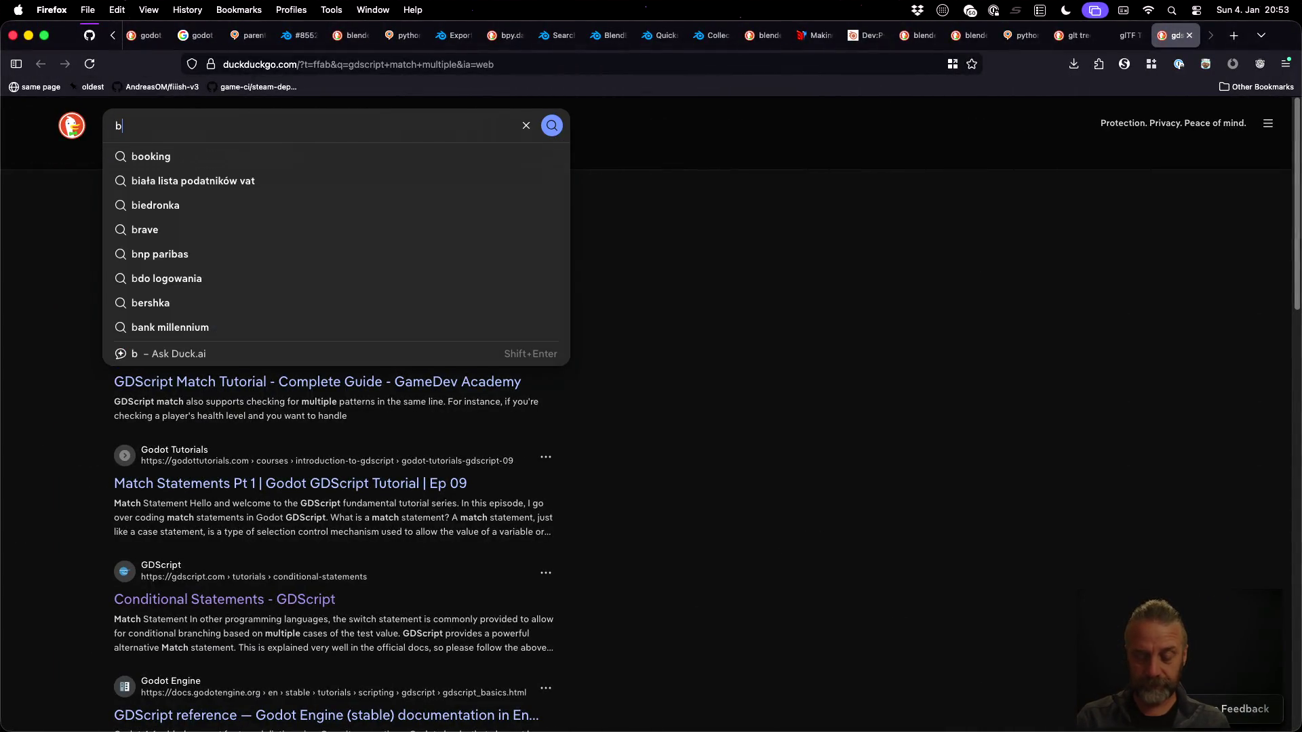
type("lender pythj")
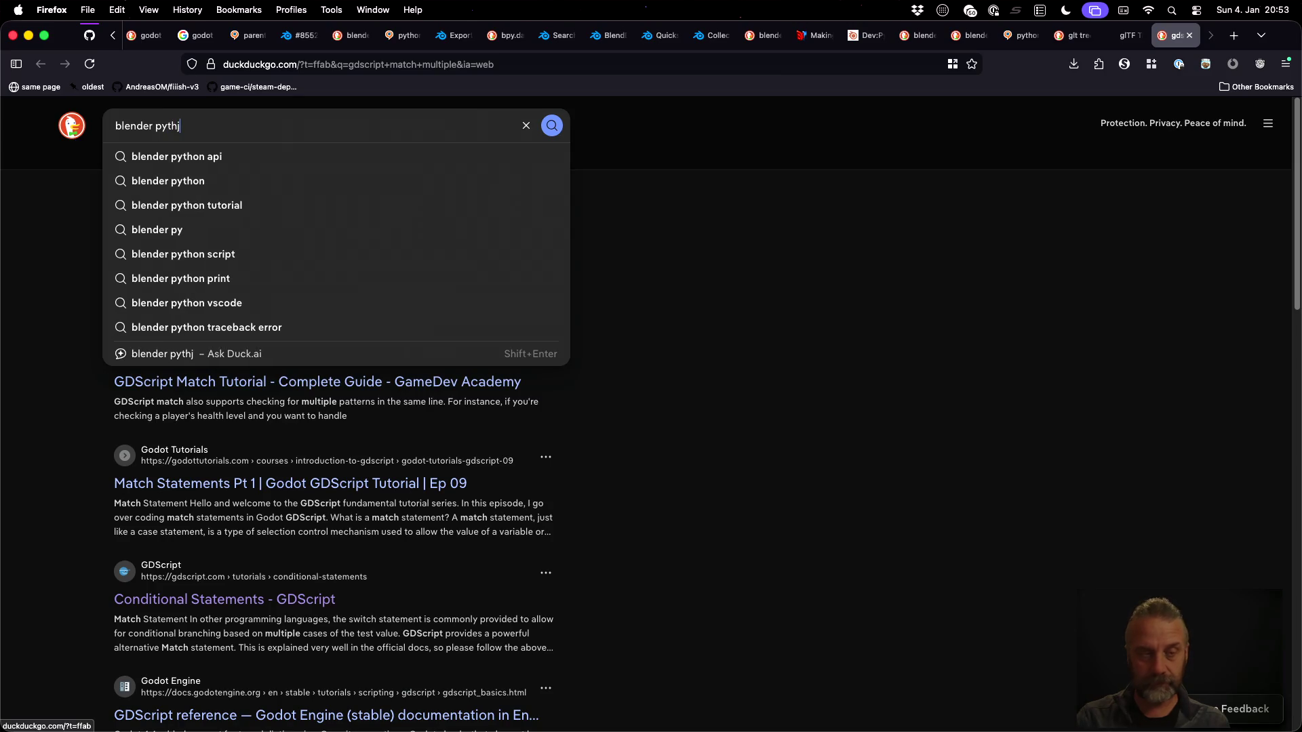
key("BackSpace")
type("on a")
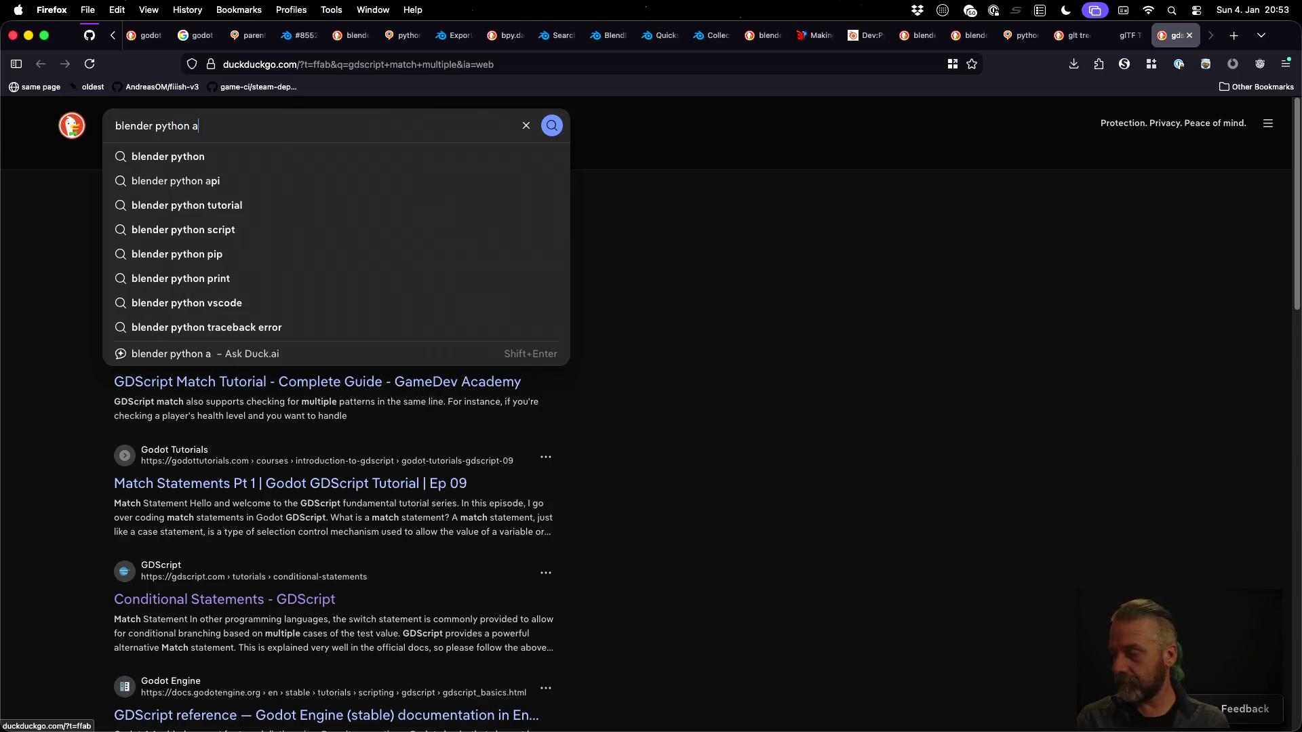
type("dd custom")
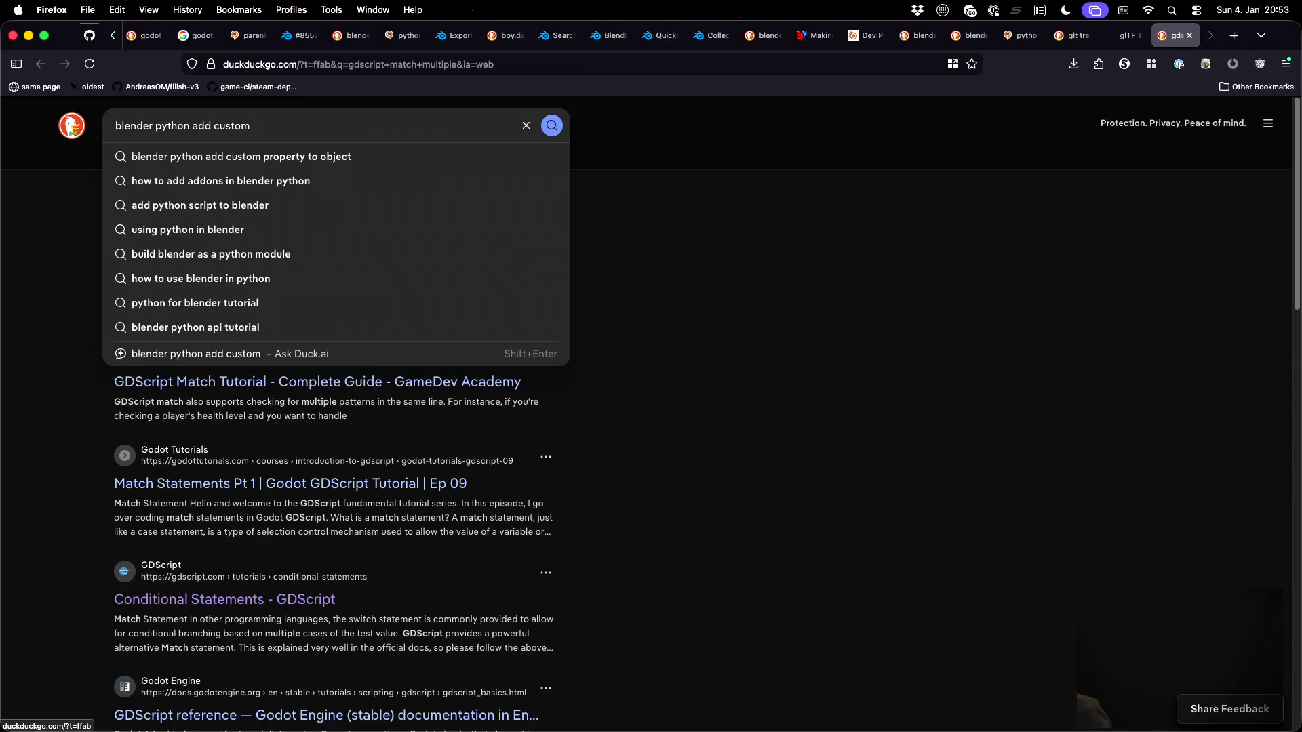
type(" p")
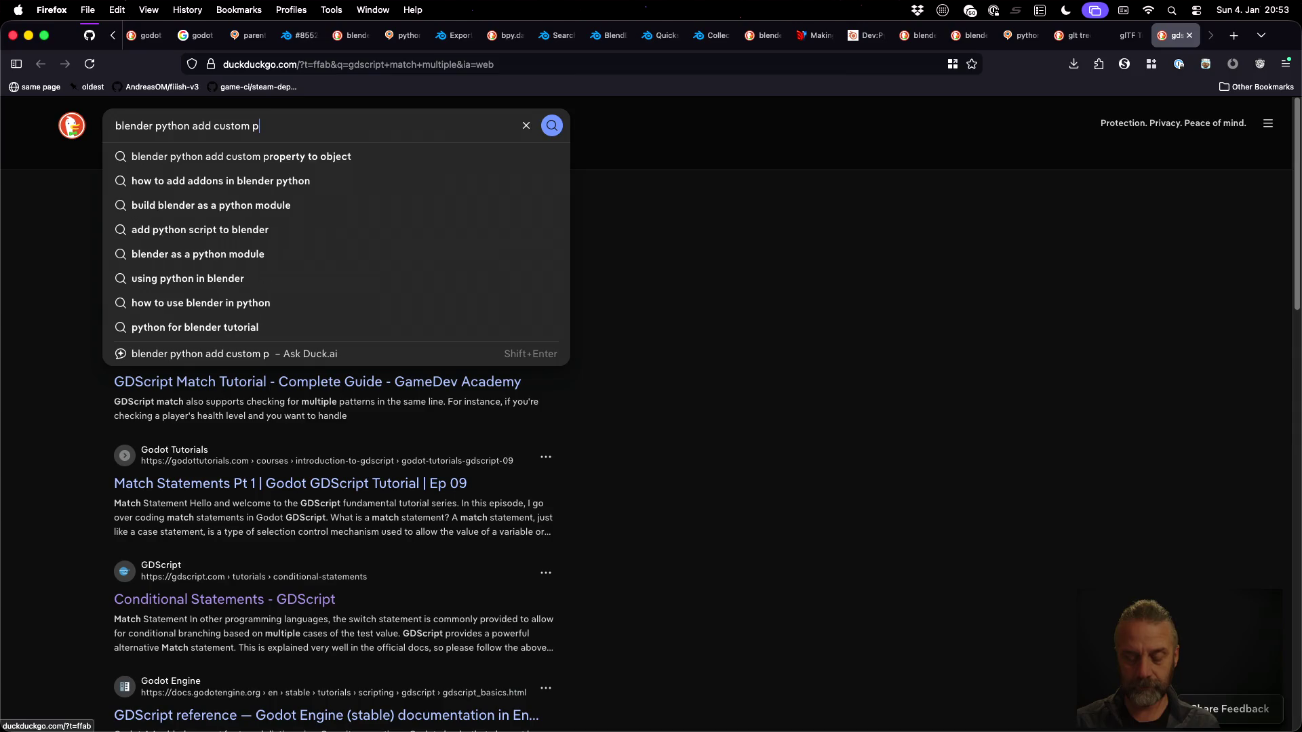
type("roperties")
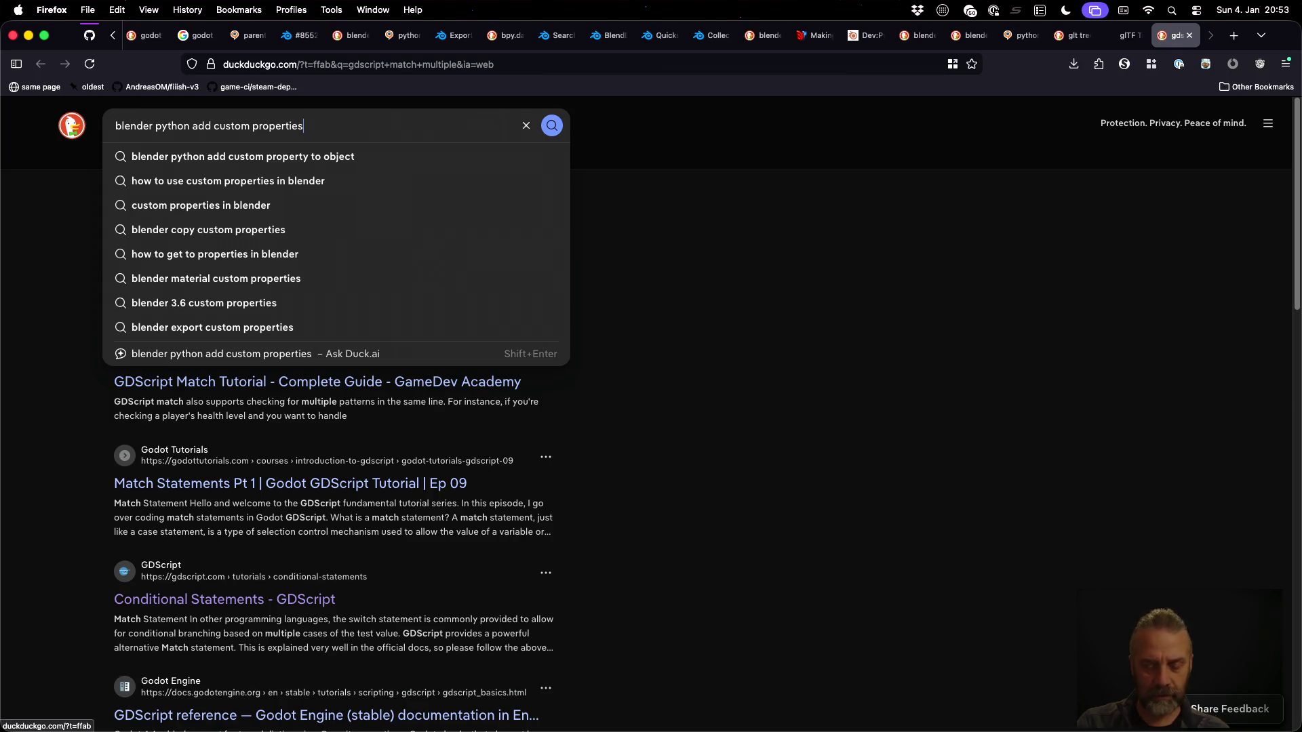
type("to yo")
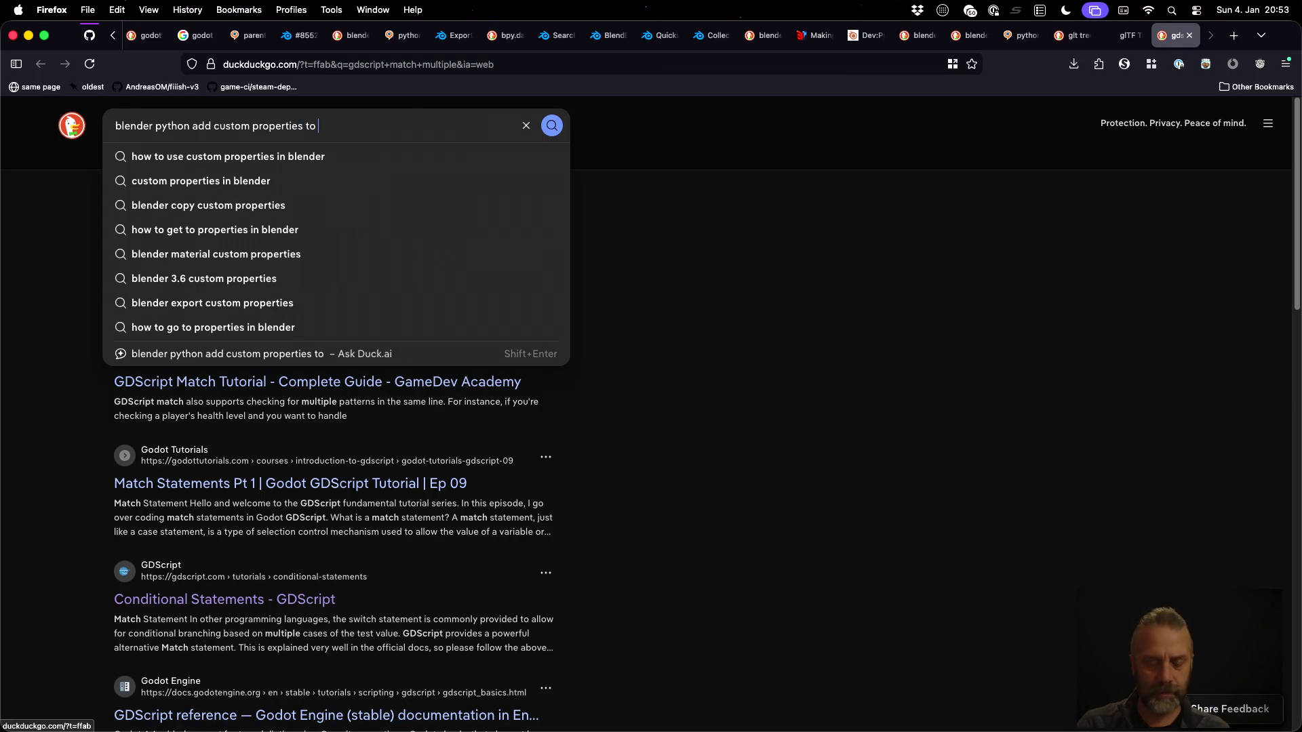
key("BackSpace")
key("BackSpace")
type("object")
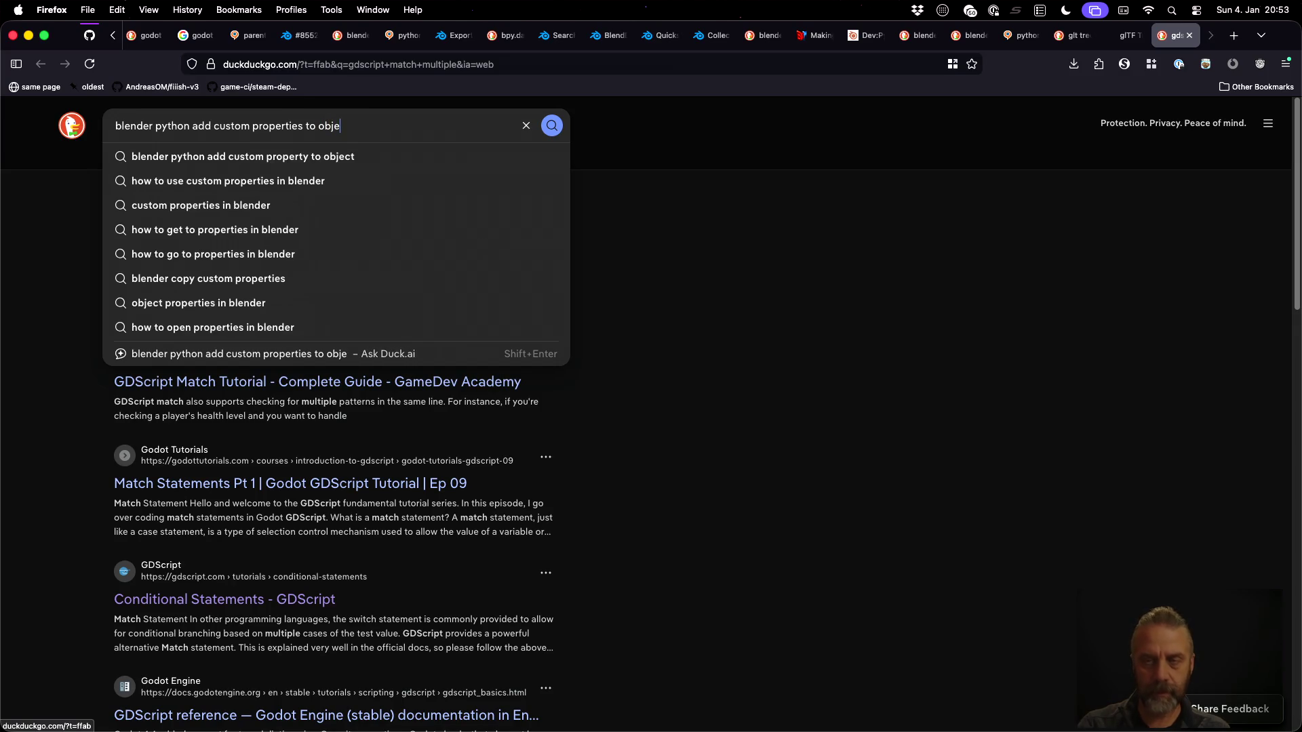
key("Return")
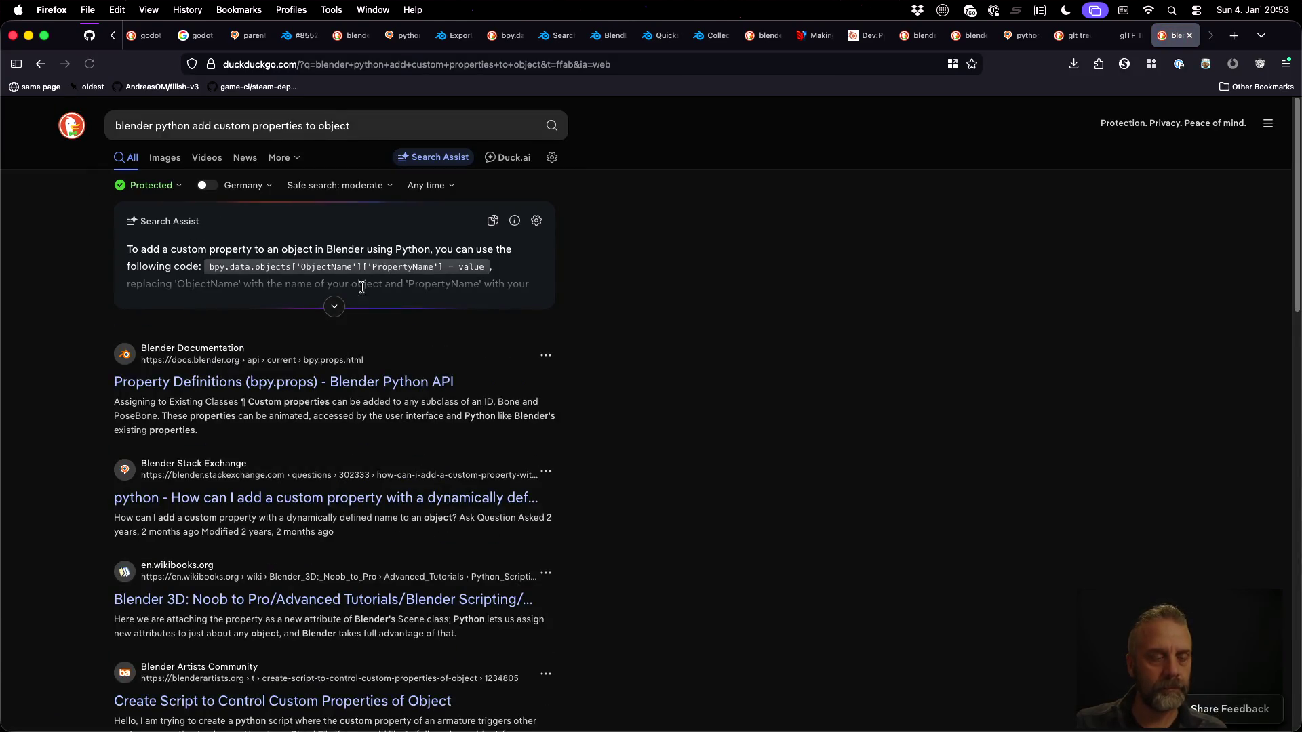
left_click(332, 306)
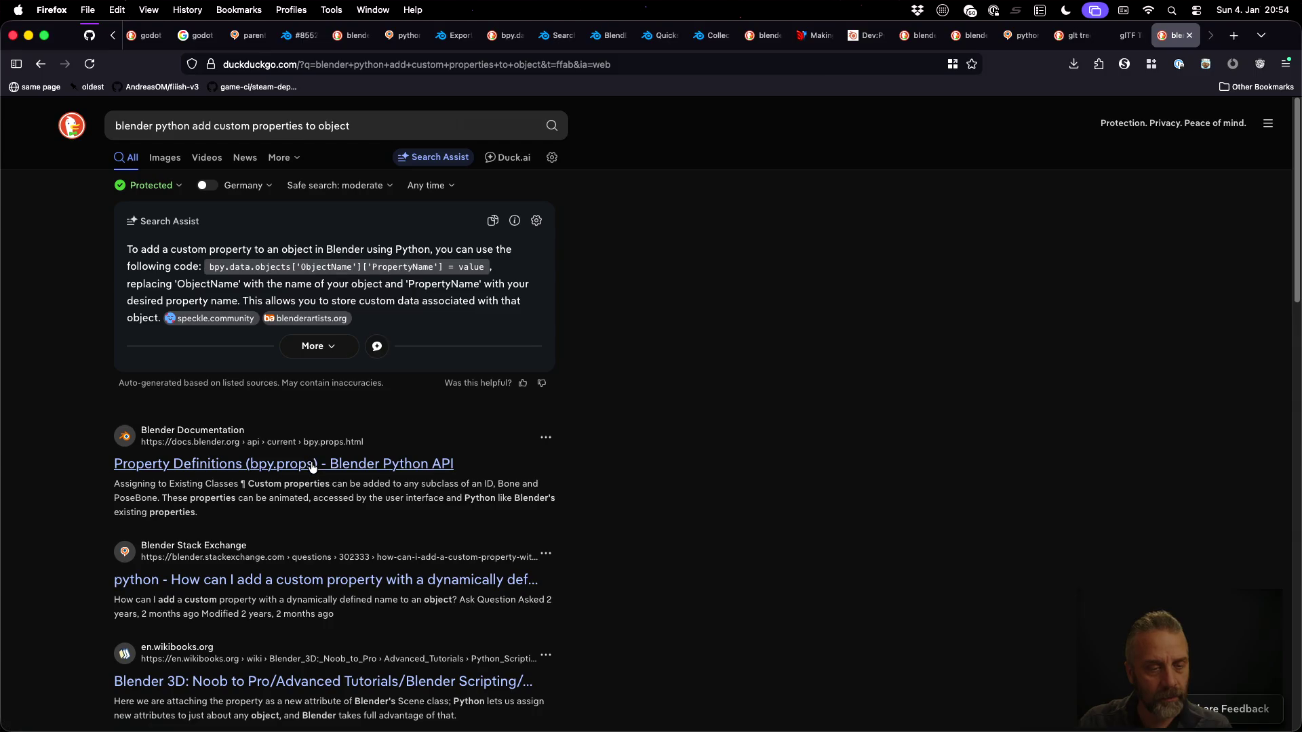
Open the Stack Exchange result and the Blender Python properties article in new tabs
middle_click(347, 581)
scroll(654, 574, "down", 3)
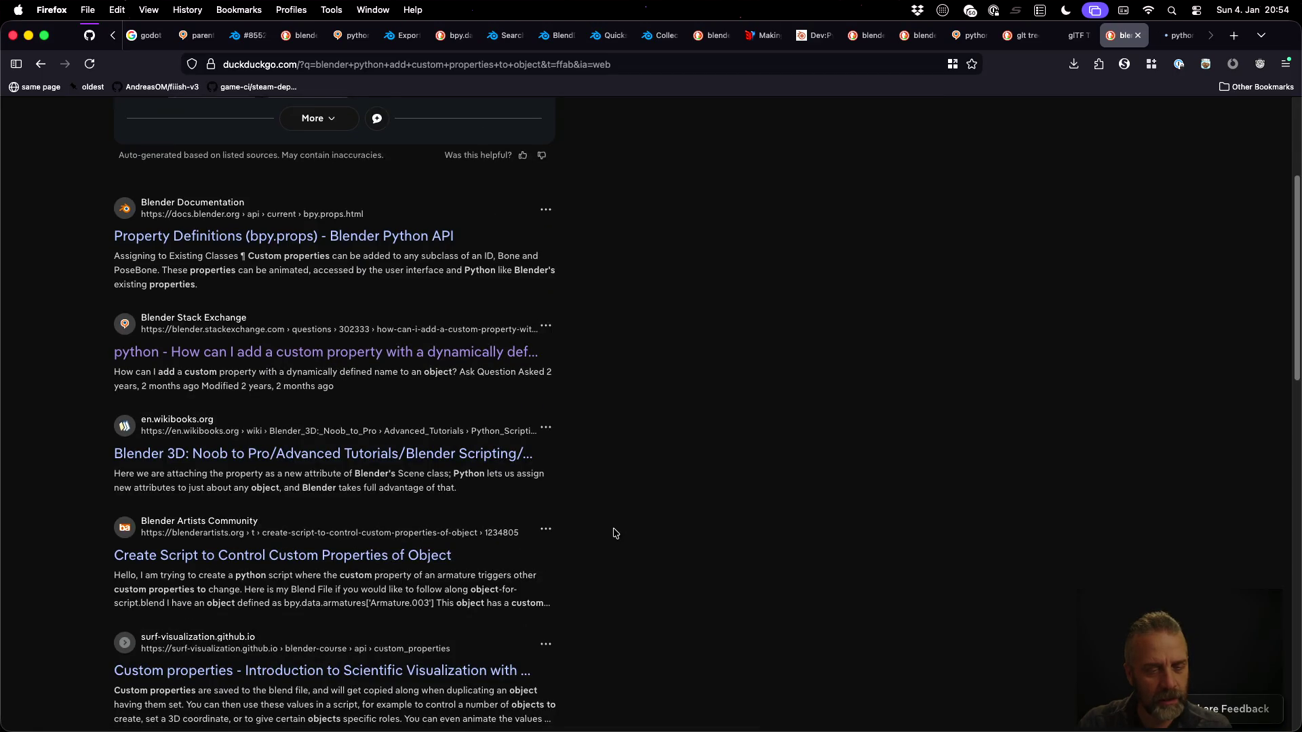
scroll(597, 560, "down", 2)
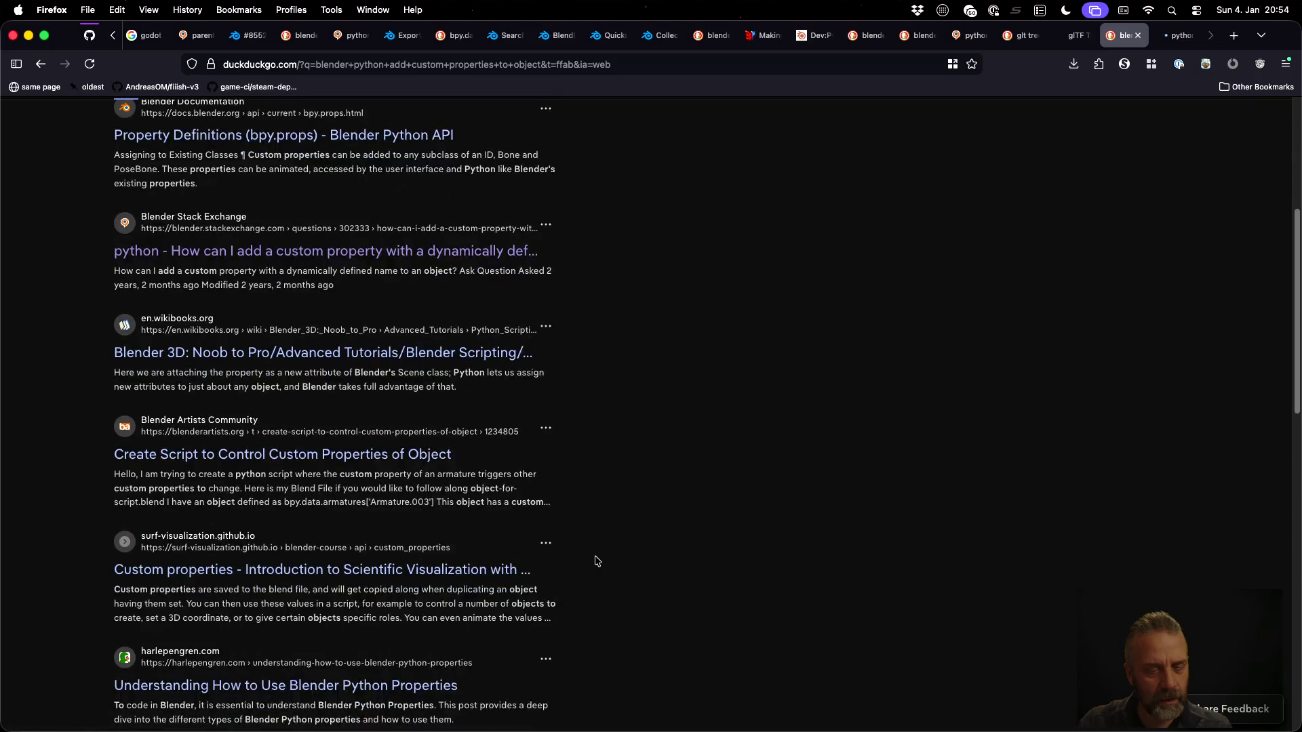
scroll(475, 573, "down", 3)
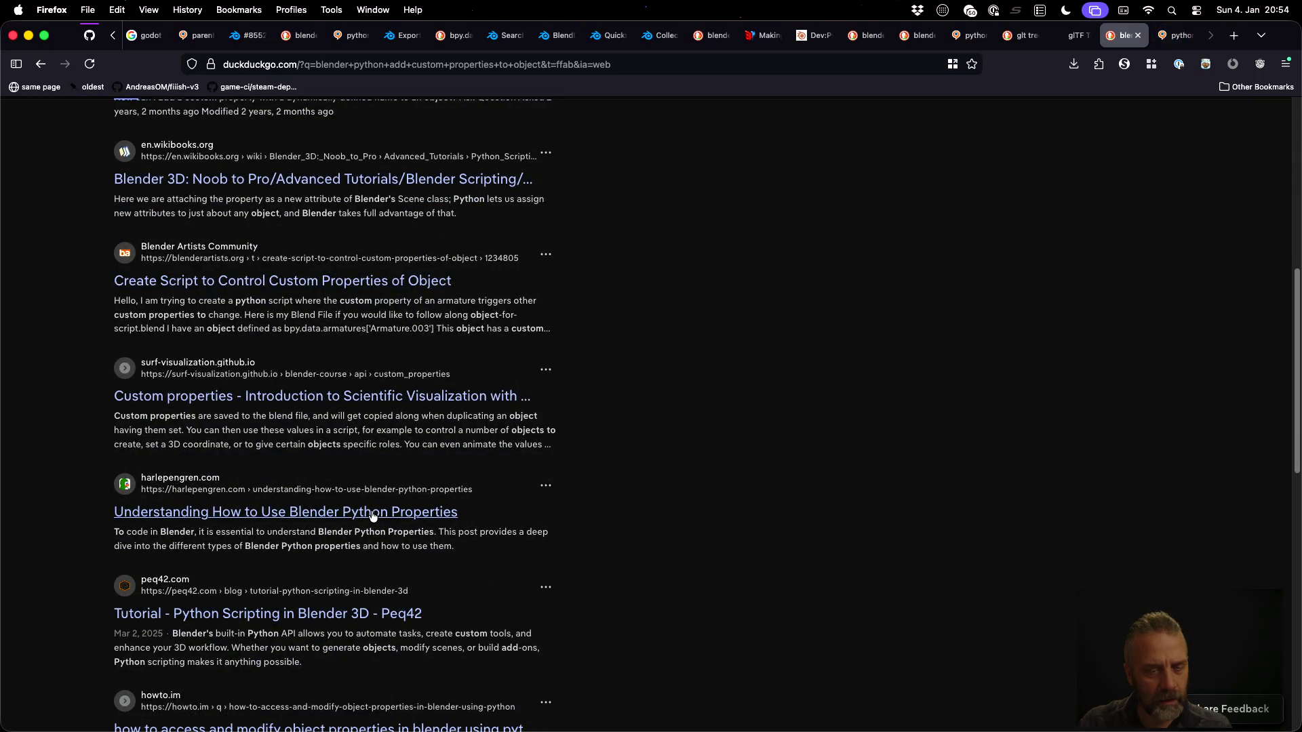
left_click(372, 517, "super")
Read the Stack Exchange answer, select the my_prop example code, and return to Blender
key("ctrl+Tab")
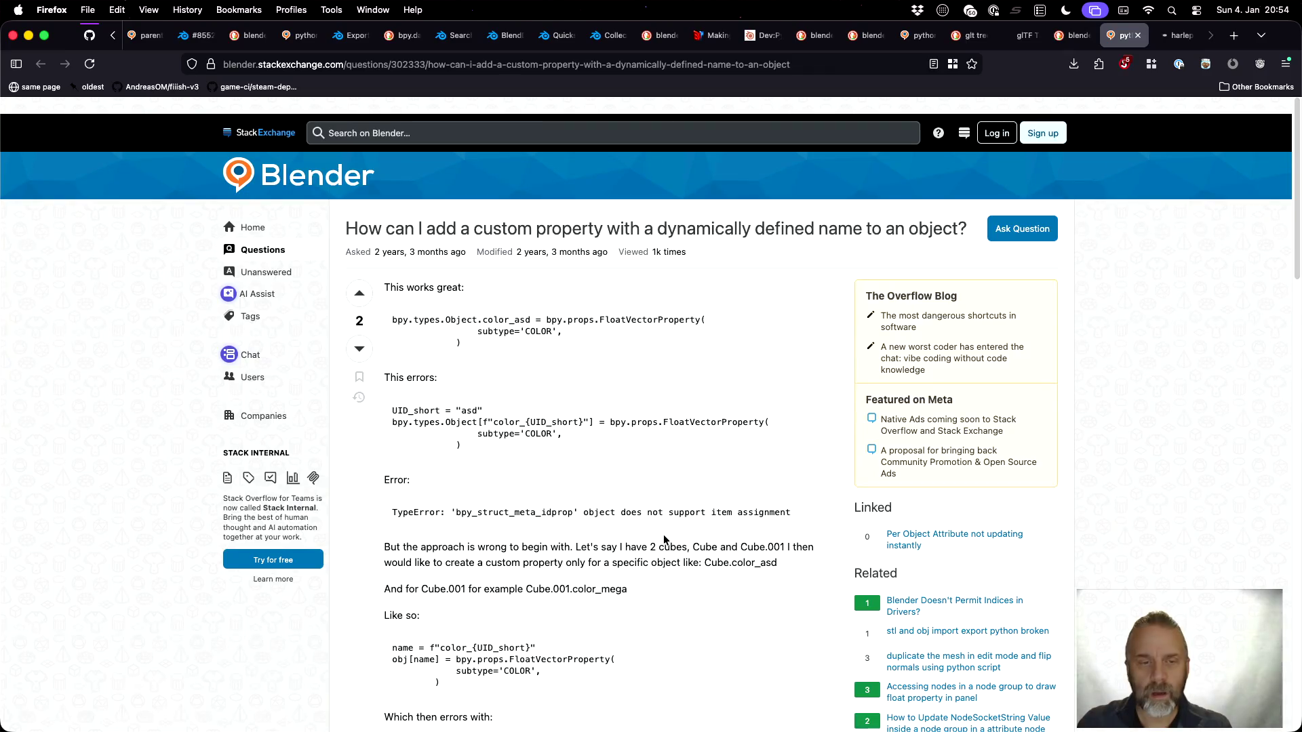
scroll(631, 474, "down", 10)
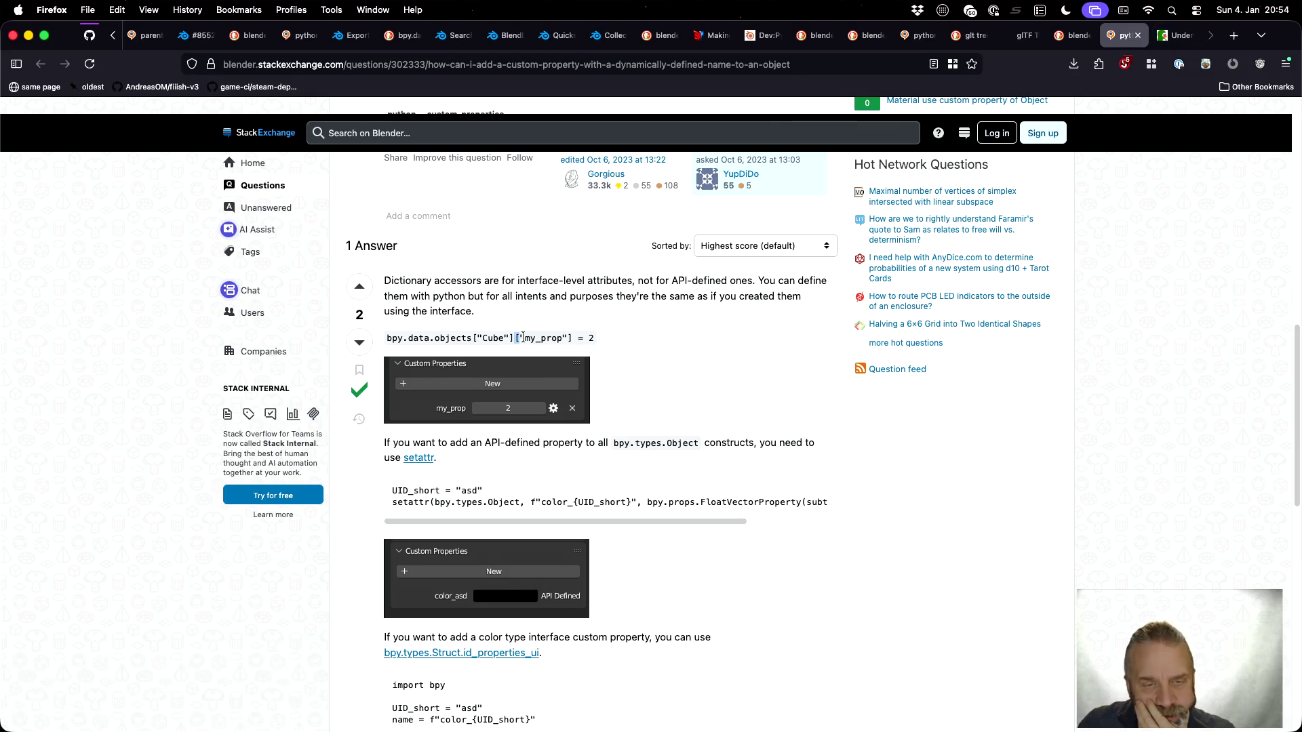
left_click_drag(516, 337, 568, 335)
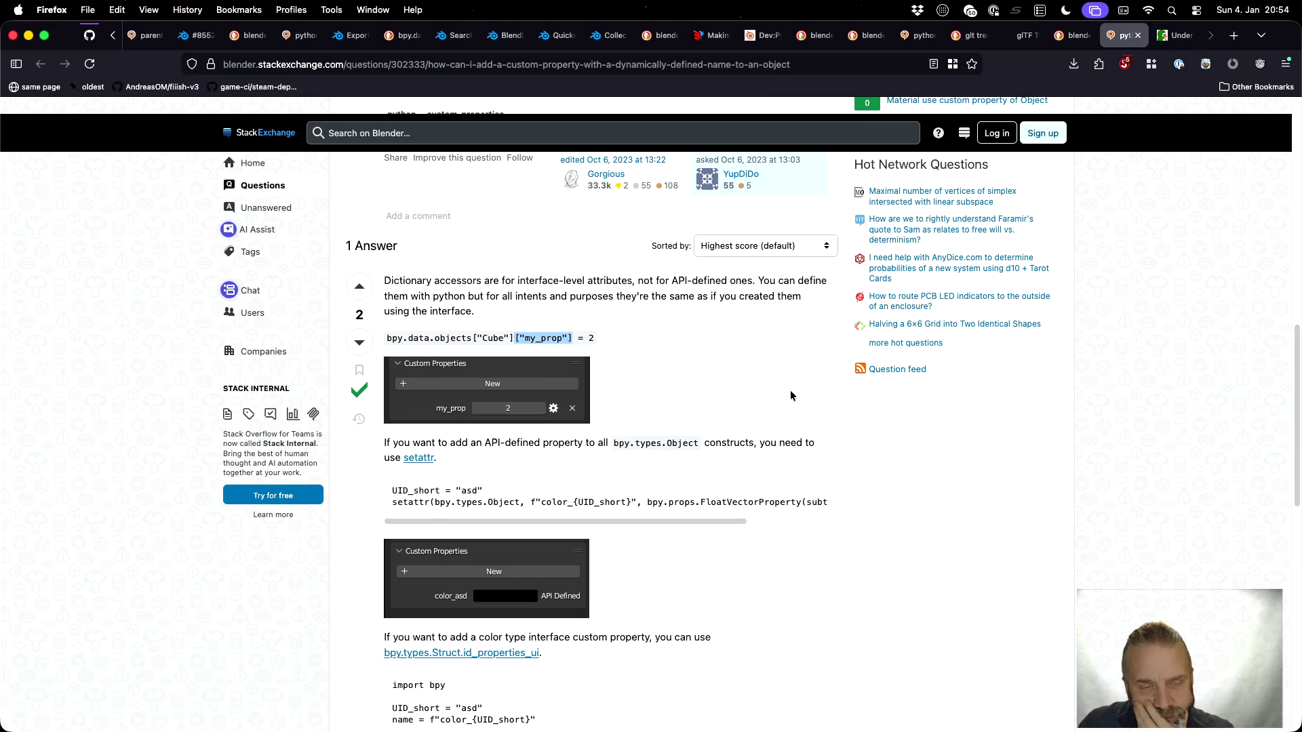
key("ctrl+Right")
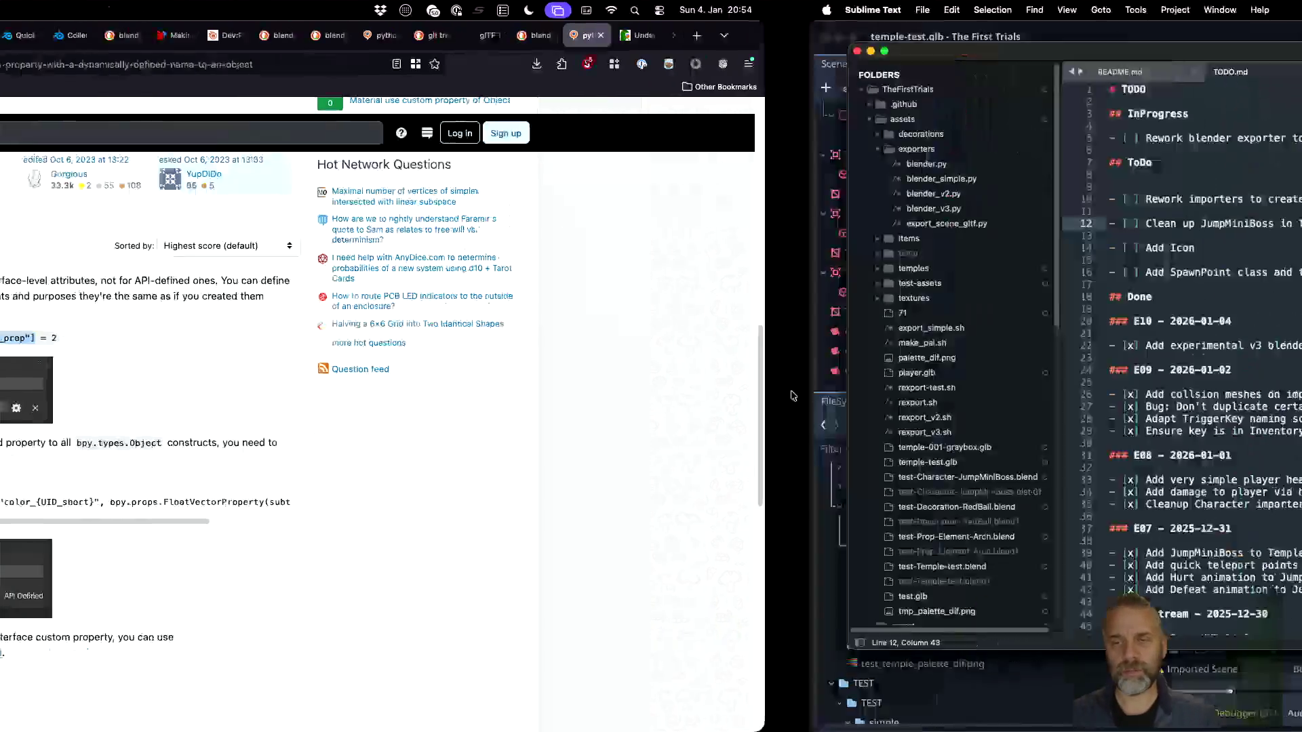
key("ctrl+Right")
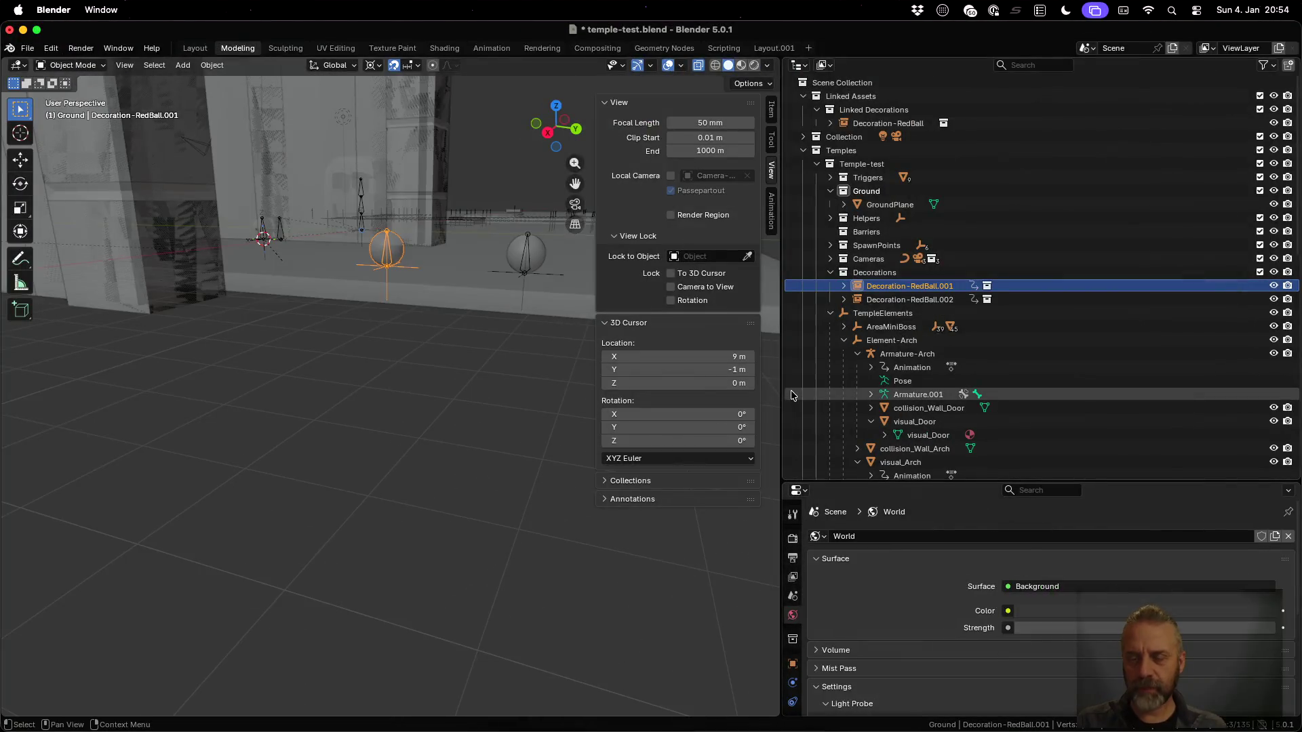
Enlarge the properties area and expand Decoration-RedBall.001's Custom Properties panel, finding it empty
key("ctrl+Left")
key("ctrl+Left")
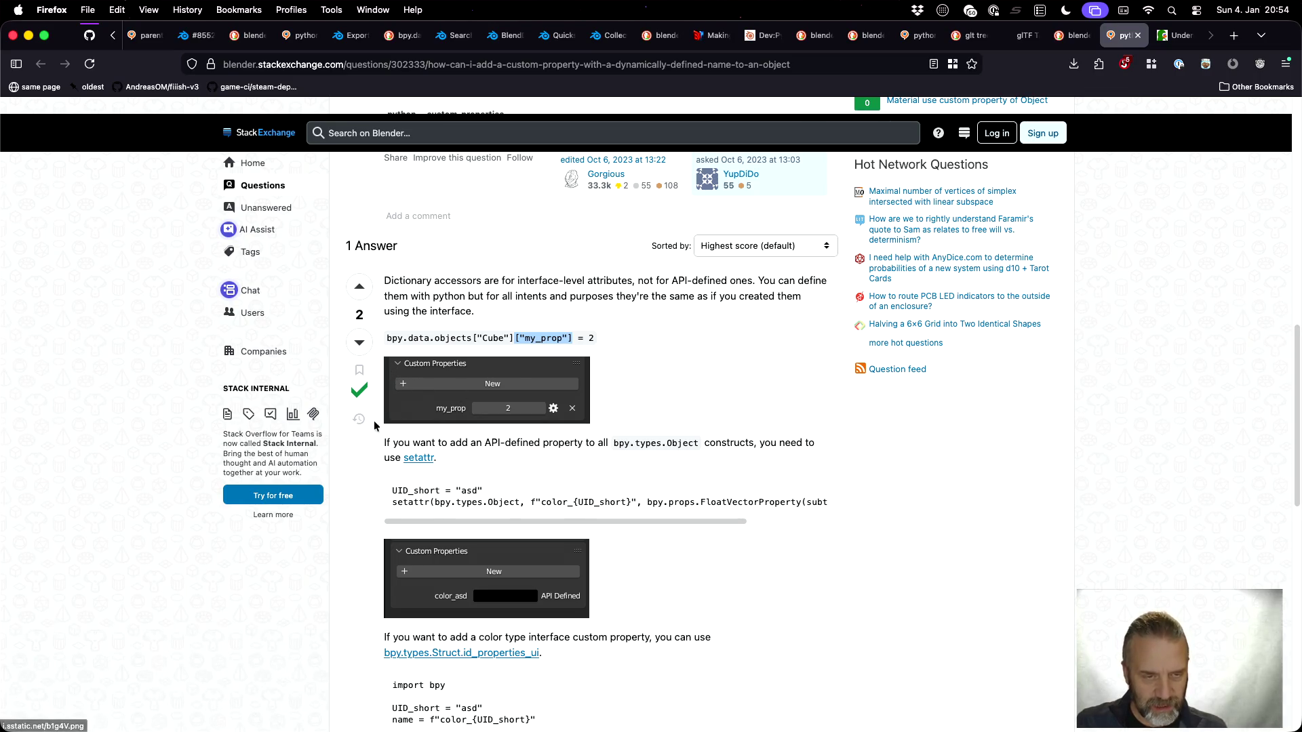
key("ctrl+Right")
key("ctrl+Right")
key("ctrl+Right")
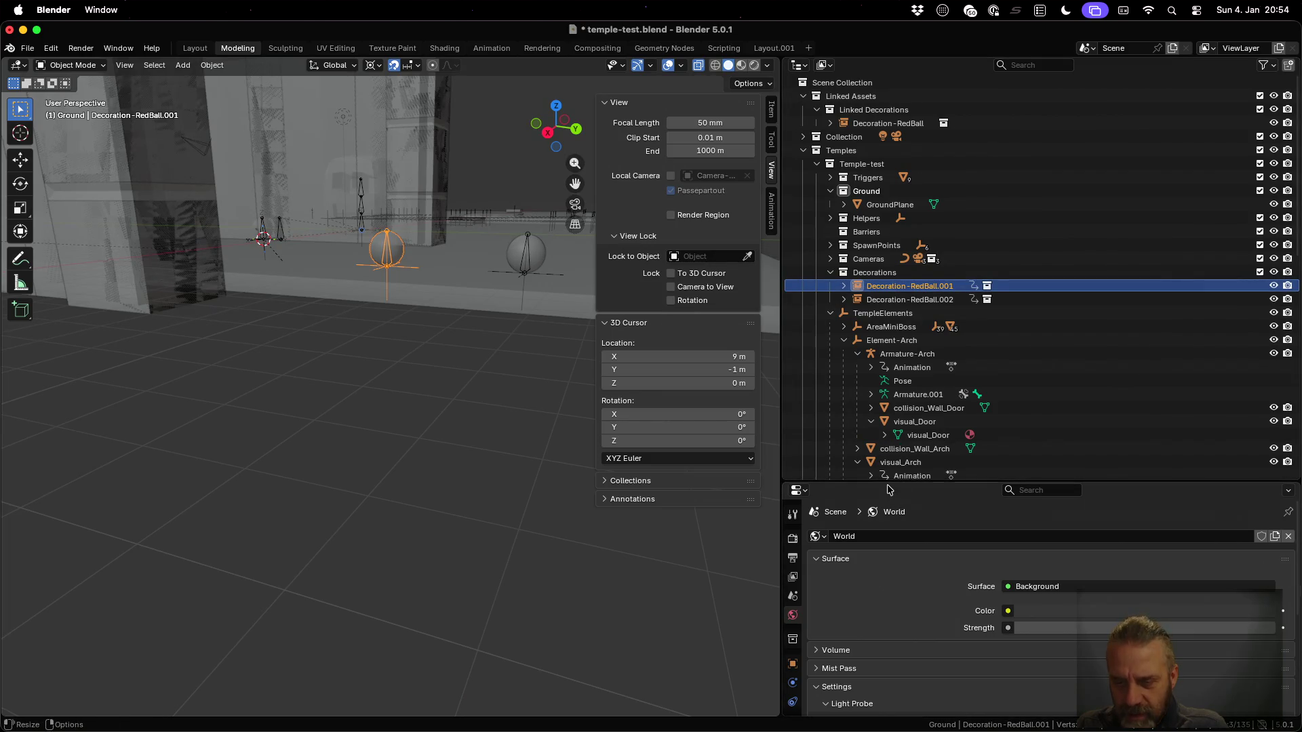
left_click_drag(887, 483, 888, 290)
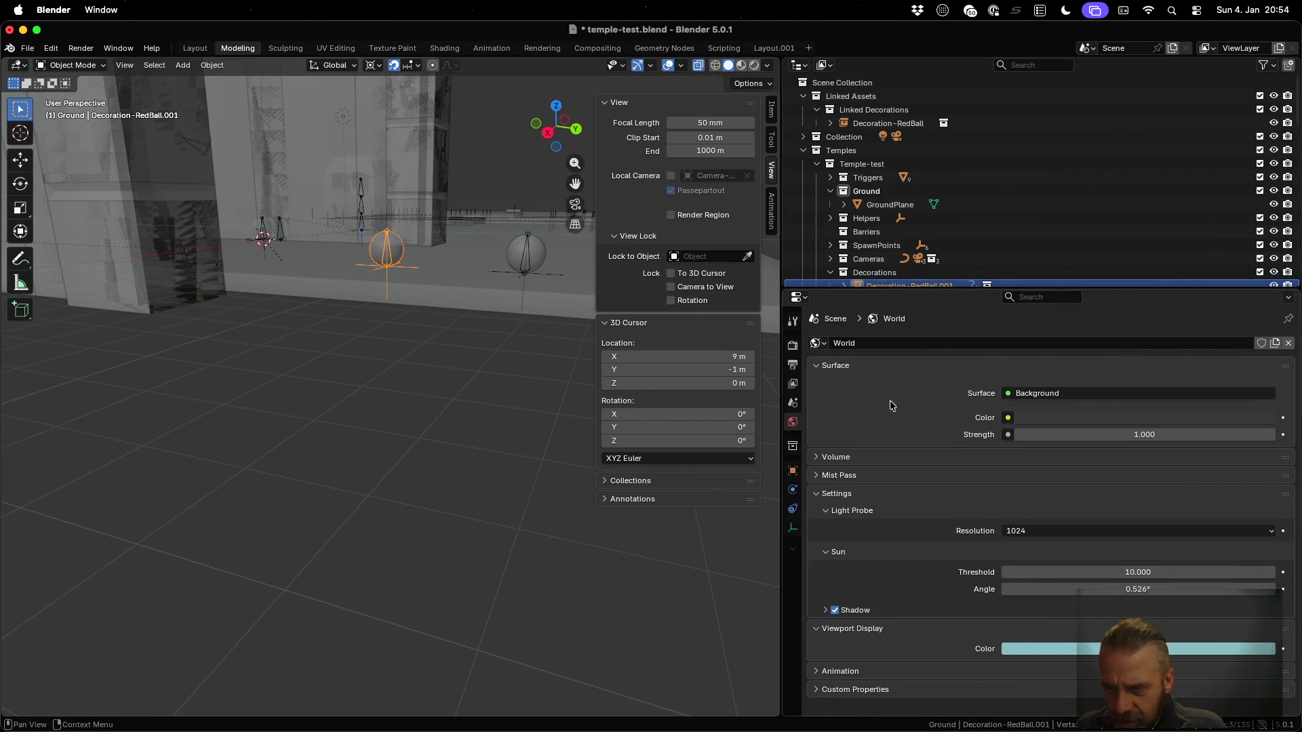
left_click(792, 469)
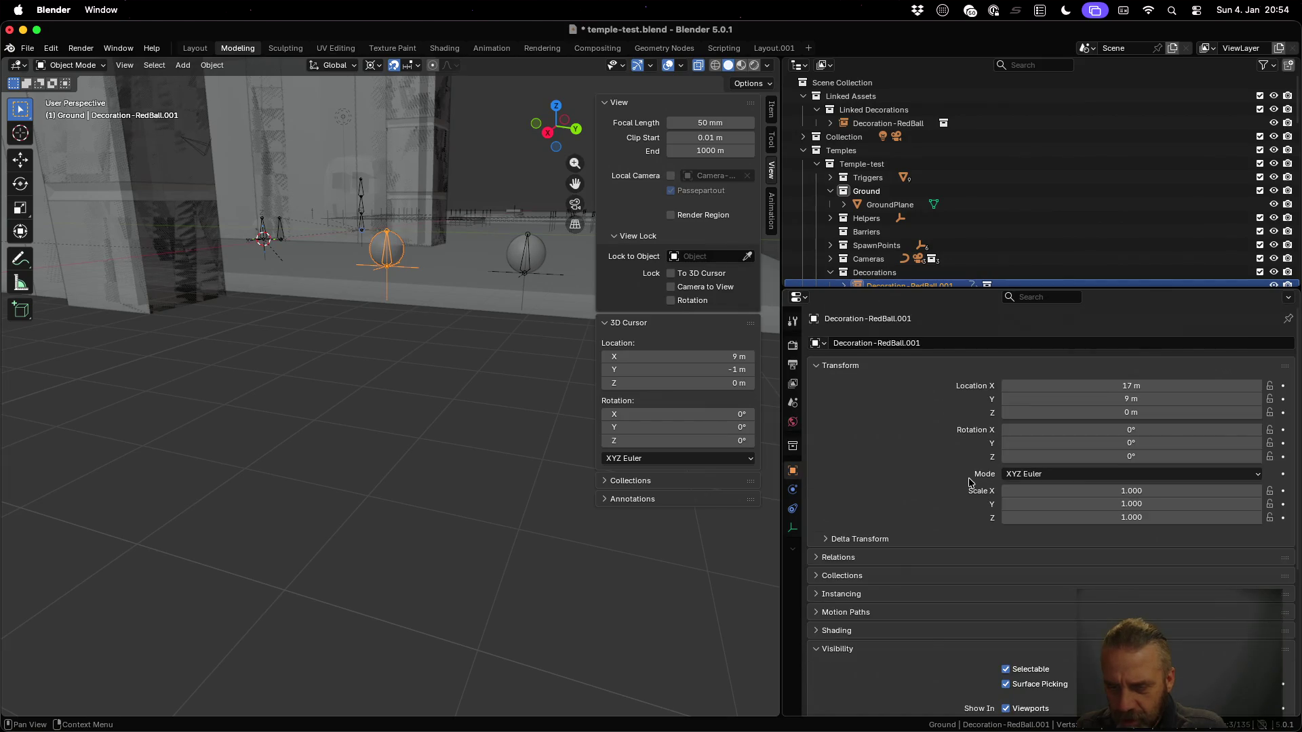
scroll(970, 482, "down", 8)
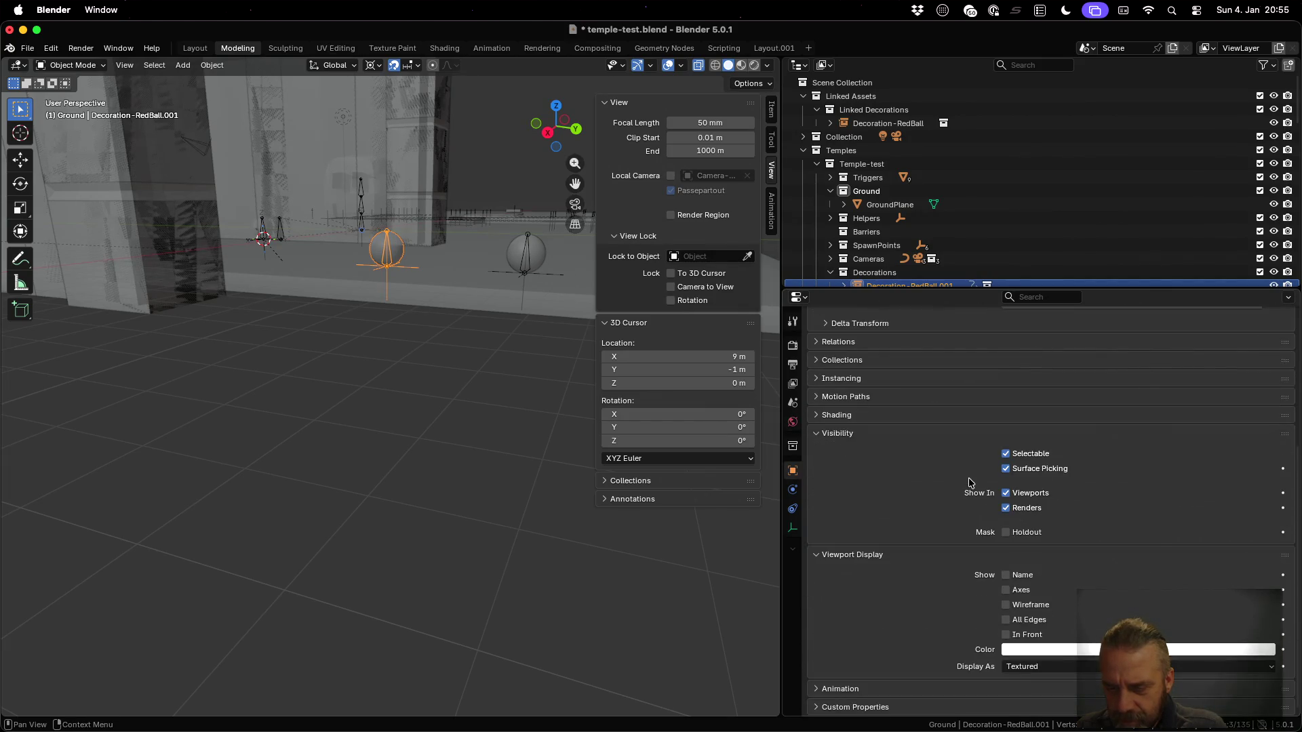
left_click(844, 708)
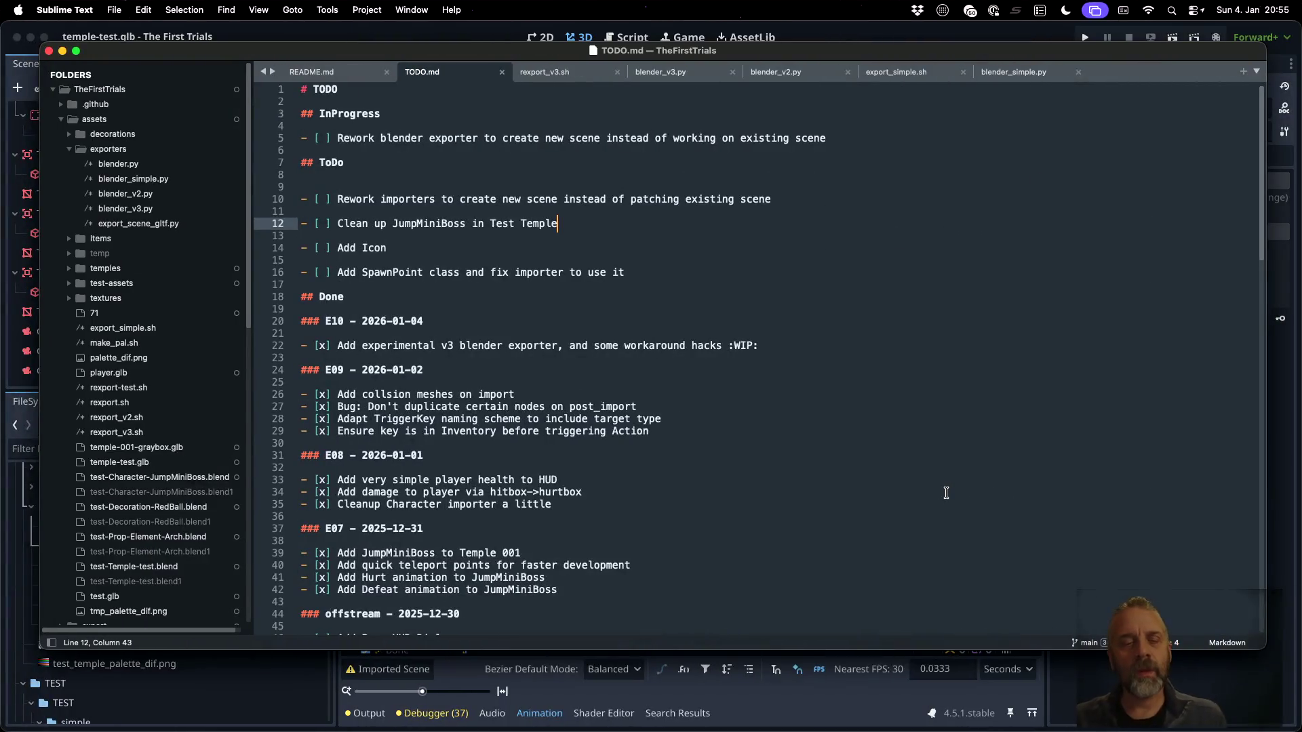
Add cloned_object["original_name"] = obj.name after line 262 in clone_object, then save blender_v3.py
left_click(656, 79)
scroll(618, 332, "up", 10)
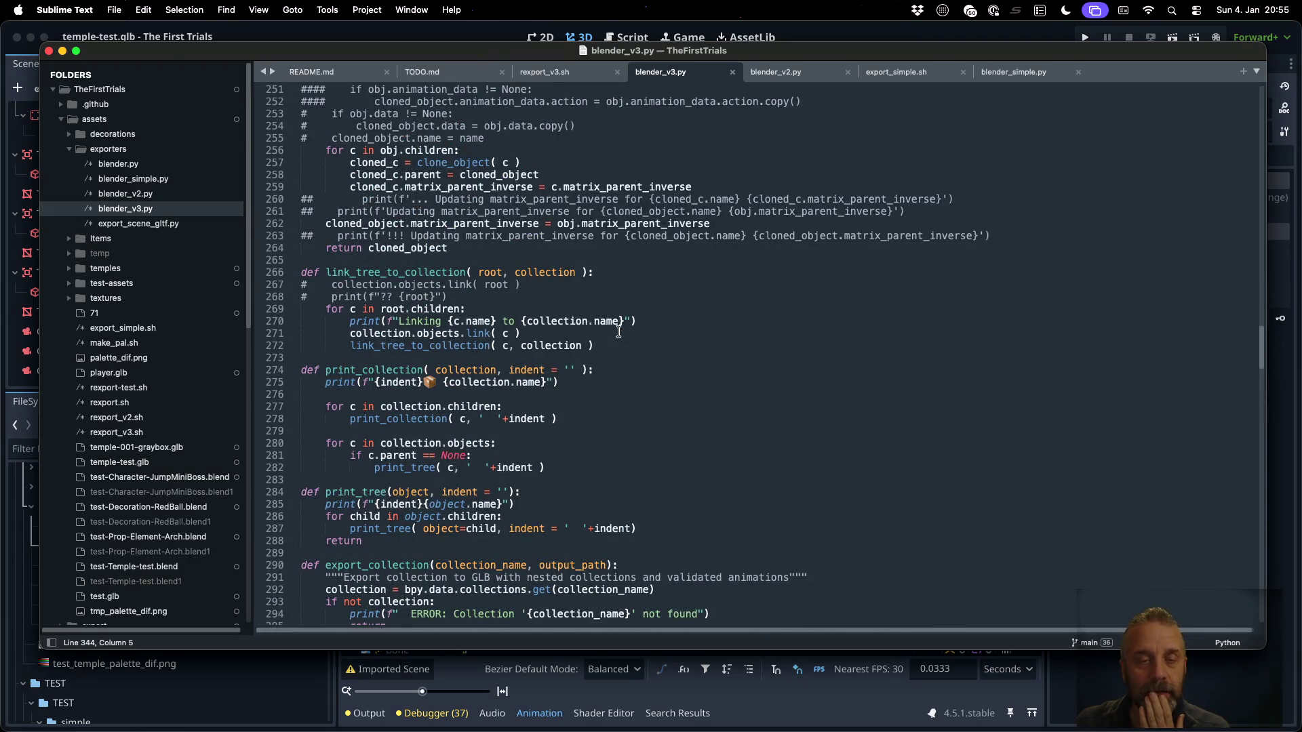
scroll(619, 332, "up", 5)
left_click(434, 274)
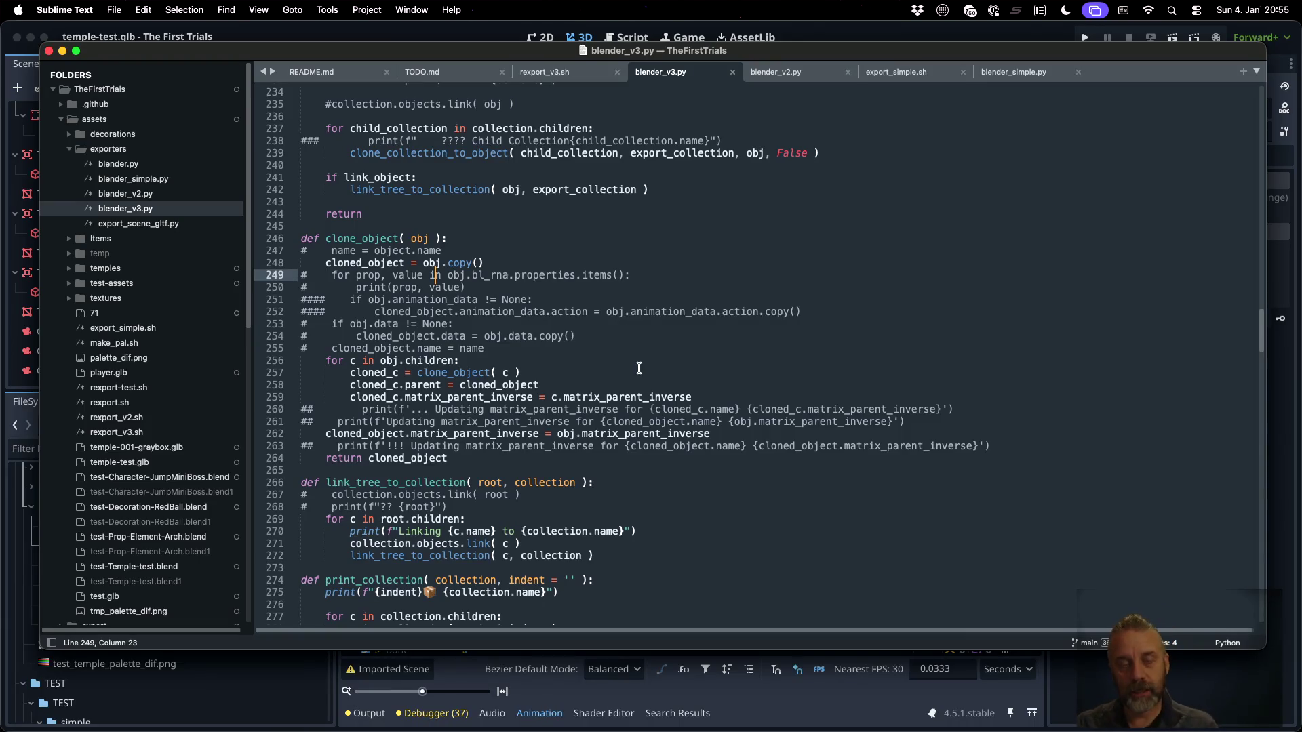
key("Down")
key("Down")
key("Down")
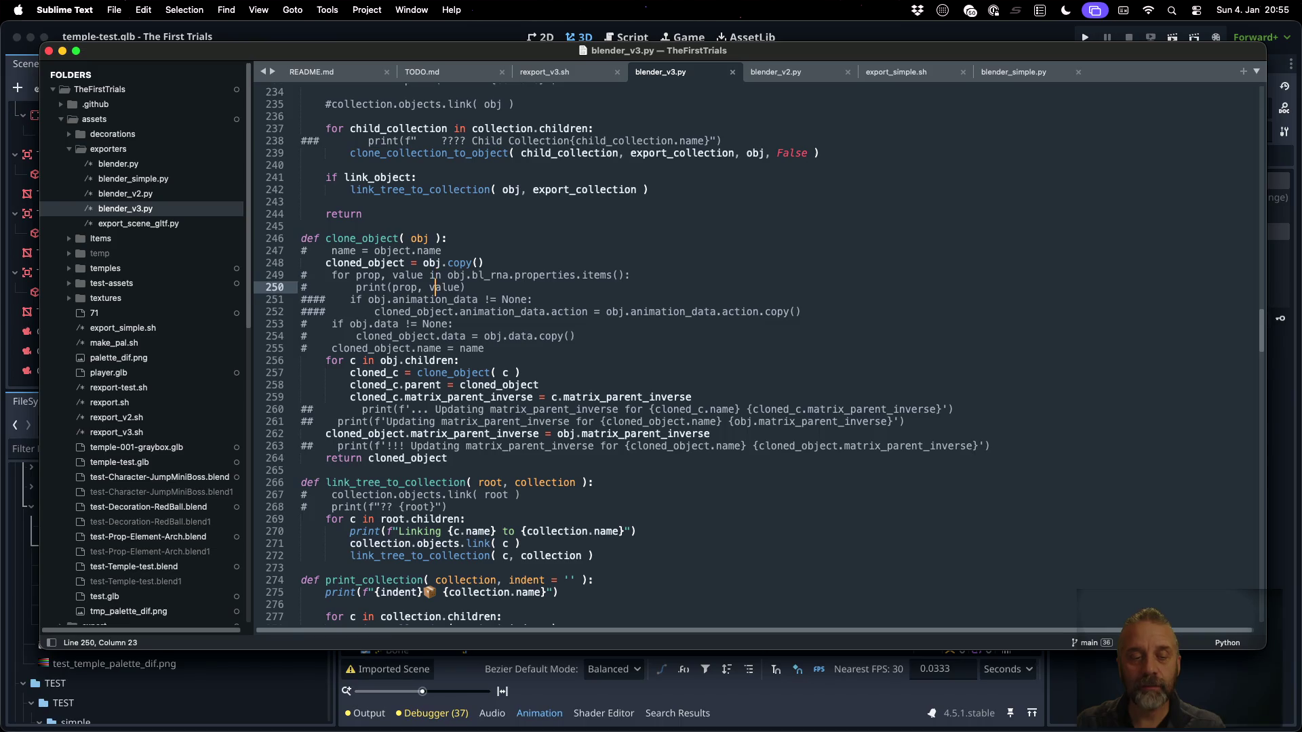
key("Down")
key("Down")
key("Down")
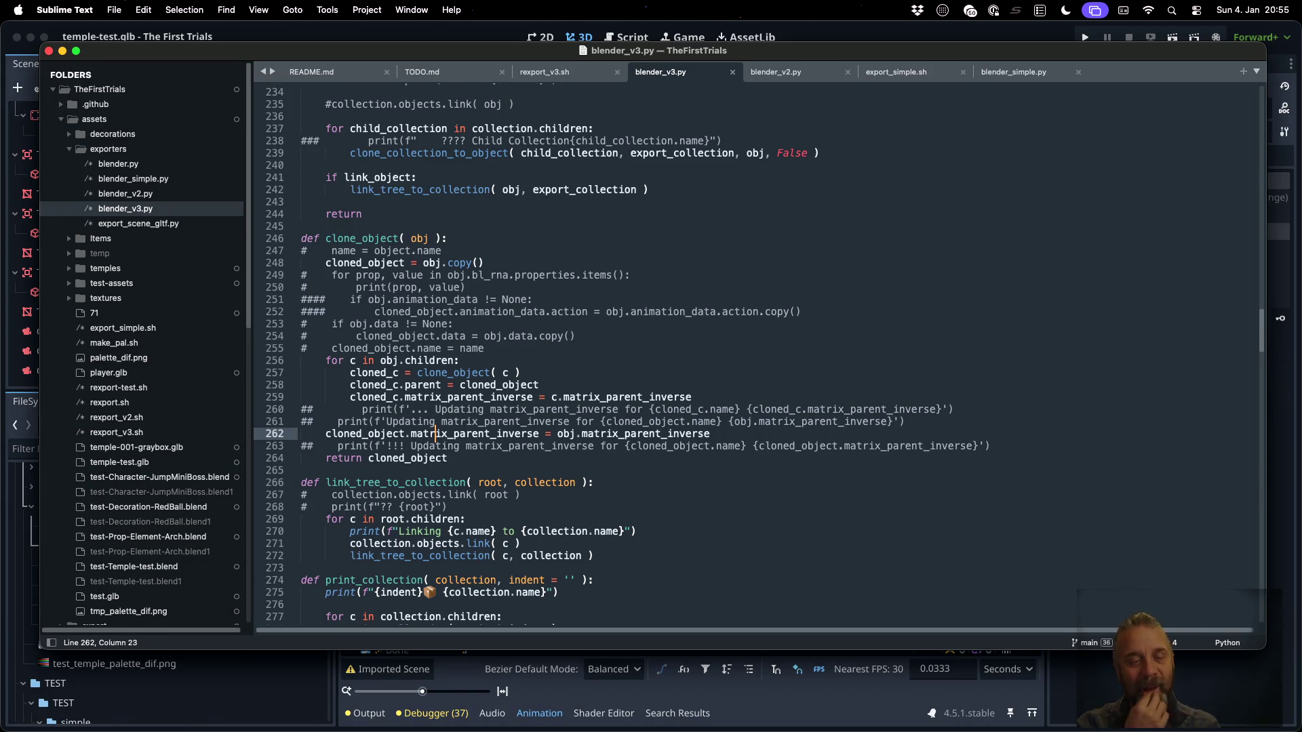
key("super+Right")
key("Return")
type("cloned")
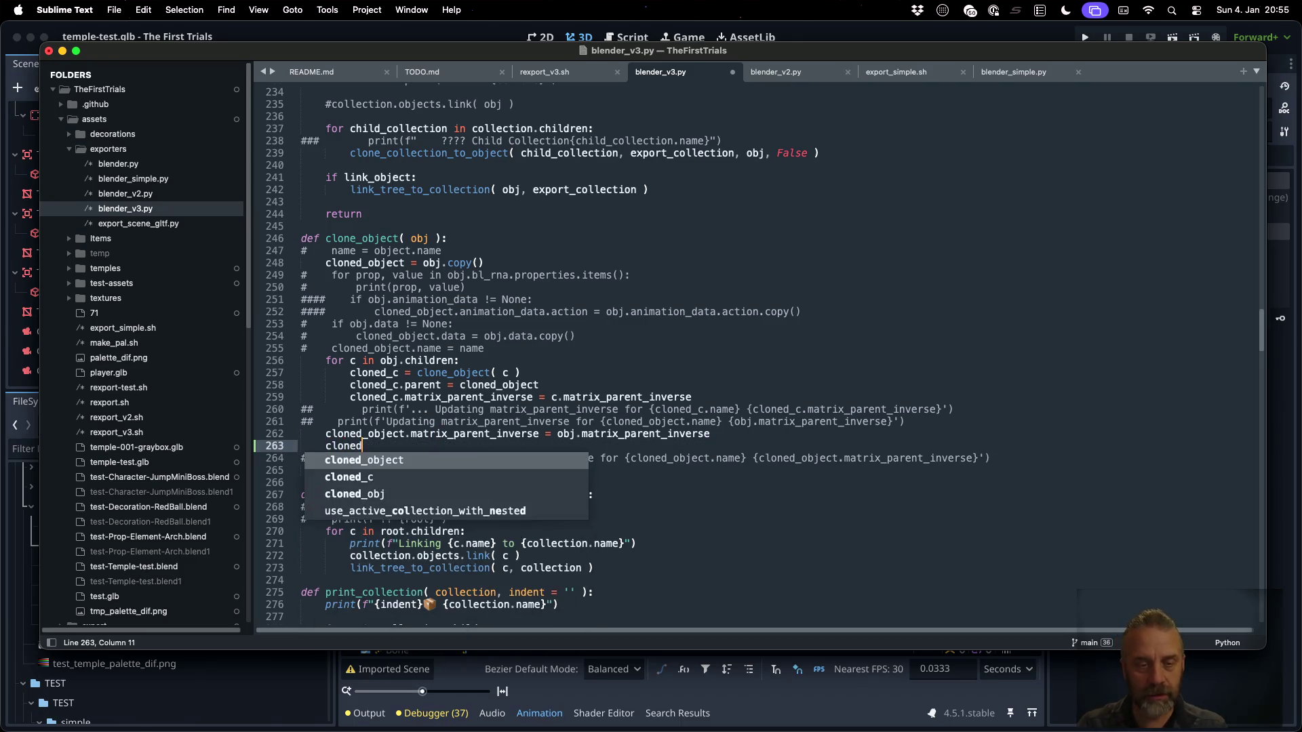
type("_object[")
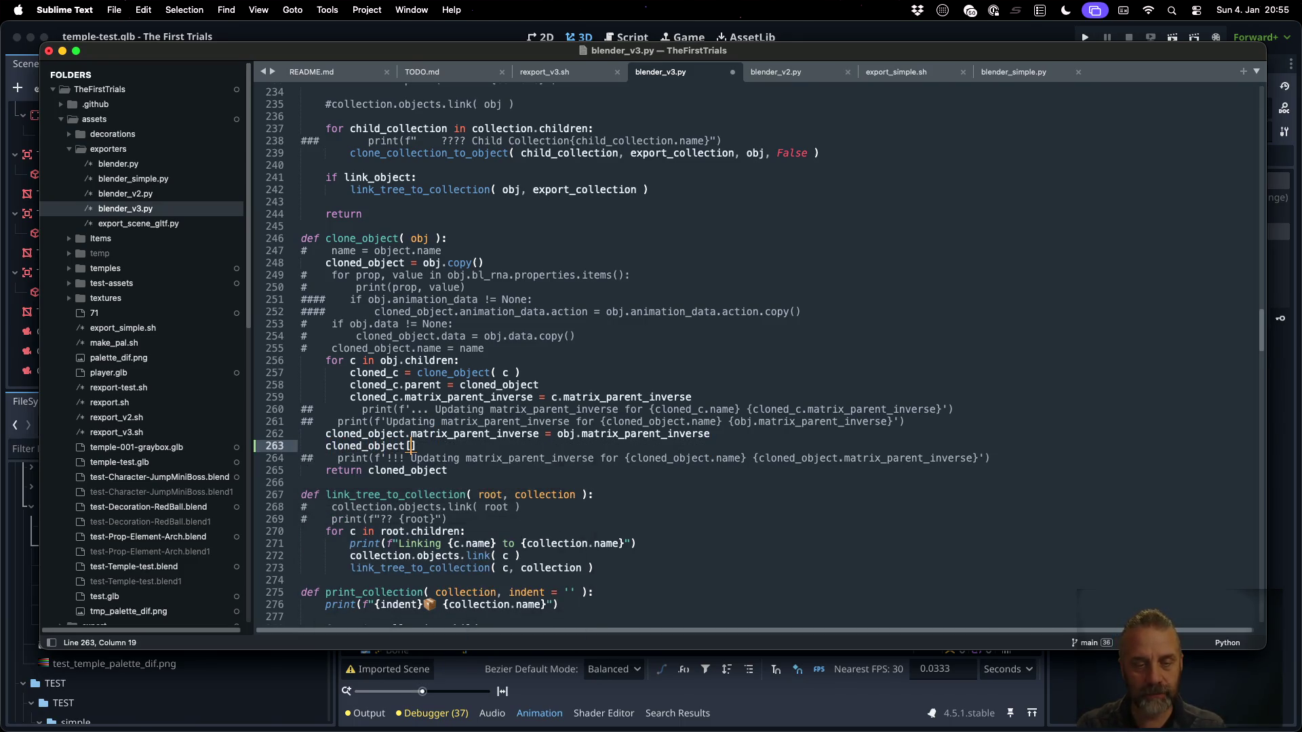
type("\"original_")
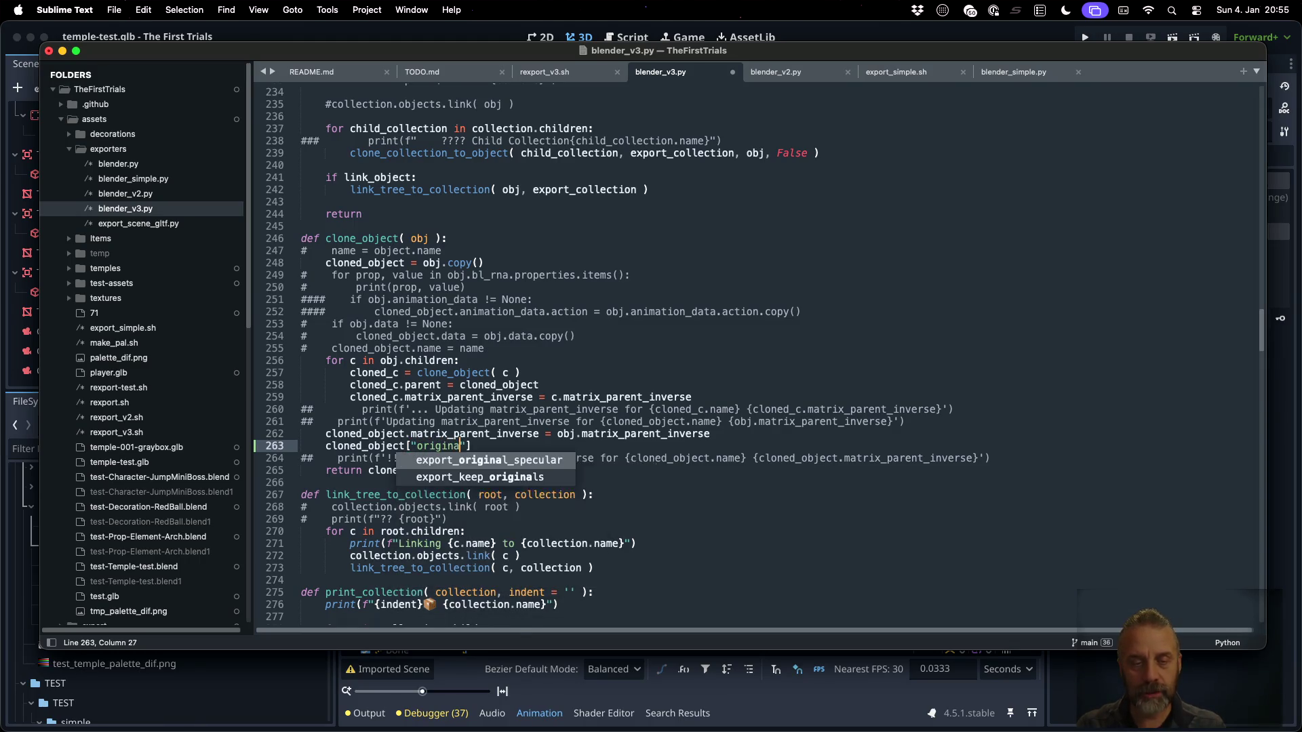
type("name\"] = ")
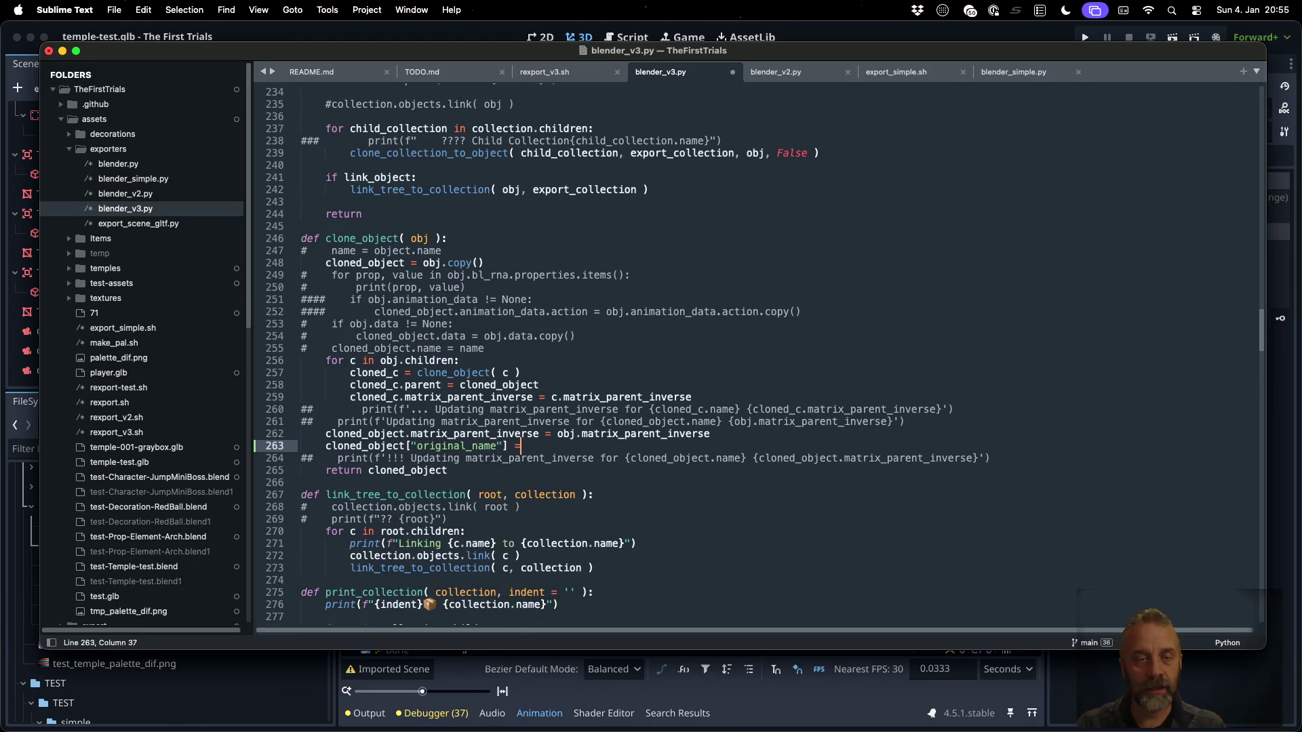
type("obj.name")
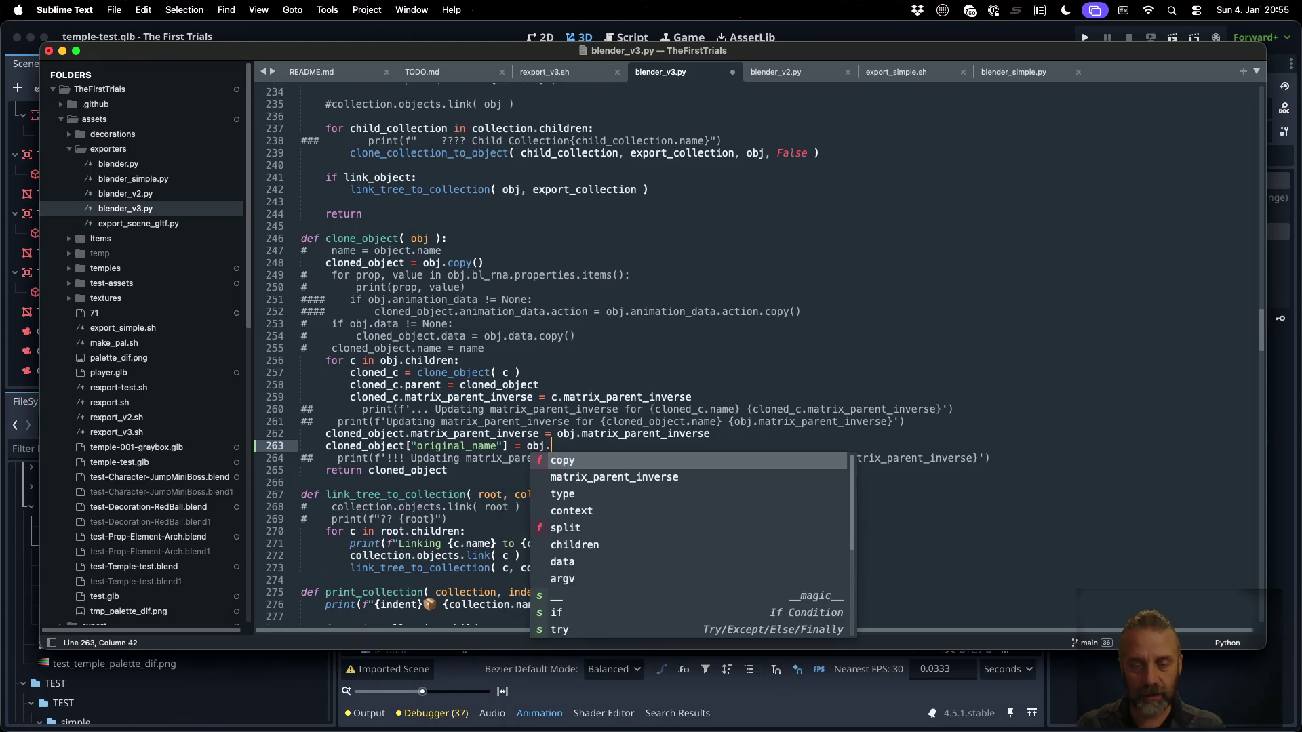
key("super+s")
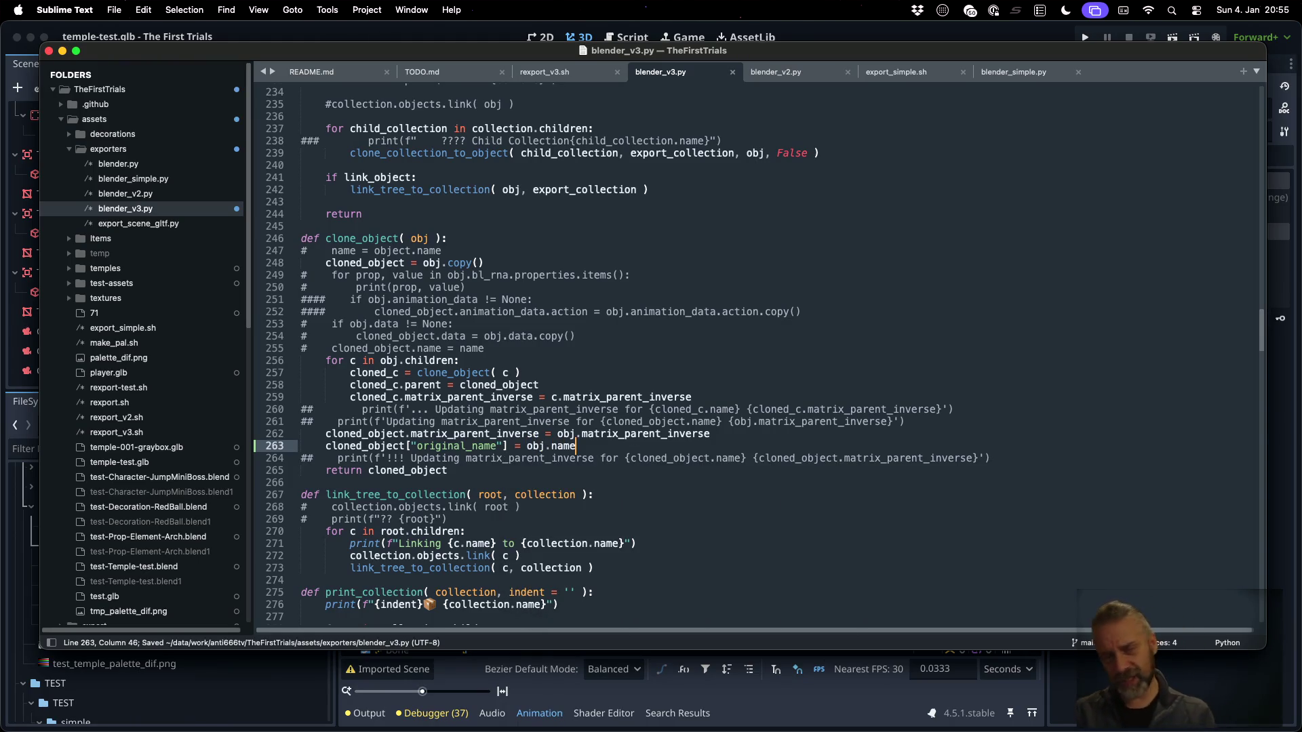
key("super+Tab")
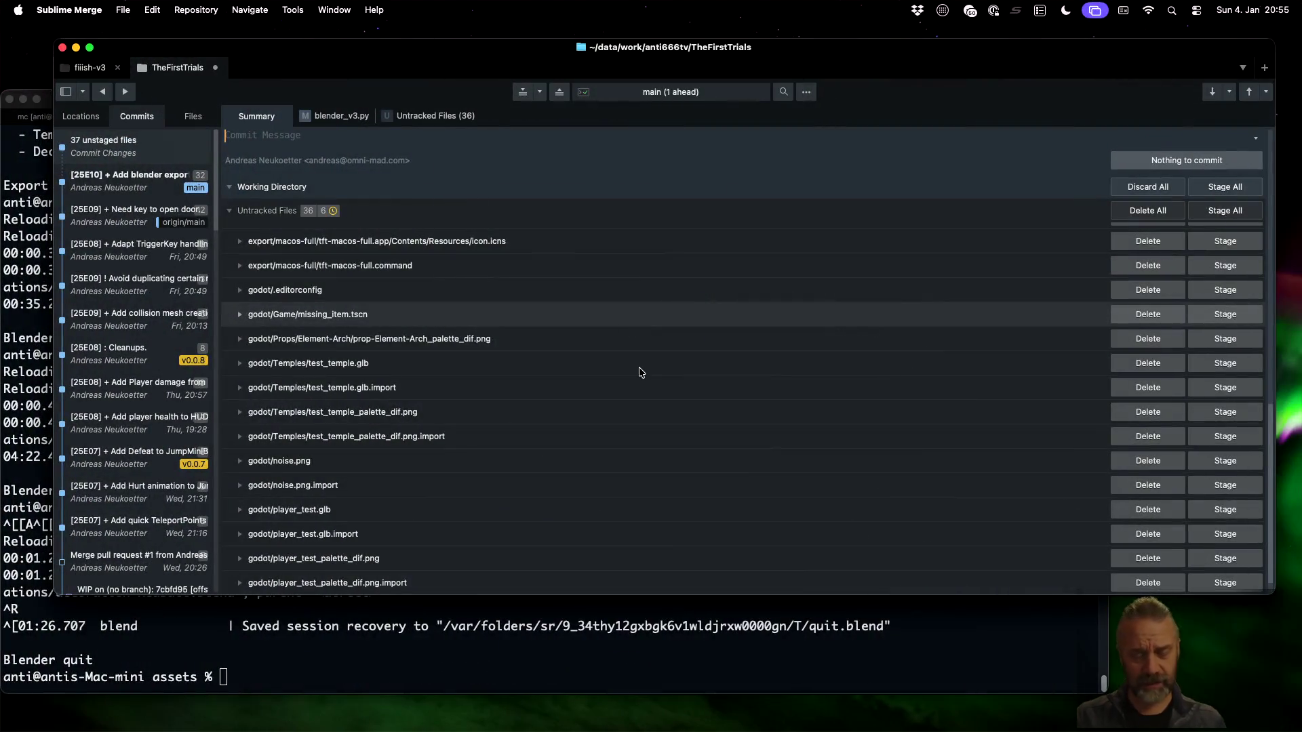
Recall and run ./rexport_v3.sh temples/test/temple-test.blend ../godot in iTerm2
left_click(613, 621)
key("Up")
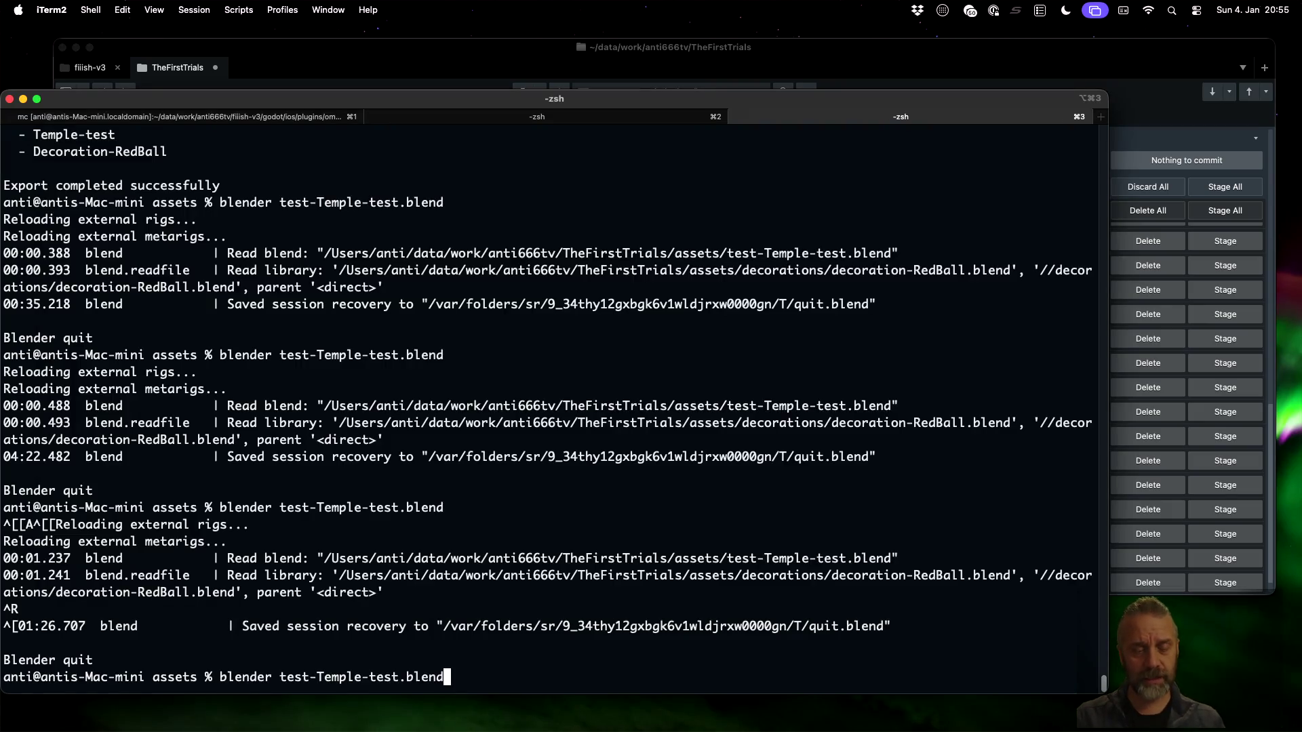
key("Up")
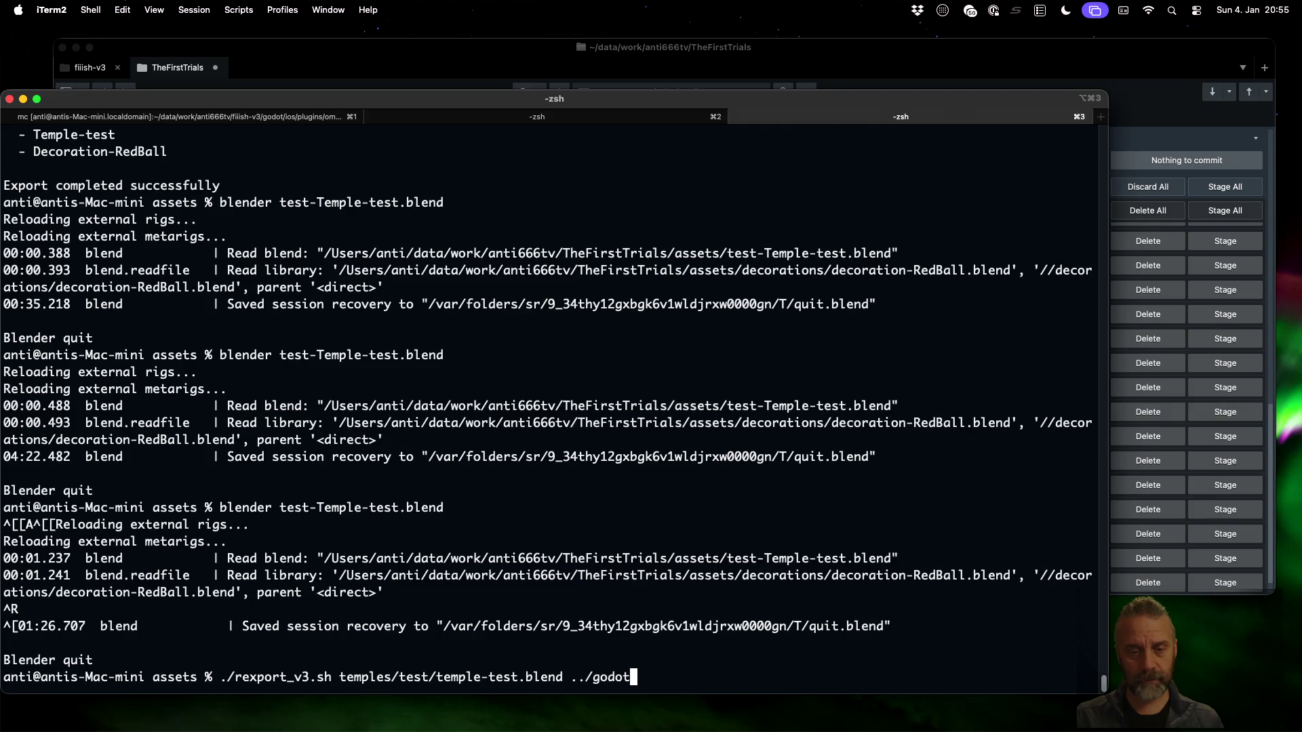
key("Return")
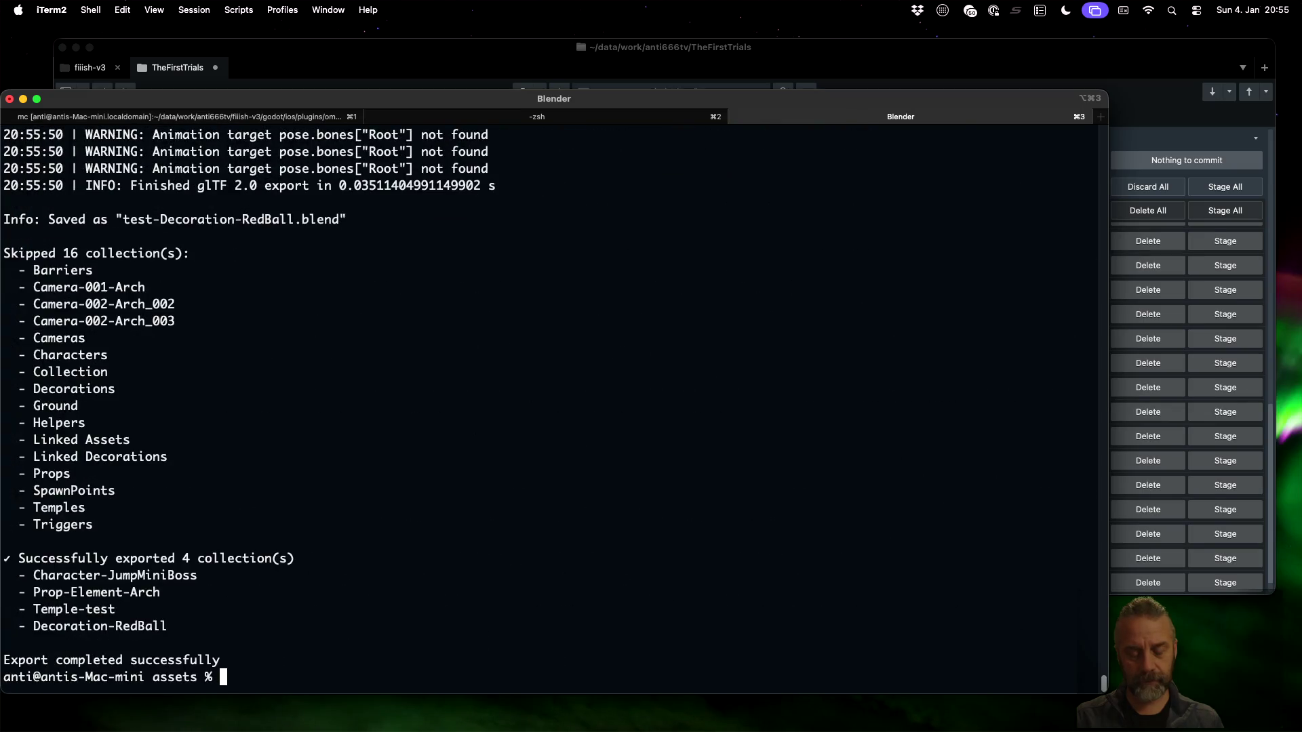
Find the 'blen' history command and open test-Temple-test.blend in Blender
key("ctrl+r")
type("blen")
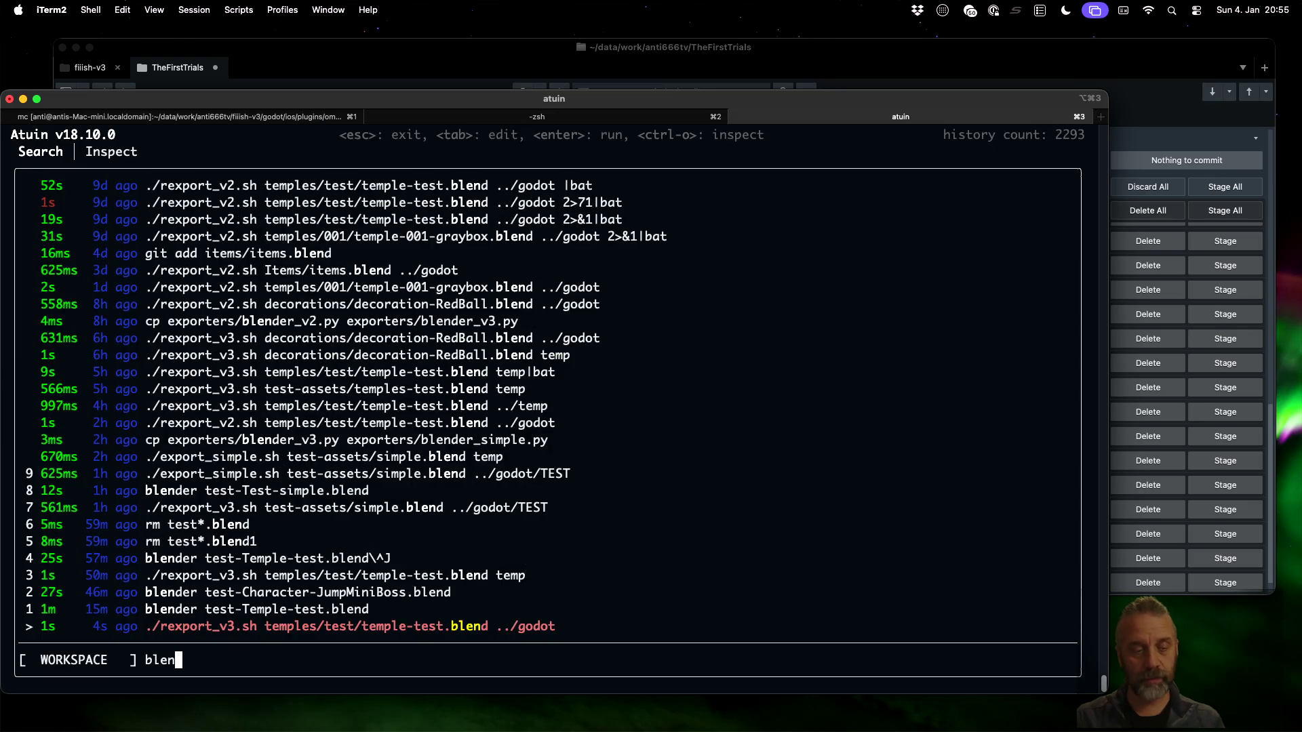
key("Up")
key("Return")
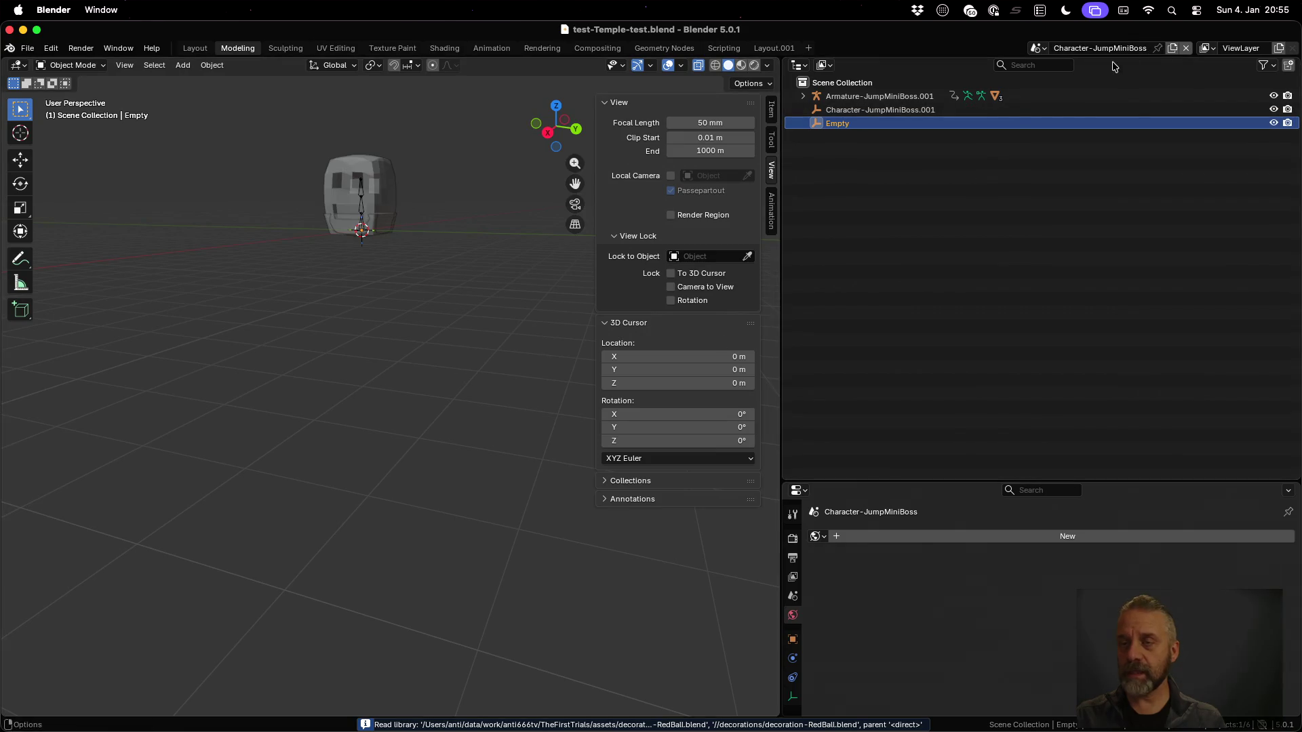
Verify SpawnPoint.001 in the Temple-test scene has original_name 'SpawnPoint', then quit Blender without saving
left_click(1040, 52)
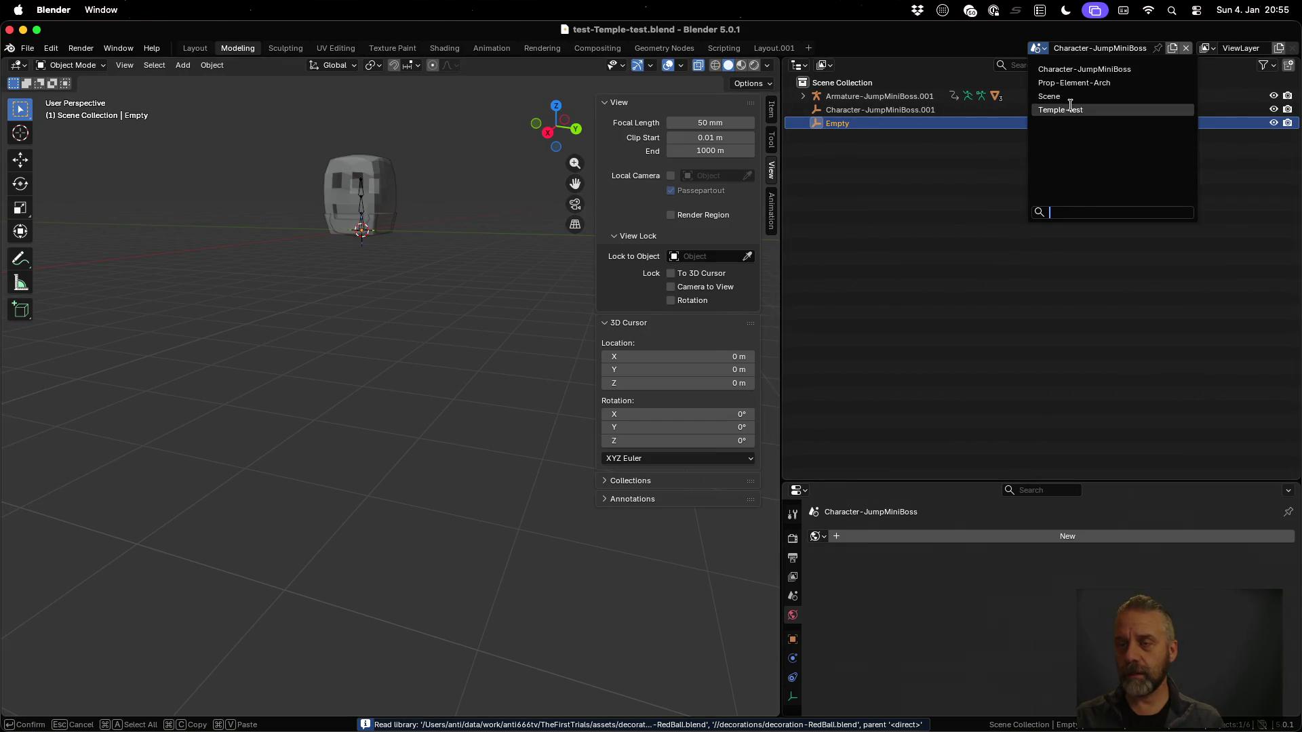
left_click(1071, 110)
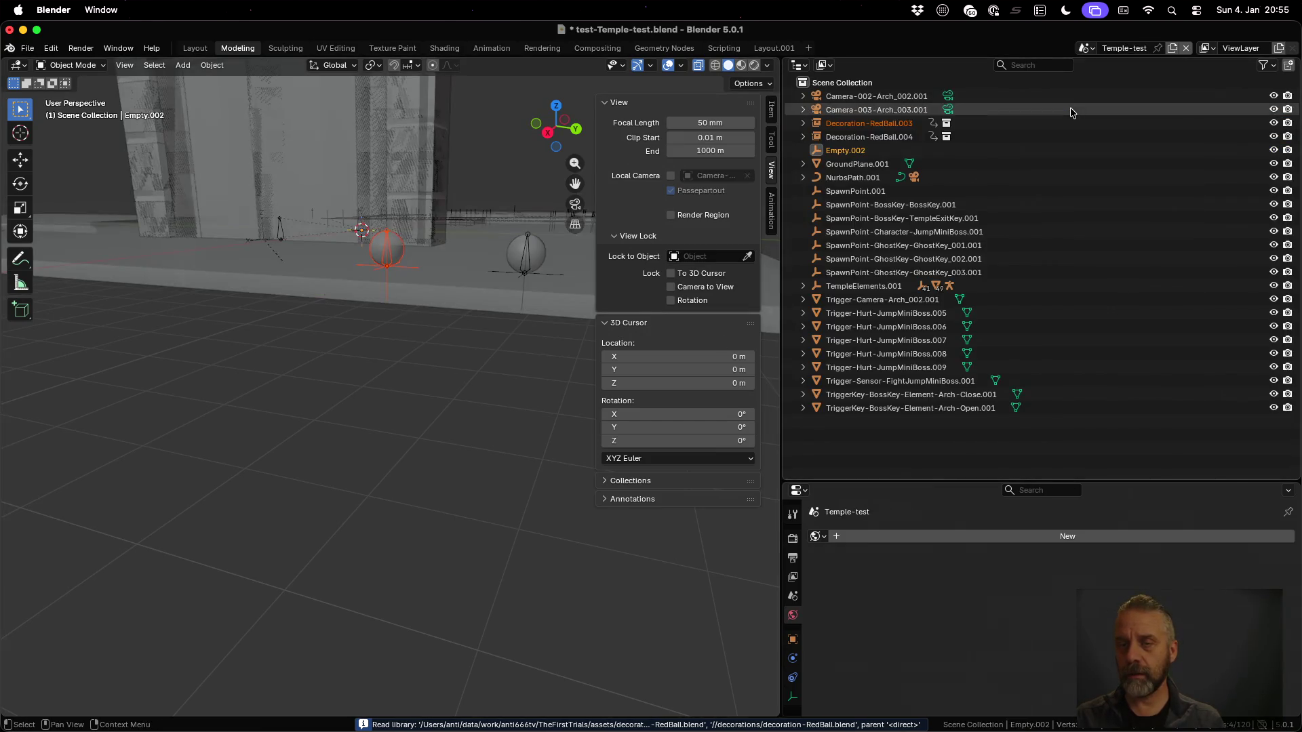
left_click(868, 196)
left_click(793, 639)
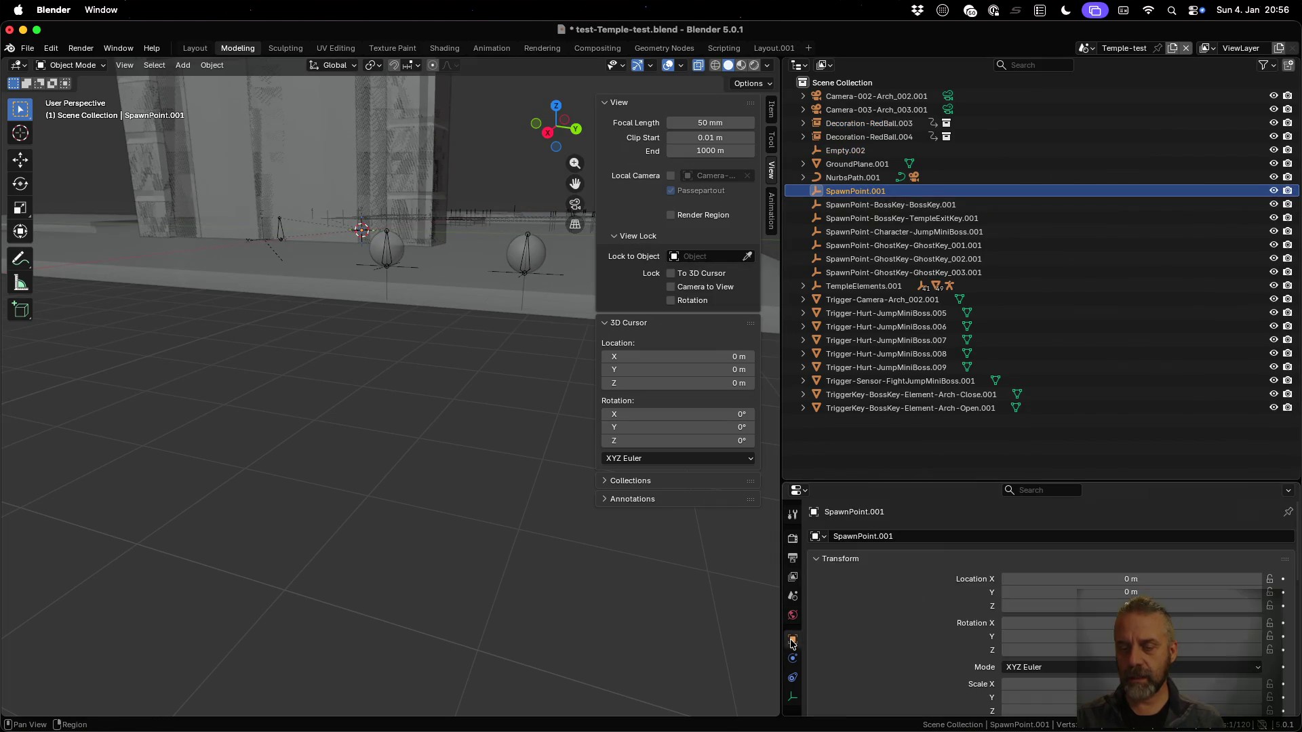
scroll(927, 612, "down", 5)
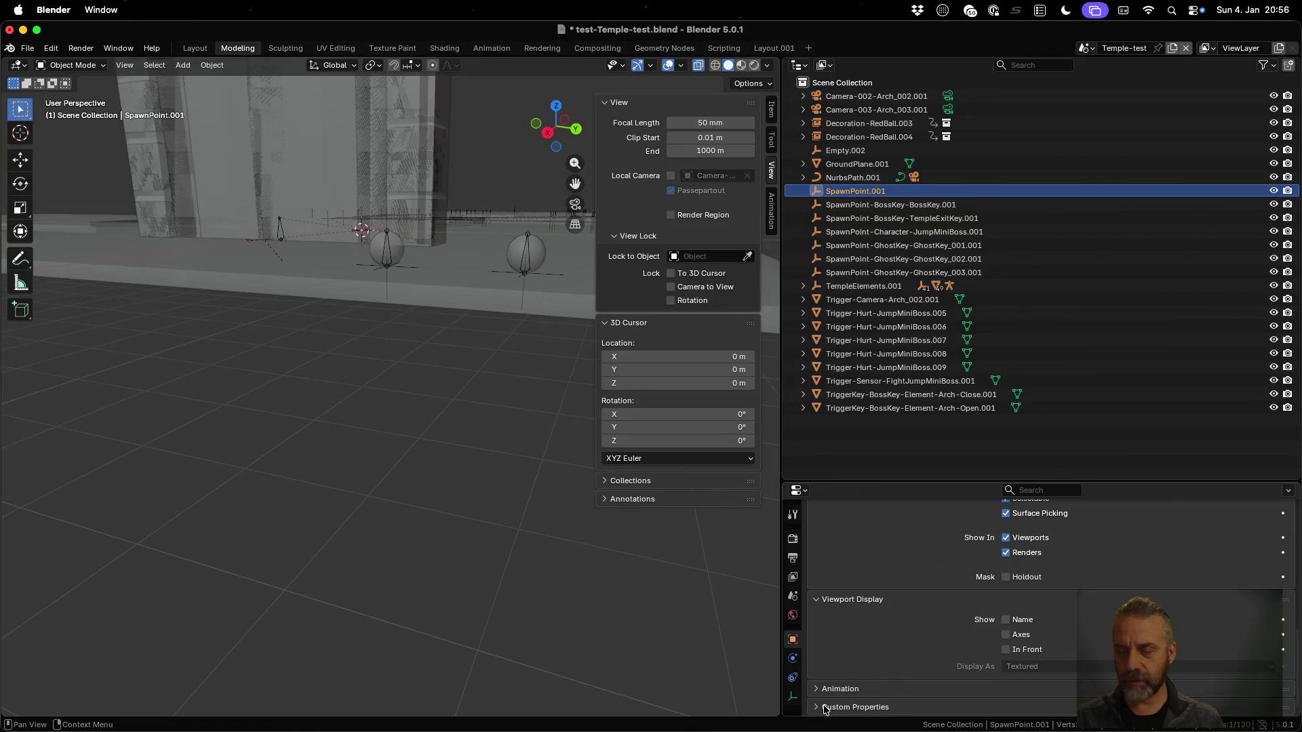
scroll(841, 705, "down", 2)
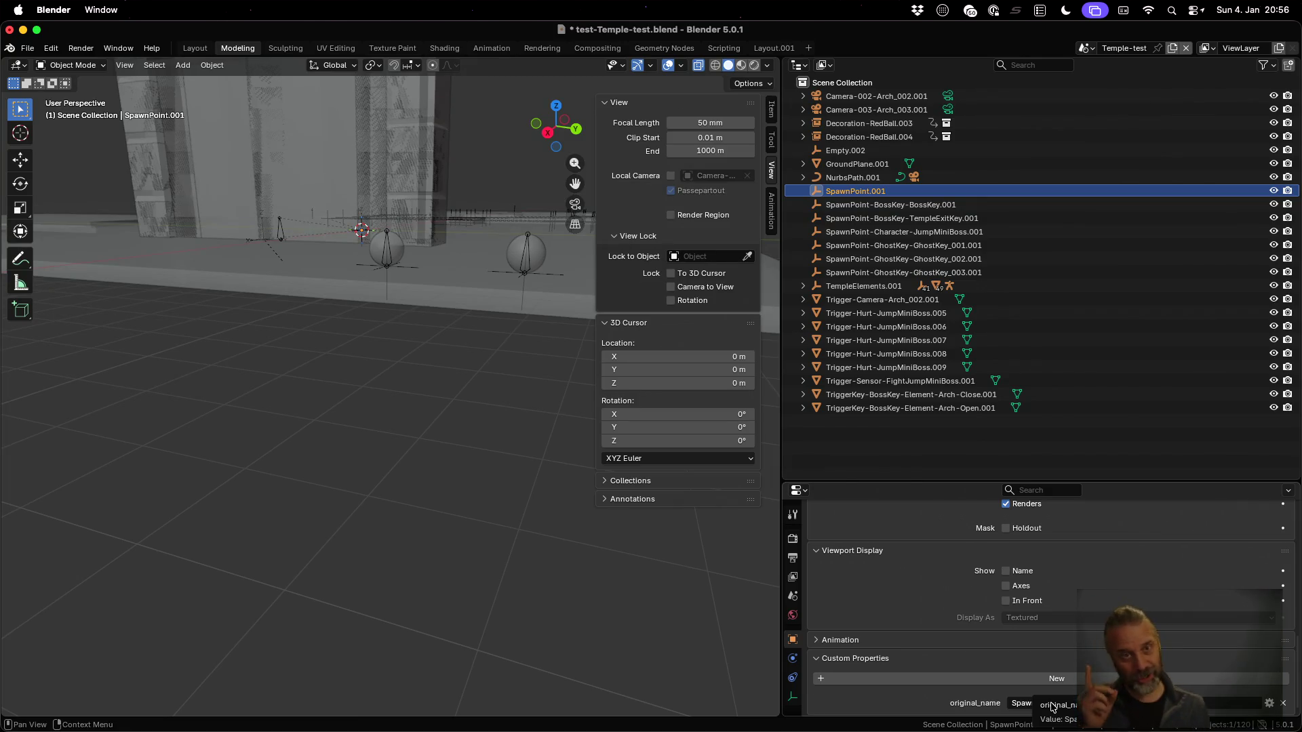
key("super+q")
left_click(581, 405)
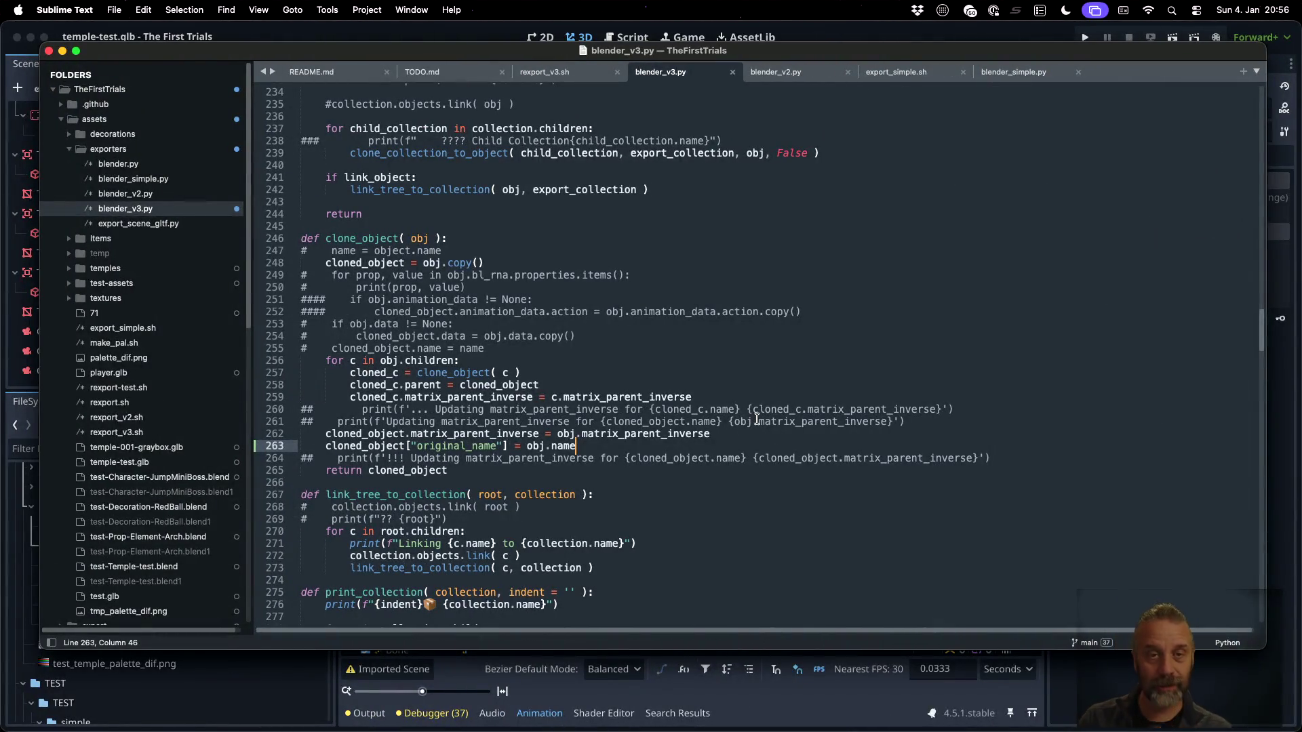
Reload the re-exported files from disk in Godot and open temple-test.glb despite the warning
left_click(439, 40)
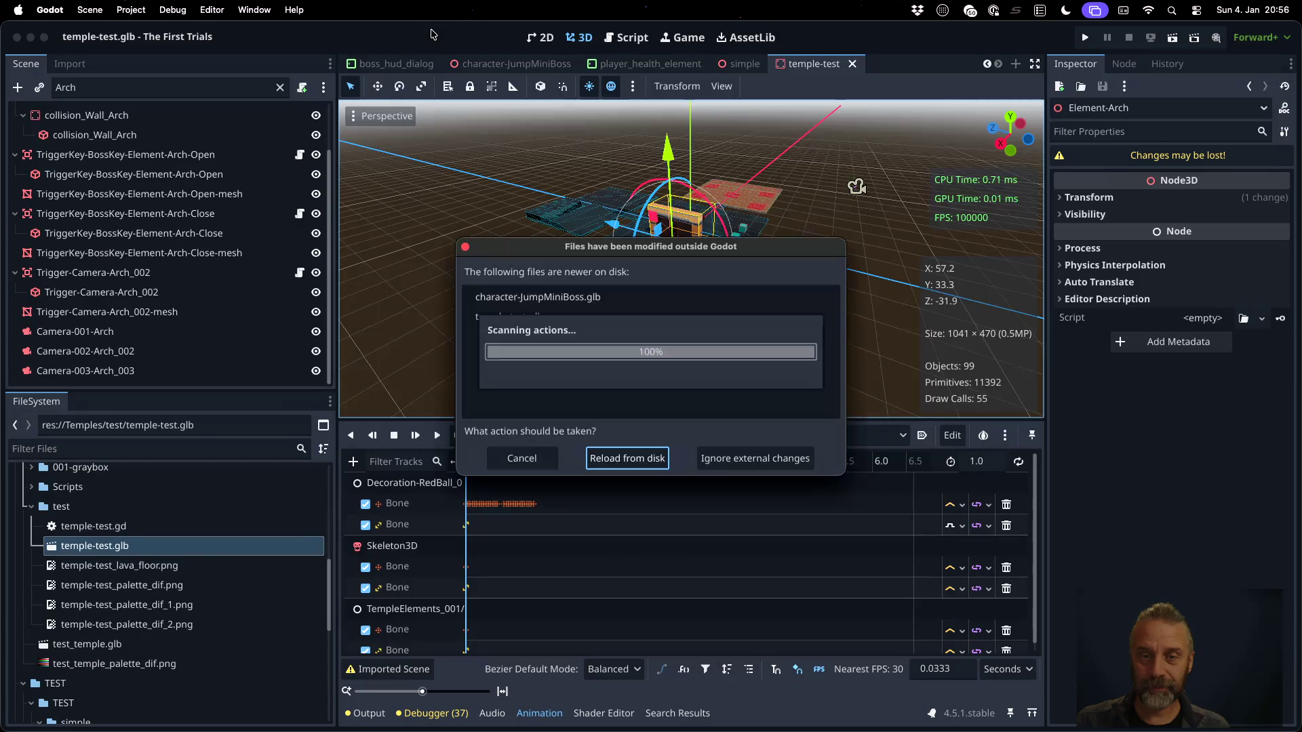
left_click(634, 461)
left_click(649, 386)
scroll(221, 252, "up", 3)
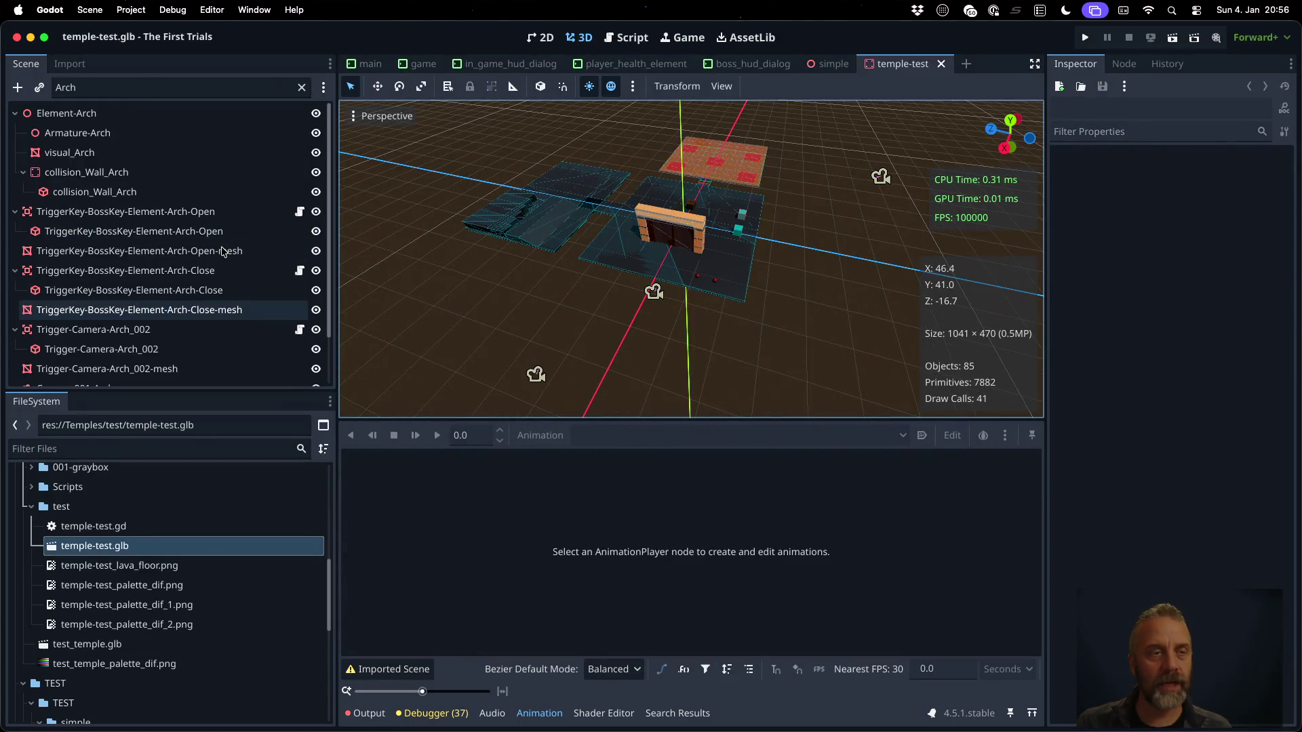
scroll(173, 210, "down", 3)
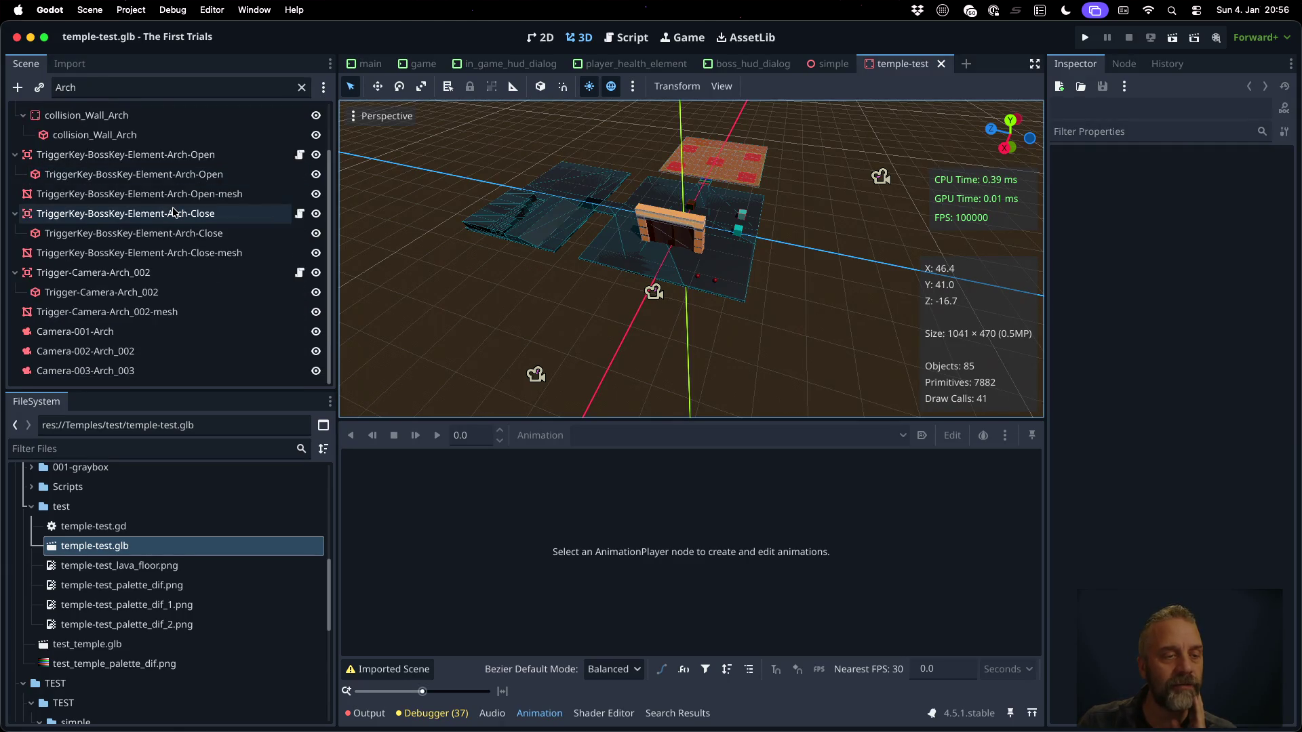
Open temple-test.glb's Advanced Import Settings, review SpawnPoint_001's Node/Import options, then close it
double_click(211, 546)
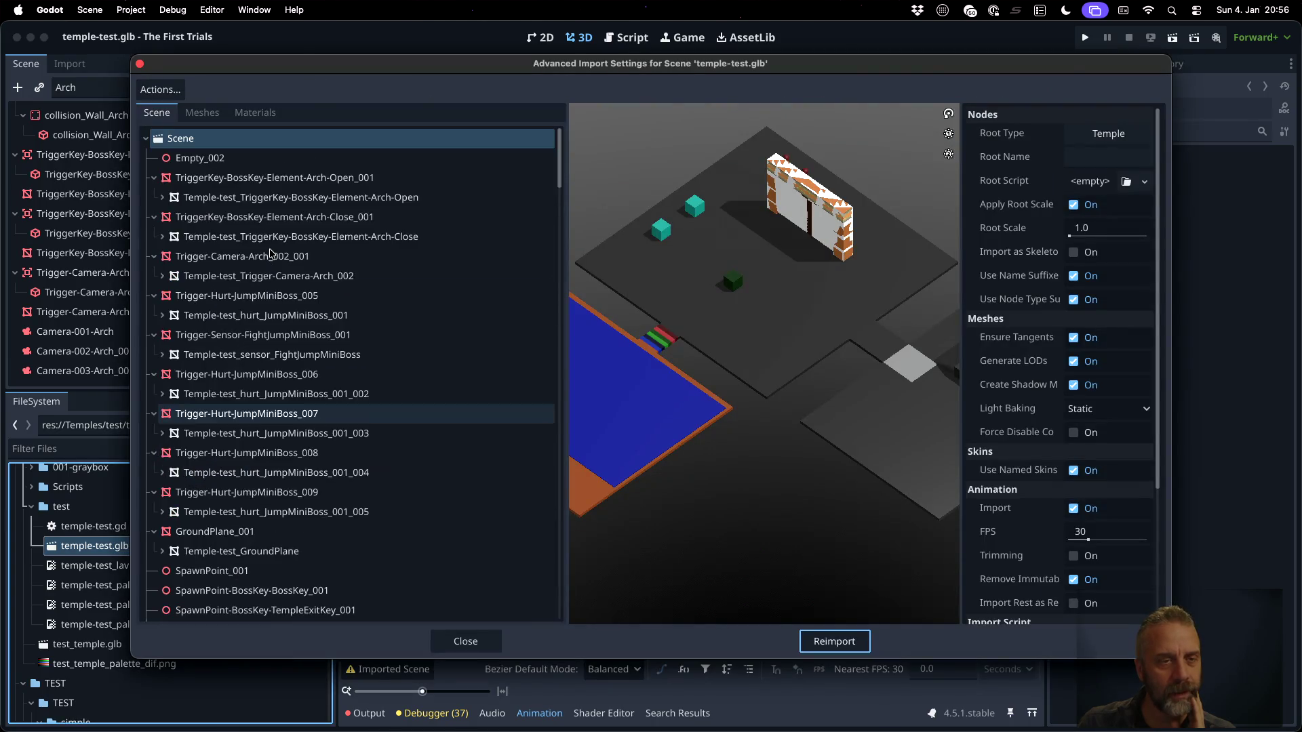
scroll(270, 254, "down", 10)
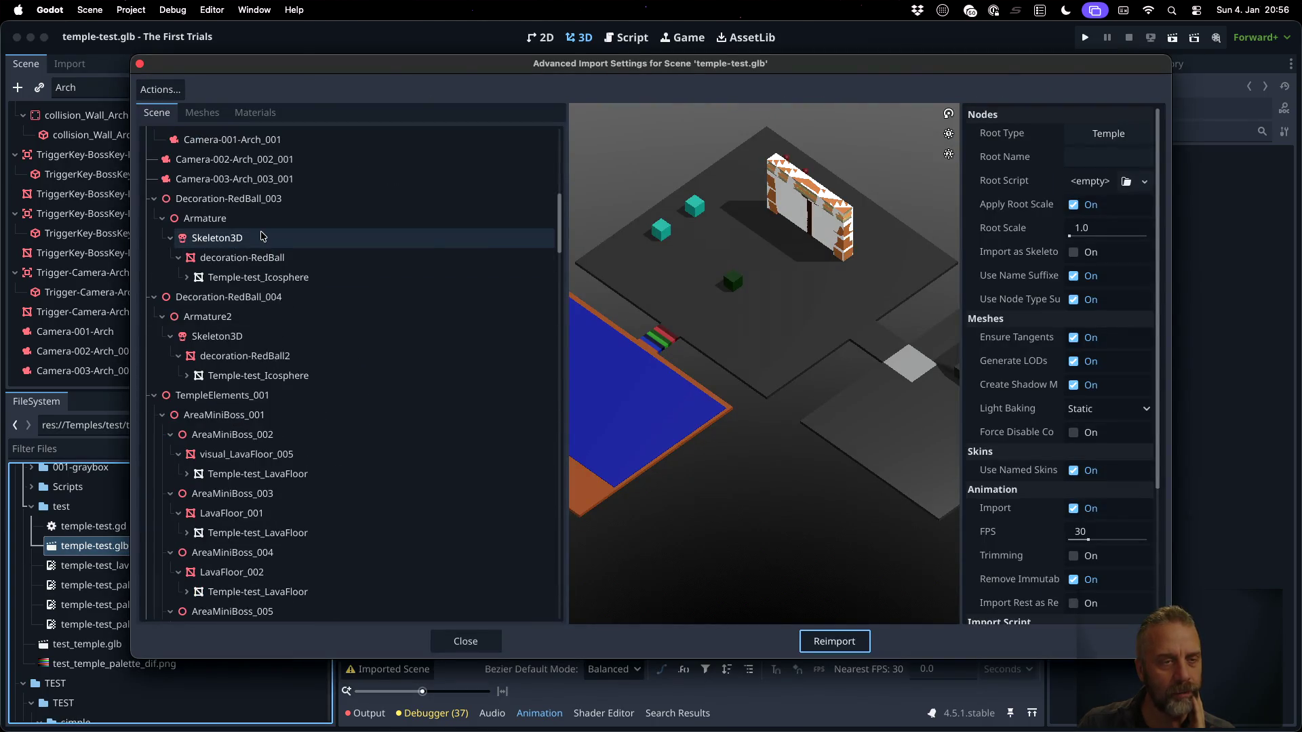
scroll(265, 238, "down", 20)
scroll(263, 234, "up", 20)
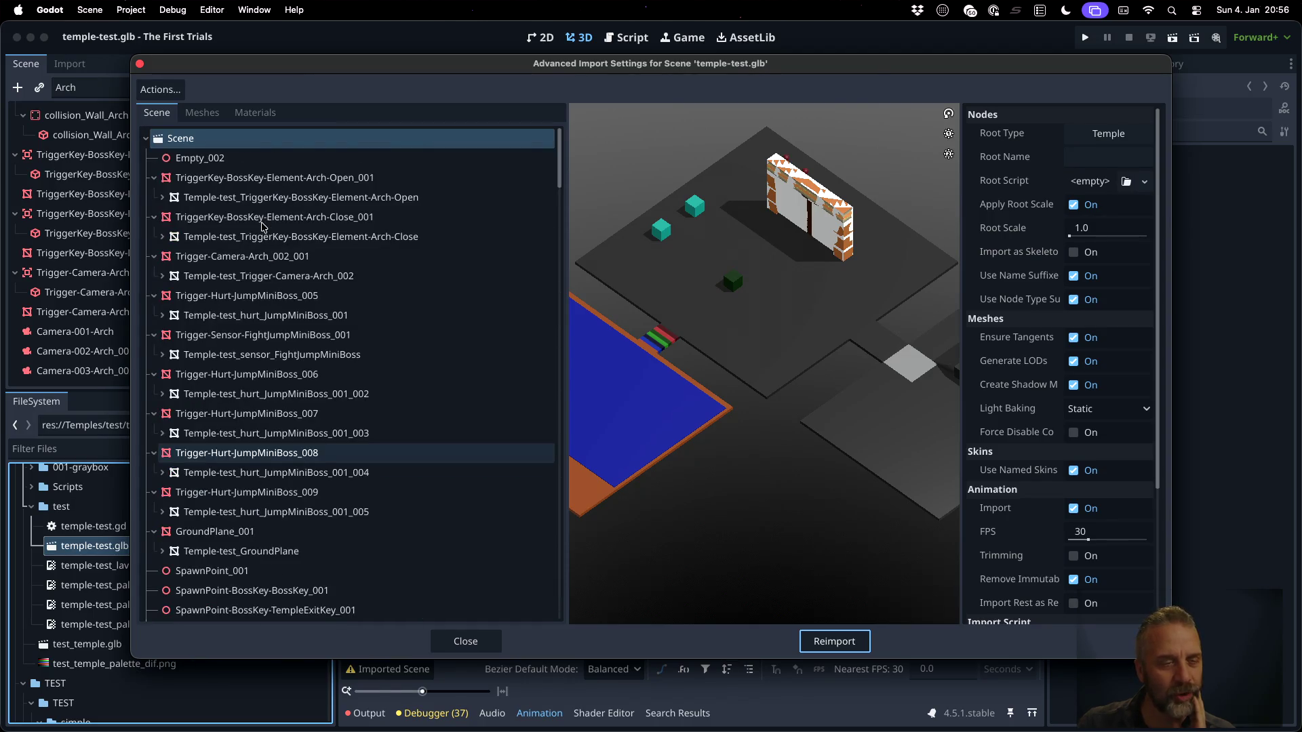
scroll(263, 230, "down", 4)
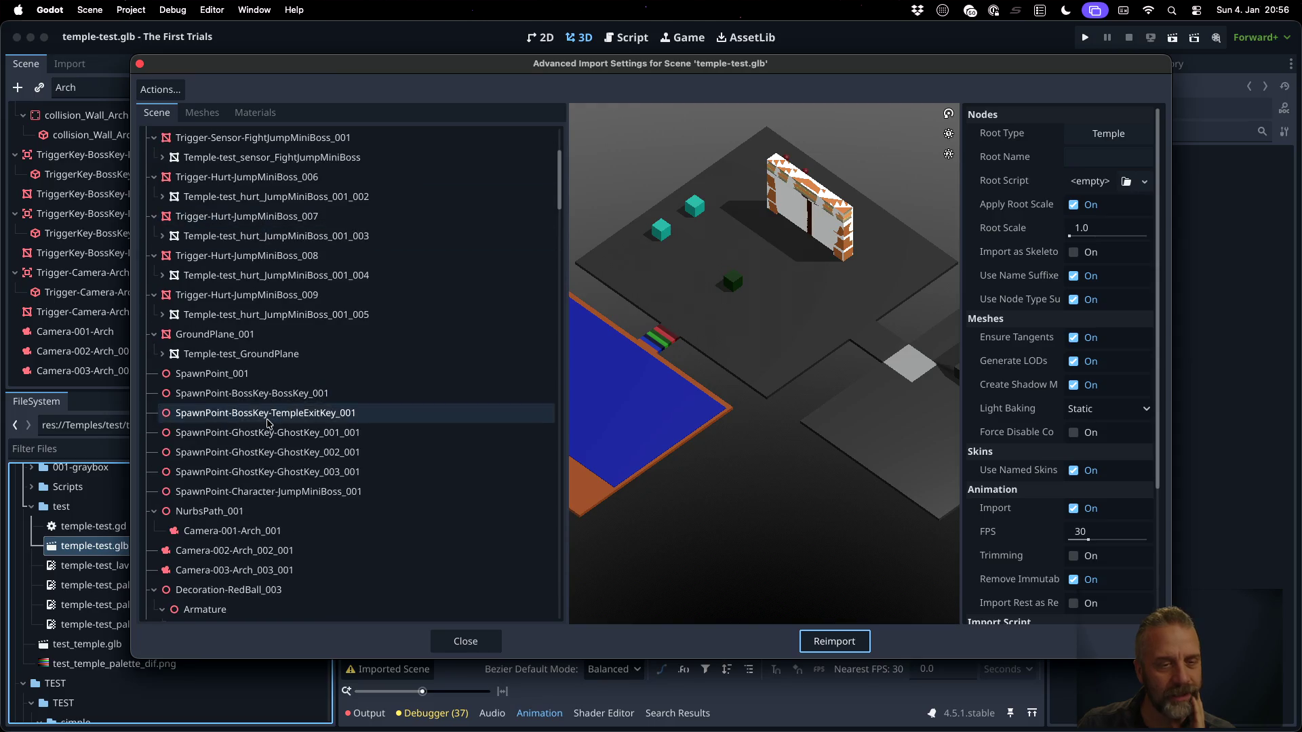
left_click(245, 379)
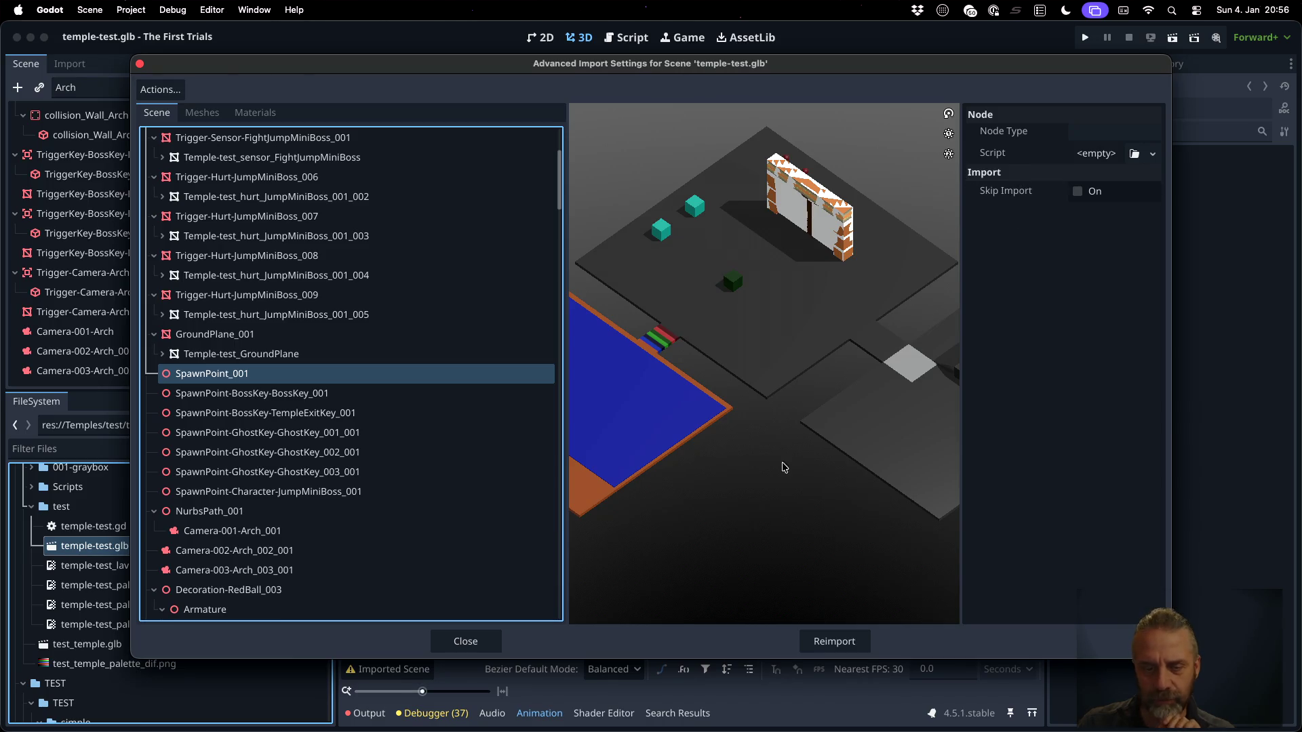
left_click(465, 641)
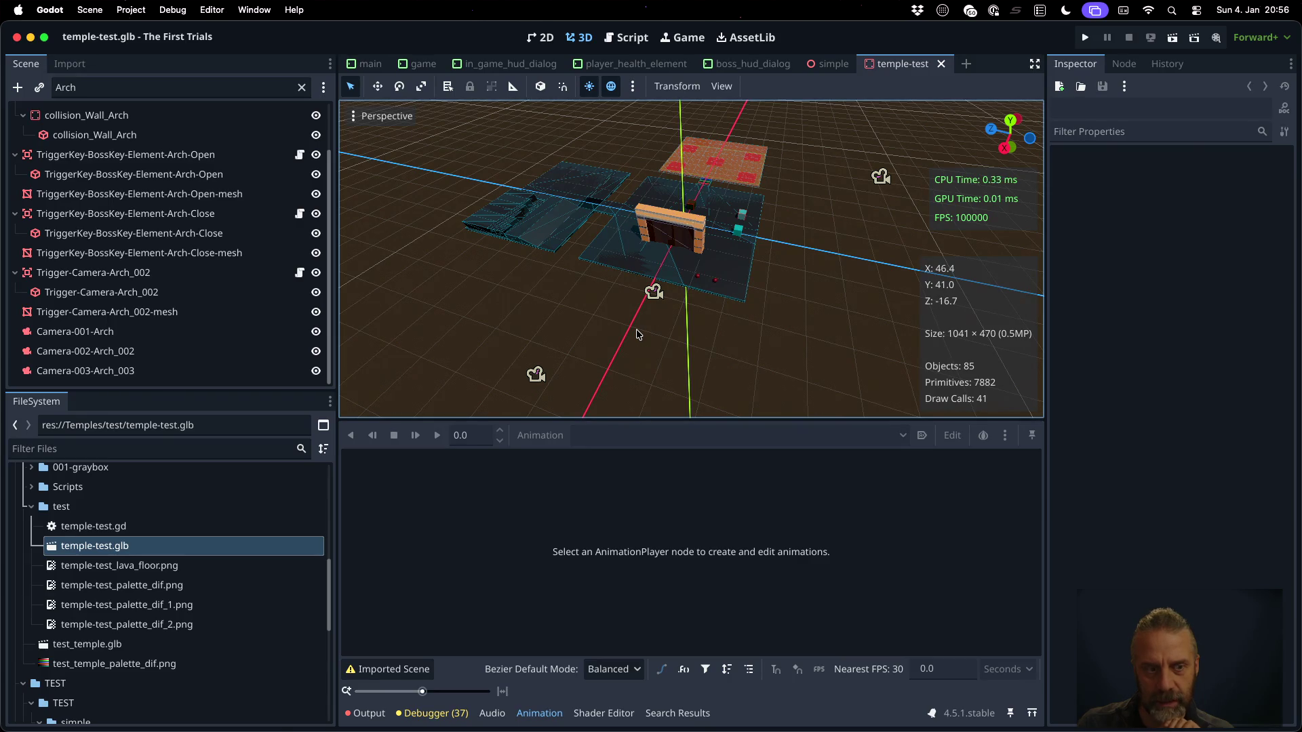
Replace the 'Arch' scene filter with 'Spawn' and select the SpawnPoint node
scroll(192, 235, "up", 2)
scroll(192, 235, "down", 2)
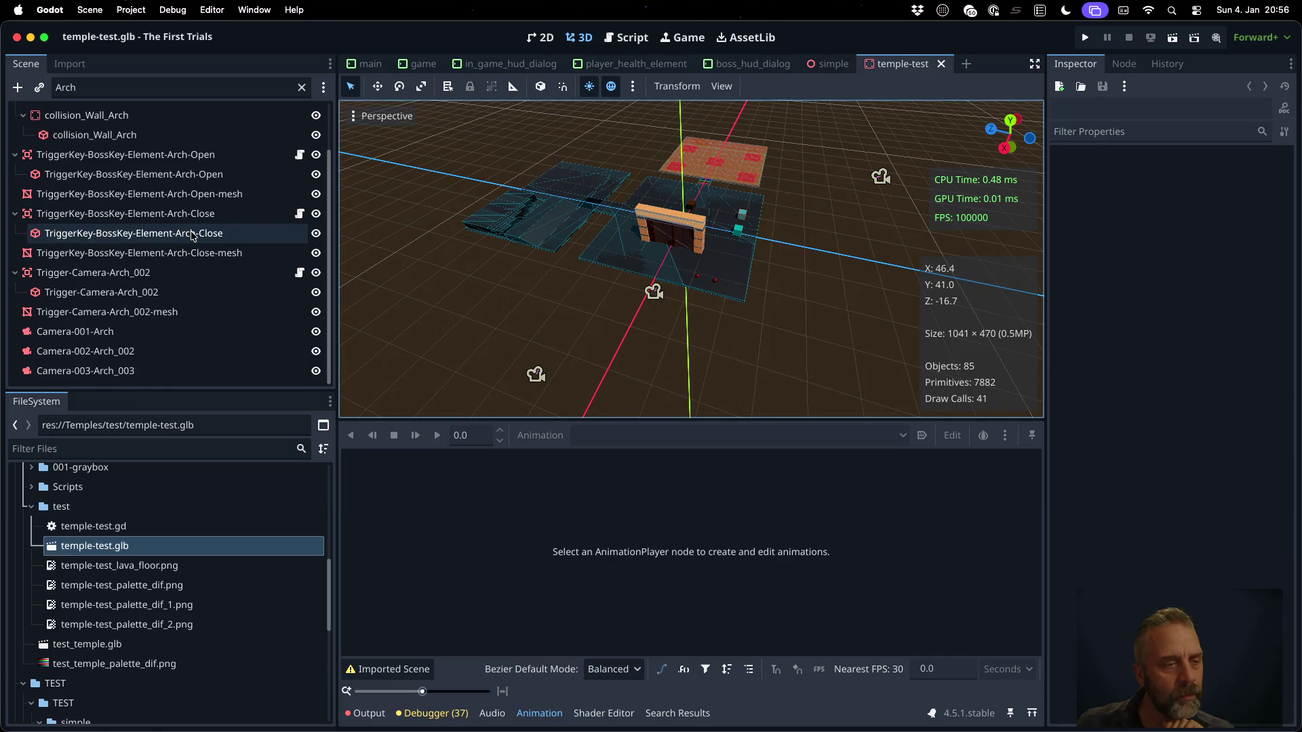
scroll(192, 234, "up", 2)
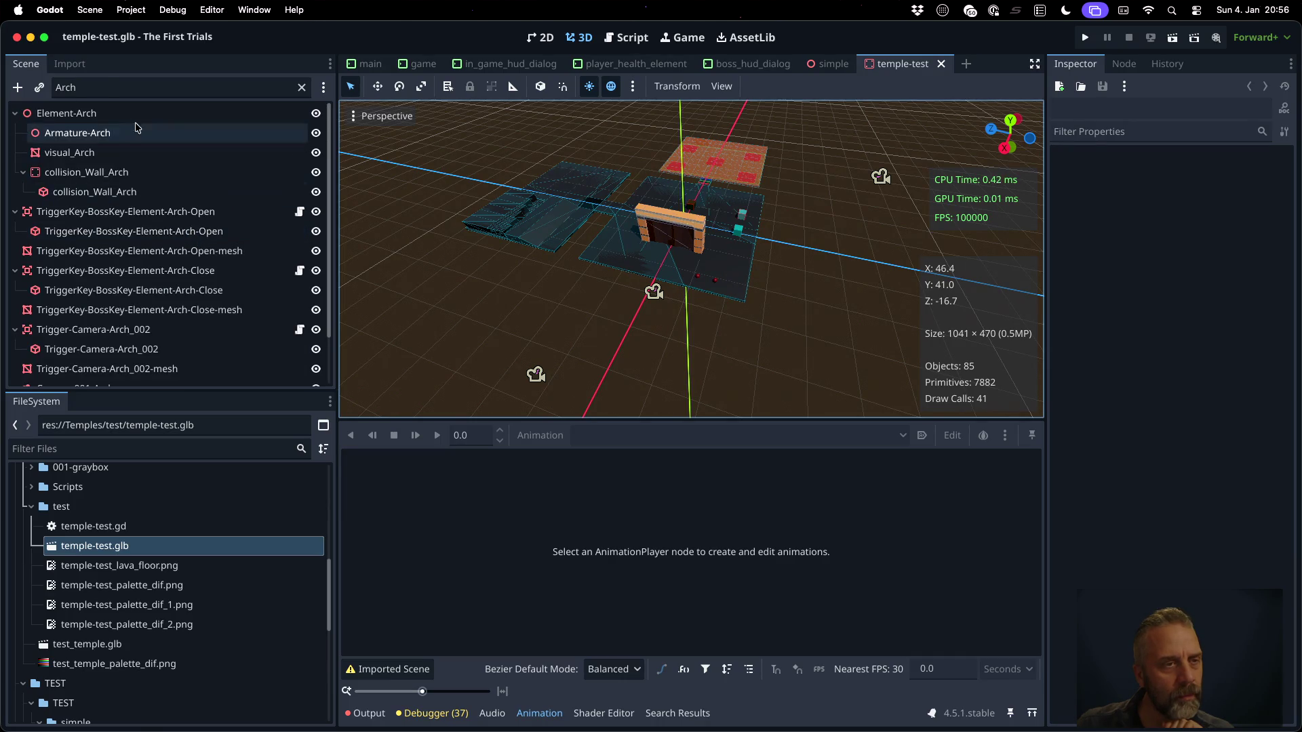
left_click(301, 87)
type("Spawn")
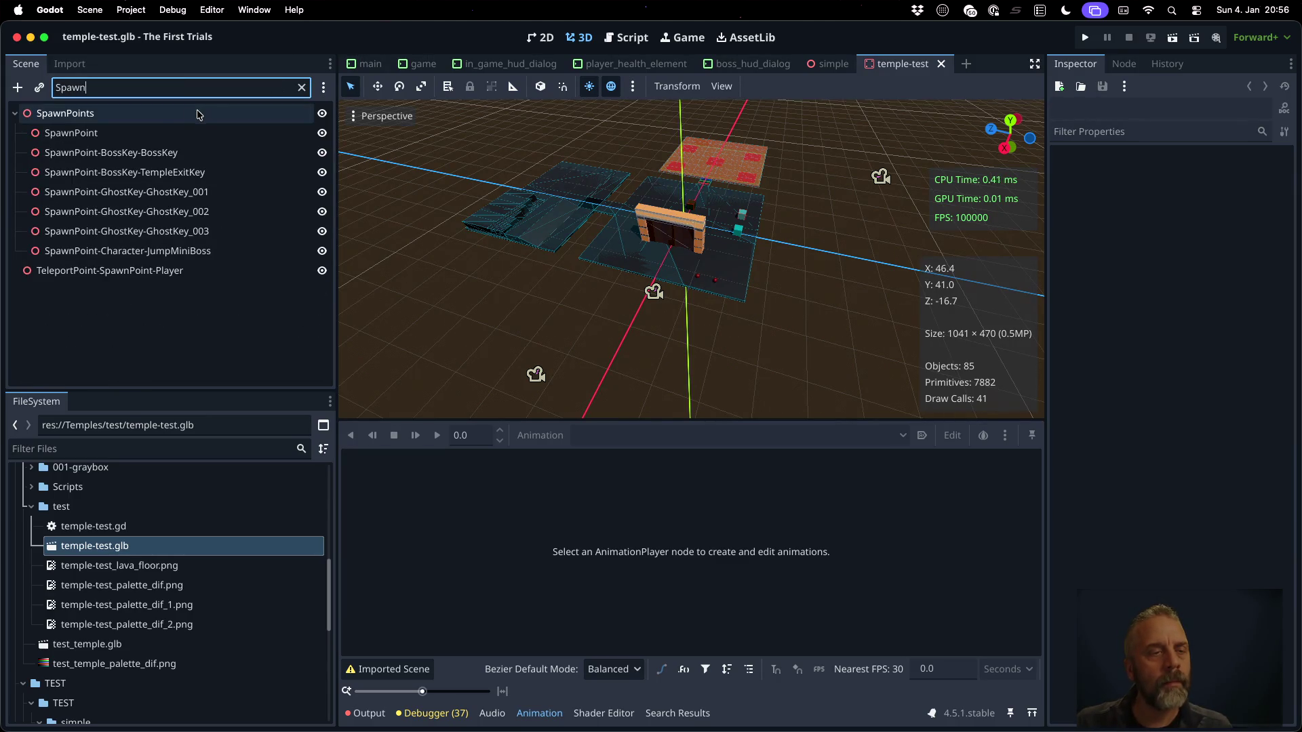
left_click(155, 140)
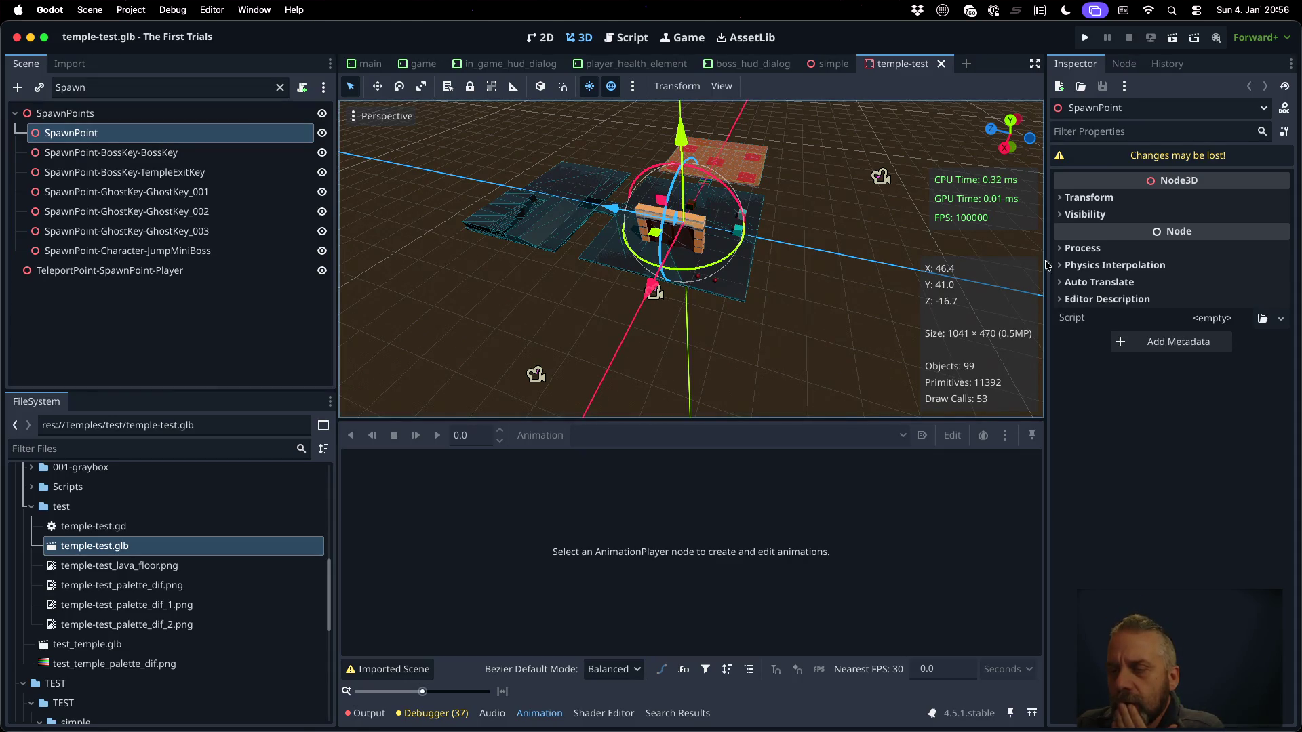
Check SpawnPoint's Editor Description, Auto Translate, Physics Interpolation and Process sections for metadata
left_click(1075, 303)
left_click(1074, 303)
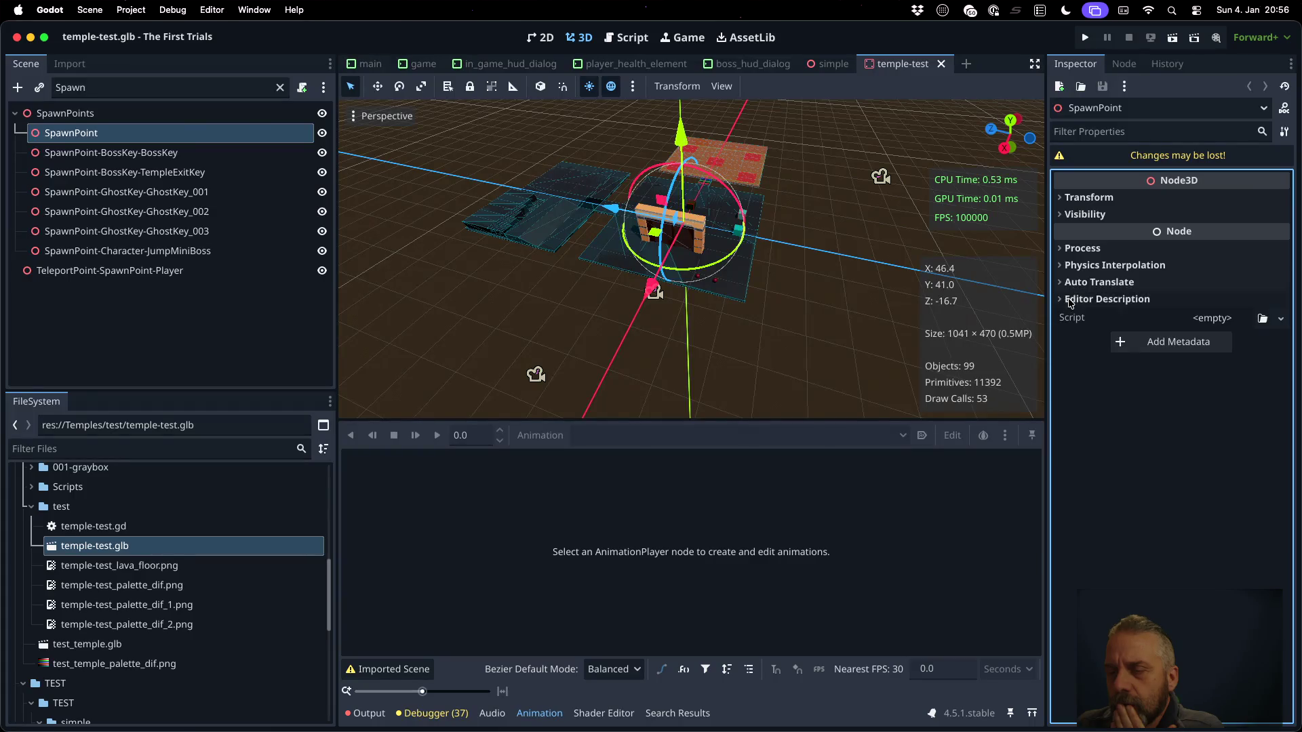
left_click(1069, 284)
left_click(1069, 285)
left_click(1068, 266)
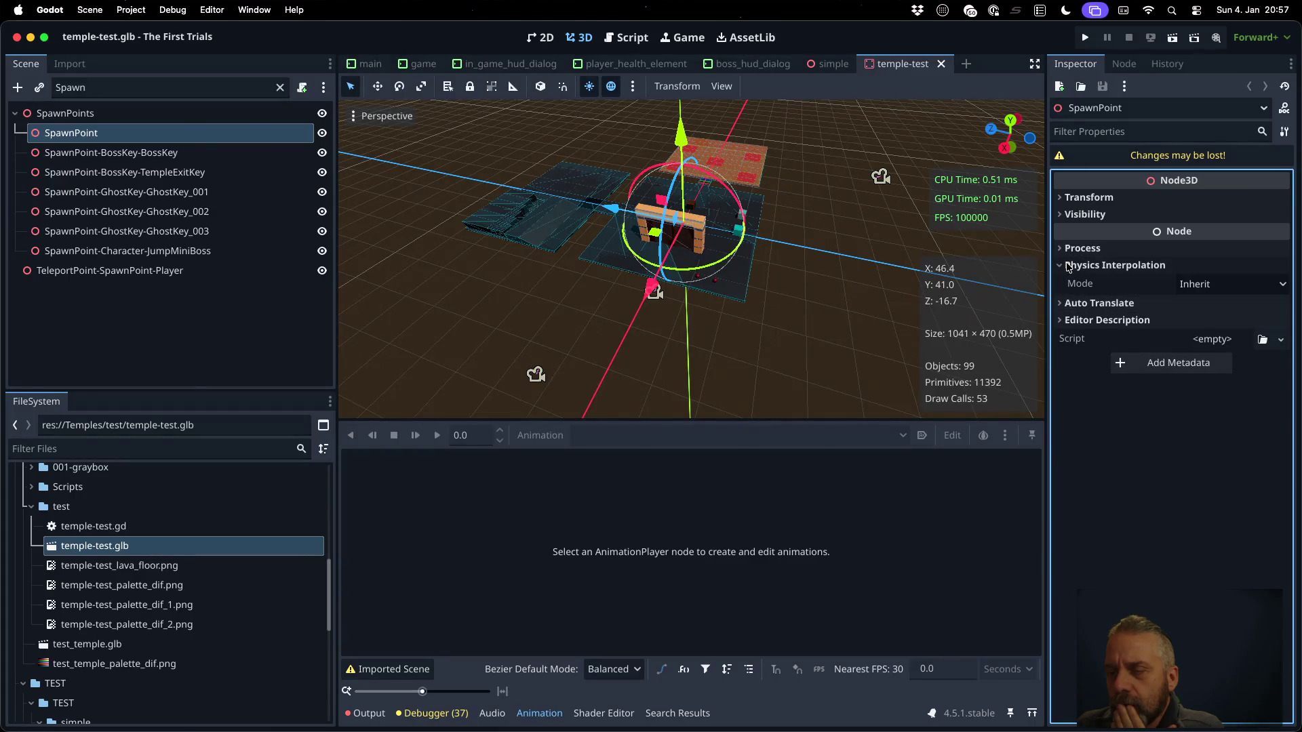
left_click(1068, 267)
left_click(1067, 250)
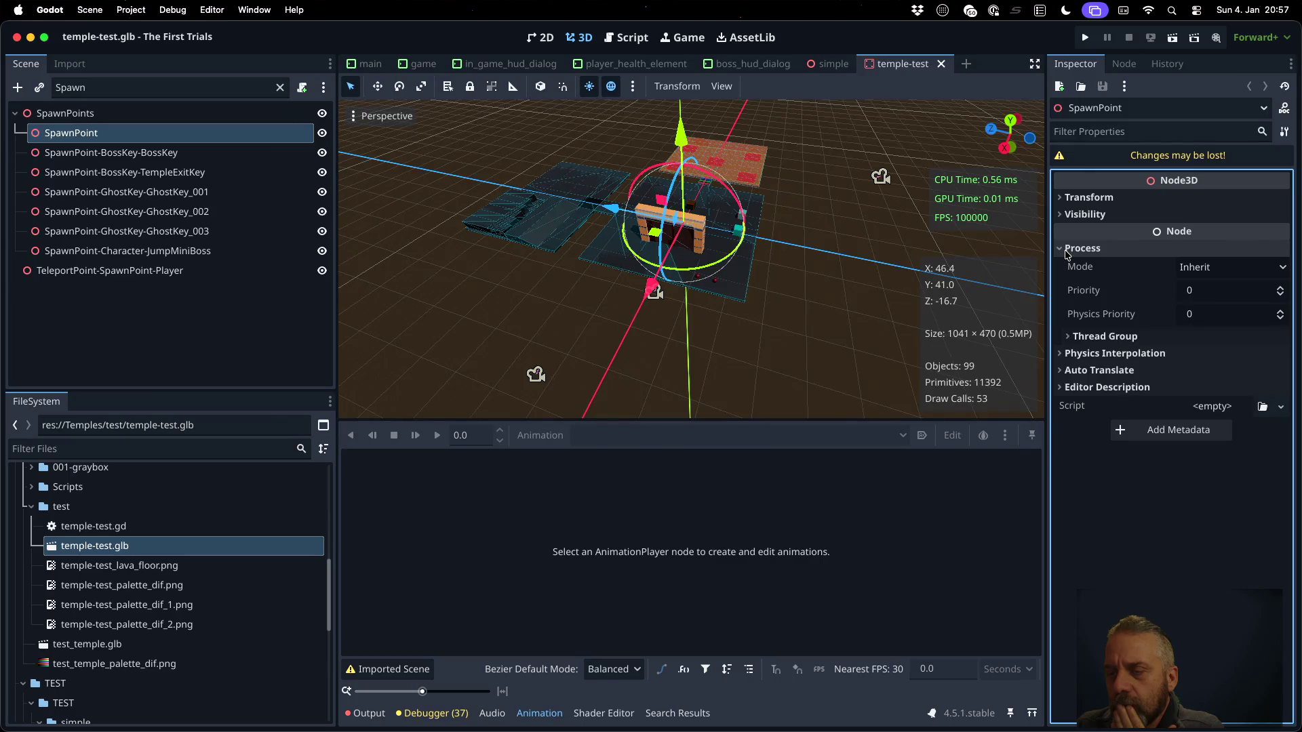
left_click(1067, 250)
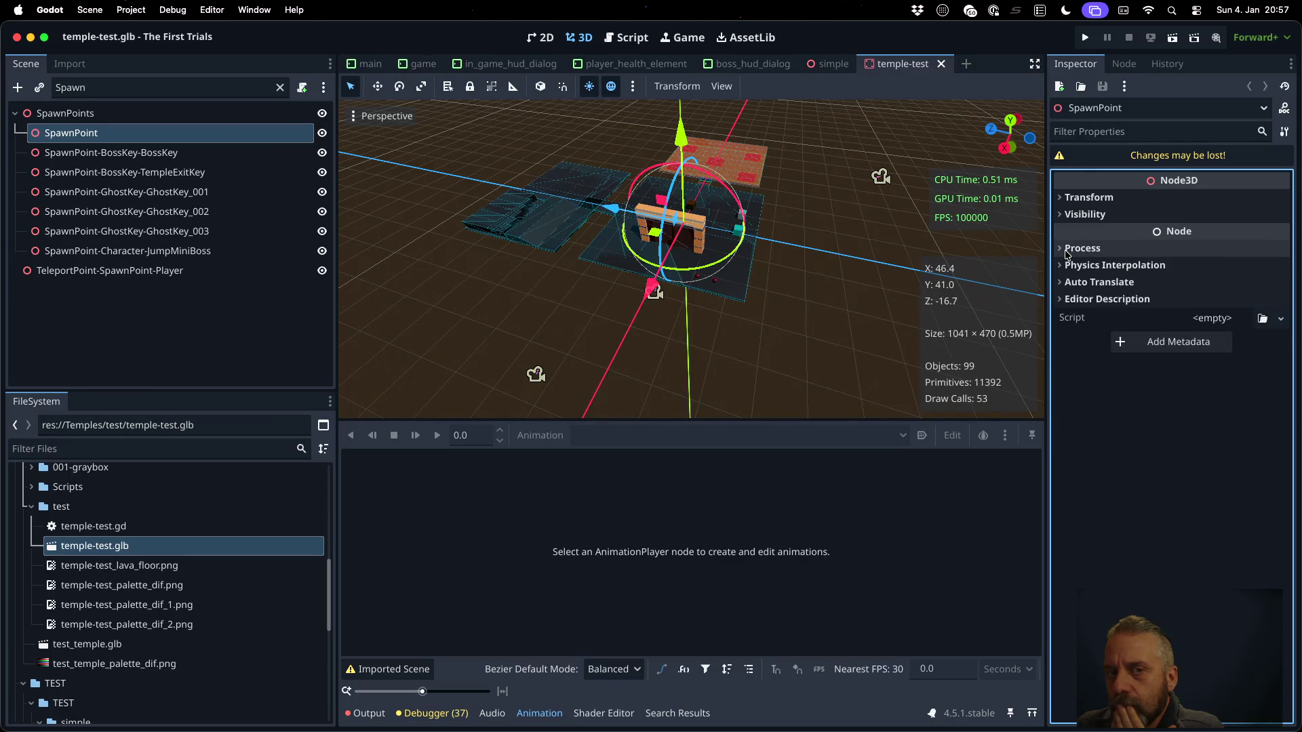
key("ctrl+Left")
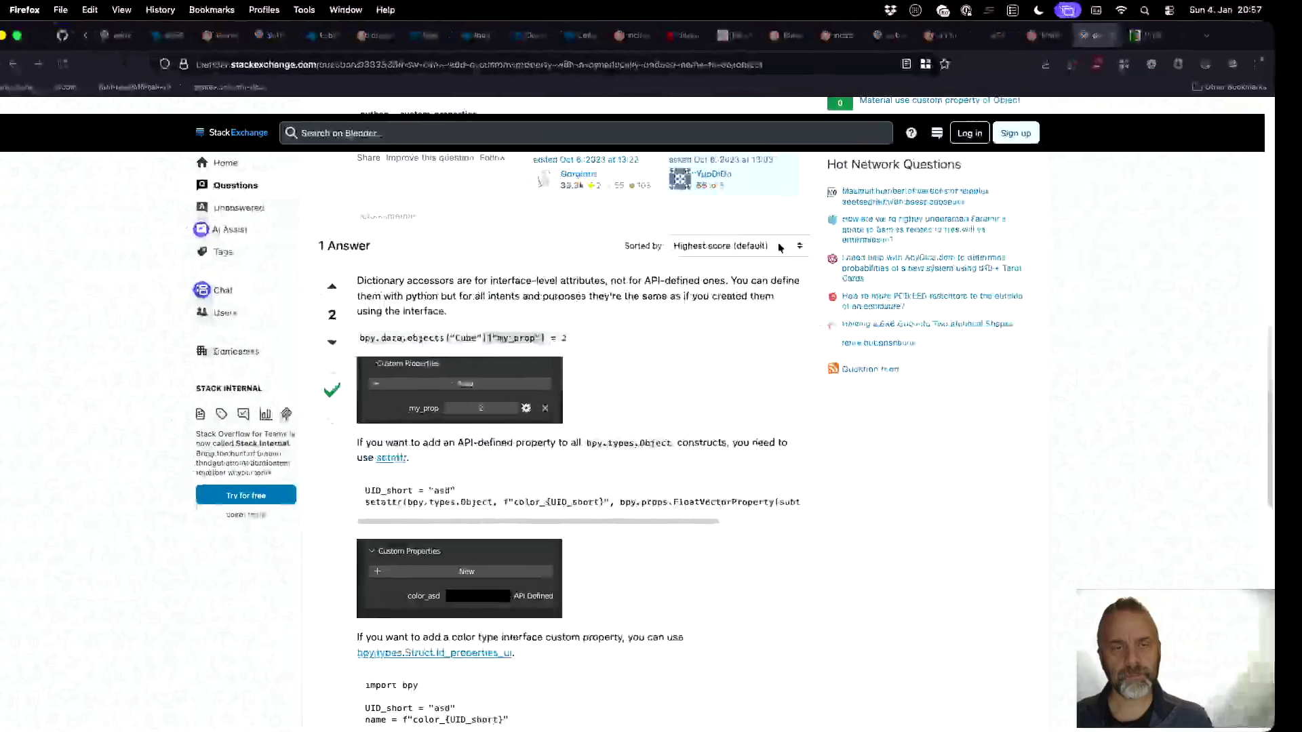
Begin a new-tab Firefox search for 'godot access', then switch over to Blender
key("ctrl+Right")
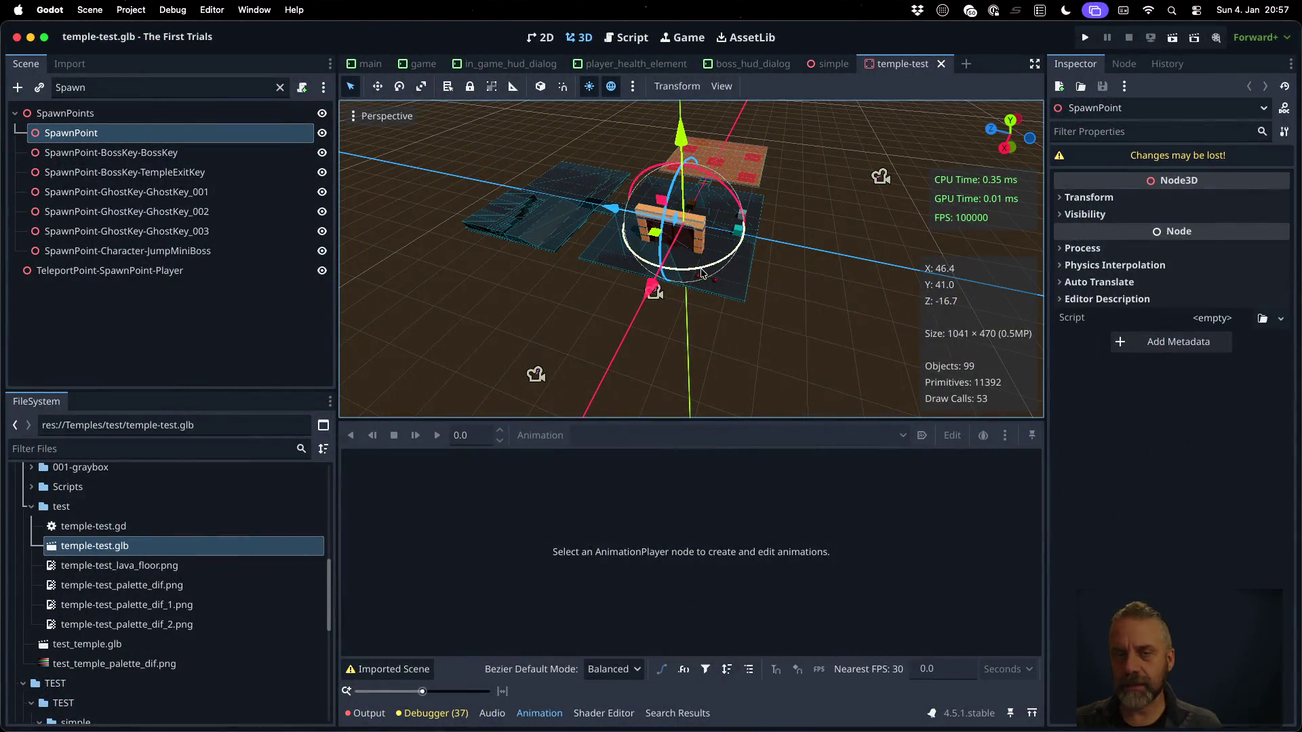
key("ctrl+Left")
key("super+t")
type("godot access")
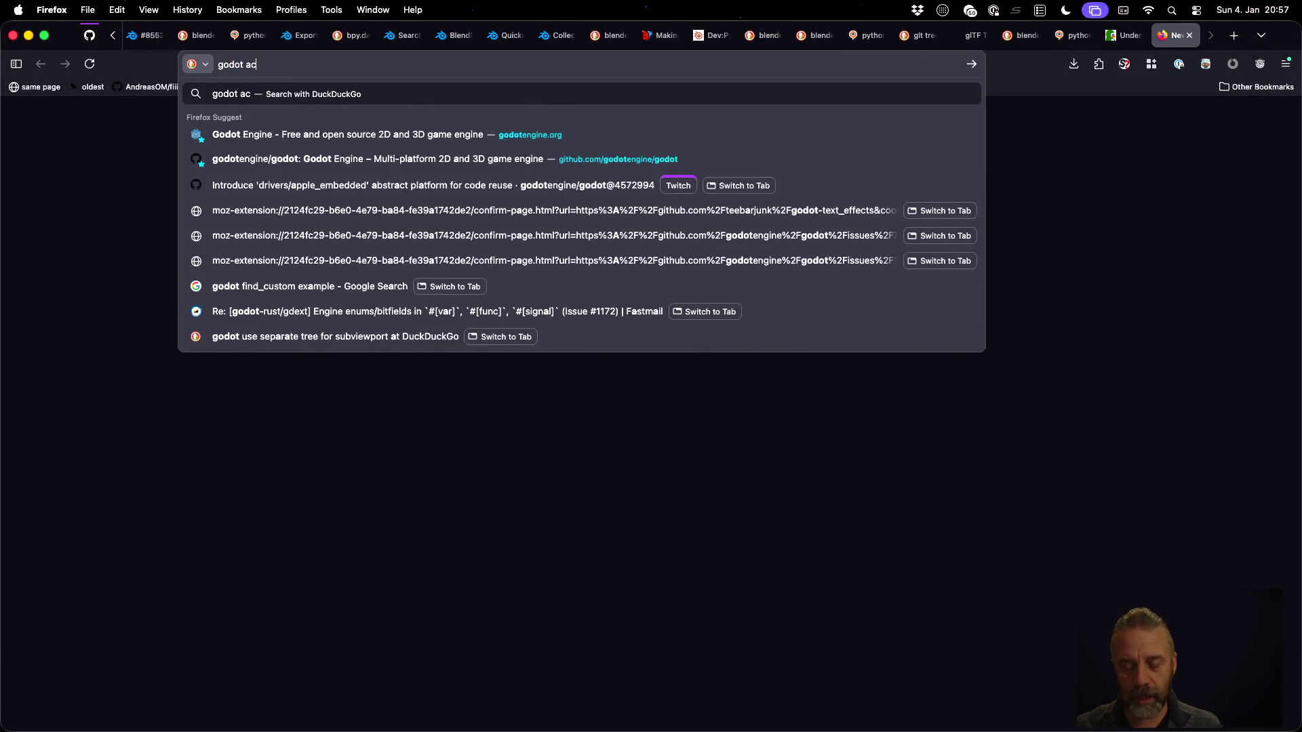
key("ctrl+Right")
key("ctrl+Right")
key("ctrl+Right")
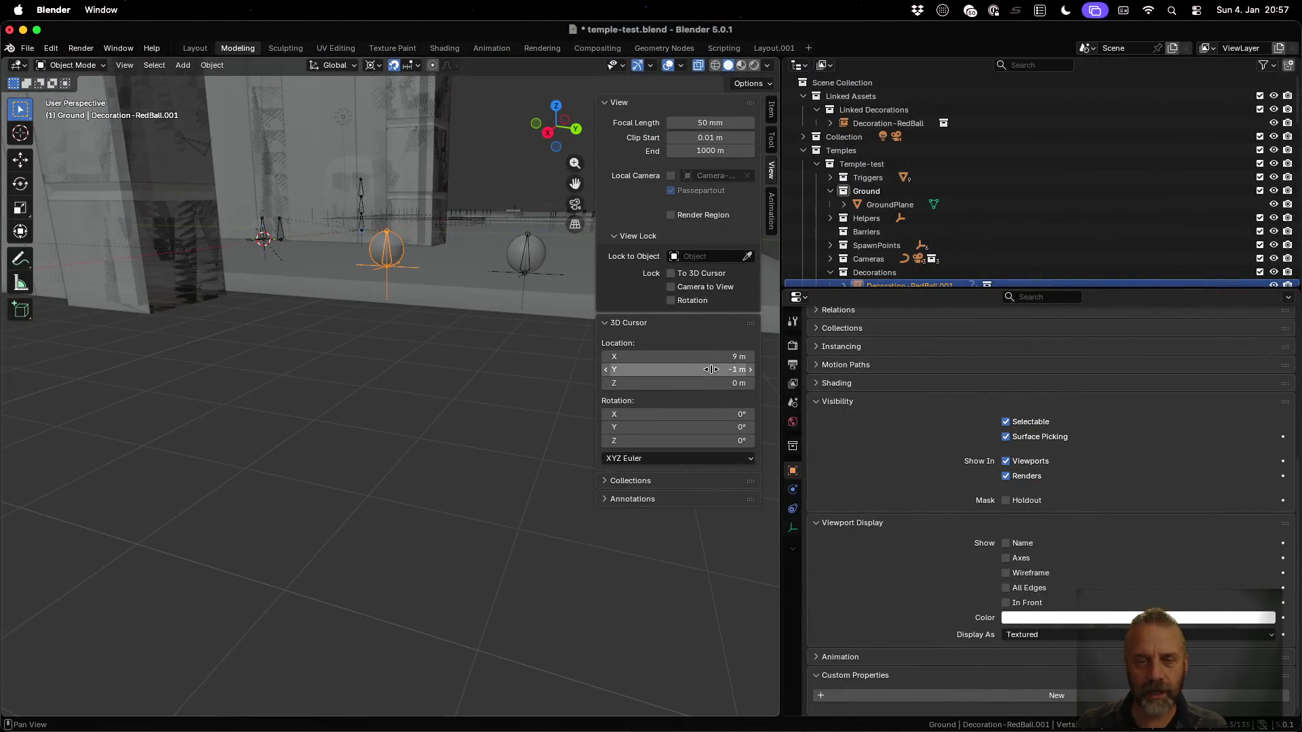
Check the glTF 2.0 export's Include options for Custom Properties, cancel, and go back to Godot
left_click(21, 48)
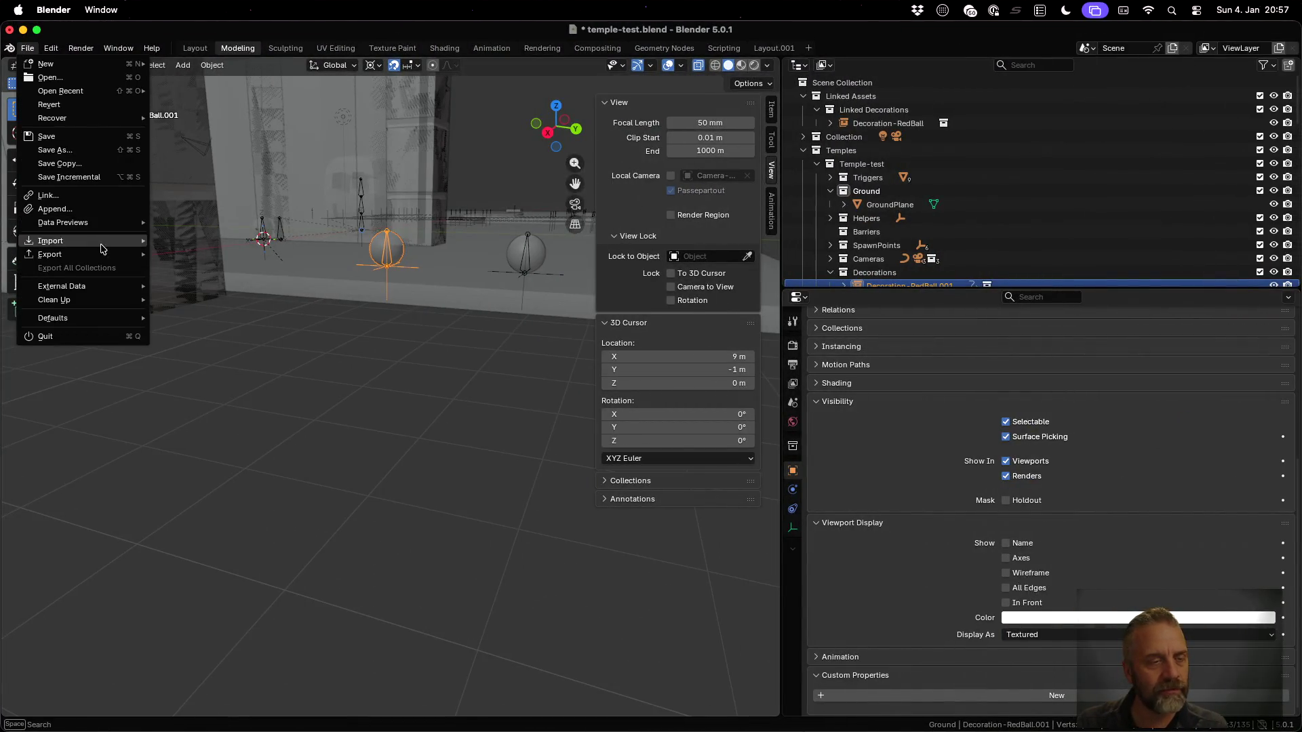
mouse_move(102, 255)
left_click(207, 377)
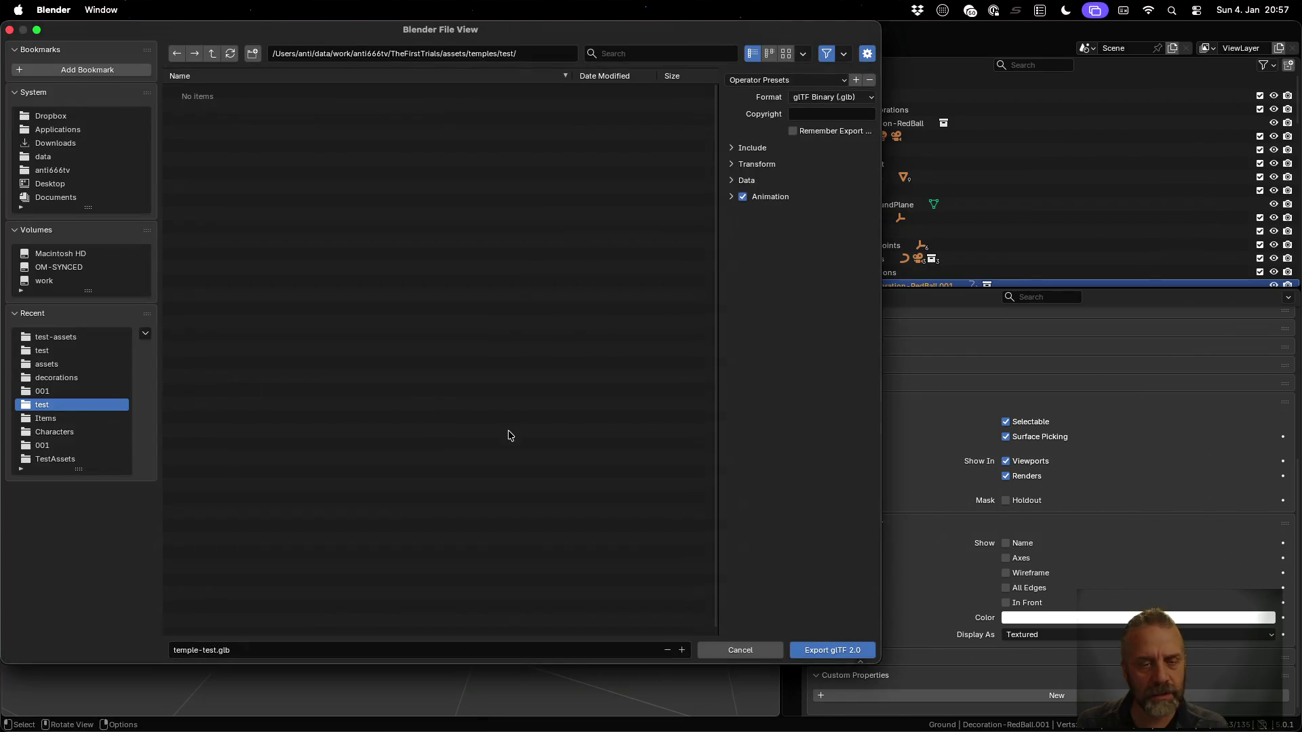
left_click(749, 150)
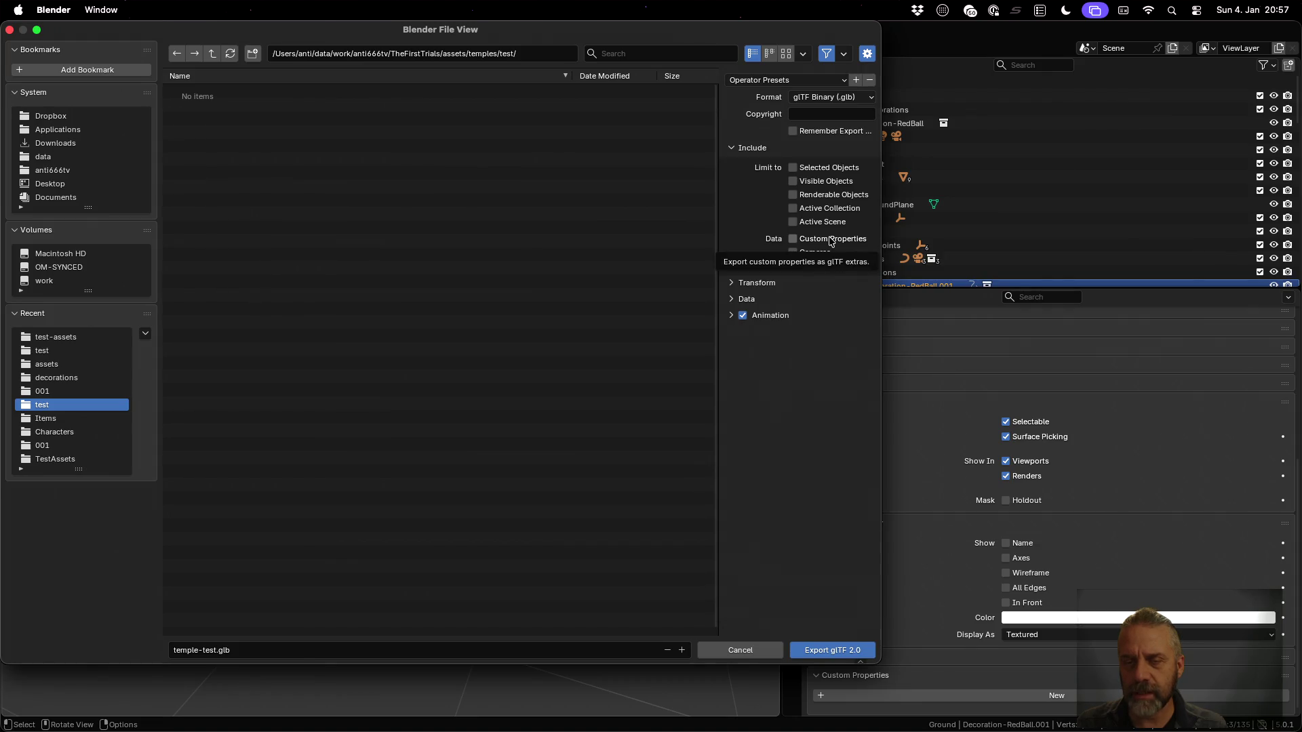
left_click(771, 650)
key("super+Tab")
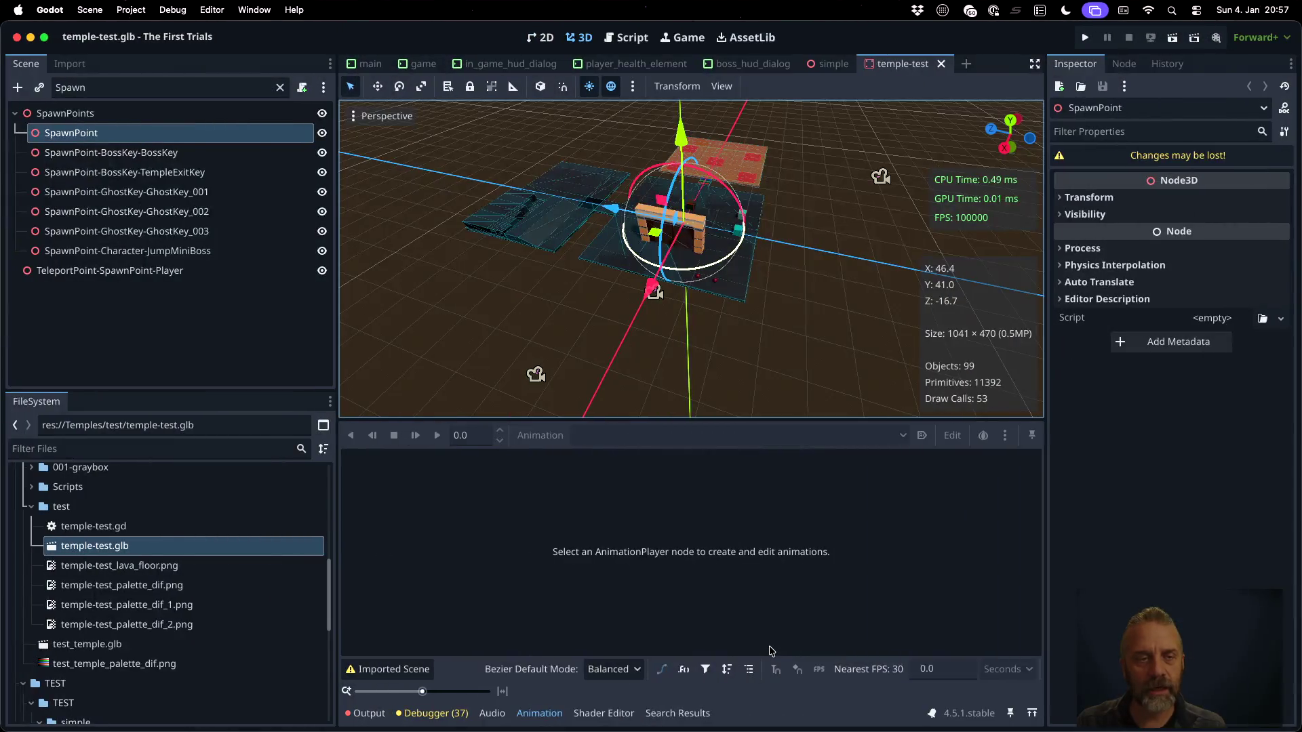
Search for 'godot access gltf extras' in Firefox
key("super+Tab")
type("g")
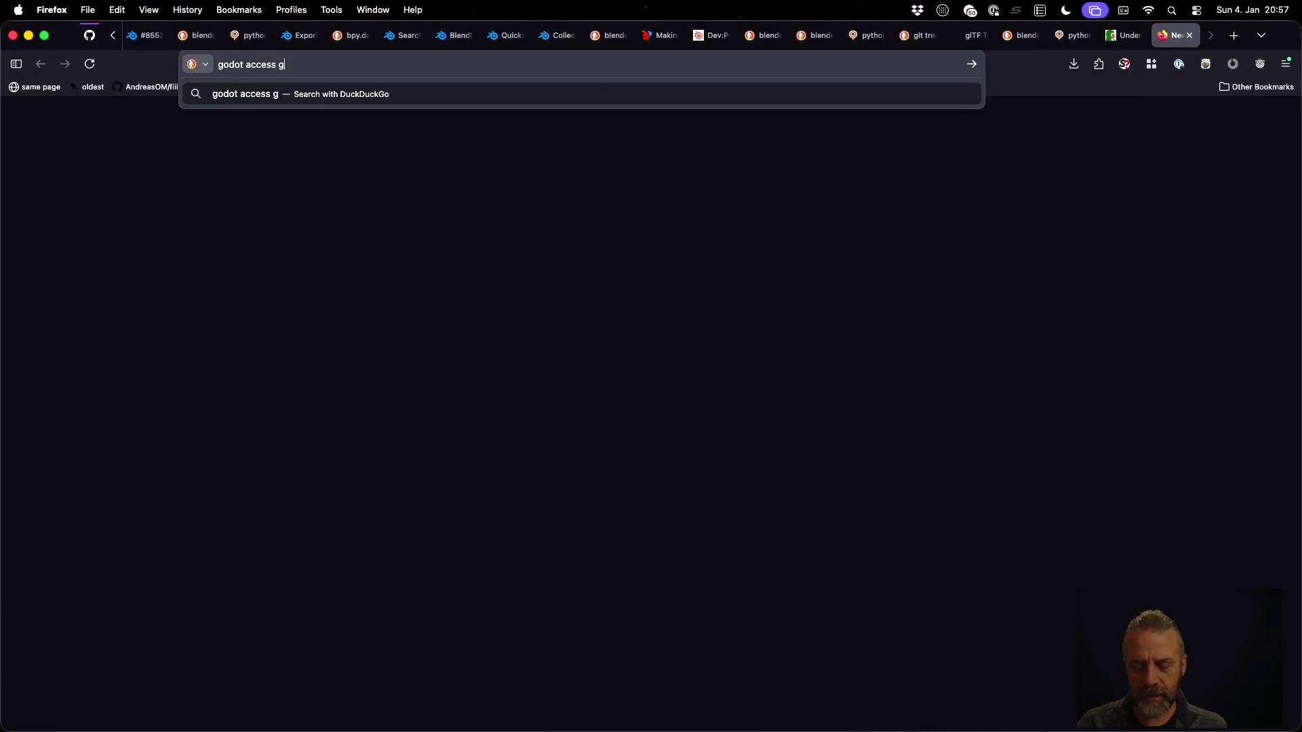
type("ltf extras")
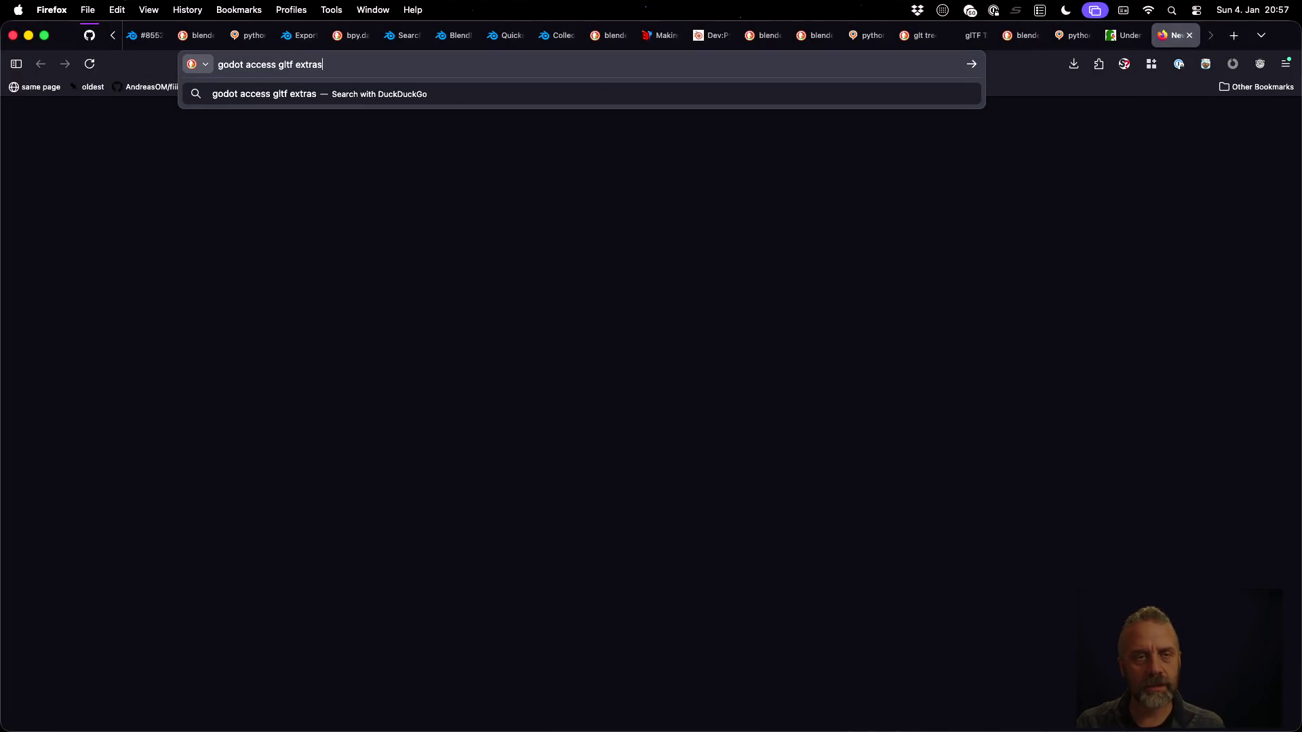
key("Return")
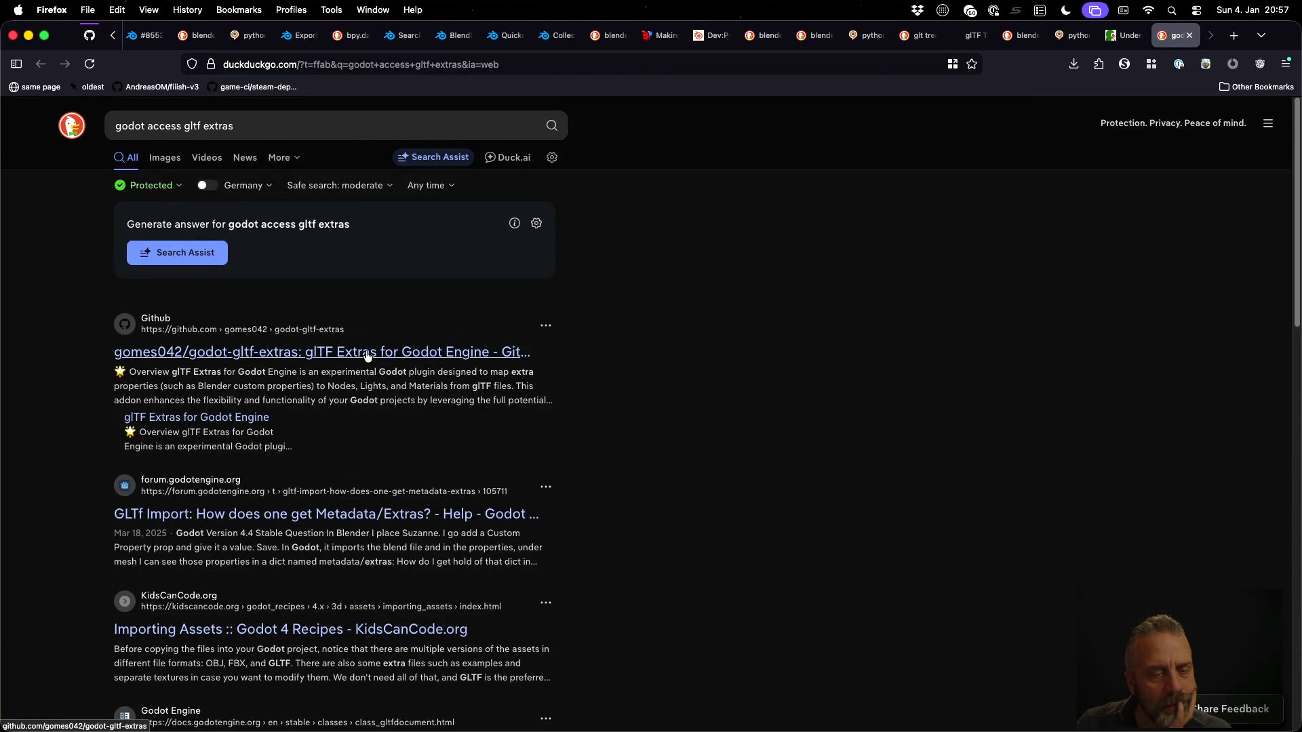
Open the Godot forum metadata thread and the GLTFDocument docs in new tabs, viewing the forum thread
left_click(291, 516, "super")
scroll(698, 499, "down", 3)
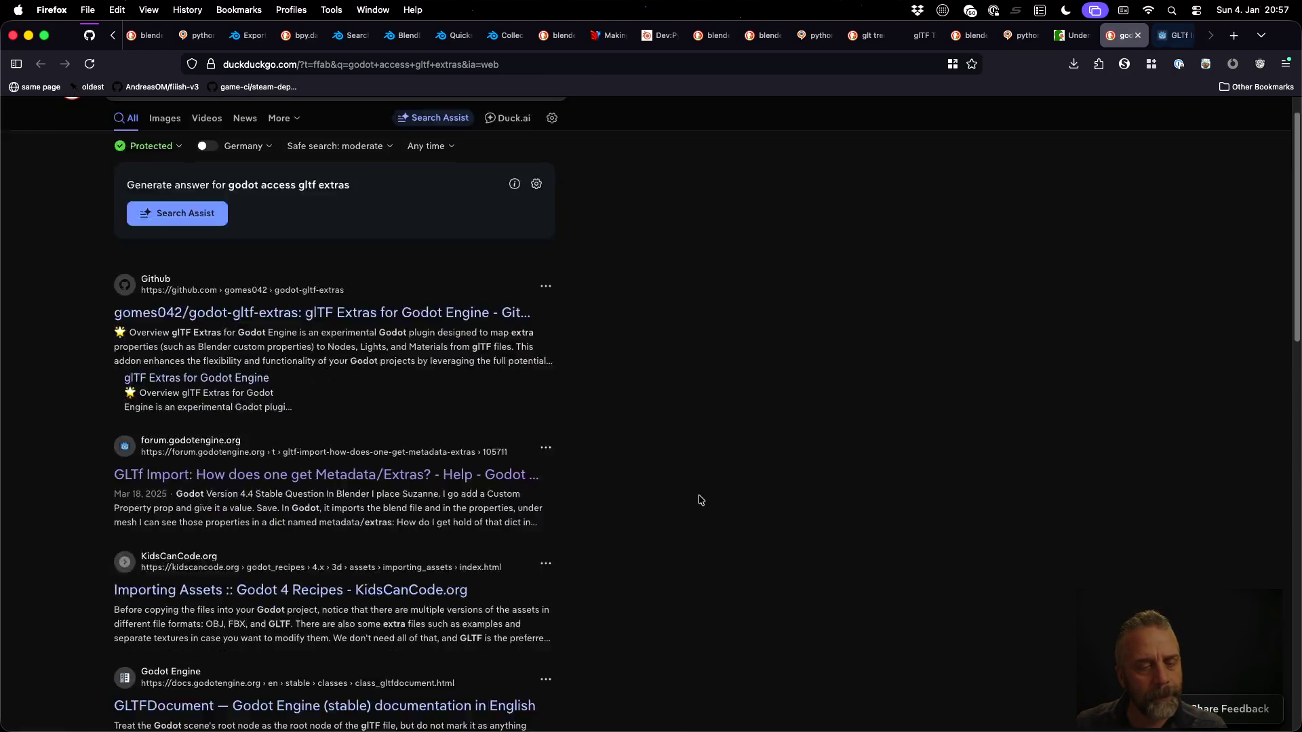
scroll(677, 514, "down", 4)
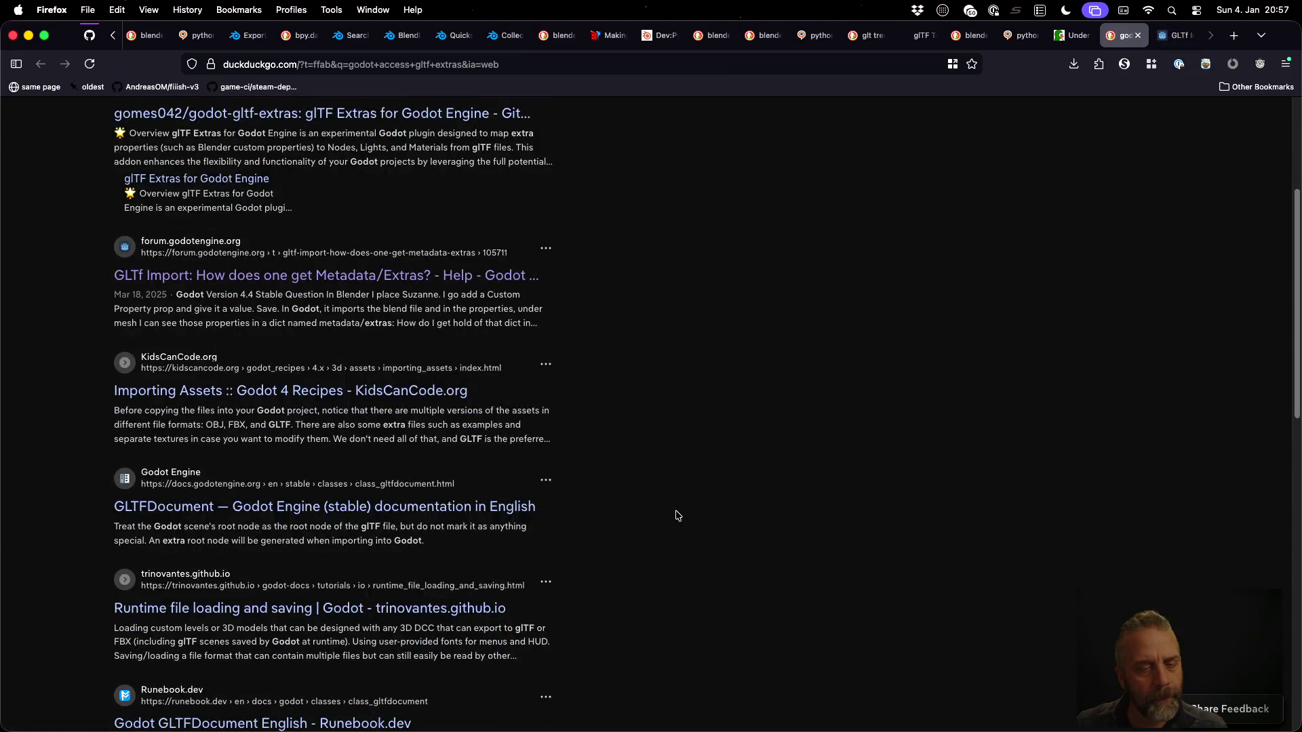
left_click(501, 504, "super")
key("ctrl+Tab")
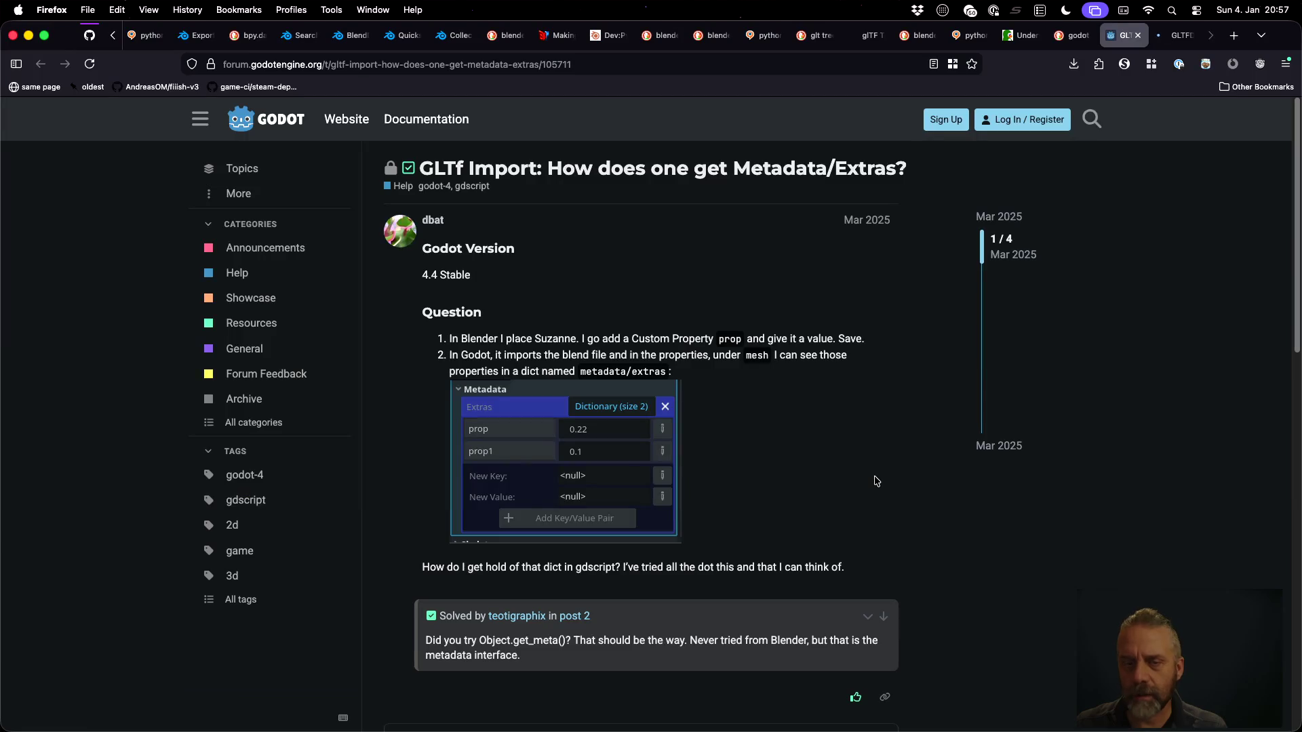
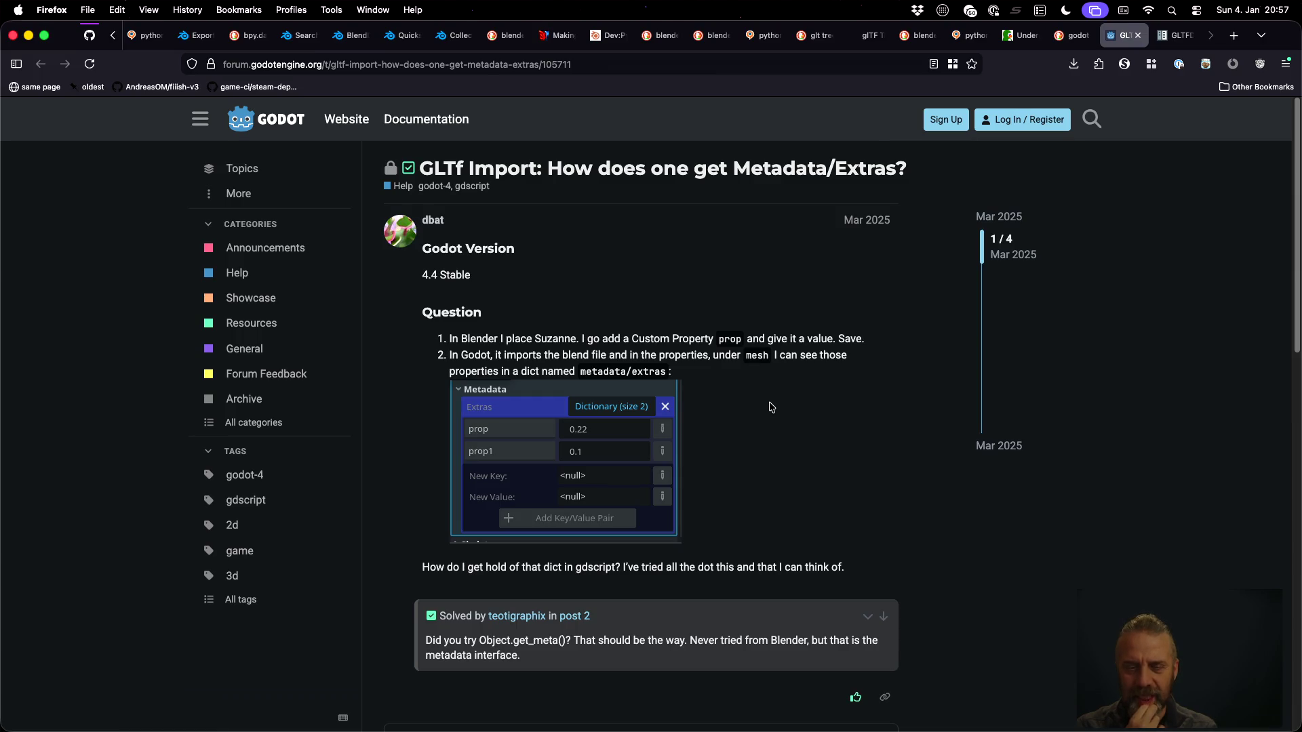
Scroll the forum thread down to the get_meta() answer, then go to the Godot editor
scroll(790, 405, "down", 5)
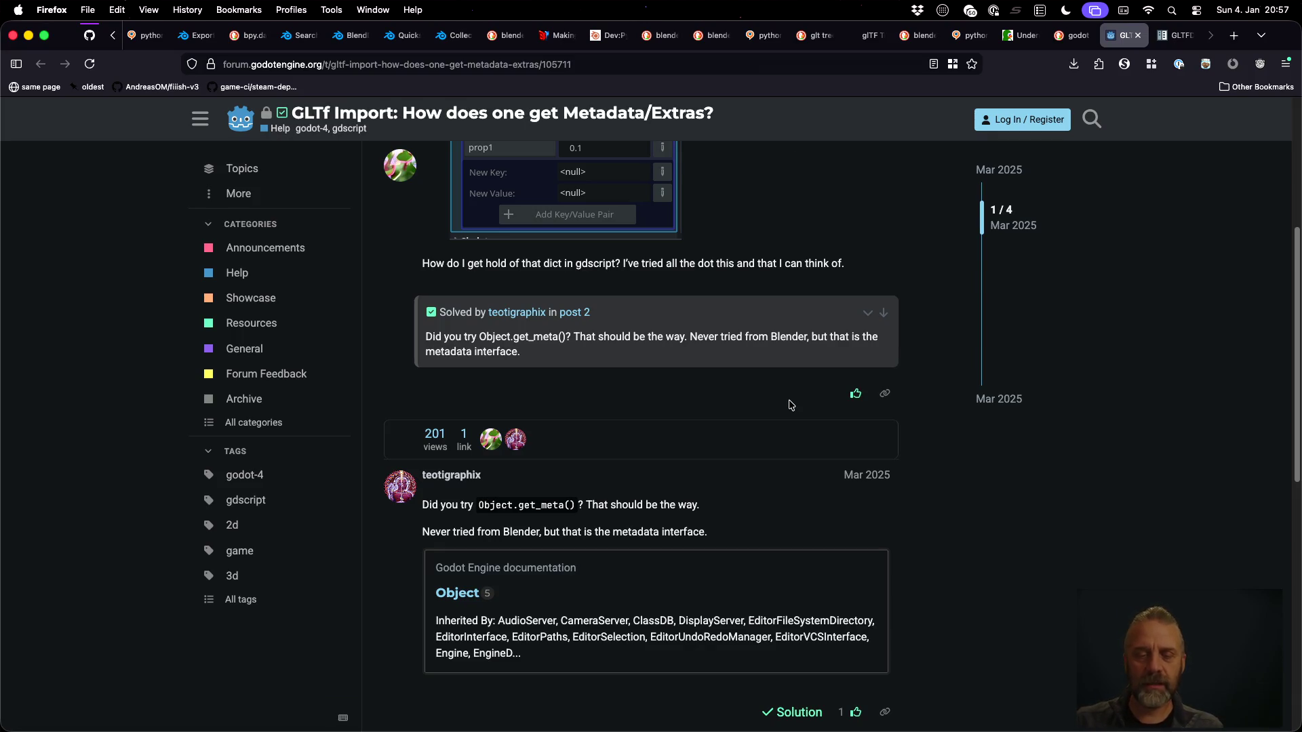
key("ctrl+Right")
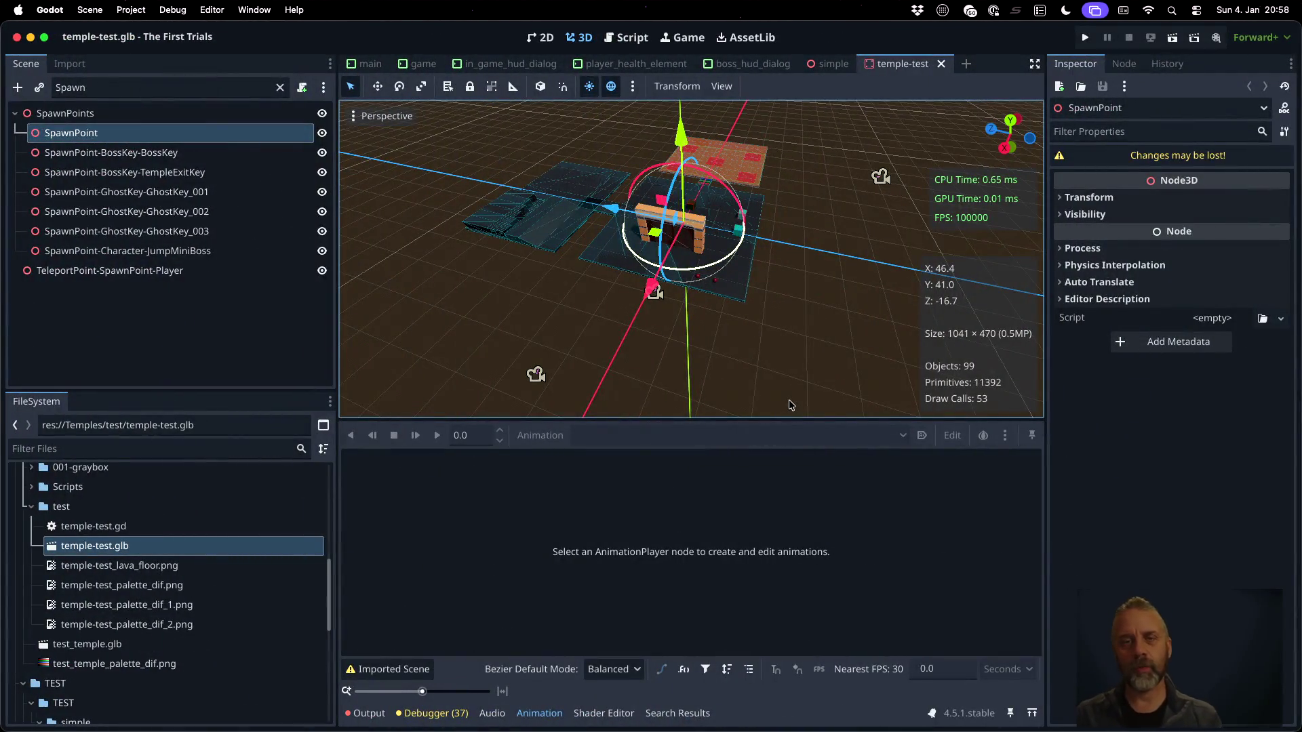
In temple_import.gd's _hack_patch_node_name, add a new line 34 assigning node.get_meta()
left_click(633, 33)
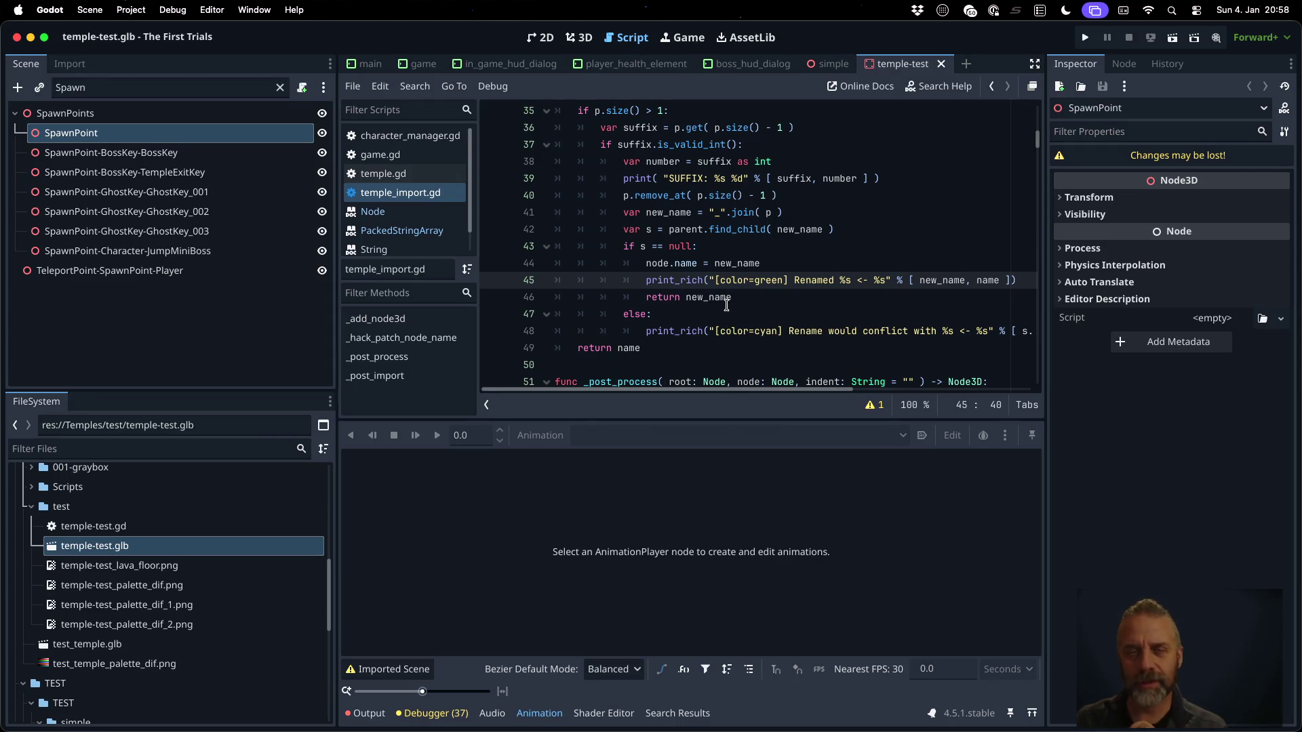
scroll(726, 305, "up", 3)
left_click(718, 236)
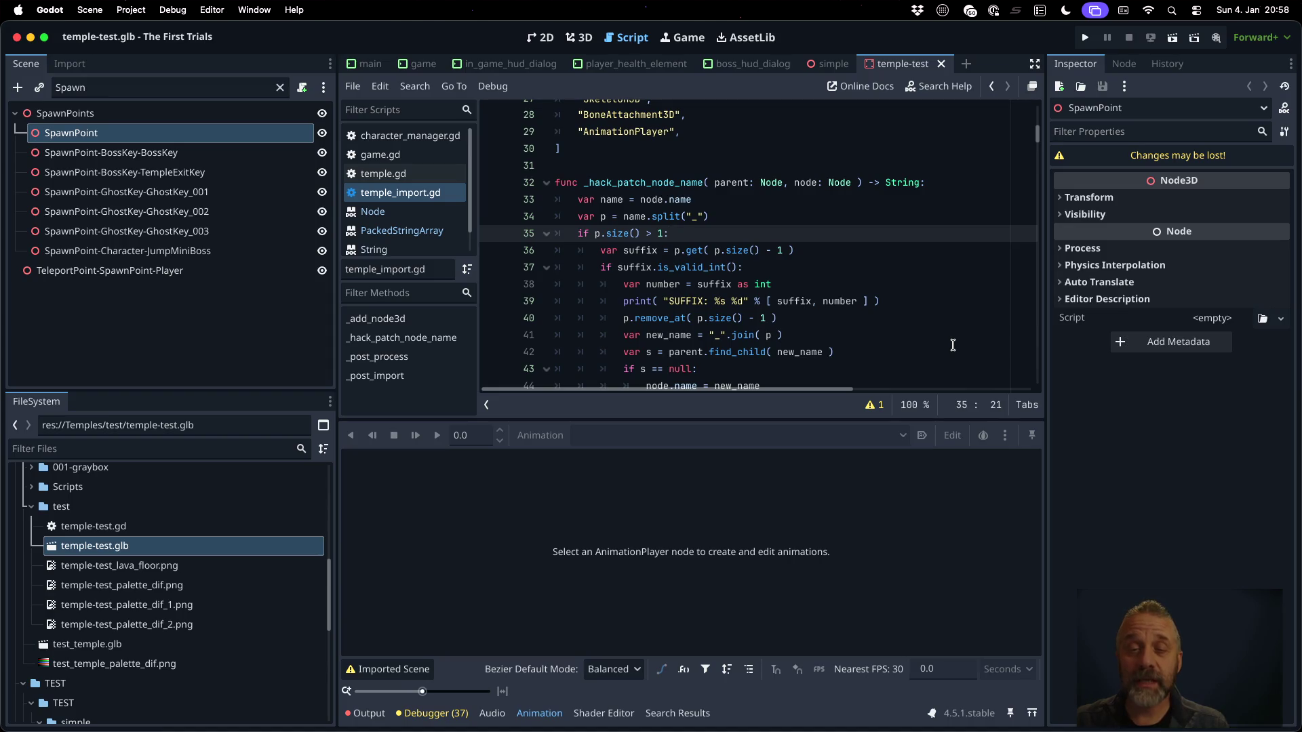
key("Up")
key("Up")
key("End")
key("Return")
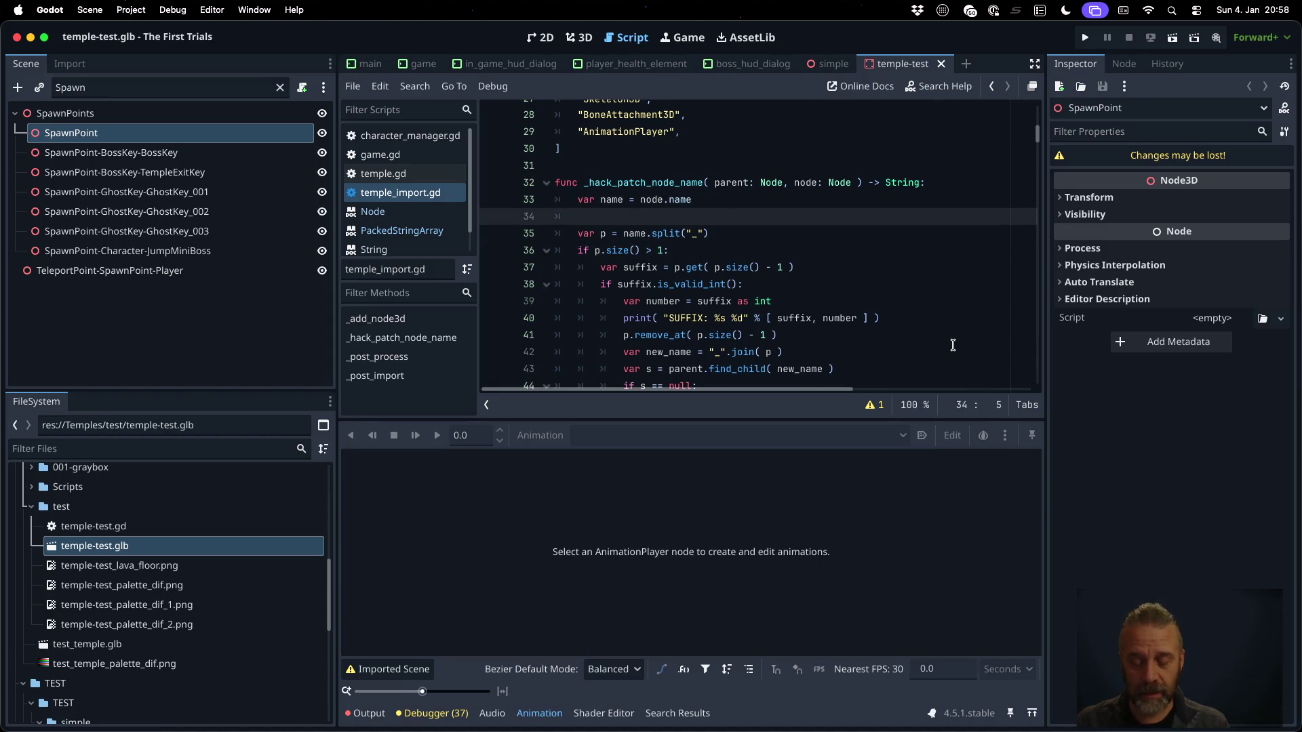
type("c")
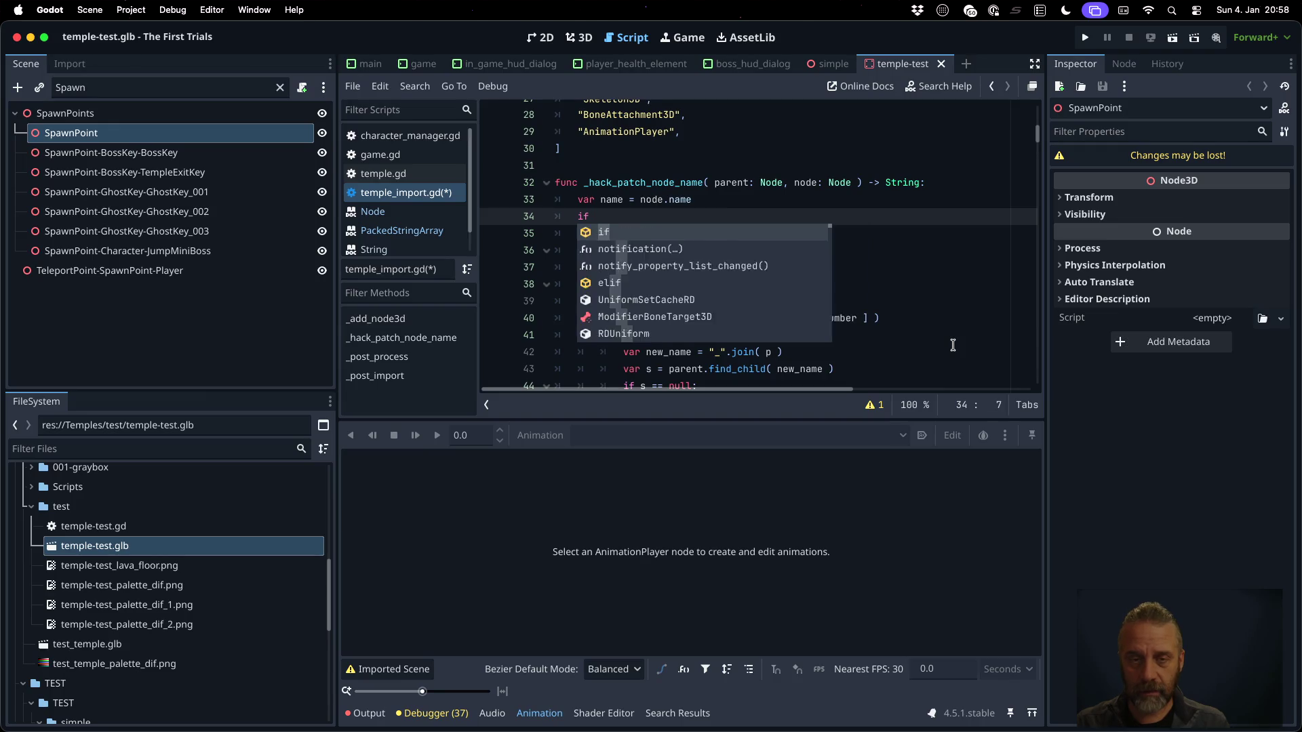
key("BackSpace")
type("name = node.")
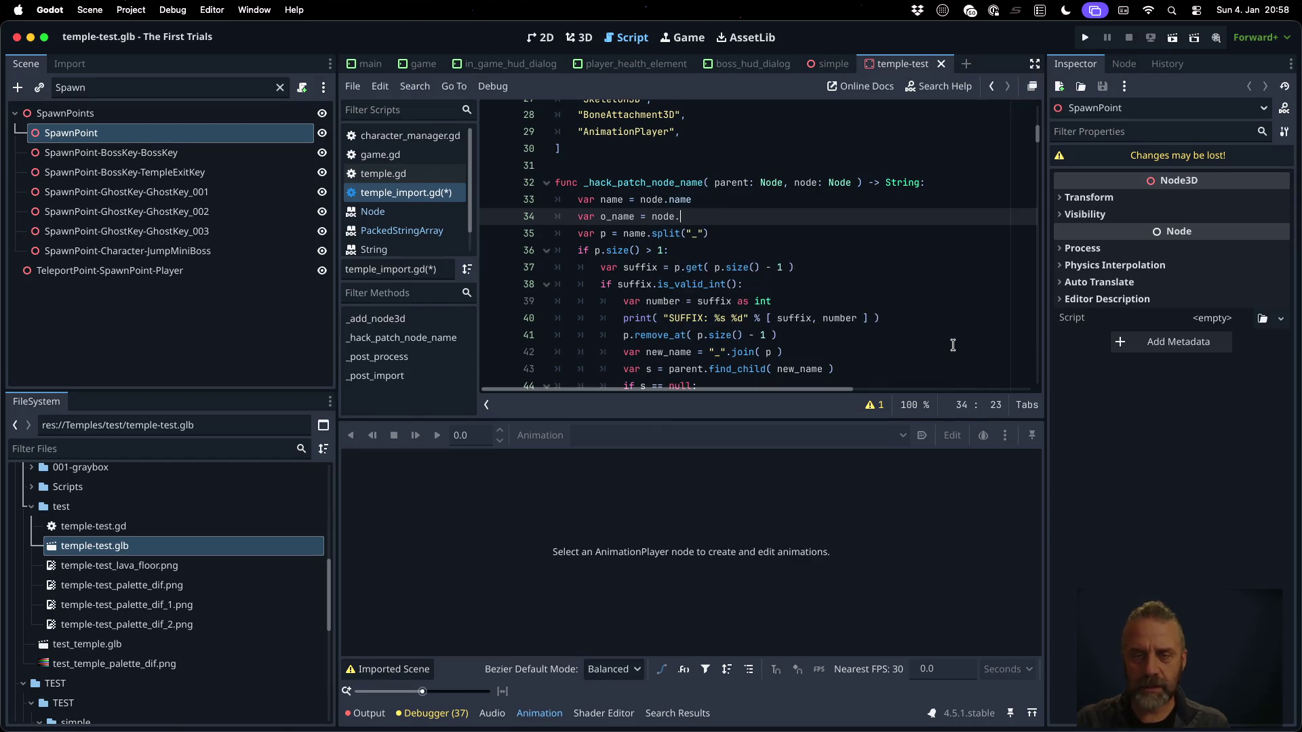
key("ctrl+Left")
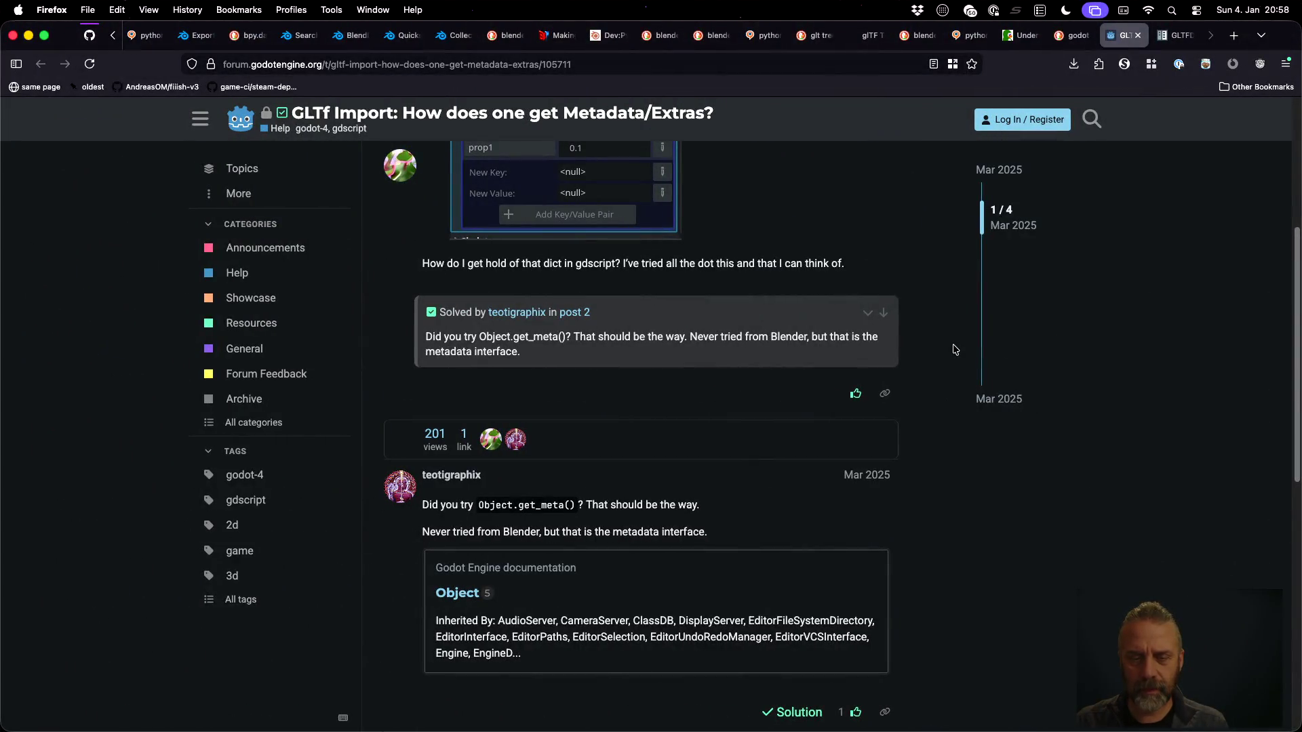
key("ctrl+Right")
type("ge")
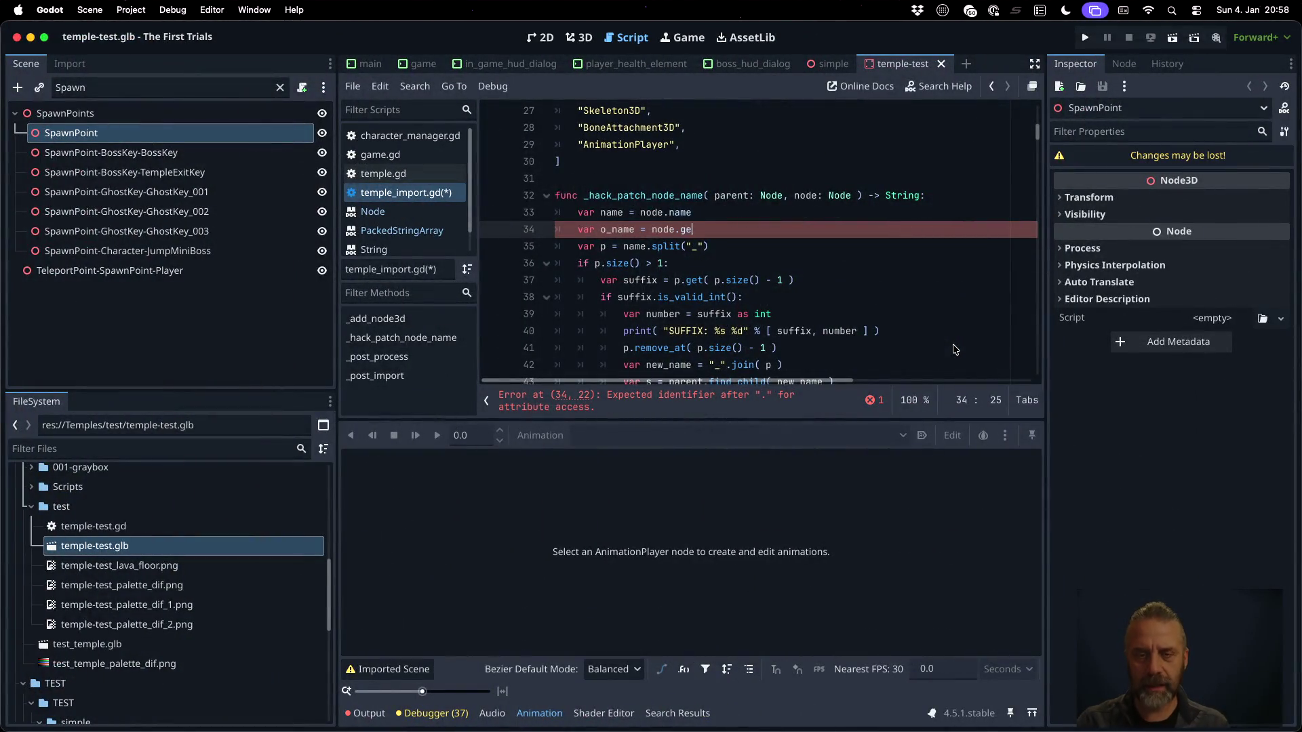
type("t_m")
key("Return")
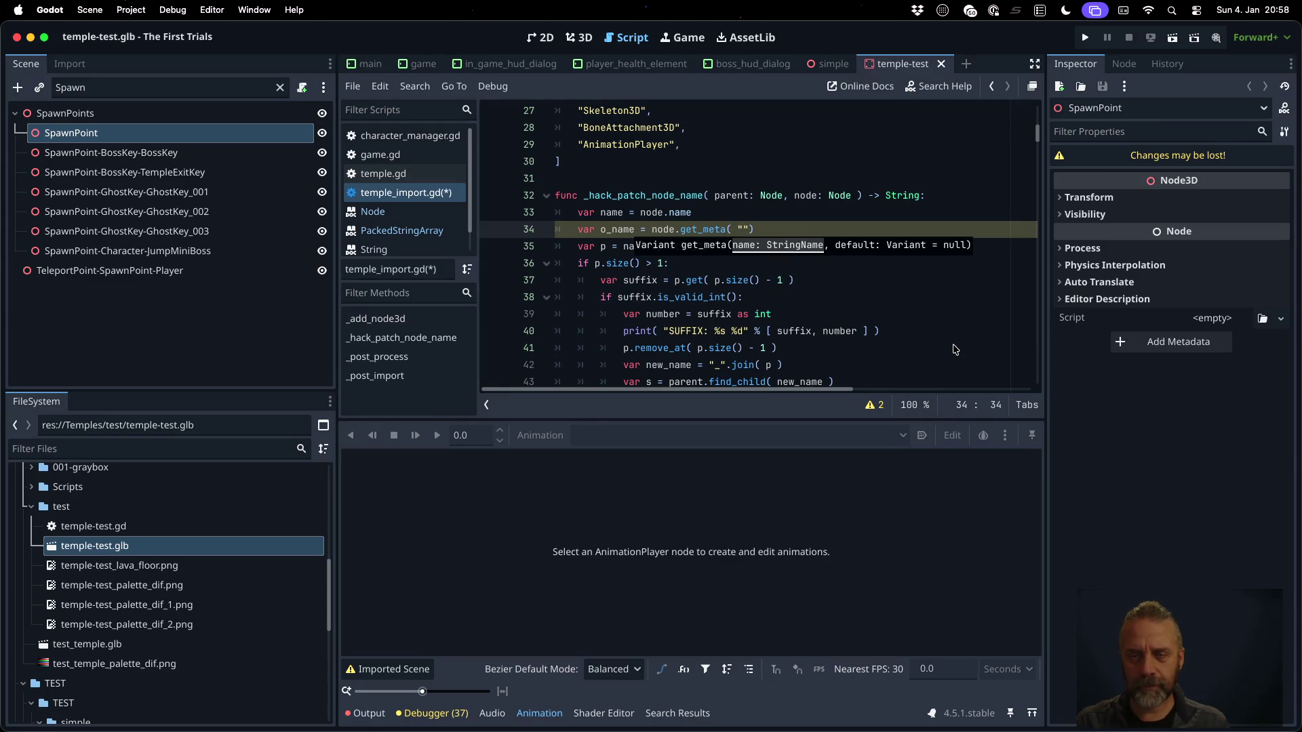
Make line 34 read var extras = node.get_meta("extras"), following the forum answer
key("ctrl+Left")
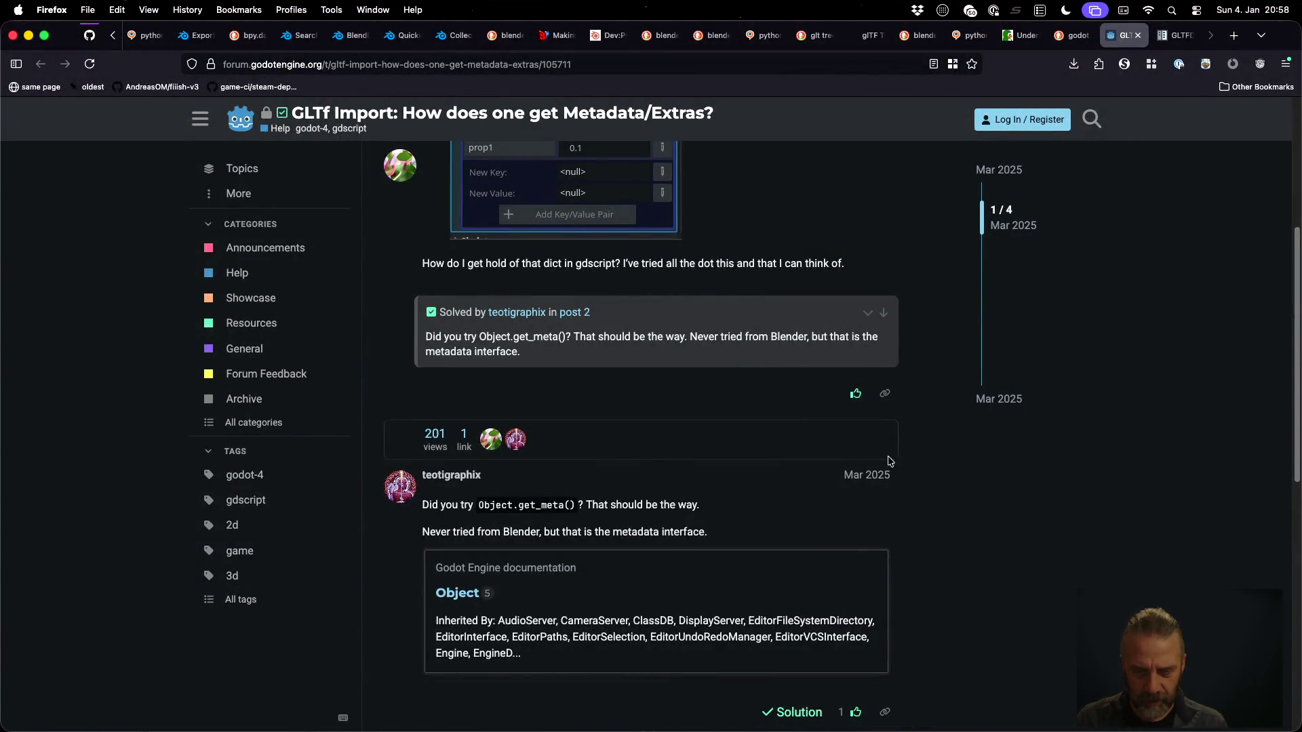
scroll(783, 515, "up", 3)
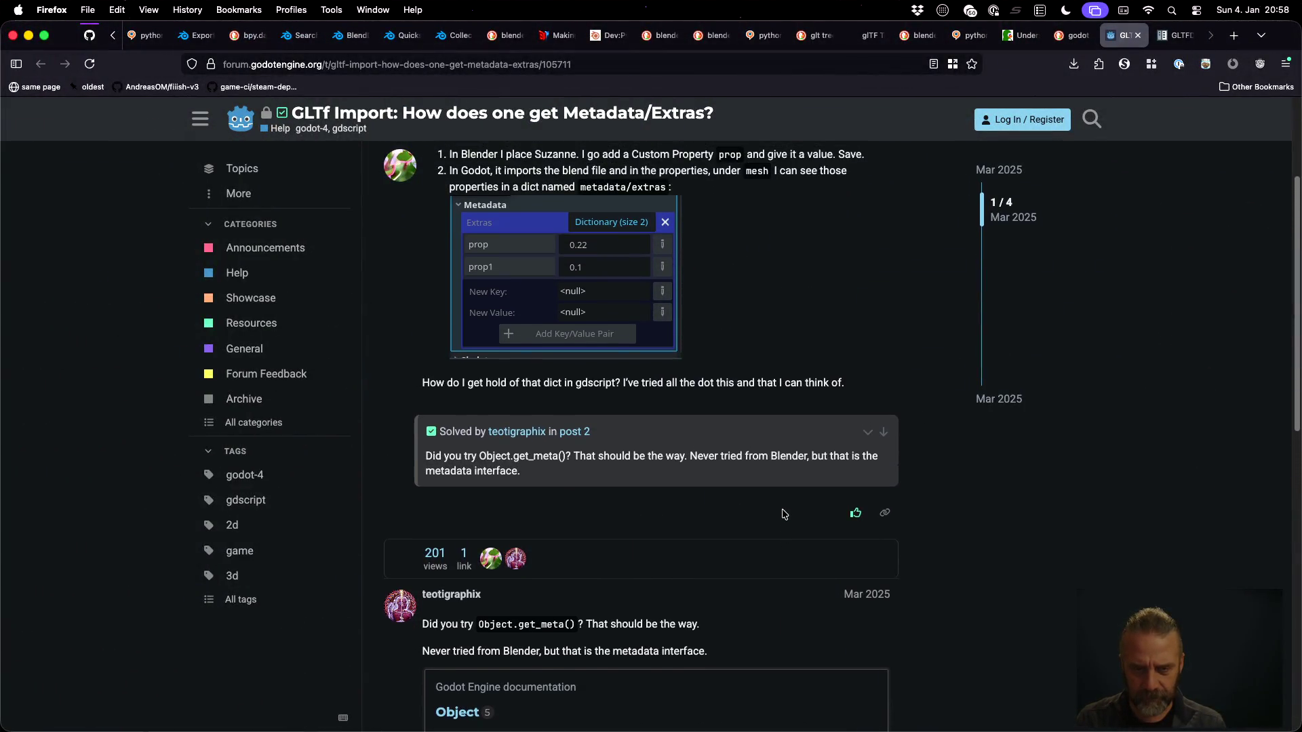
scroll(783, 514, "up", 3)
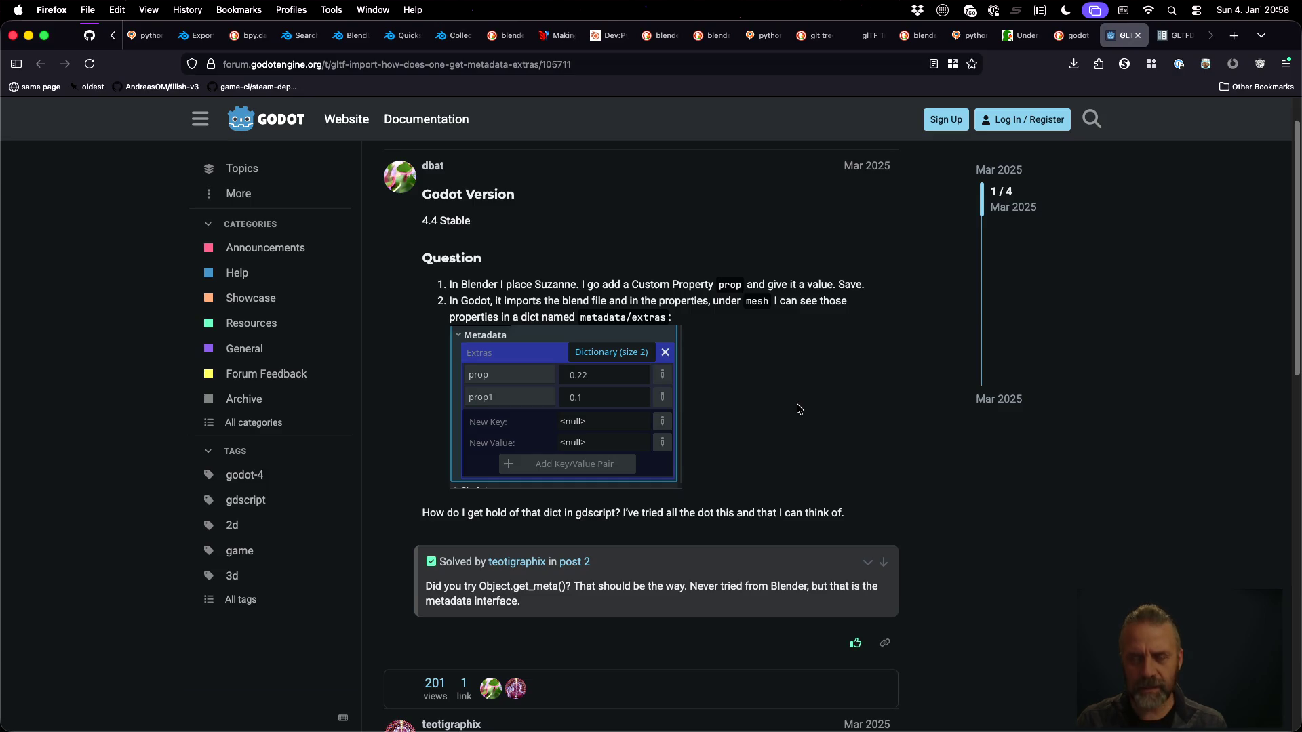
key("super+Tab")
type("extras")
key("Right")
key("Home")
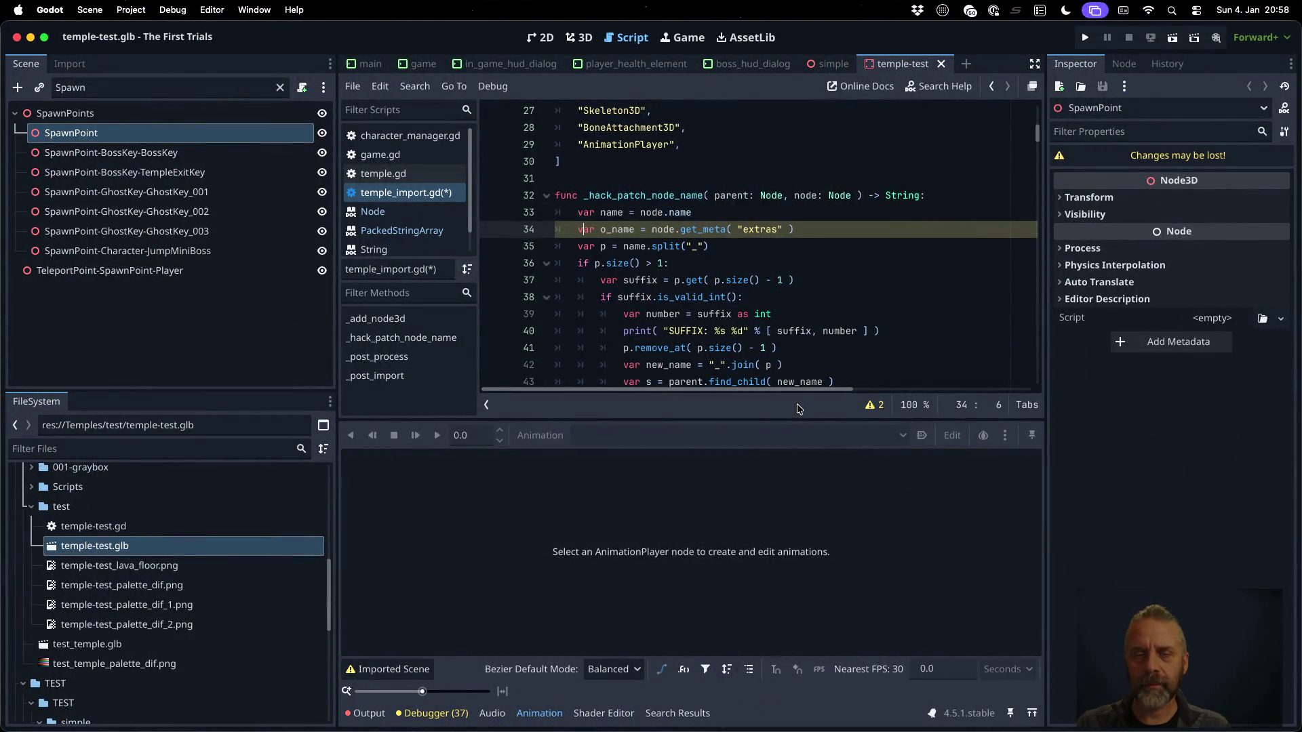
key("ctrl+Right")
key("Right")
key("shift+ctrl+Right")
type("extras")
Add print("Extras: %s" % [ str(extras) ]) on line 35 and save the script
key("End")
key("Return")
type("por")
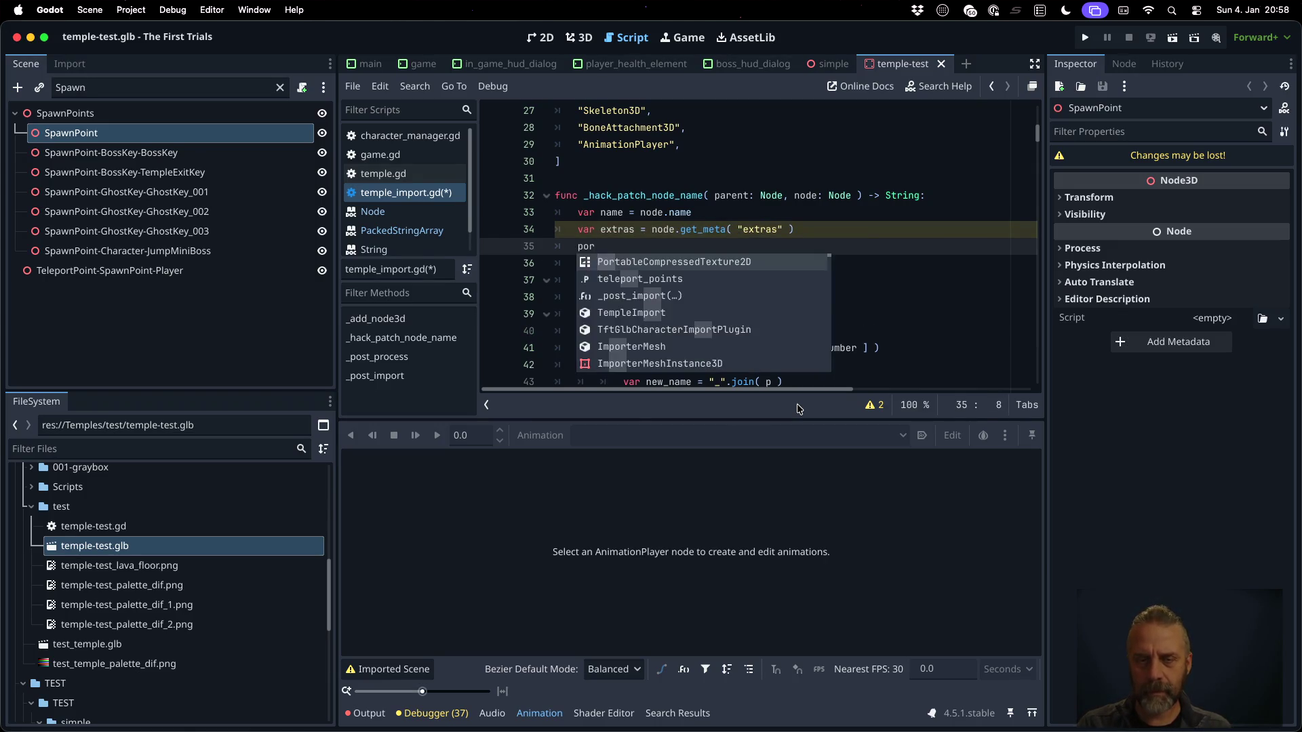
key("BackSpace")
key("BackSpace")
type("rint(\"")
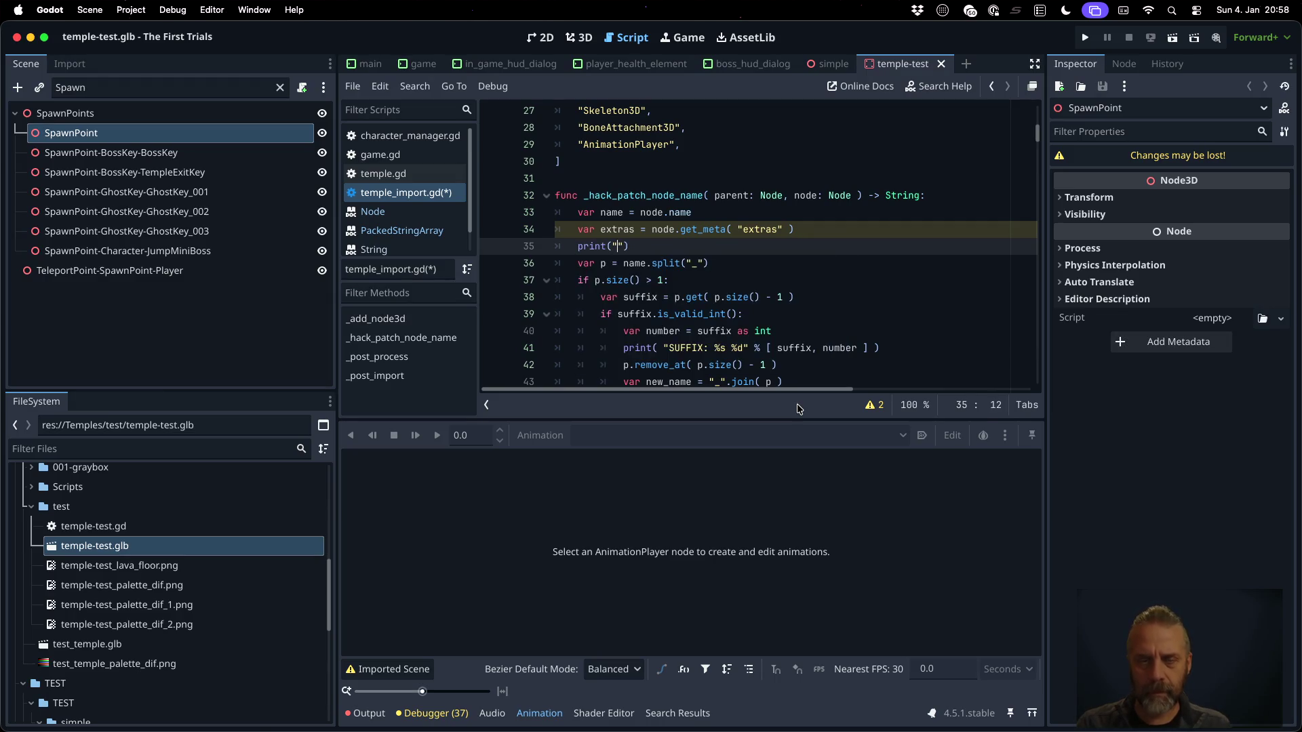
type("Extras: ")
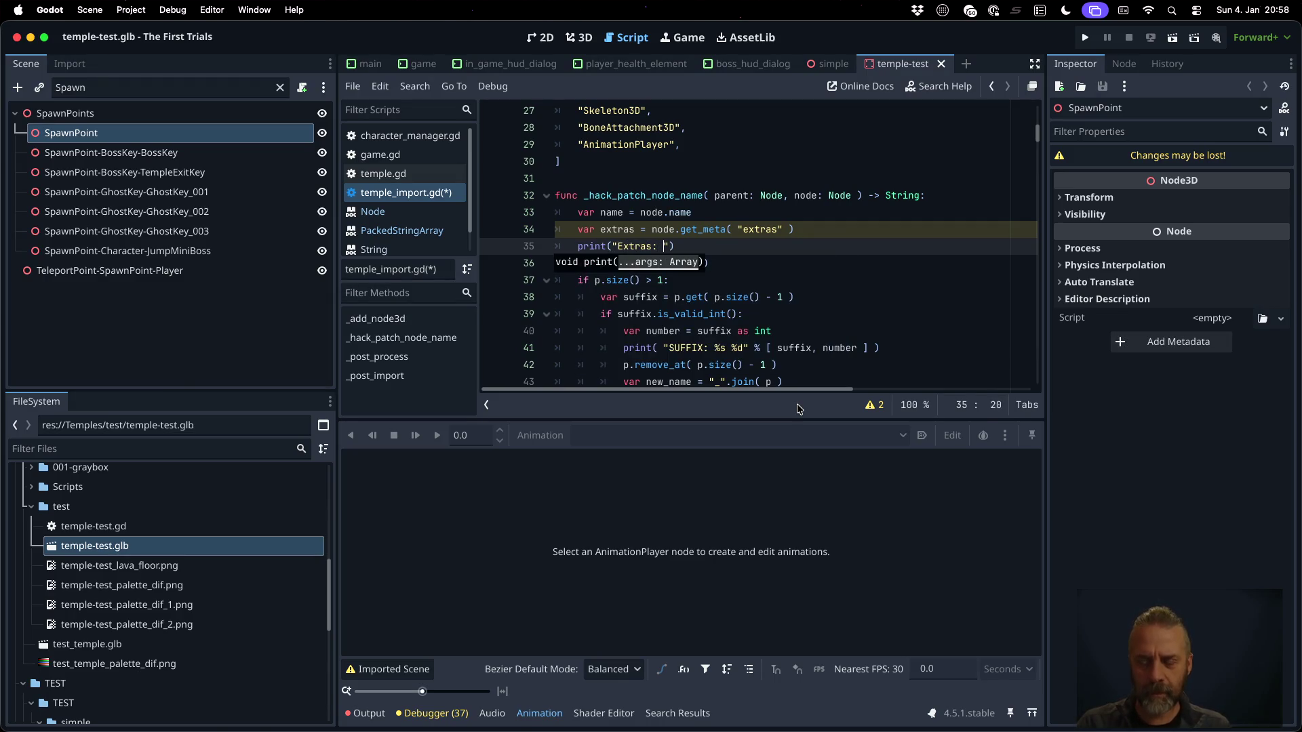
type("%s\" % ")
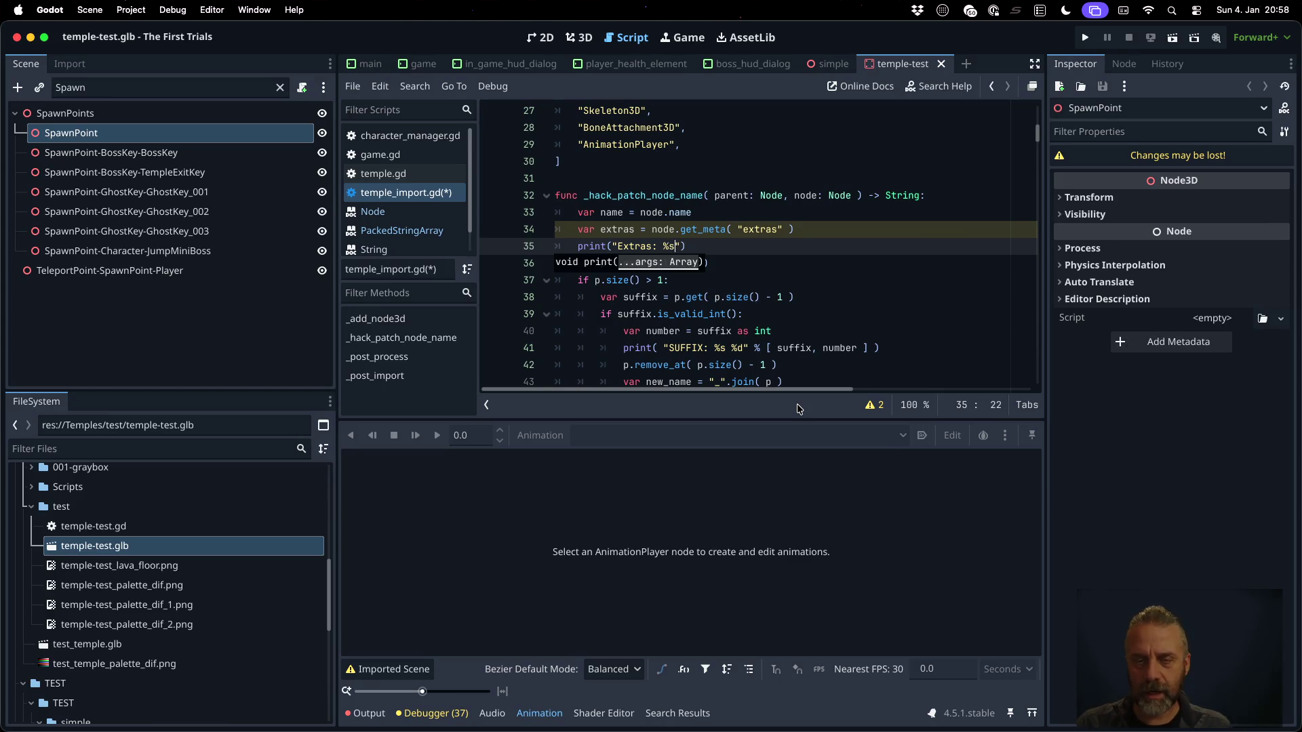
type("[ str(ext")
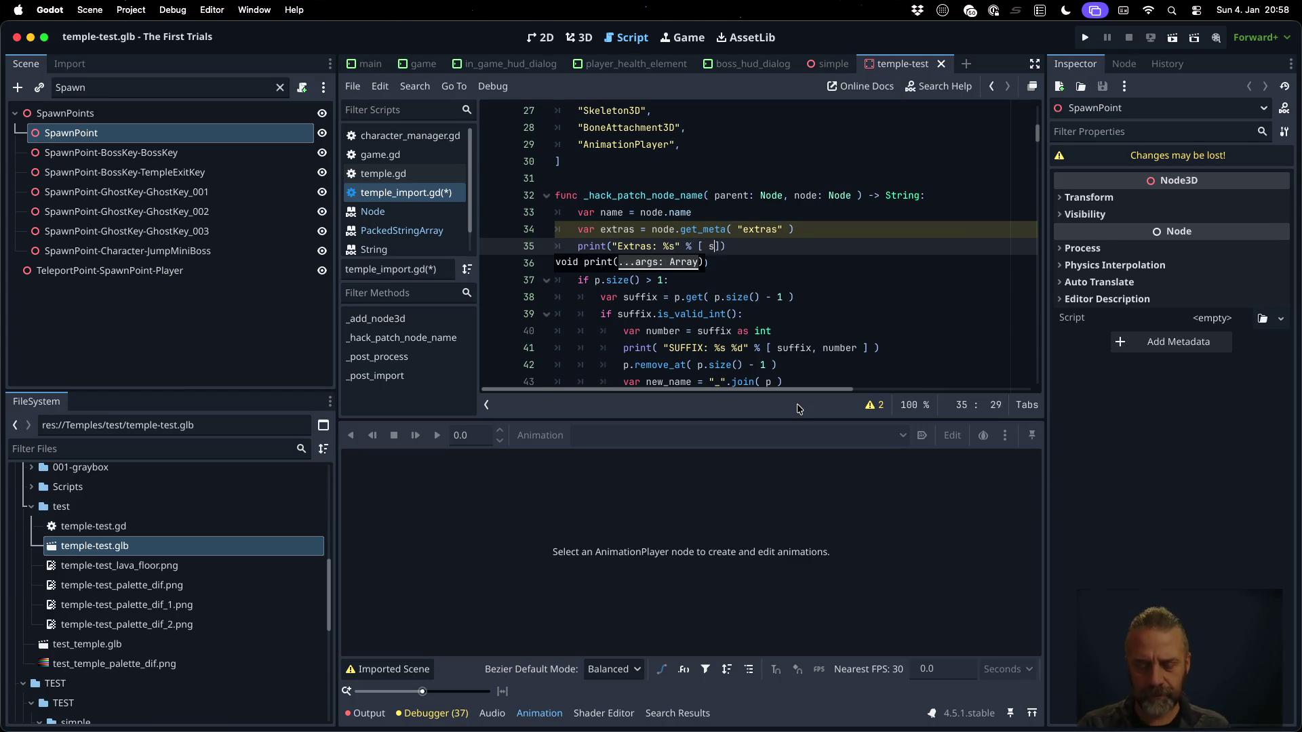
type("ras) ]")
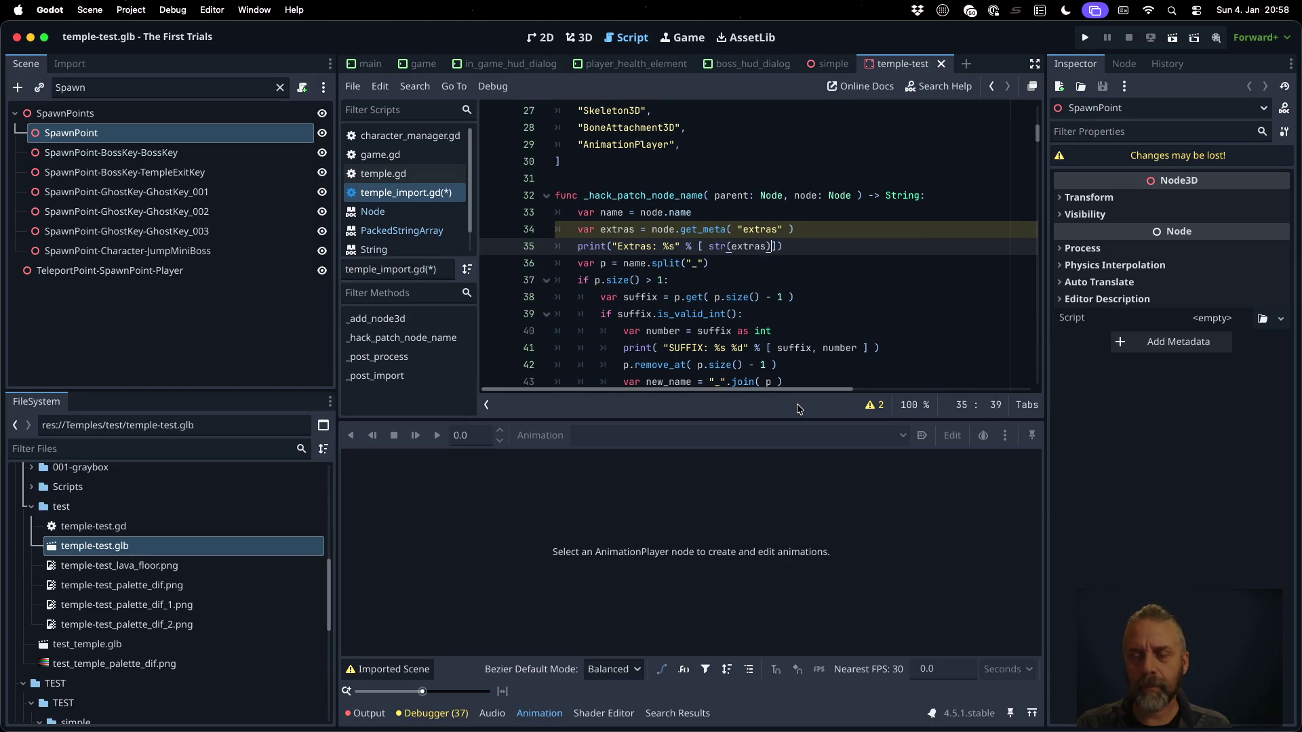
key("BackSpace")
key("super+s")
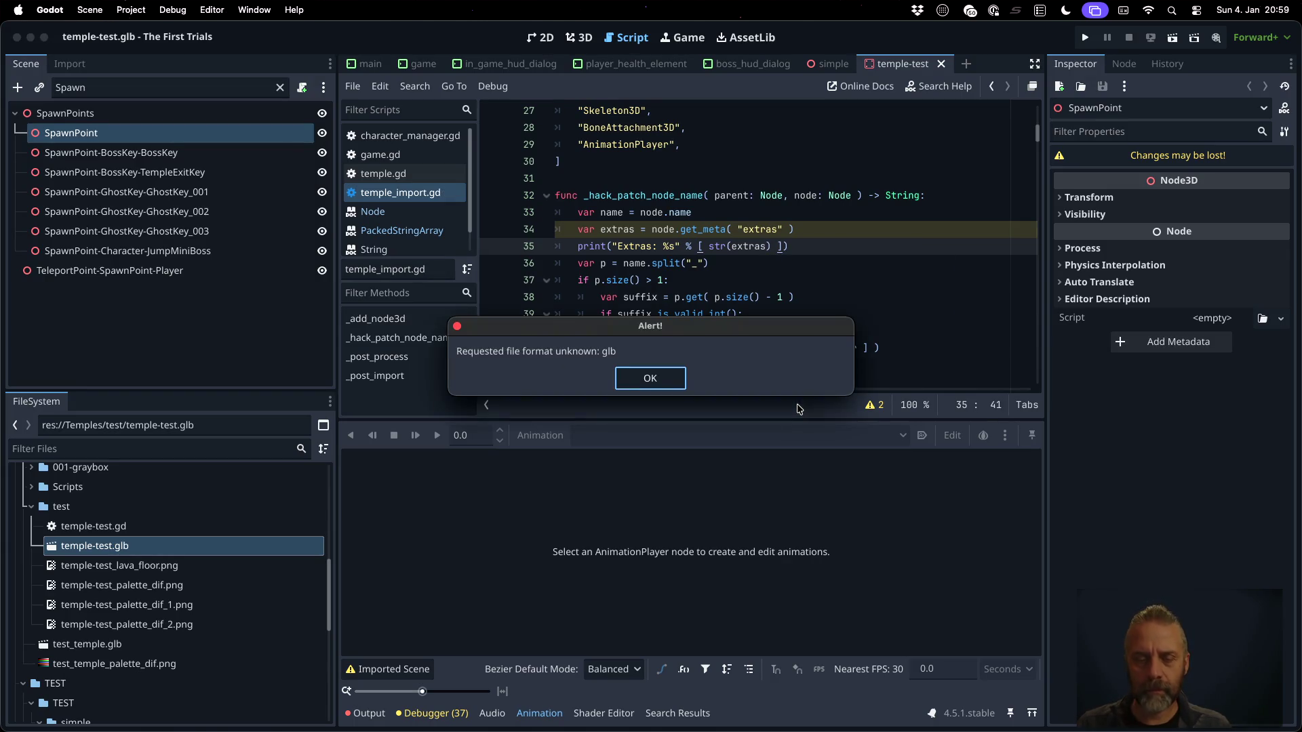
Dismiss the glb format alert, clear the output log, and reimport temple-test.glb
key("Return")
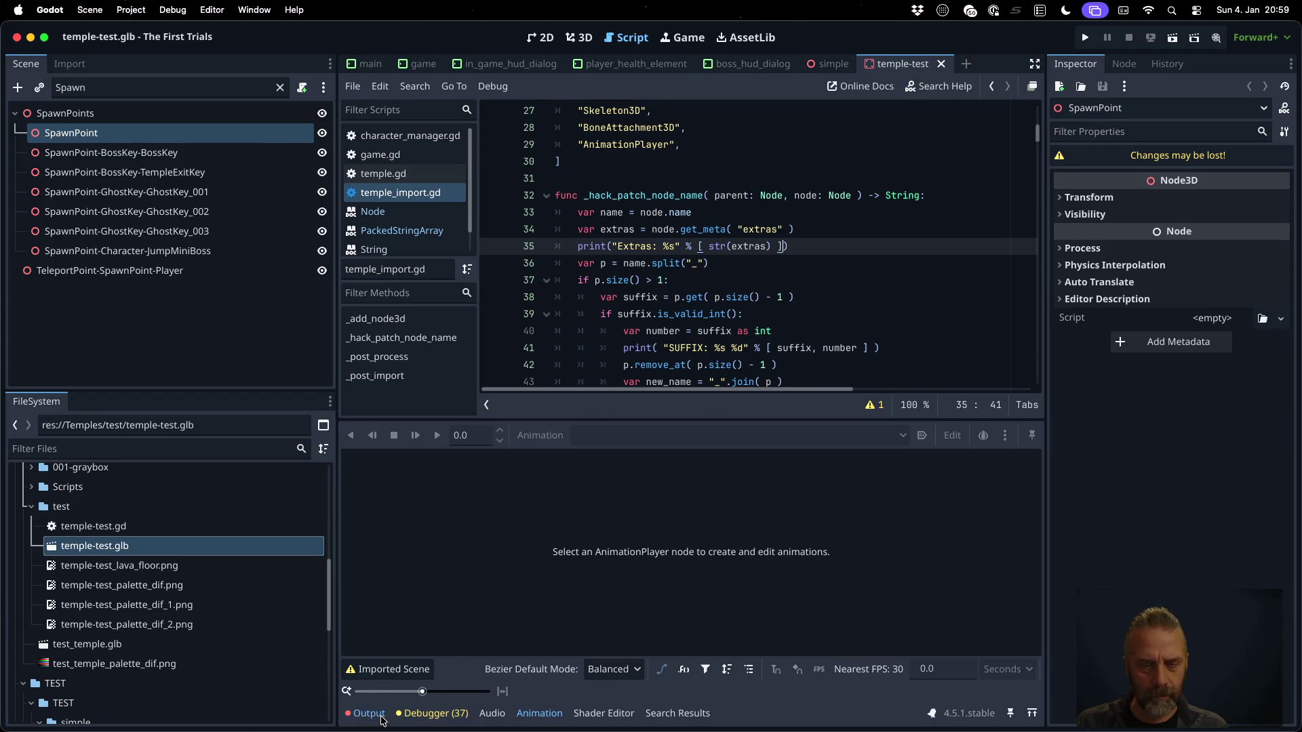
left_click(366, 713)
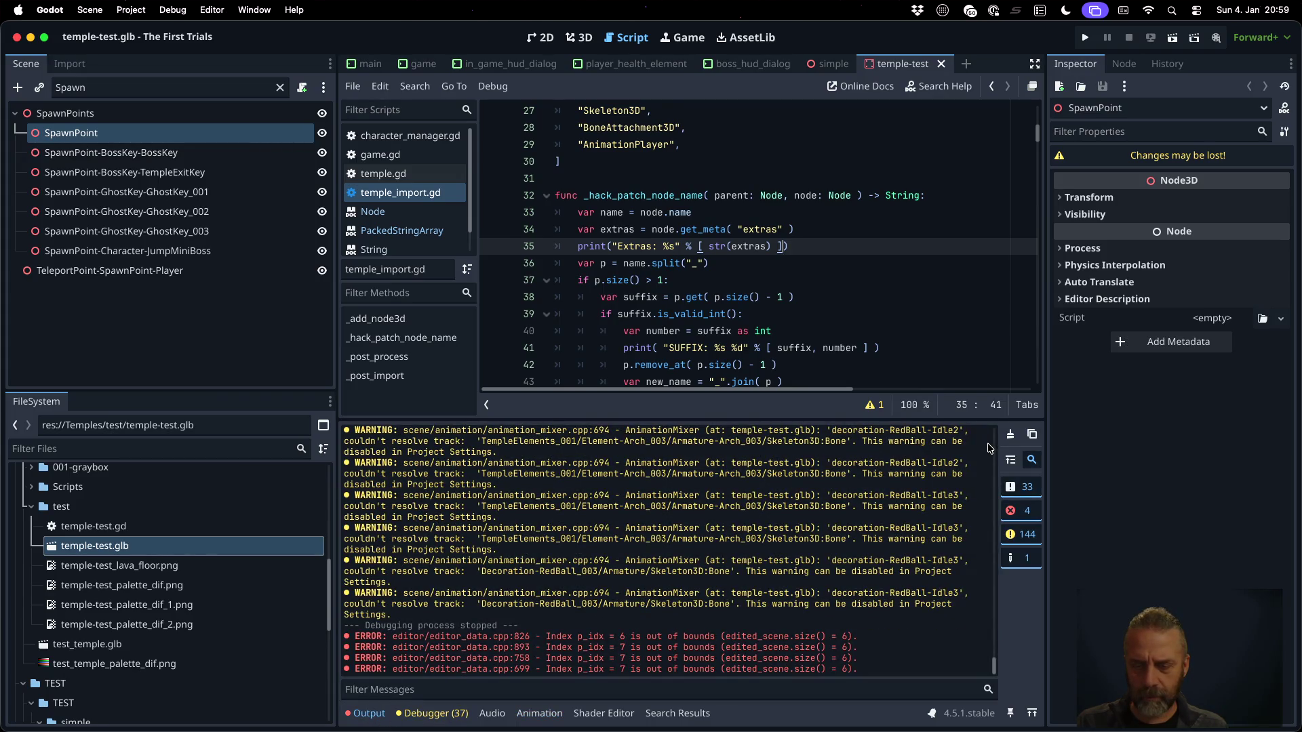
left_click(1009, 434)
right_click(143, 548)
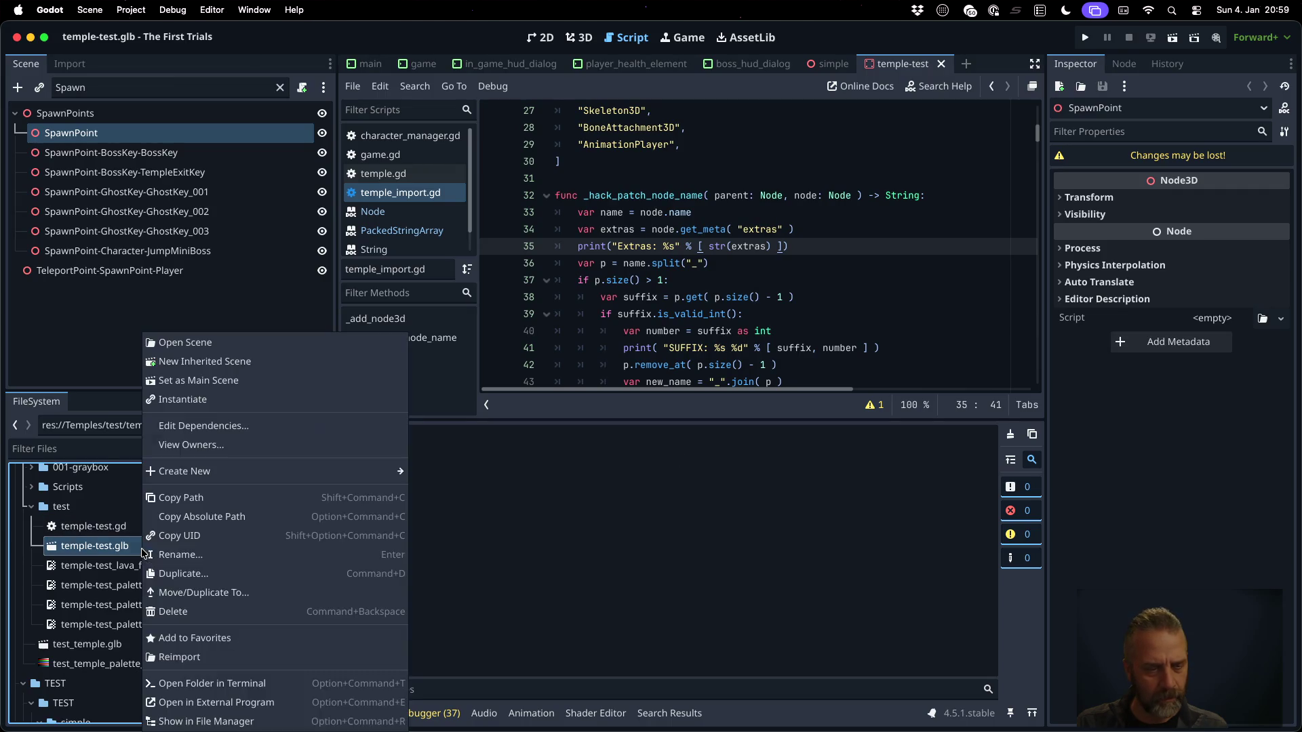
left_click(227, 661)
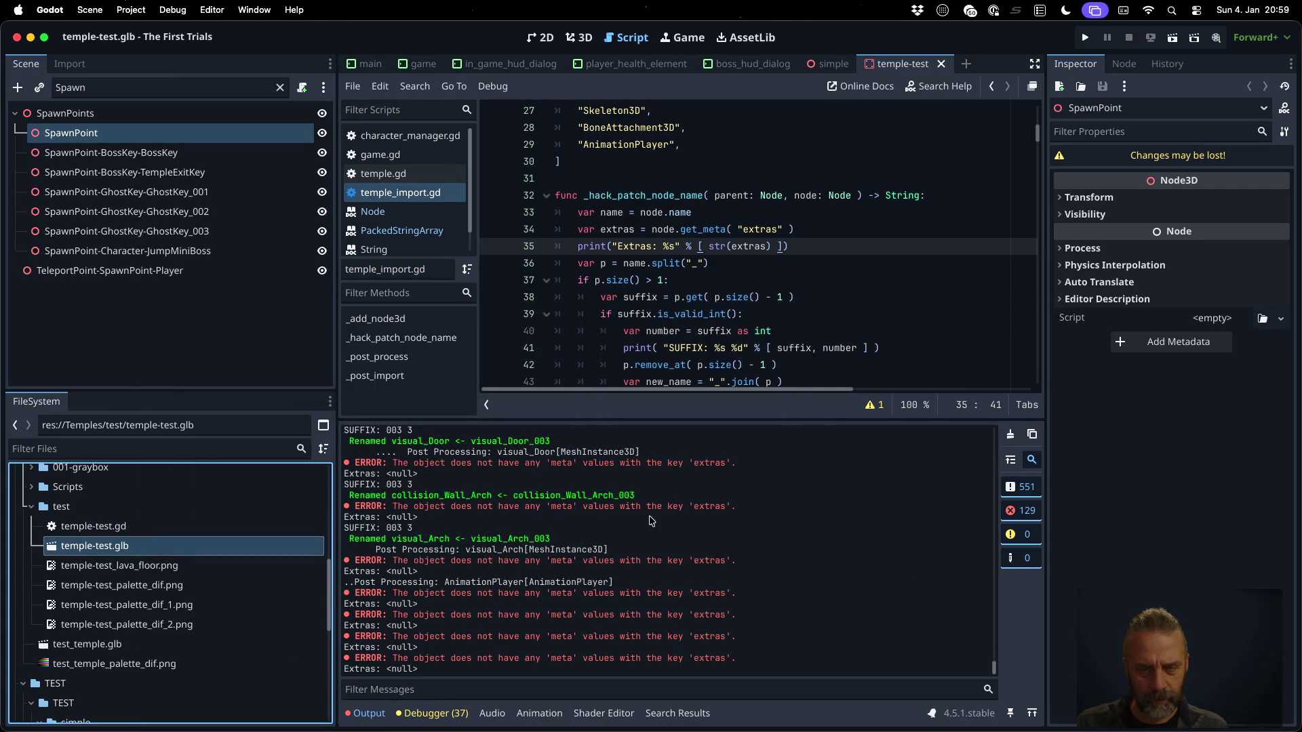
scroll(632, 489, "up", 5)
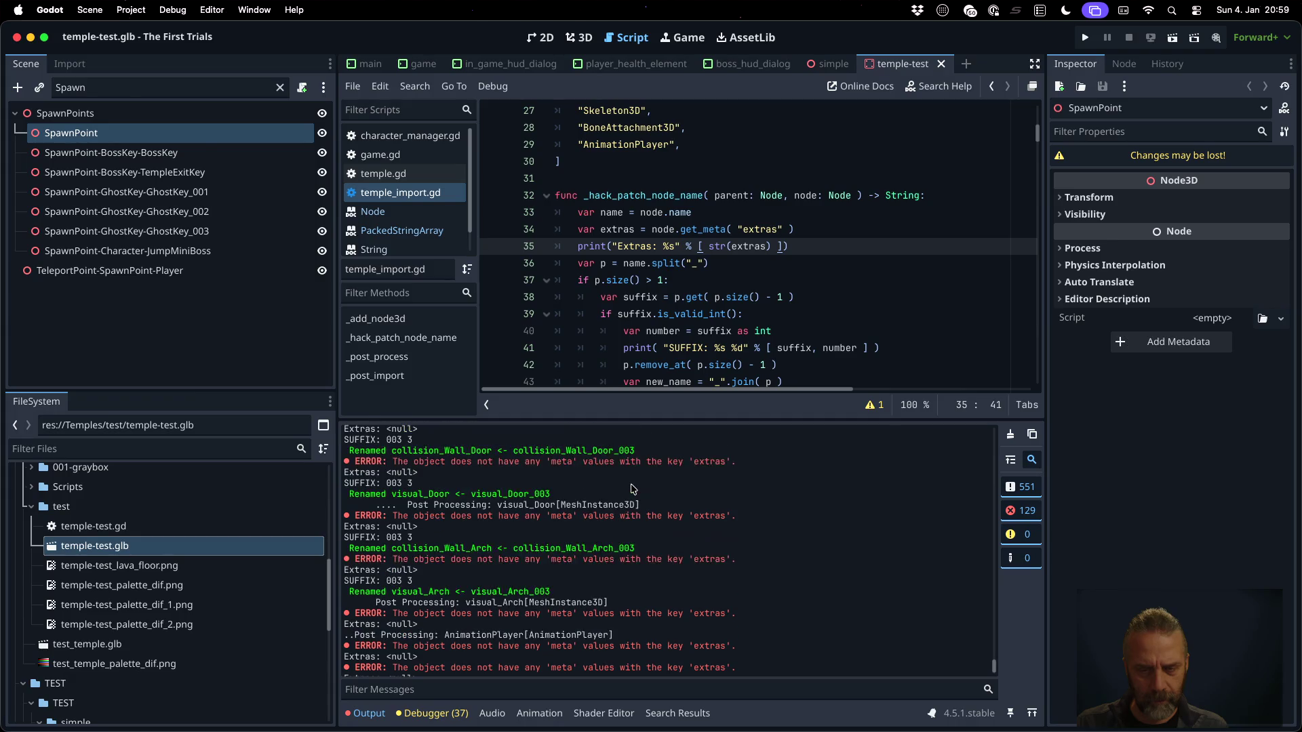
scroll(632, 489, "up", 10)
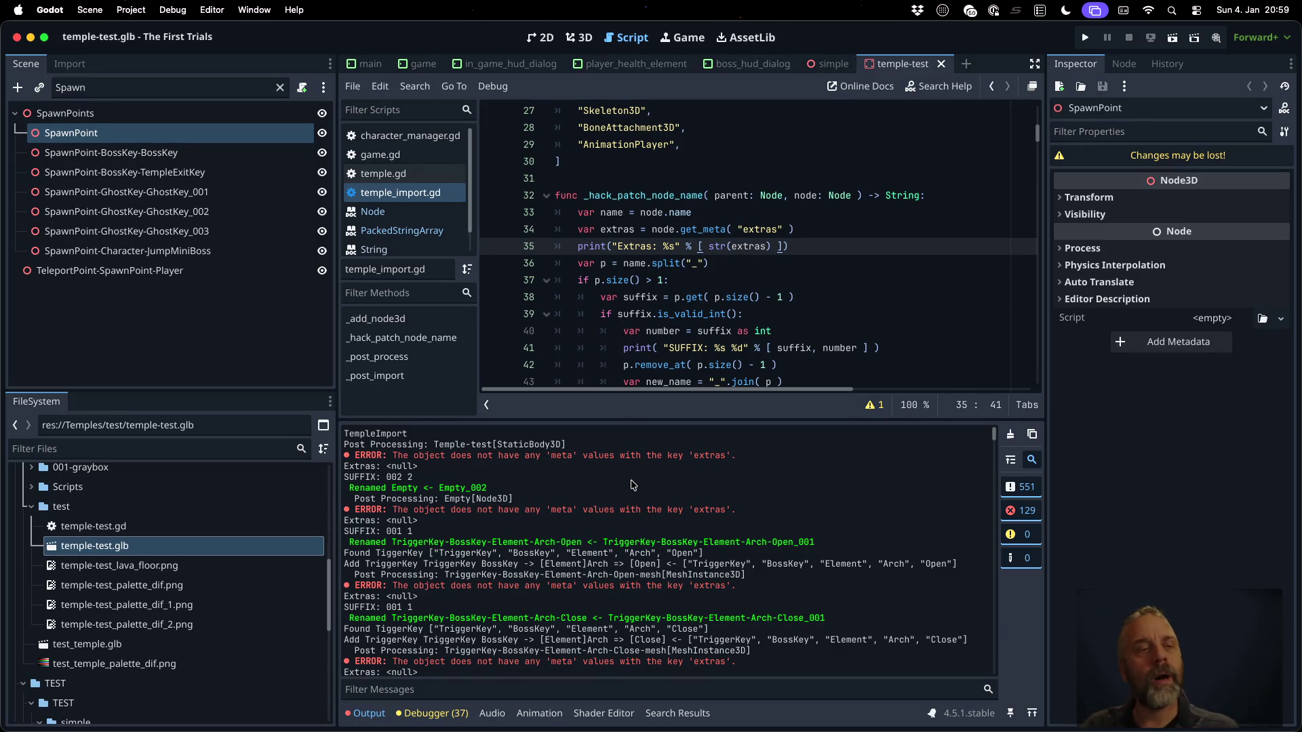
Inspect SpawnPoint-BossKey-BossKey's properties for extras, then recall the blender export command in the terminal
key("ctrl+Left")
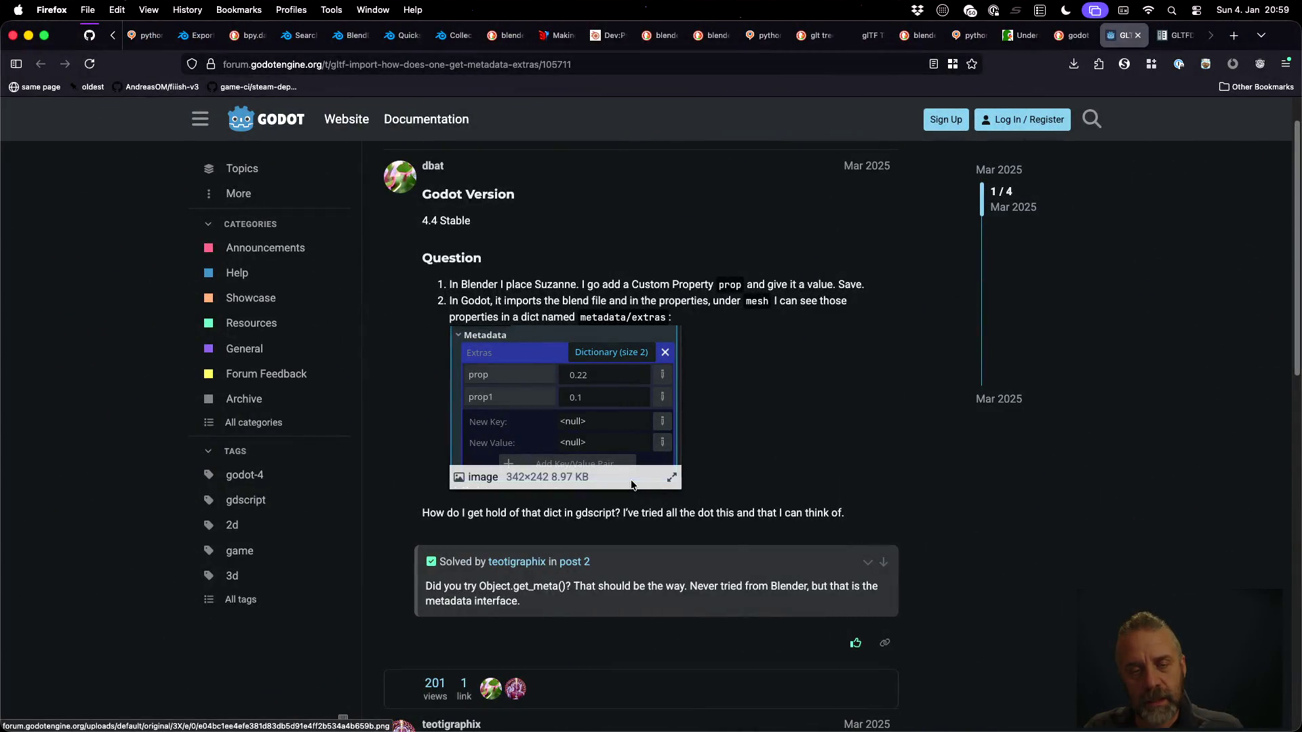
key("ctrl+Right")
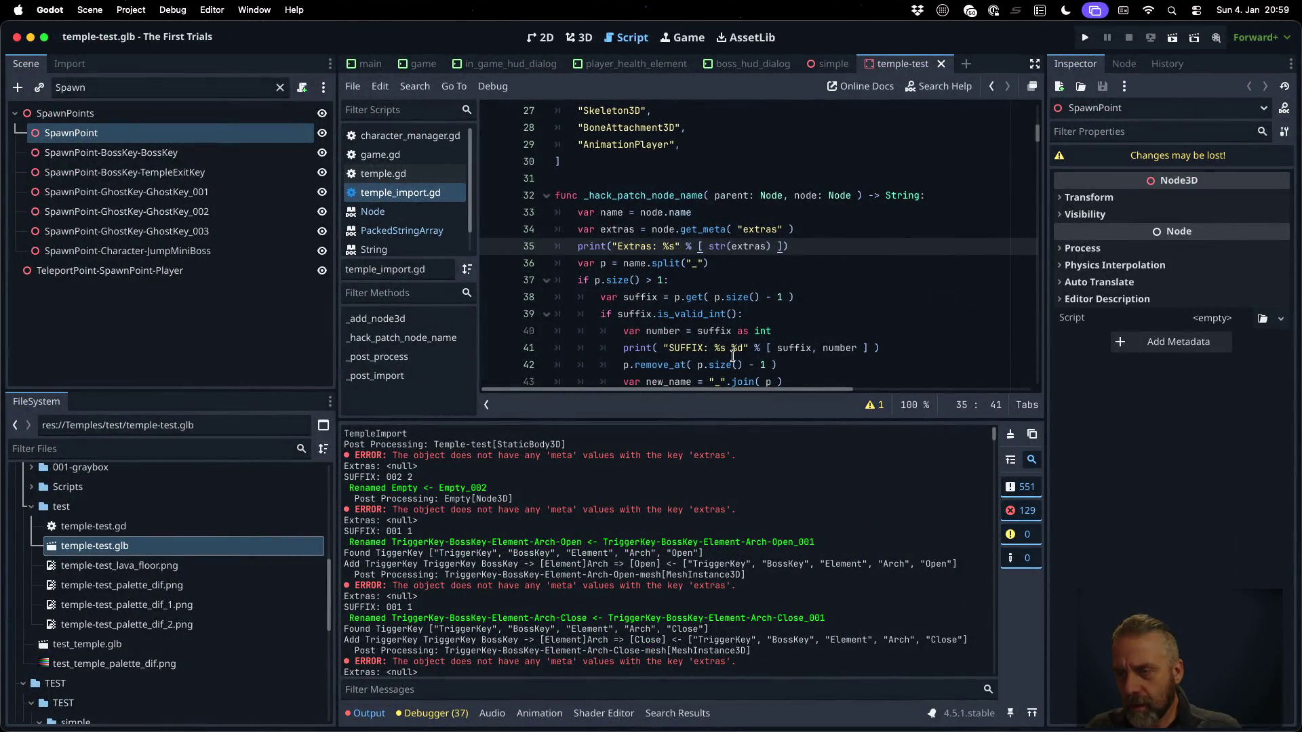
left_click(127, 135)
key("Down")
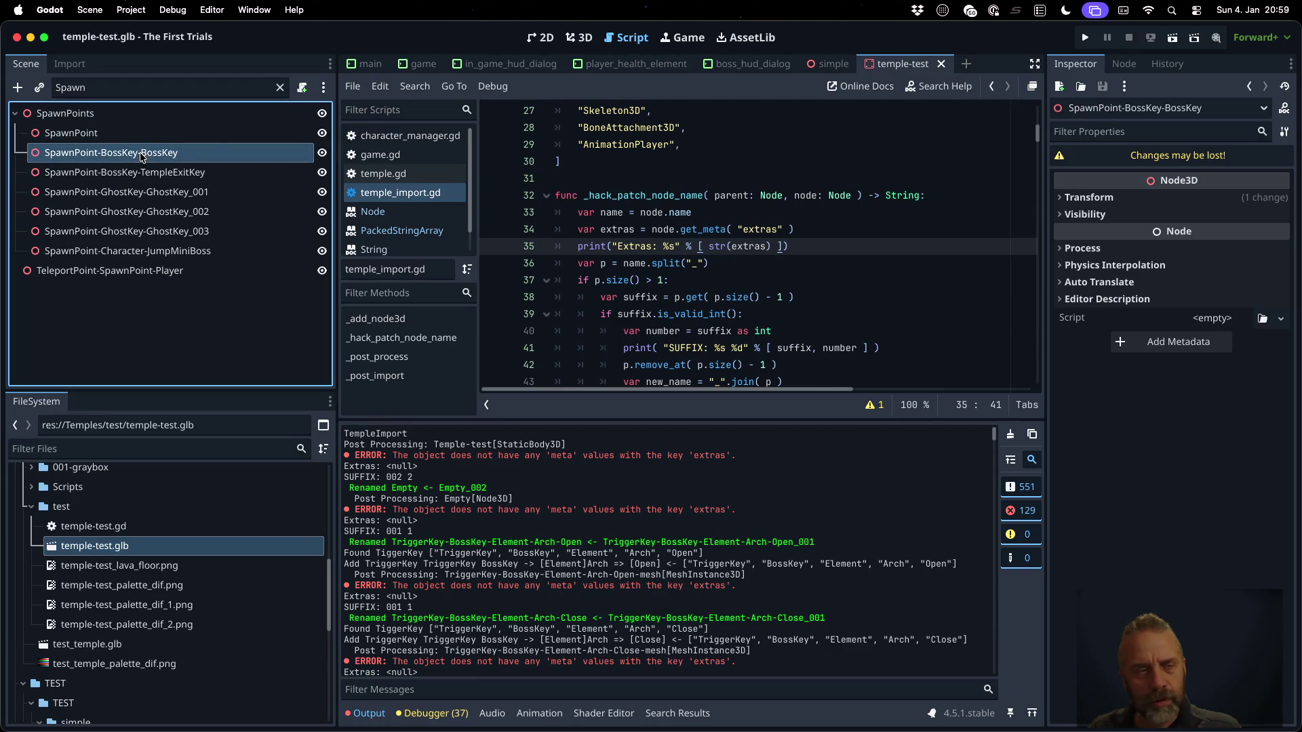
left_click(126, 134)
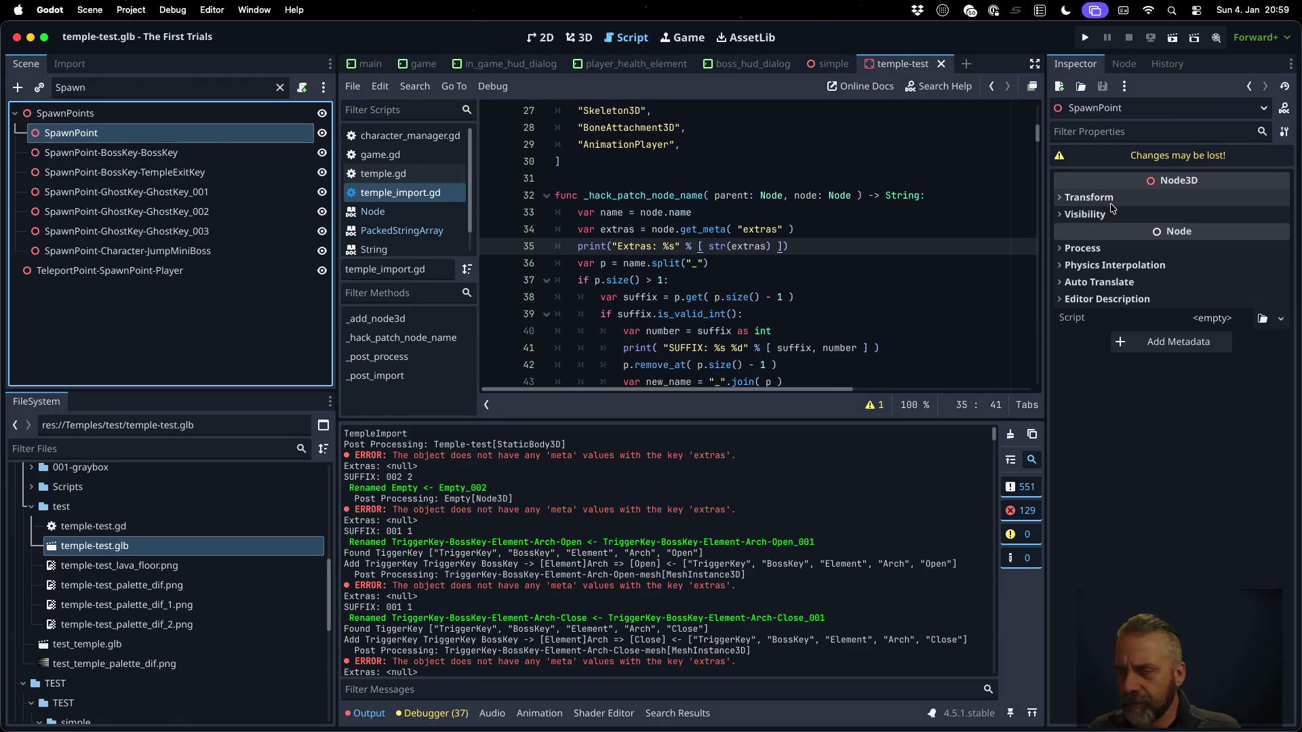
key("super+Tab")
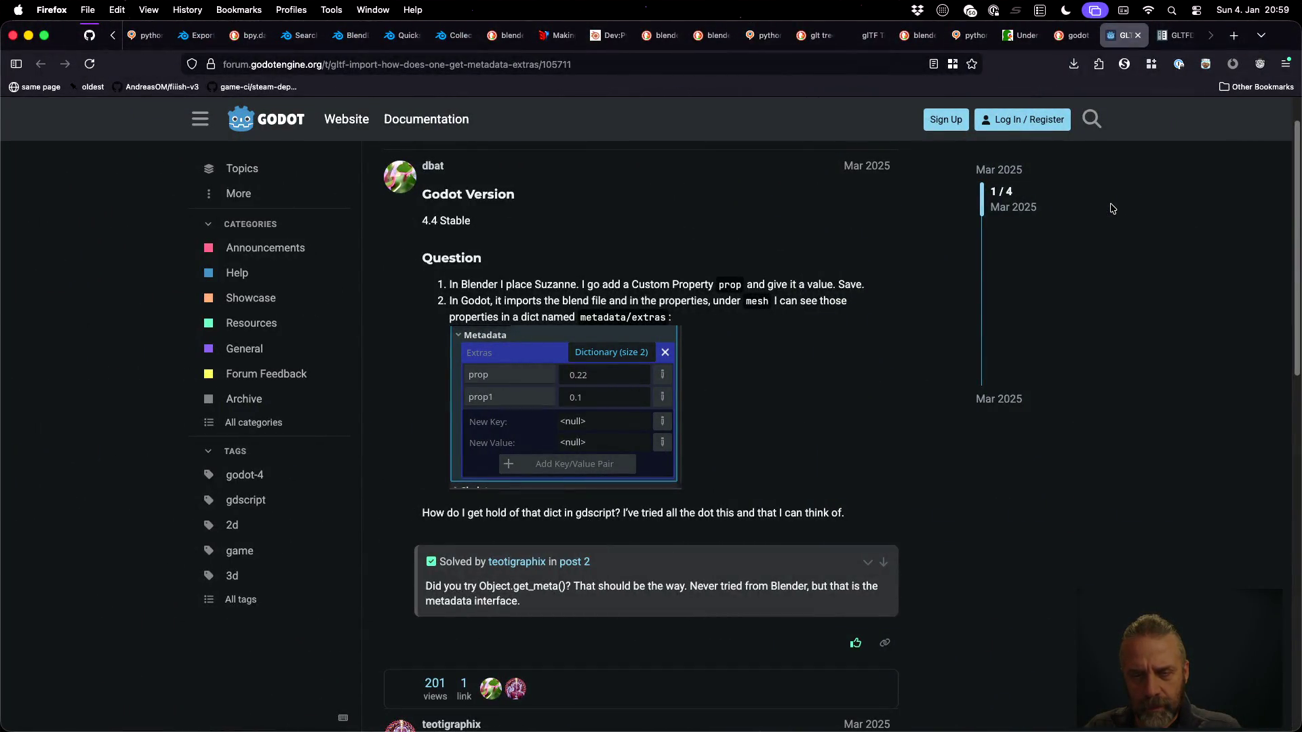
key("super+Tab")
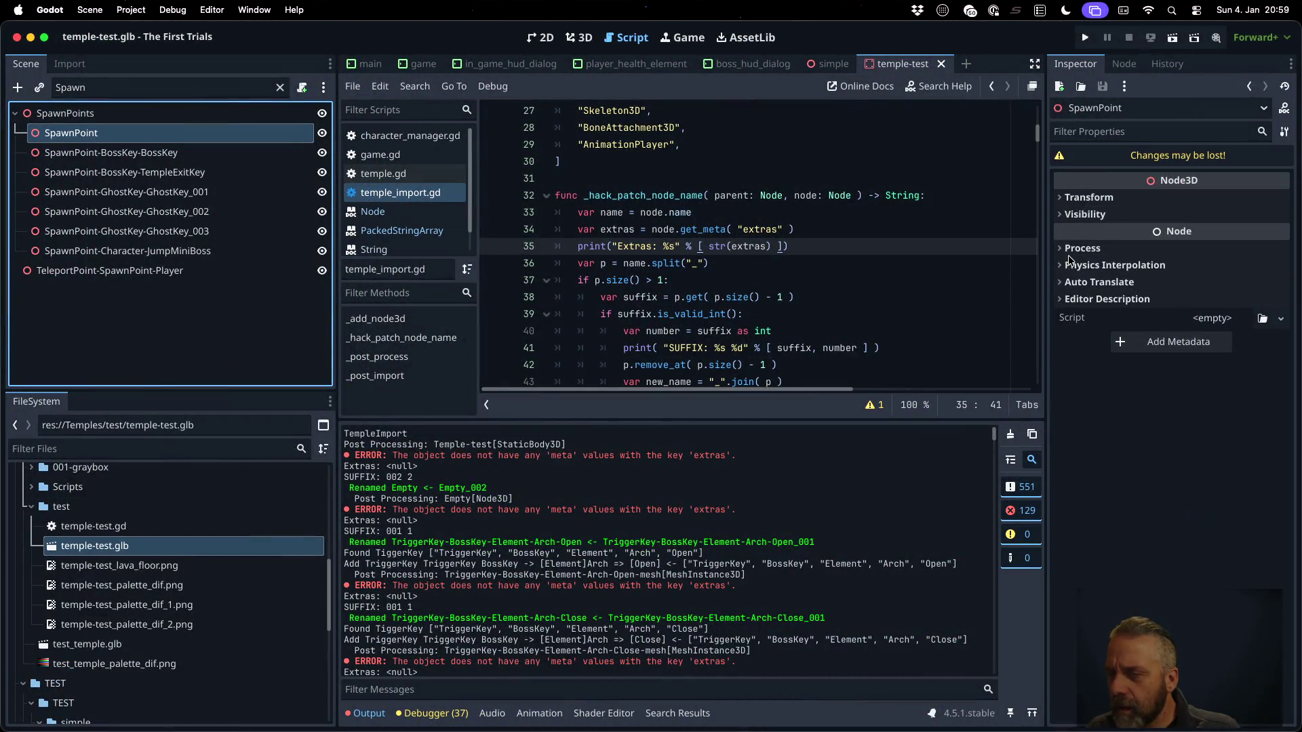
left_click(1064, 300)
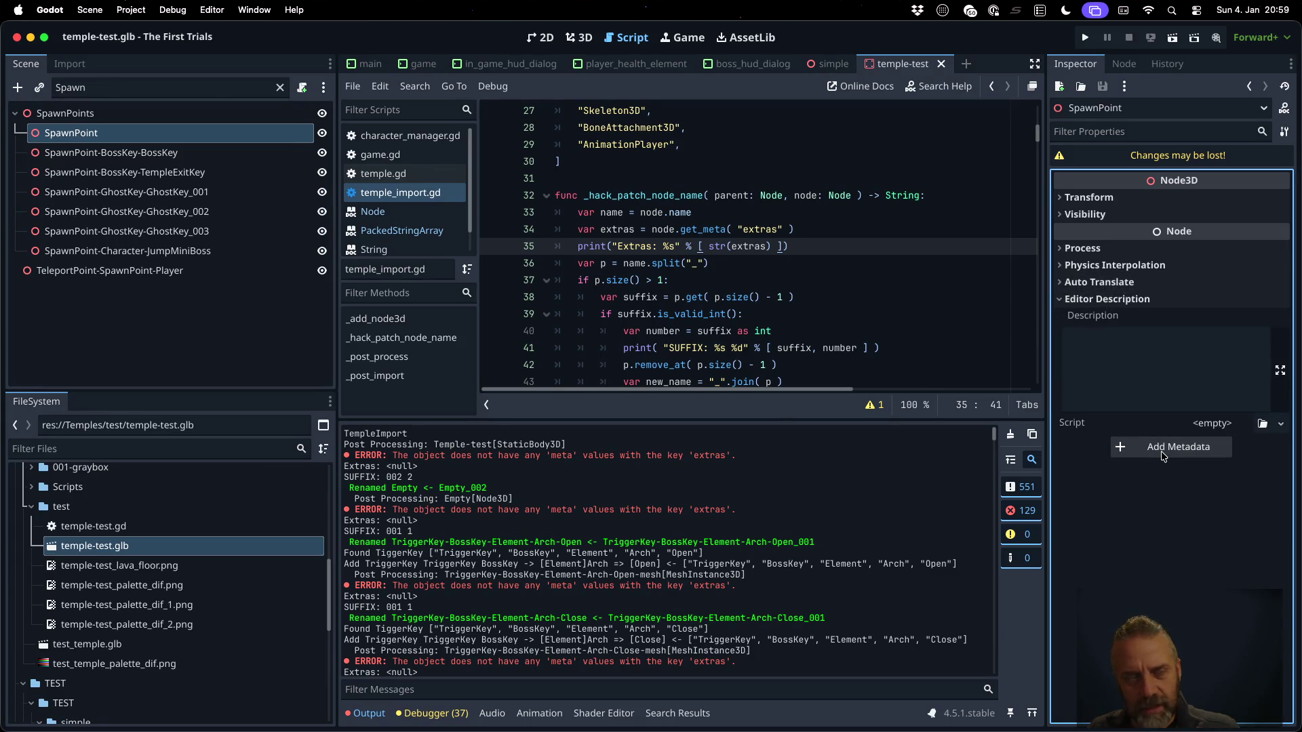
left_click(215, 174)
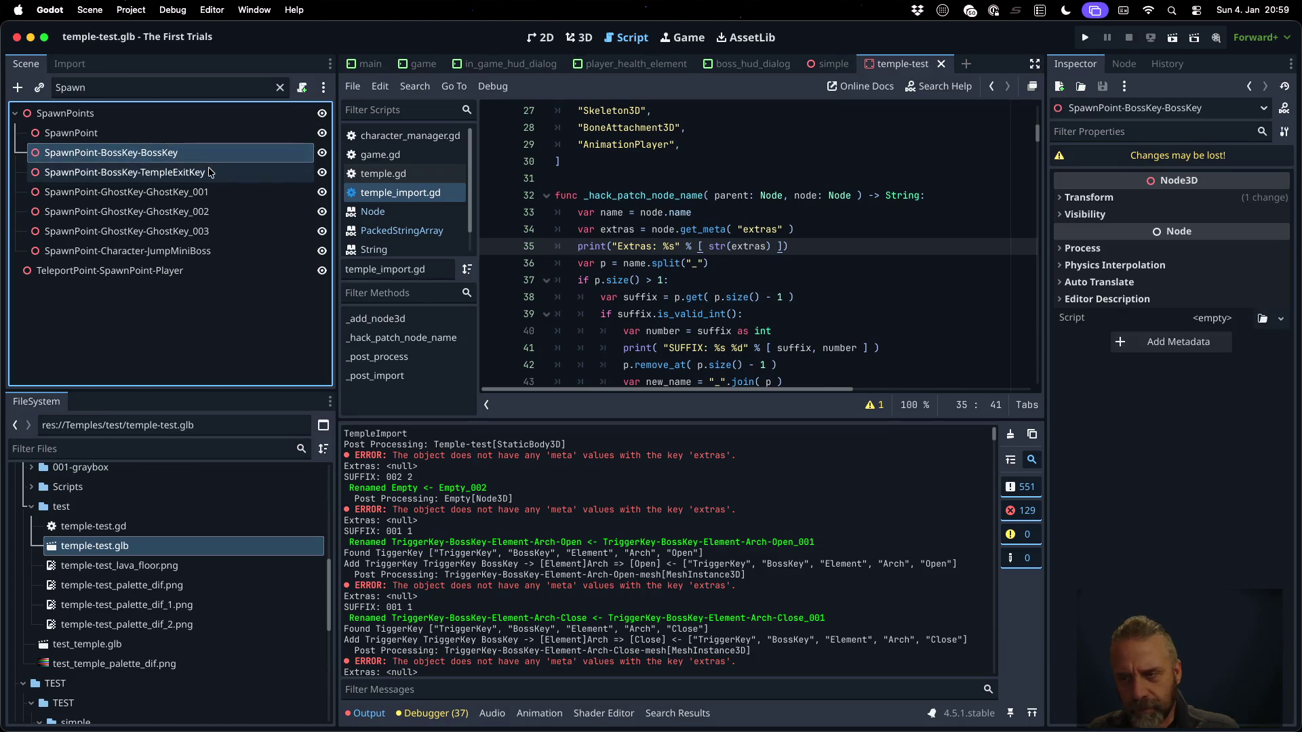
key("ctrl+Right")
key("Up")
key("Up")
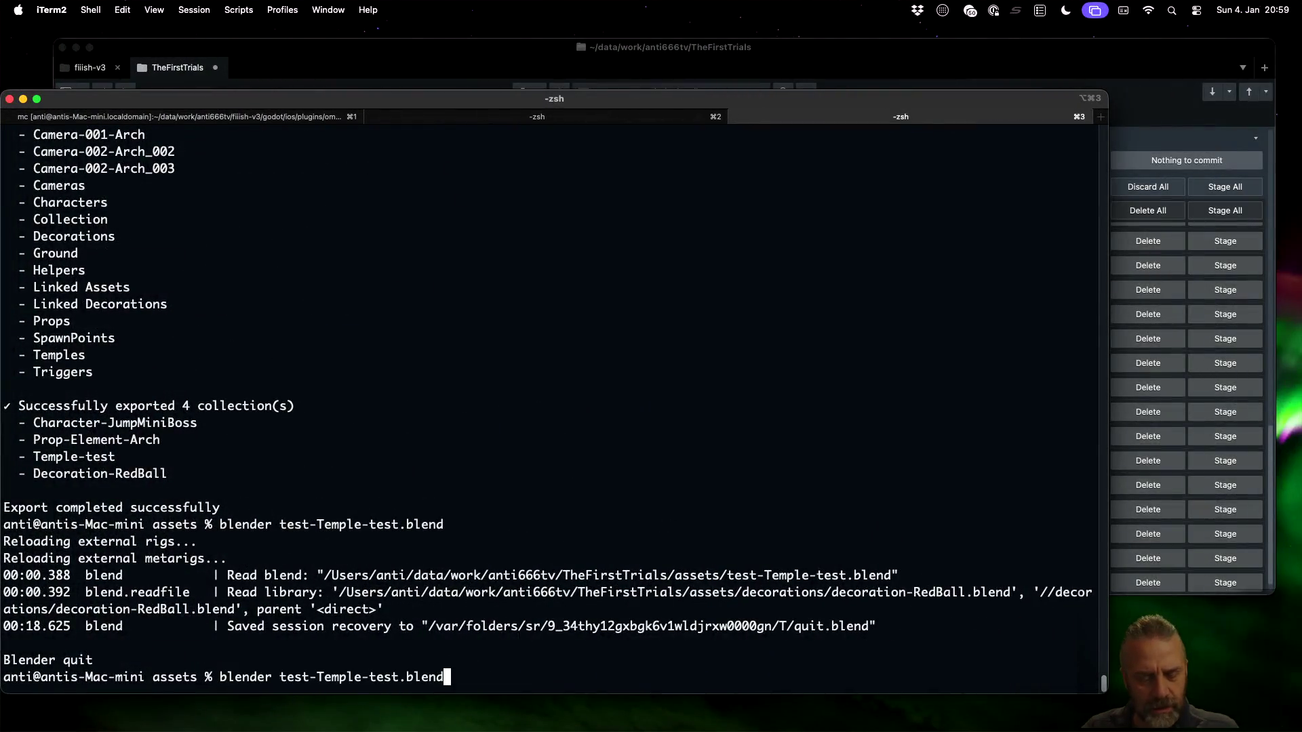
Rerun ./rexport_v3.sh so the four temple-test collections export successfully
key("Return")
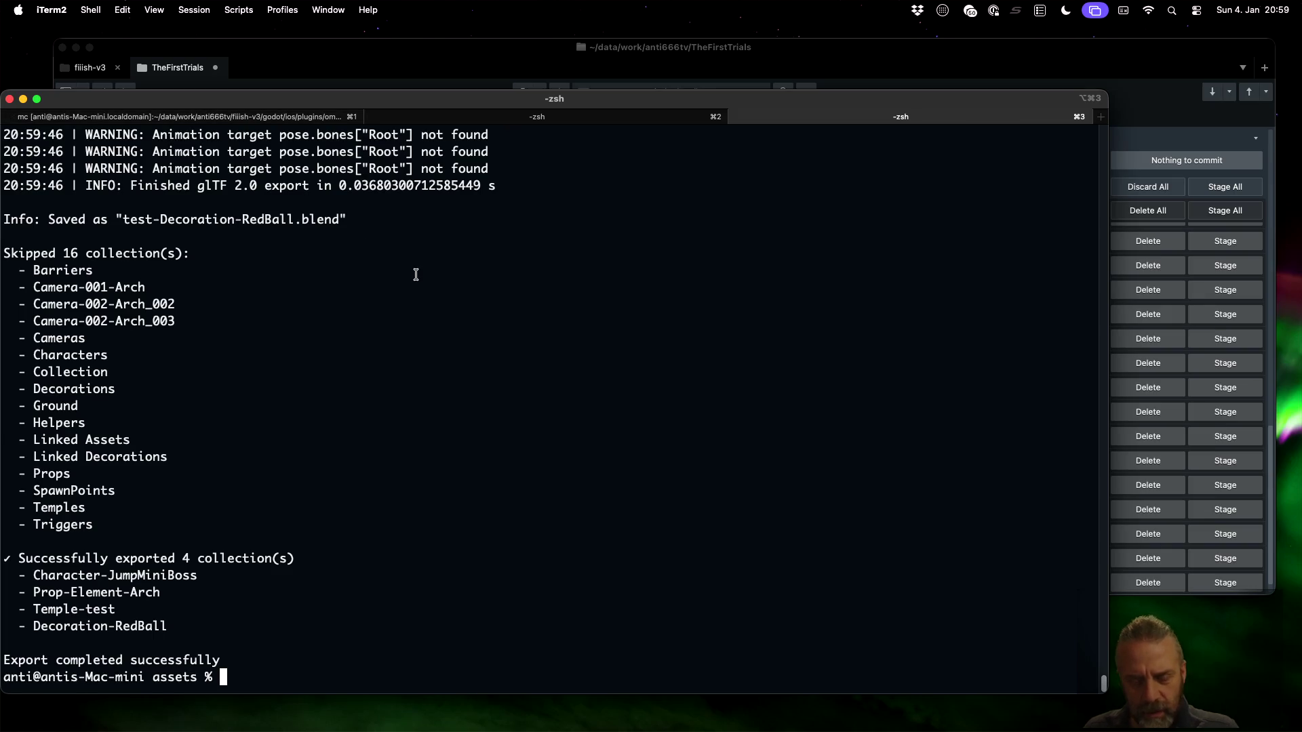
key("Up")
key("Up")
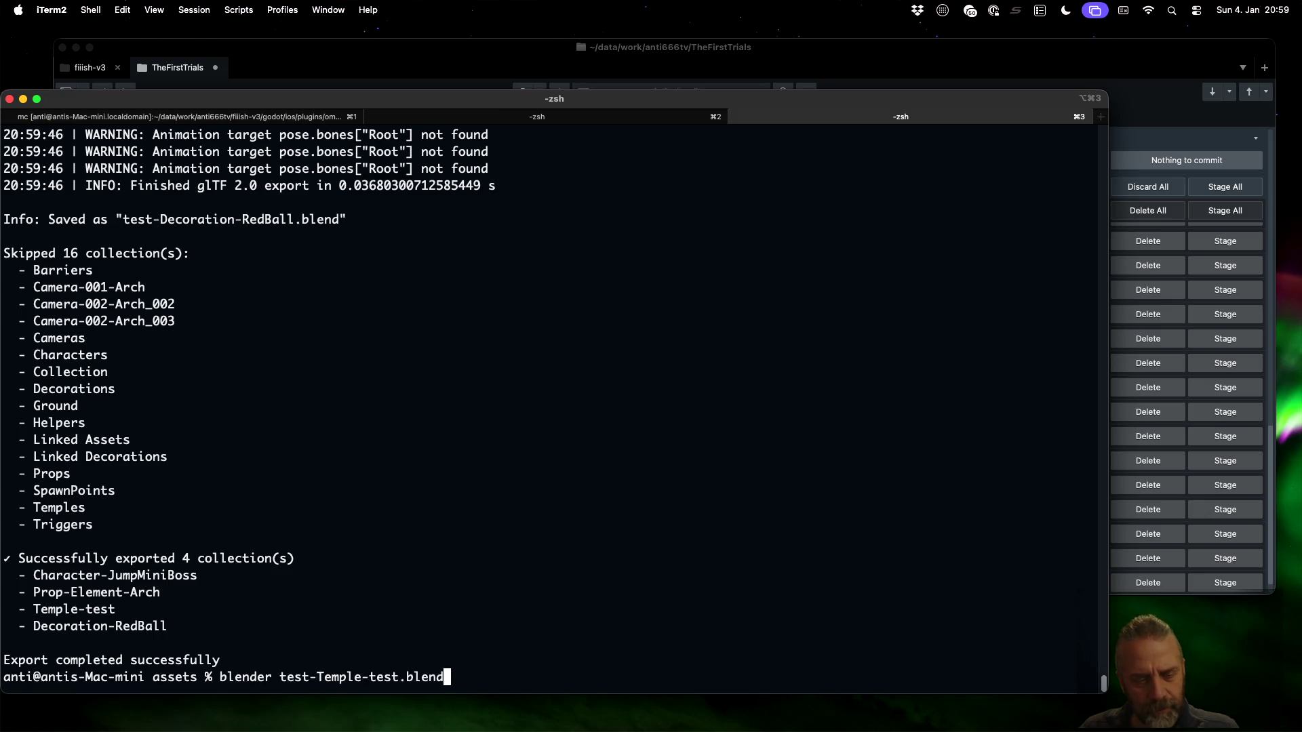
key("Down")
key("Down")
Reload the changed temple-test.glb from disk in Godot, dismissing the inherited-scene prompt
key("ctrl+Left")
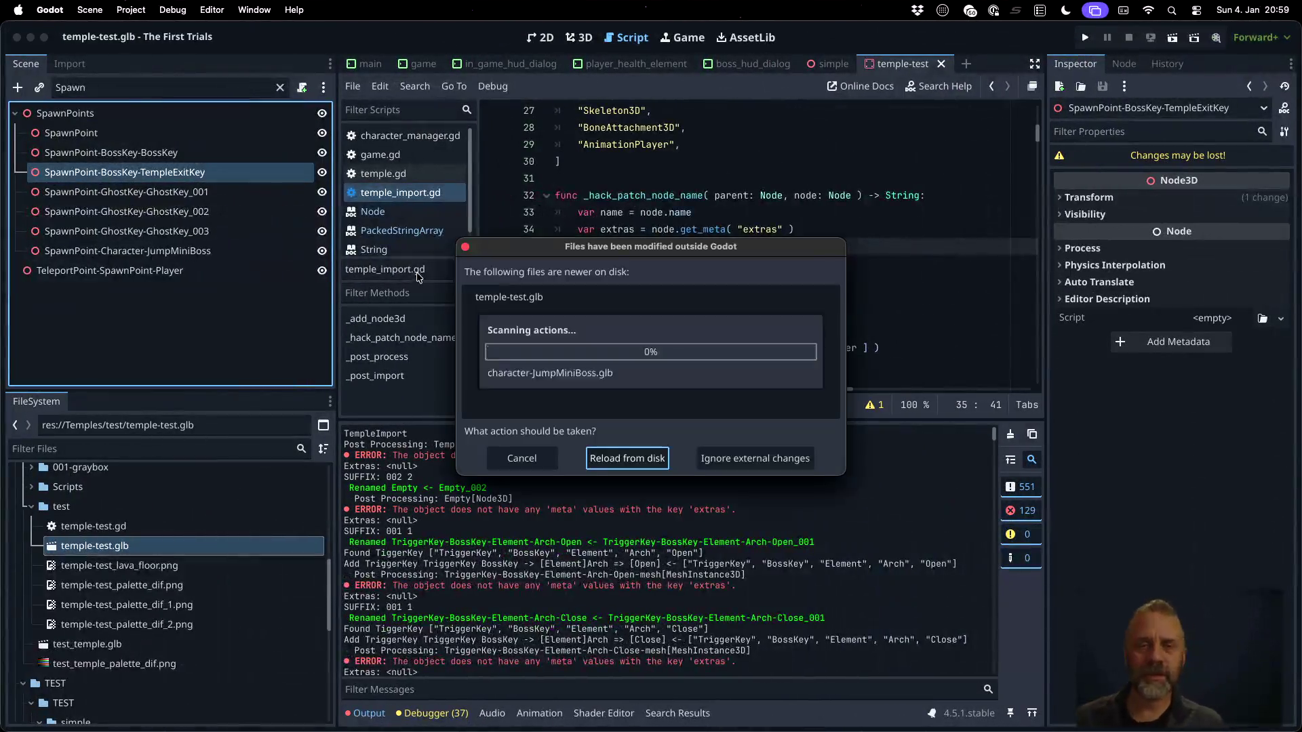
left_click(622, 458)
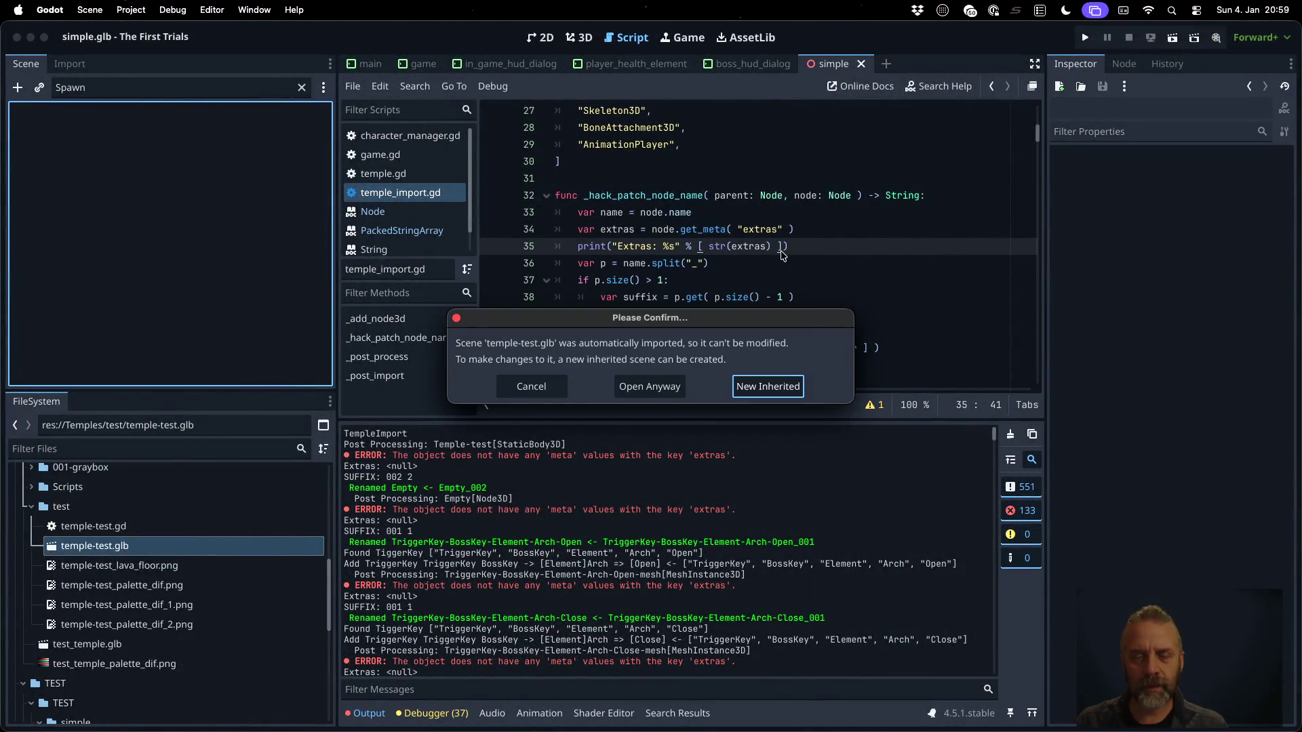
key("Escape")
key("ctrl+Up")
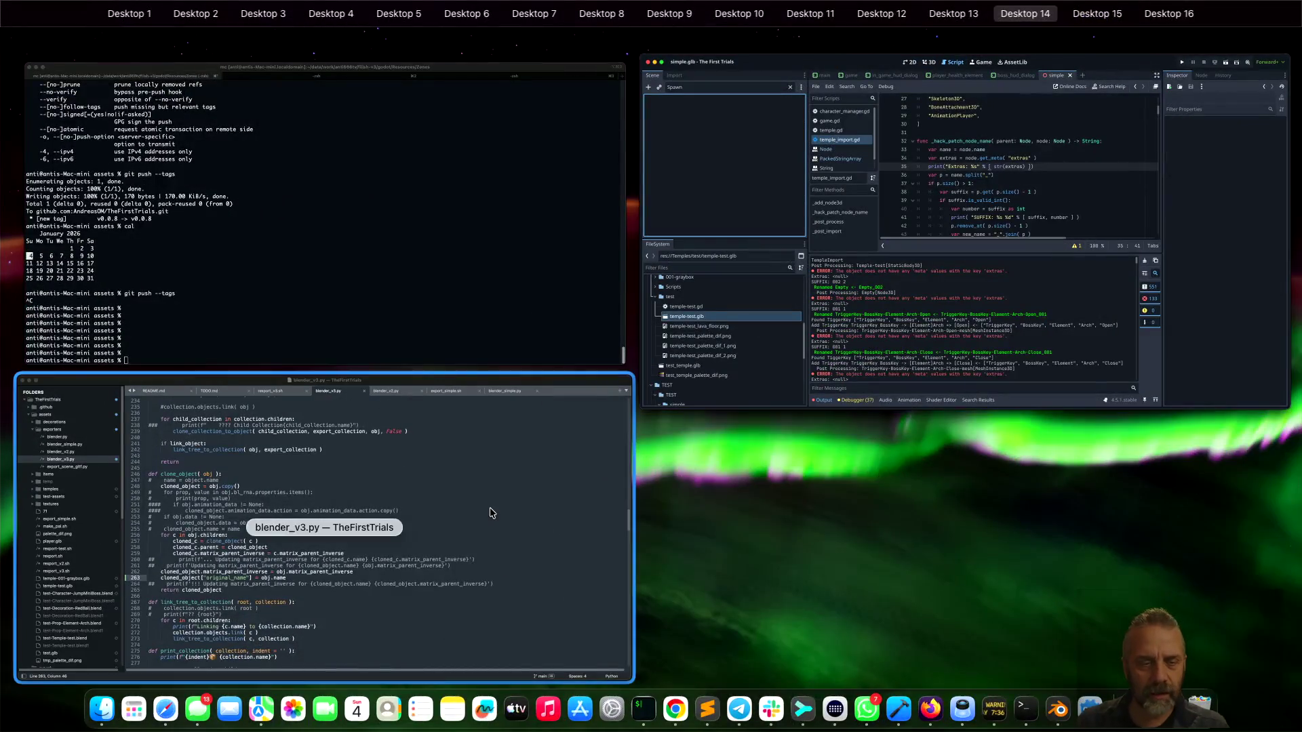
Scroll through the bpy.ops.export_scene.gltf arguments in blender_v3.py
left_click(495, 511)
scroll(534, 371, "down", 20)
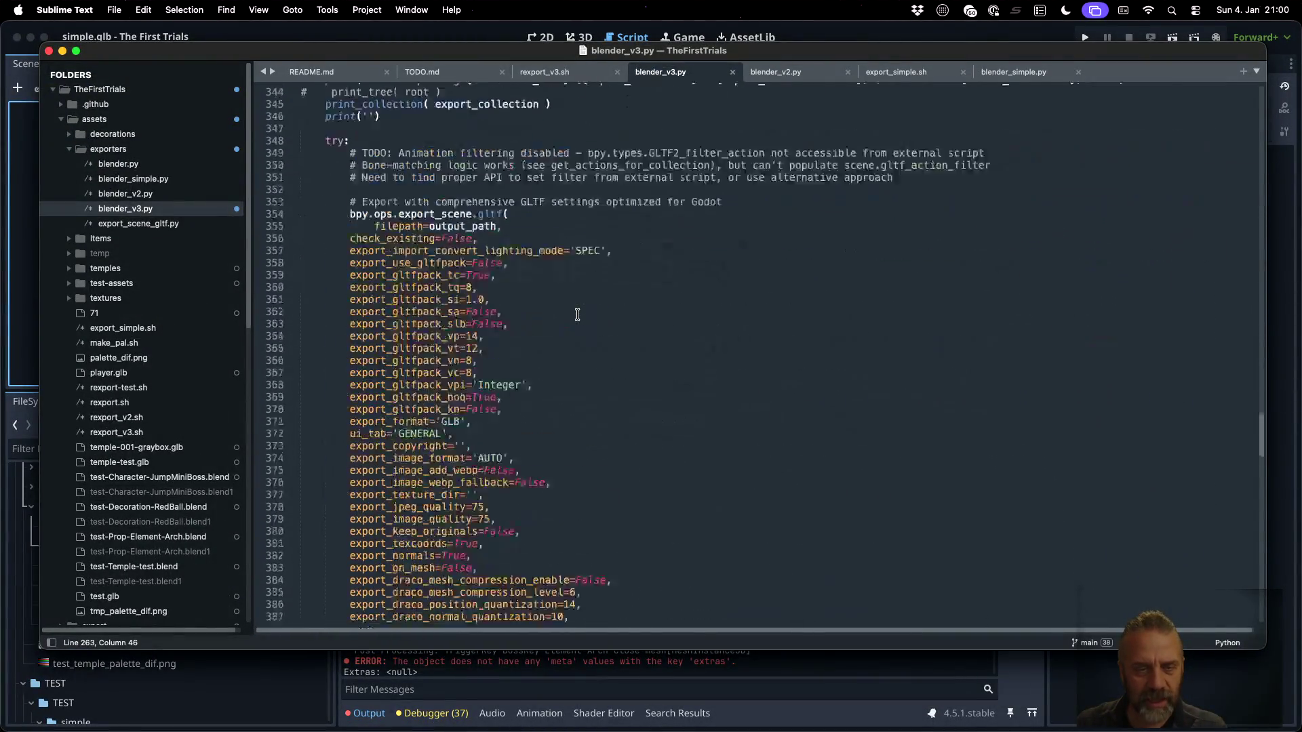
scroll(577, 315, "up", 3)
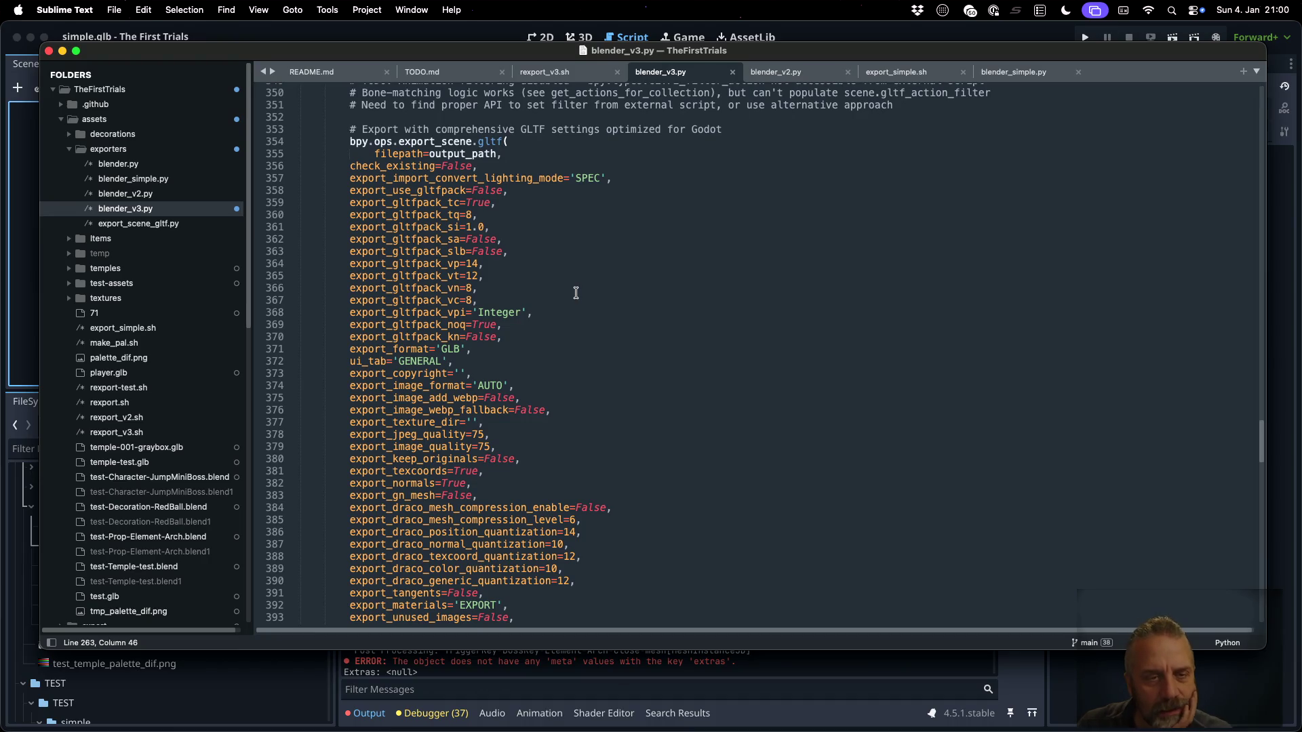
scroll(576, 293, "down", 8)
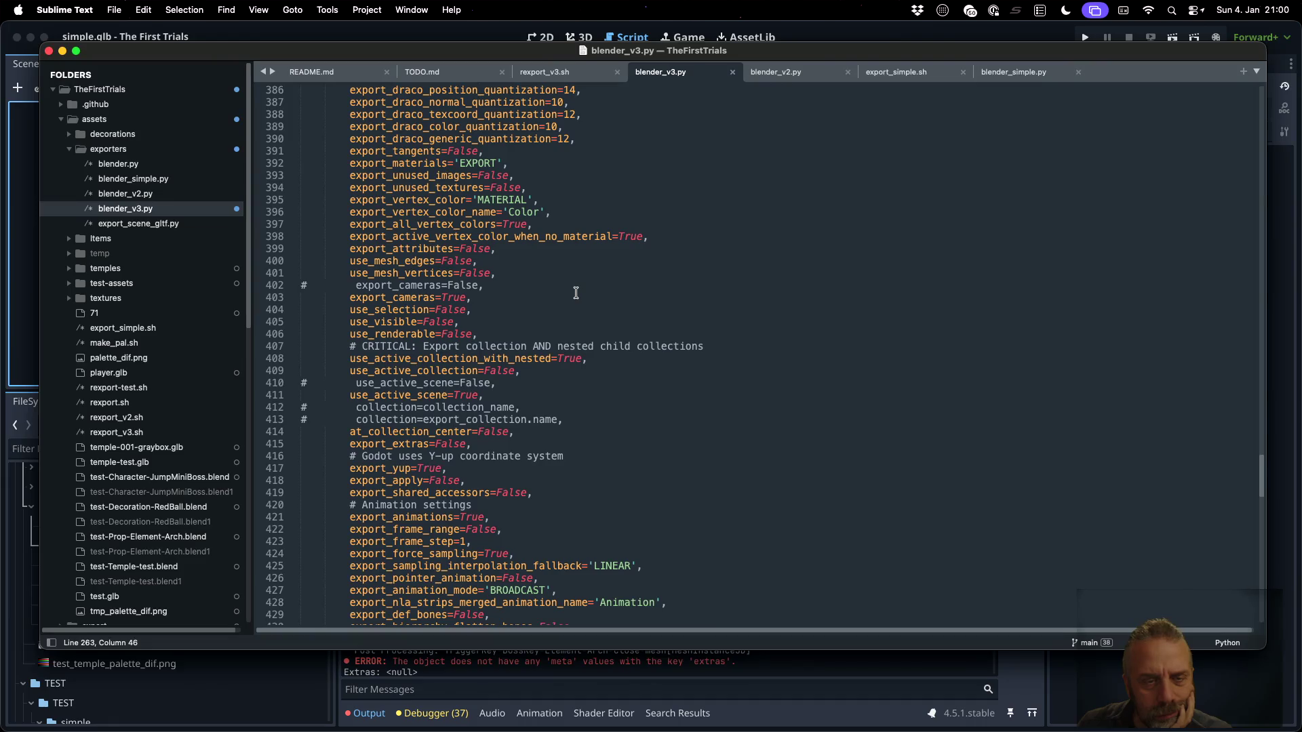
scroll(576, 293, "down", 3)
scroll(576, 293, "down", 5)
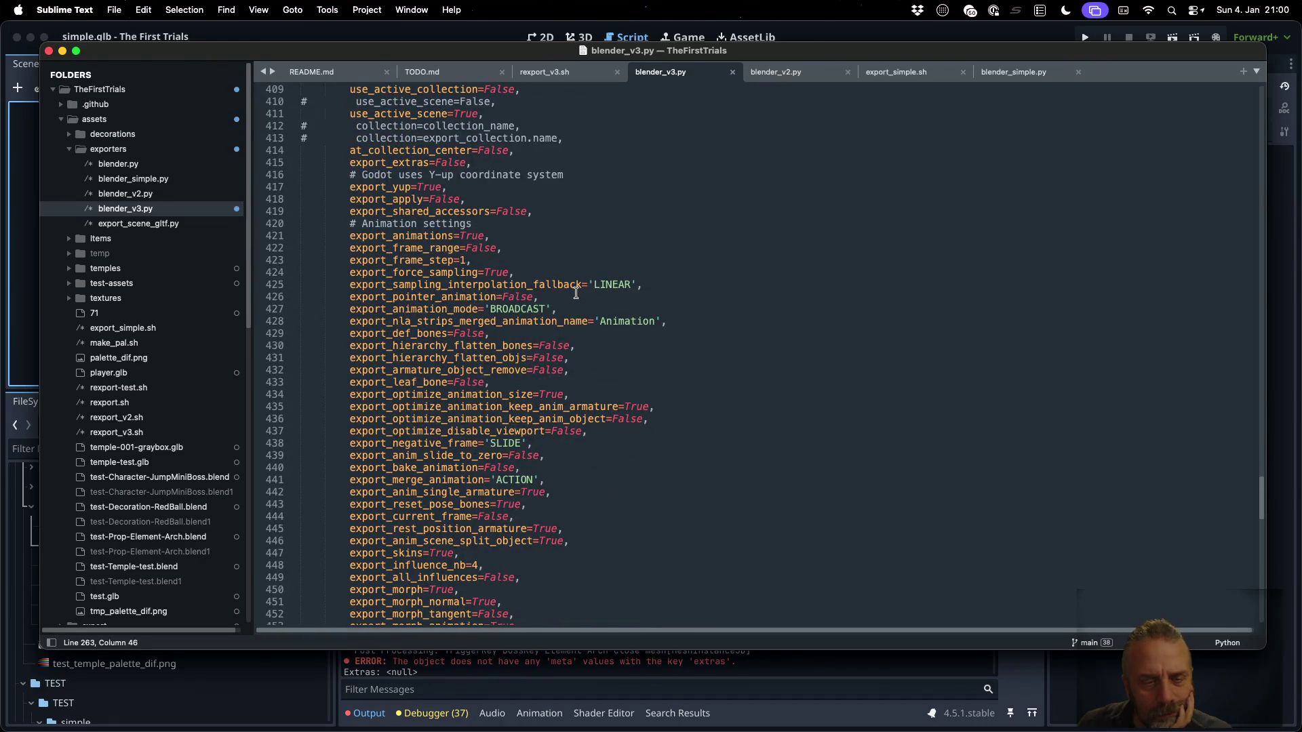
scroll(576, 293, "down", 4)
scroll(576, 293, "down", 5)
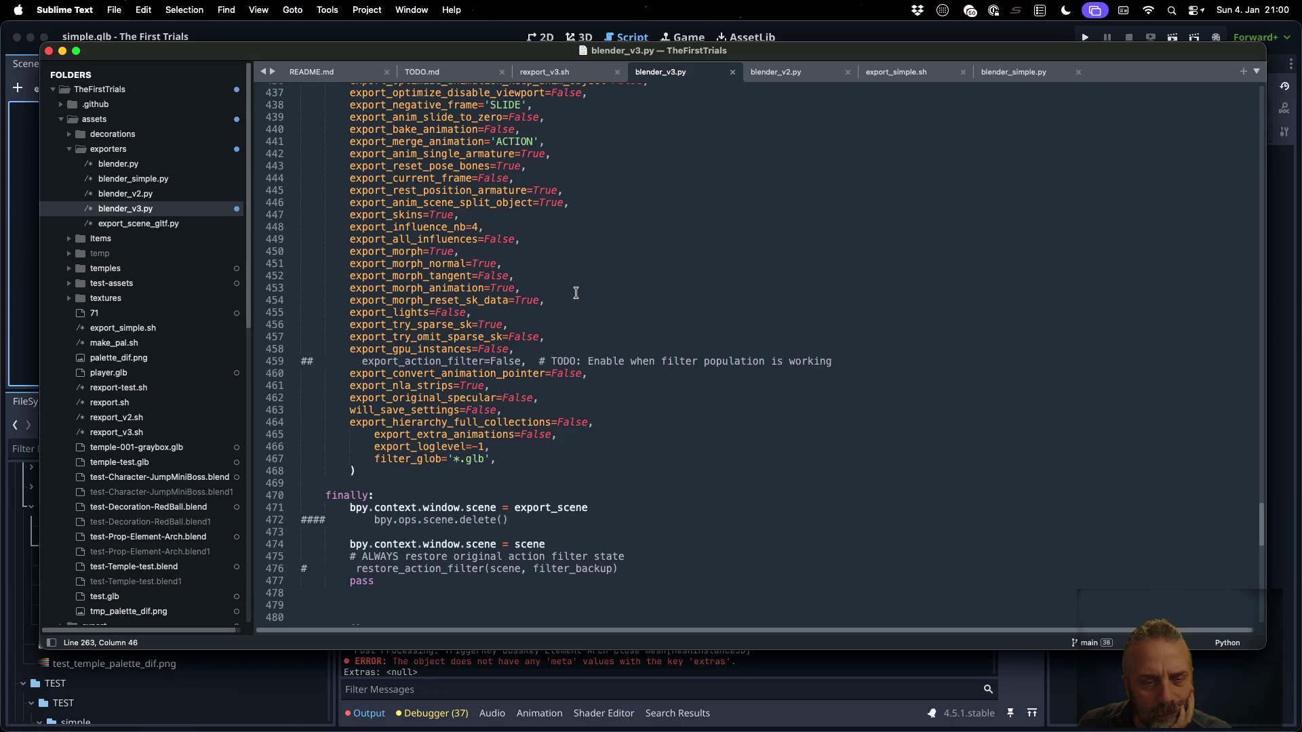
scroll(576, 293, "up", 15)
scroll(576, 293, "up", 8)
Step line by line from check_existing down to the vertex colour export options
left_click(411, 272)
key("Down")
key("Down")
key("Down")
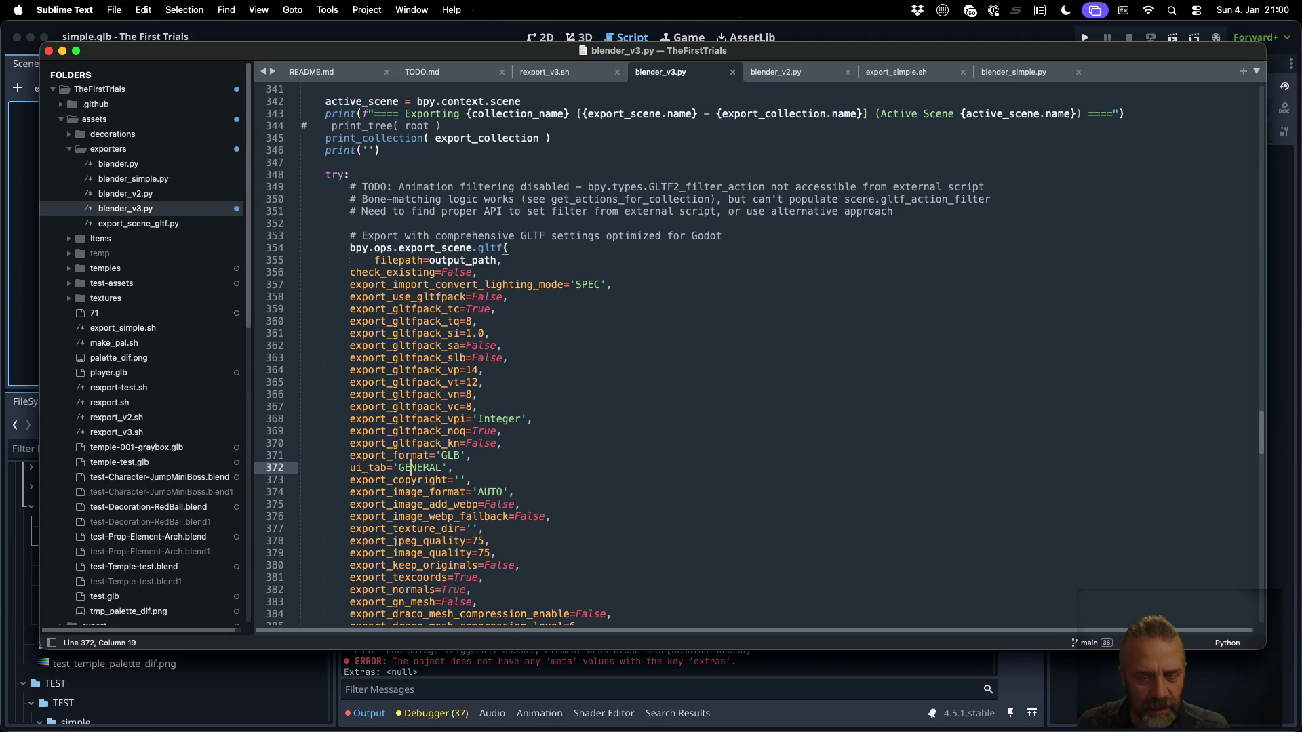
key("Down")
key("Down")
key("Down")
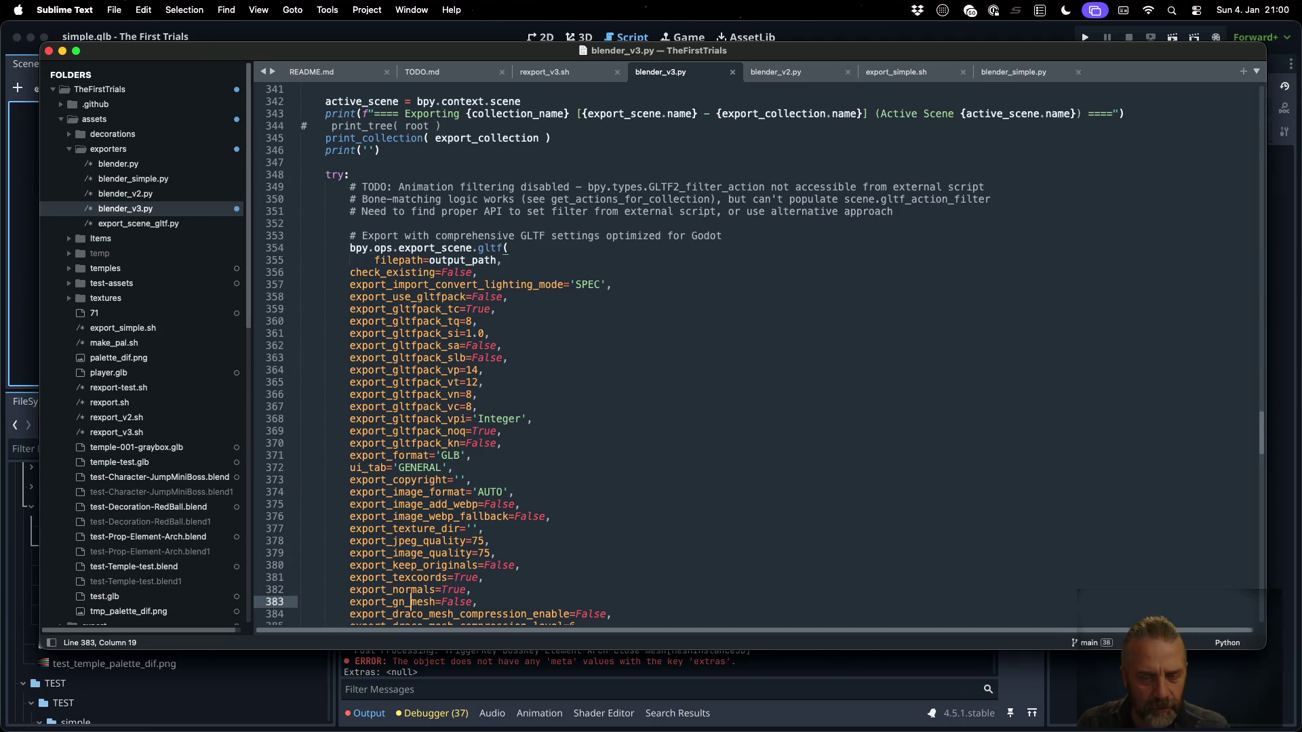
key("Down")
key("Down")
key("Down")
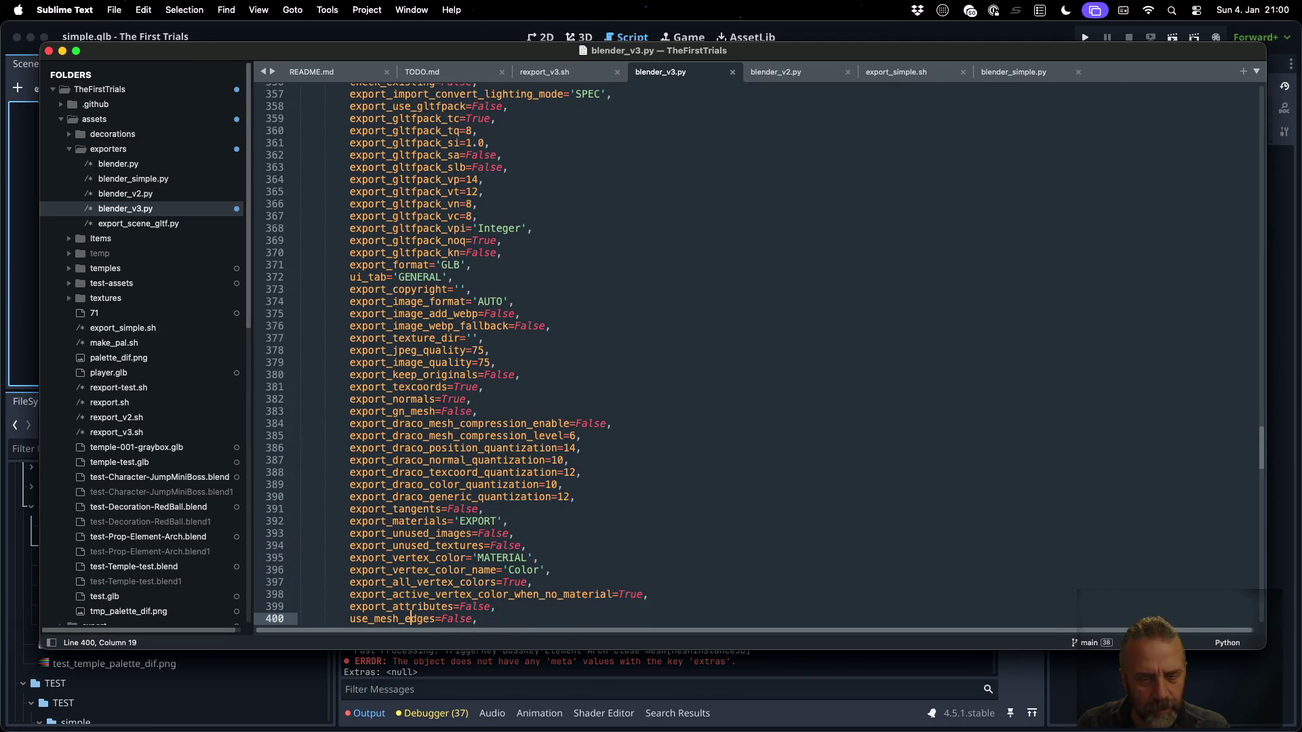
key("Up")
key("Up")
key("Up")
key("Down")
key("Down")
key("Down")
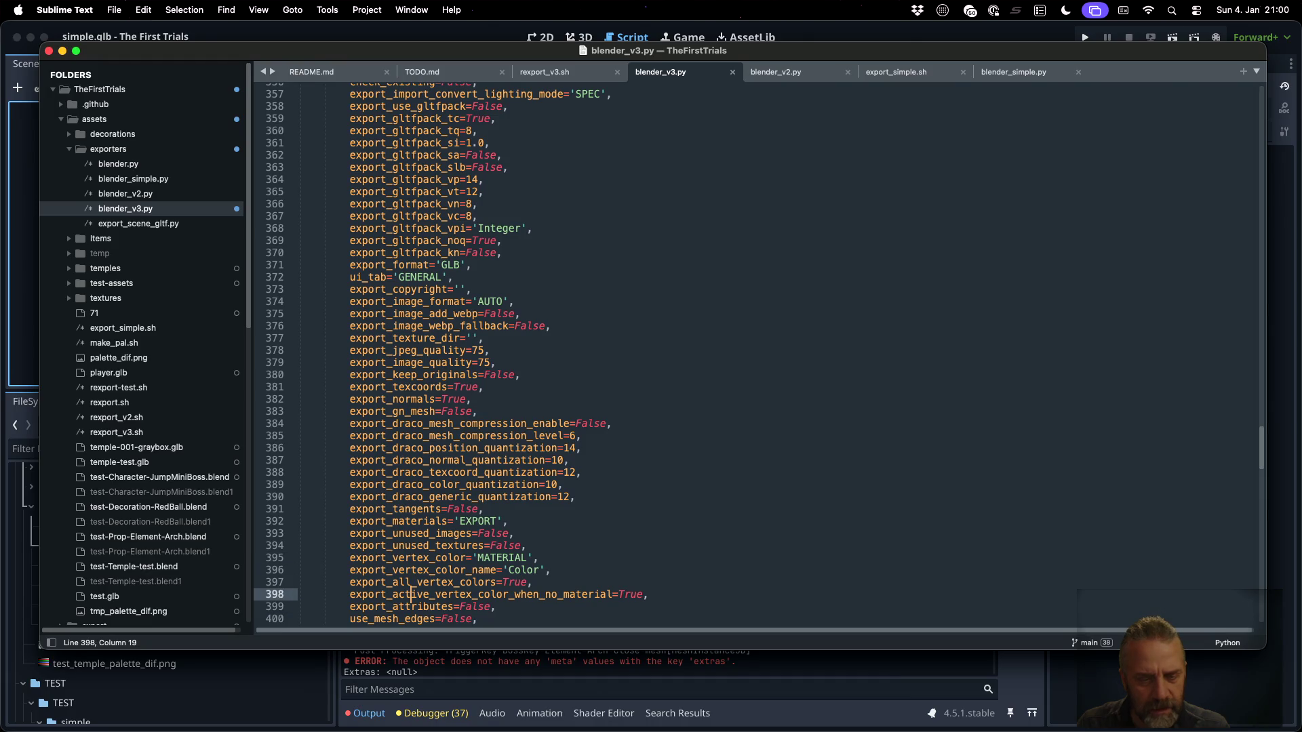
key("super+Tab")
key("super+Tab")
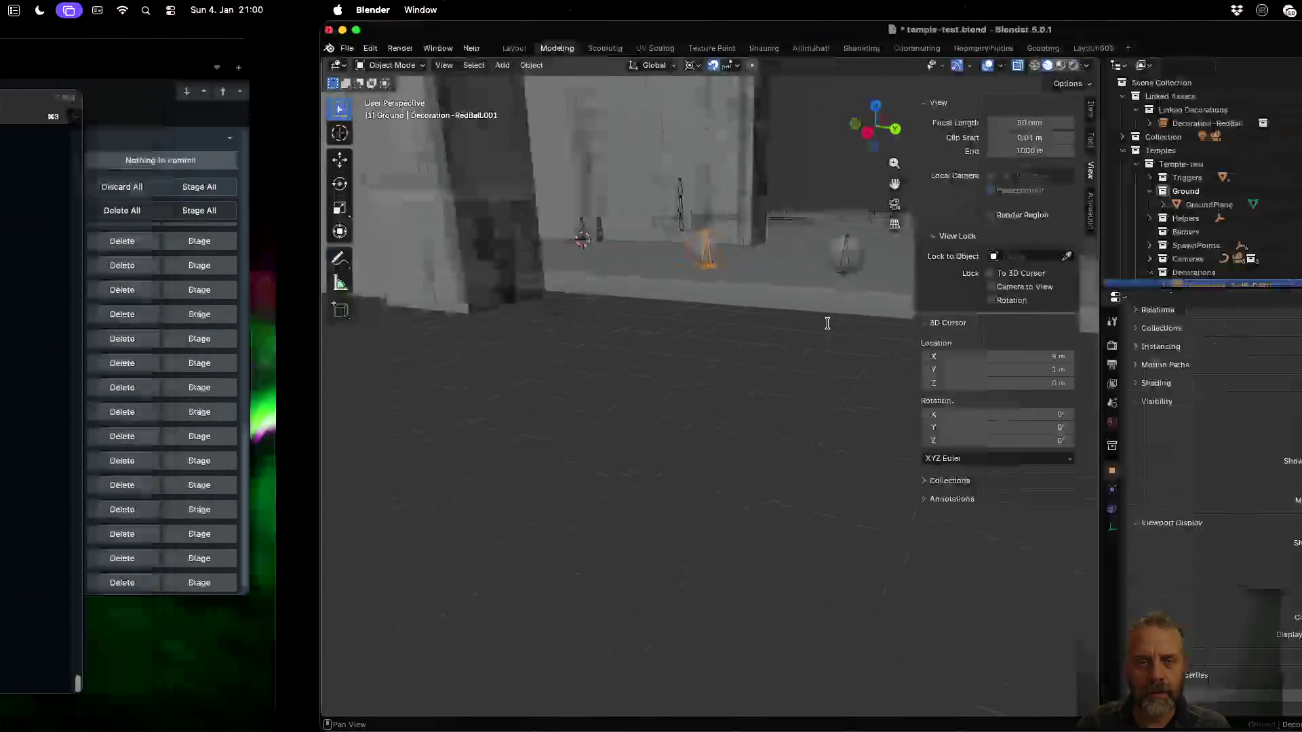
Check the glTF 2.0 export's Include and Data options, finding Custom Properties unchecked, then cancel
left_click(27, 48)
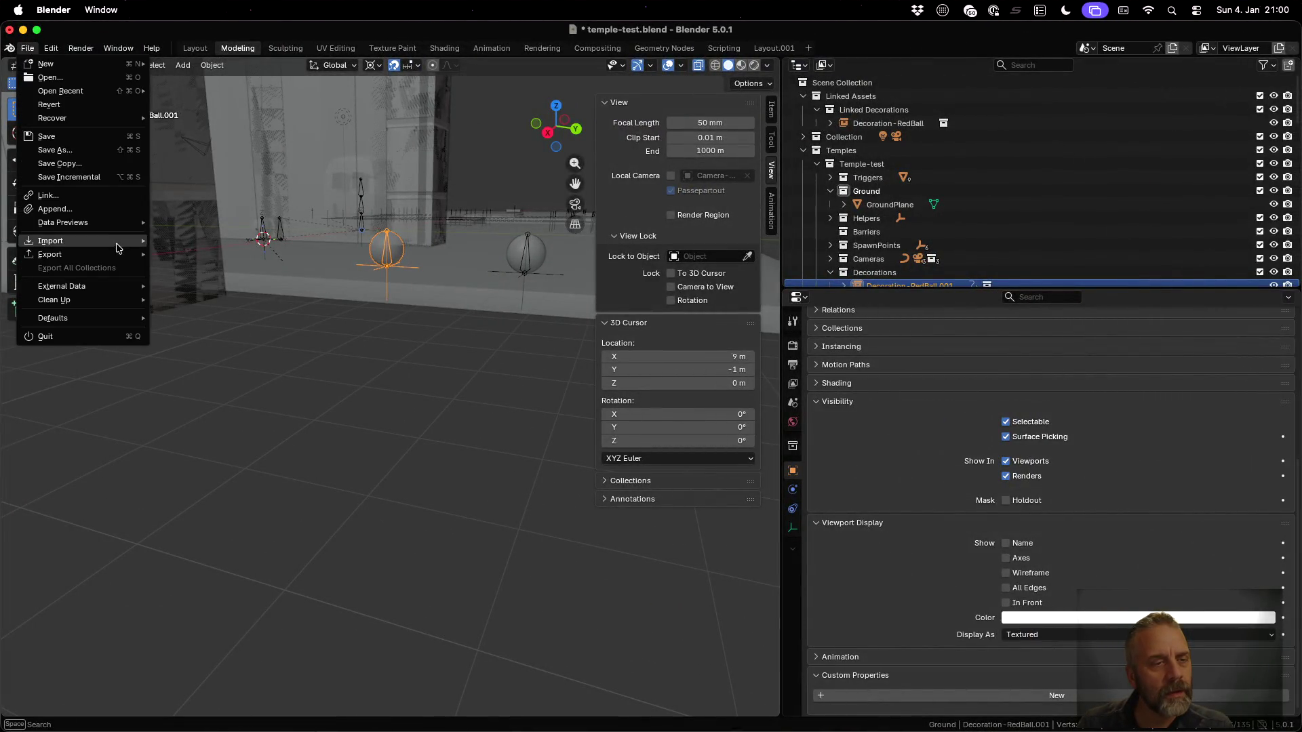
mouse_move(120, 256)
left_click(238, 377)
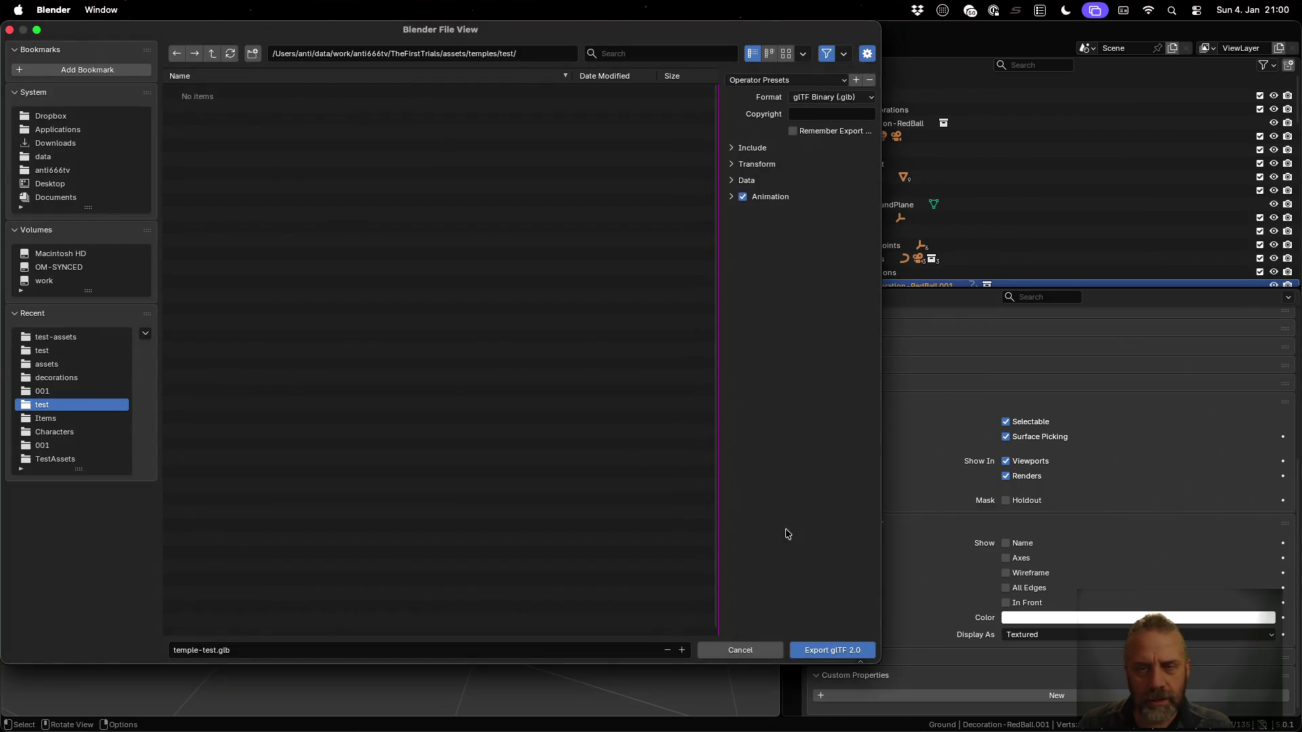
left_click(745, 149)
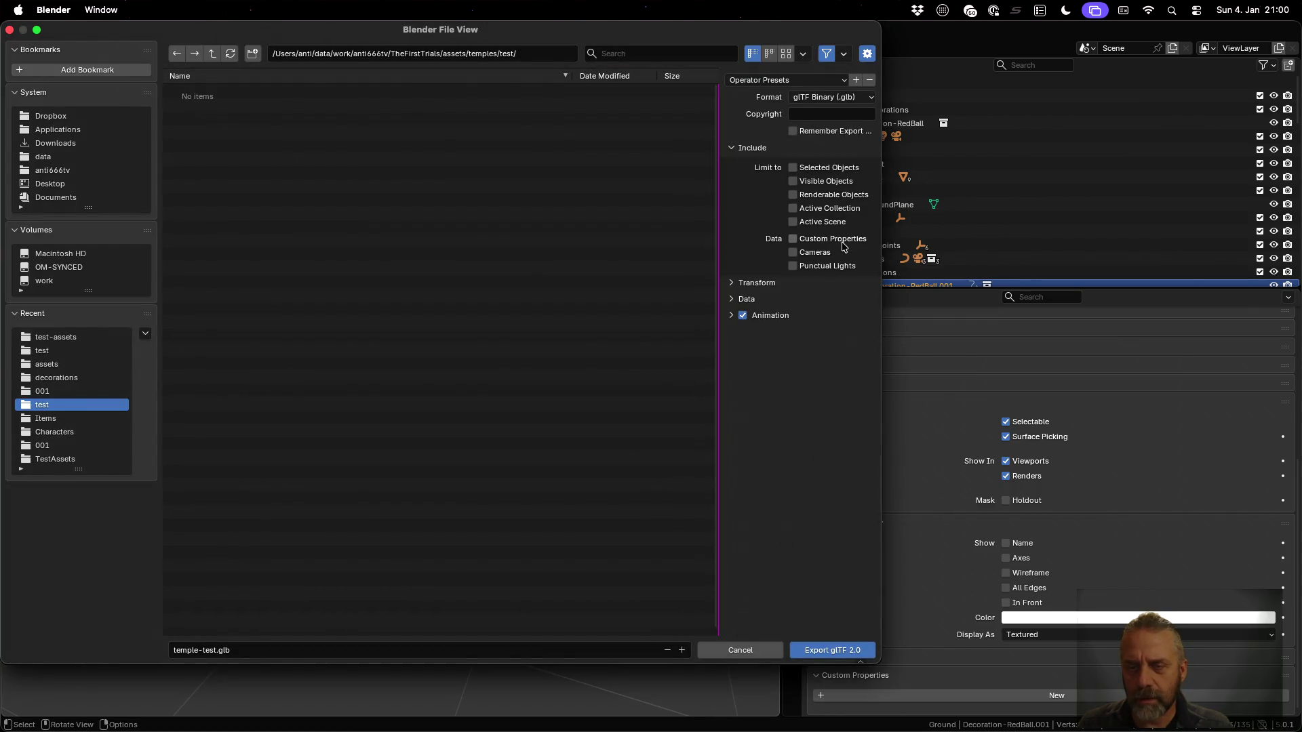
left_click(748, 300)
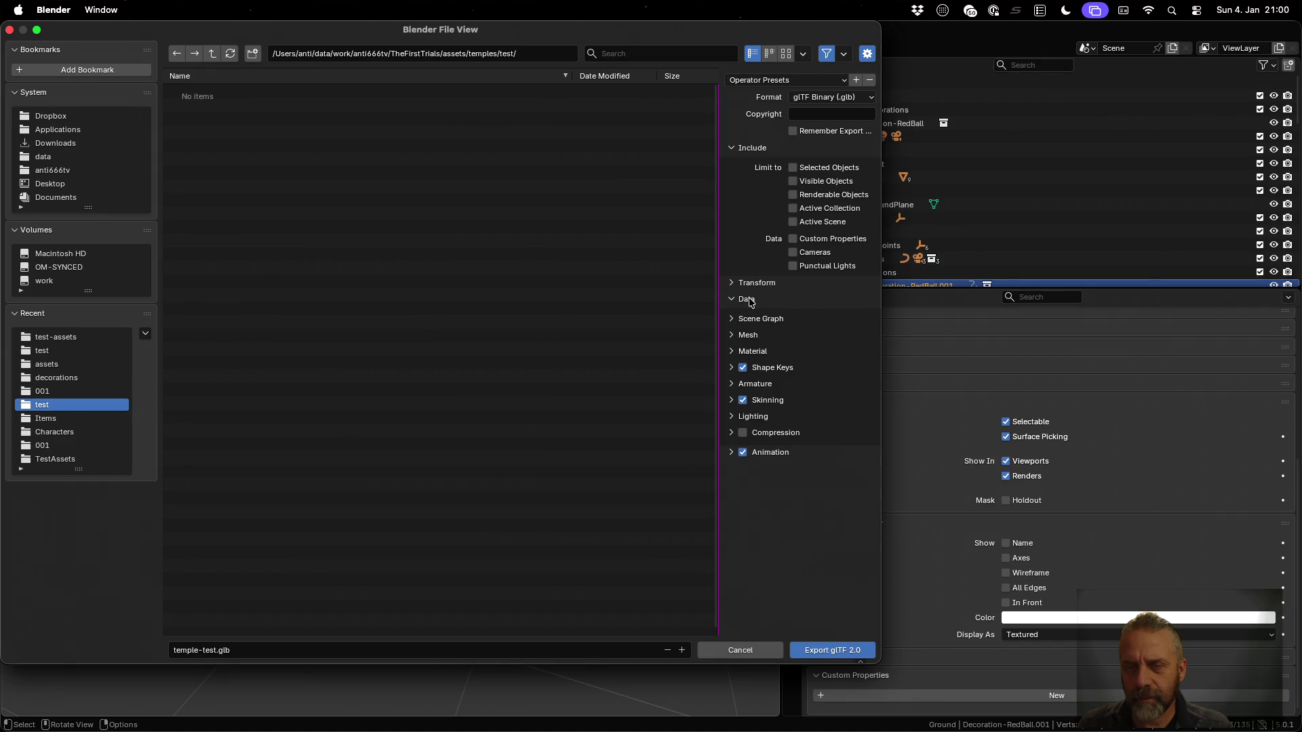
key("Escape")
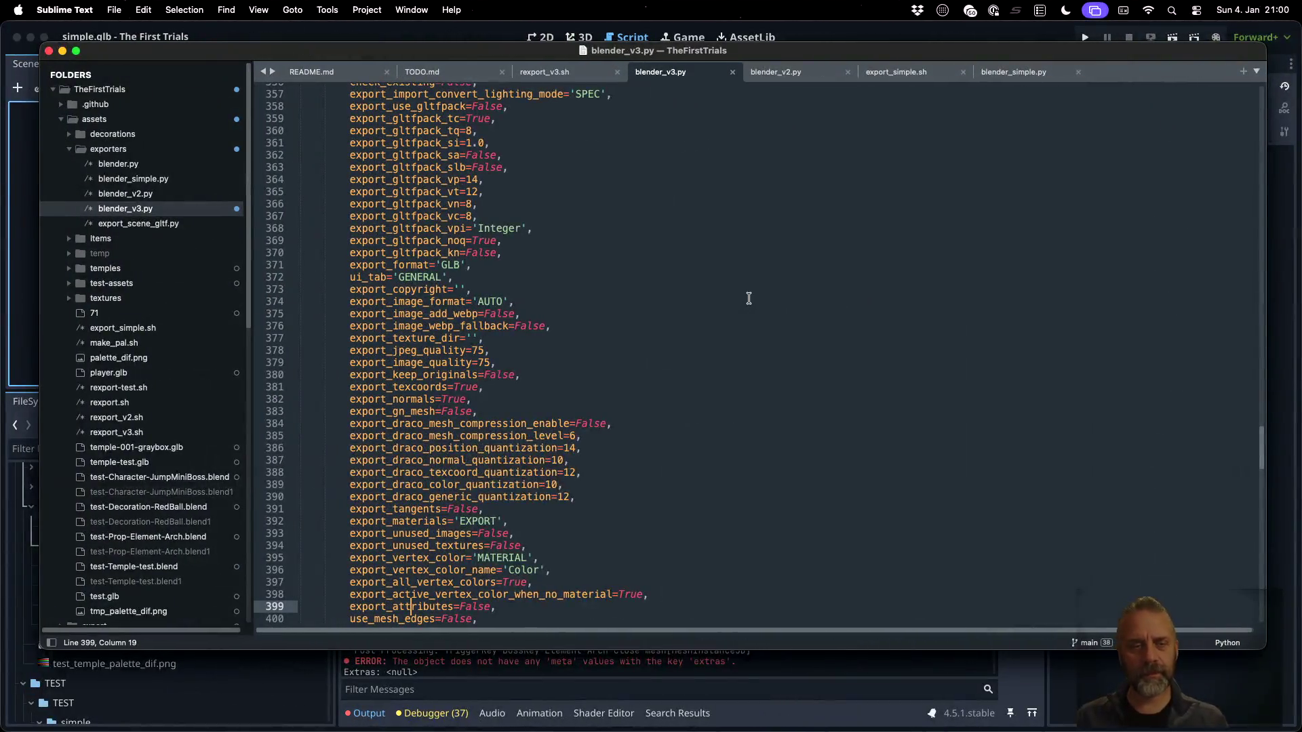
Search blender_v3.py for 'properties' and review the export settings around export_jpeg_quality on line 378
left_click(749, 299)
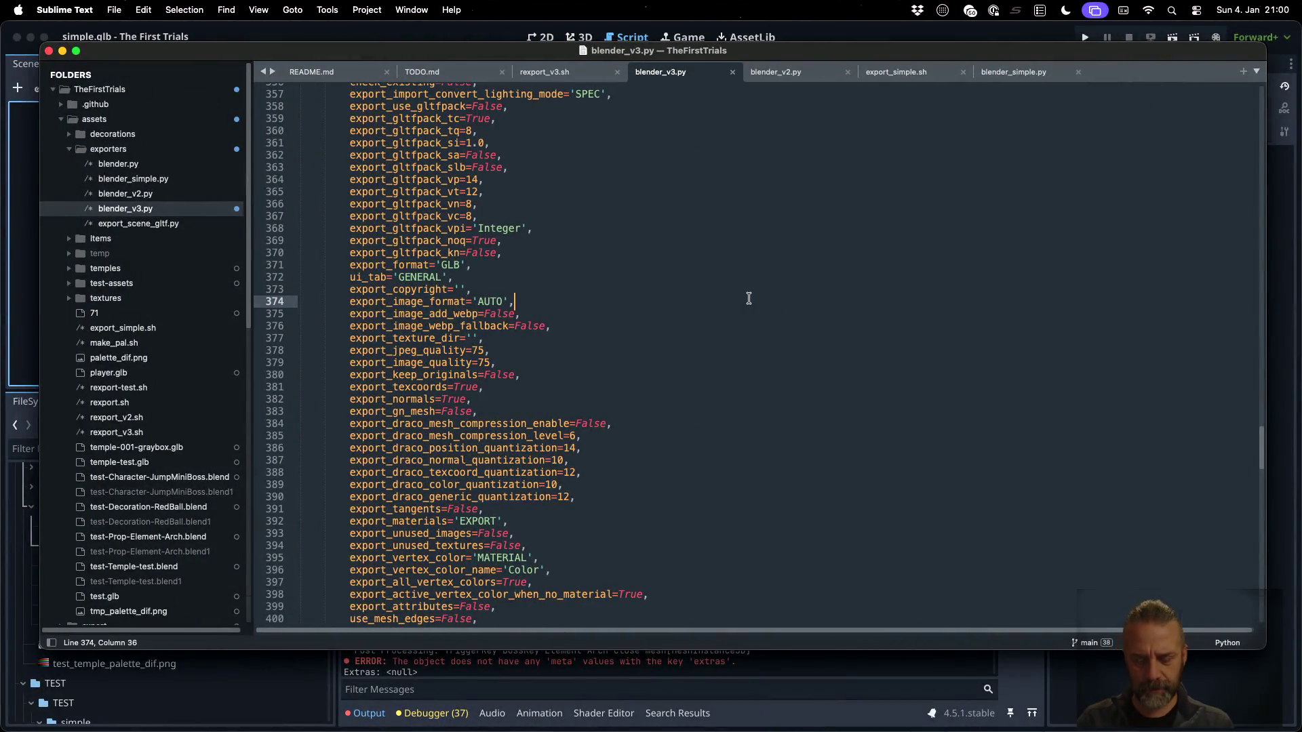
key("super+f")
type("custo")
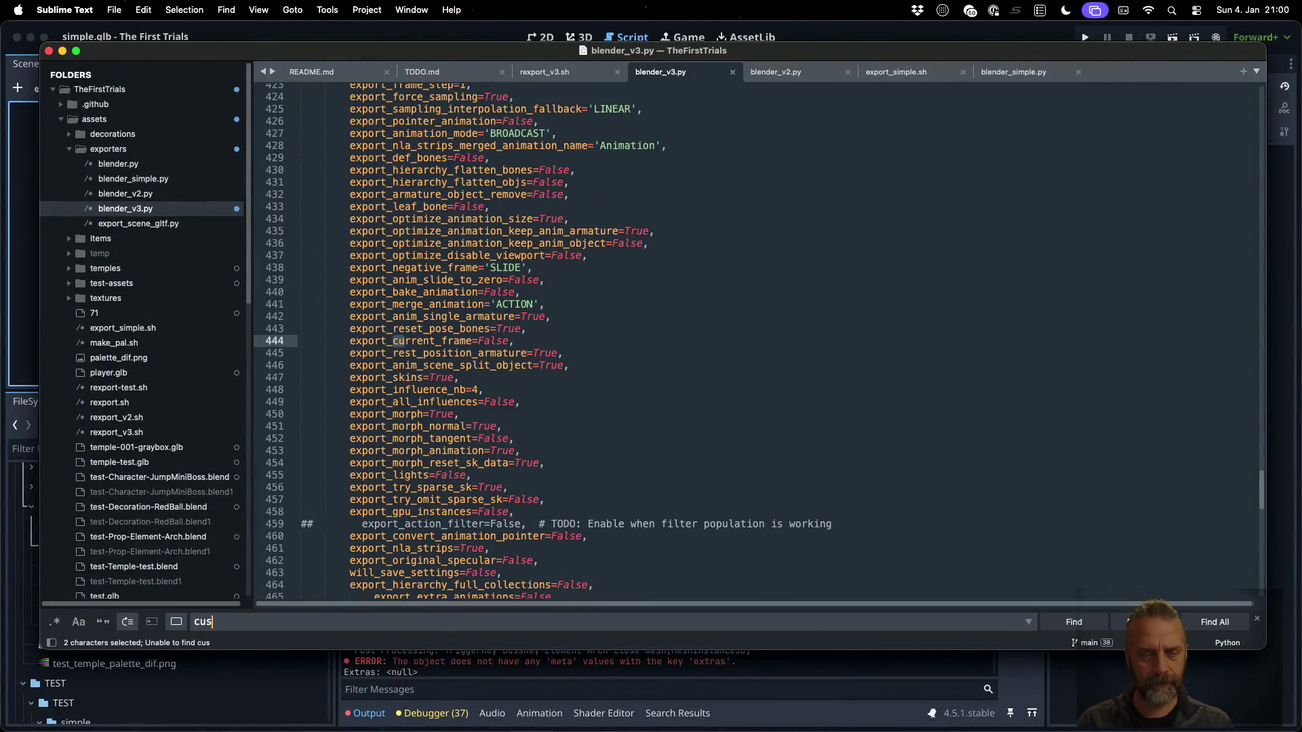
key("BackSpace")
key("BackSpace")
key("BackSpace")
type("prop")
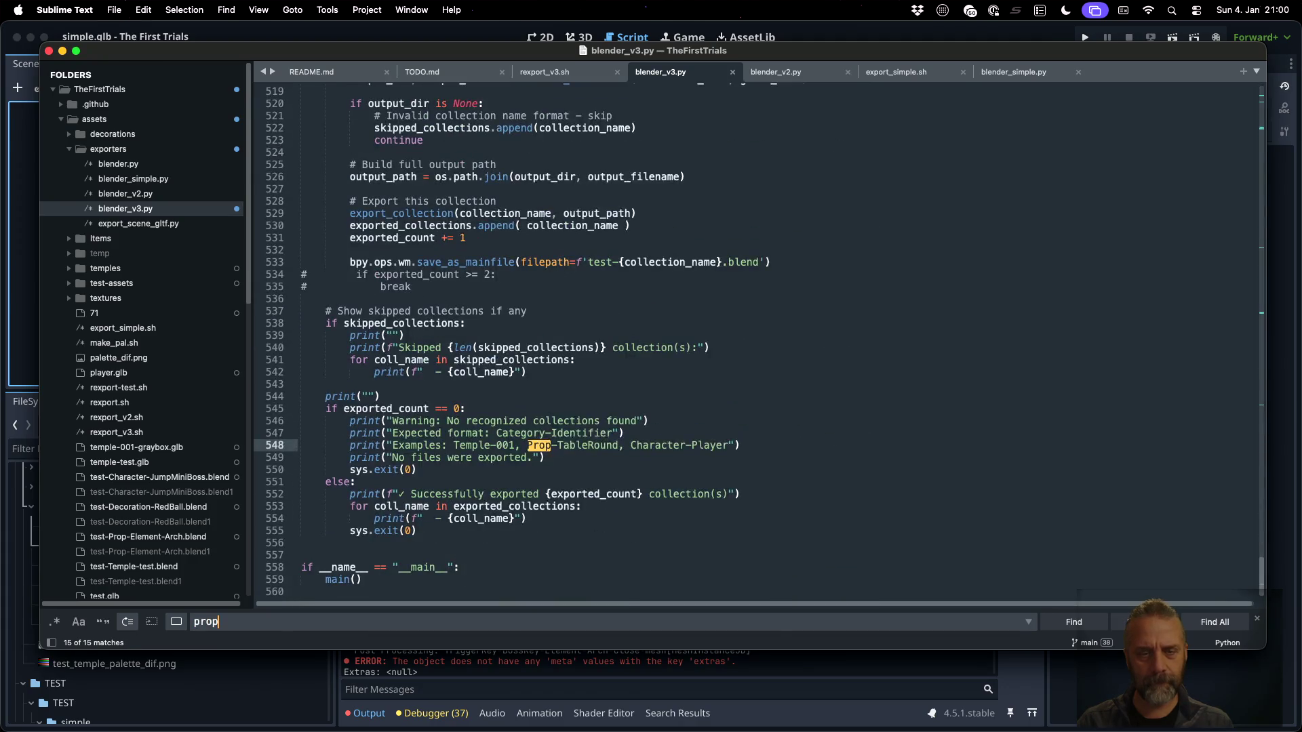
type("erties")
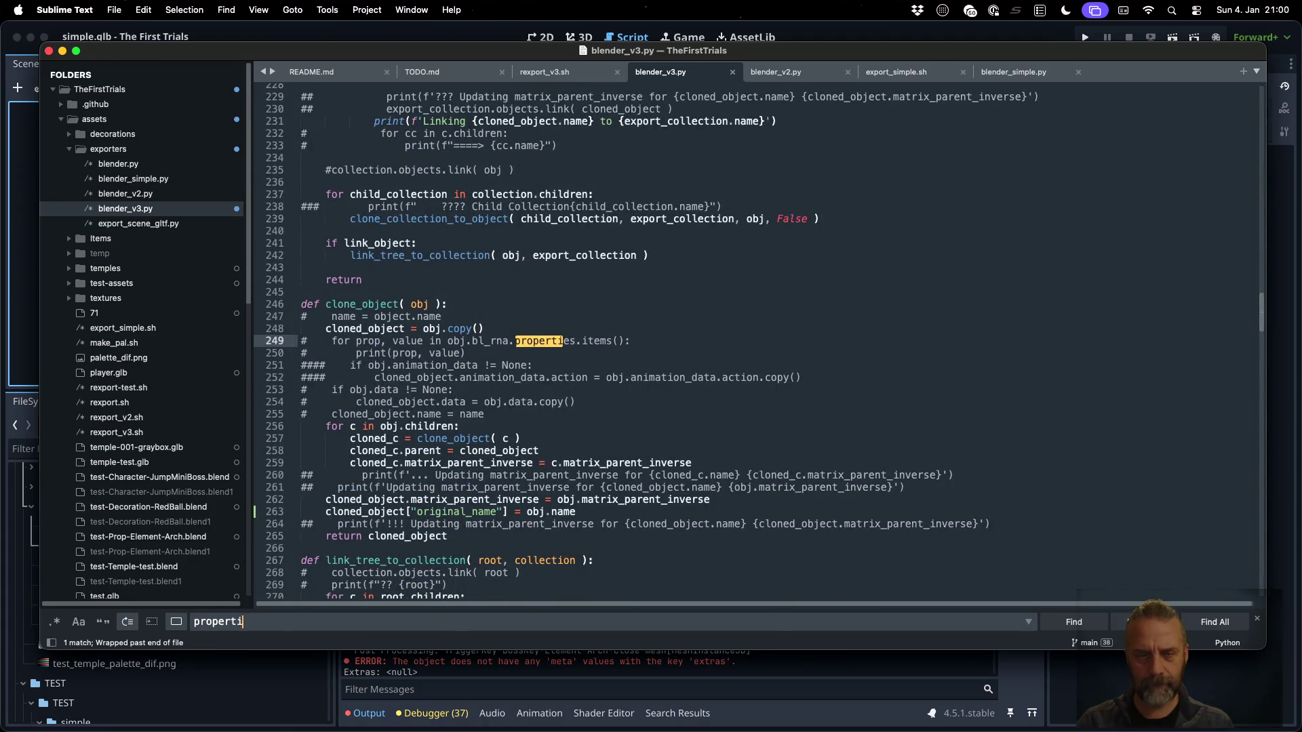
key("BackSpace")
key("BackSpace")
key("BackSpace")
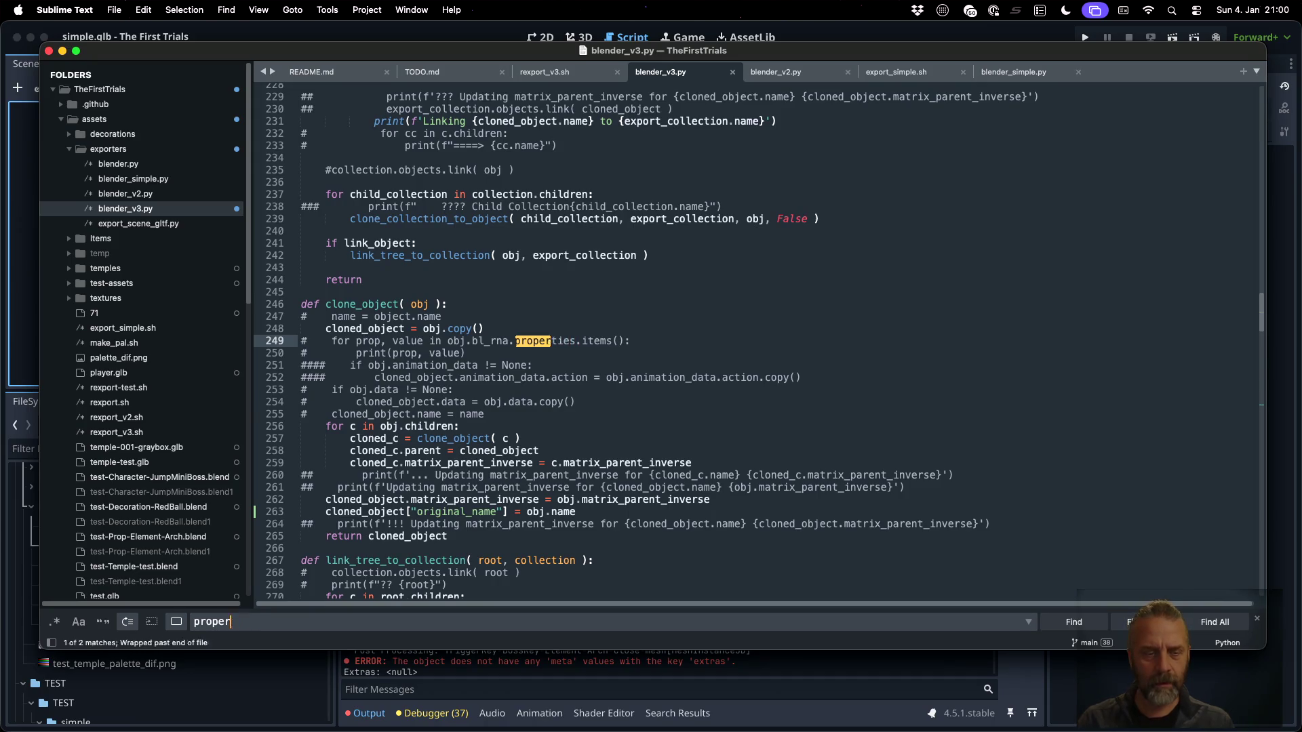
type("AUTO',")
key("Escape")
left_click(626, 262)
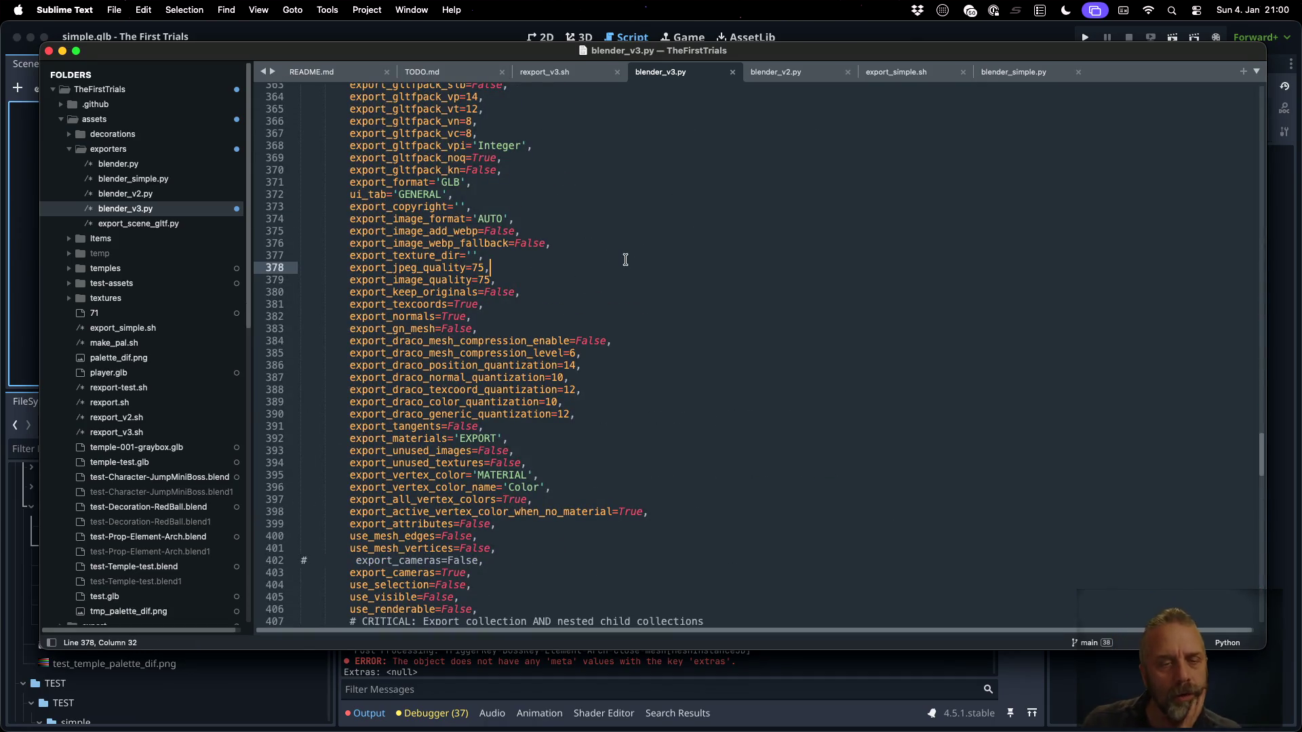
key("super+Tab")
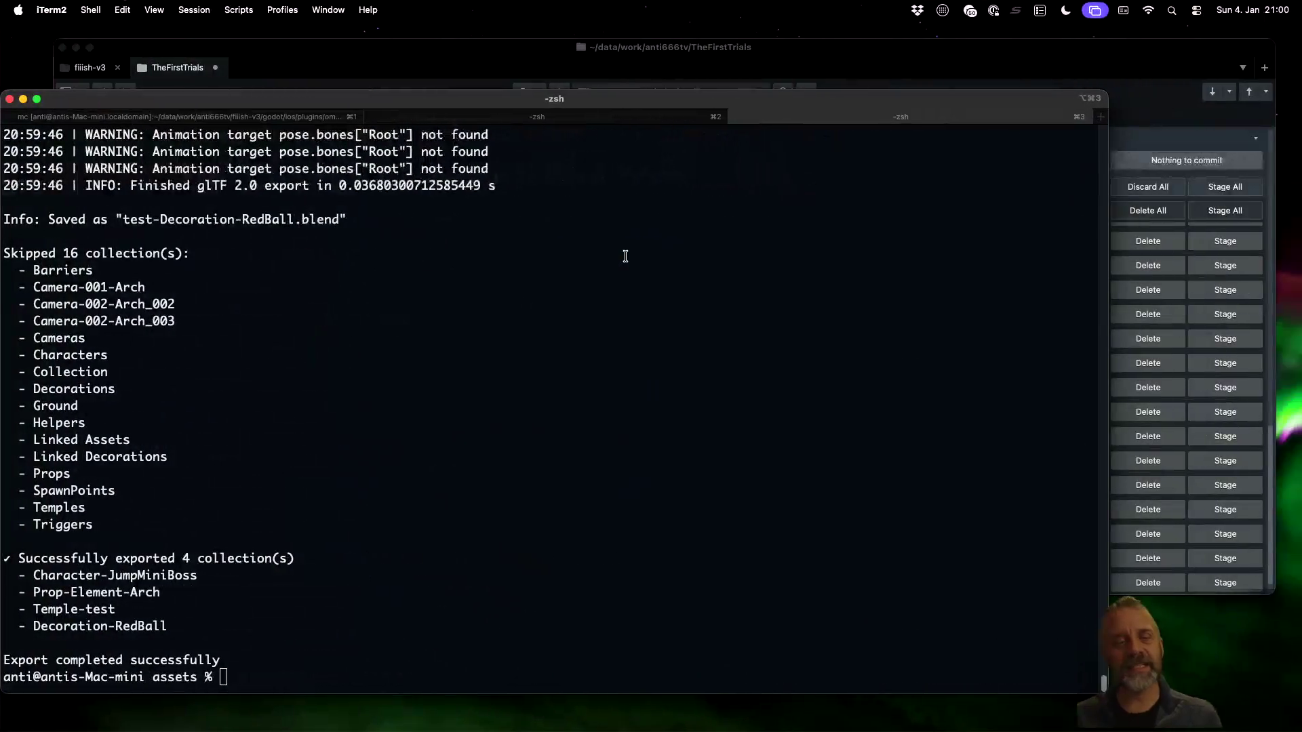
Recall the earlier gltf-transform inspect command for simple.glb from the shell history
key("ctrl+r")
type("tltf")
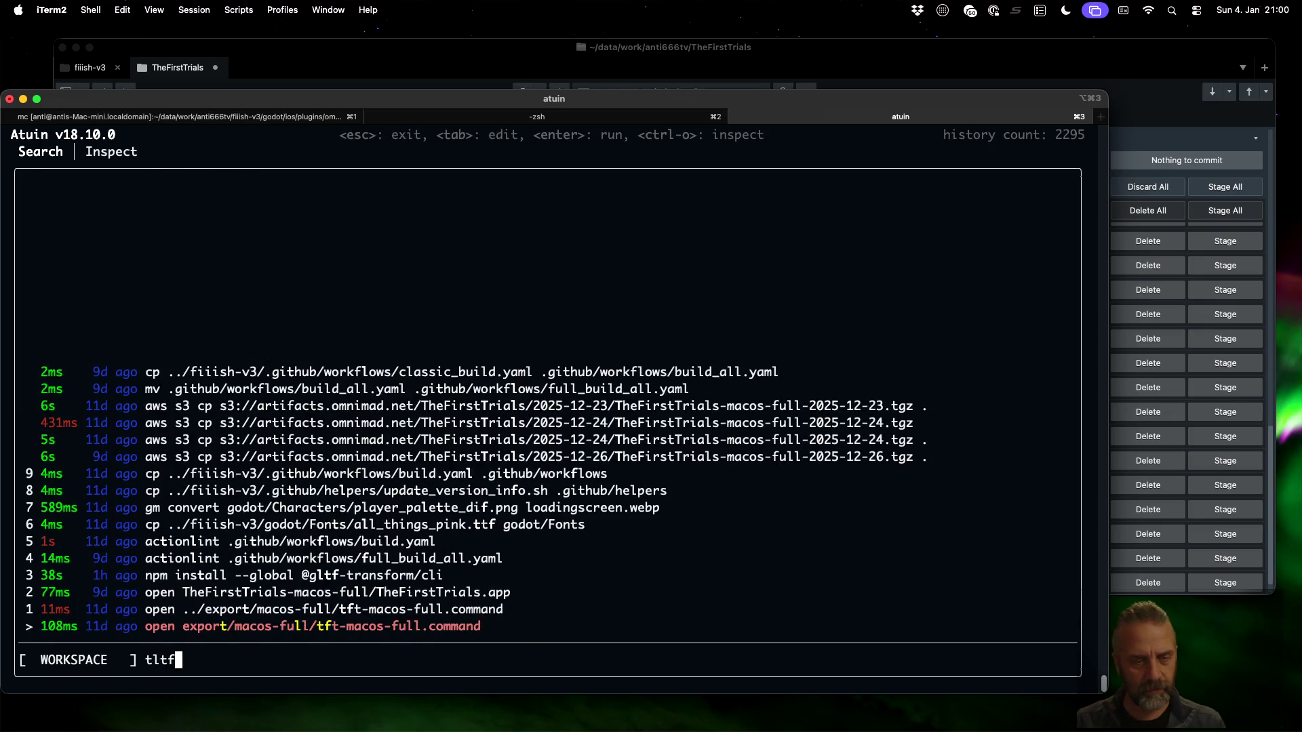
key("BackSpace")
key("BackSpace")
key("BackSpace")
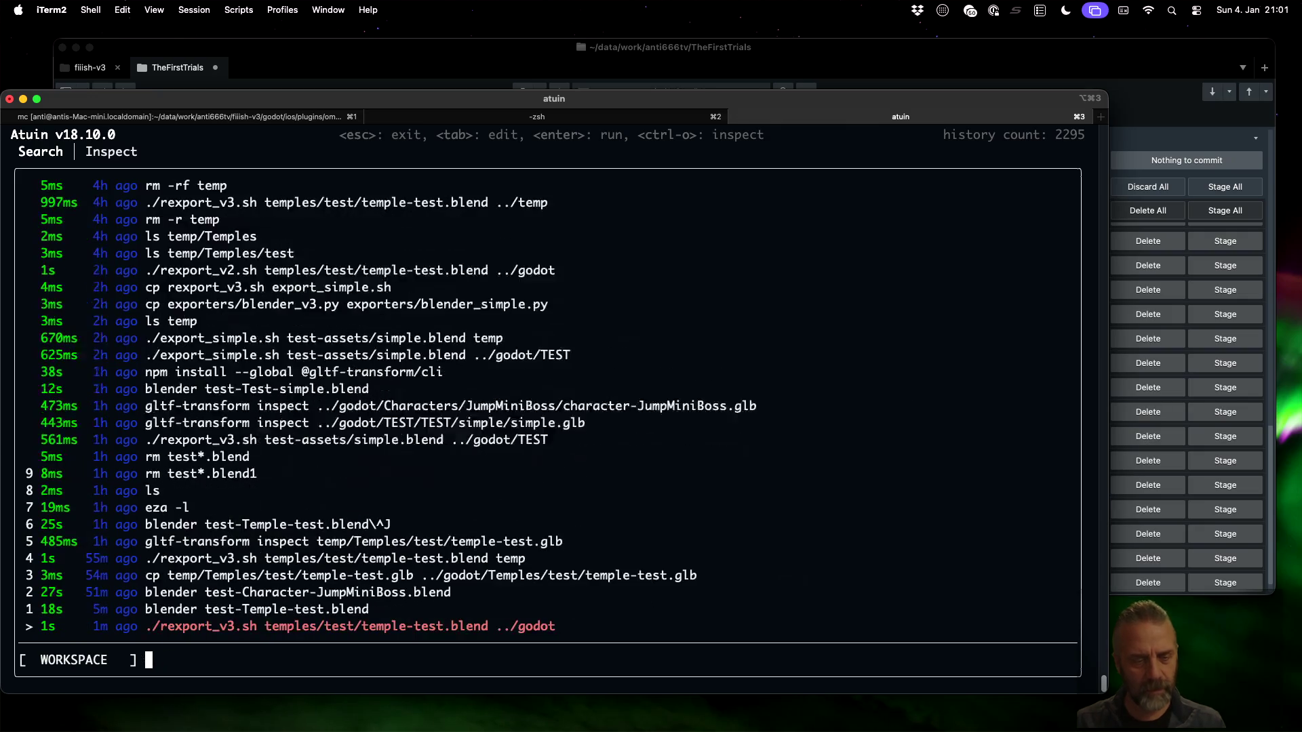
type("gltf")
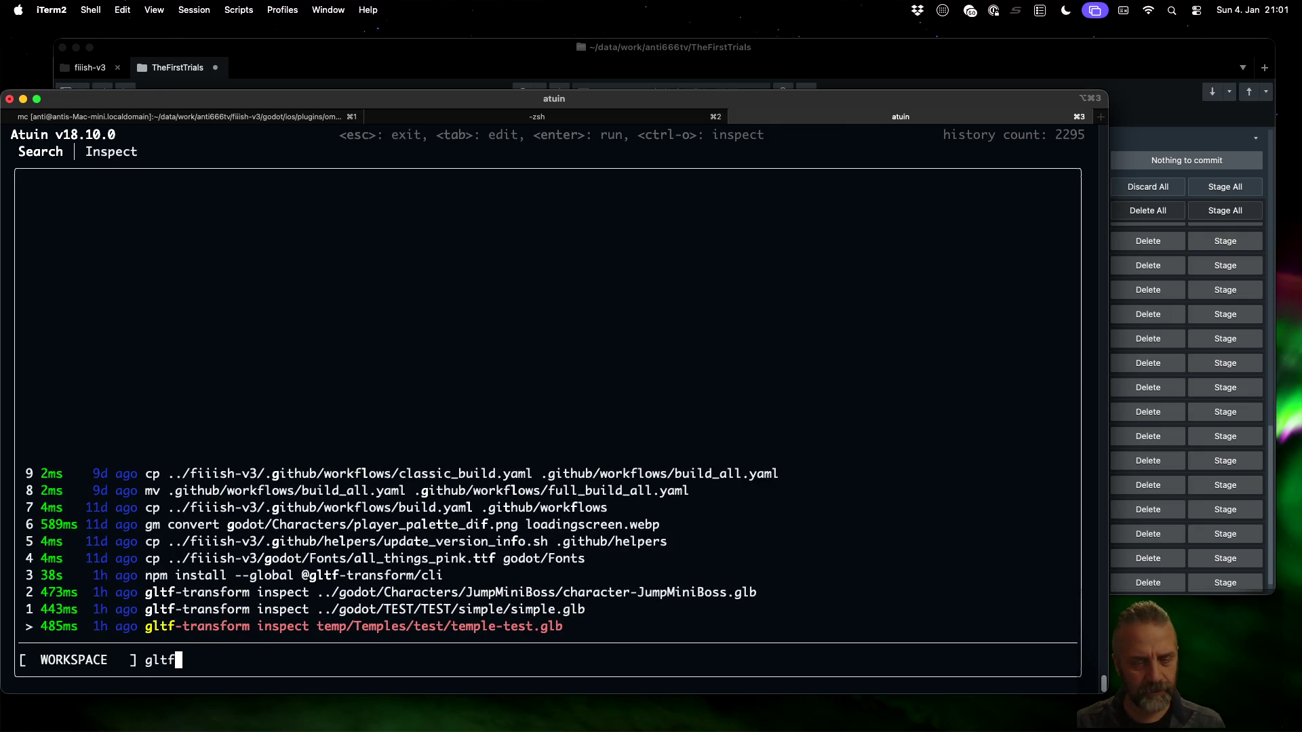
key("Up")
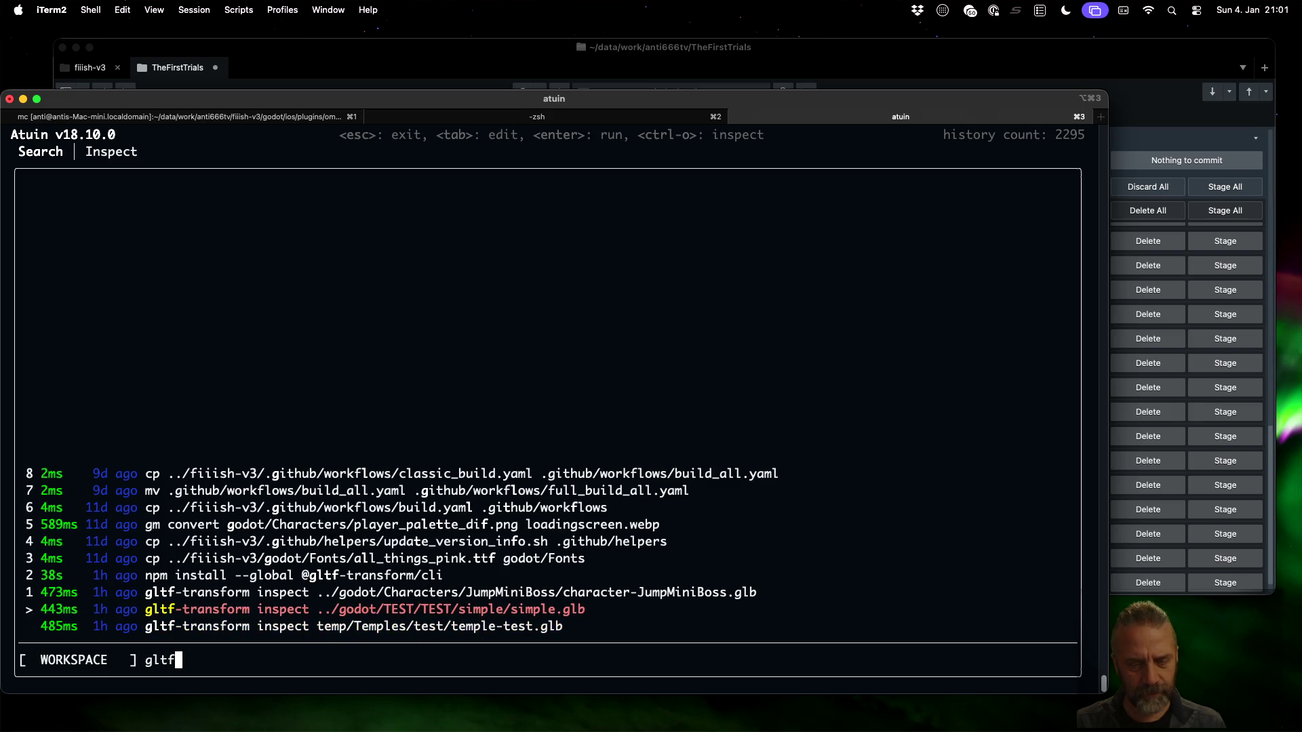
key("Tab")
Change its path to ../godot/Temples/test/temple-test.glb and run the inspection
key("BackSpace")
key("BackSpace")
key("BackSpace")
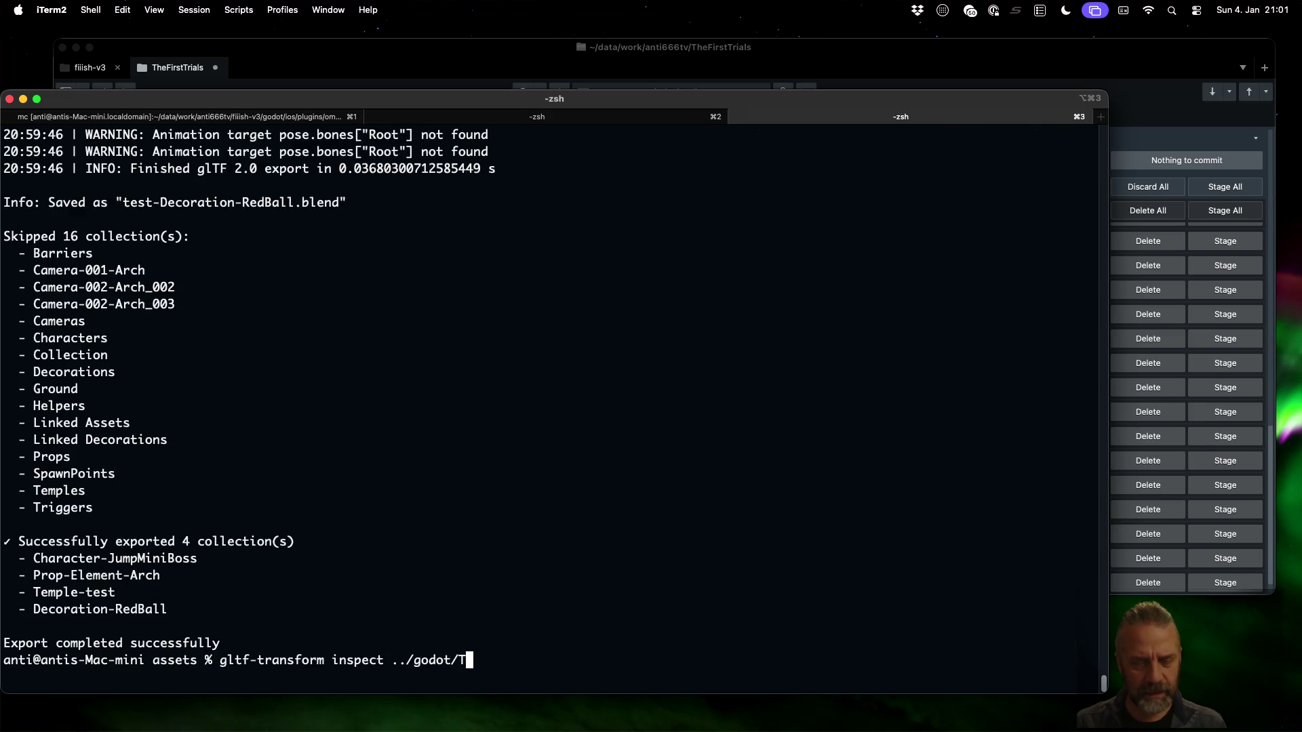
type("emn")
key("BackSpace")
type("p")
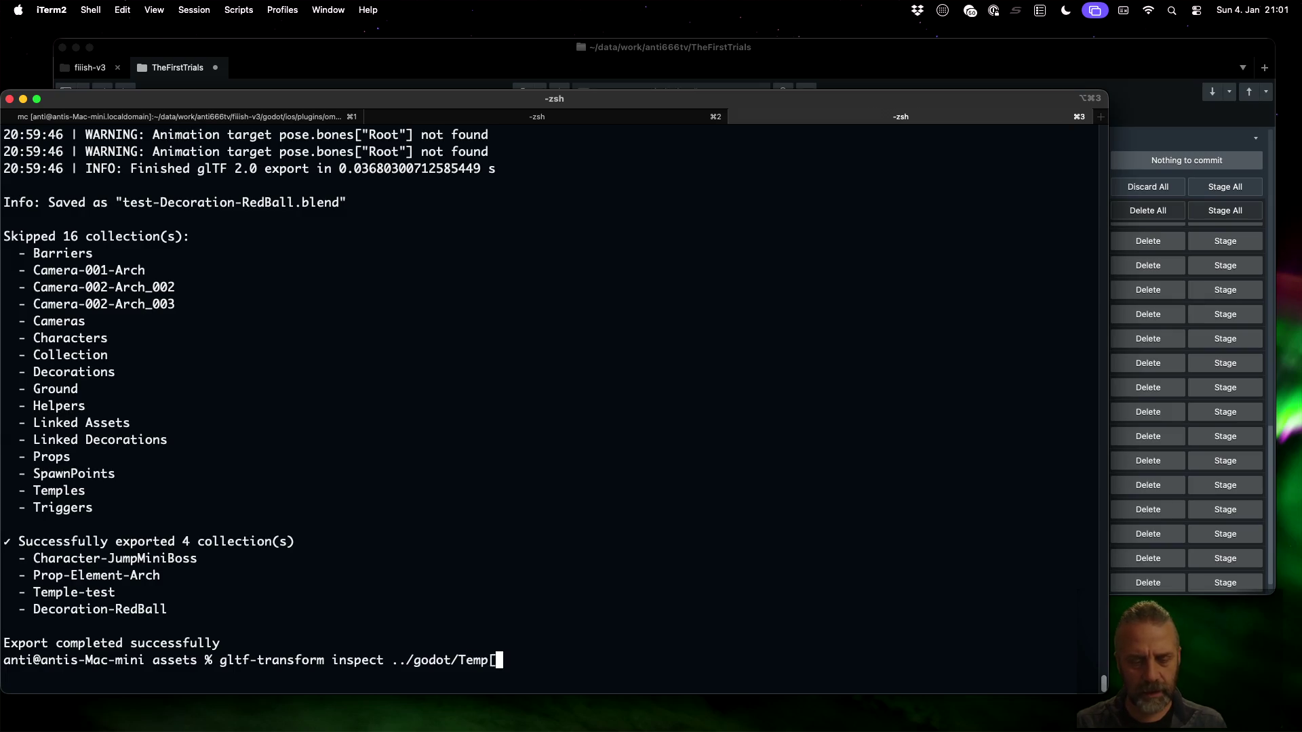
key("Tab")
key("Tab")
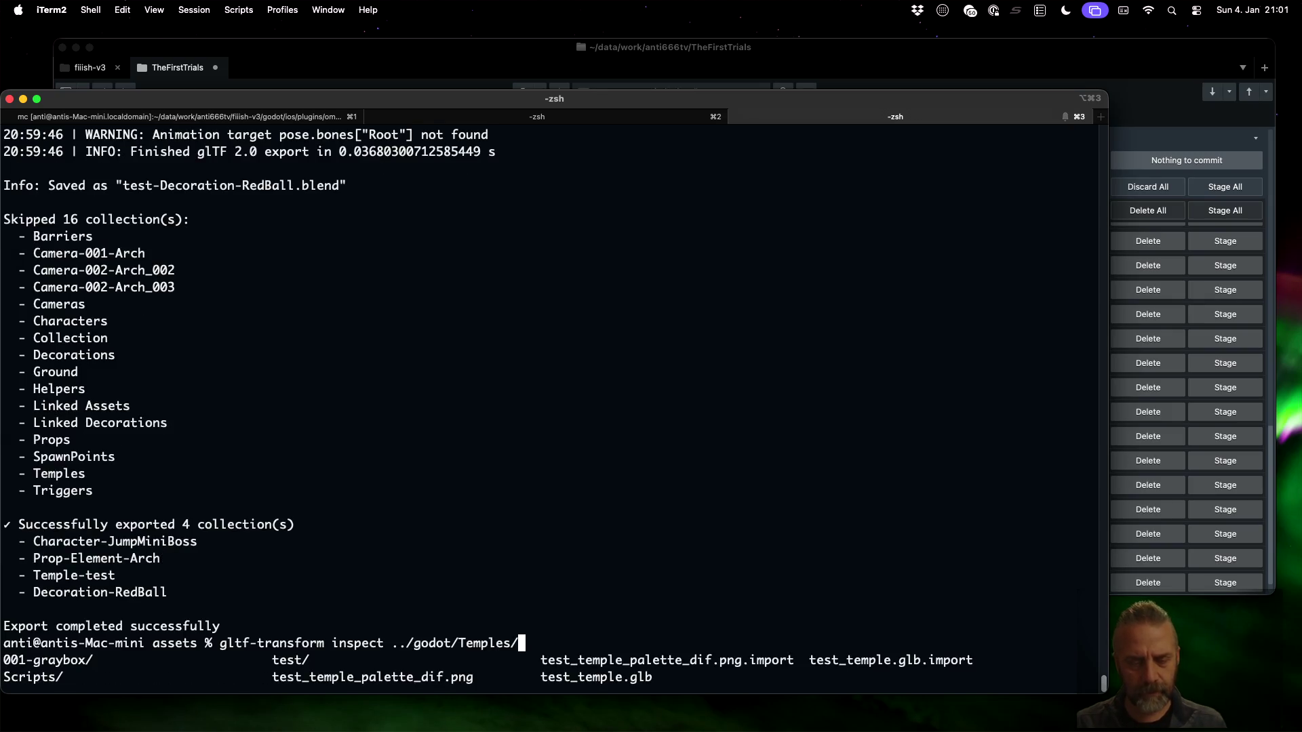
type("test")
key("Tab")
type("/temple-test.")
key("Tab")
type("lb")
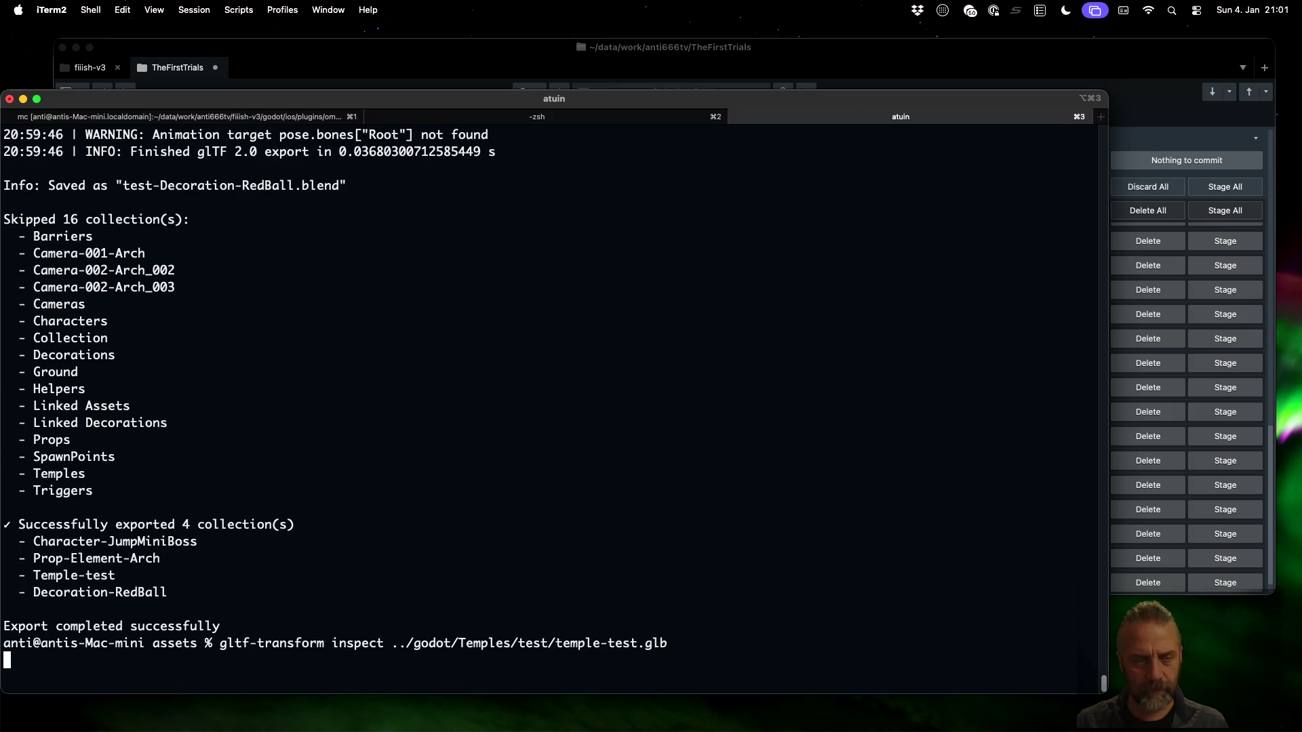
key("Return")
Scroll through the report: 16 meshes, 4 materials, 3 textures, 36 animations
scroll(456, 404, "up", 15)
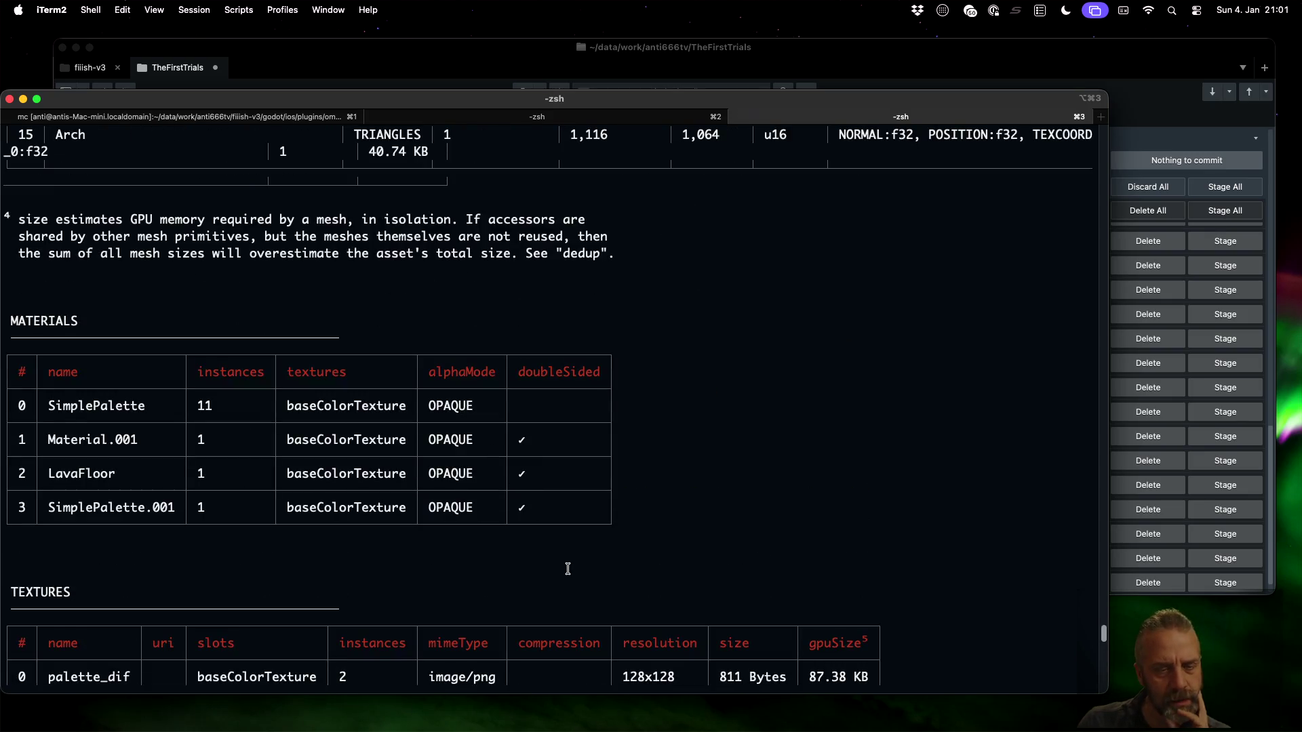
scroll(514, 568, "up", 10)
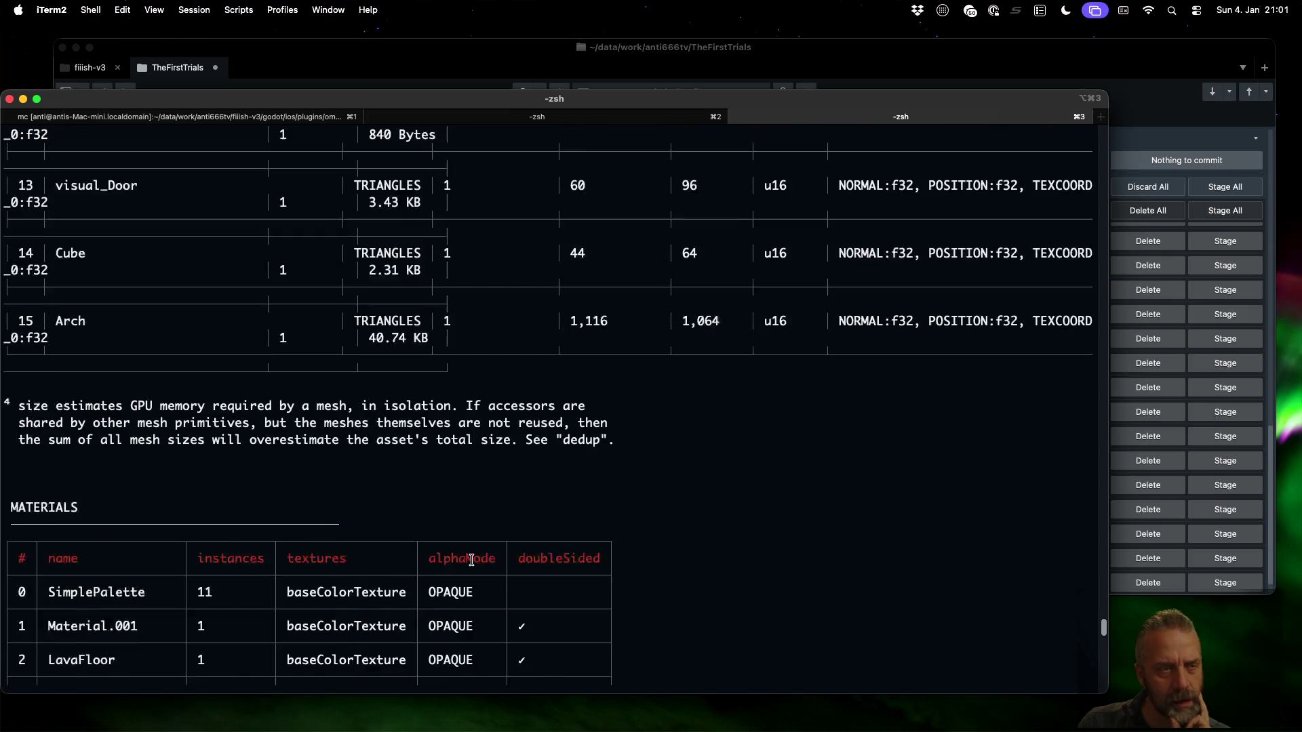
scroll(471, 560, "up", 9)
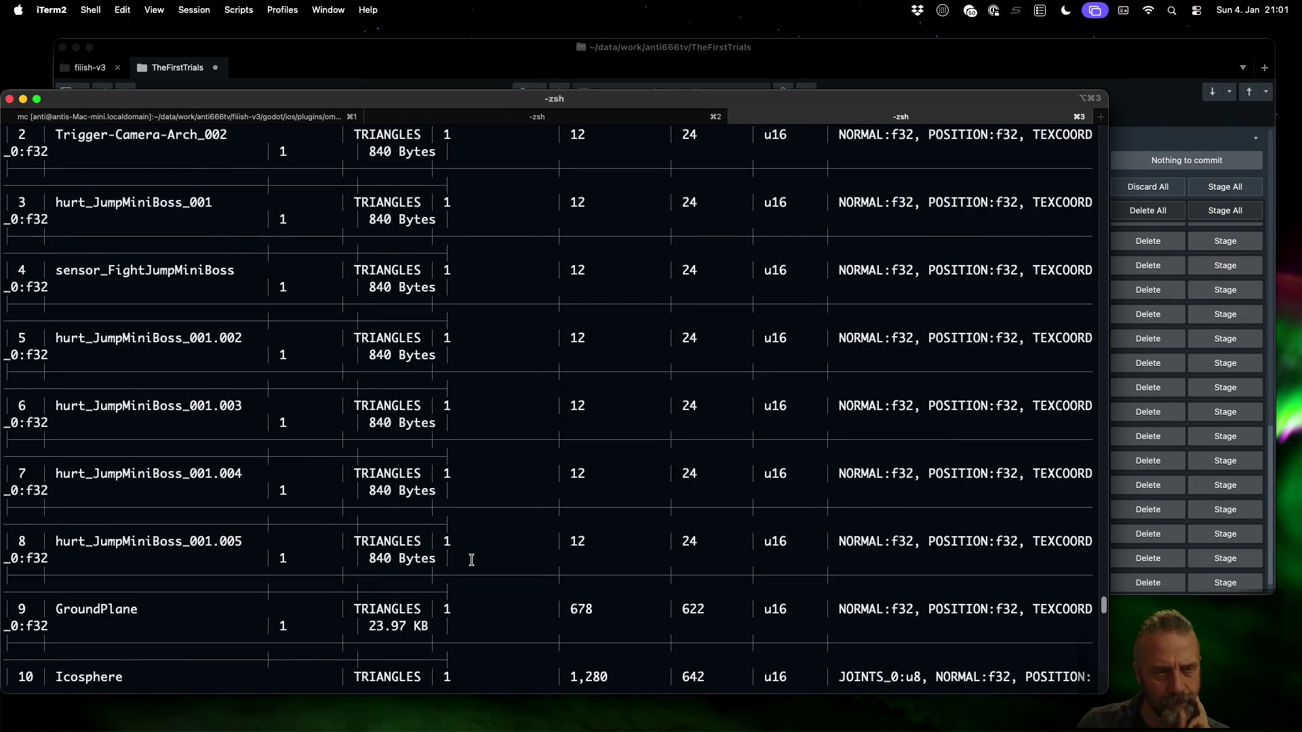
scroll(471, 560, "up", 11)
scroll(472, 560, "up", 6)
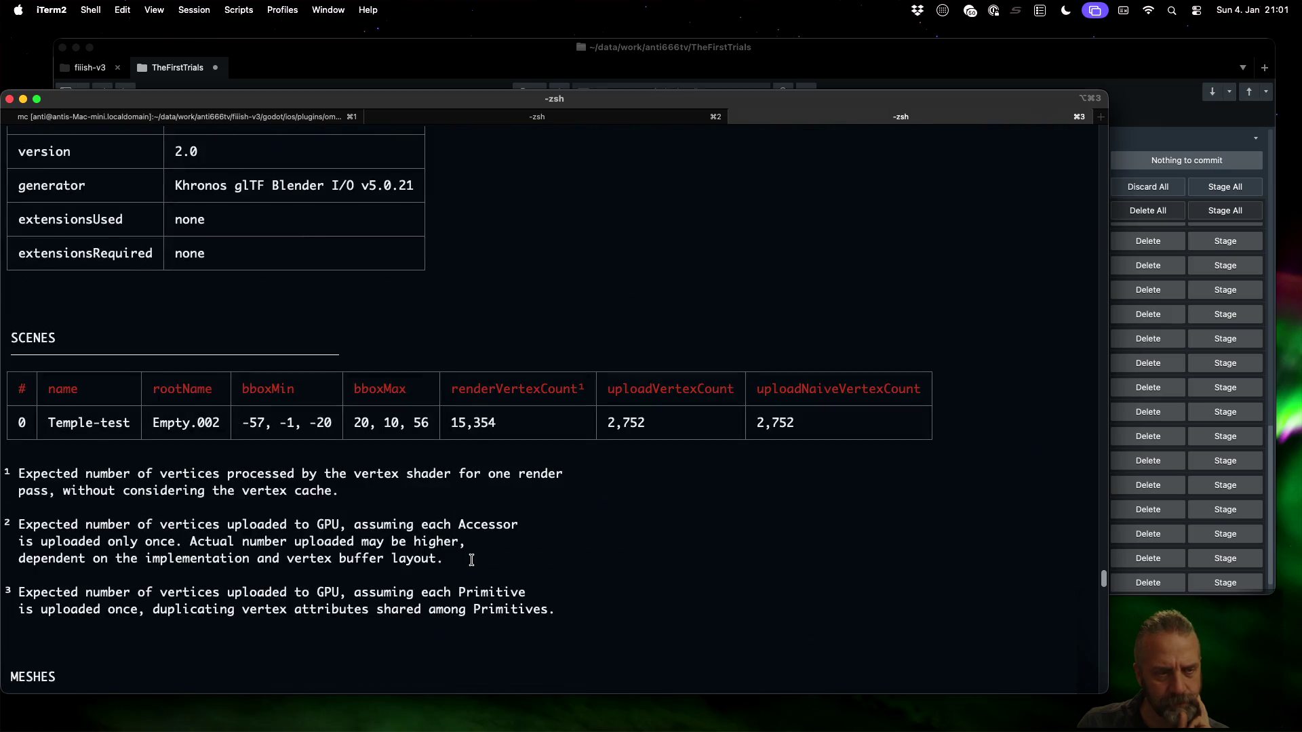
scroll(471, 560, "down", 20)
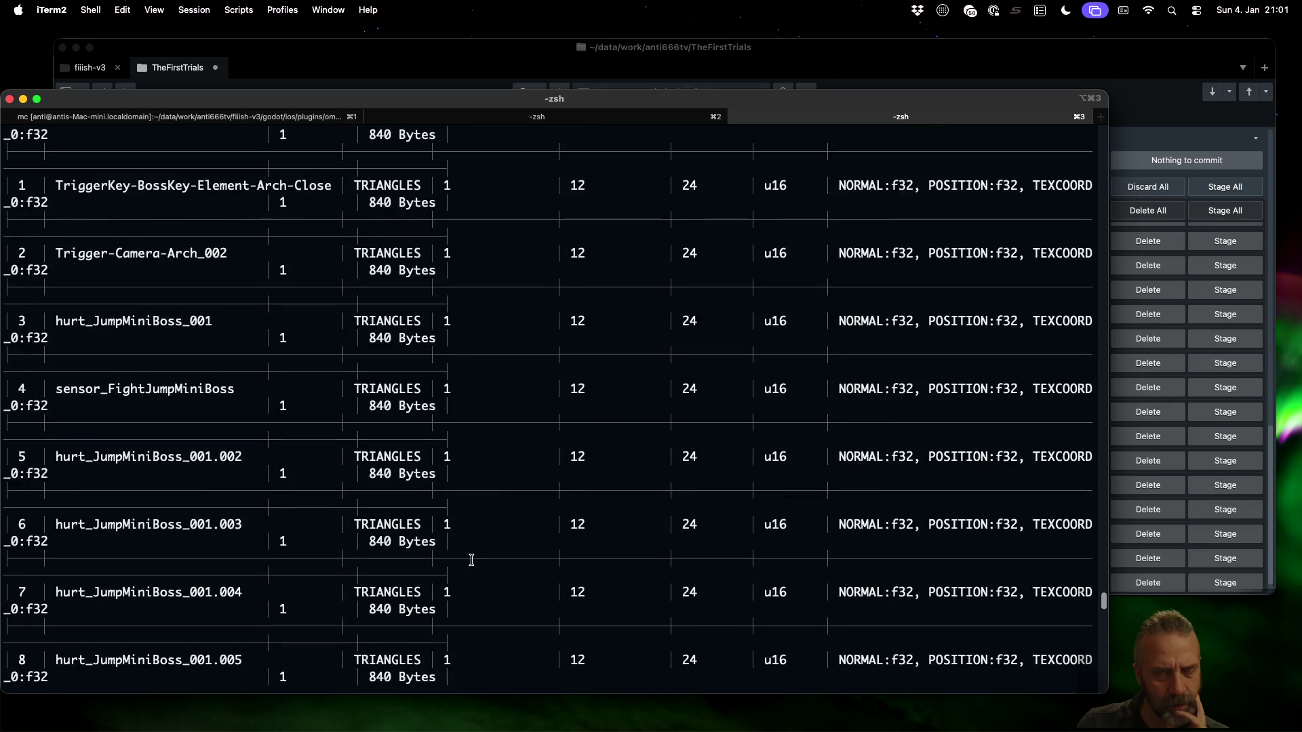
scroll(471, 560, "down", 5)
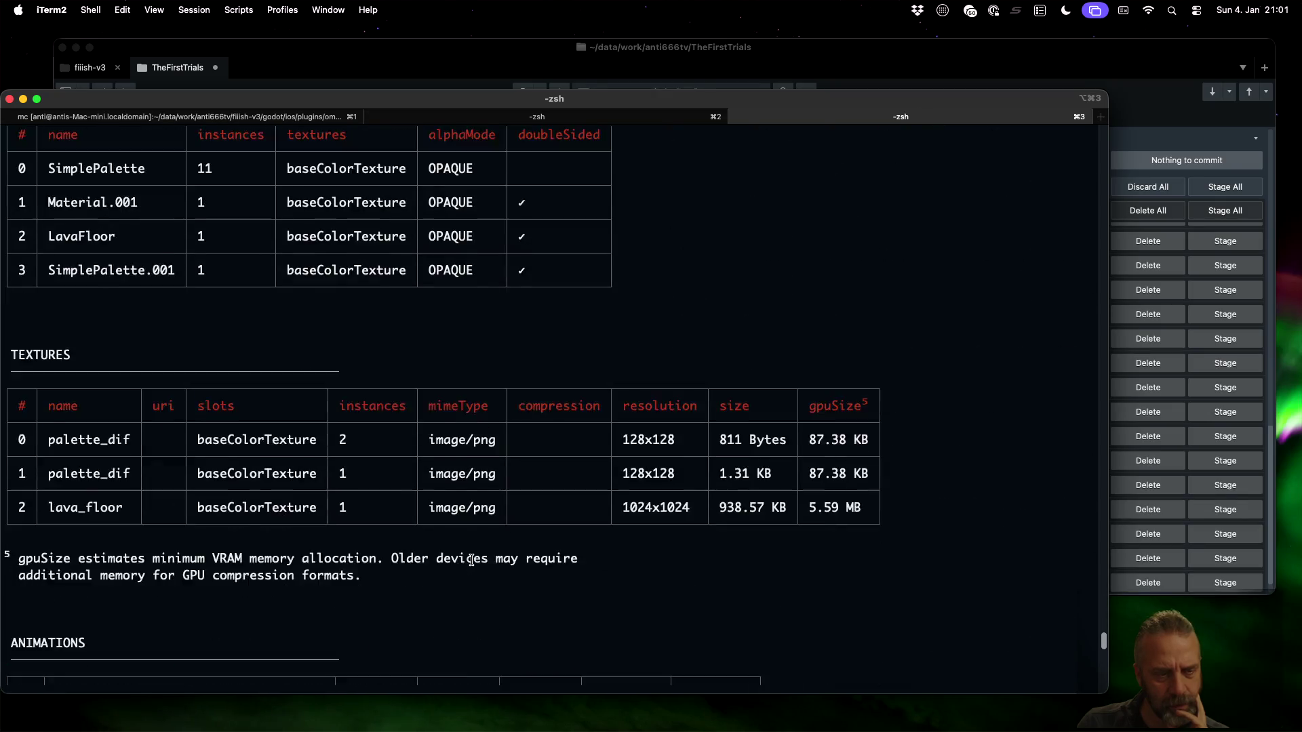
scroll(471, 561, "down", 20)
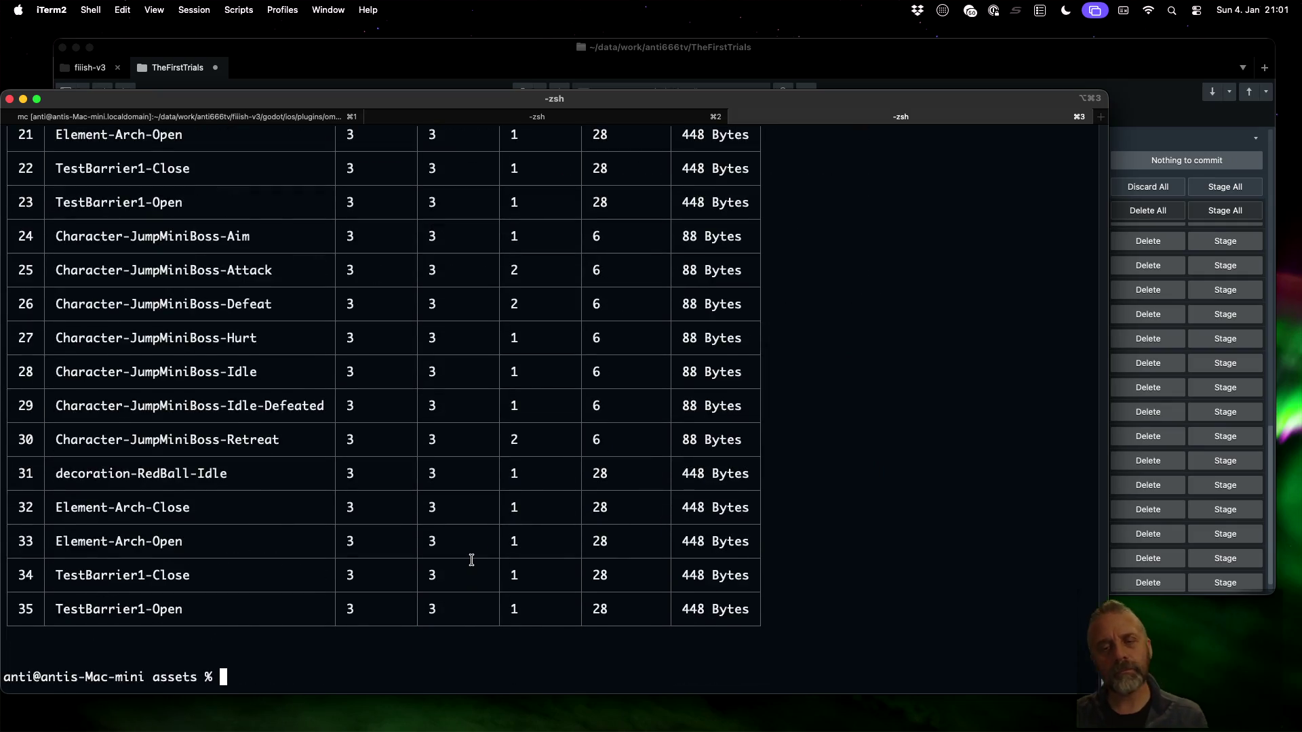
key("ctrl+Left")
key("ctrl+Left")
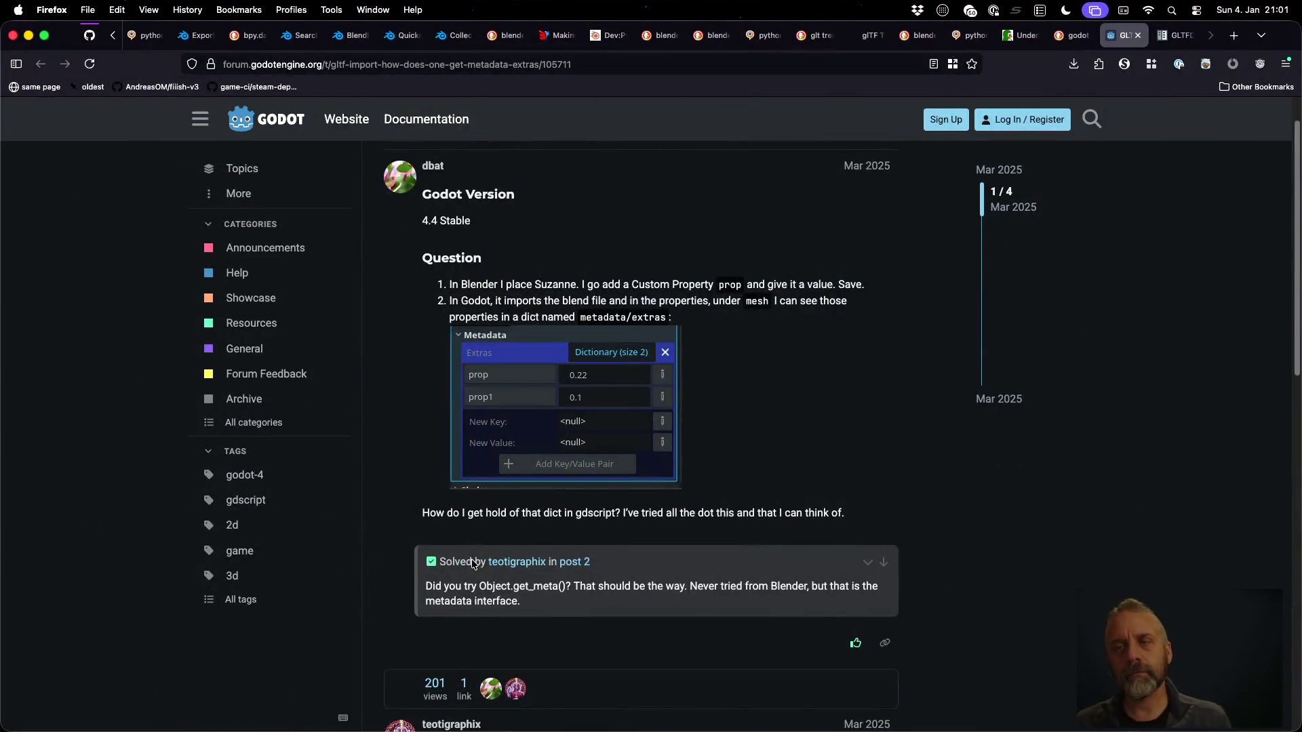
In the search results tab, search for 'gltf extras custom properites'
left_click(1171, 40)
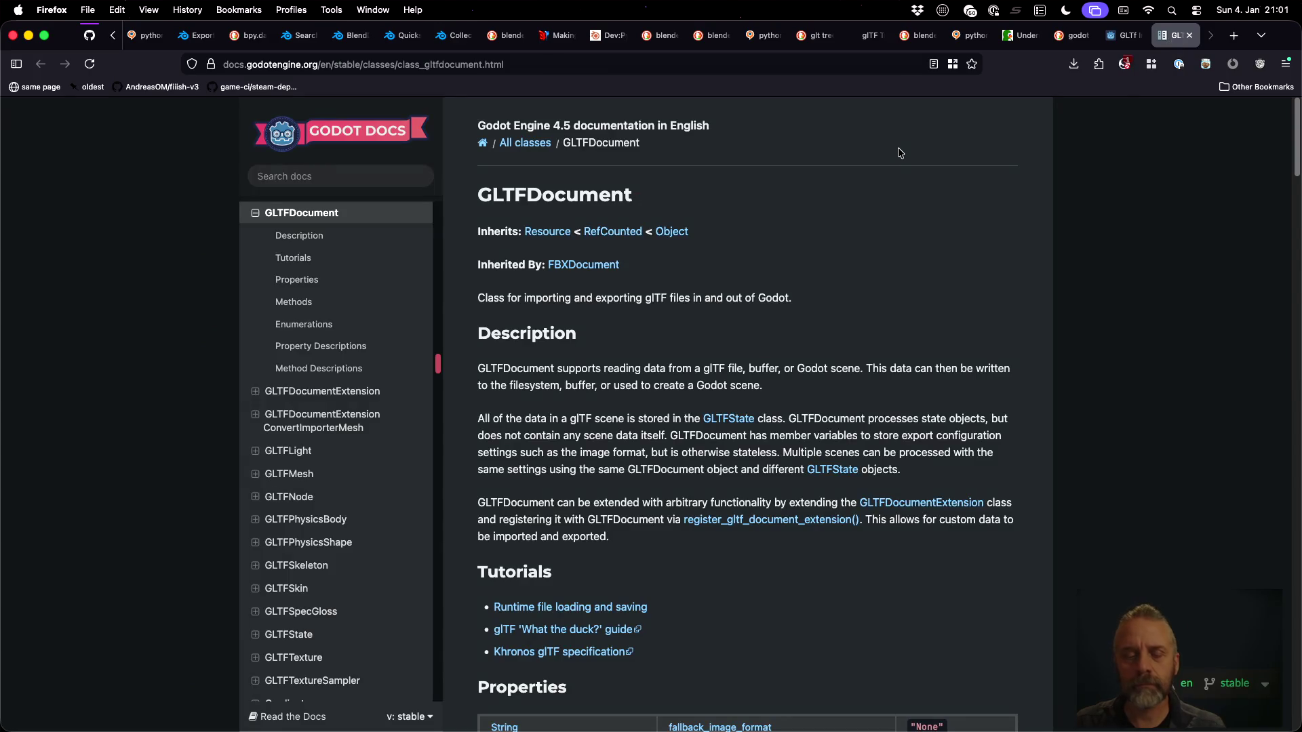
left_click(1074, 35)
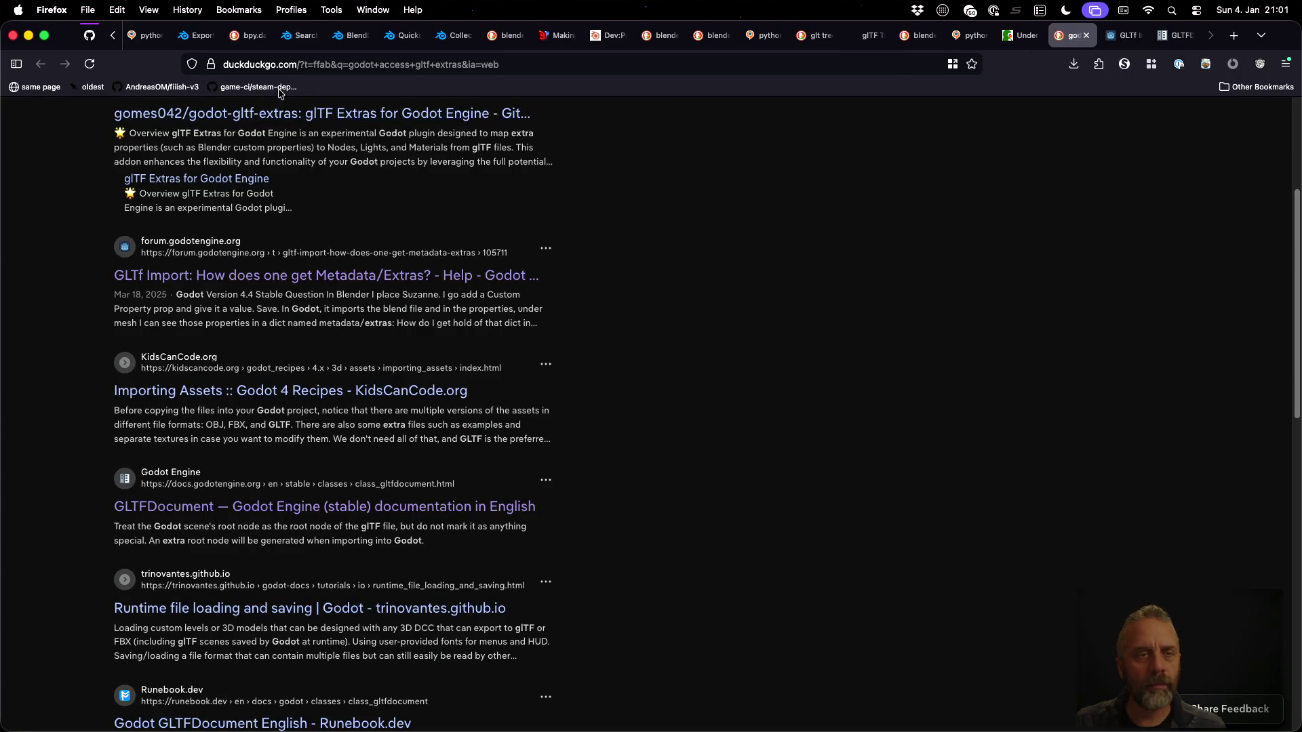
scroll(466, 248, "up", 1)
left_click(354, 126)
key("super+a")
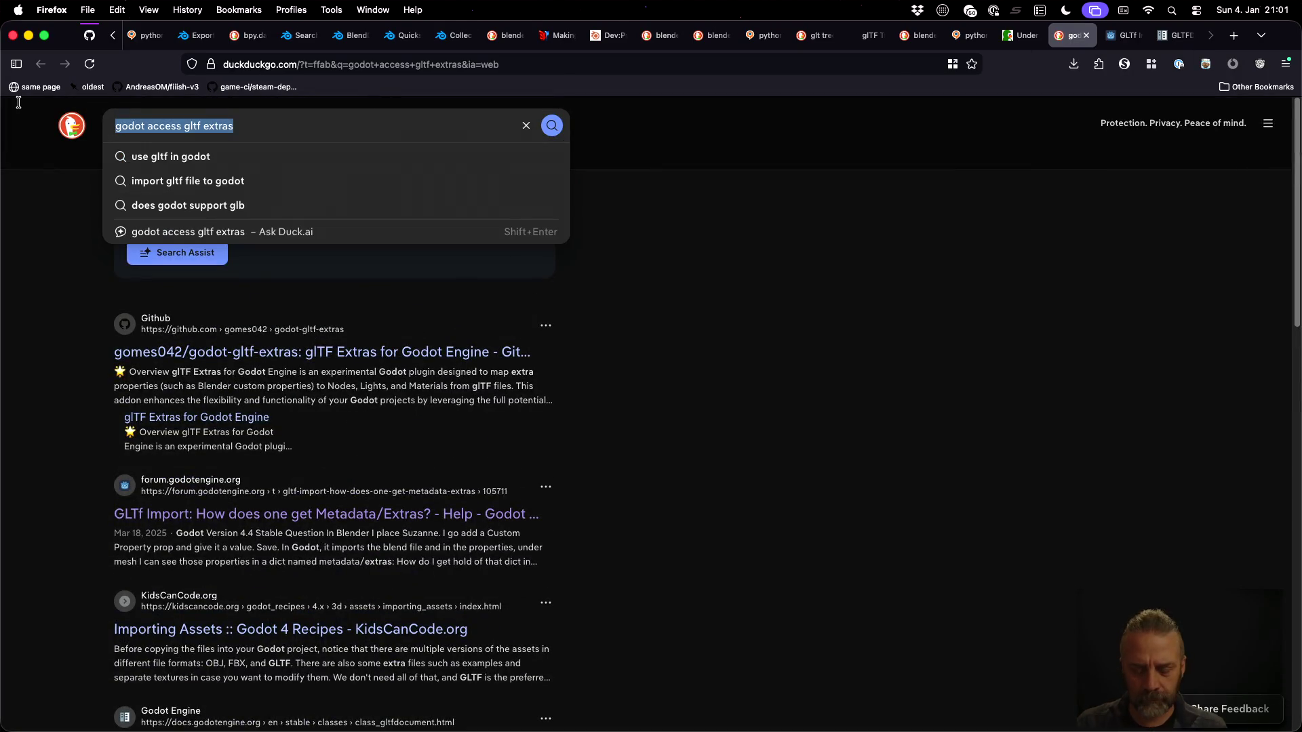
type("glender tl")
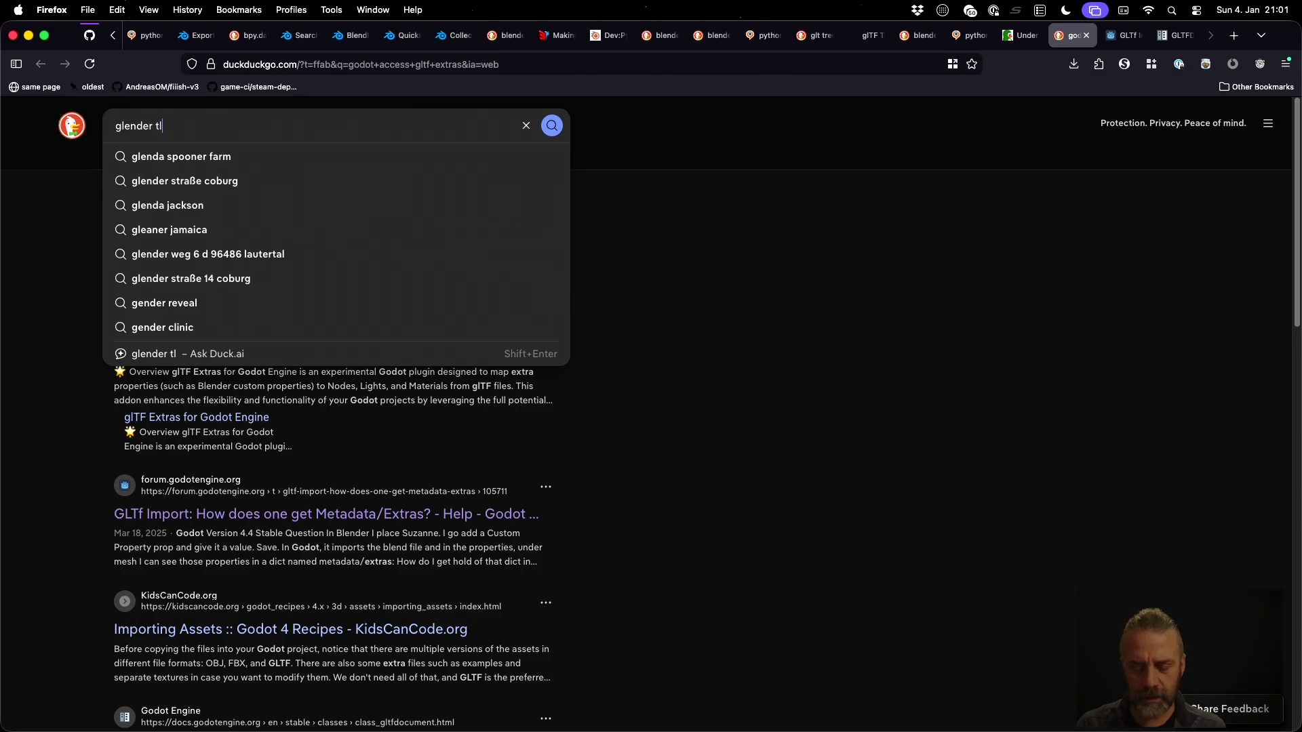
key("BackSpace")
key("BackSpace")
type("glt")
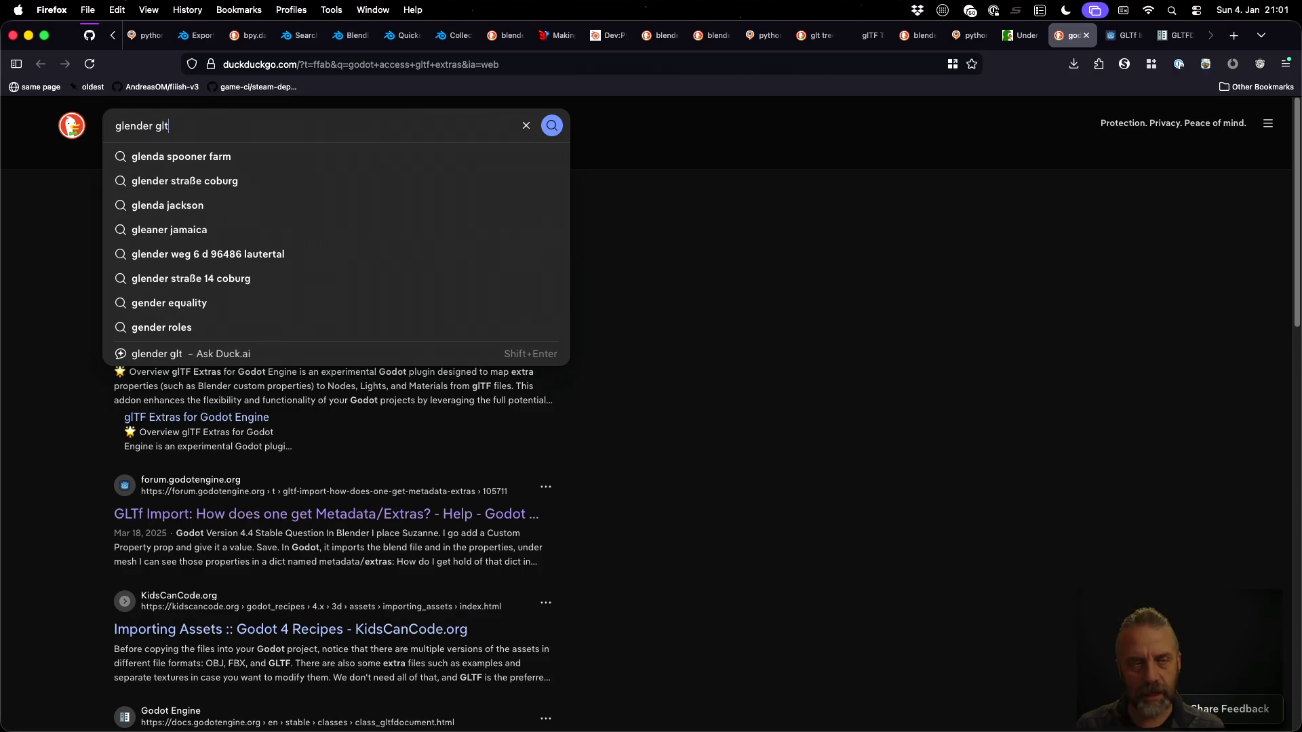
type("f extras")
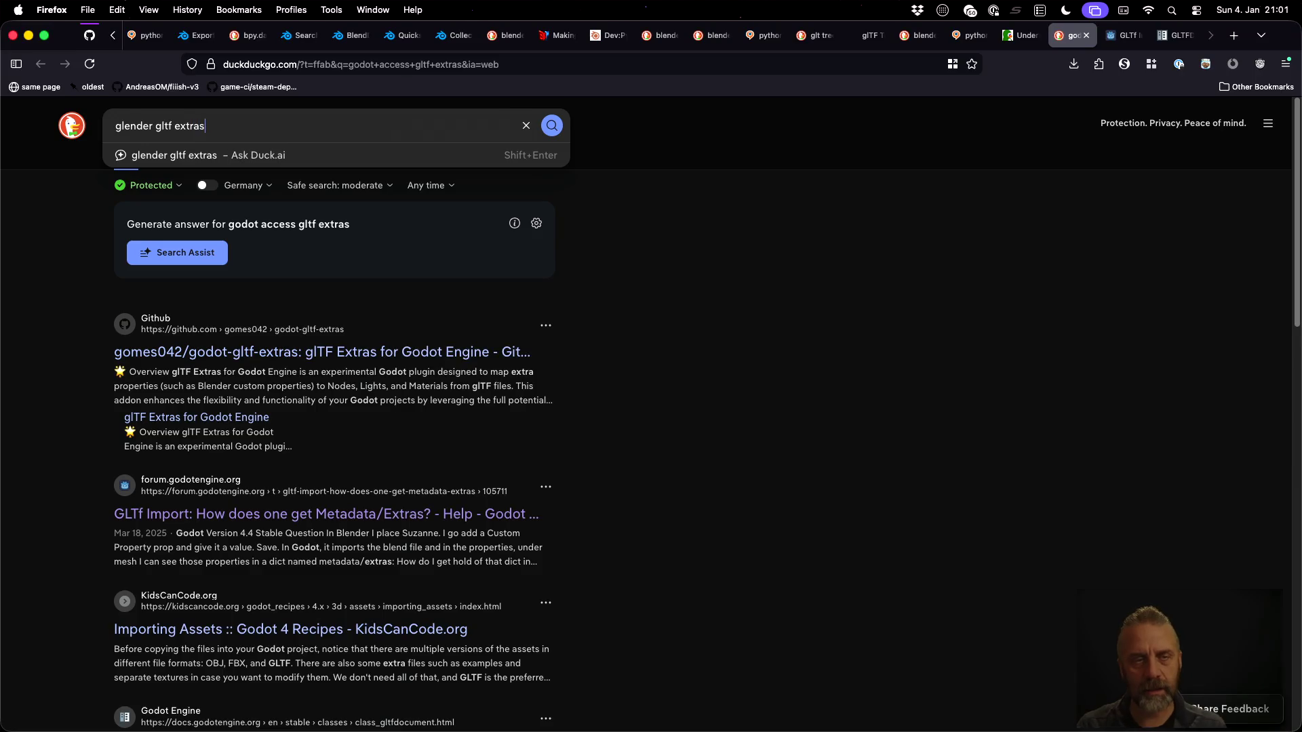
type(" prope")
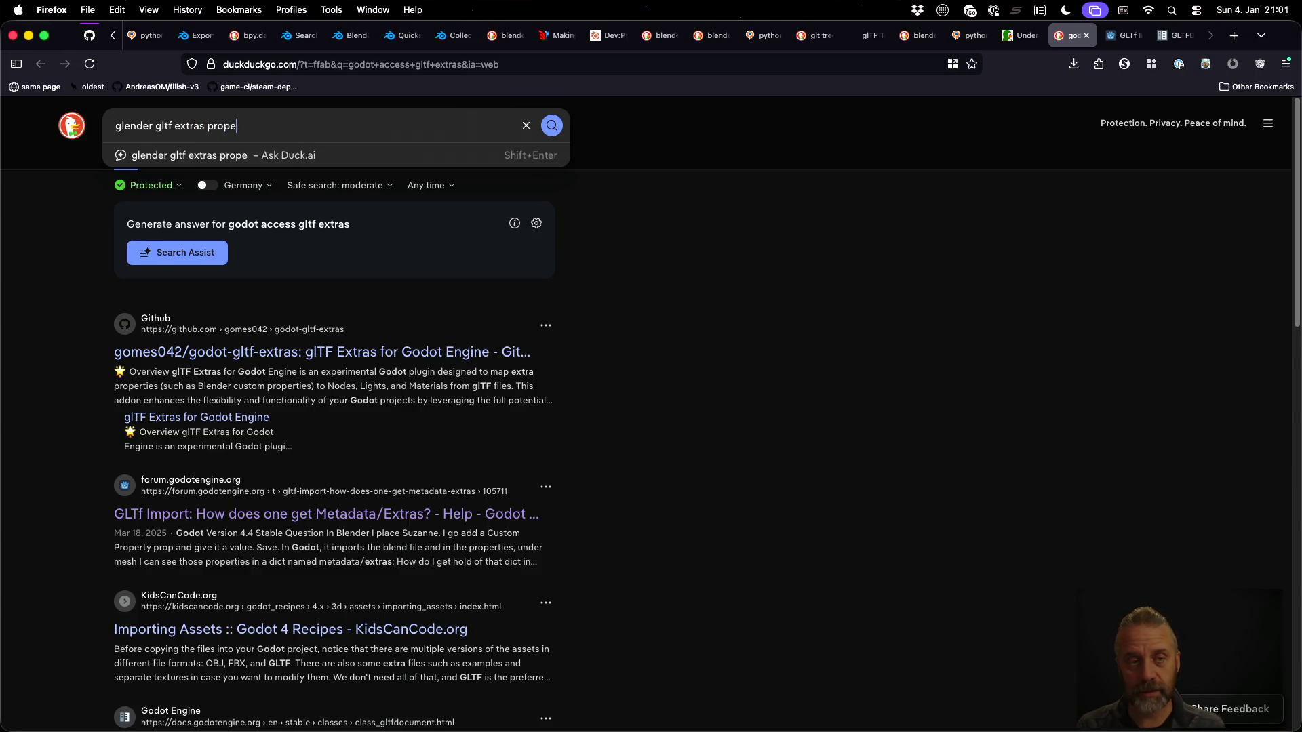
key("BackSpace")
key("BackSpace")
key("BackSpace")
type("c")
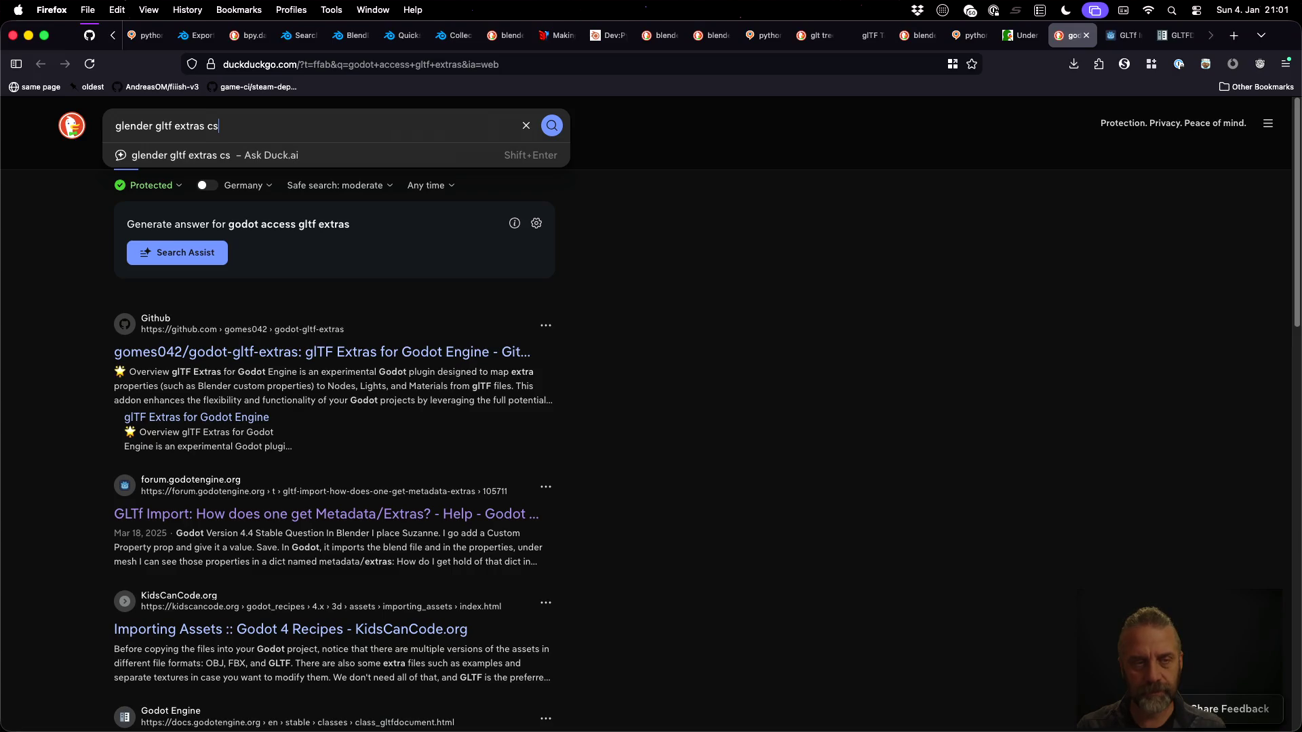
type("ustom p")
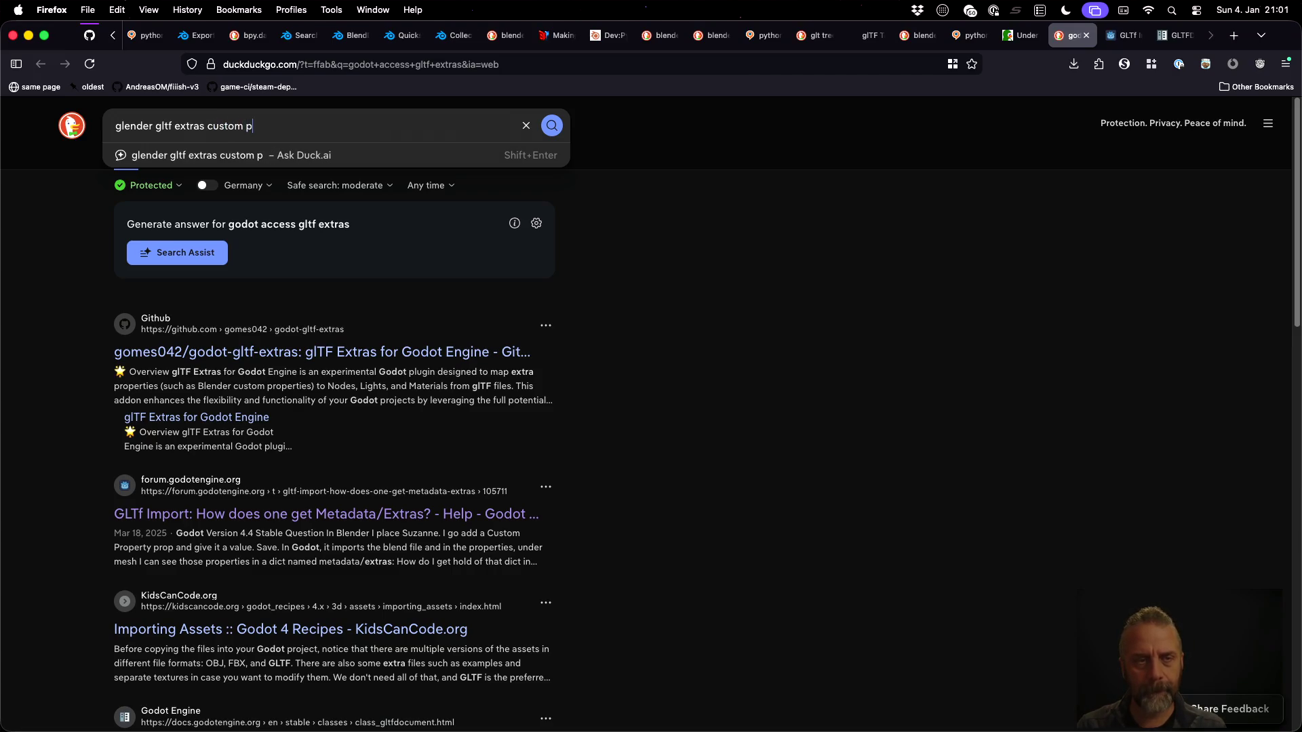
type("roperites")
key("Return")
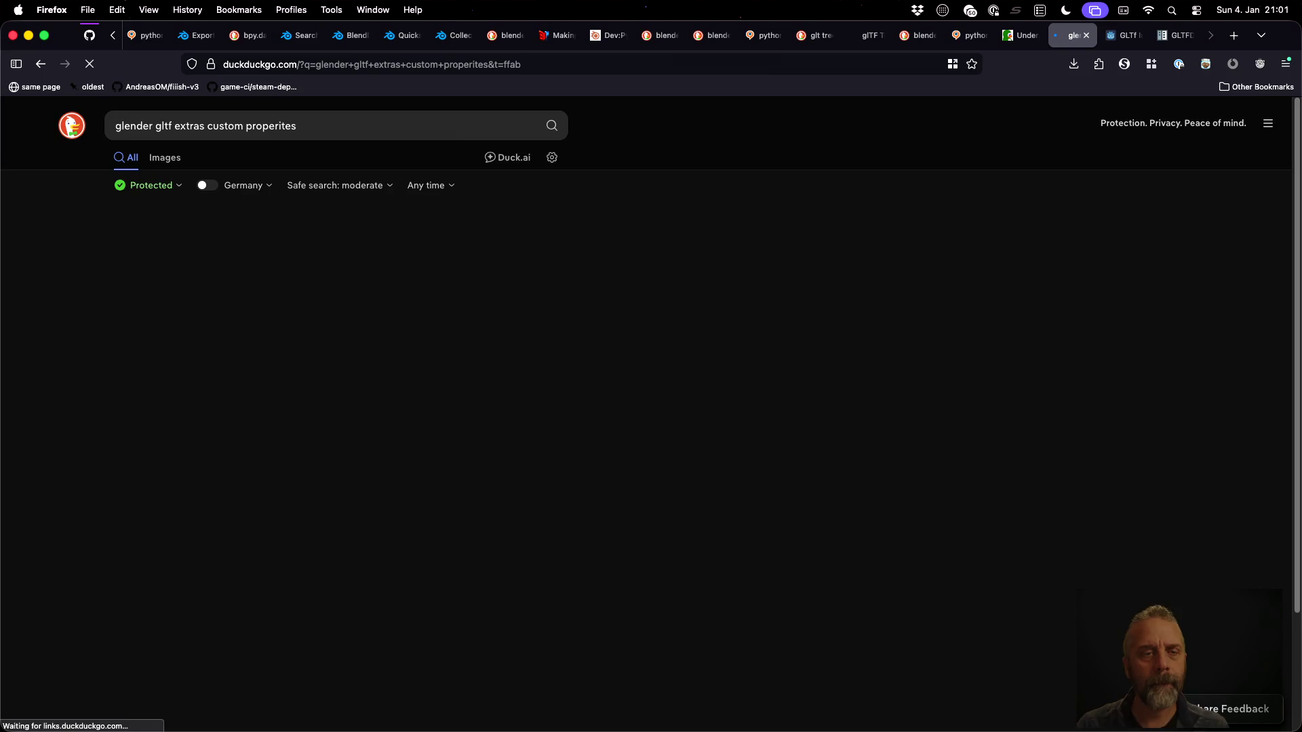
Fix the query to 'gltf extras custom properties' and open the GitHub discussion #26 result
double_click(299, 127)
type("properties")
key("Return")
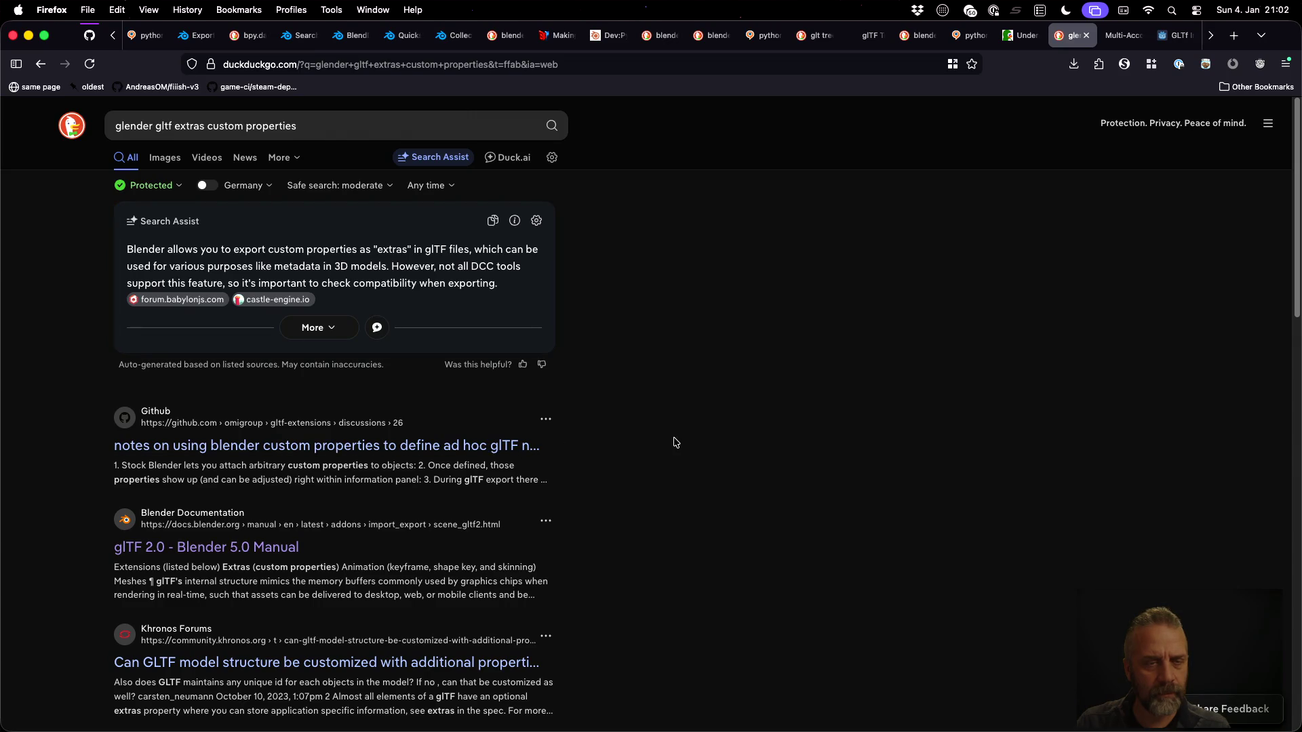
key("ctrl+Tab")
left_click(690, 514)
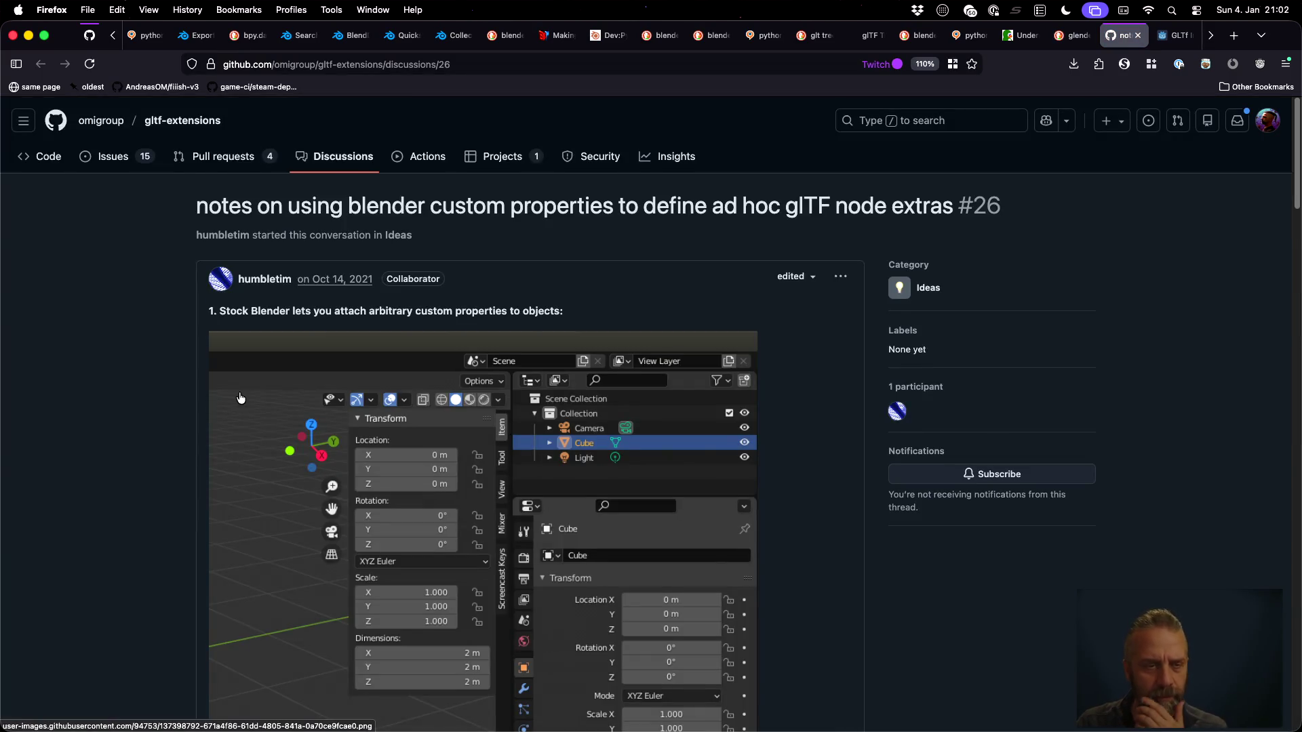
Read down the discussion's screenshots and extras JSON example to the bottom of the page
scroll(130, 374, "down", 2)
scroll(130, 373, "down", 10)
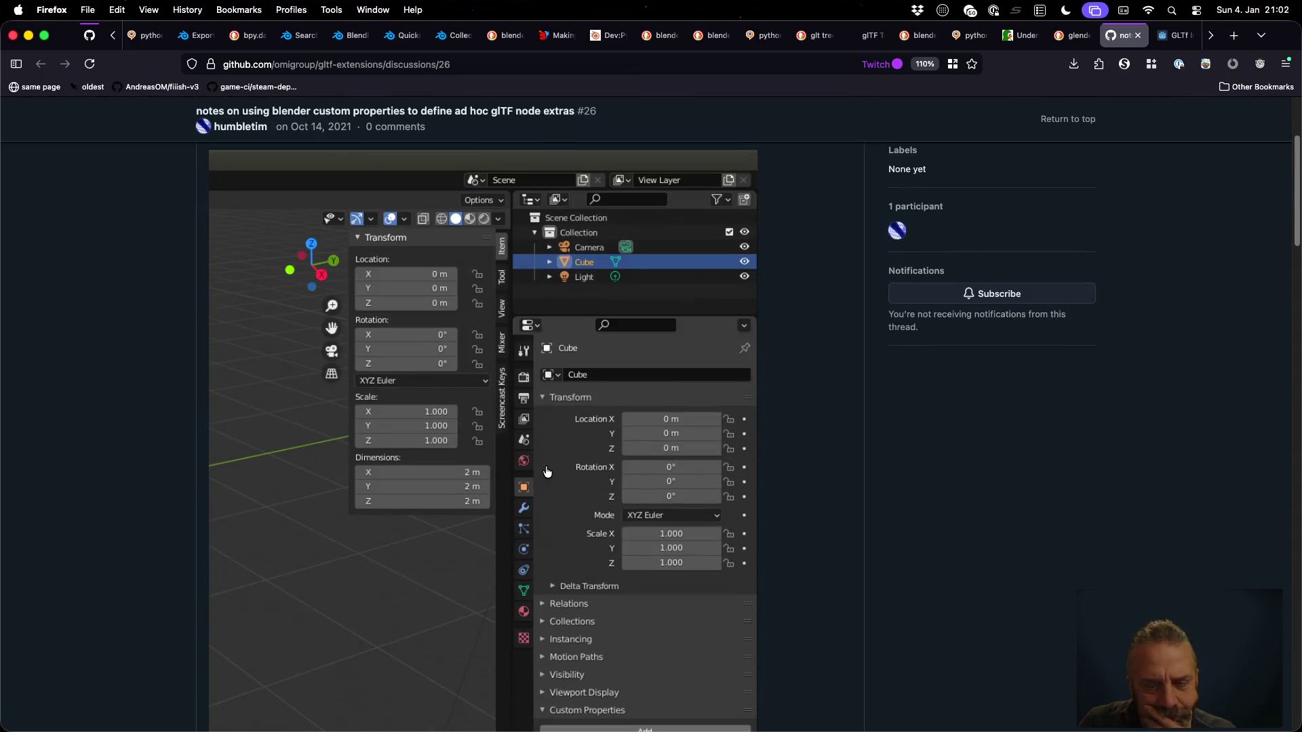
scroll(613, 482, "down", 5)
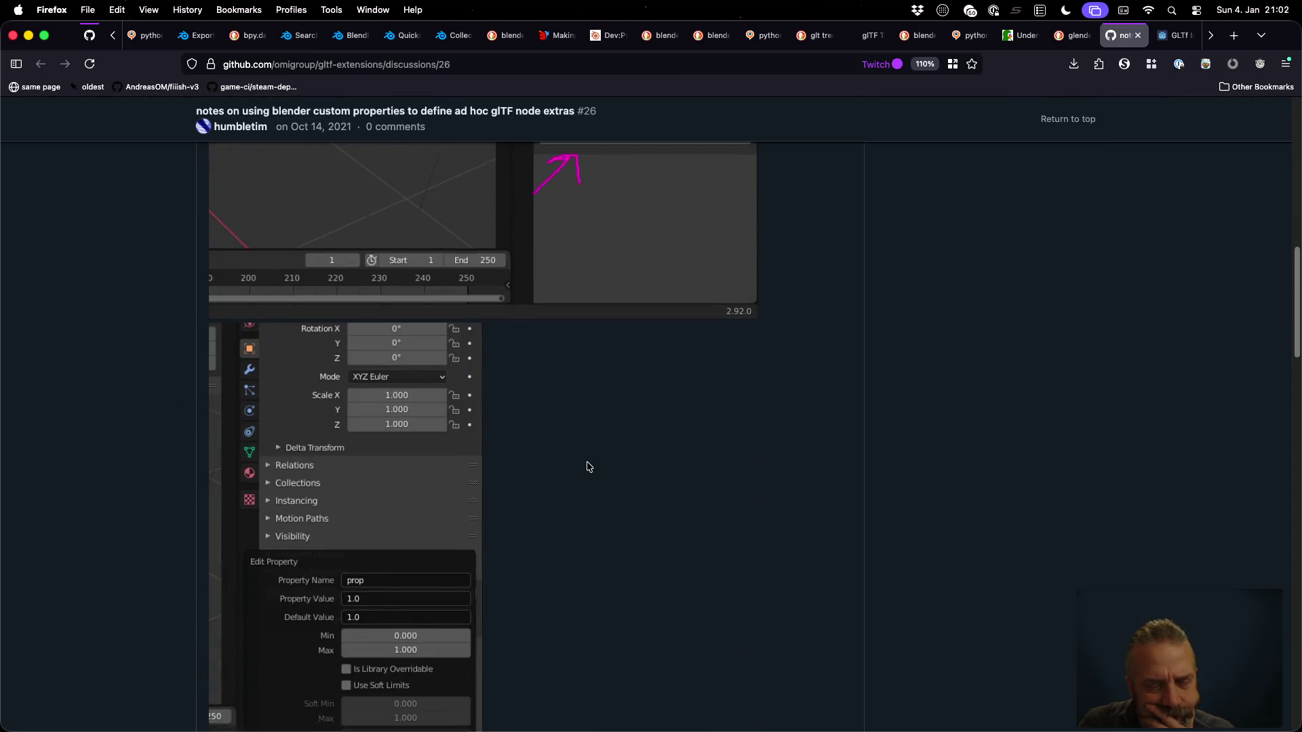
scroll(588, 467, "down", 5)
scroll(553, 384, "down", 4)
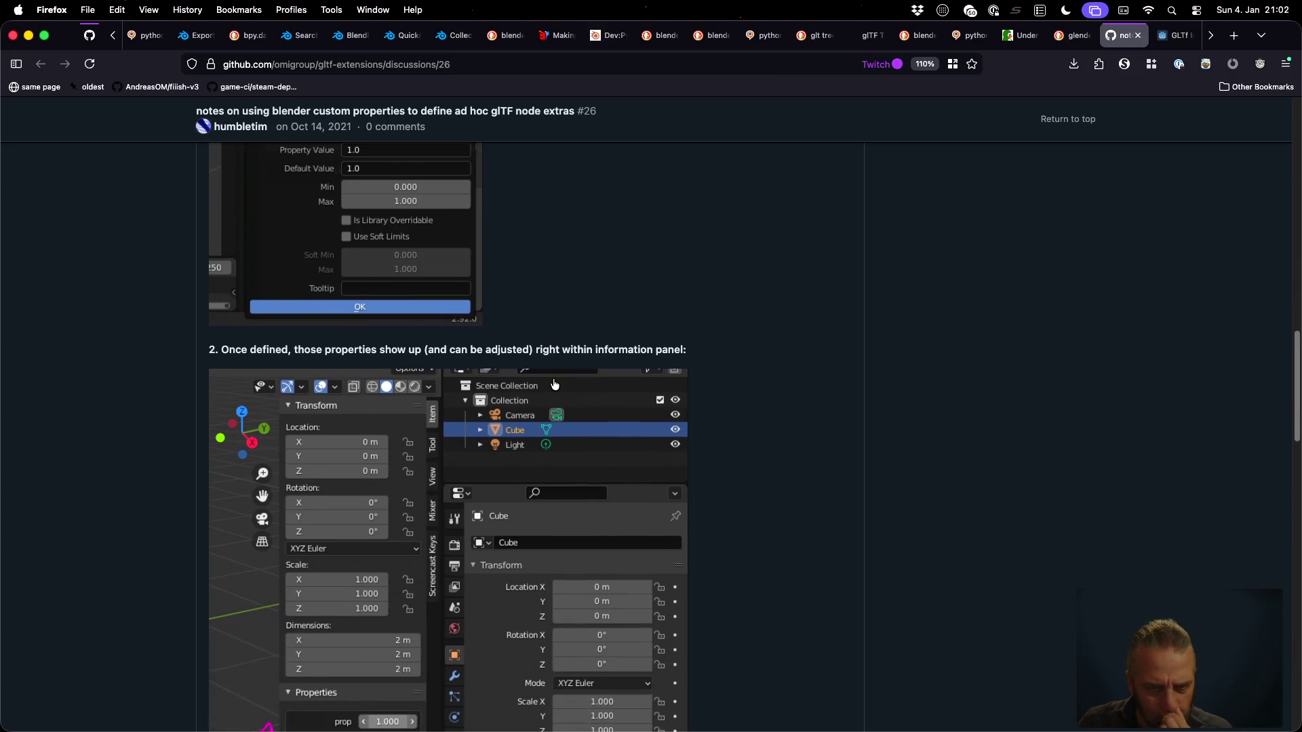
scroll(553, 383, "down", 4)
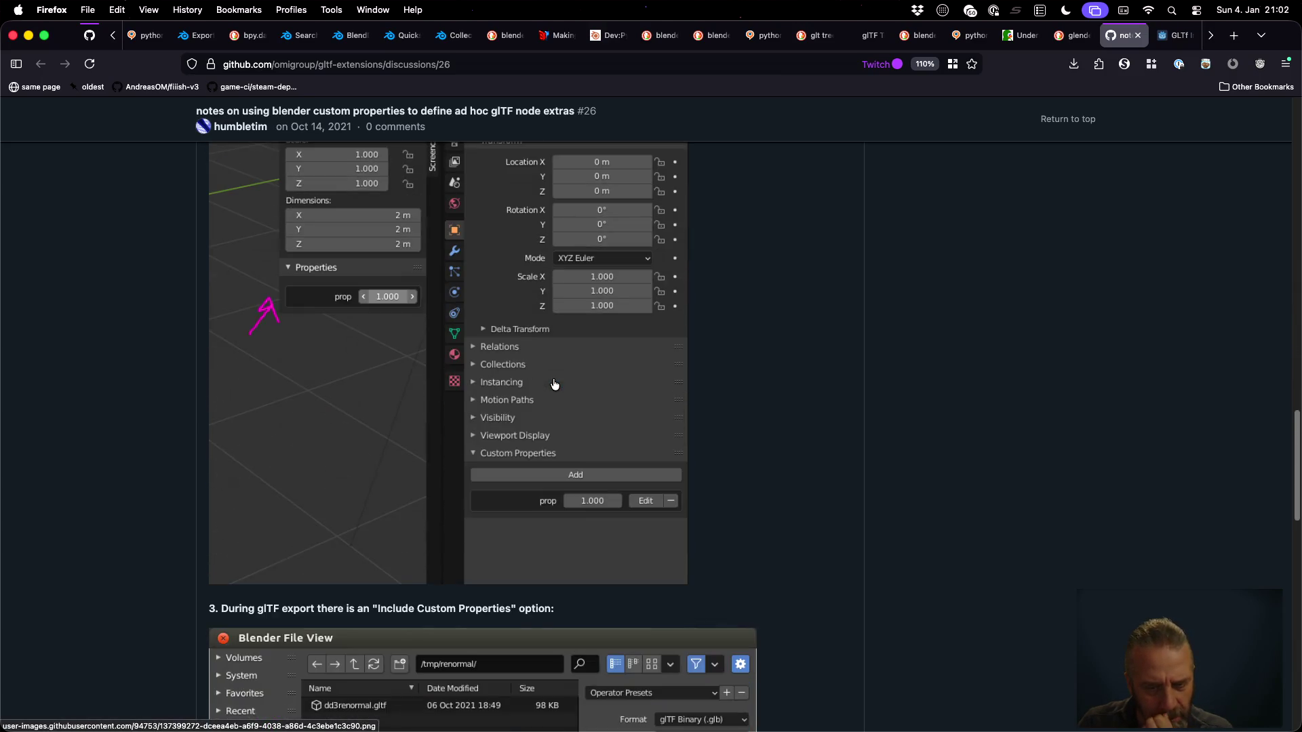
scroll(553, 383, "down", 5)
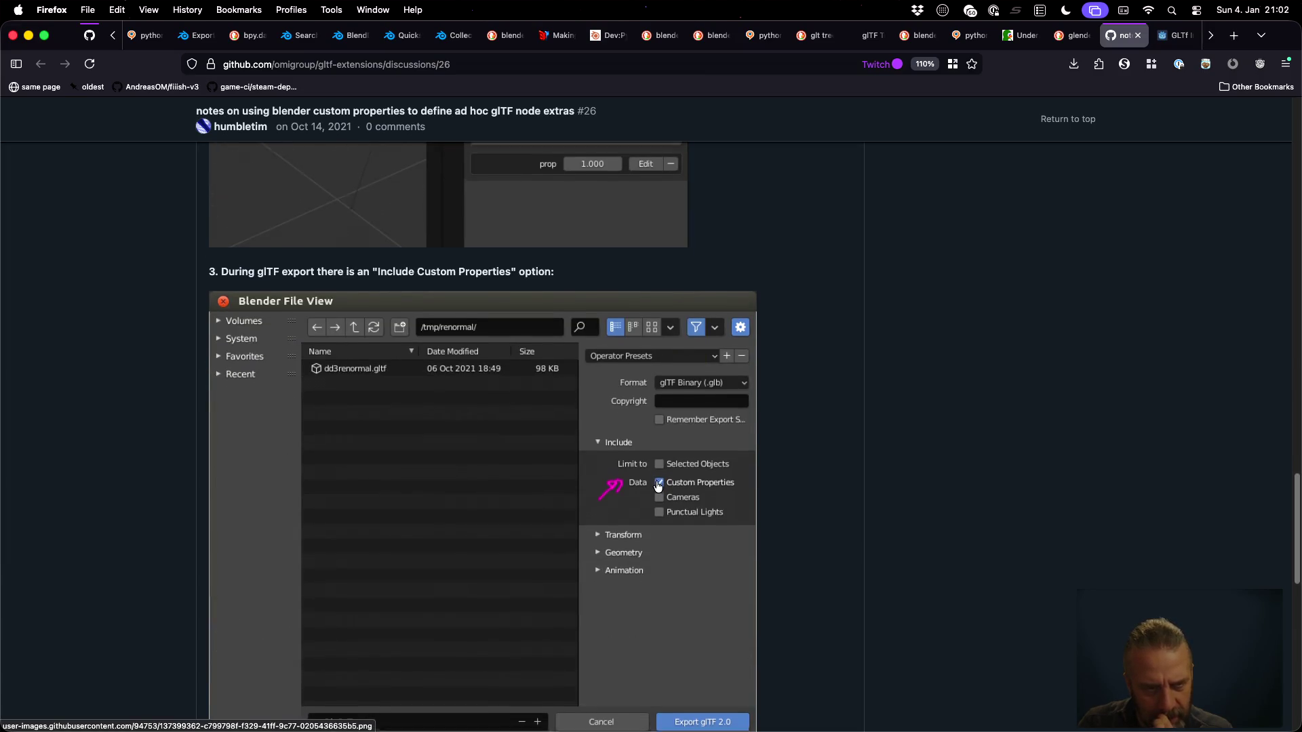
scroll(657, 486, "down", 1)
scroll(657, 486, "down", 5)
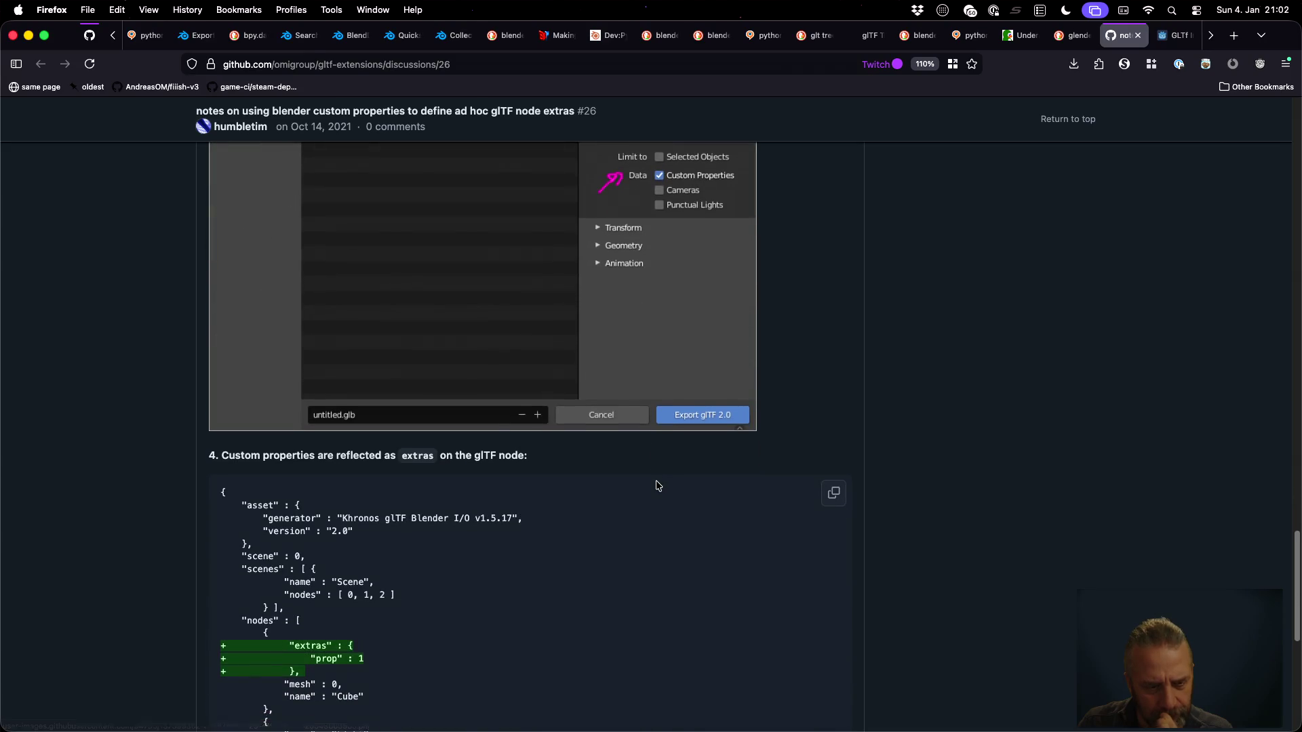
scroll(657, 486, "down", 1)
scroll(657, 486, "down", 3)
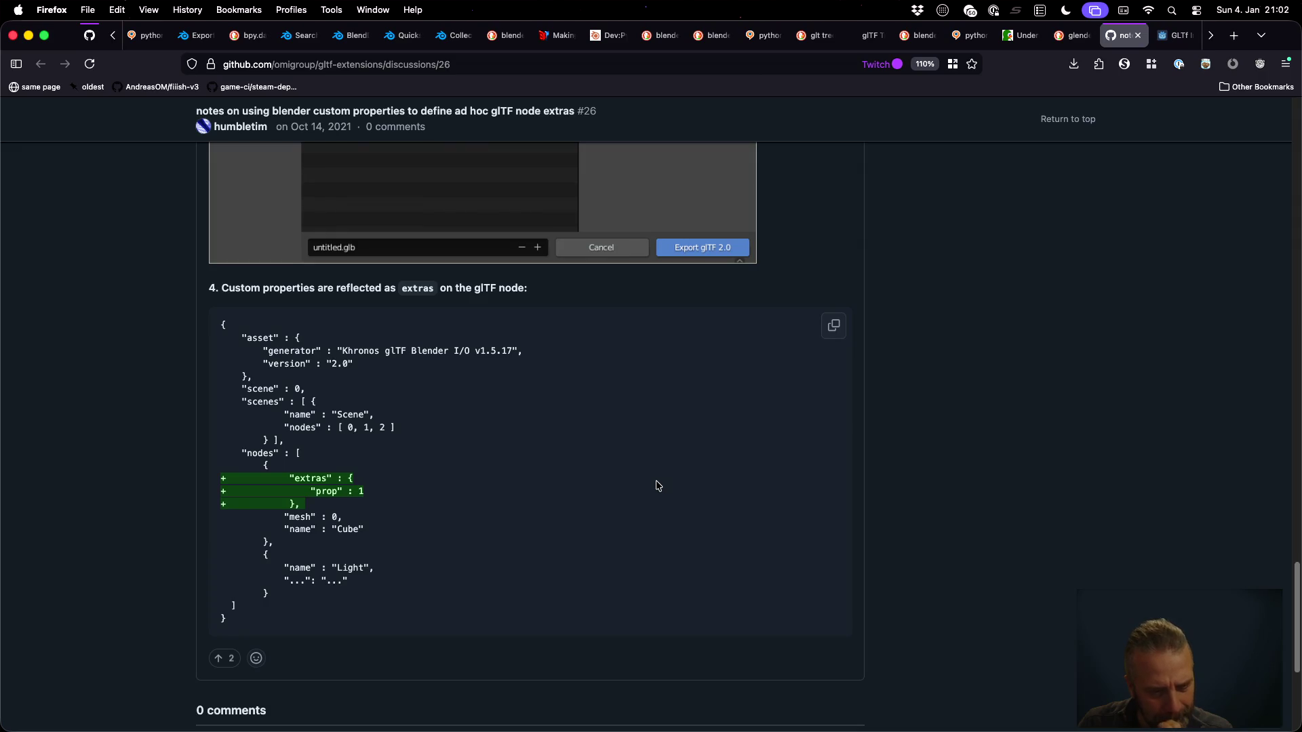
scroll(657, 486, "down", 5)
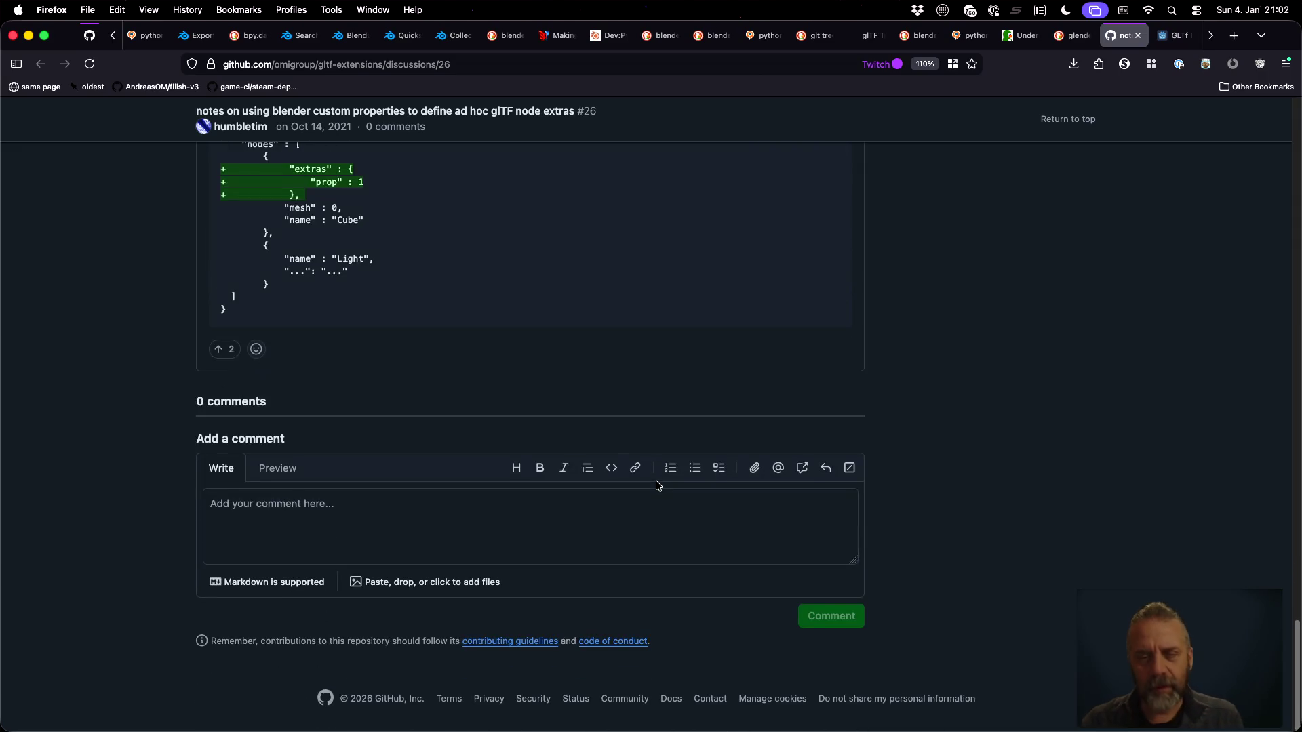
key("ctrl+Right")
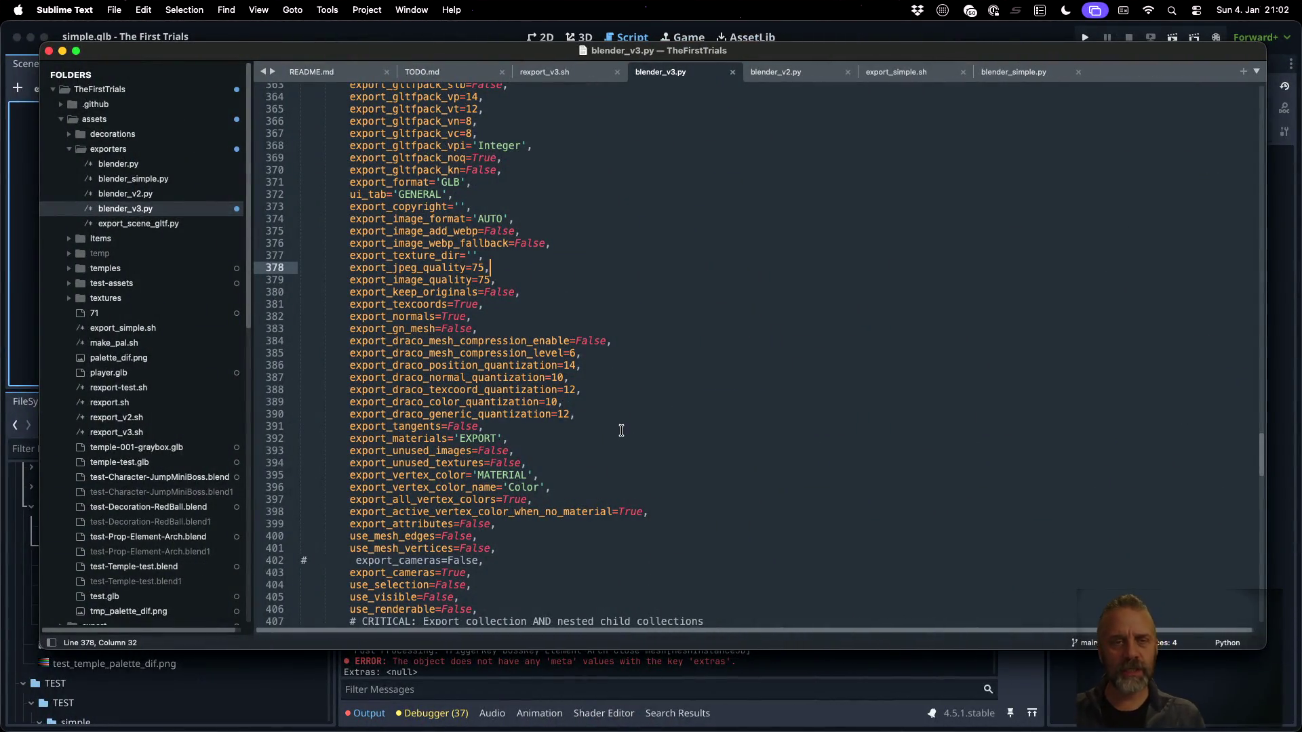
Put the caret on the '*.glb' filter_glob line (line 467) in the export call
scroll(621, 430, "up", 10)
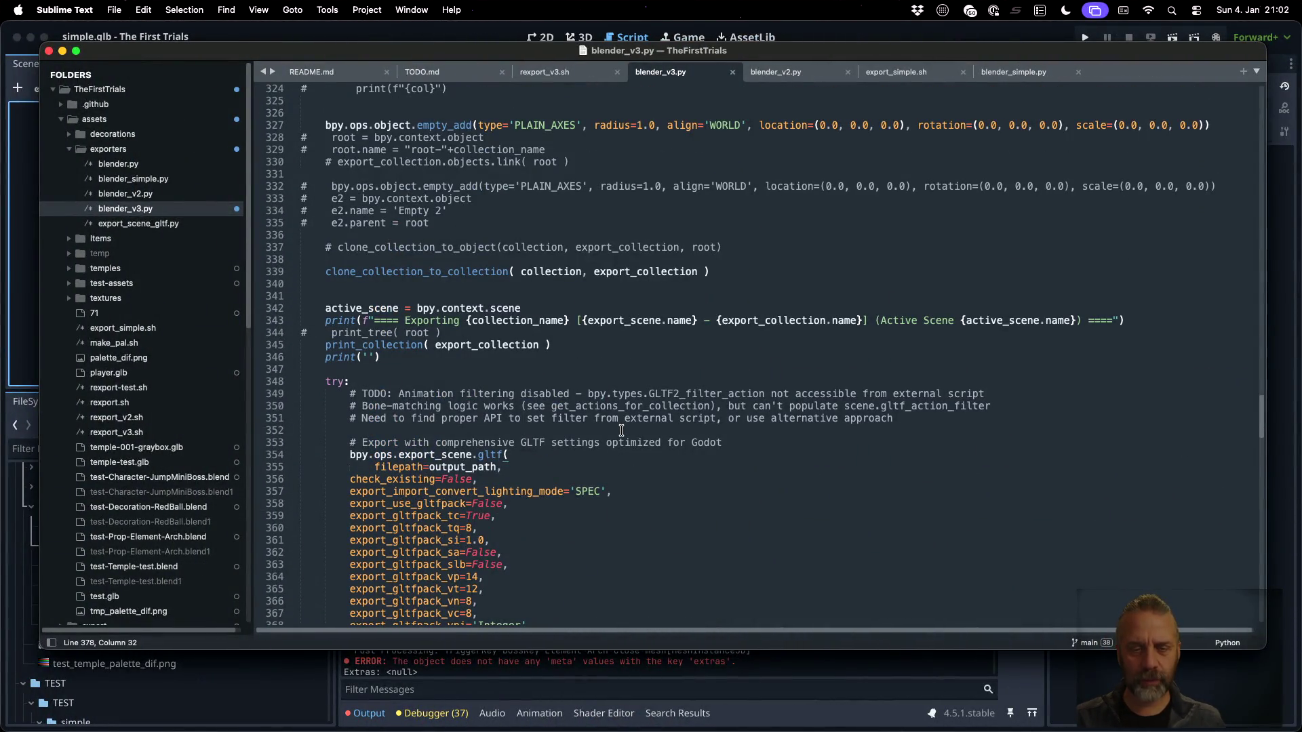
scroll(621, 430, "down", 20)
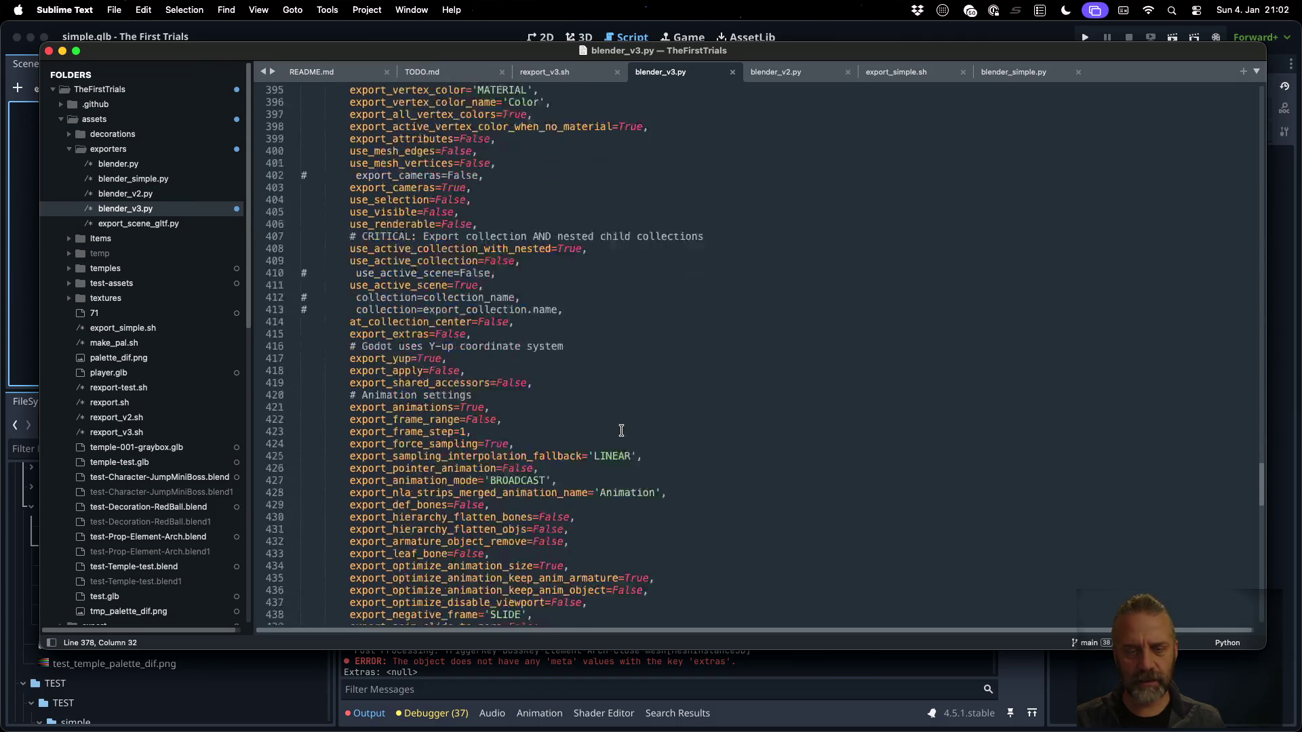
scroll(621, 430, "down", 5)
left_click(611, 438)
key("Down")
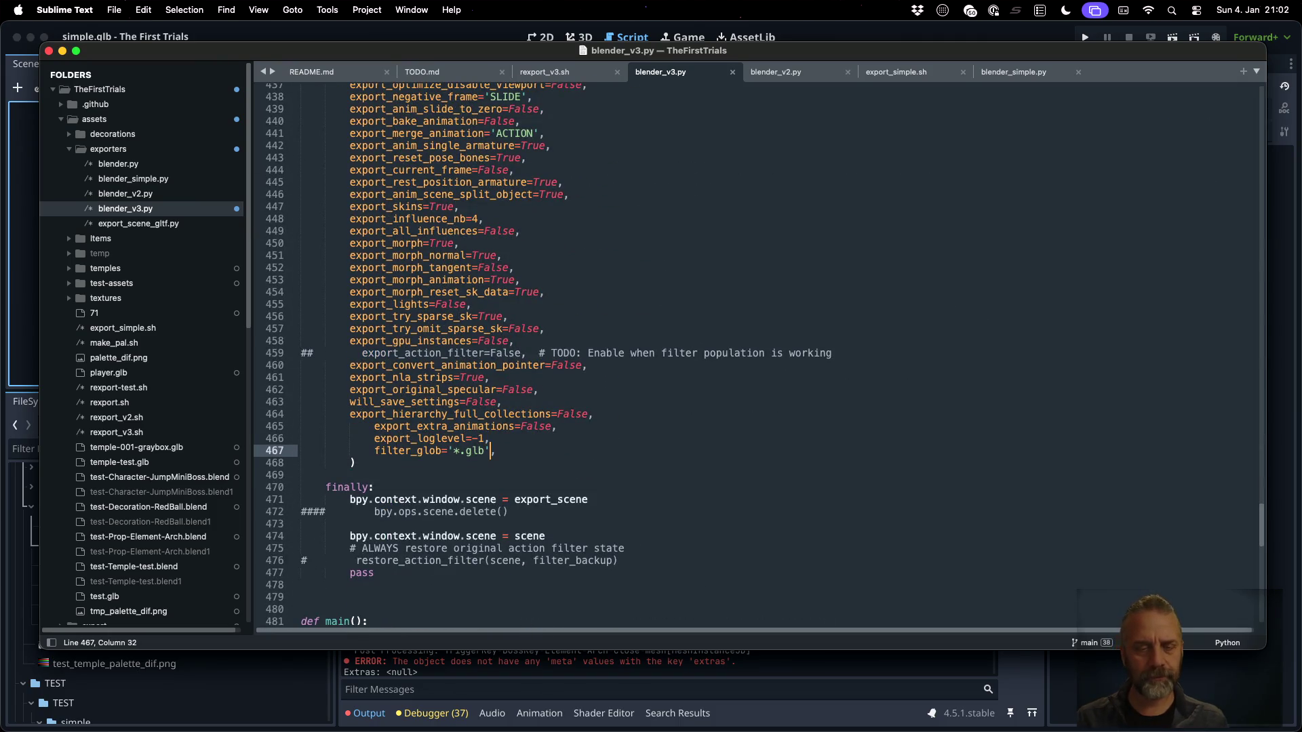
key("shift+super+Down")
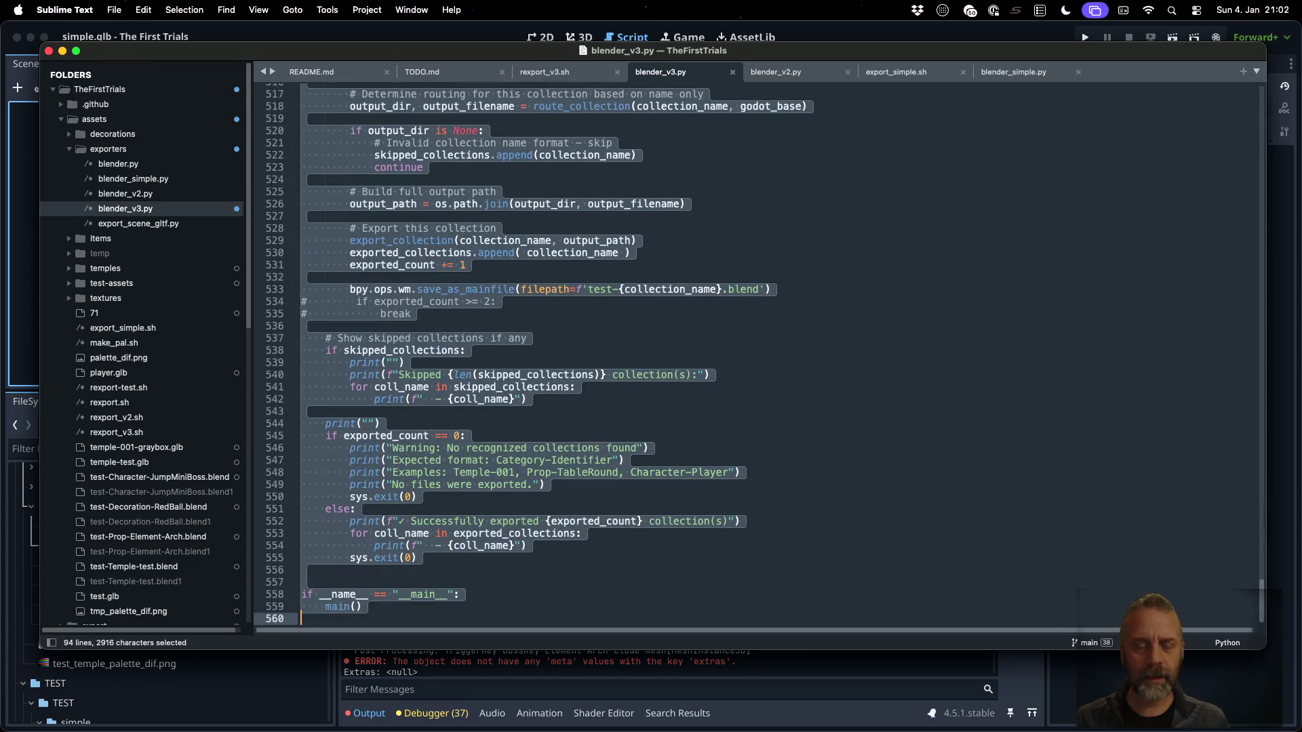
scroll(613, 441, "up", 20)
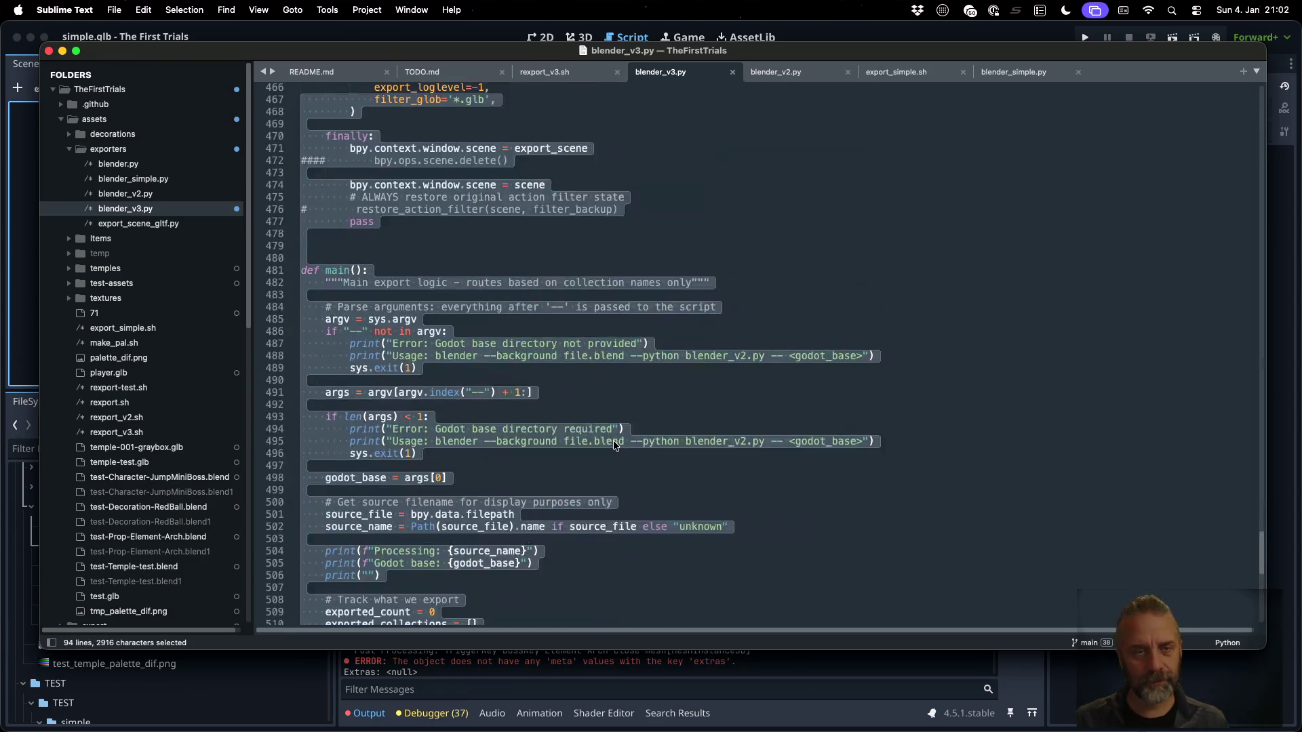
scroll(613, 442, "down", 15)
key("Left")
Duplicate the filter_glob line, change the copy to '*.gltf', and comment out the original with '#'
key("super+shift+d")
key("BackSpace")
key("BackSpace")
type("tlf")
key("Up")
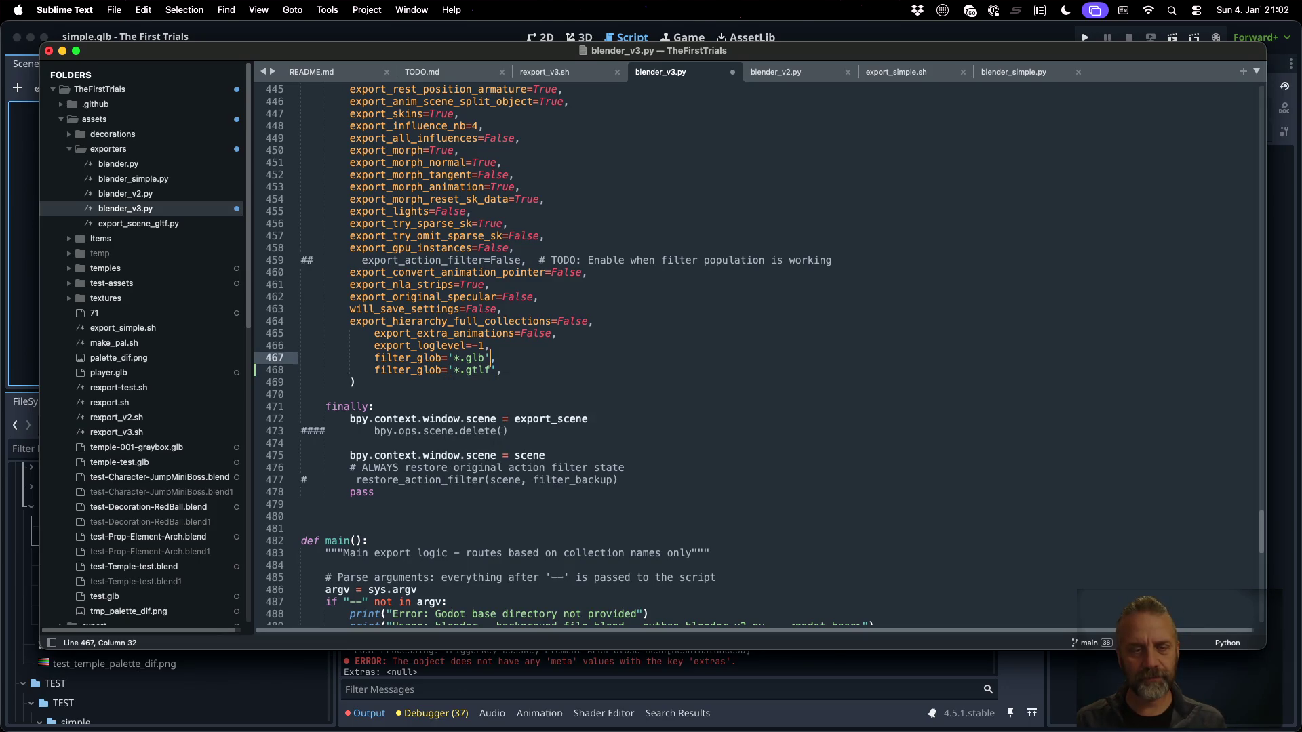
type("#")
key("Down")
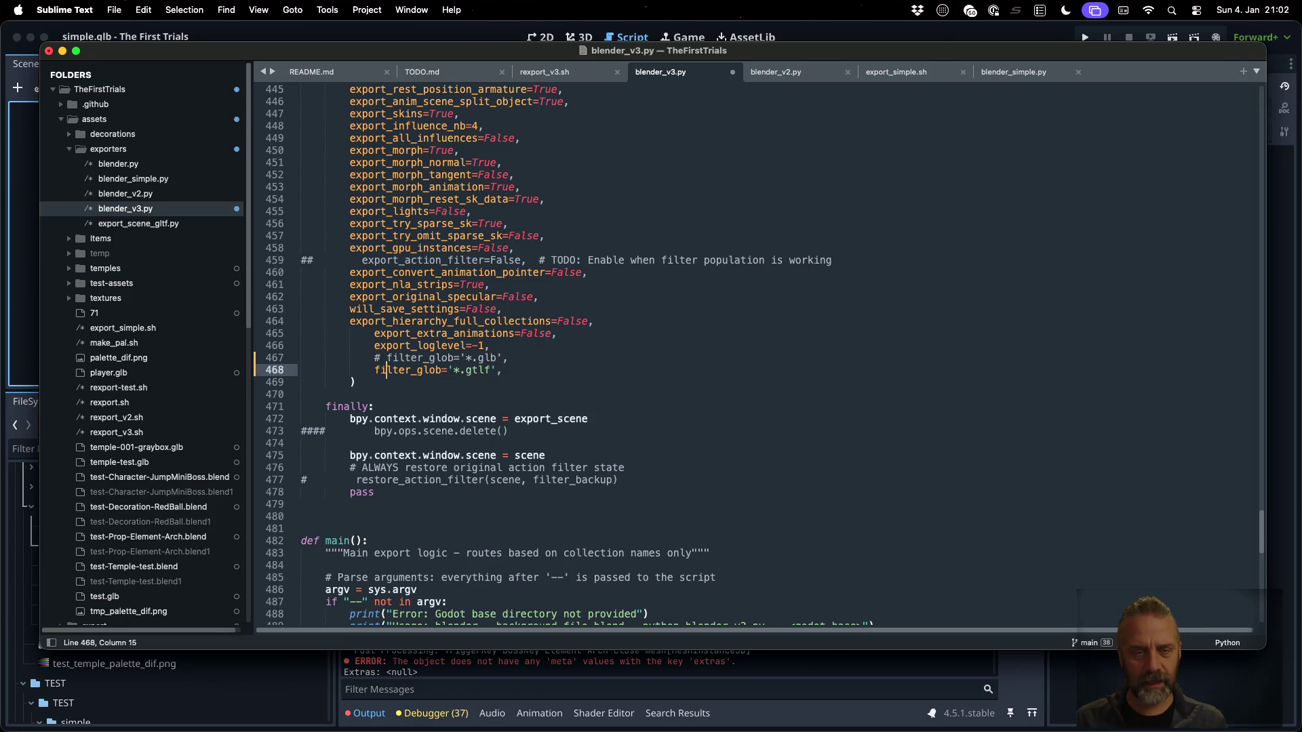
type("ltf")
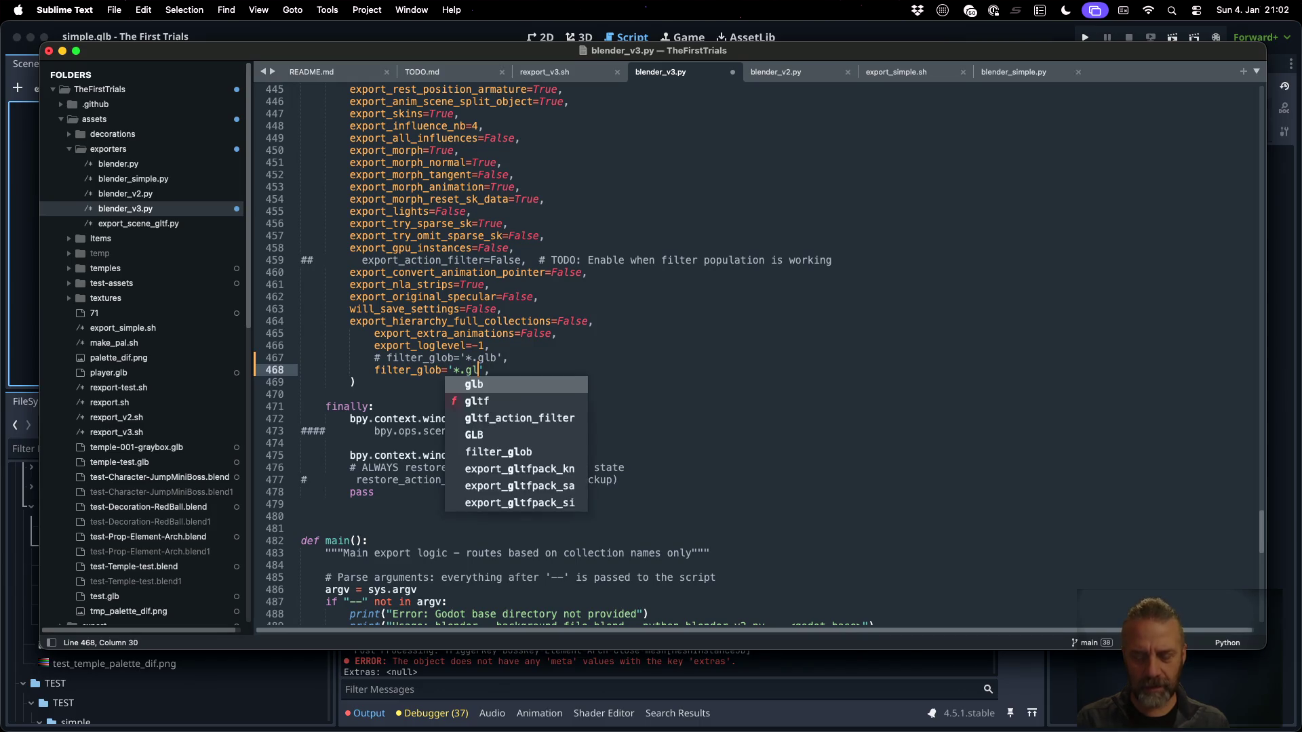
key("ctrl+Right")
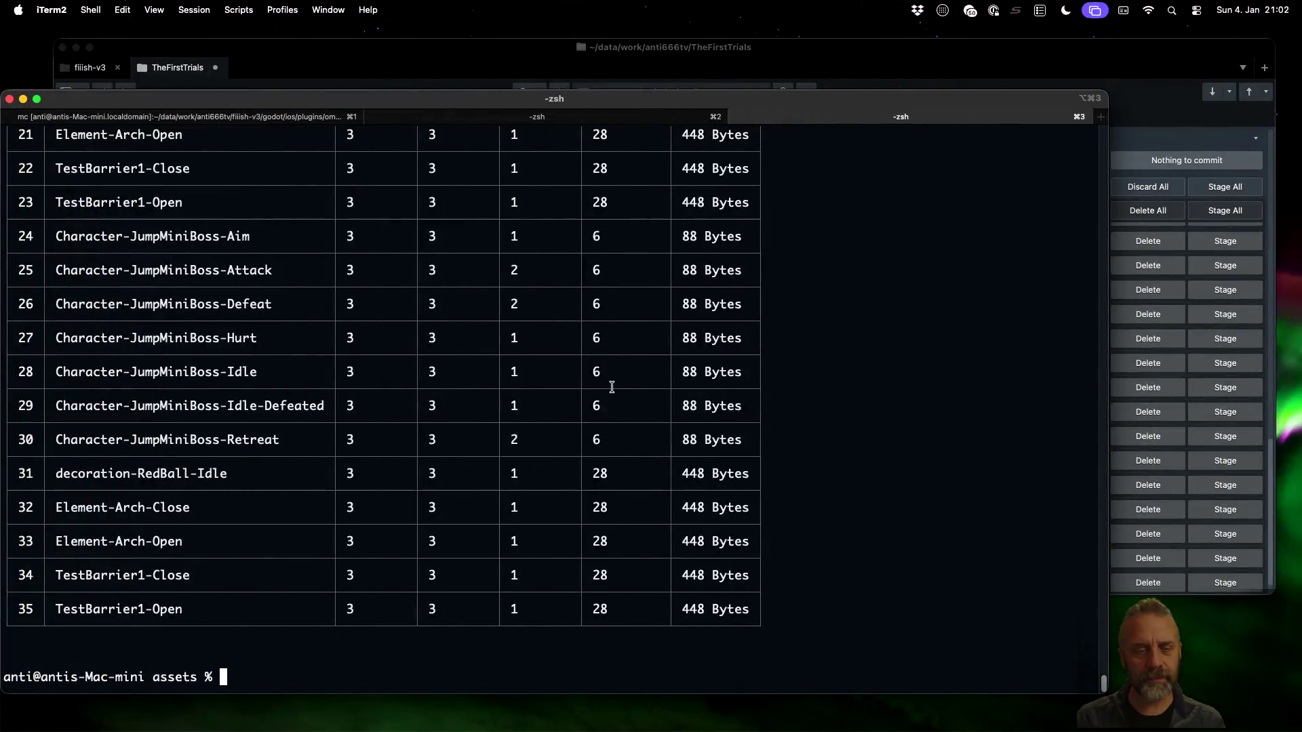
Rerun ./rexport_v3.sh, then recall the gltf-transform inspect command and Tab-list the temple-test files
key("Up")
key("Return")
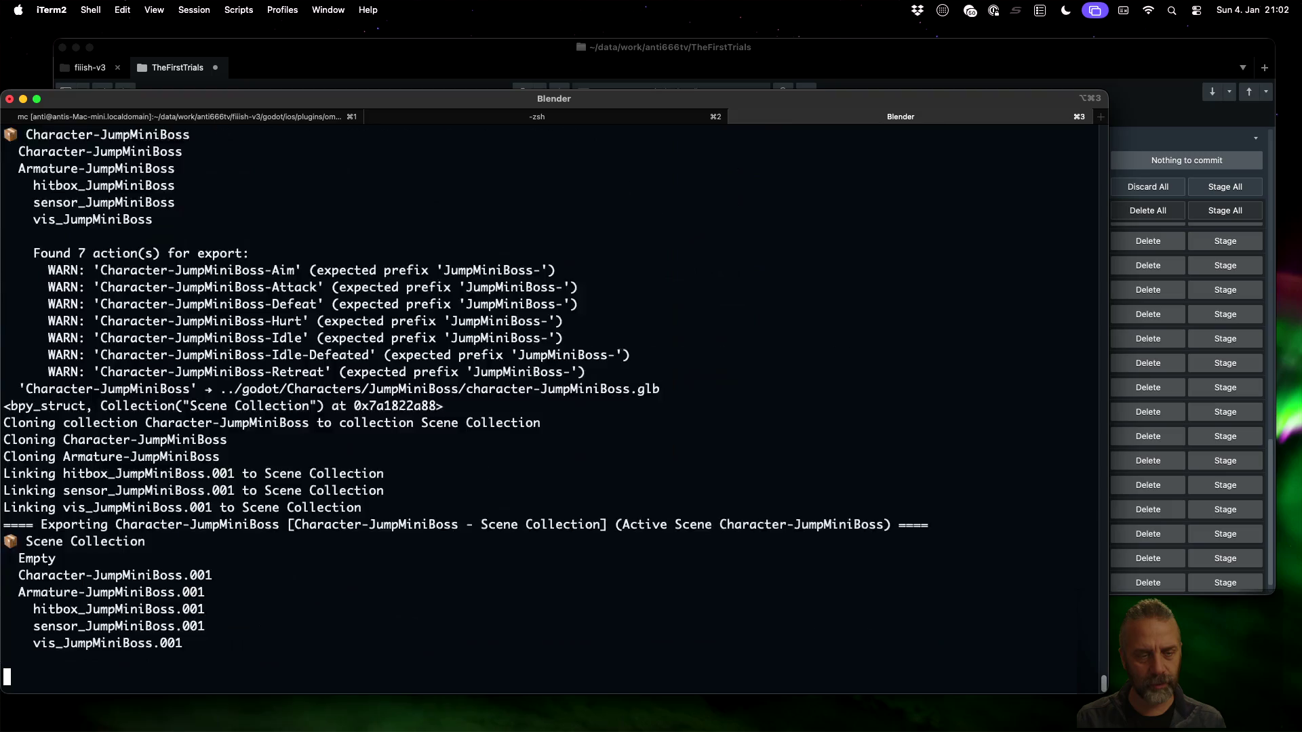
key("Up")
key("Up")
key("BackSpace")
key("BackSpace")
key("Tab")
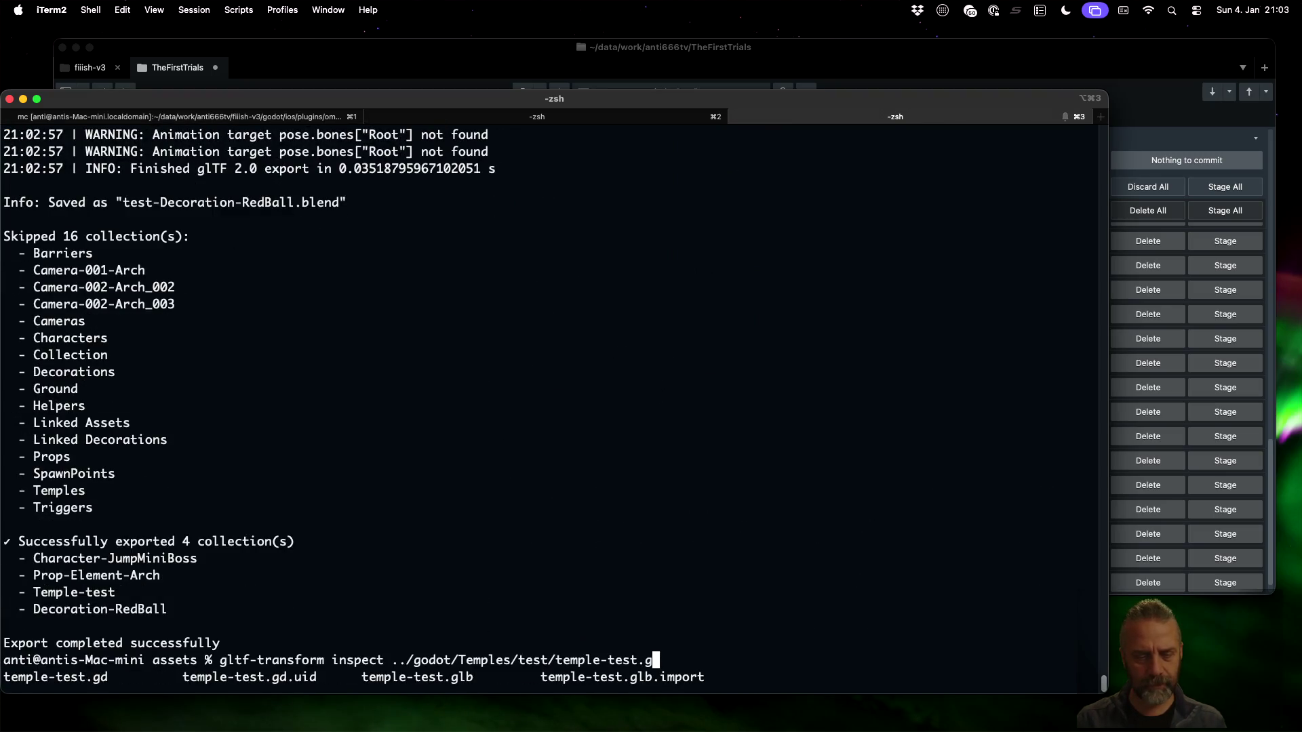
key("super+Tab")
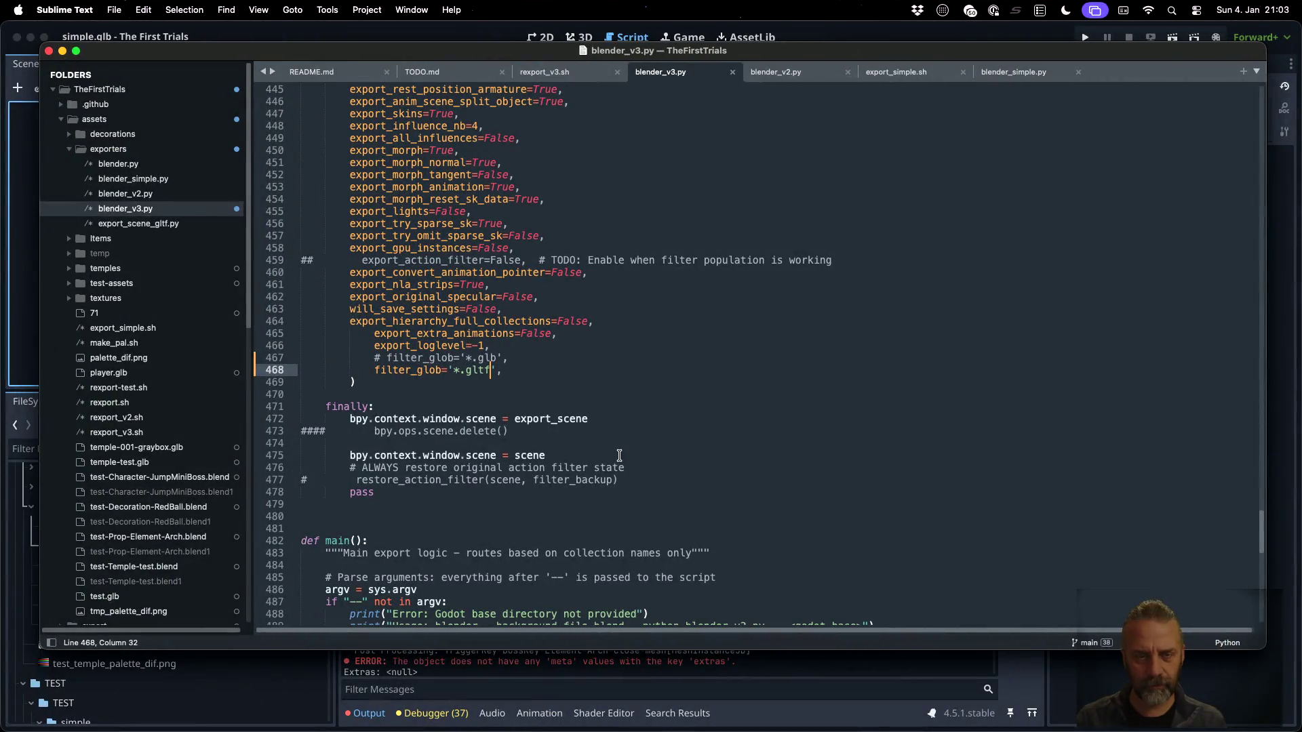
Search blender_v3.py for '.glb' to reach the Temple filename line (line 44)
left_click(618, 451)
key("super+f")
type(".glb")
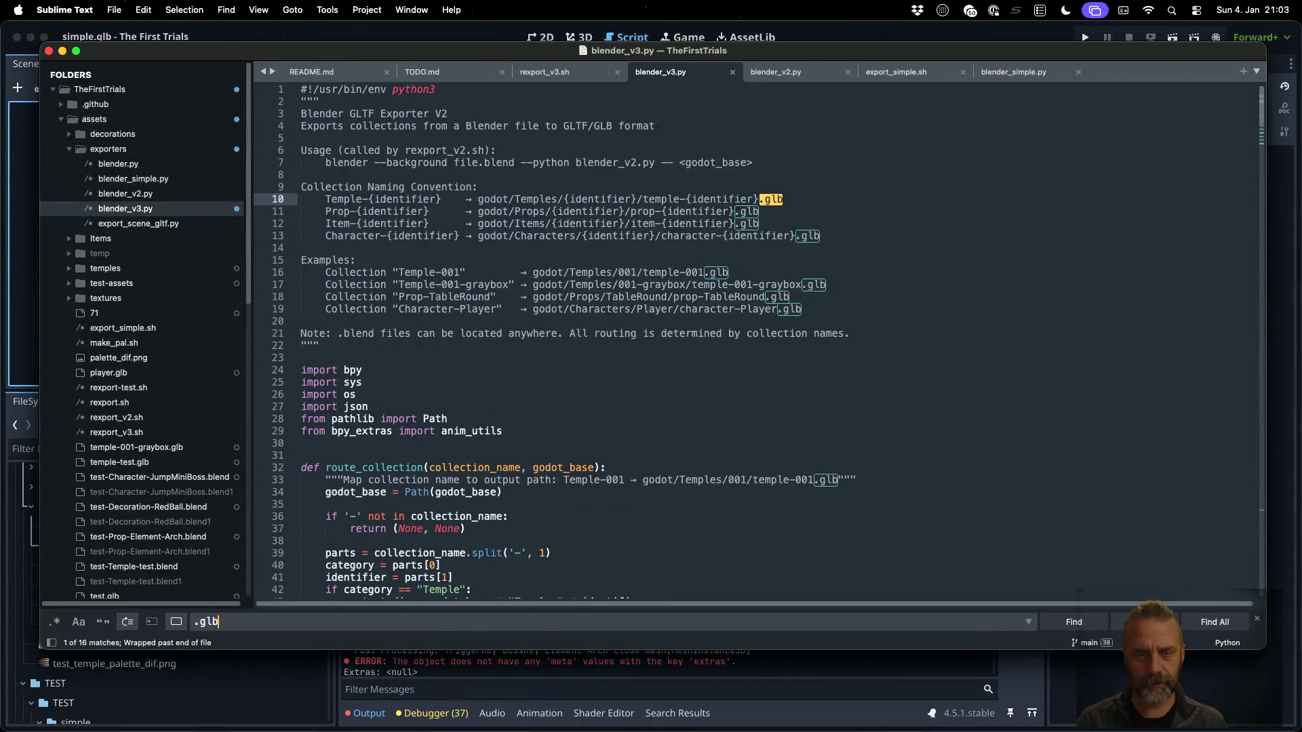
key("Return")
key("Return")
key("Return")
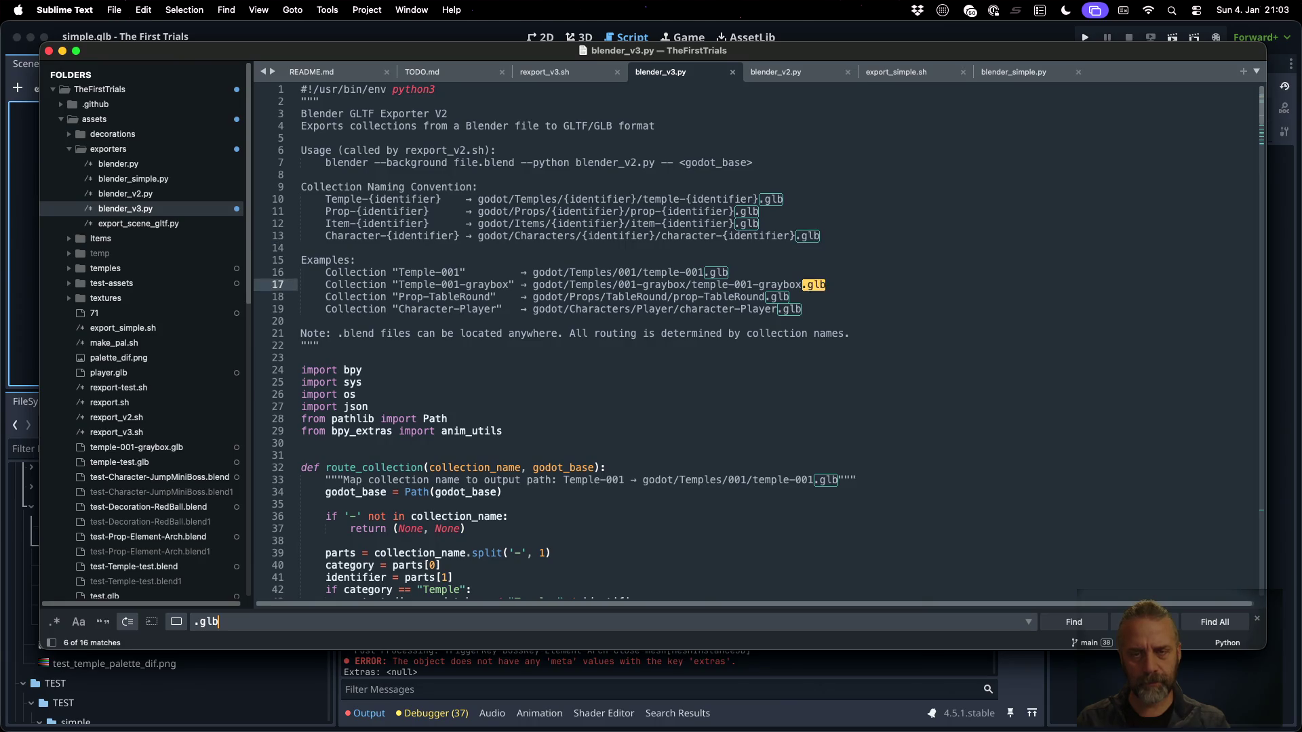
key("Return")
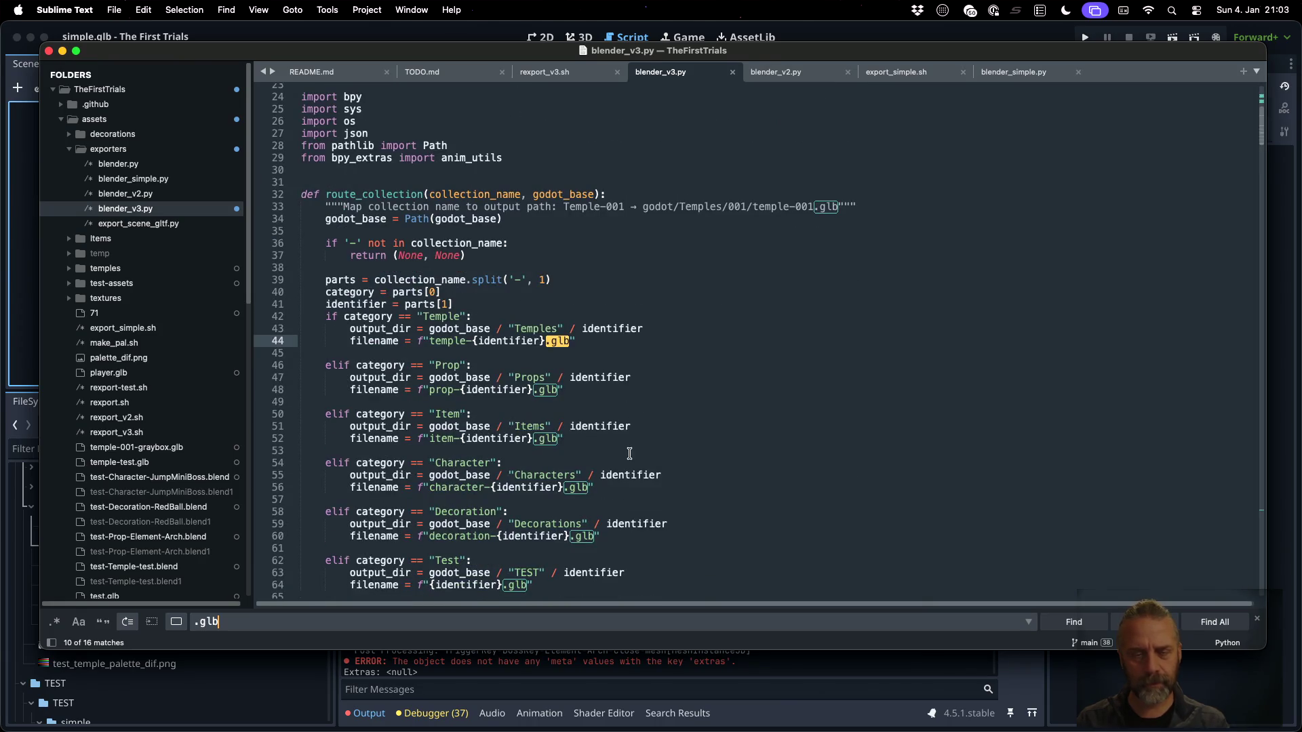
left_click(651, 337)
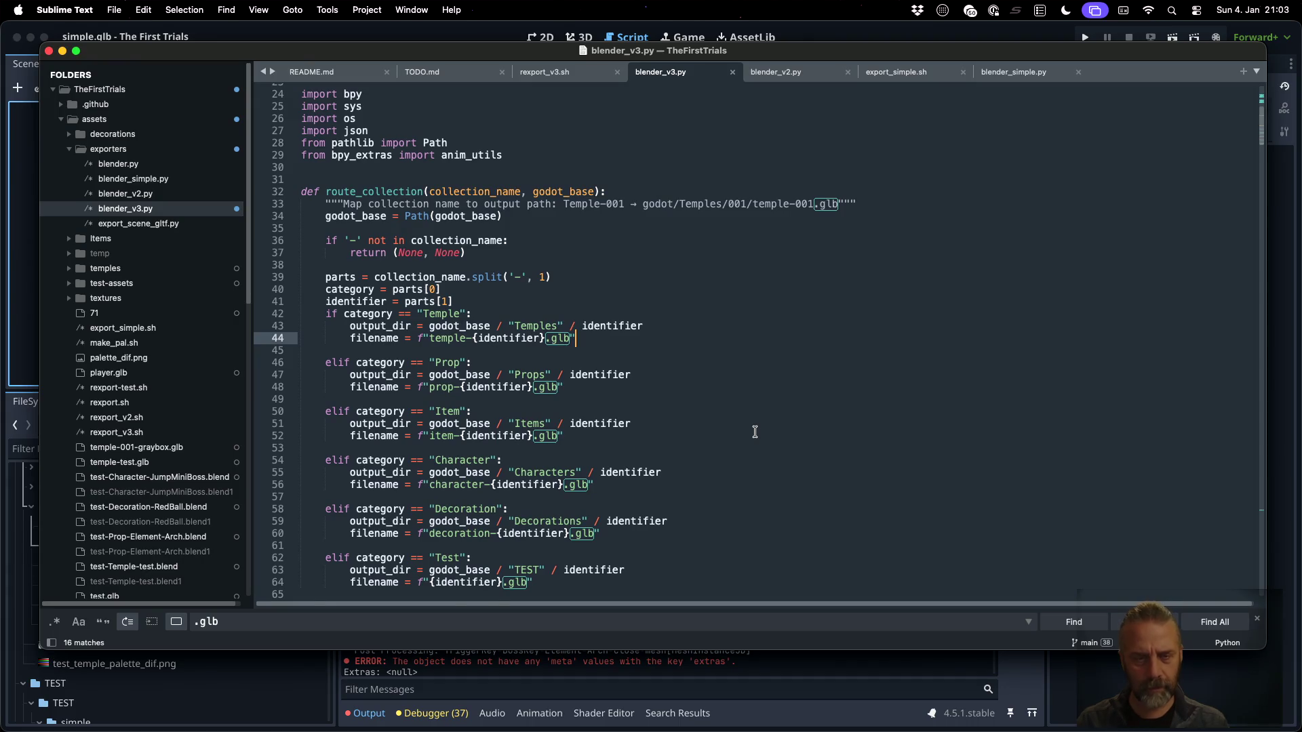
Duplicate the filename line as temple-{identifier}.gltf, comment out the .glb original, and save
key("super+shift+d")
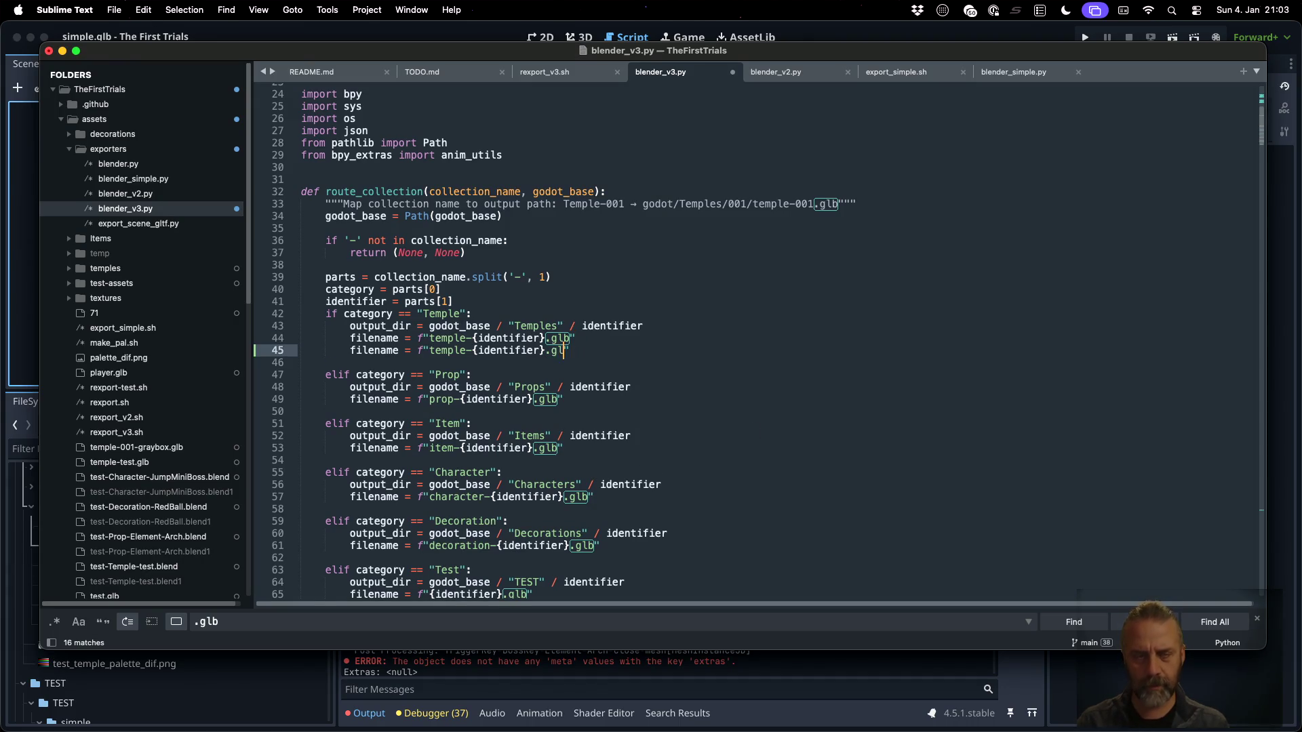
key("BackSpace")
type("tf")
key("Escape")
left_click(576, 338)
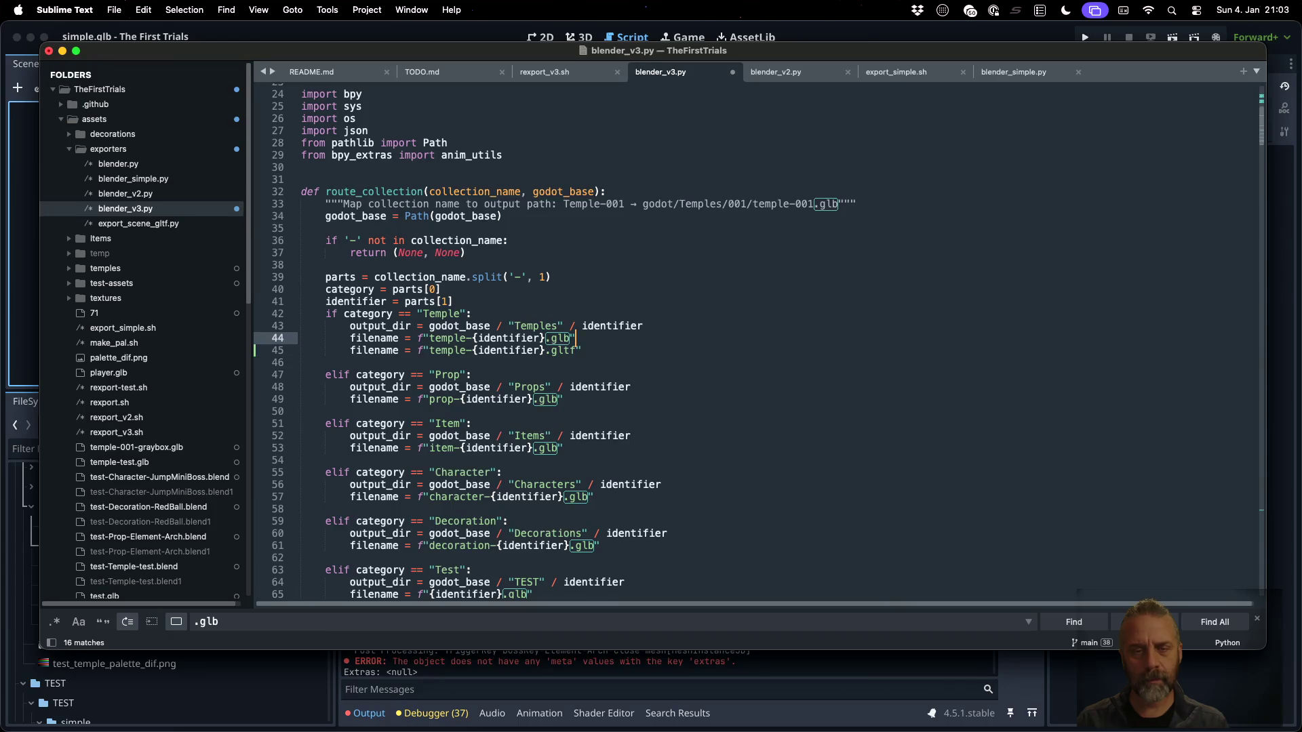
key("super+slash")
key("super+s")
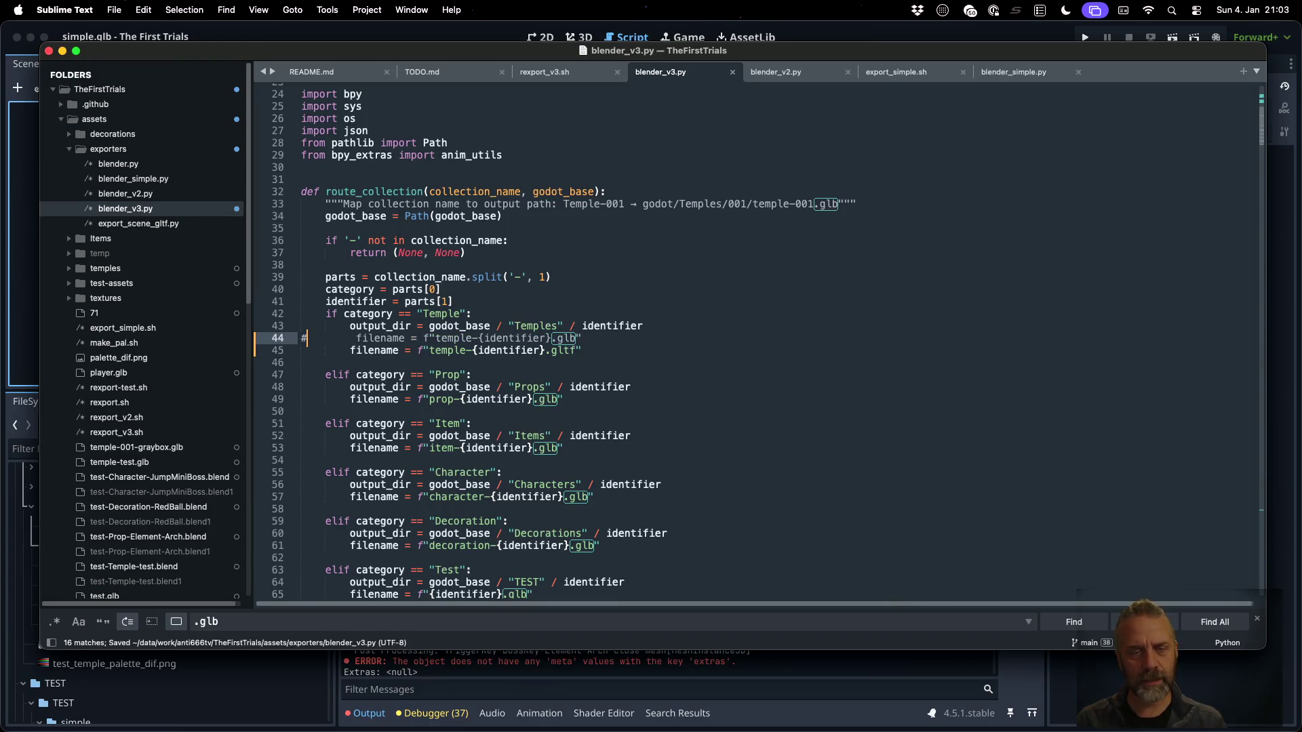
key("super+Tab")
key("Up")
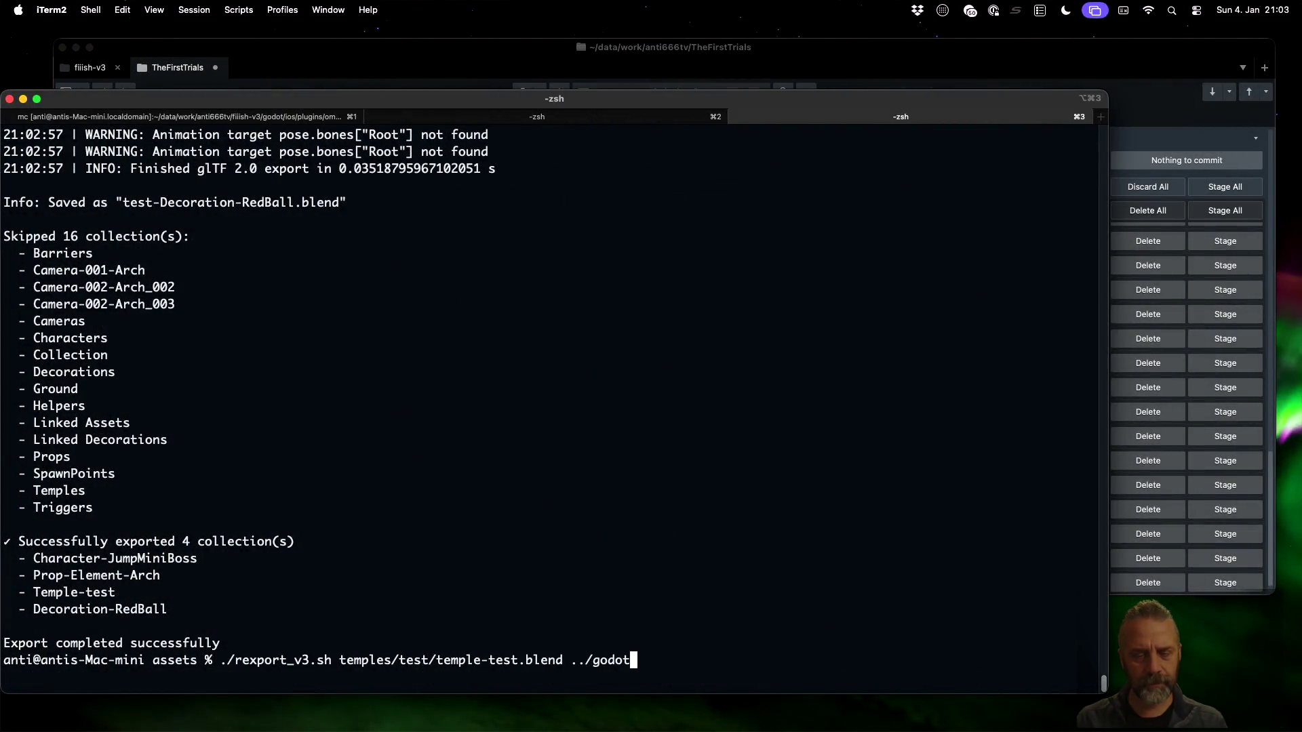
Run the export with the updated script and Tab-list the exported temple-test files
key("Return")
key("Up")
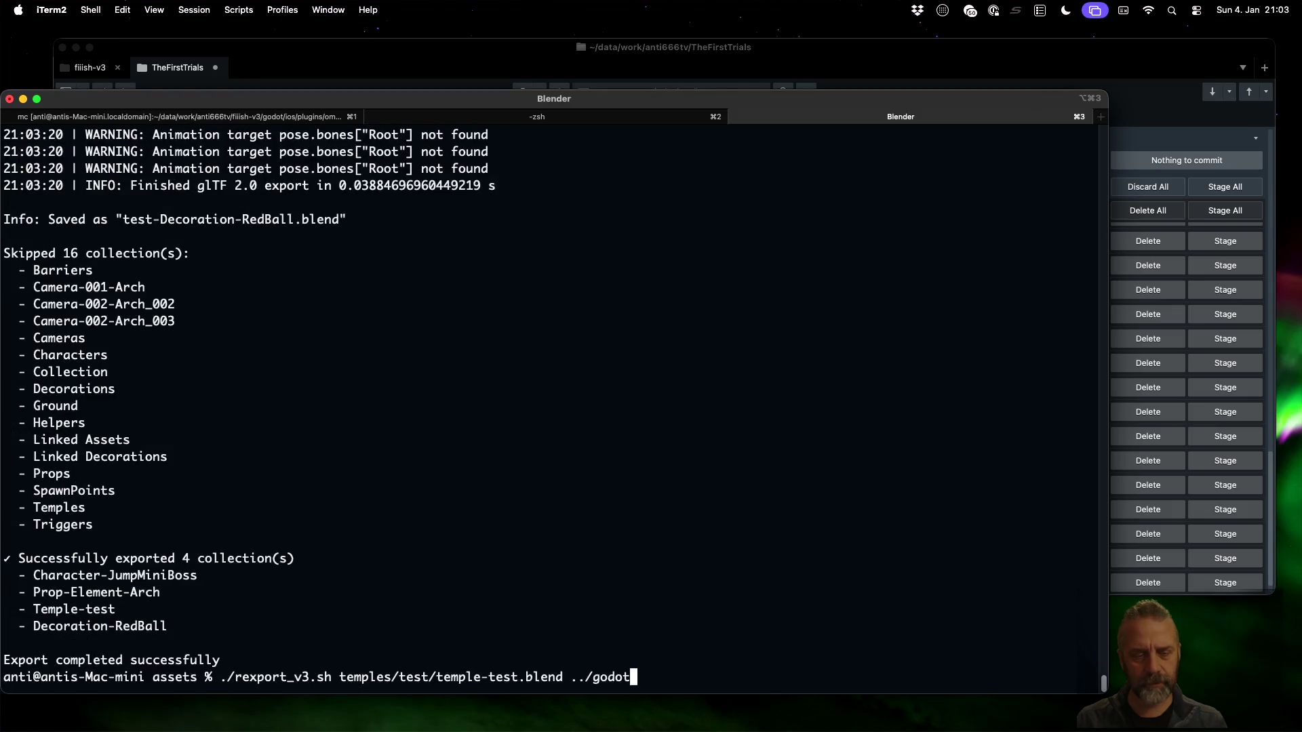
key("Up")
key("BackSpace")
key("BackSpace")
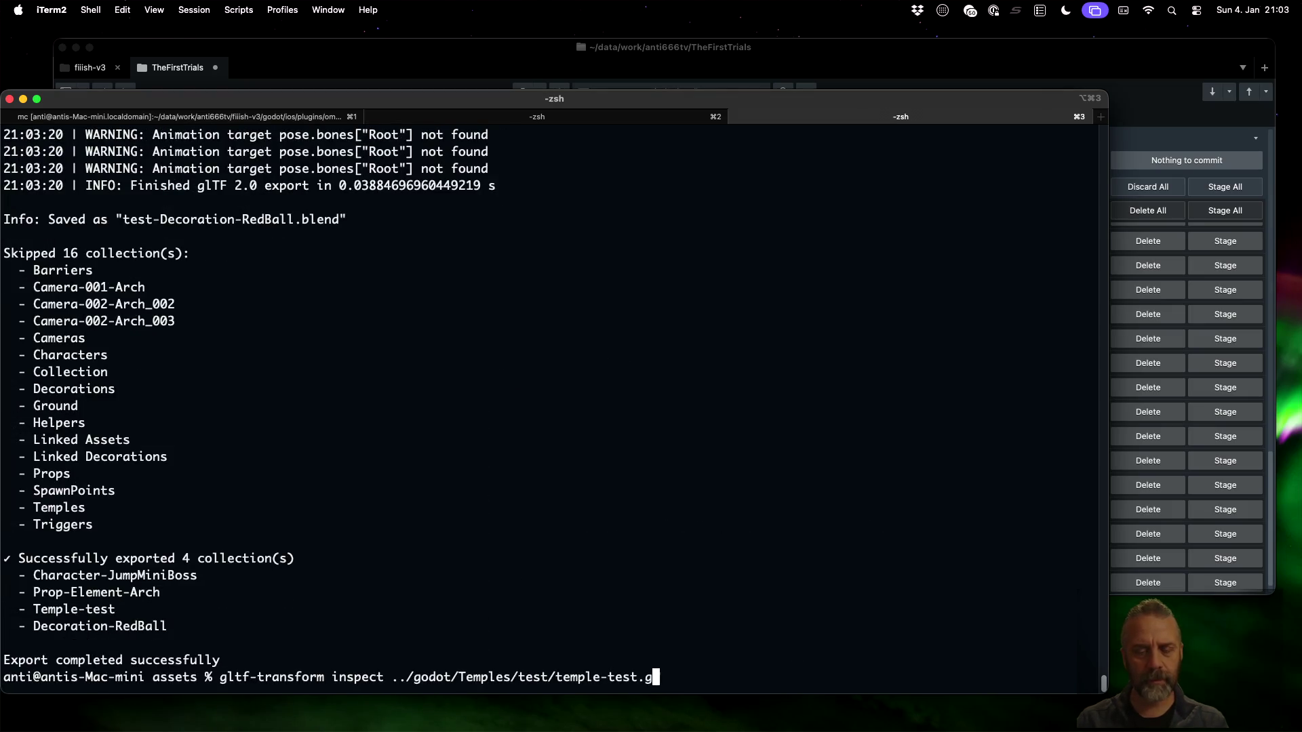
key("Tab")
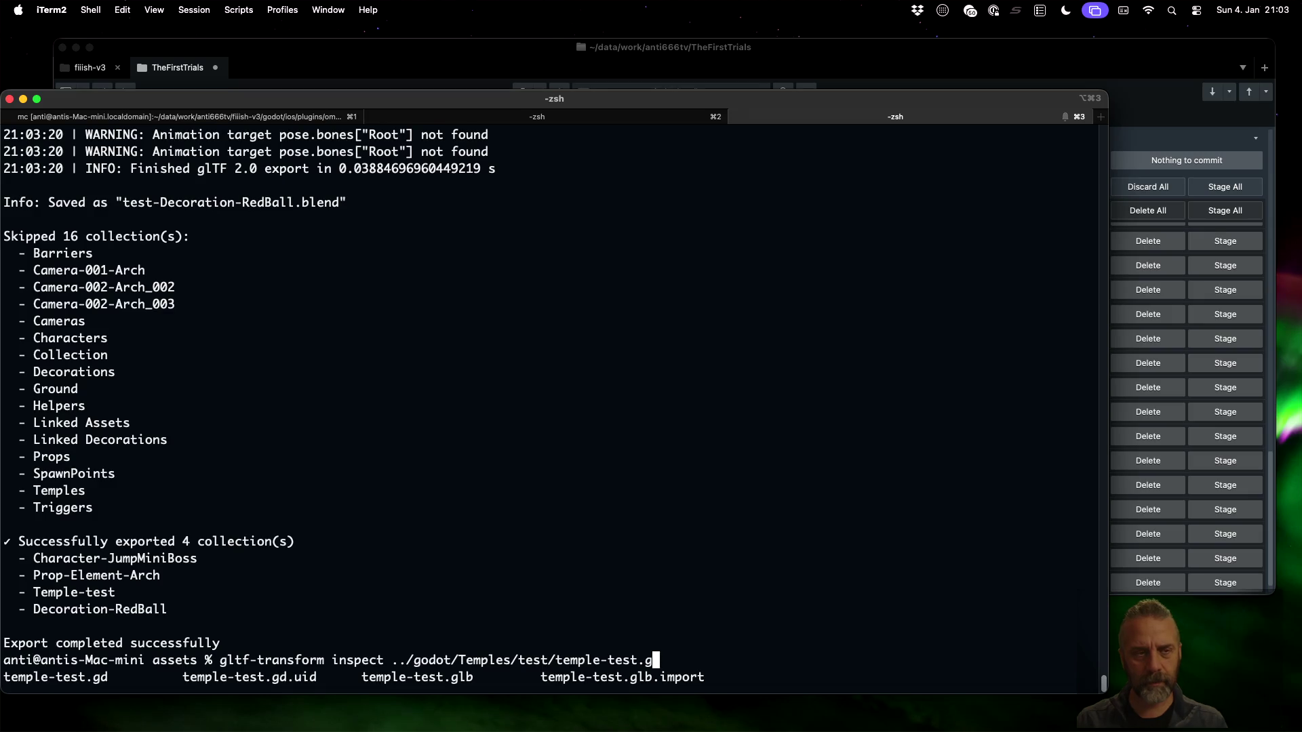
key("ctrl+c")
scroll(642, 422, "up", 5)
scroll(641, 421, "up", 5)
List ../godot/Temples/test with ls, then rerun the ./rexport_v3.sh temple-test export
key("ctrl+Left")
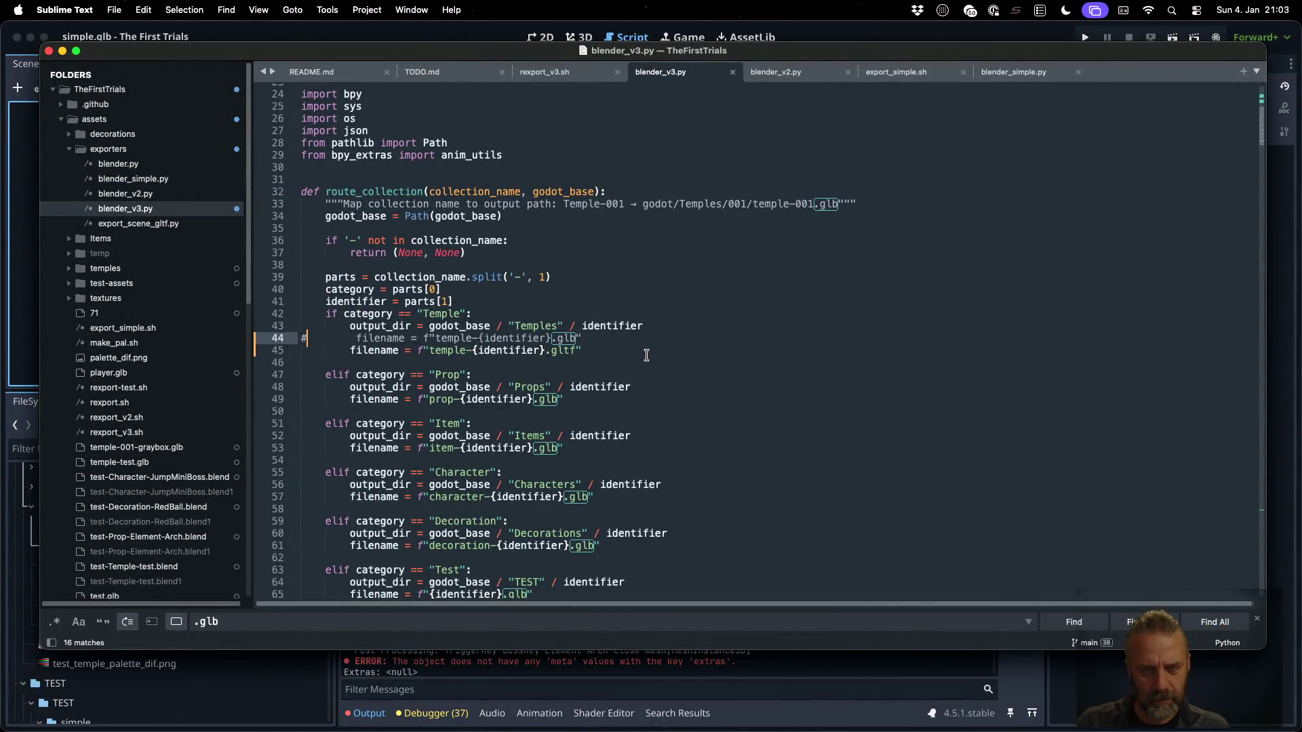
key("super+Tab")
key("ctrl+c")
type("s ..")
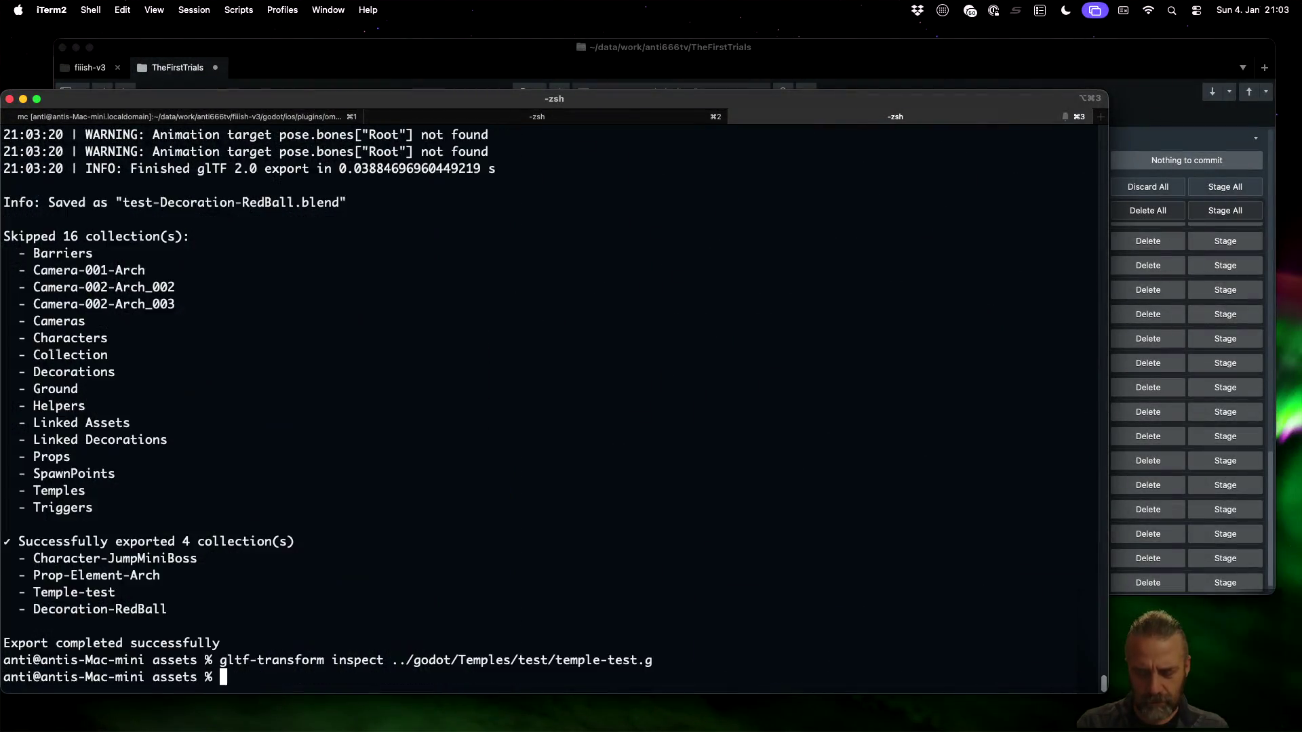
key("BackSpace")
key("BackSpace")
key("BackSpace")
type("ls .")
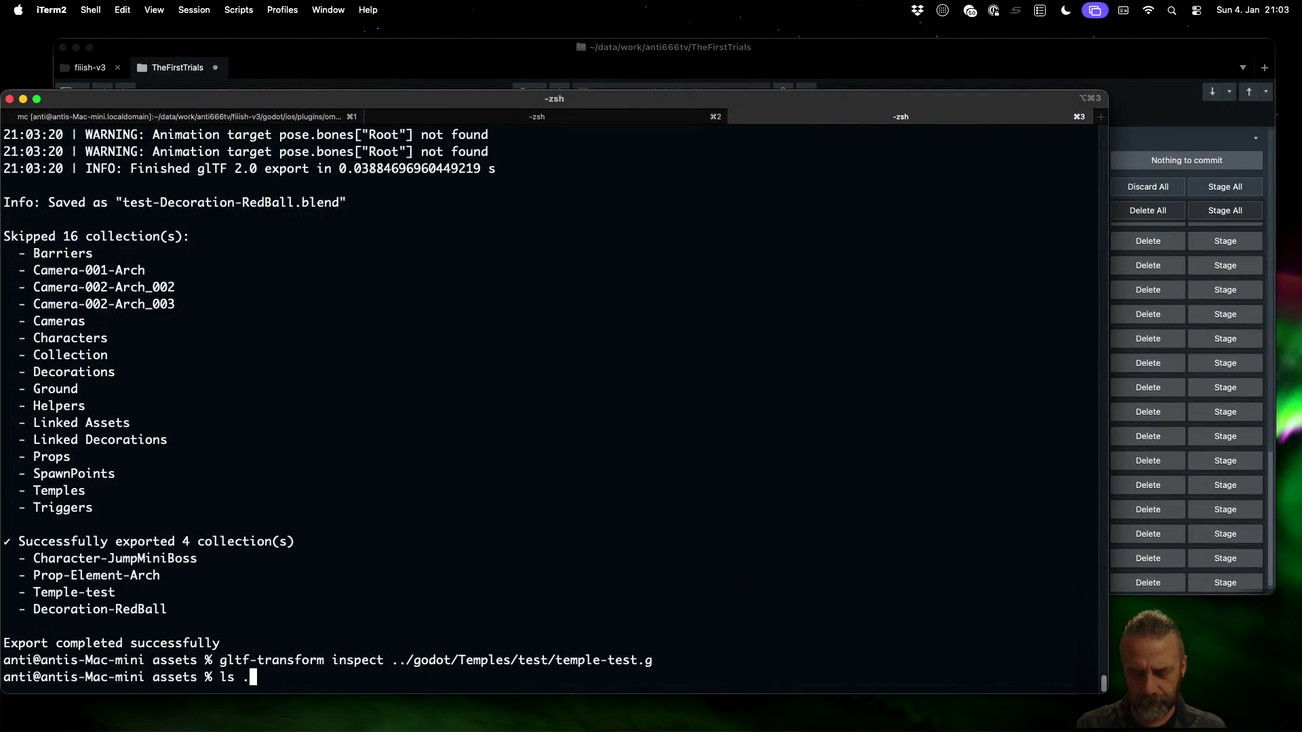
type("./godot/")
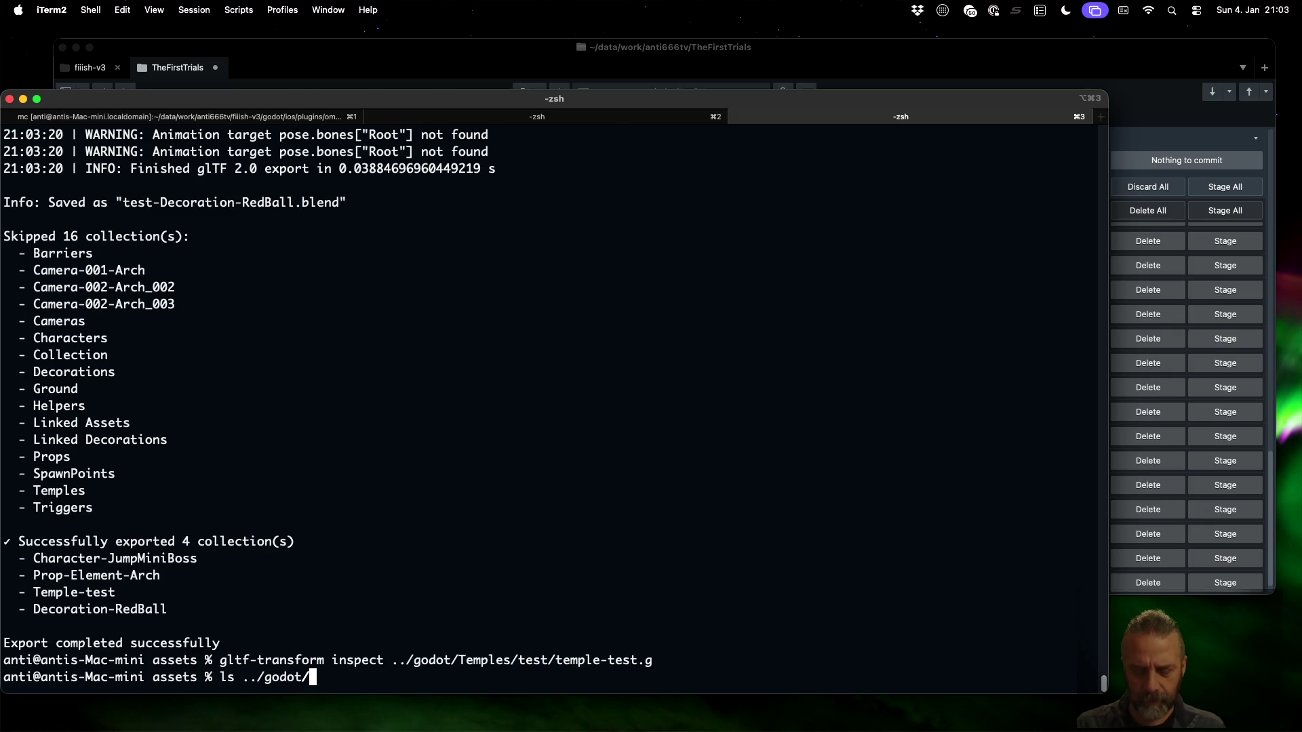
type("Temples/test")
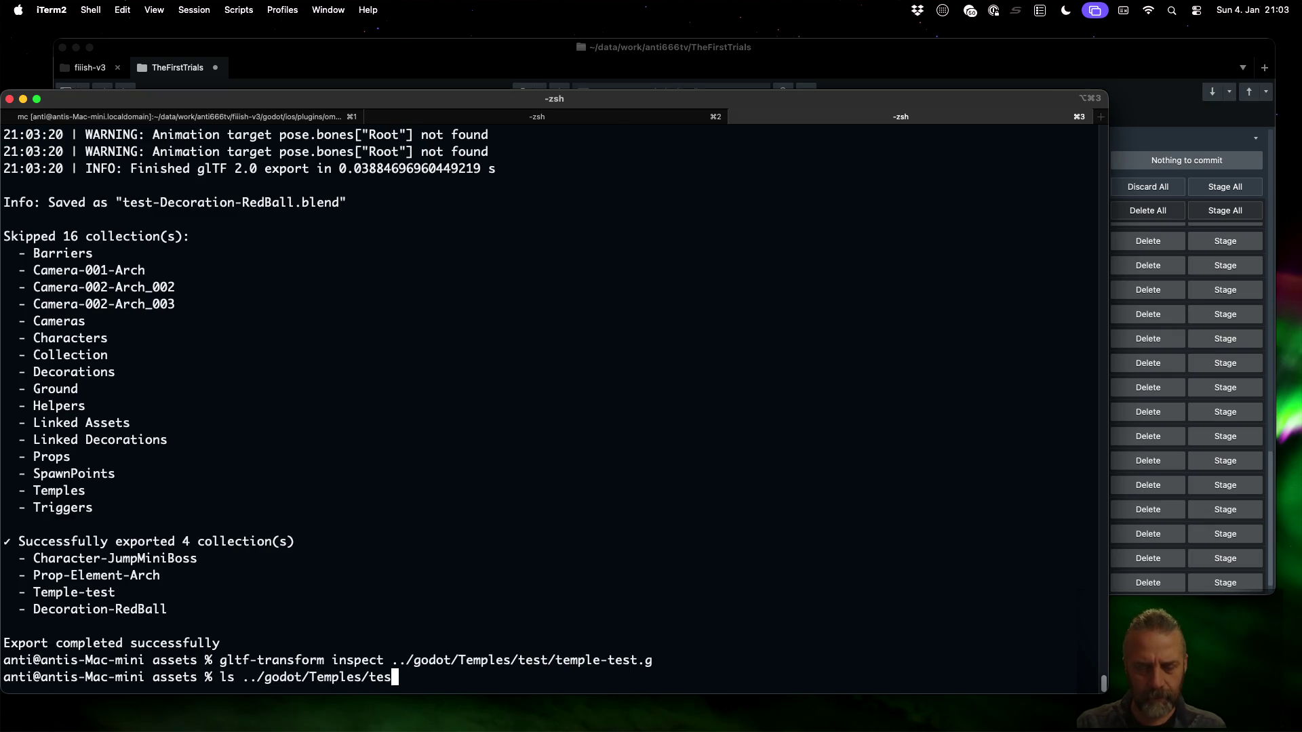
key("Return")
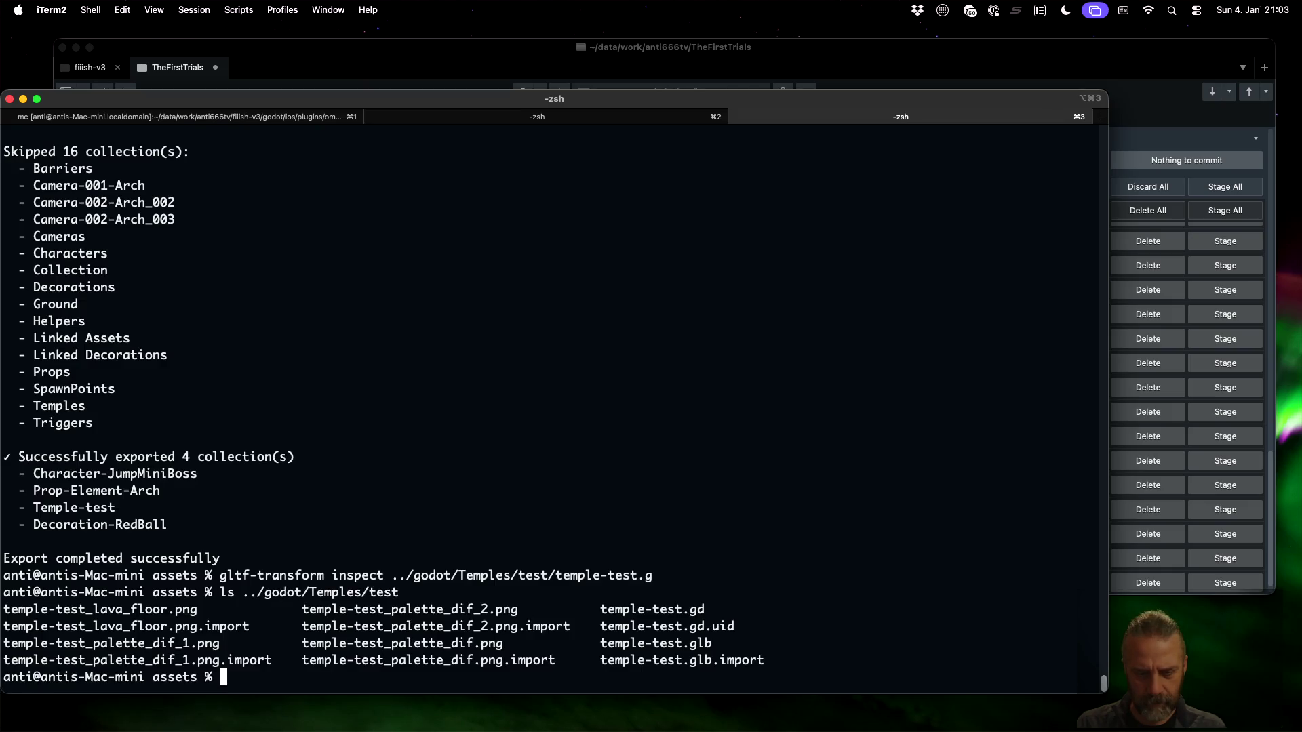
key("Up")
key("Up")
key("Up")
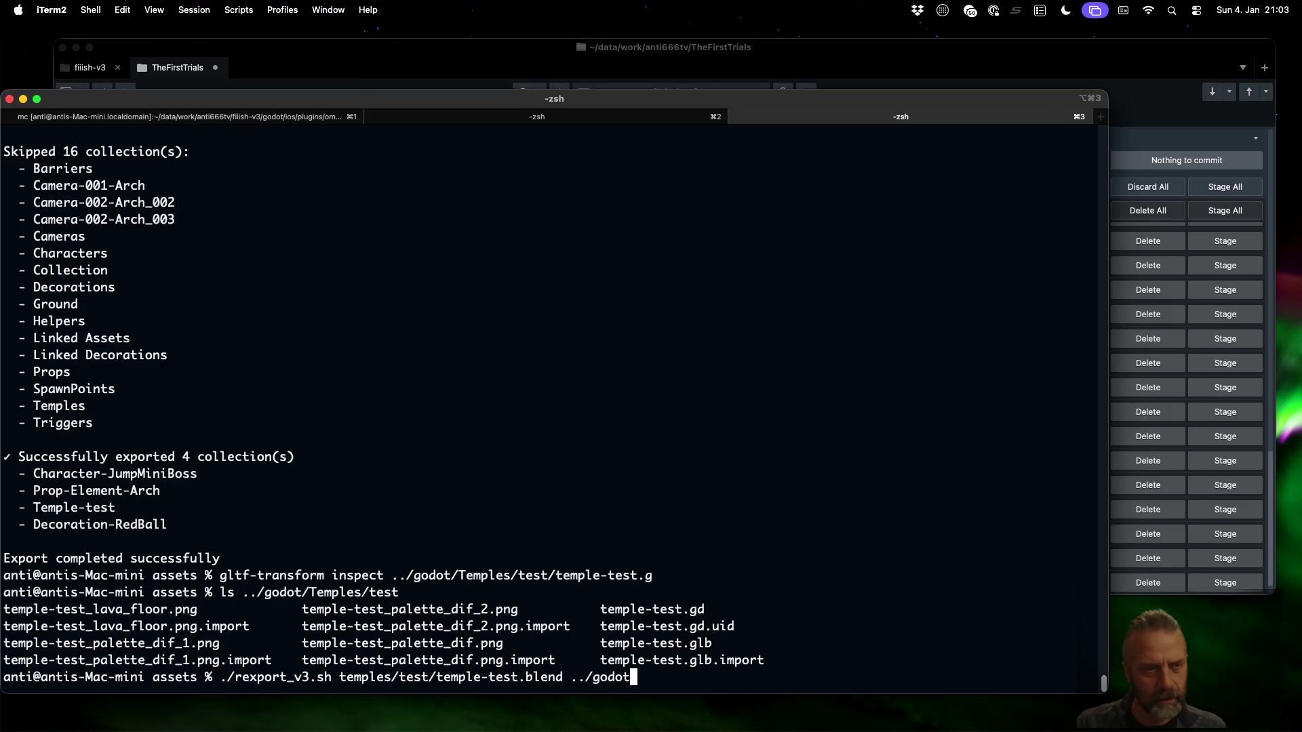
key("Return")
Rerun the re-export piped through bat and search its log for 'gltf'
scroll(415, 491, "up", 10)
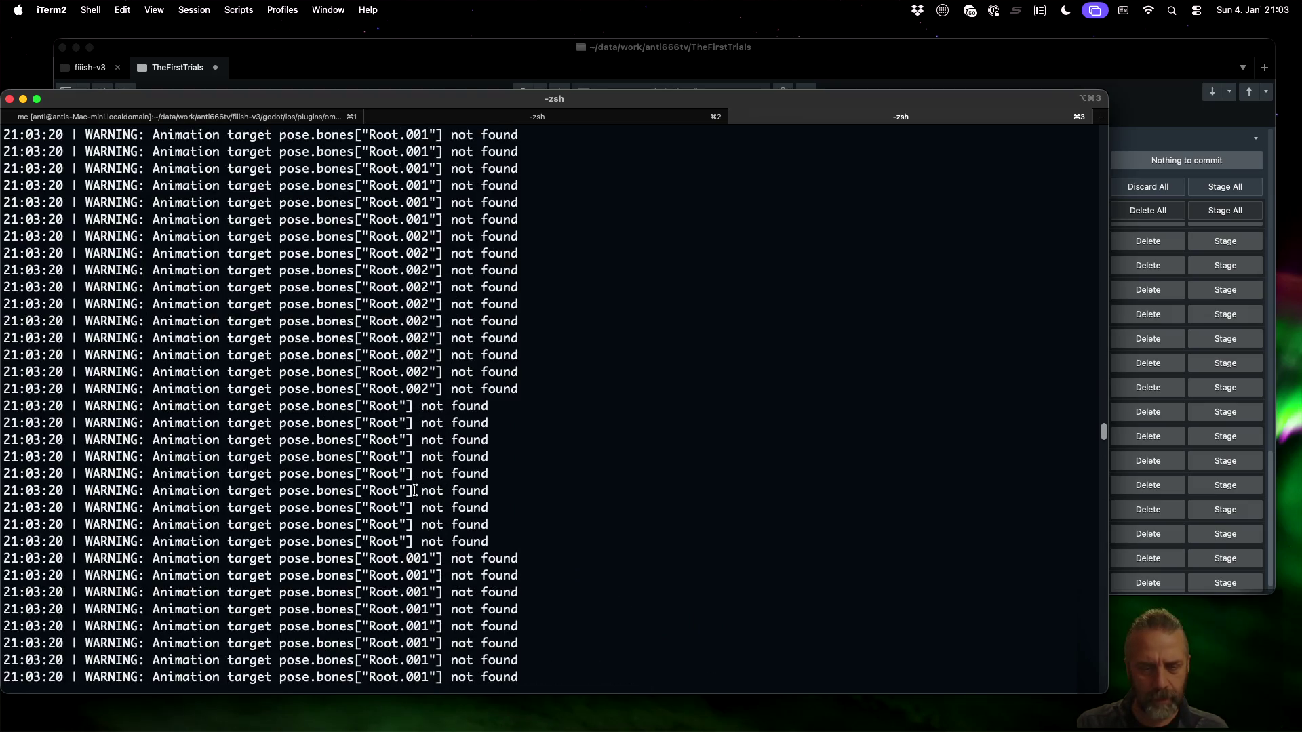
key("Return")
key("Up")
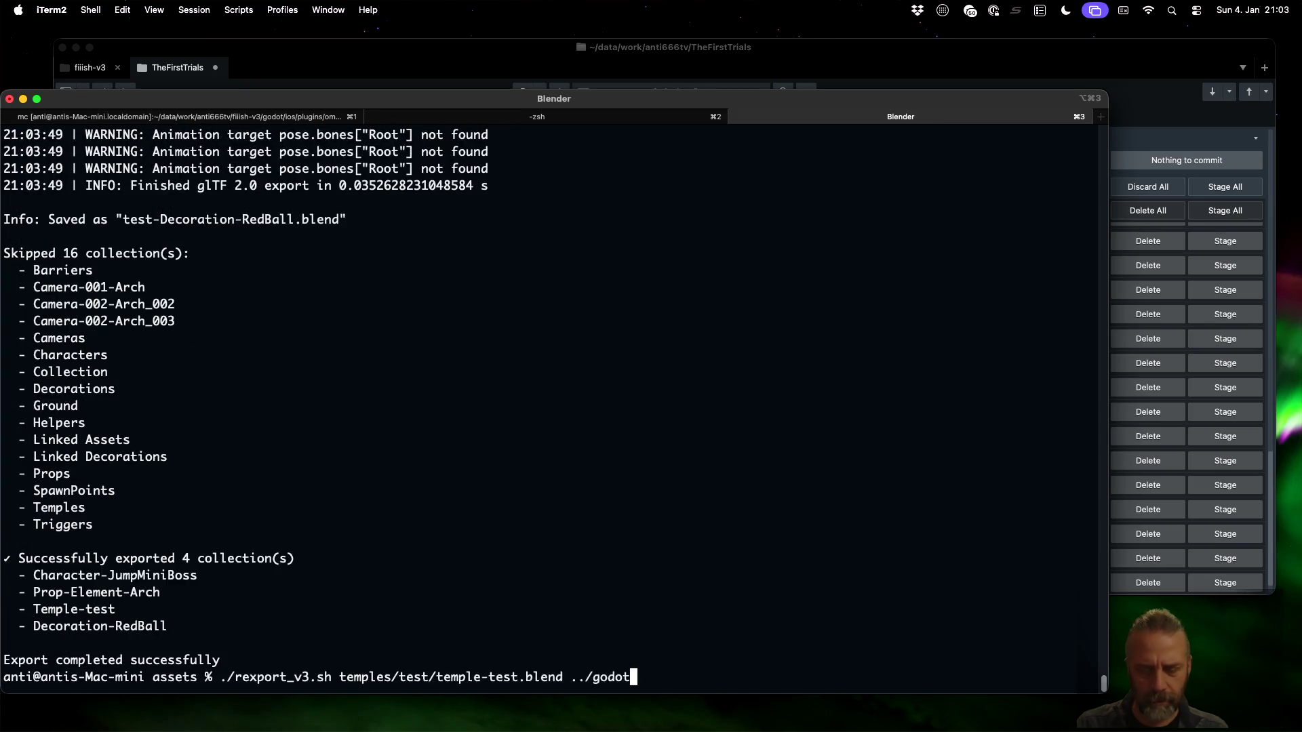
type("bat")
key("Return")
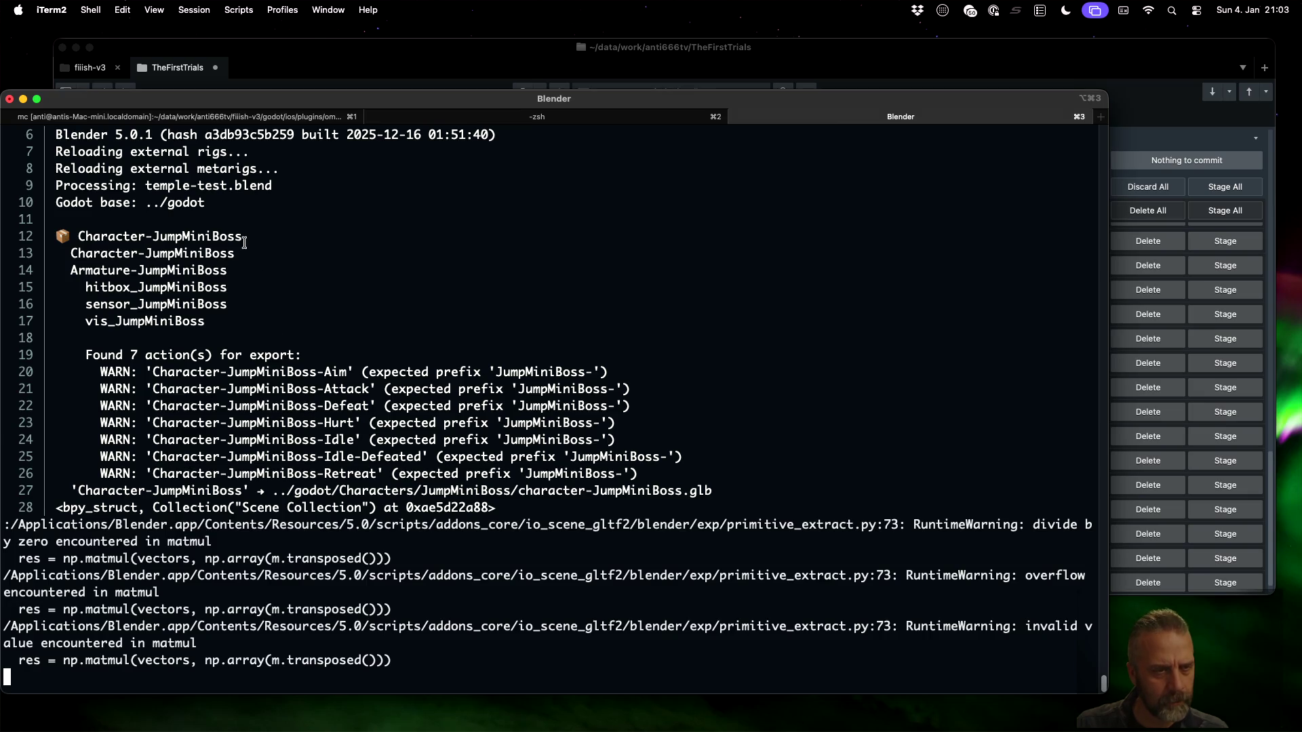
type("/gltf")
key("Return")
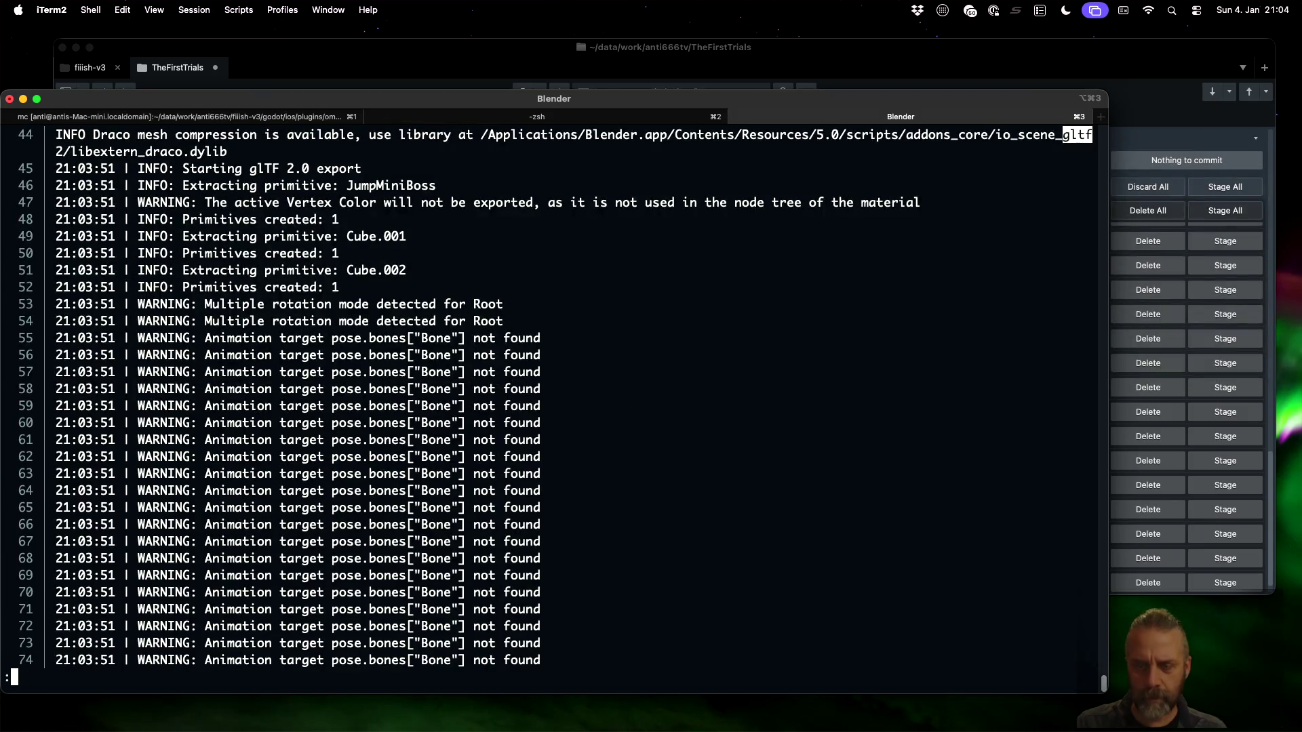
key("n")
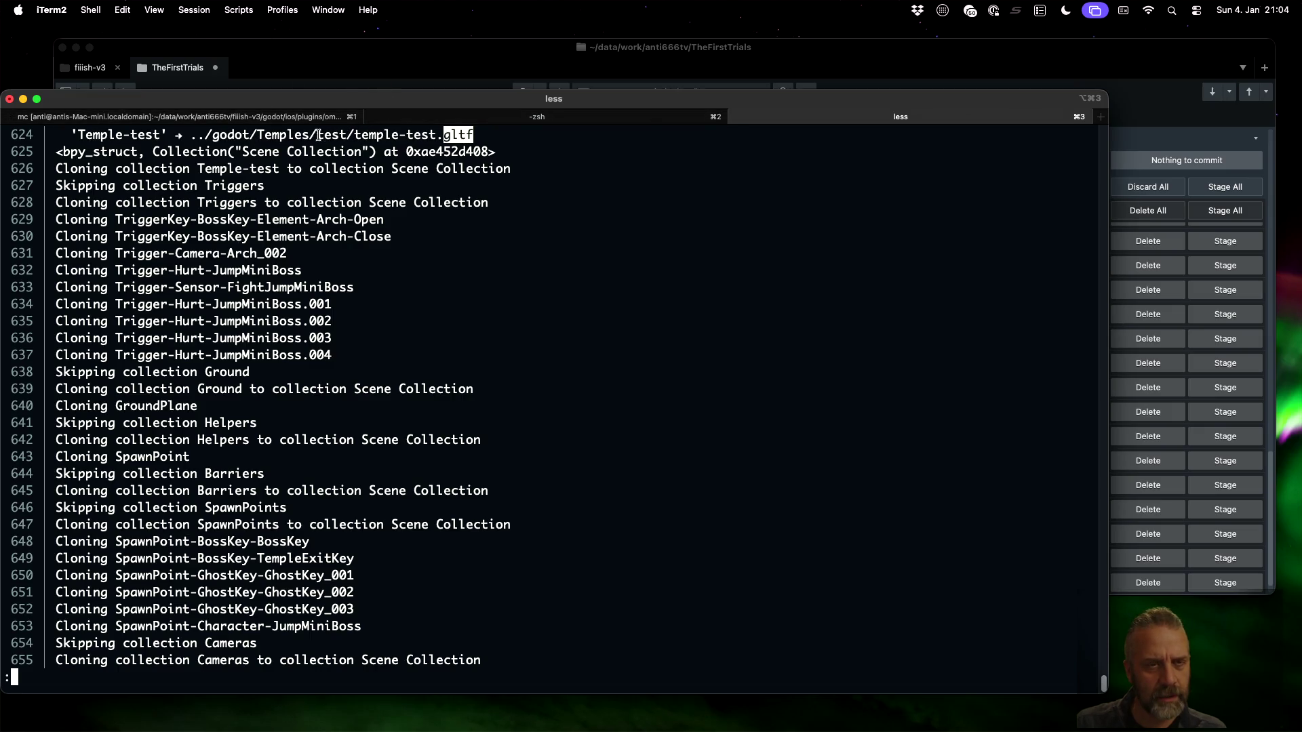
key("q")
Edit the source blend path in the re-export command, then abandon it
key("Up")
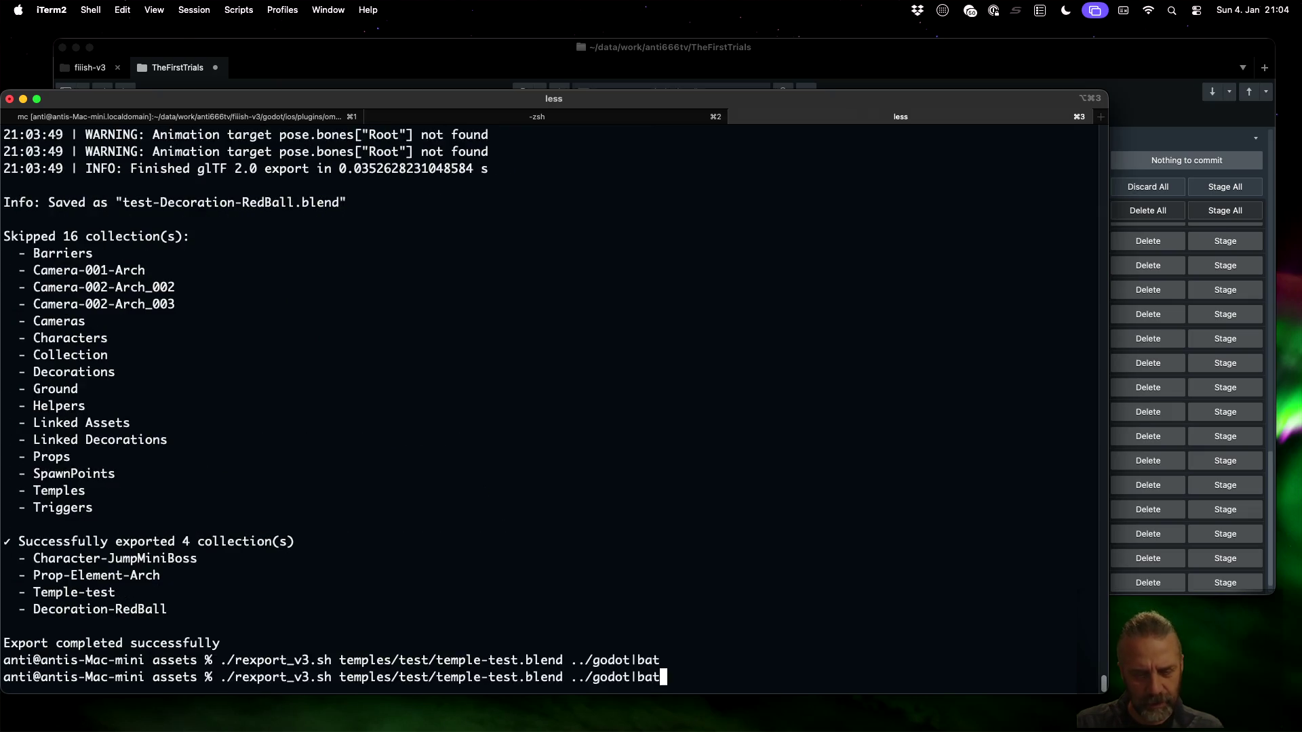
key("Left")
key("Left")
key("Left")
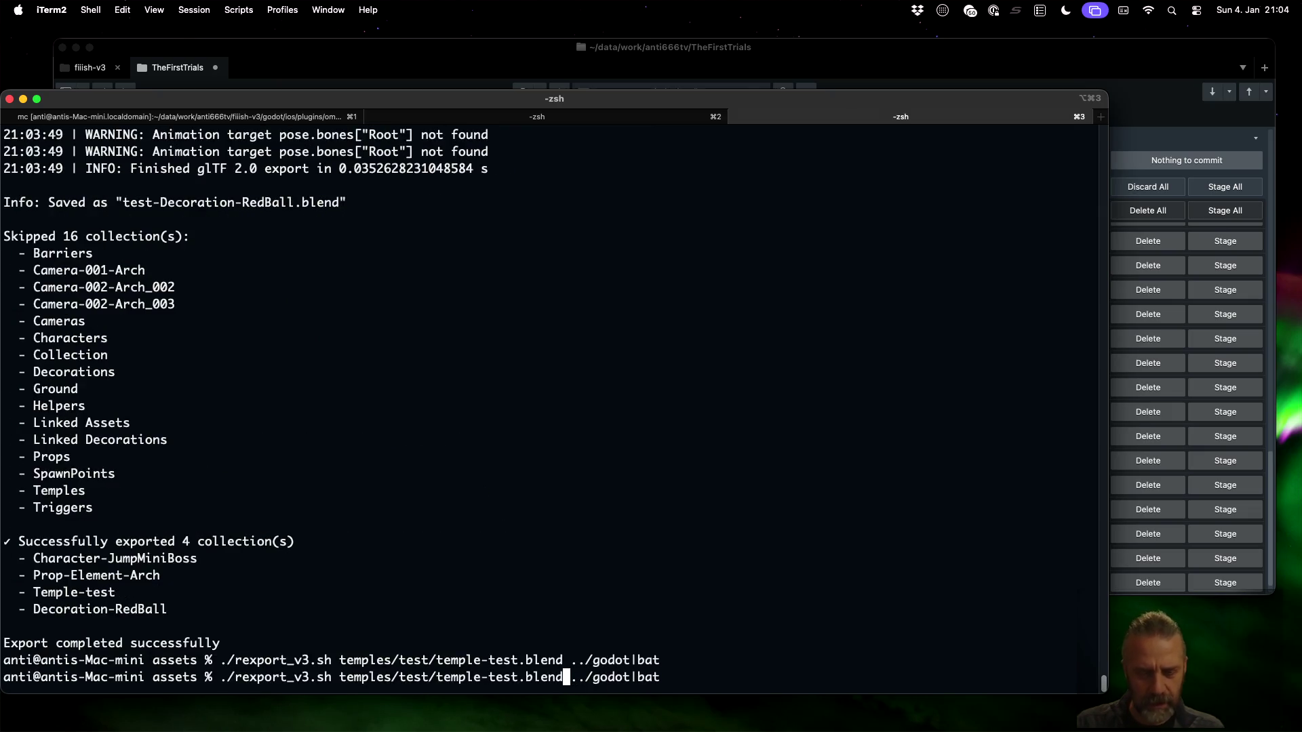
key("BackSpace")
key("BackSpace")
key("BackSpace")
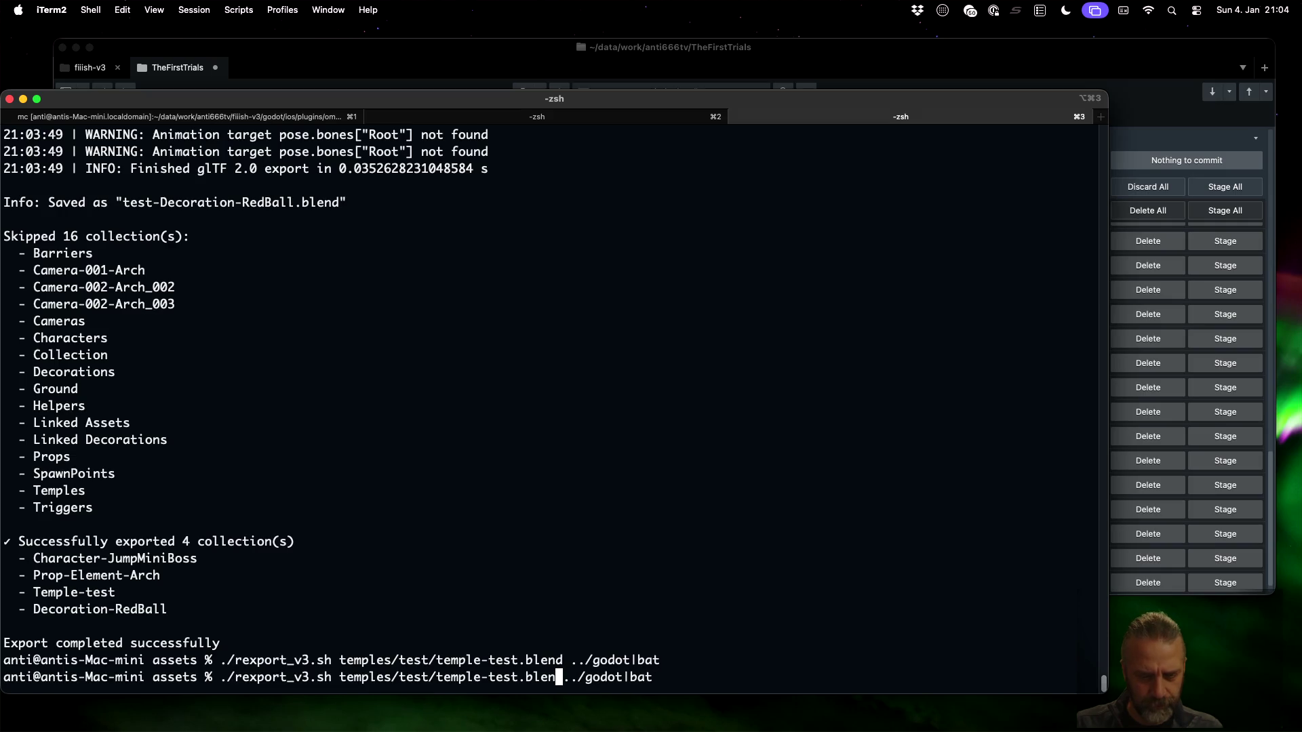
key("BackSpace")
key("BackSpace")
key("BackSpace")
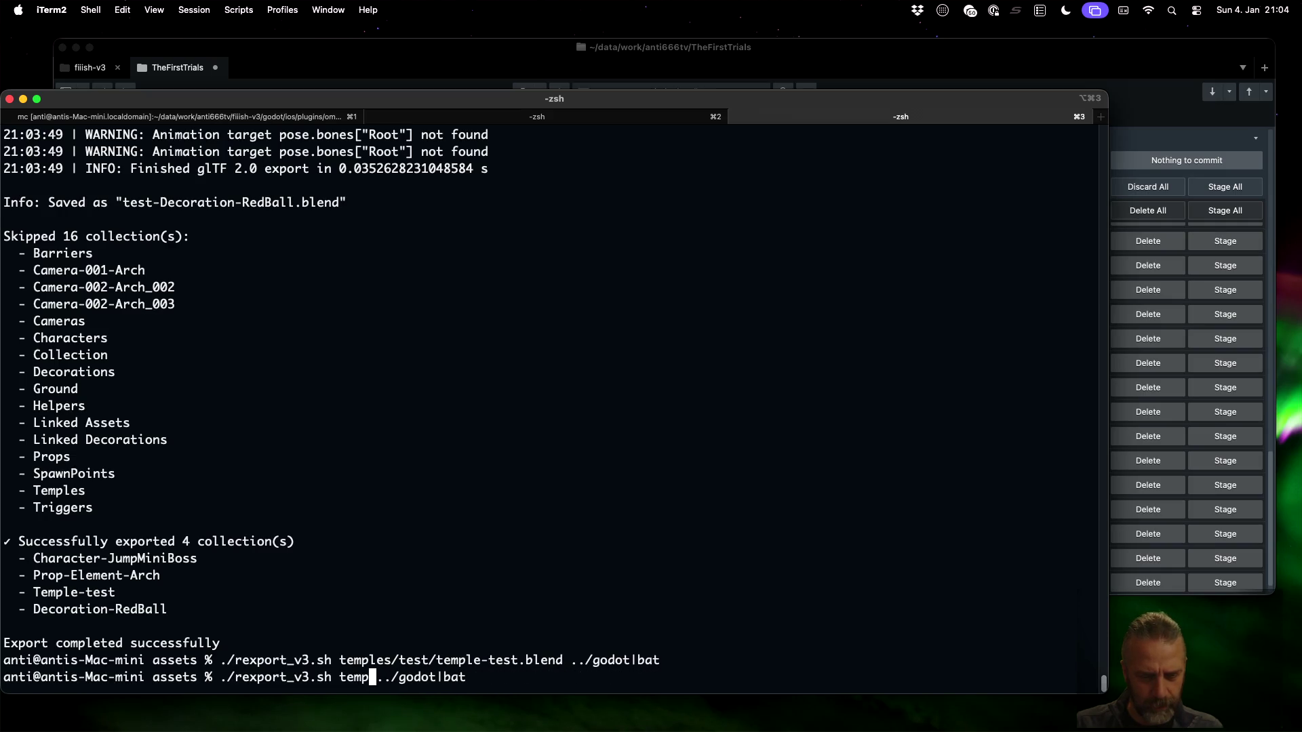
key("Tab")
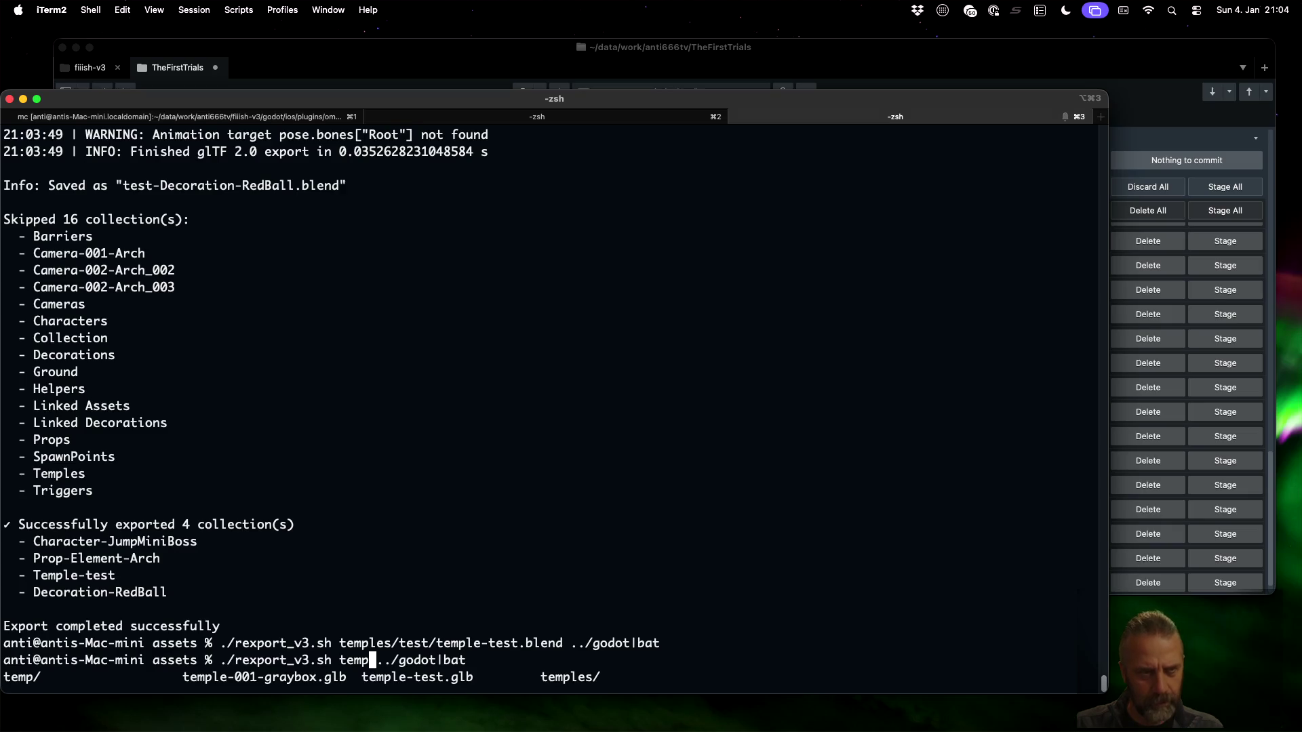
key("ctrl+c")
Recall from history and rerun the ls listing of the Temples/test folder
key("Up")
key("Up")
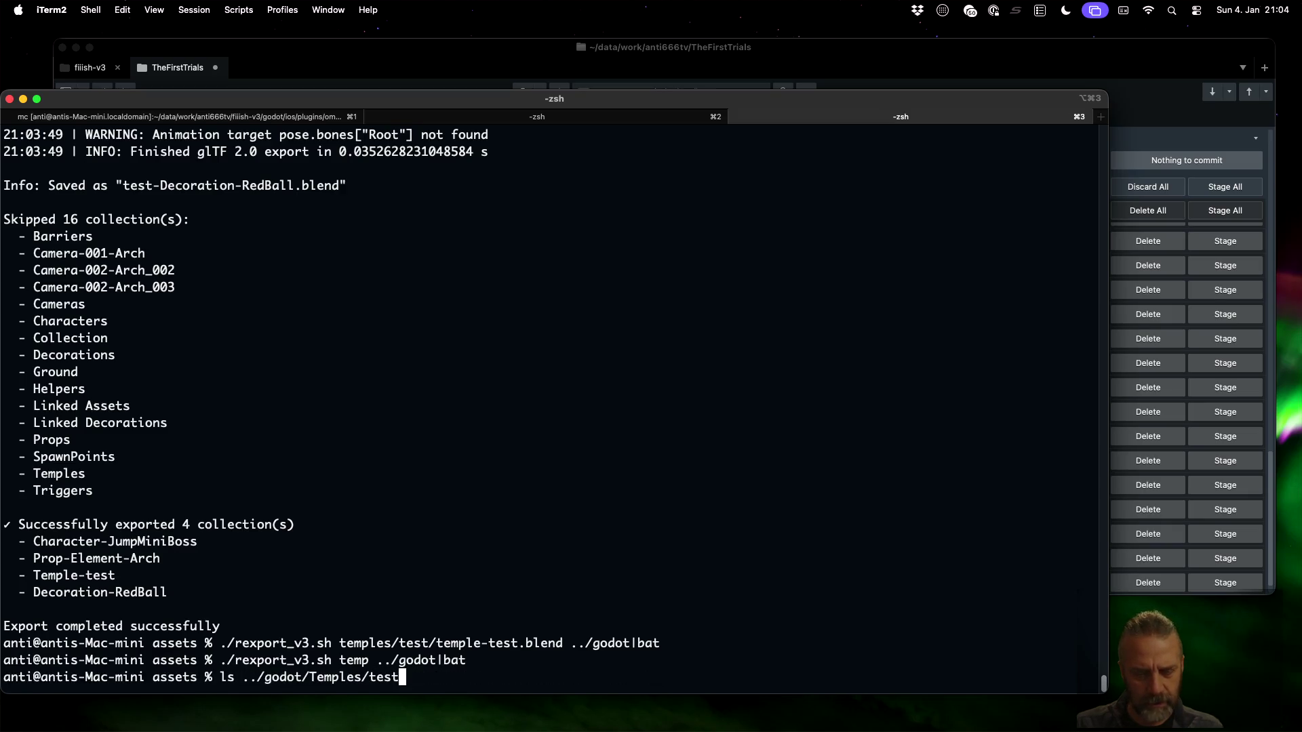
key("Up")
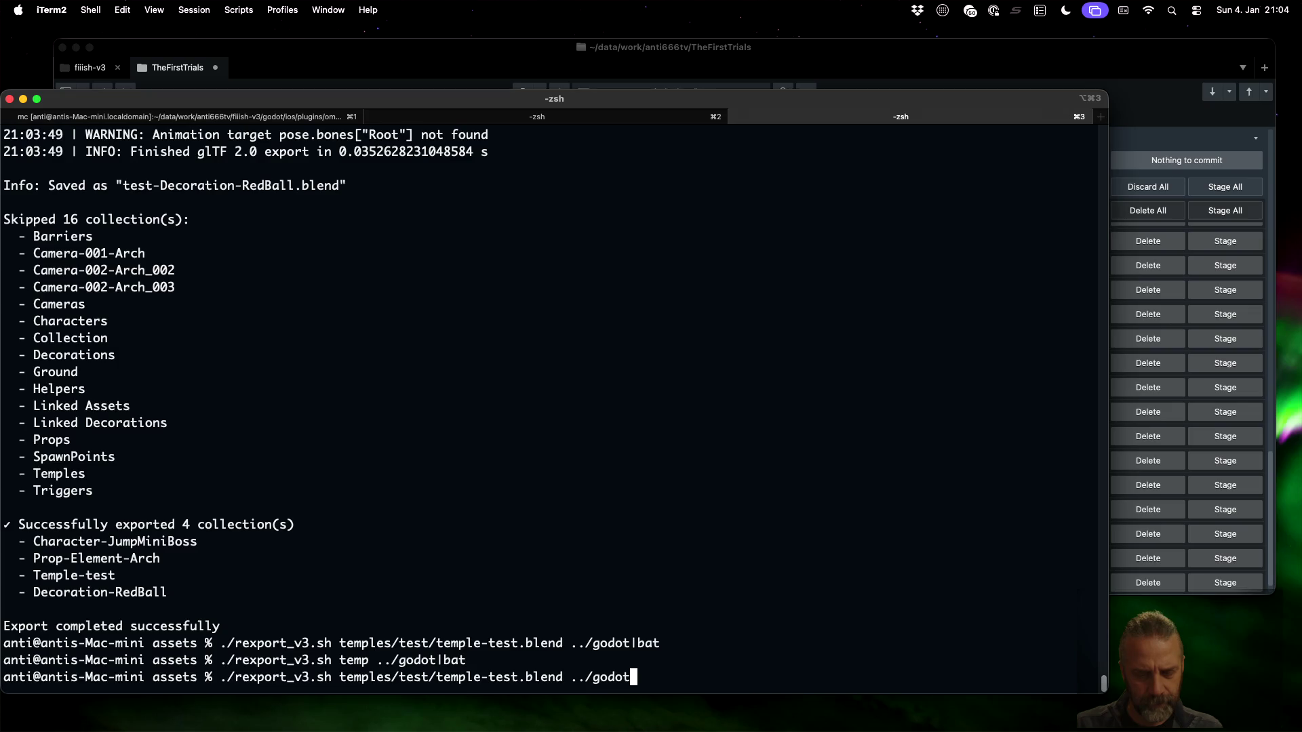
key("Down")
key("Up")
key("Down")
key("Up")
key("Down")
key("Tab")
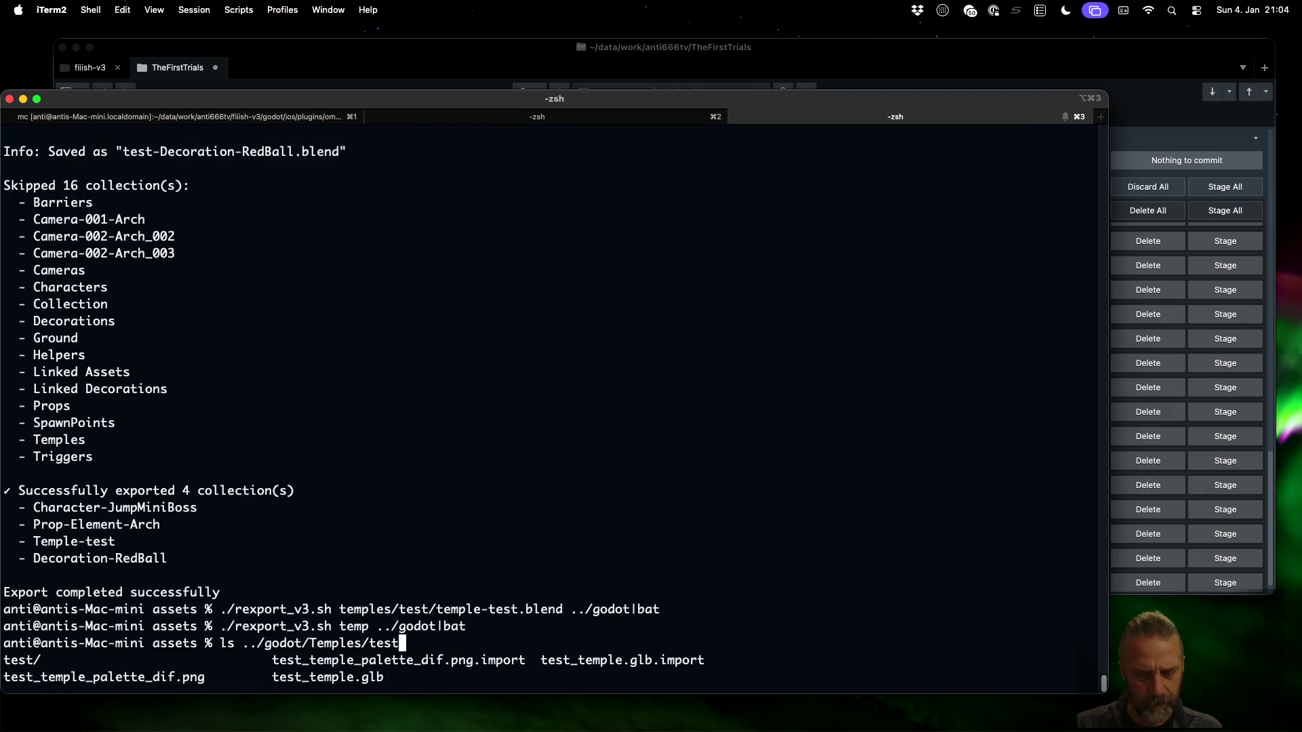
key("Return")
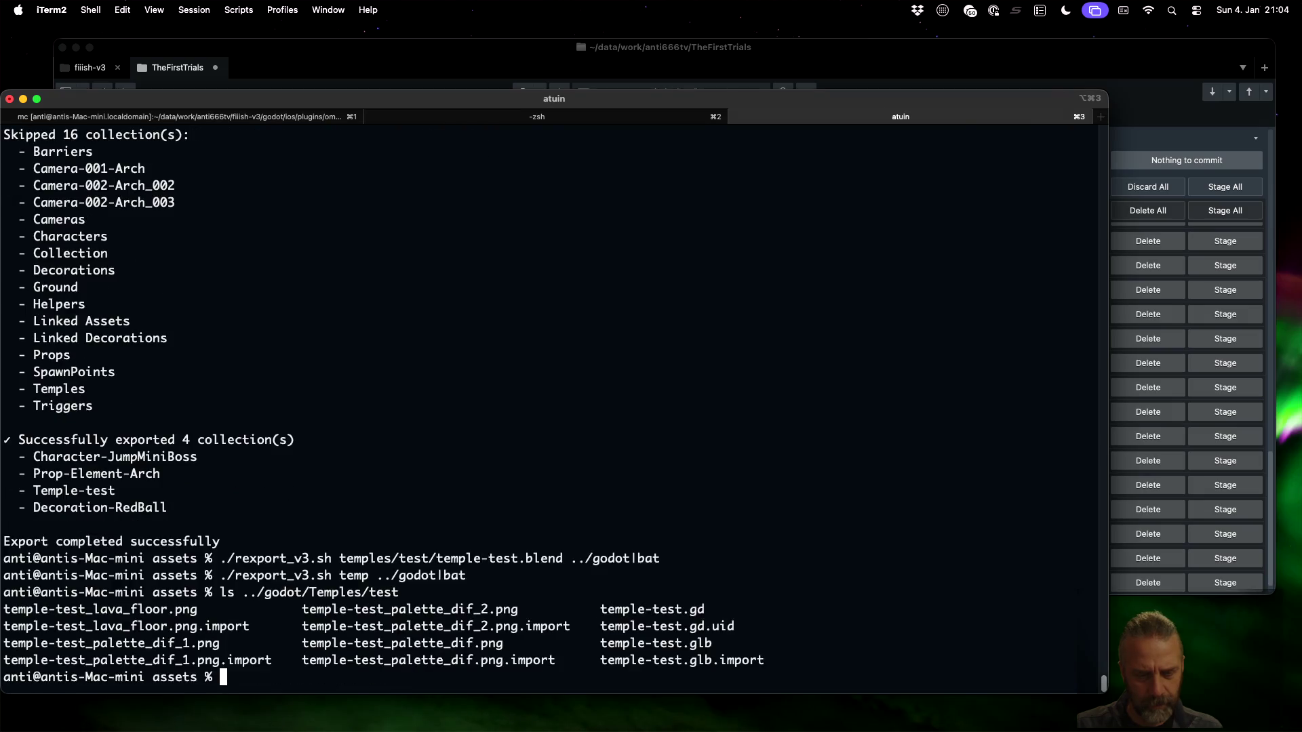
Rerun the paged re-export, search the log for '.gltf', and page forward through it
key("Up")
key("Return")
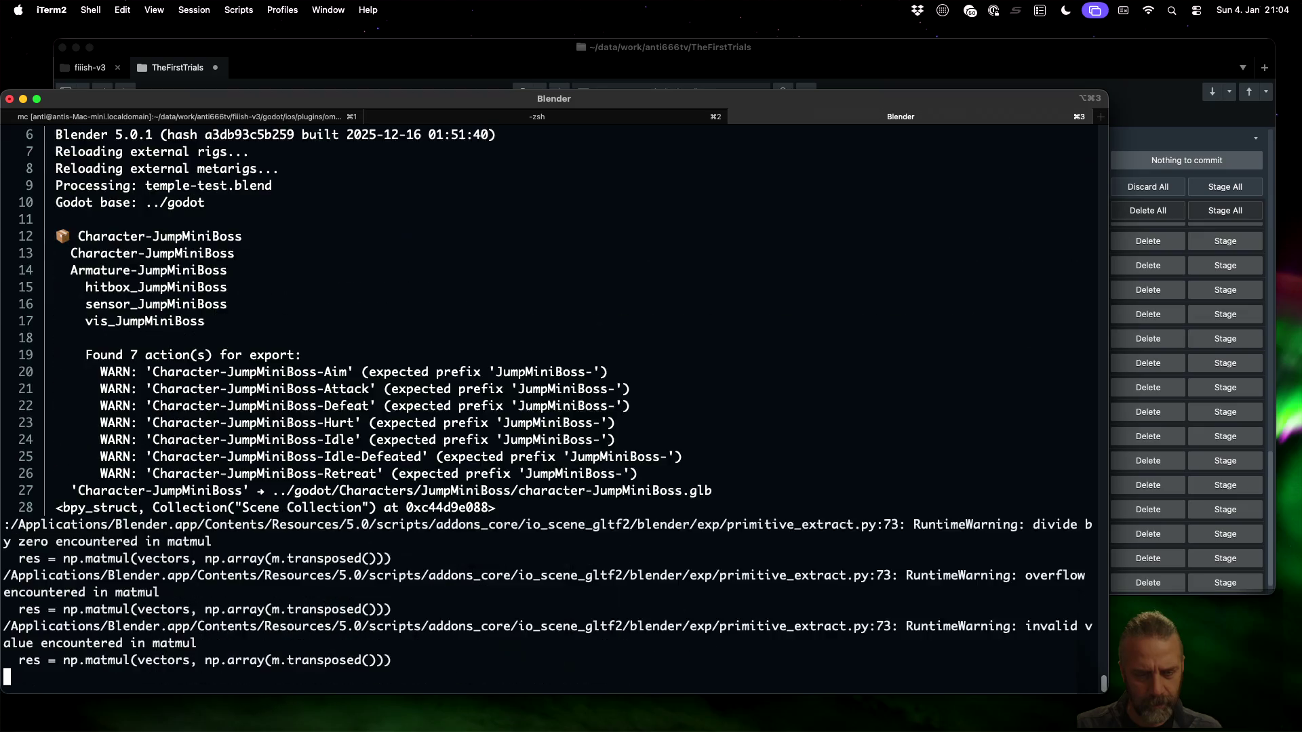
type(".gltf")
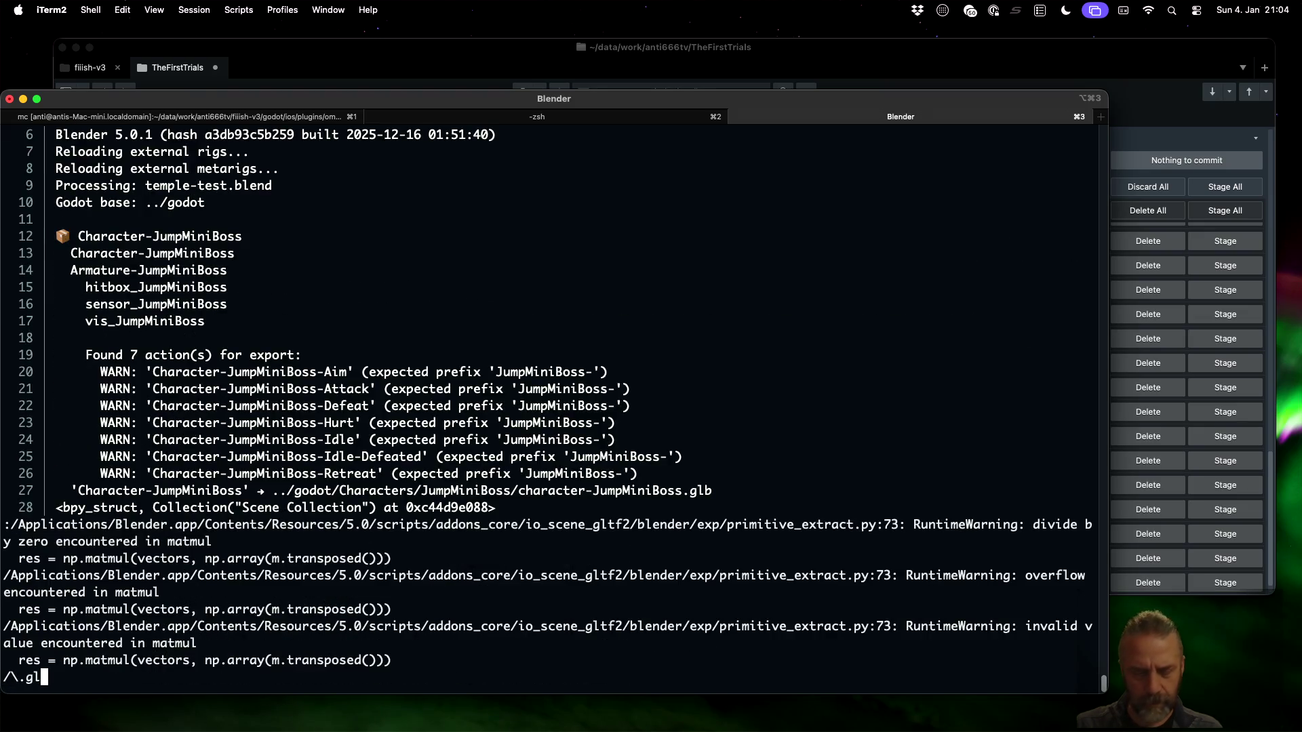
key("Return")
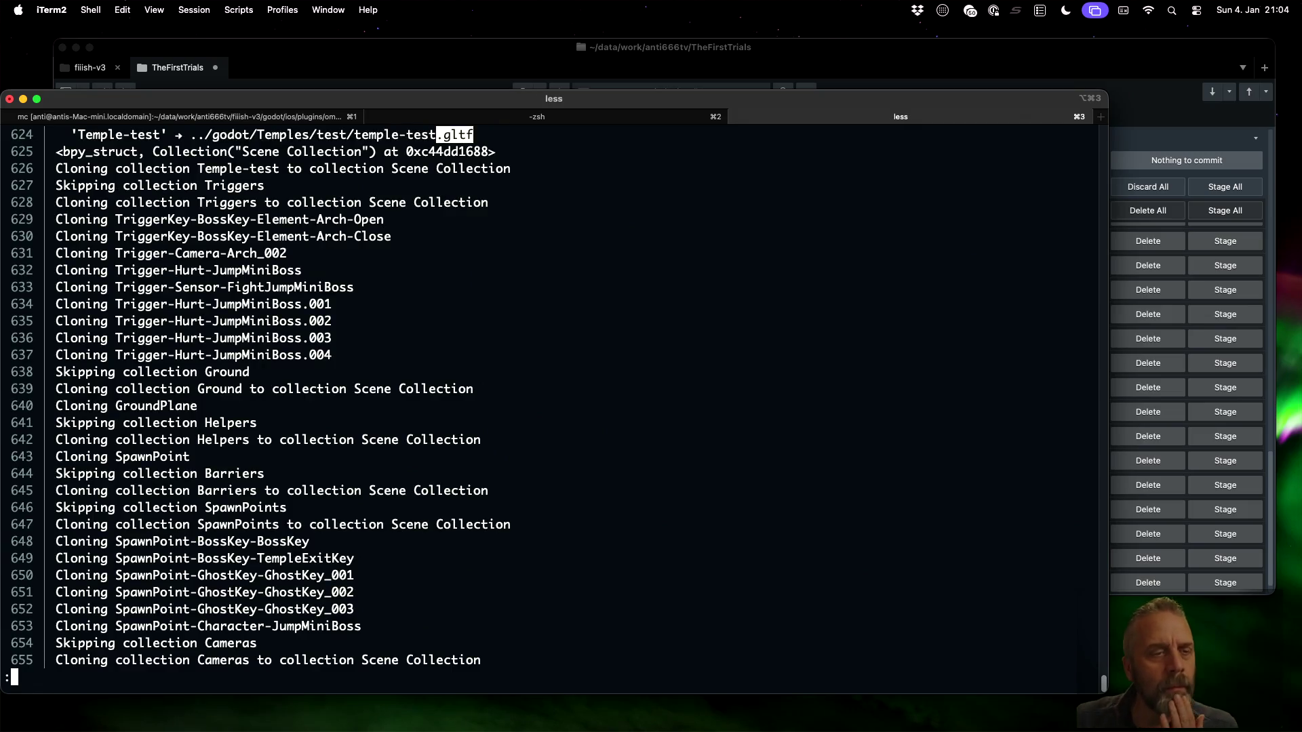
key("Down")
scroll(554, 401, "down", 12)
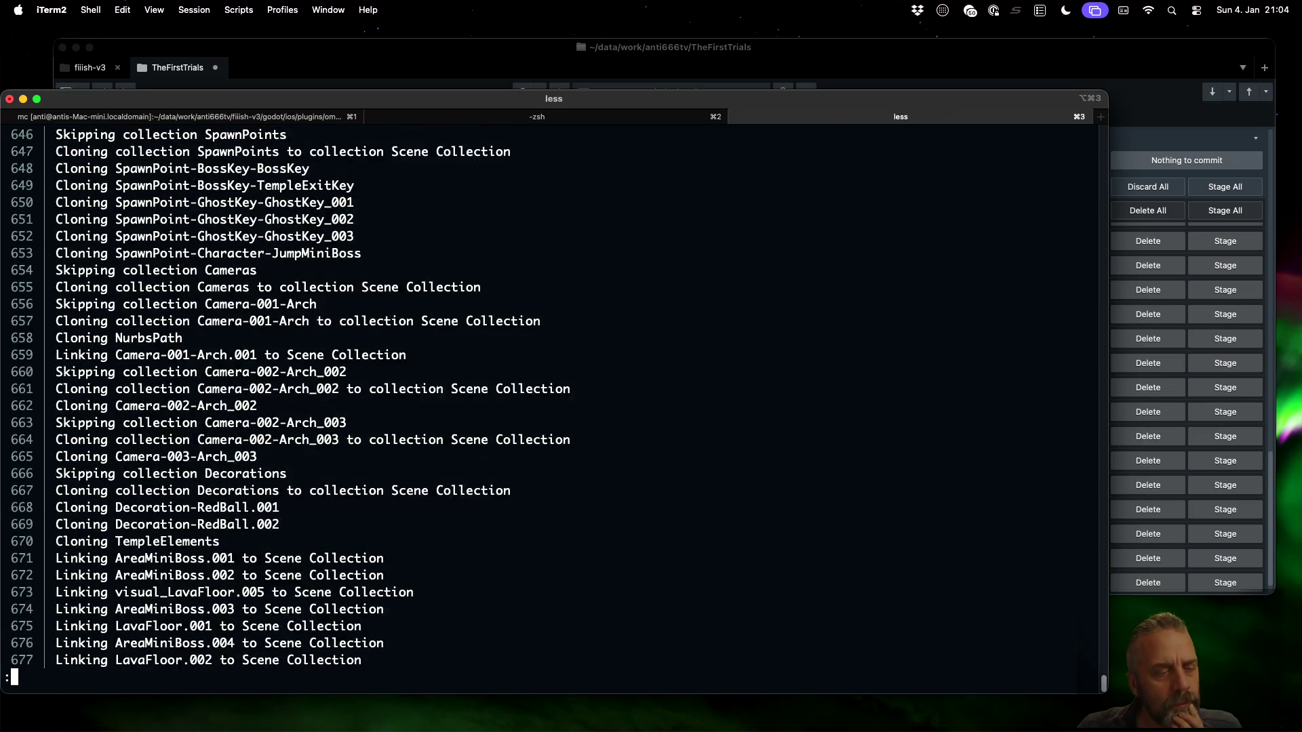
scroll(553, 400, "down", 20)
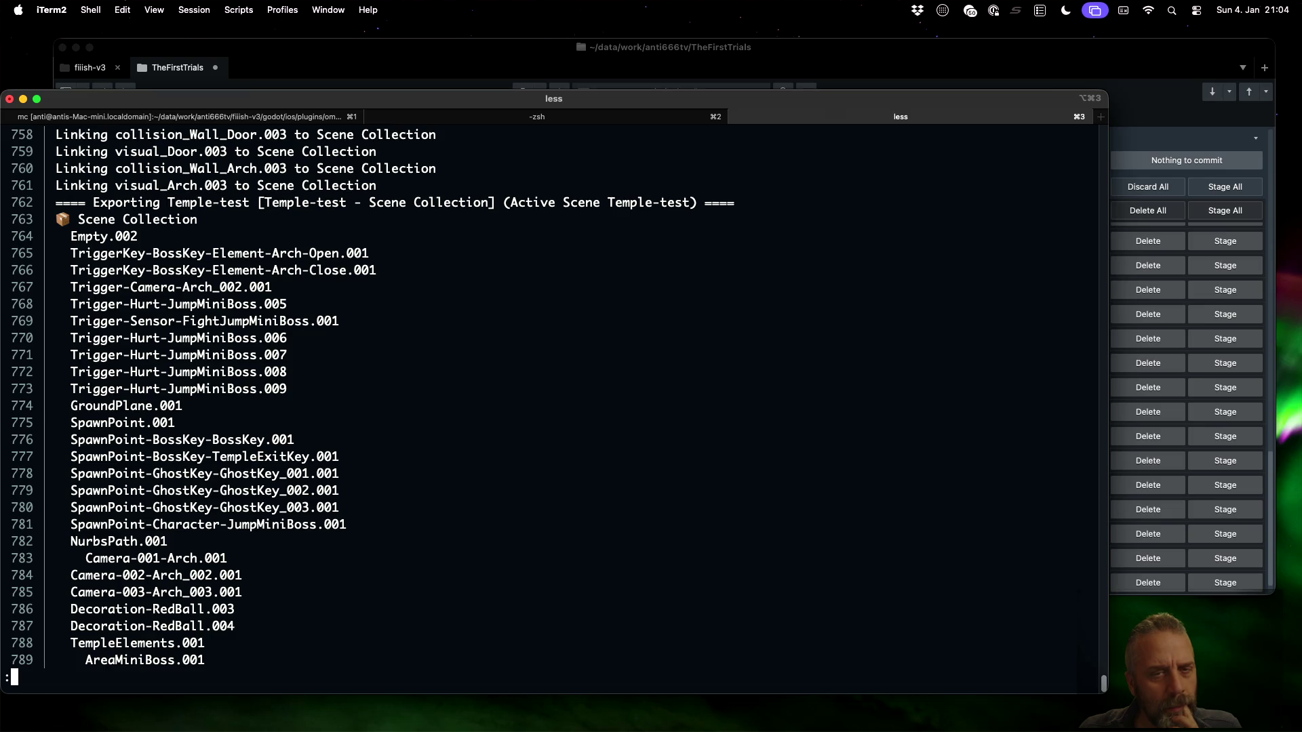
key("space")
key("space")
key("space")
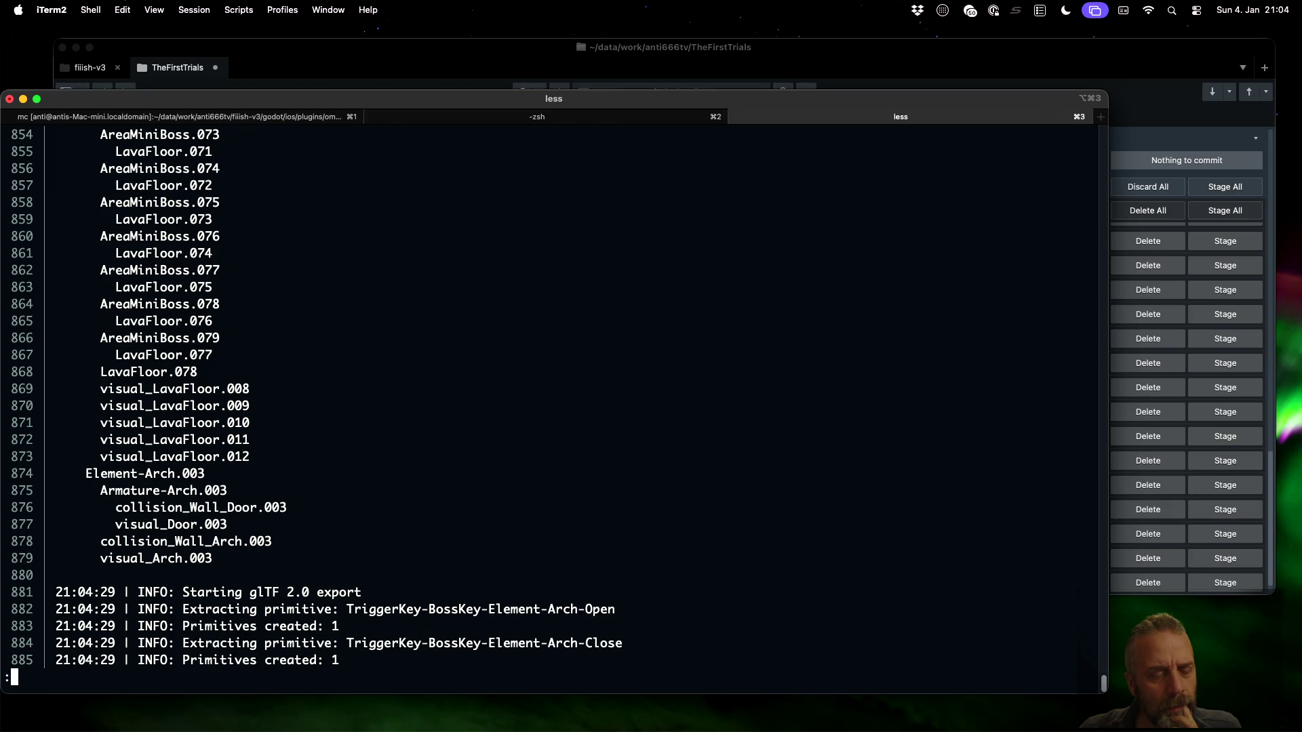
key("space")
key("space")
key("space")
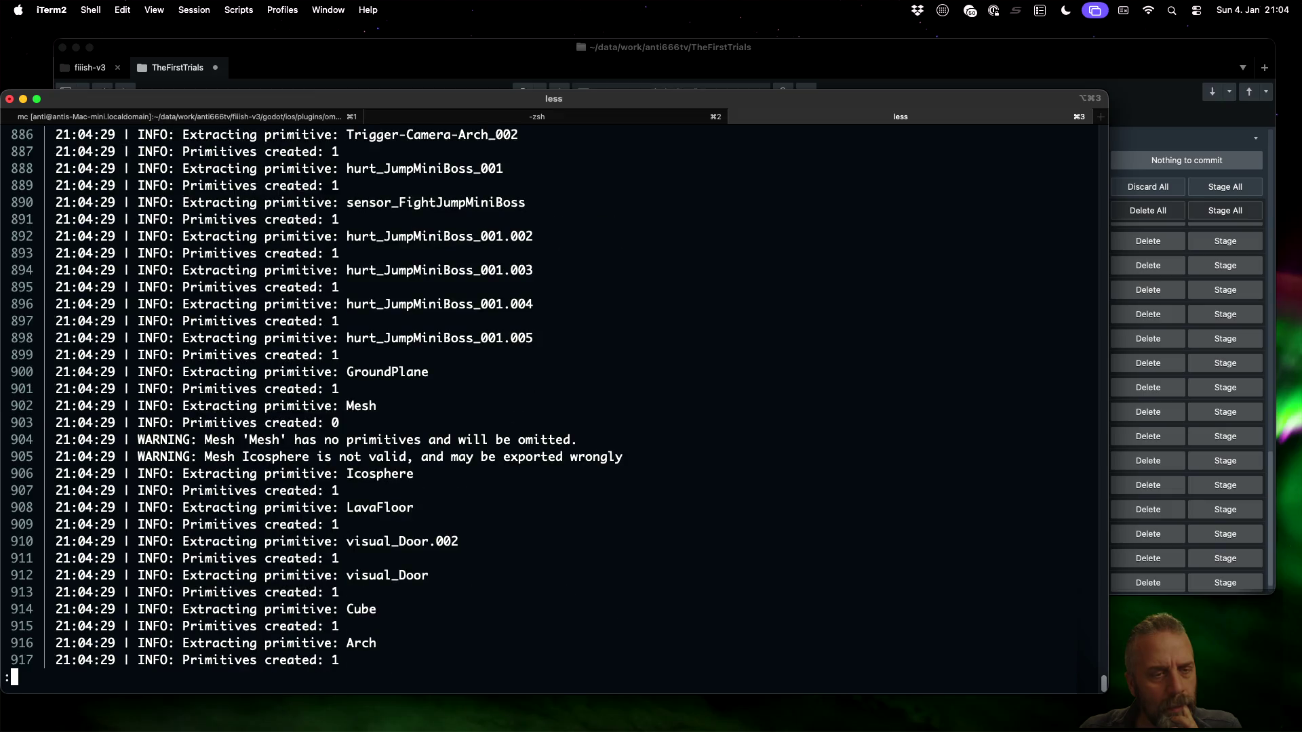
key("space")
key("space")
key("space")
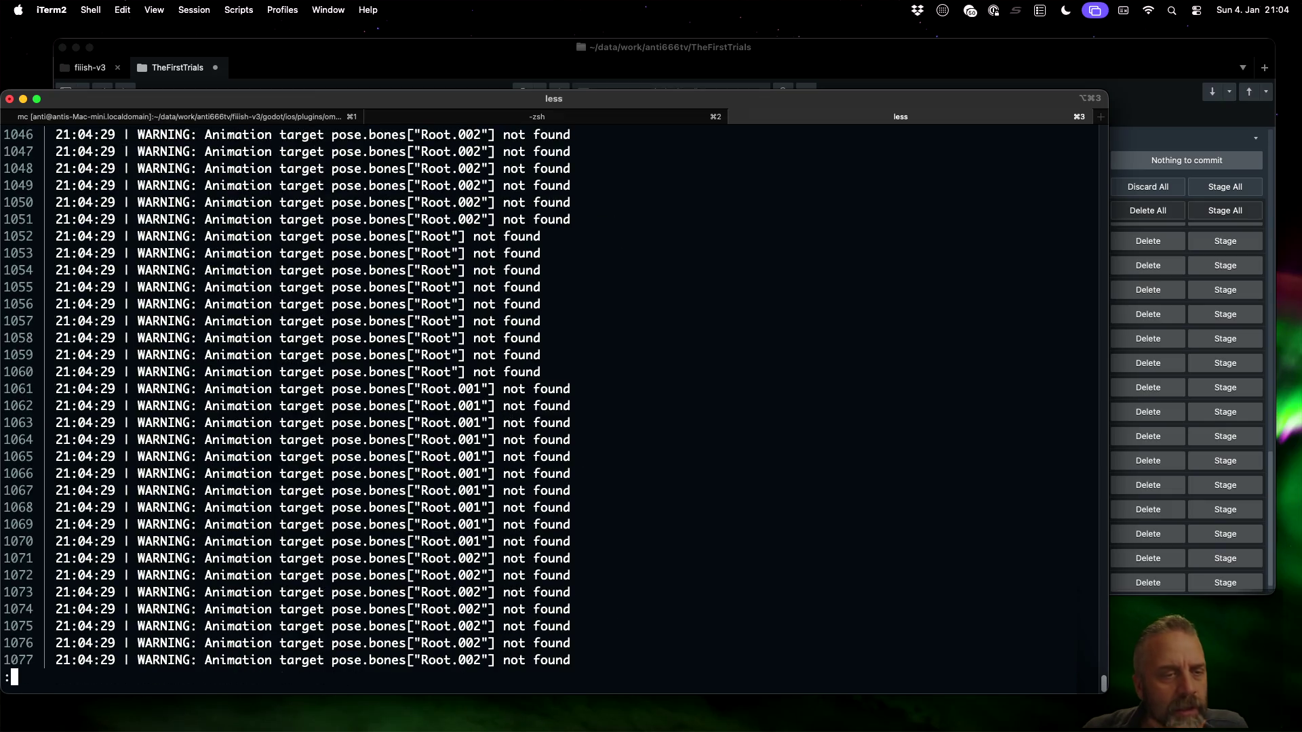
key("space")
key("space")
key("space")
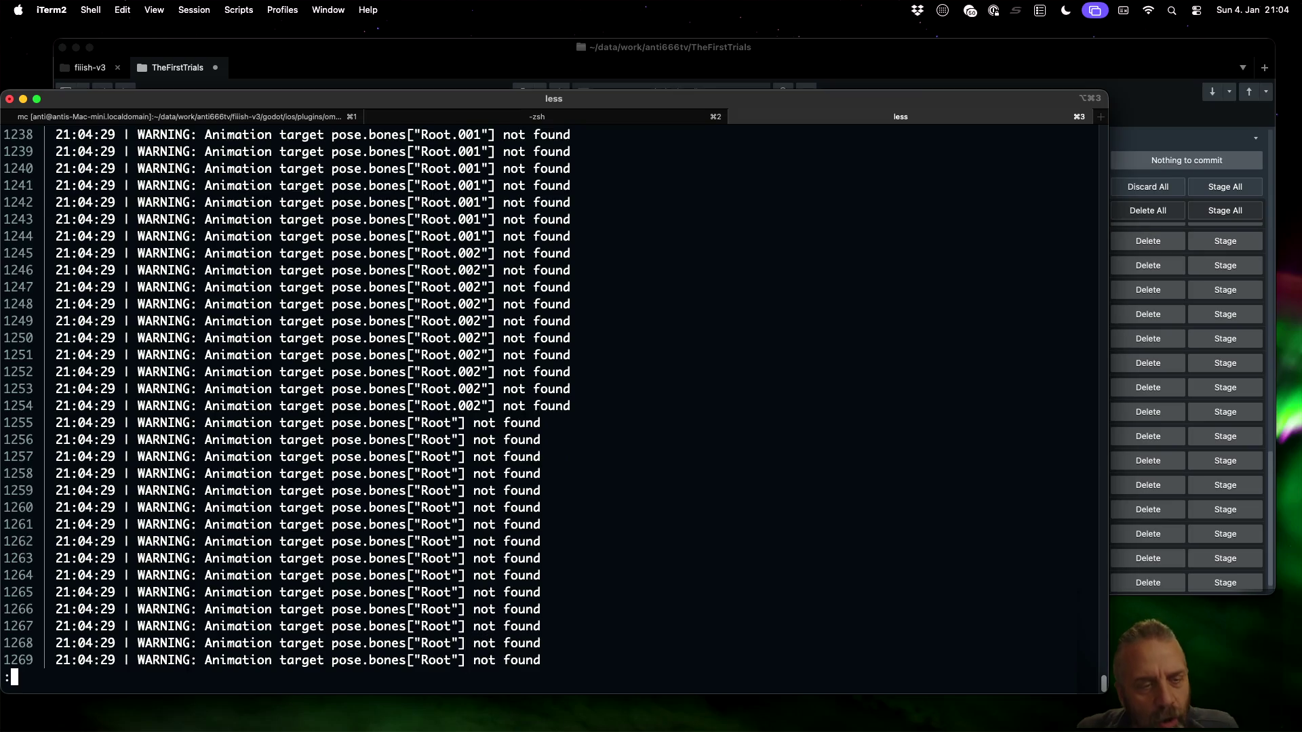
key("space")
key("space")
key("space")
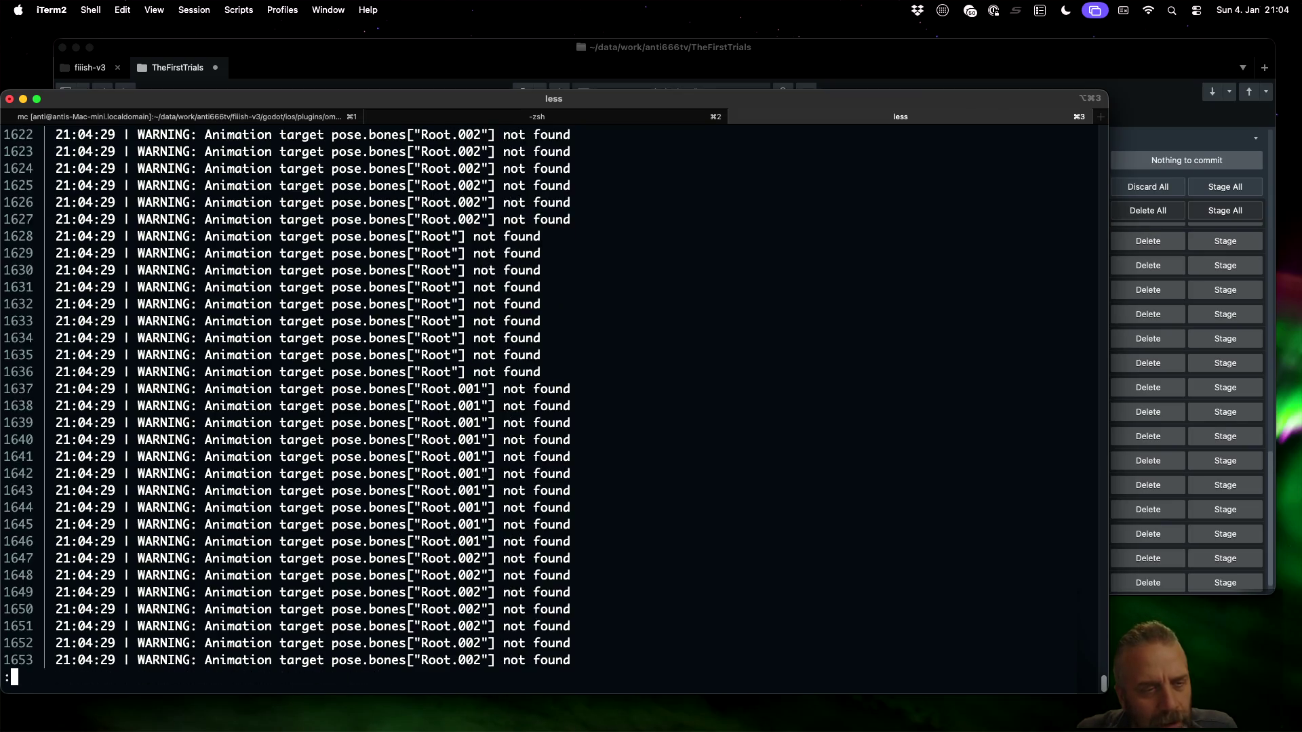
Scroll back to the Decoration-RedBall export section and quit the pager
scroll(549, 396, "up", 9)
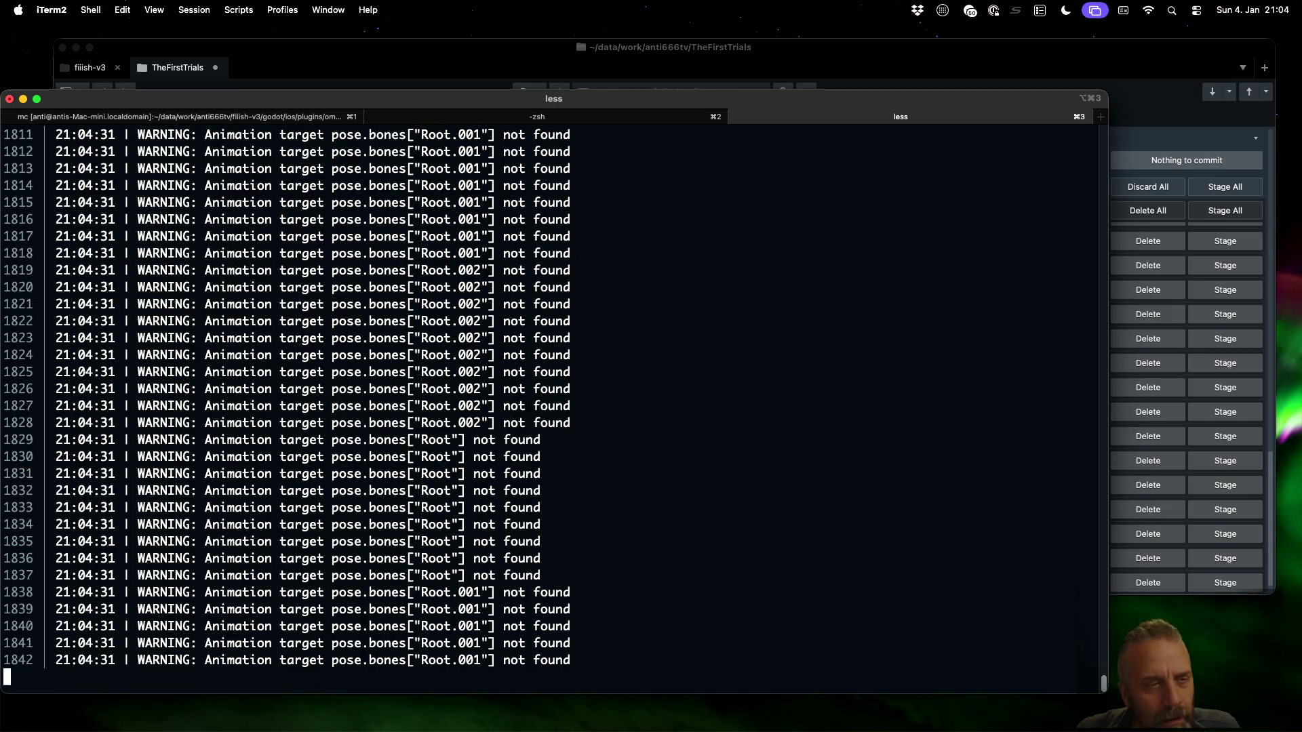
scroll(549, 397, "up", 2)
scroll(549, 397, "up", 1)
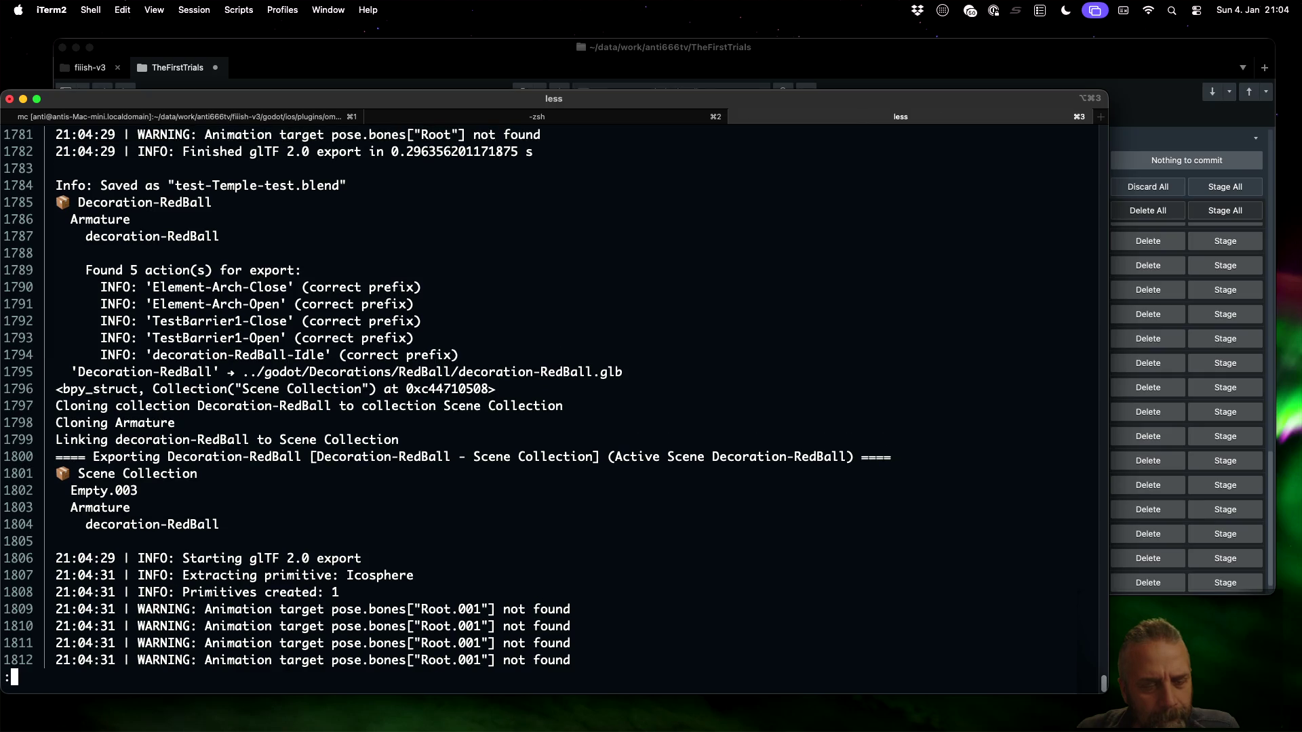
scroll(549, 397, "up", 5)
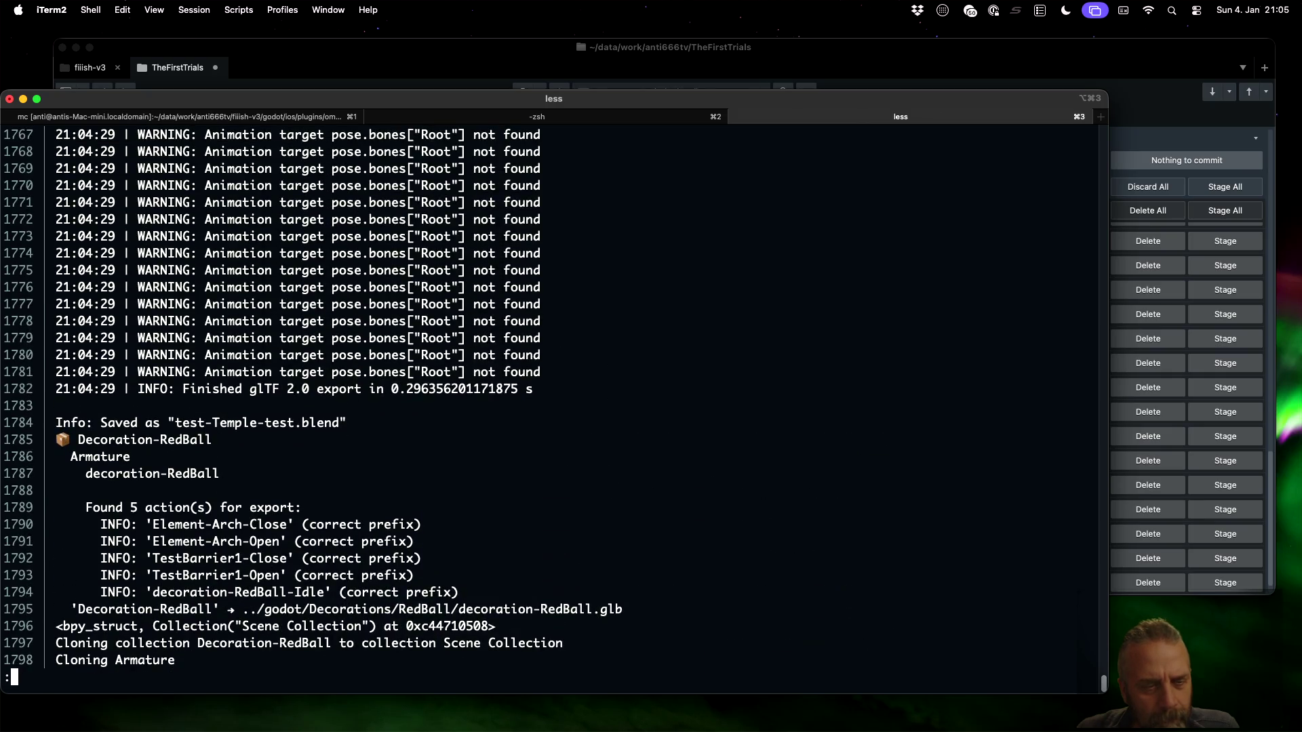
key("q")
key("super+Tab")
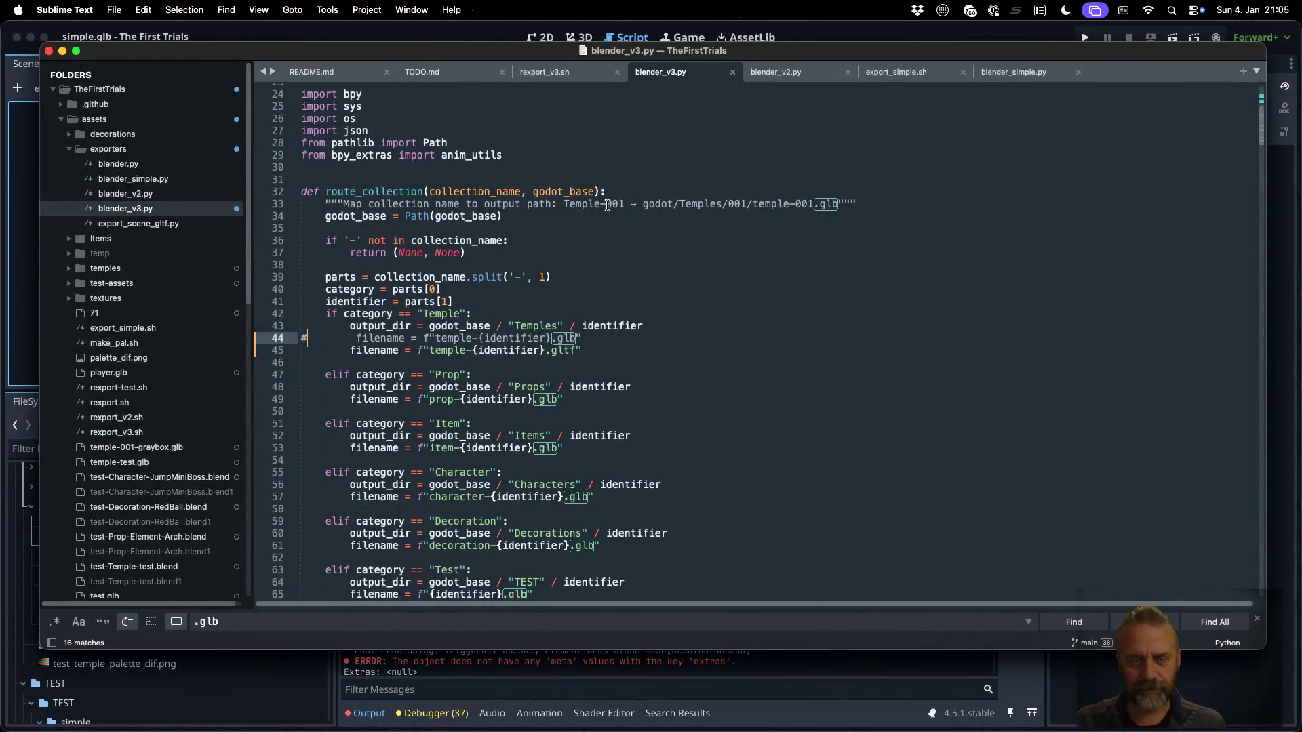
Search blender_v3.py for the .glb matches to find where the export format is set
left_click(717, 326)
scroll(675, 343, "down", 2)
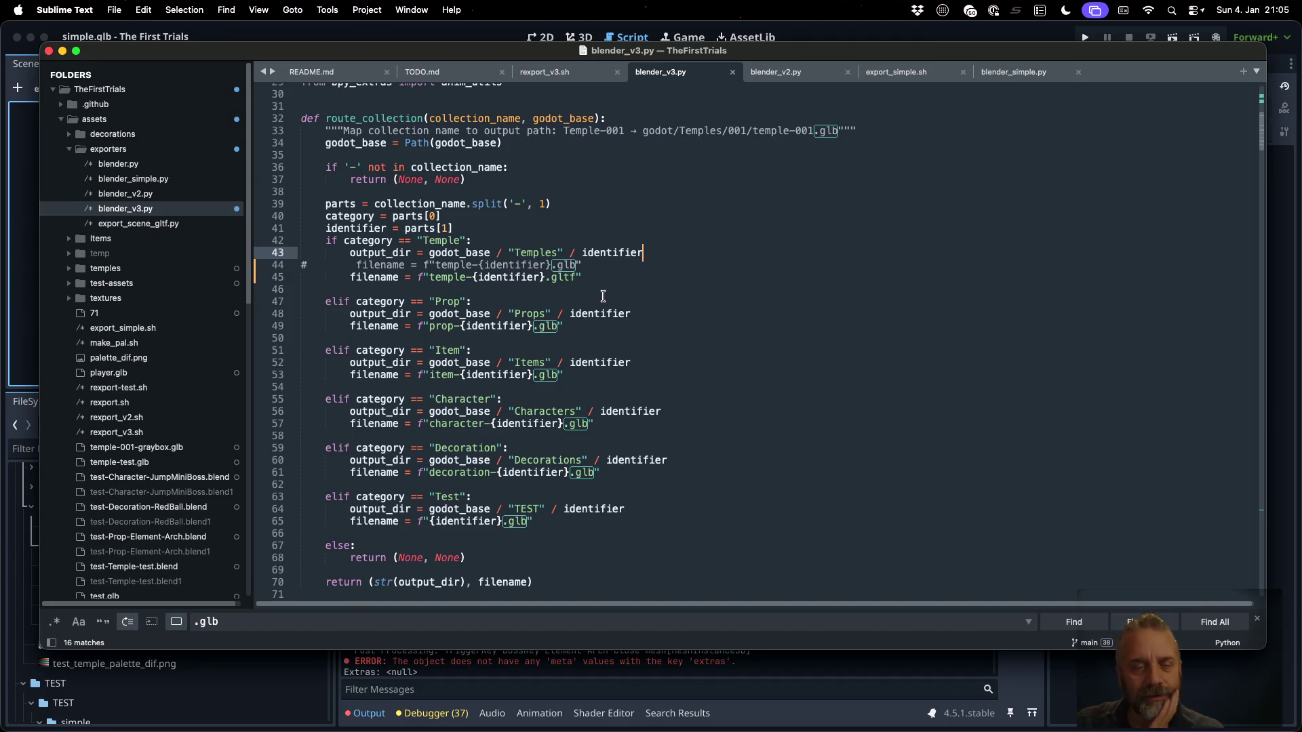
scroll(603, 296, "down", 1)
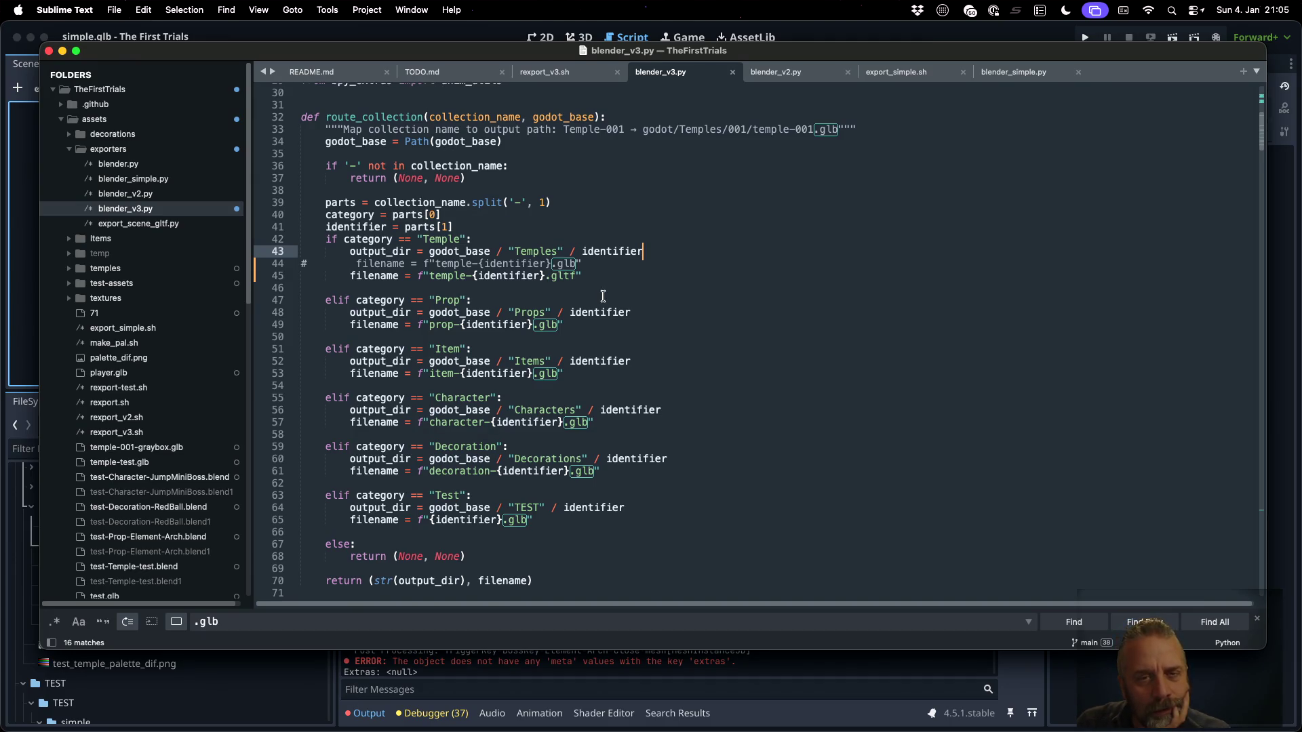
scroll(602, 296, "down", 10)
left_click(603, 296)
key("super+f")
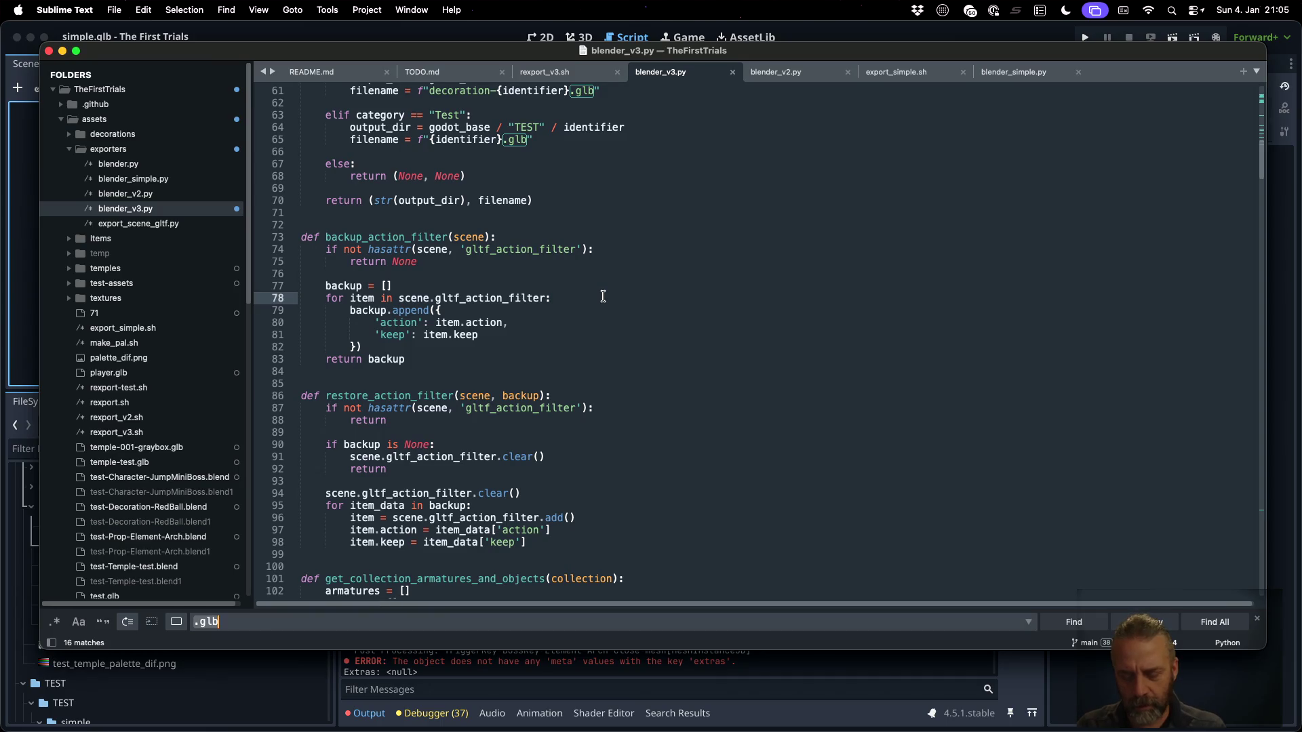
key("Return")
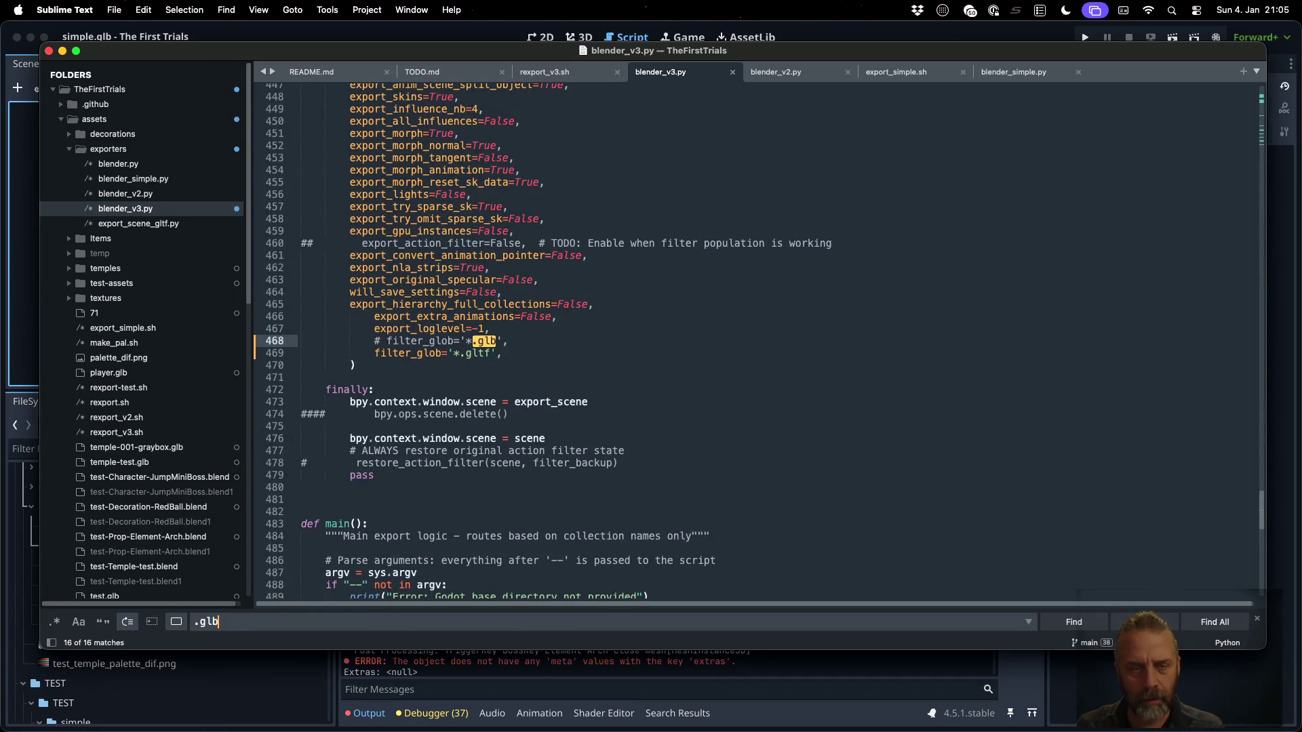
key("Return")
key("Return")
key("Return")
key("Return")
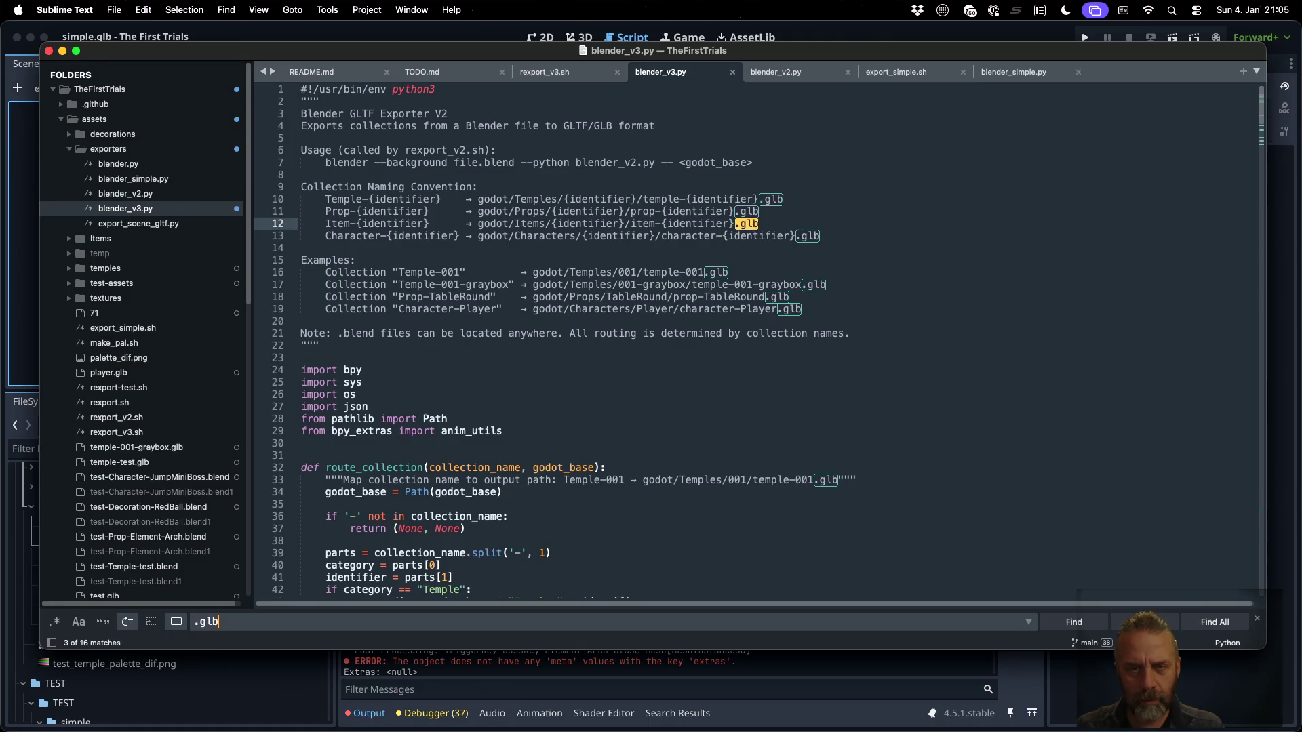
key("Return")
key("Return")
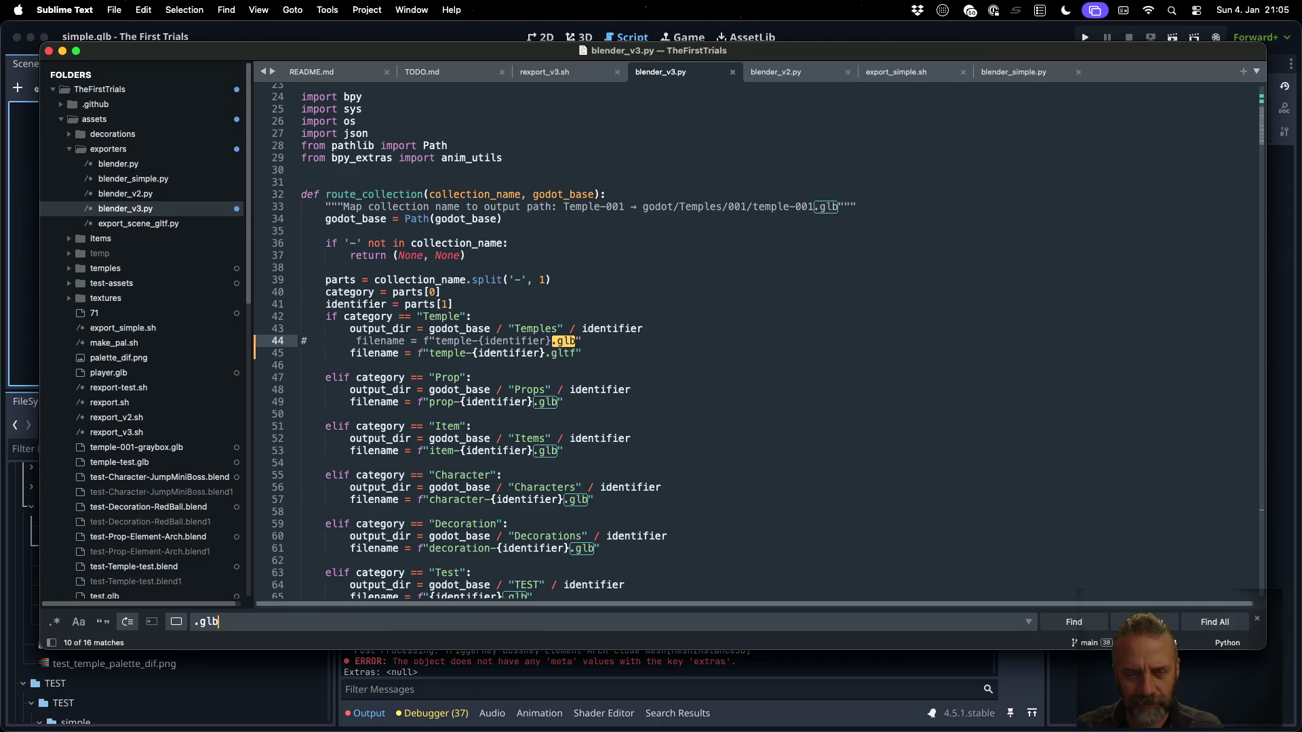
Move down to the export_format='GLB' line in the export settings
scroll(669, 402, "down", 10)
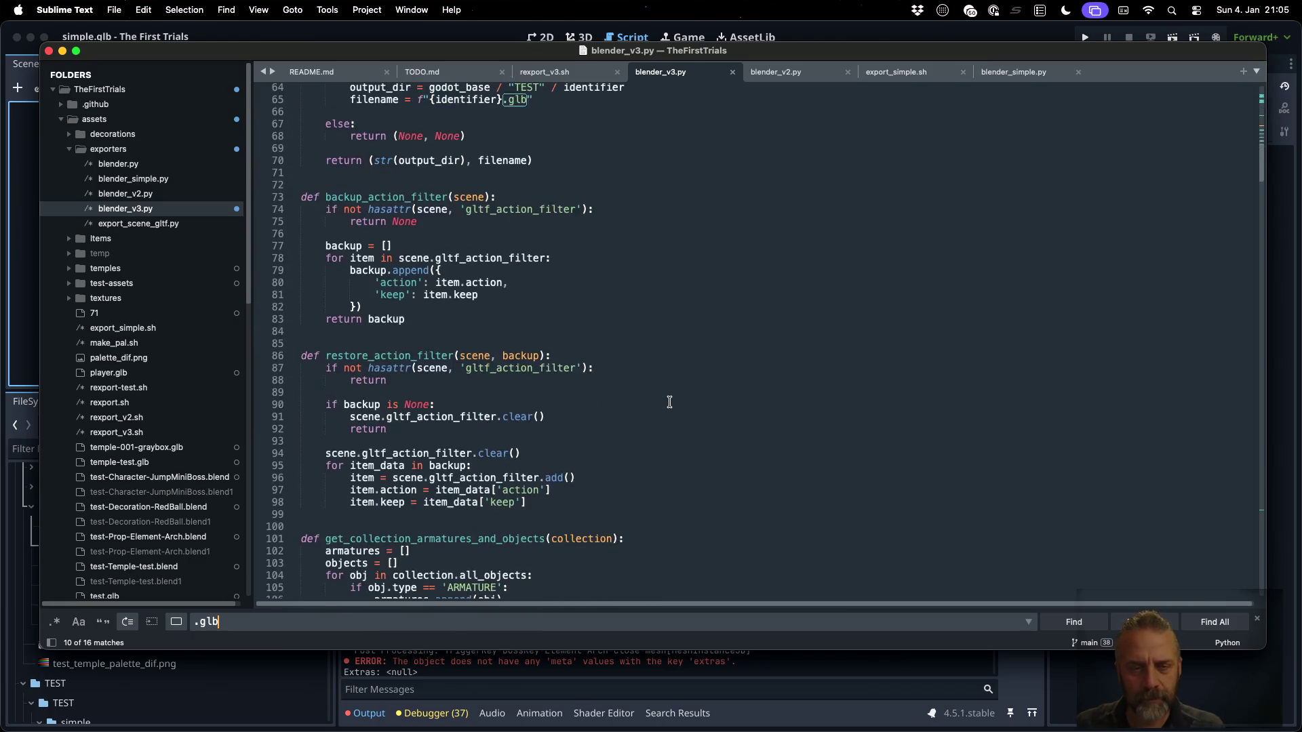
scroll(669, 402, "down", 5)
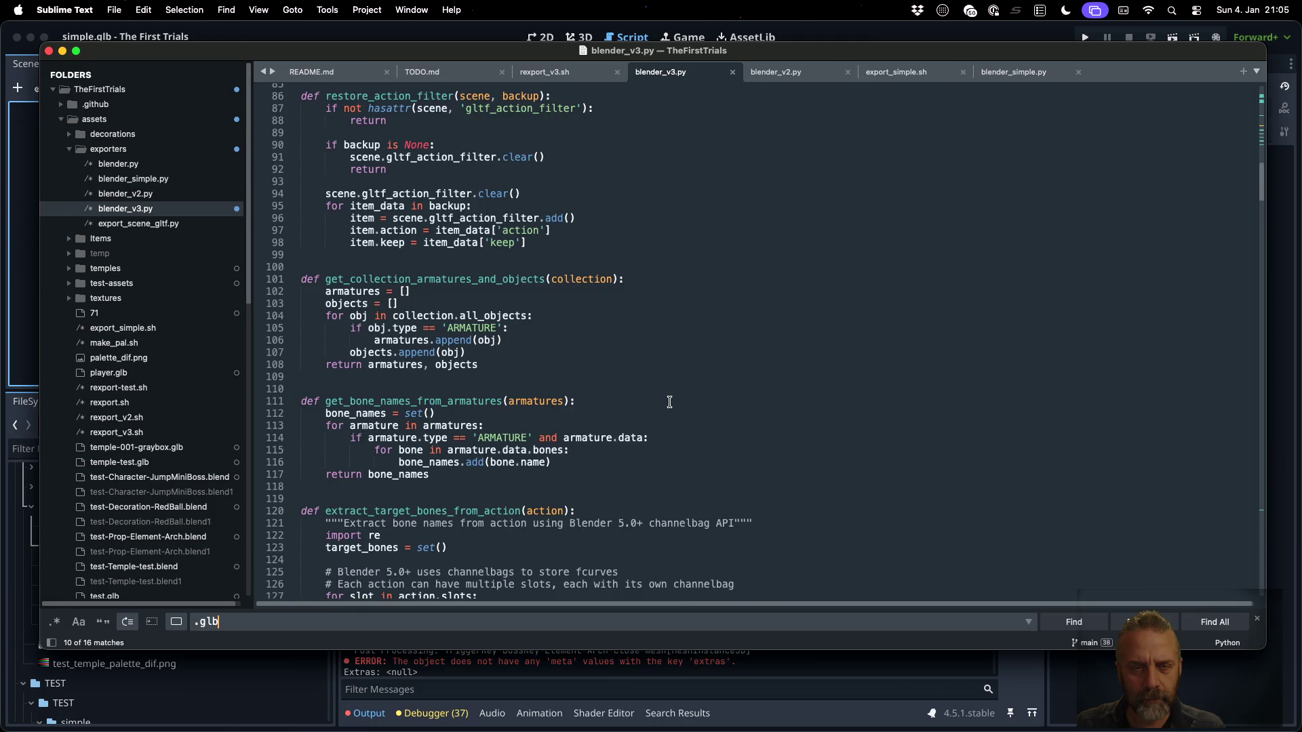
scroll(669, 402, "down", 20)
scroll(670, 402, "down", 20)
scroll(670, 402, "down", 5)
left_click(746, 215)
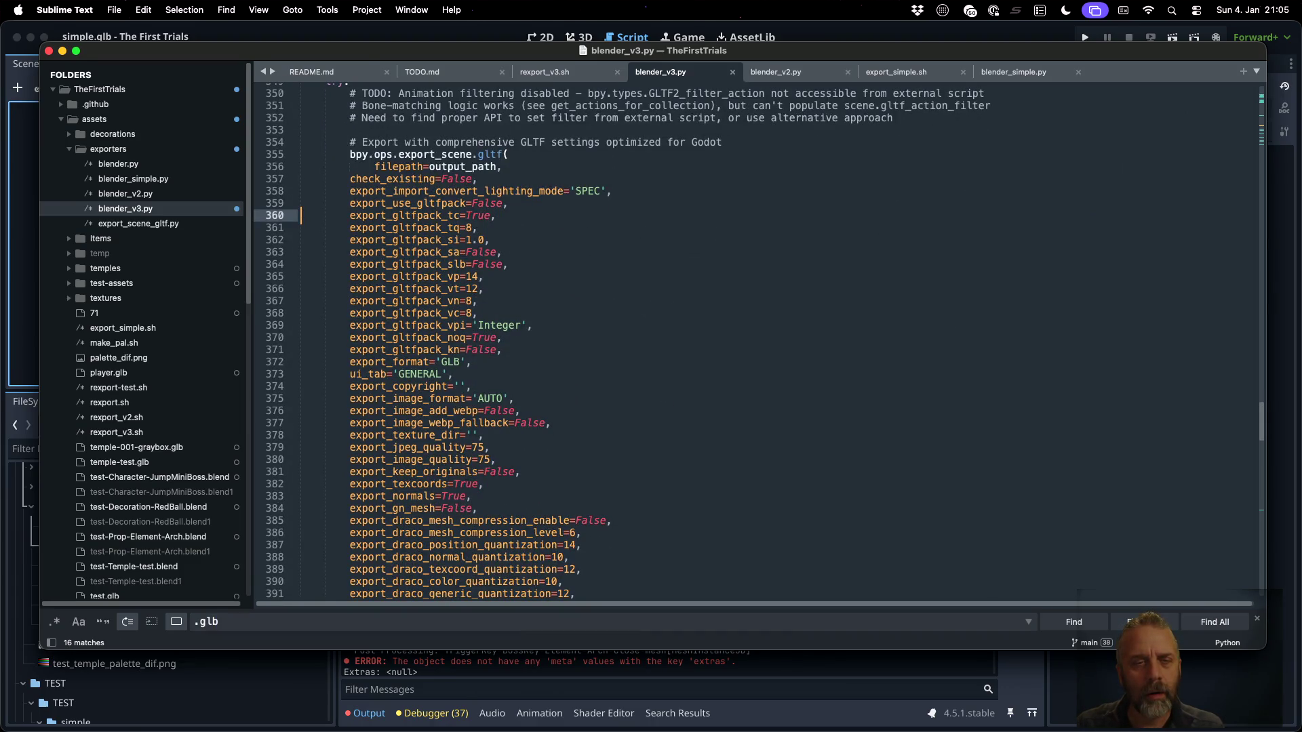
left_click(301, 203)
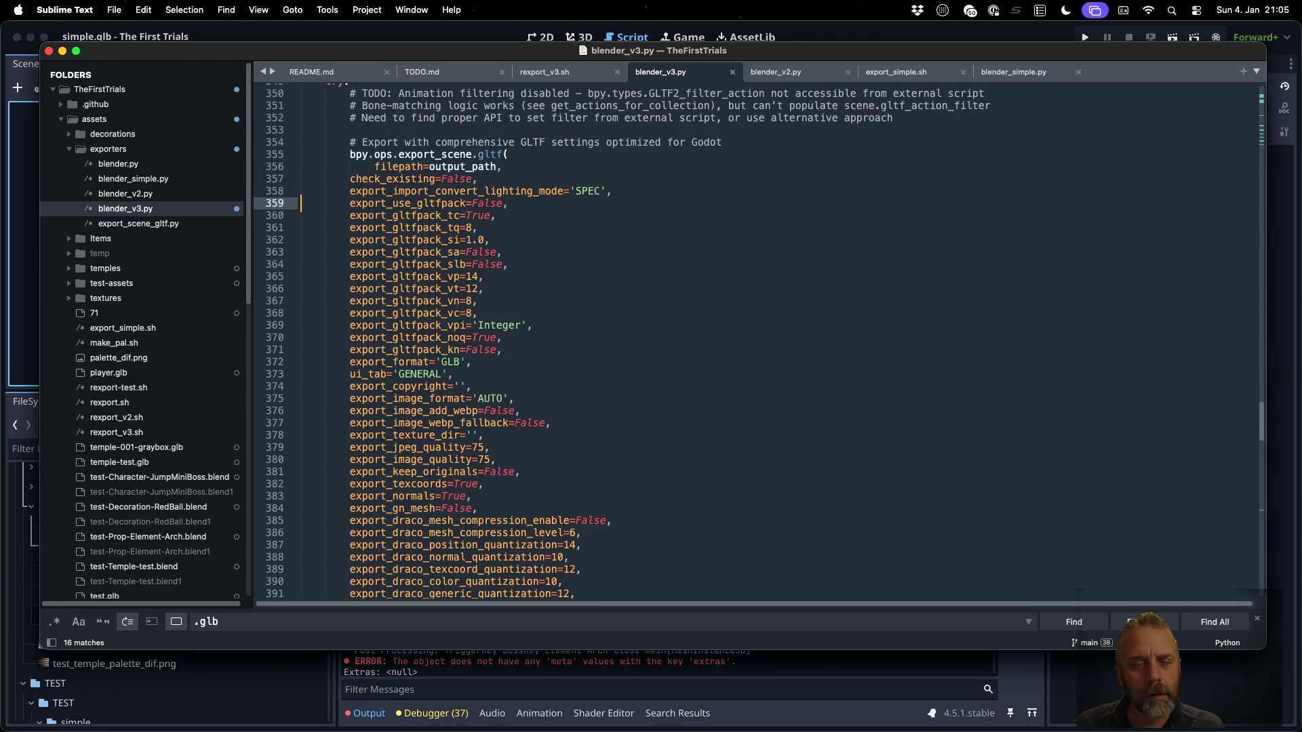
key("Down")
key("Down")
key("Down")
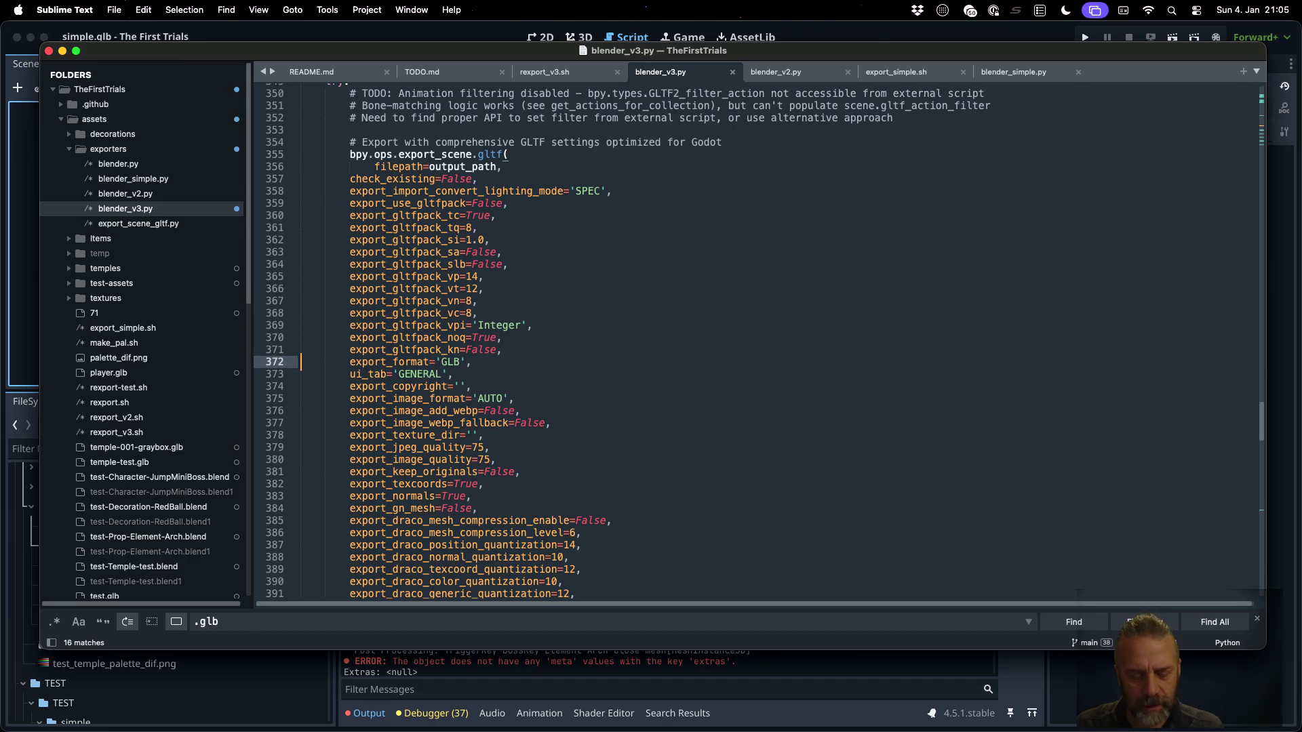
Comment out the 'GLB' export_format line, add a copy set to 'GLTF', and save
key("super+shift+d")
key("Up")
type("#")
key("Down")
key("End")
key("Left")
key("Left")
key("BackSpace")
type("TF")
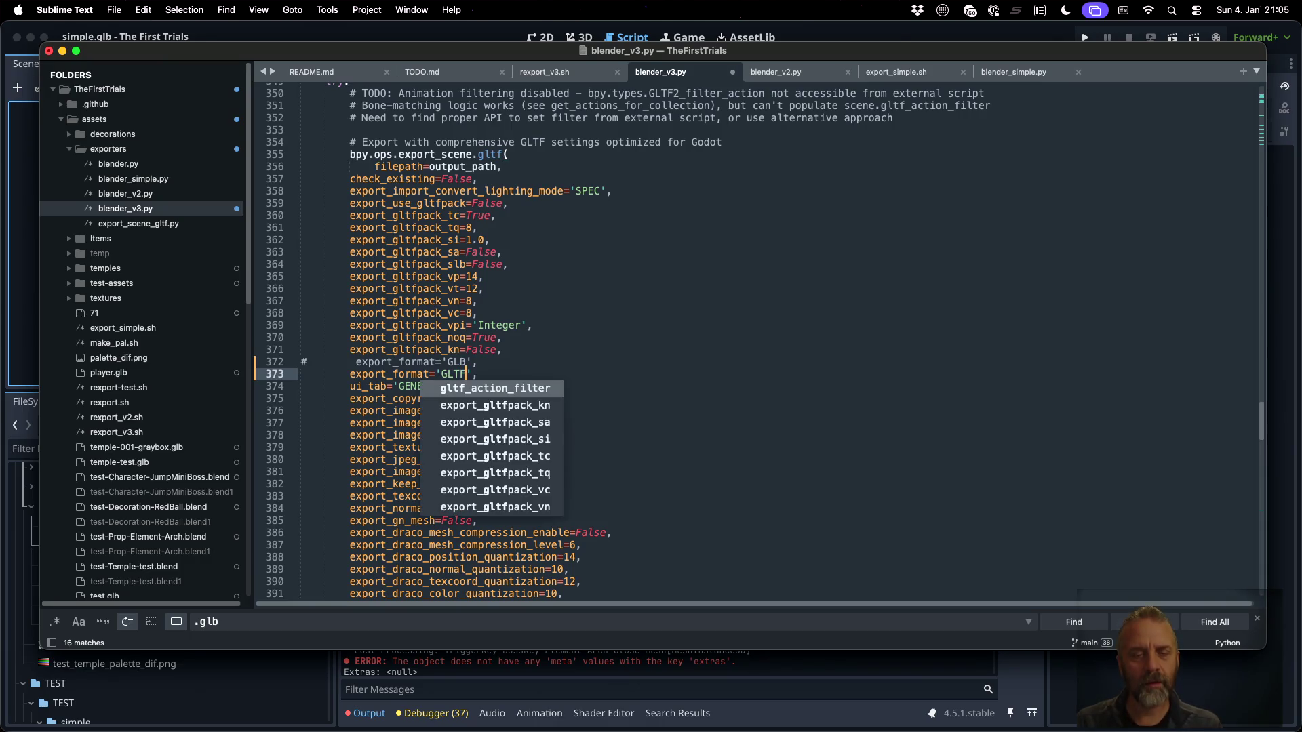
key("Escape")
key("Escape")
key("super+s")
key("super+Tab")
key("Up")
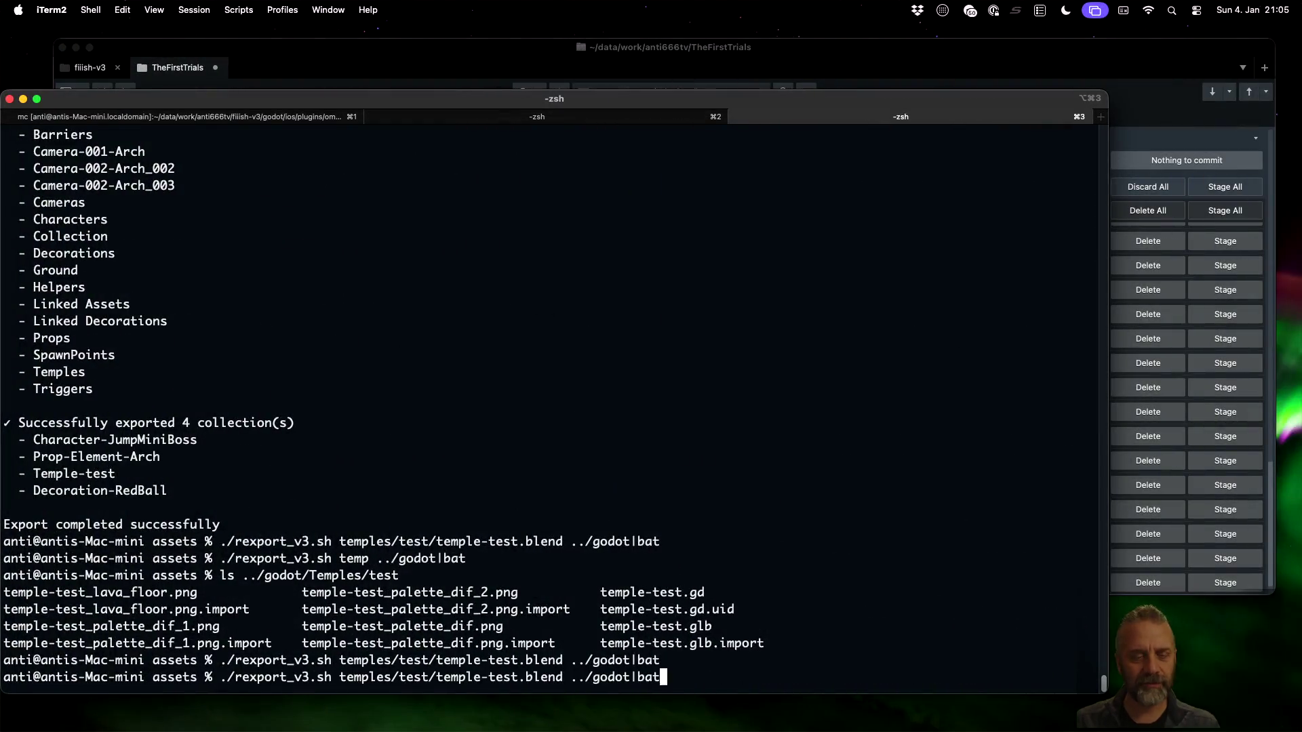
Rerun the Temple-test export without the bat pager to see its error
key("Return")
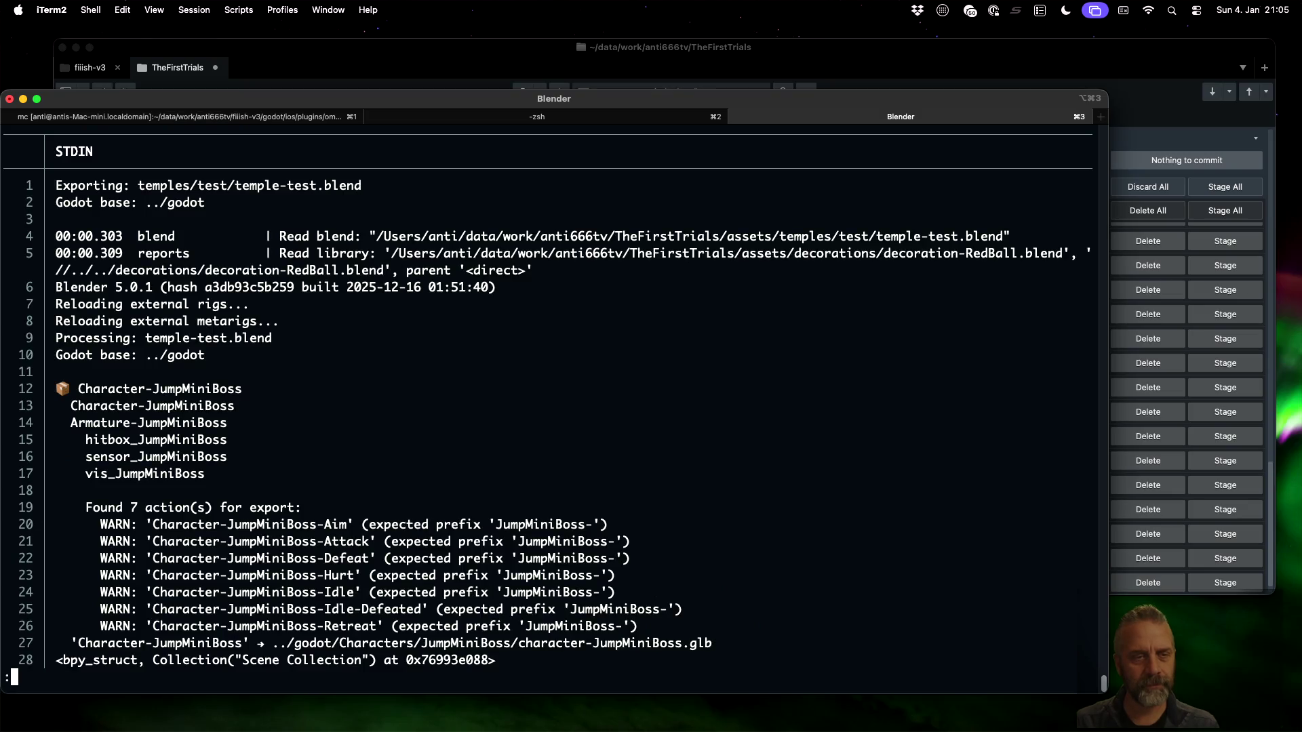
key("q")
key("Up")
key("BackSpace")
key("BackSpace")
key("BackSpace")
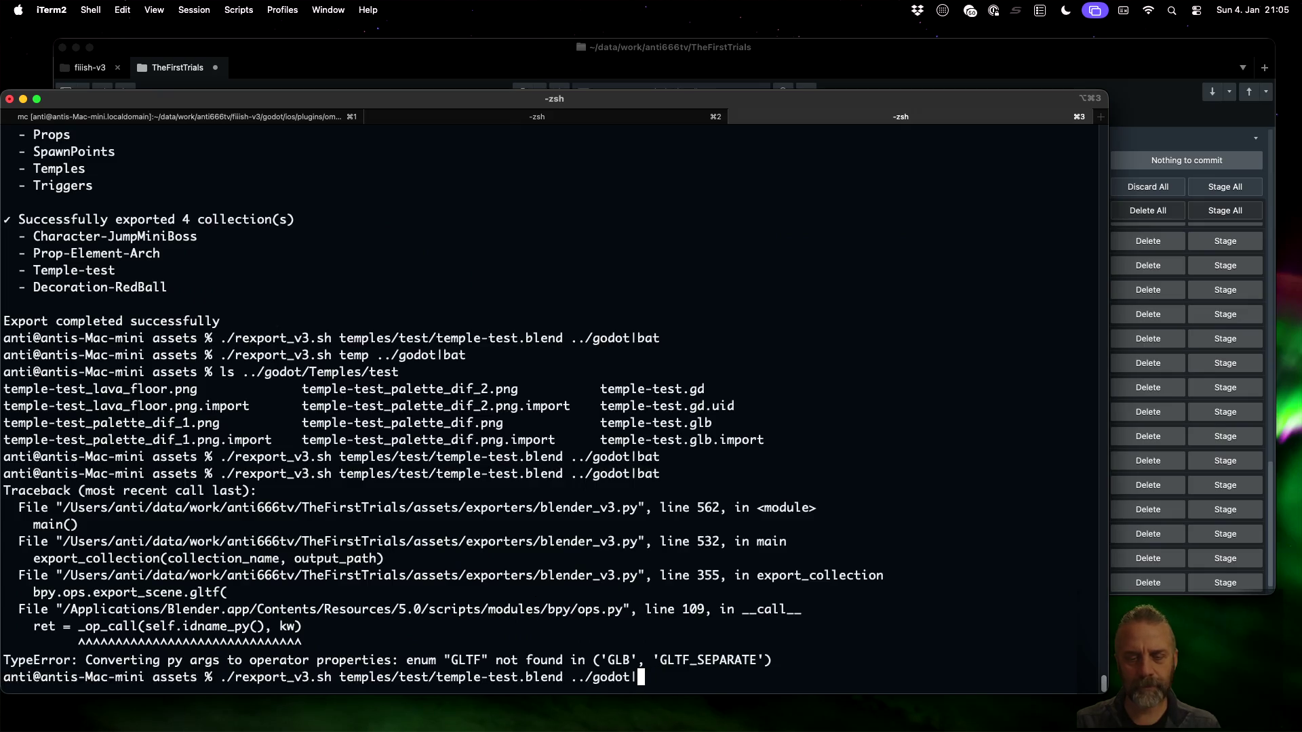
key("BackSpace")
key("Return")
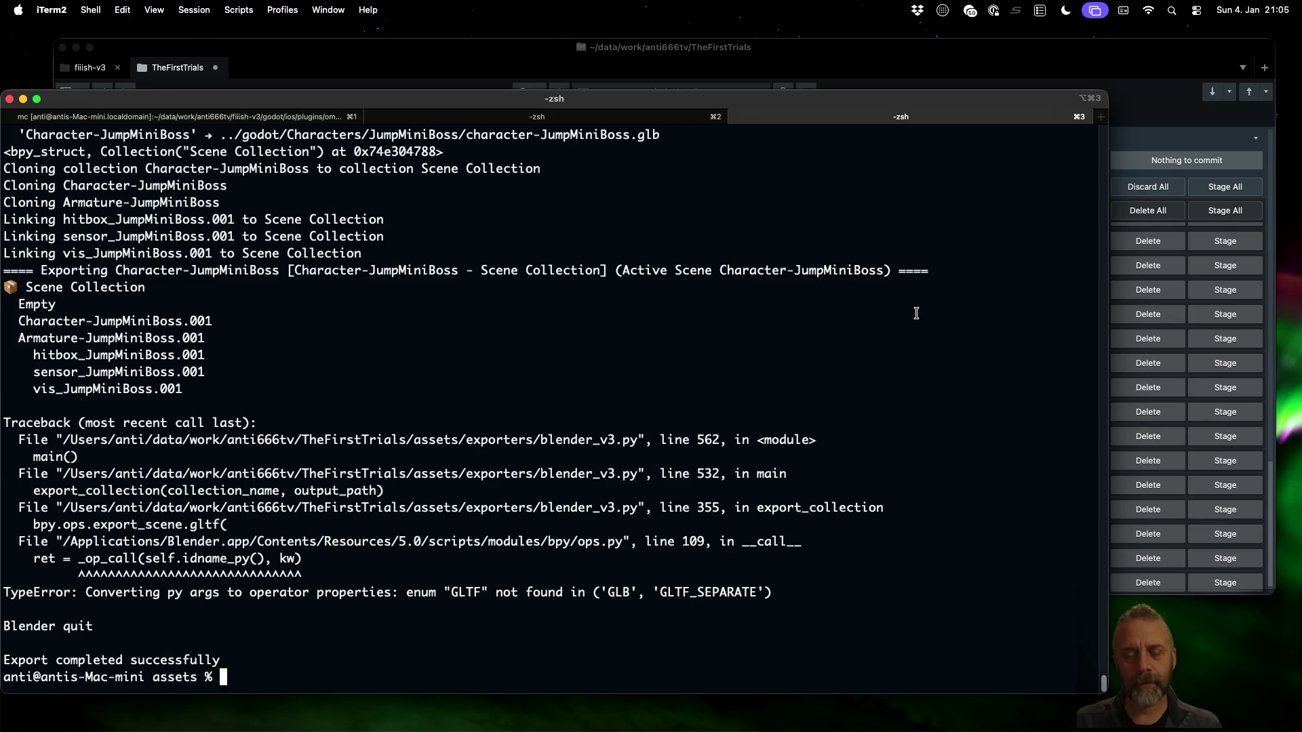
Copy GLTF_SEPARATE from the error into export_format and save the script
double_click(719, 593)
key("super+c")
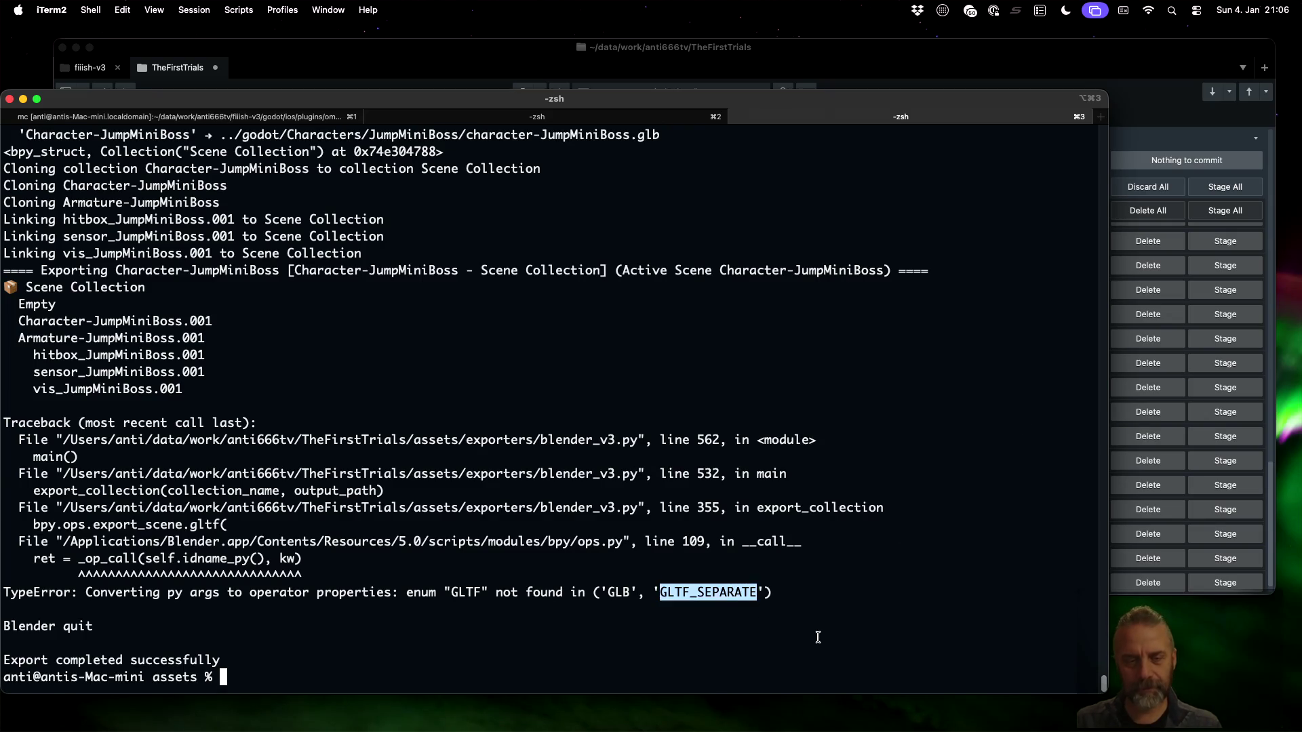
key("super+Tab")
key("BackSpace")
key("BackSpace")
key("BackSpace")
key("super+v")
key("super+s")
key("ctrl+Right")
Rerun the export and list the Temples/test folder contents
key("Up")
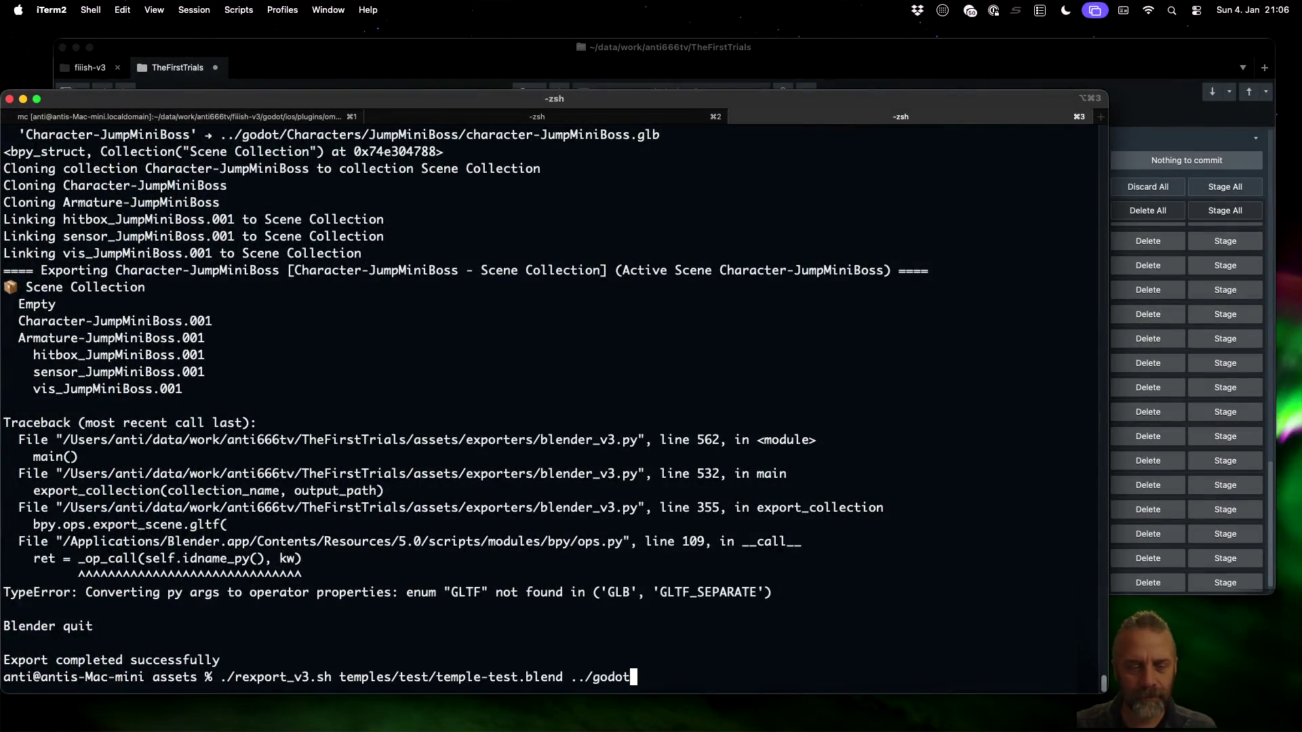
key("Return")
key("Up")
type("|bat")
key("Up")
key("Return")
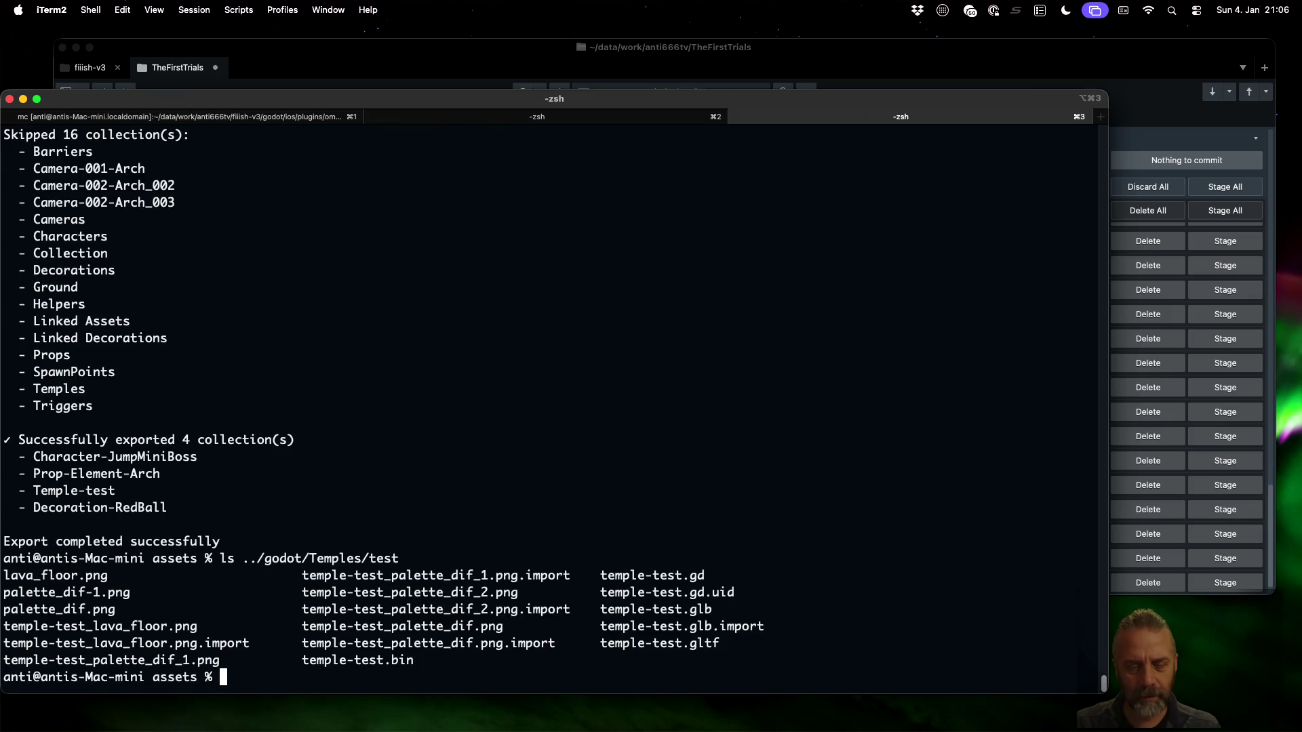
Open Temples/test/temple-test.gltf in less
left_click_drag(601, 643, 720, 643)
key("Up")
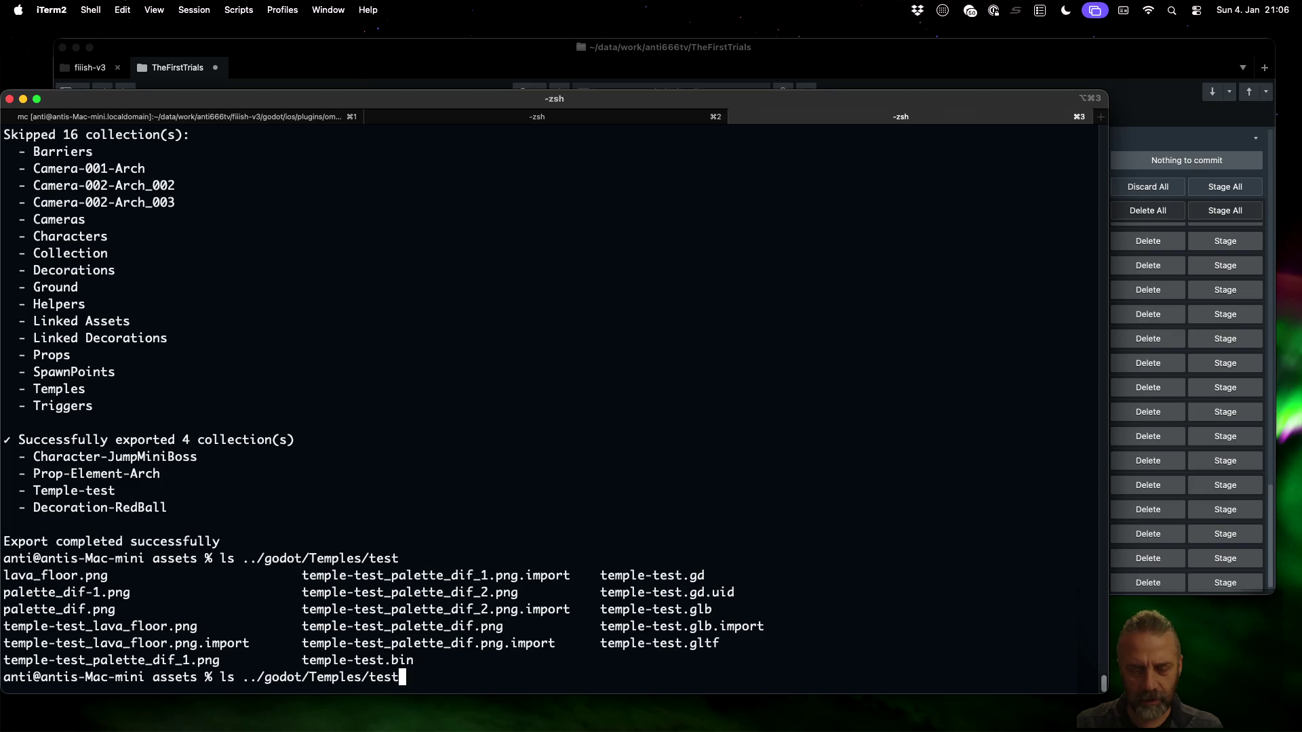
type("/te")
key("Tab")
type(".g")
key("Tab")
type("l")
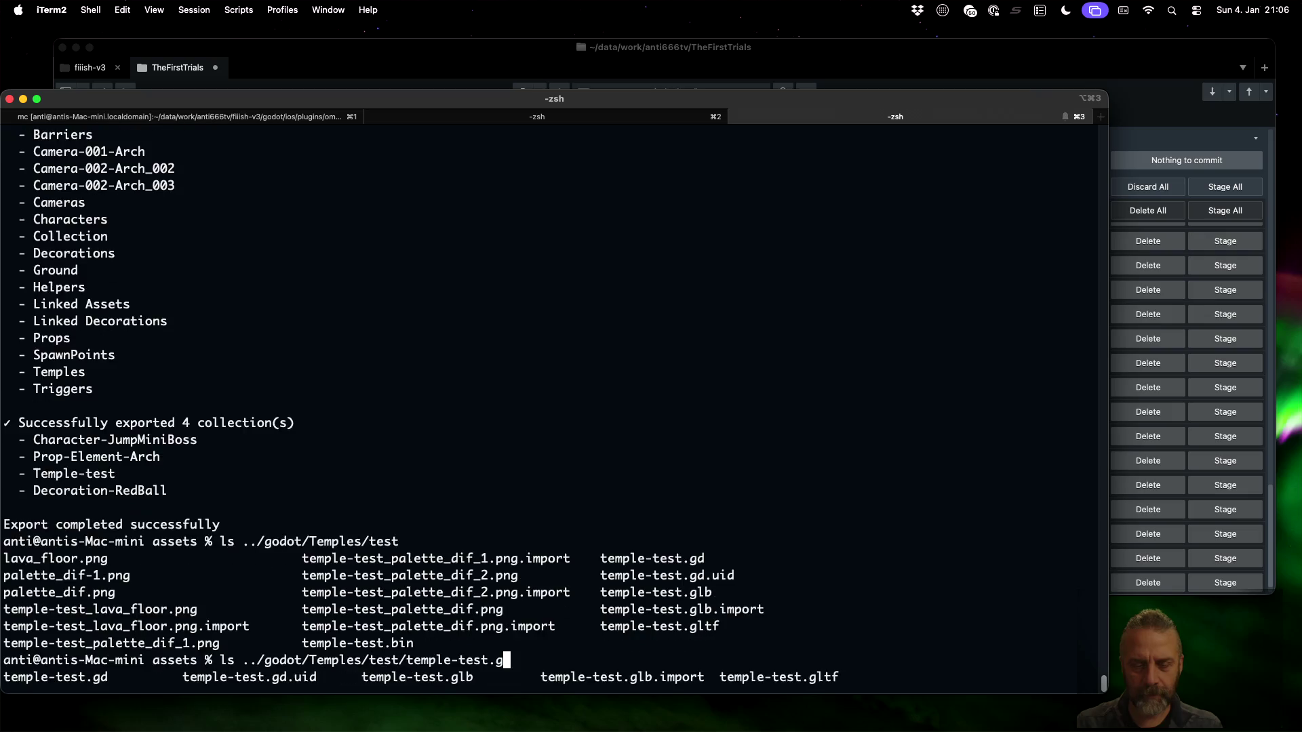
type("tf")
key("ctrl+a")
key("Right")
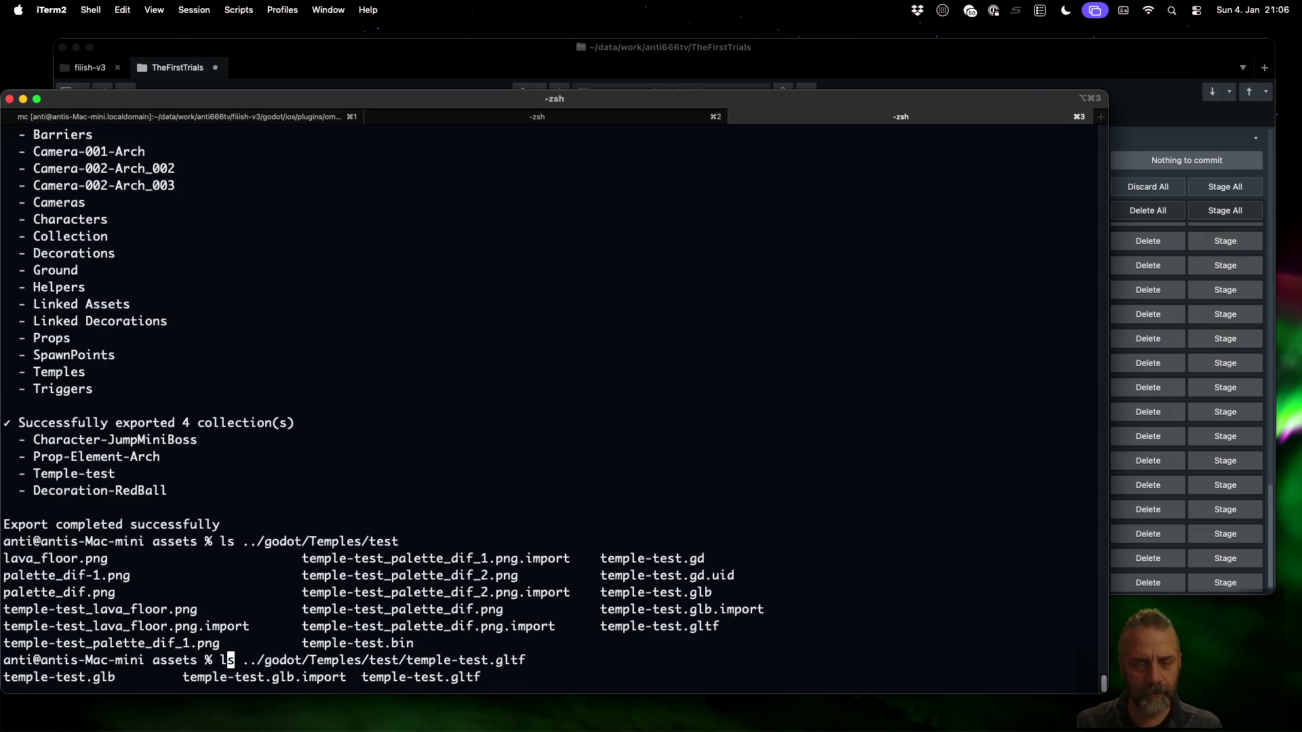
type("es")
key("Return")
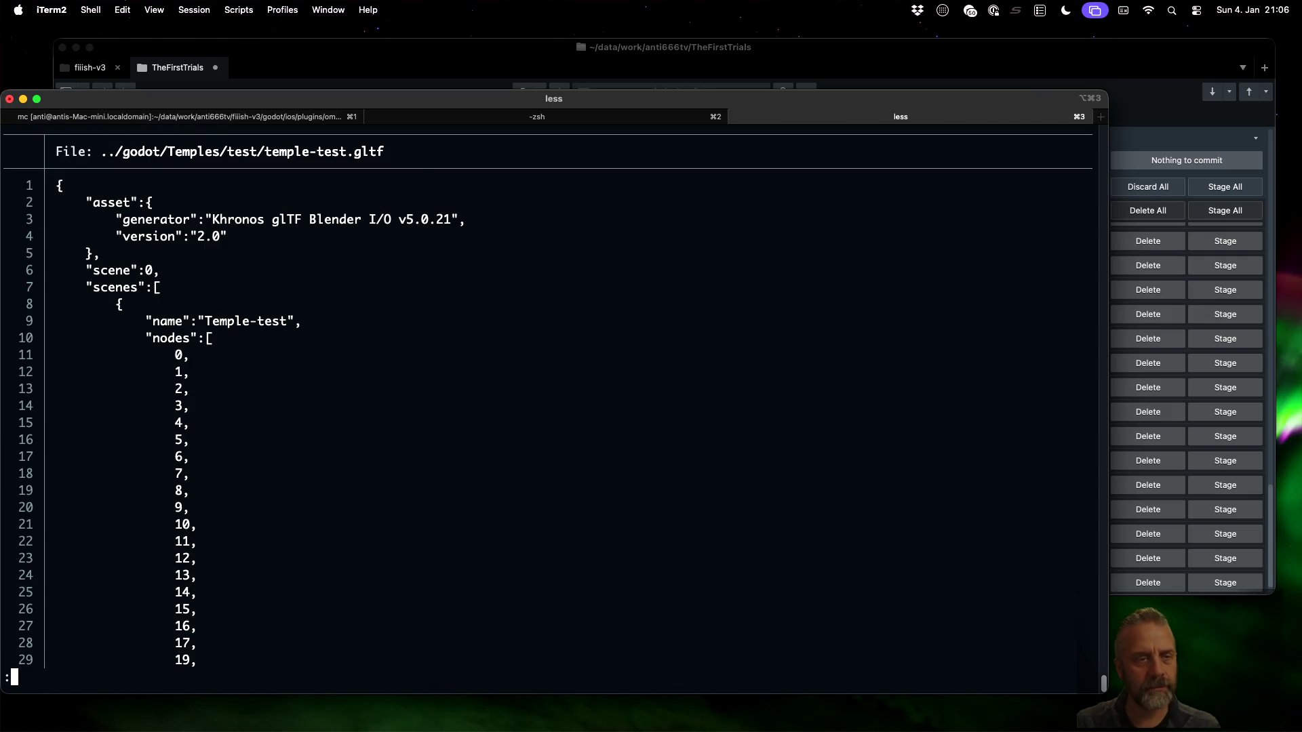
Page through the file and search it for 'anim', checking the GitHub extras discussion
key("space")
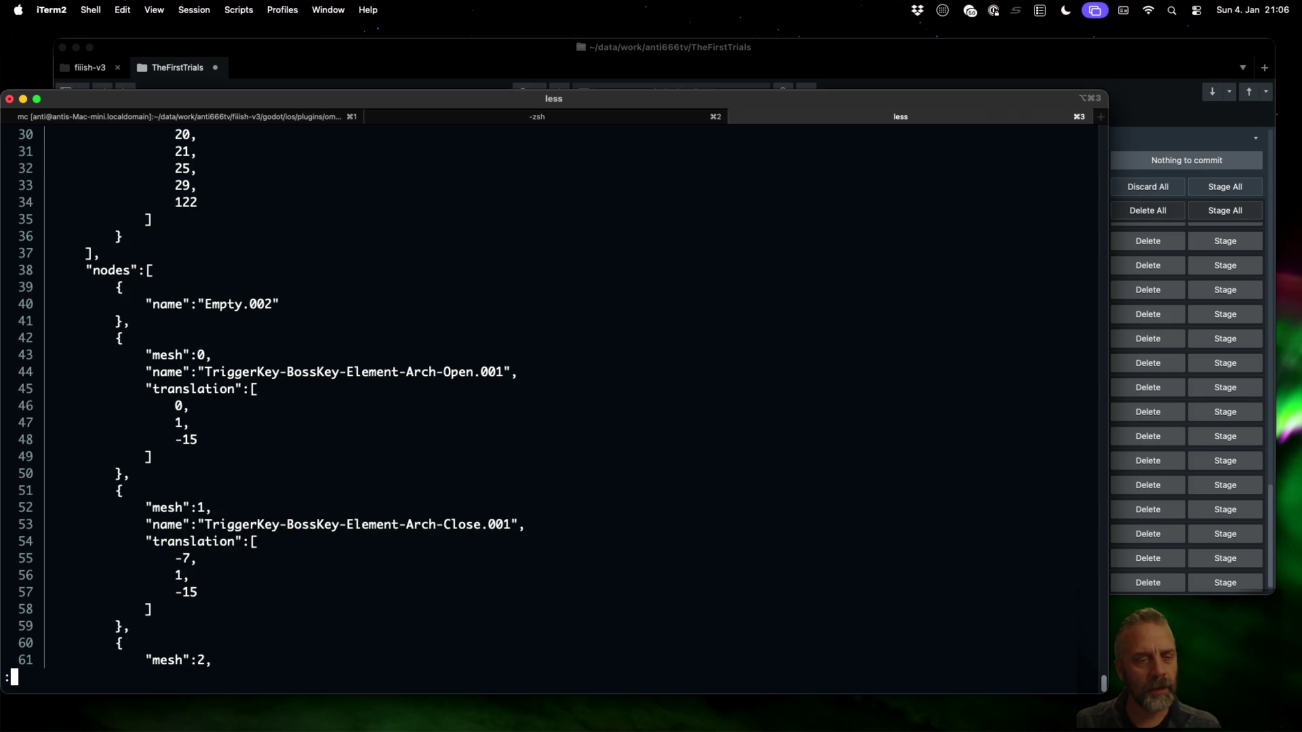
type("/anim")
key("Return")
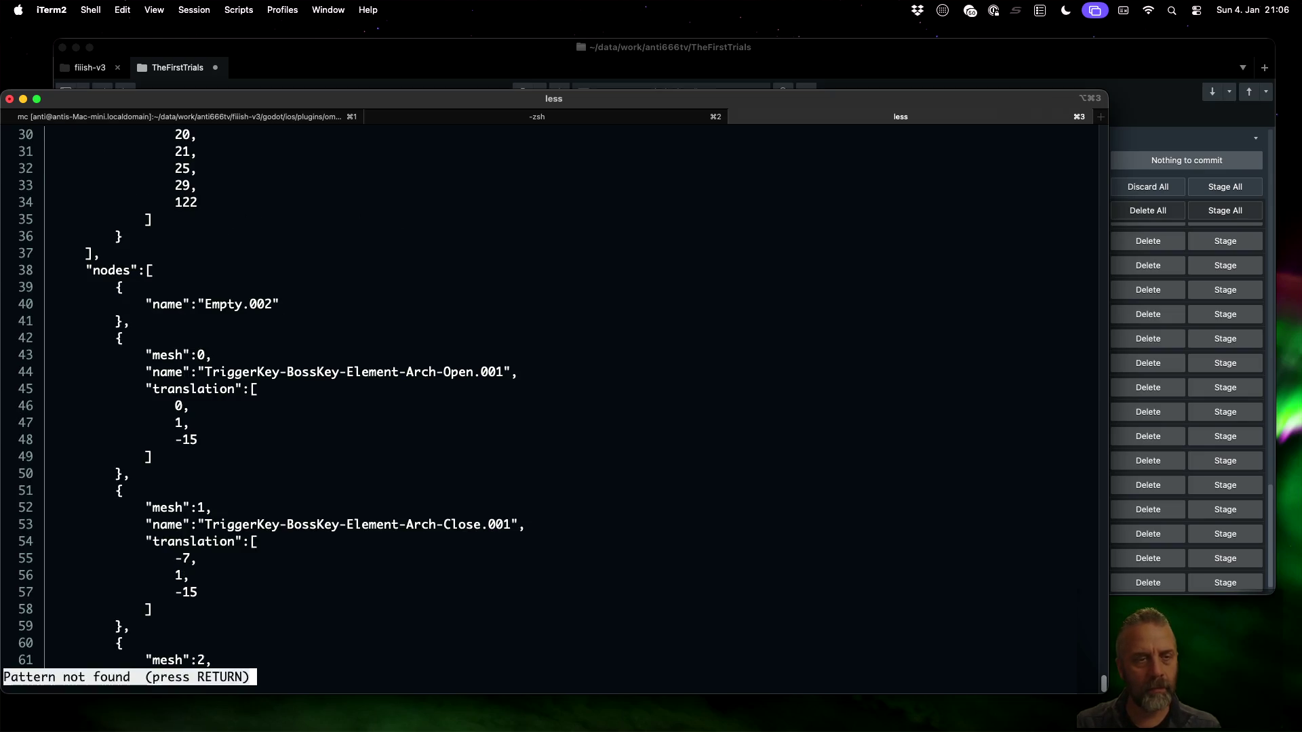
key("ctrl+Left")
key("ctrl+Left")
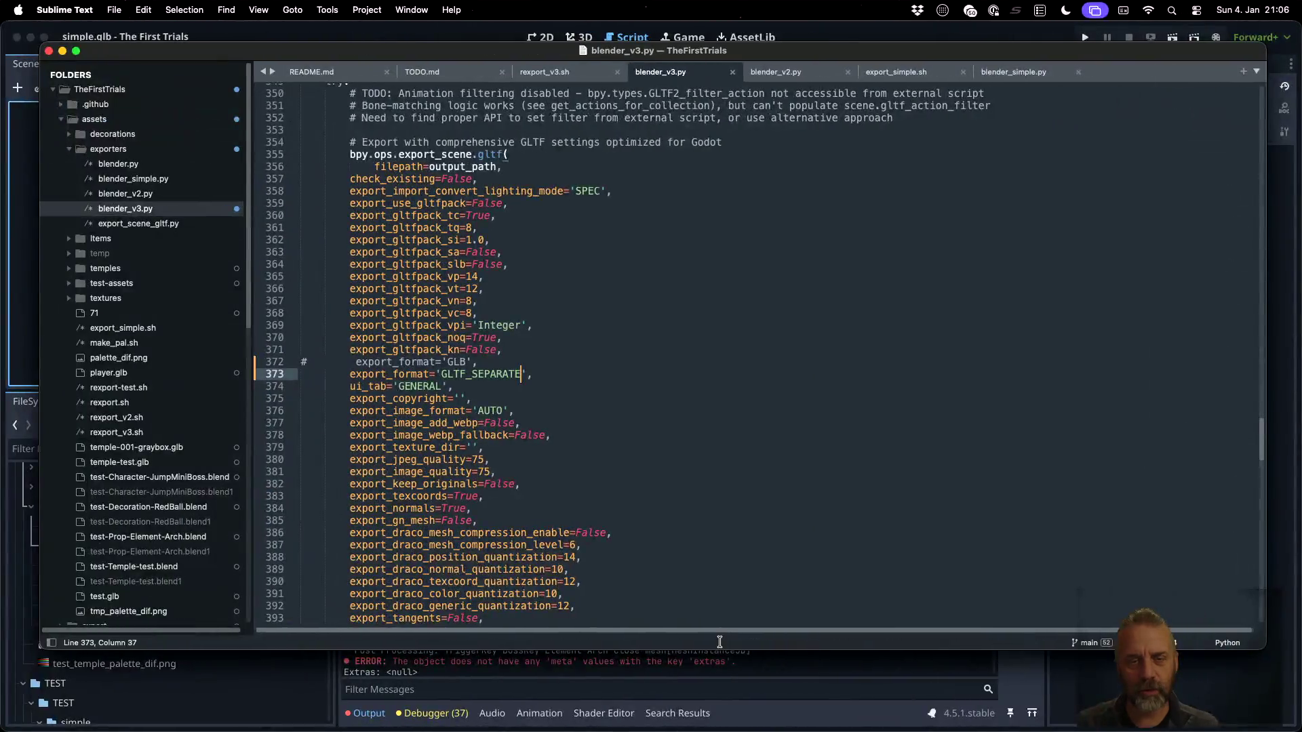
scroll(508, 378, "up", 5)
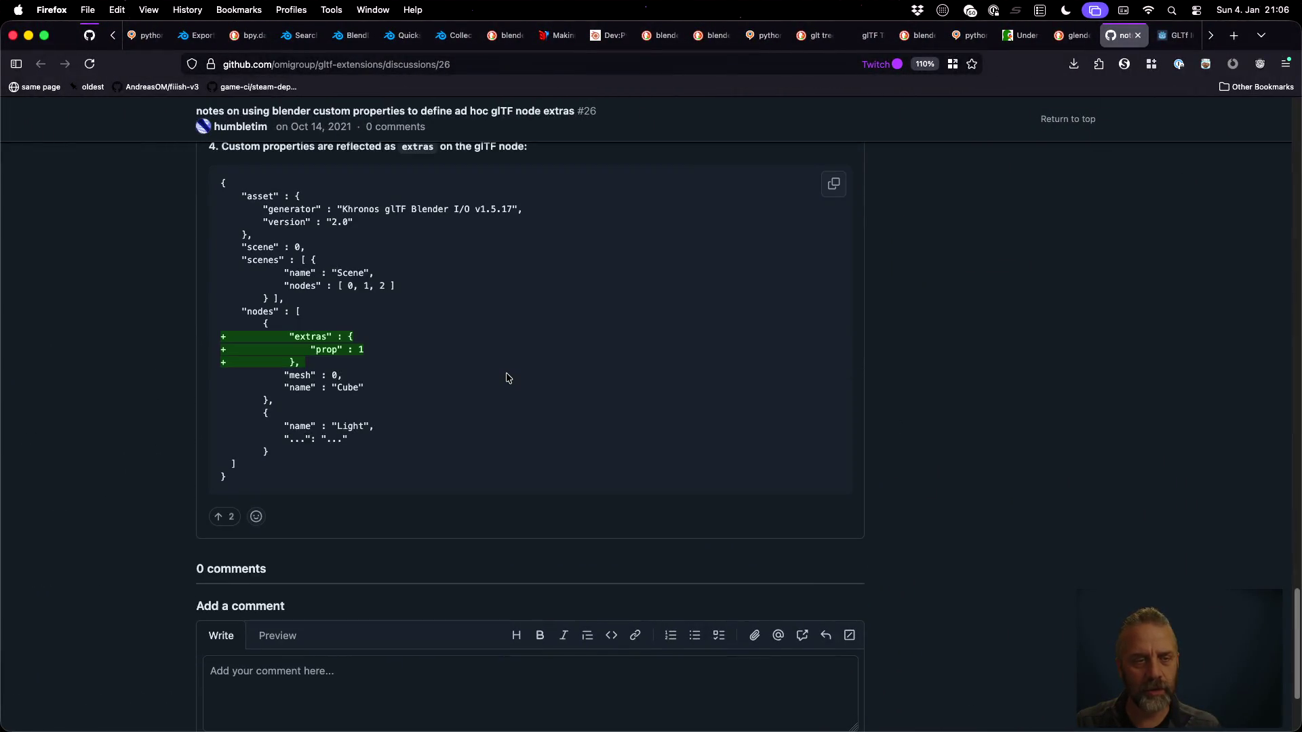
key("ctrl+Right")
key("ctrl+Right")
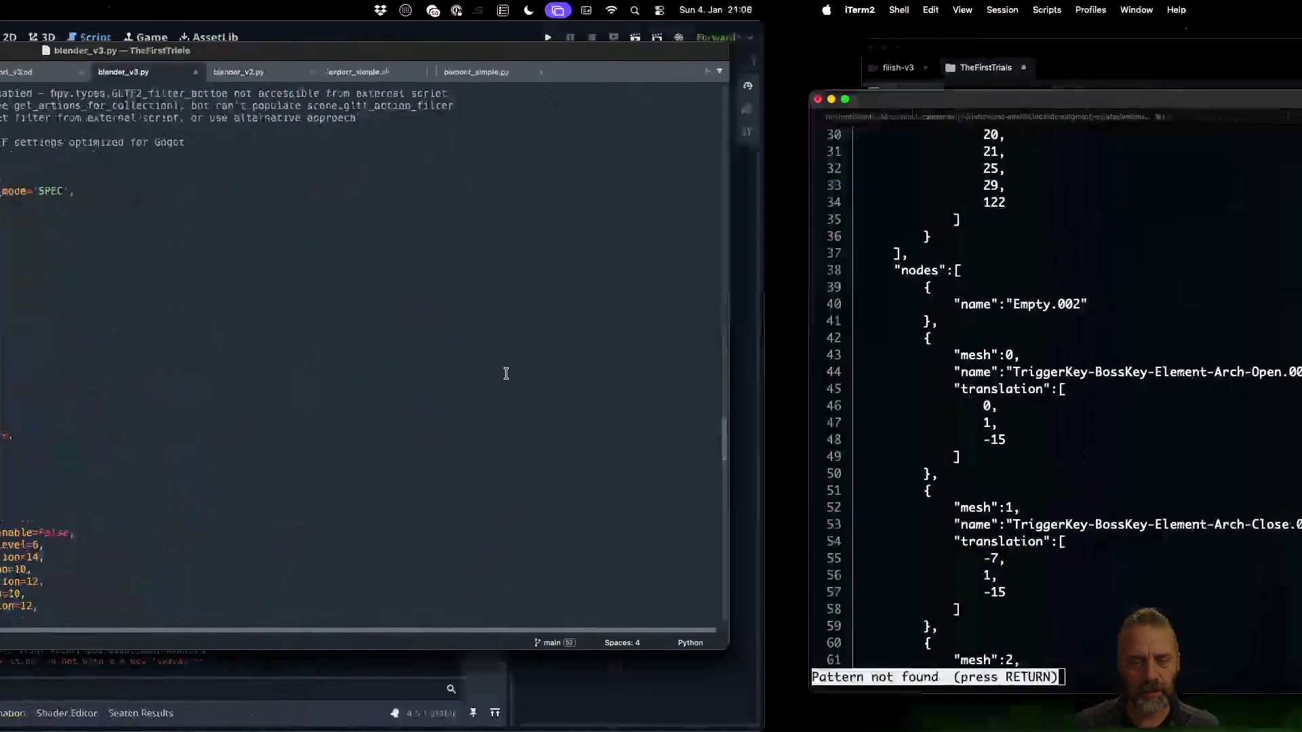
Search the file for 'extras', find nothing, and return to the export_format line in blender_v3.py
key("Return")
type("/extras")
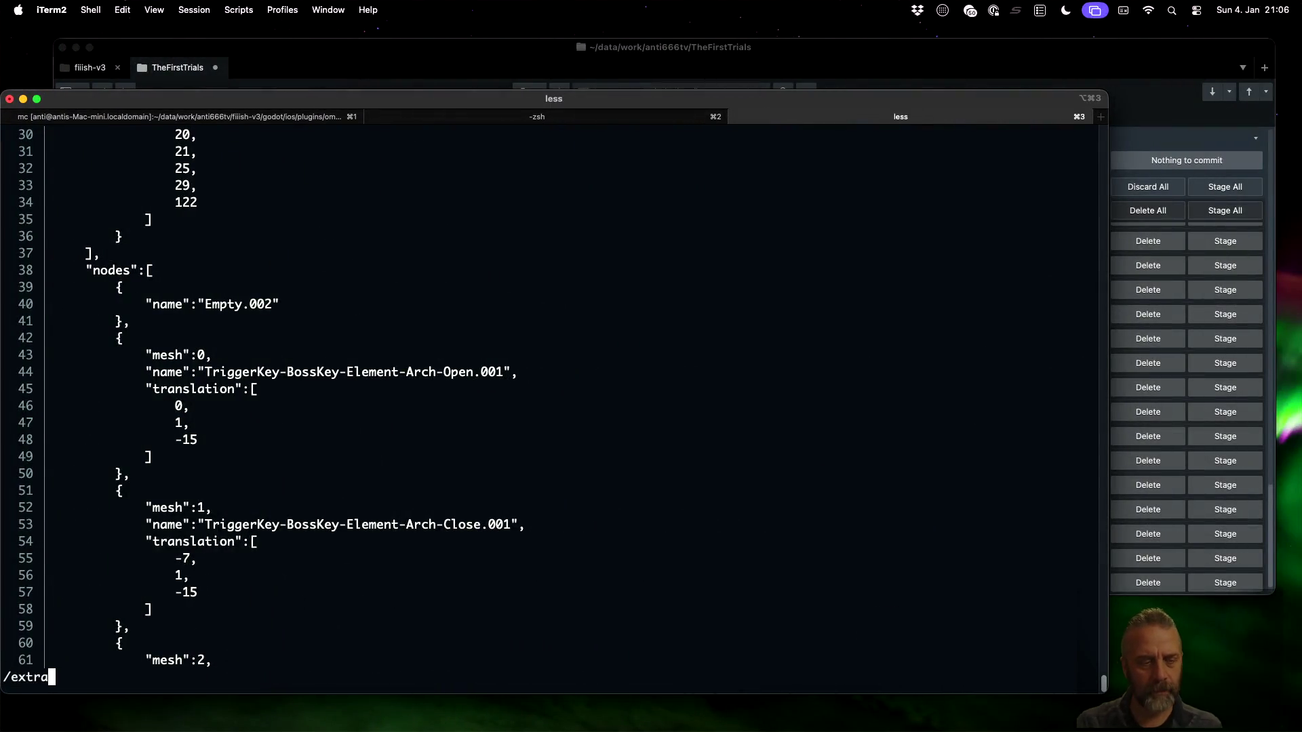
key("Return")
key("q")
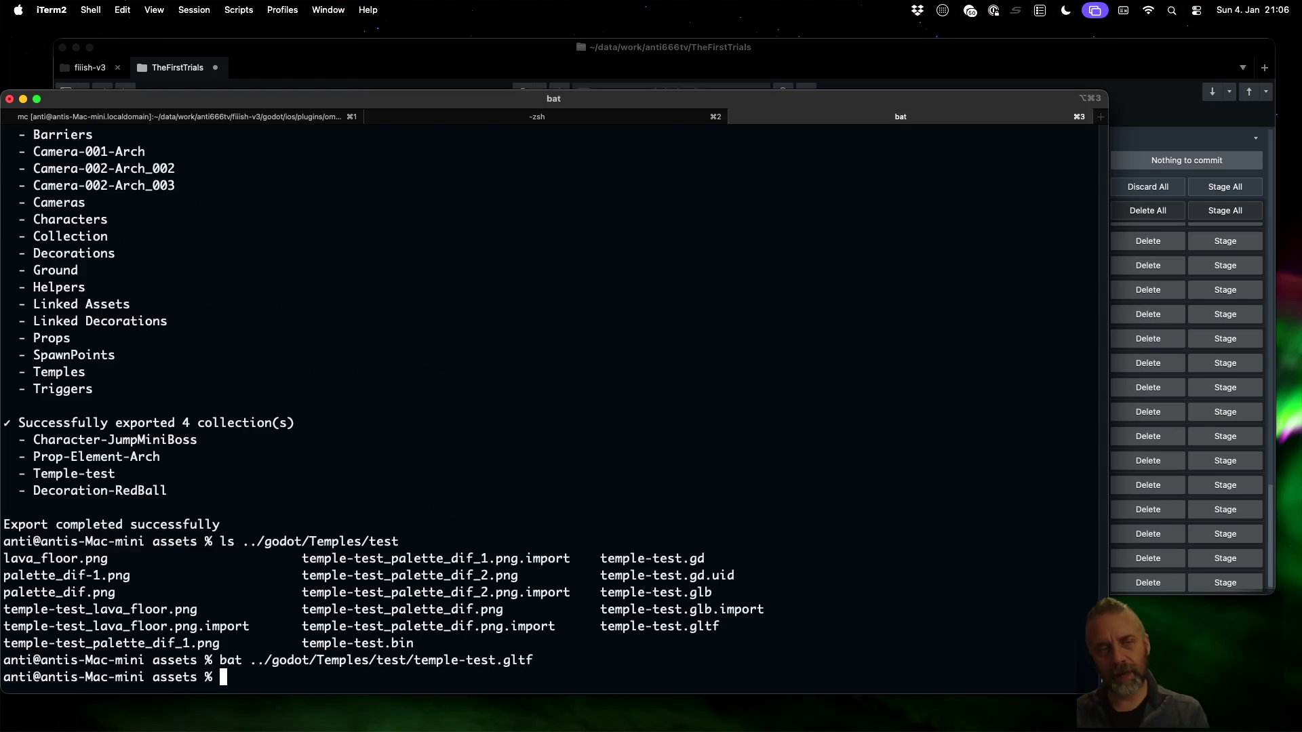
key("ctrl+Left")
key("Right")
key("Right")
scroll(611, 359, "down", 5)
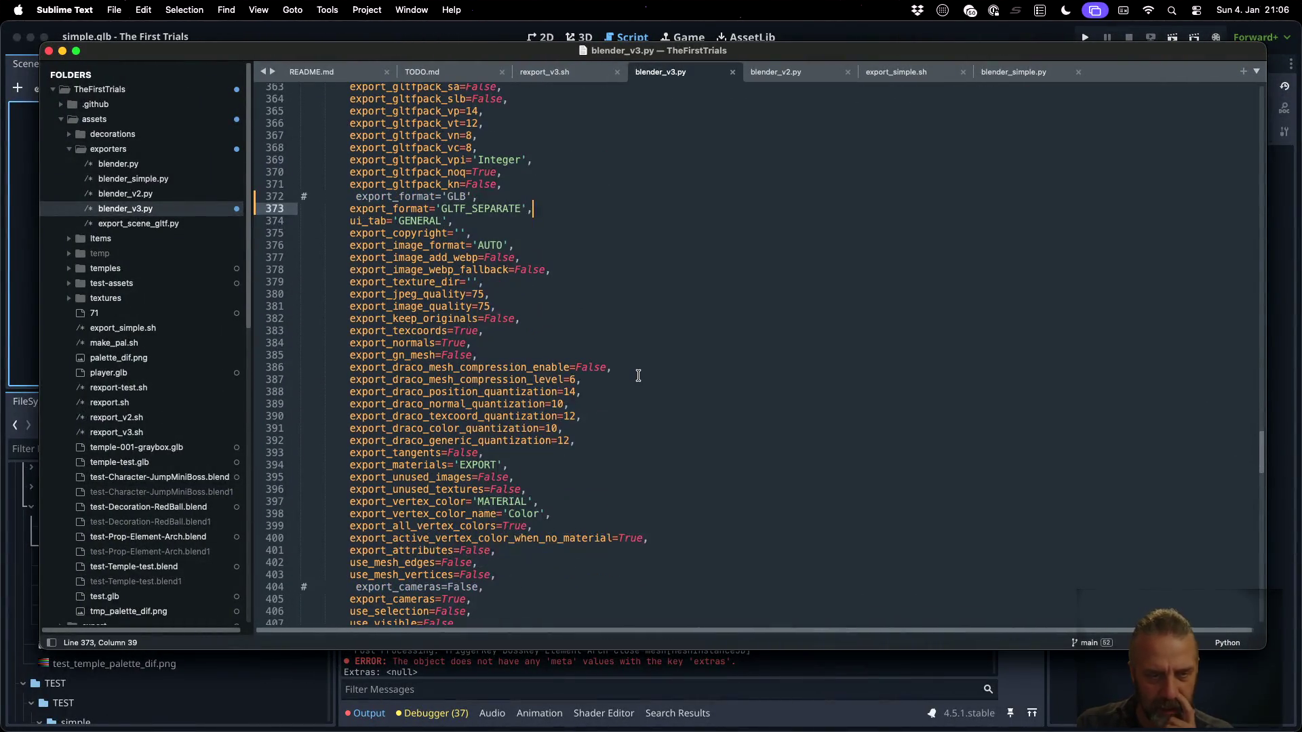
Set export_attributes to True on line 402, keep the False line commented out, and save
scroll(552, 491, "down", 2)
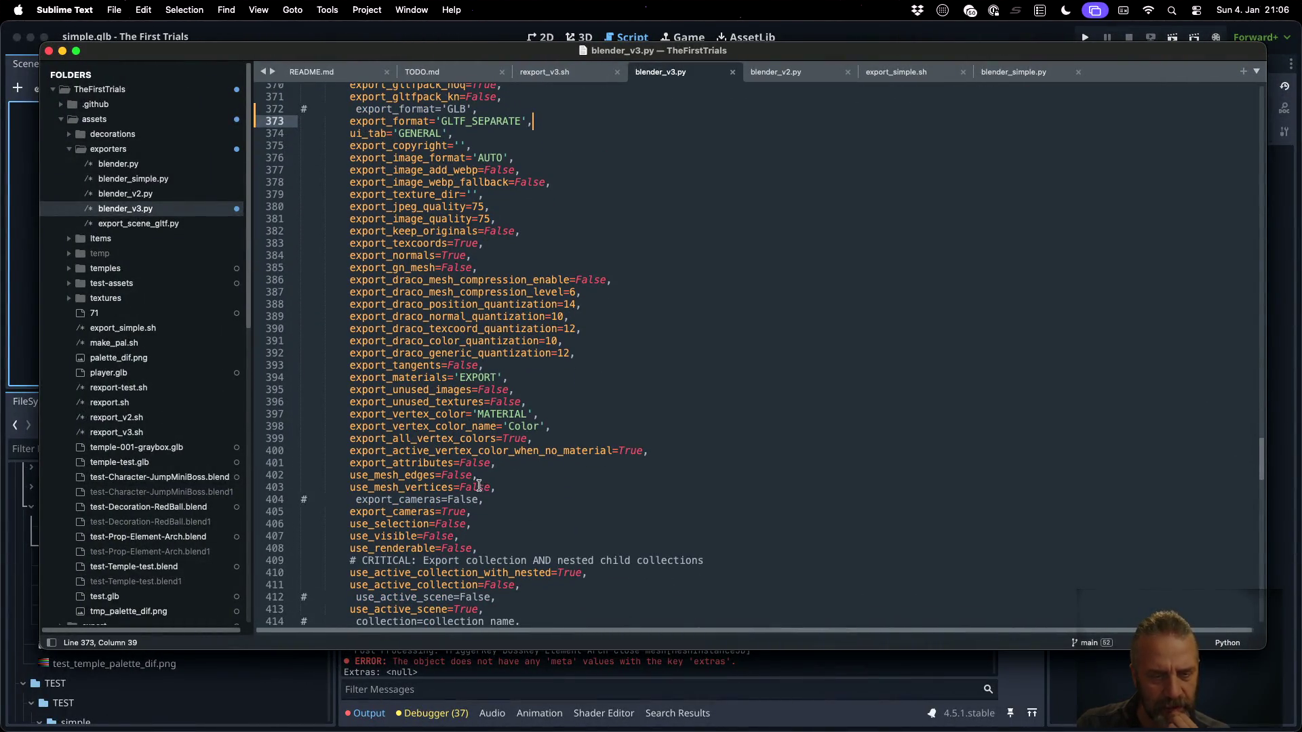
double_click(449, 463)
key("super+Left")
key("super+Left")
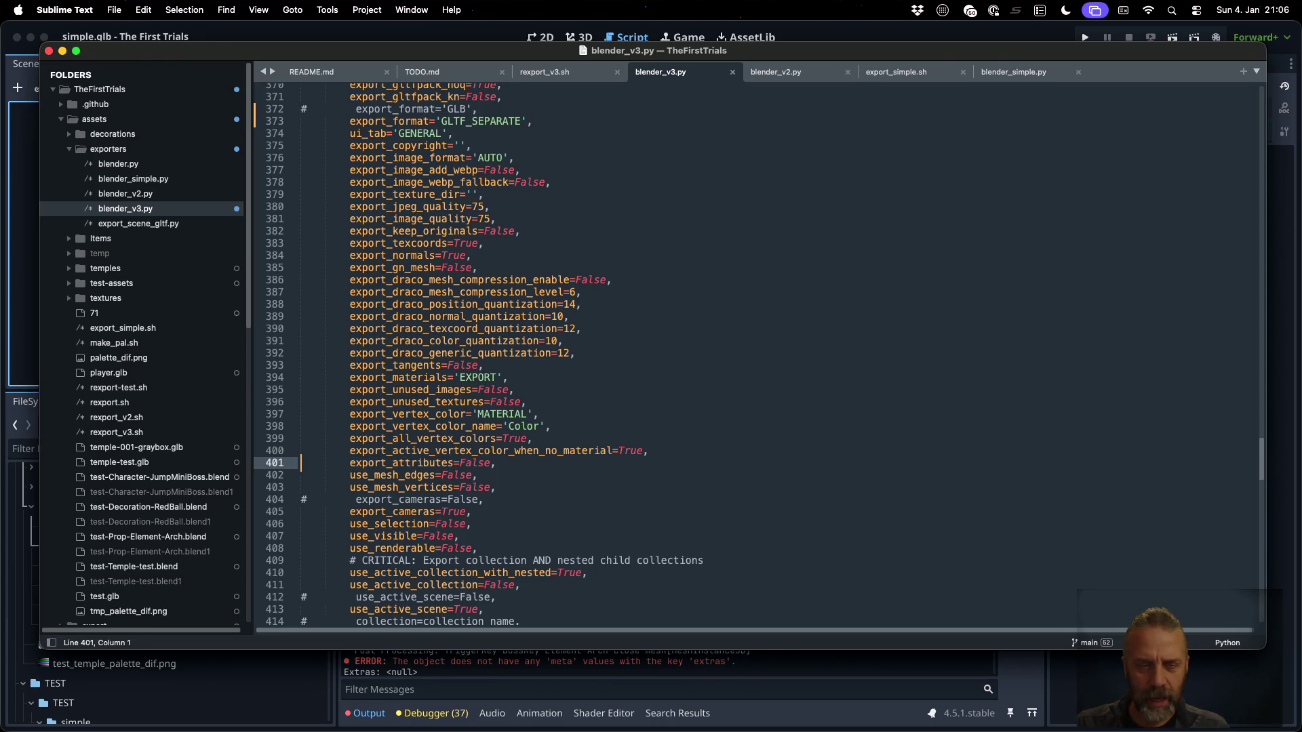
key("super+shift+d")
key("Up")
type("#")
key("Down")
key("super+Right")
key("BackSpace")
key("BackSpace")
key("BackSpace")
type("True")
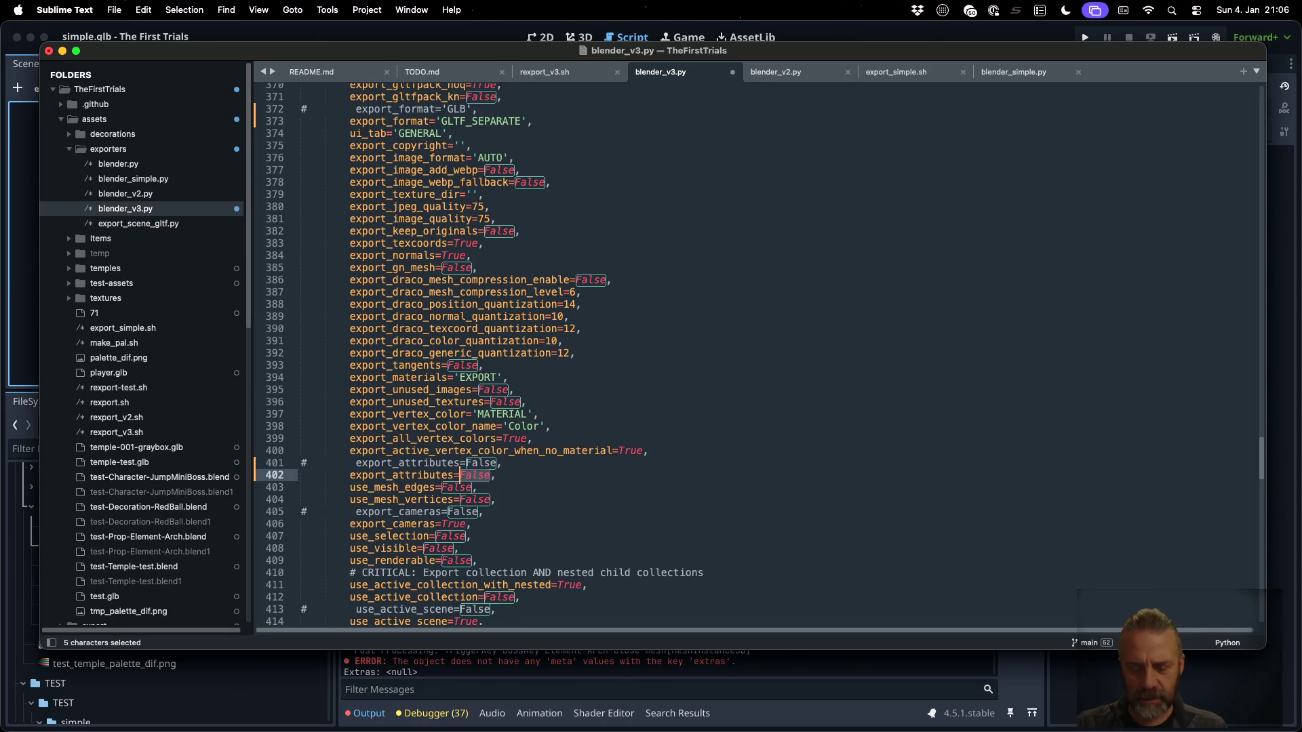
key("super+s")
Rerun ./rexport_v3.sh on temple-test.blend in the terminal
key("super+Tab")
key("Up")
key("Up")
key("Return")
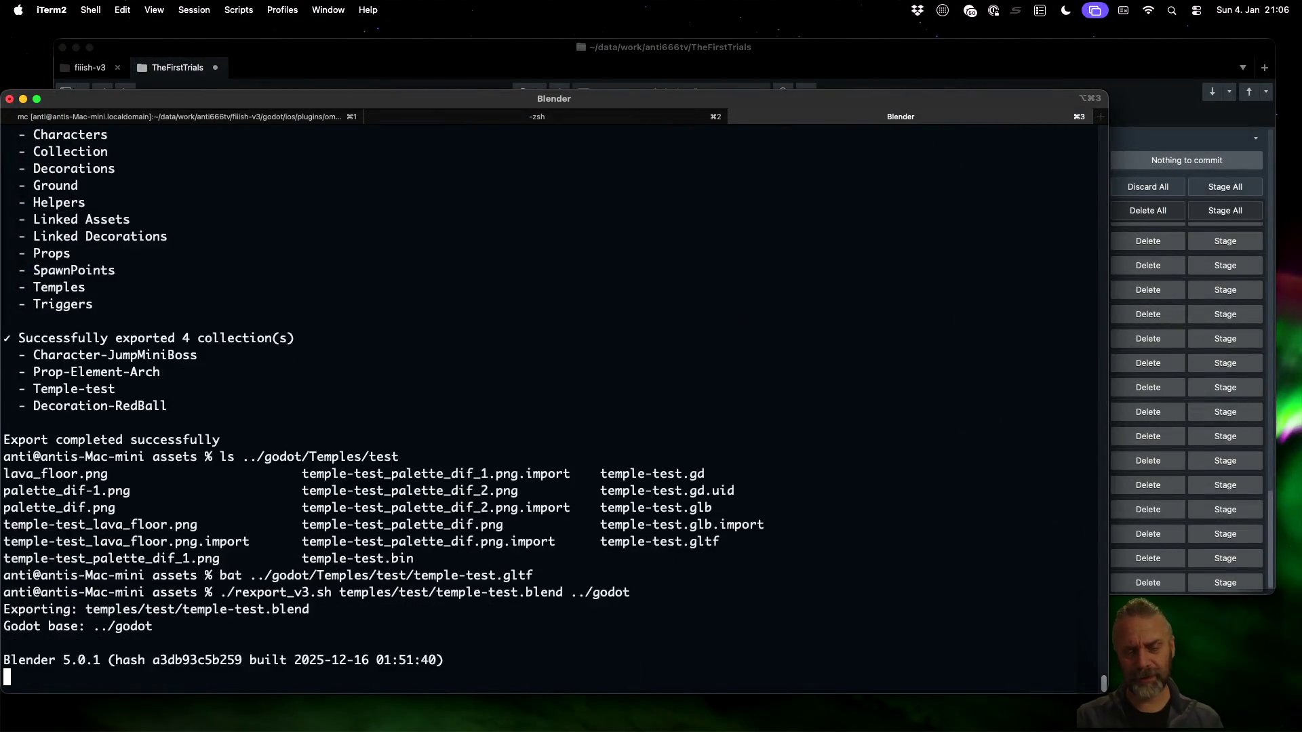
View the re-exported temple-test.gltf, search for 'extras', and page through the file
key("Up")
key("Up")
key("Return")
key("slash")
type("extras")
key("Return")
key("Return")
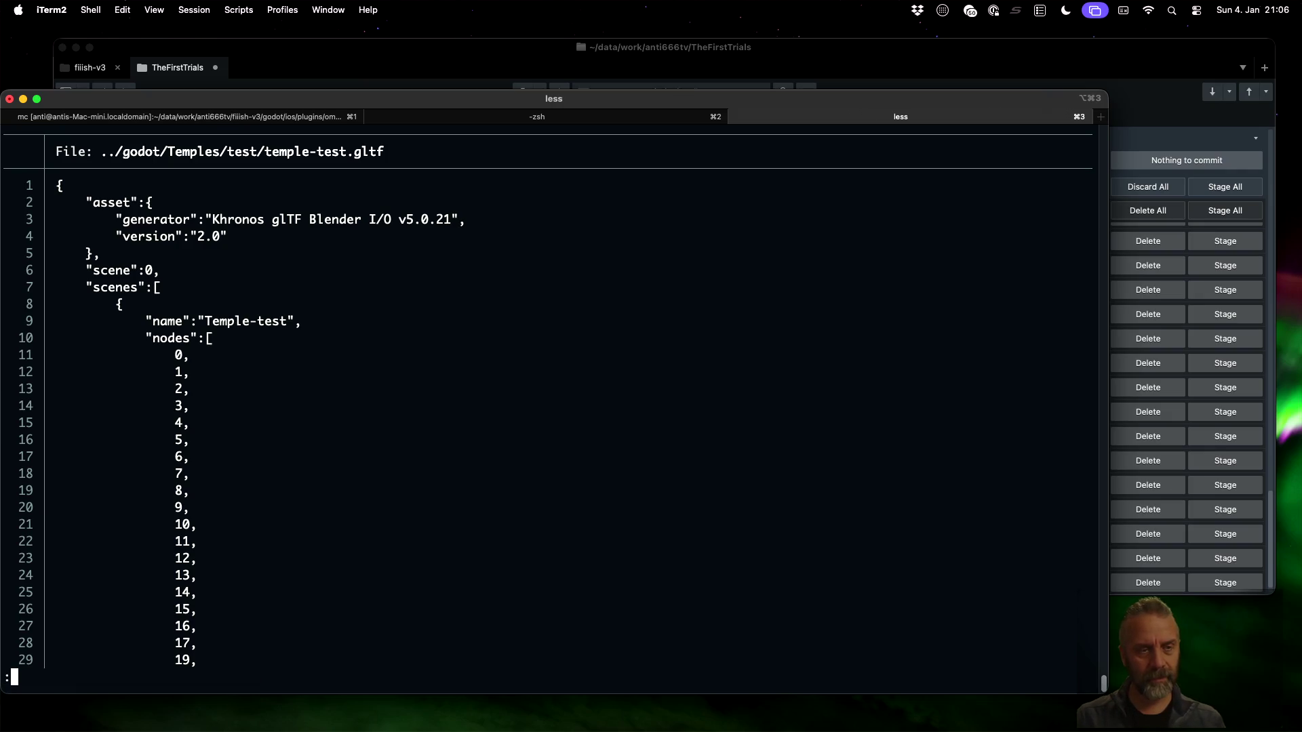
key("space")
key("space")
key("space")
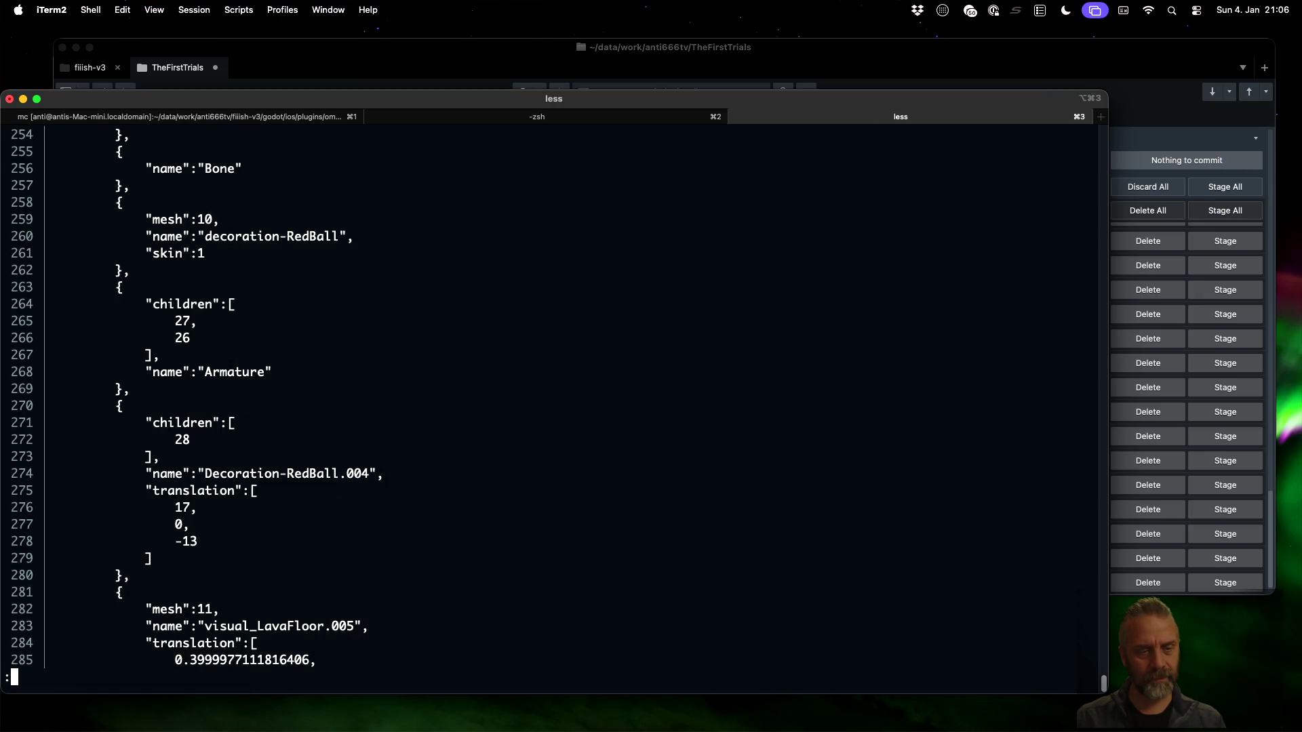
key("space")
key("space")
key("space")
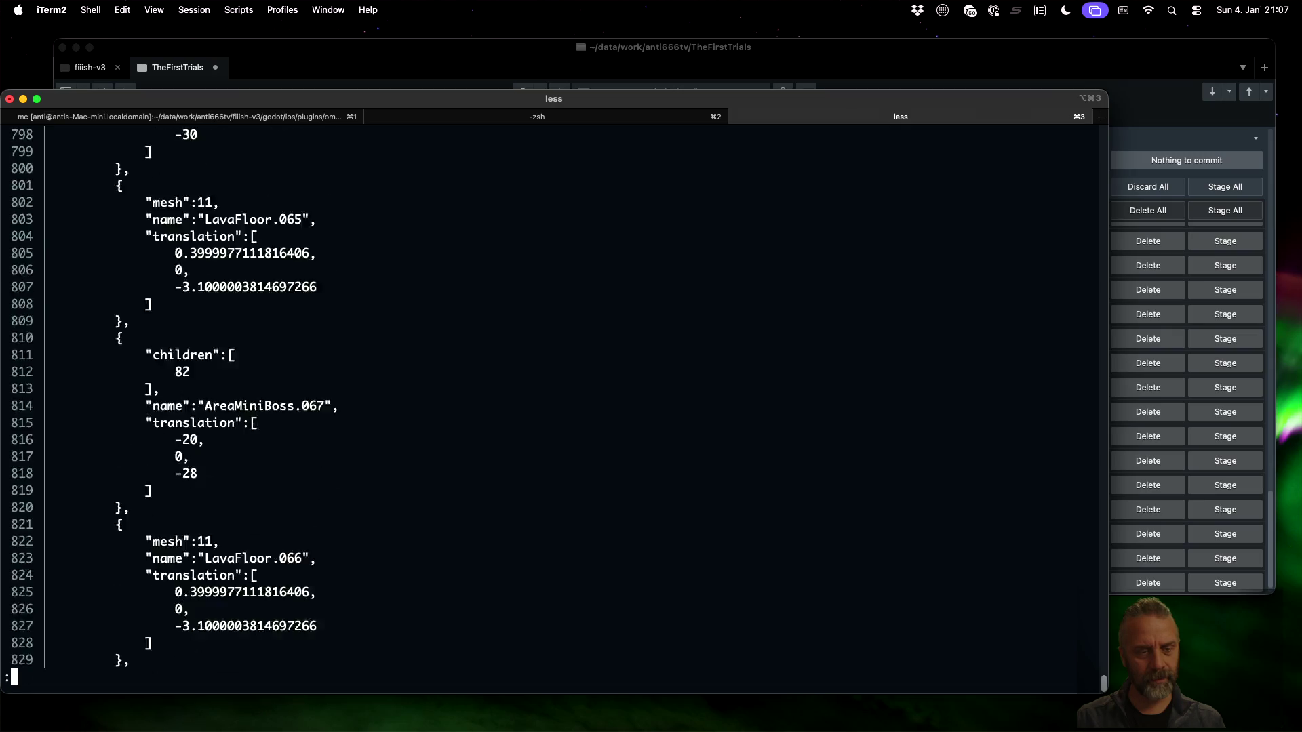
key("space")
key("space")
key("space")
Try one more search, quit the viewer, and undo export_attributes back to False
type("pl")
key("Return")
key("q")
key("ctrl+Left")
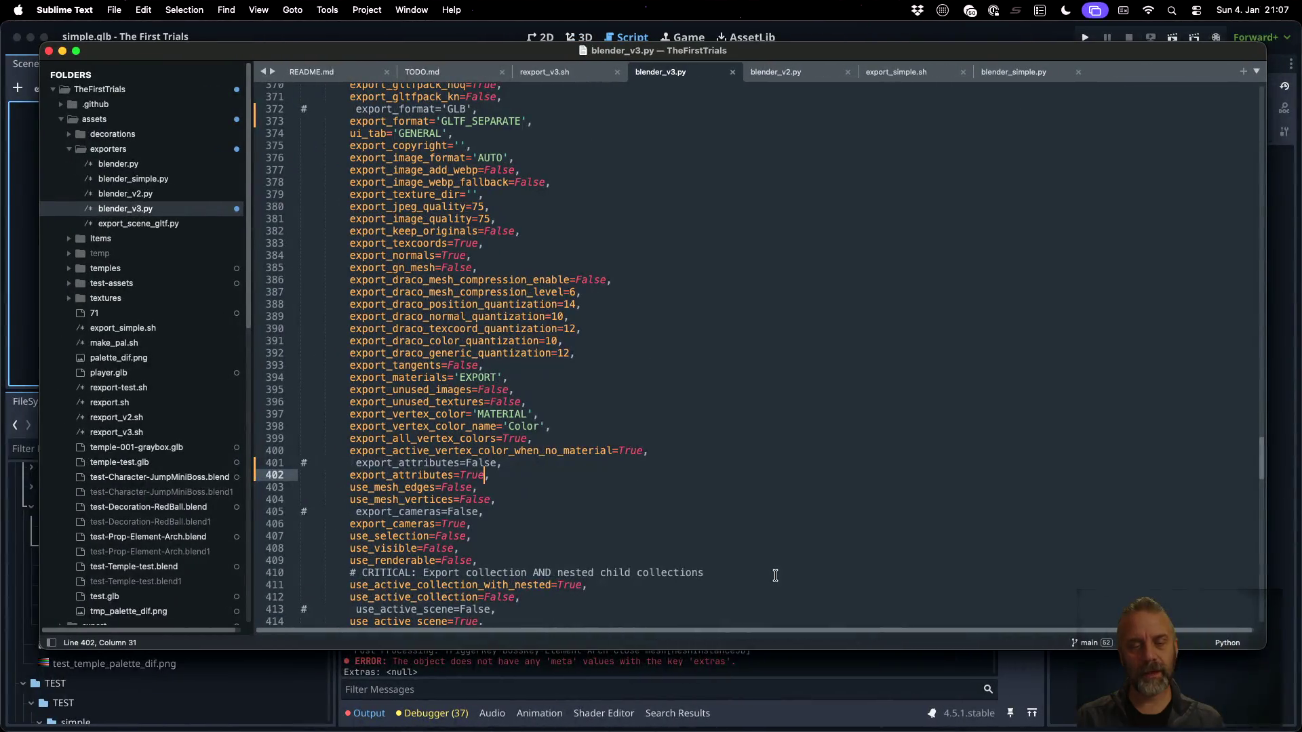
key("super+z")
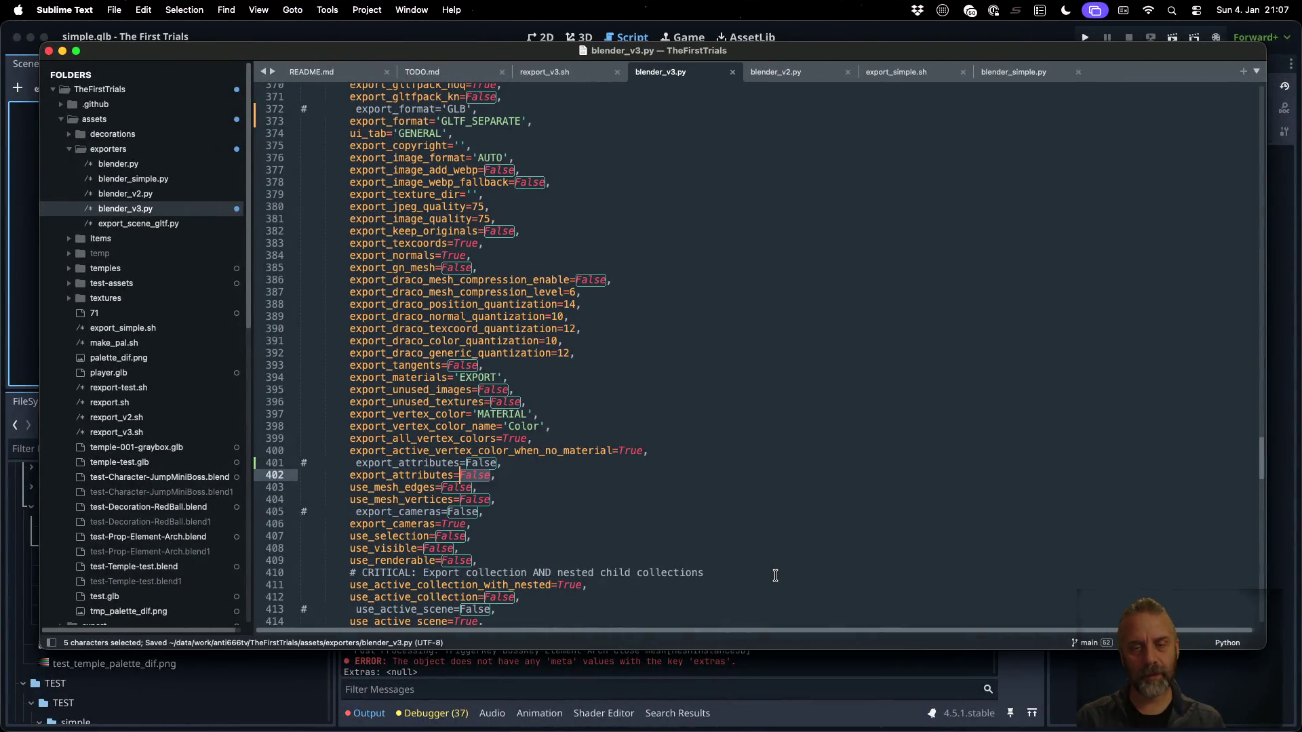
key("ctrl+Right")
key("ctrl+Right")
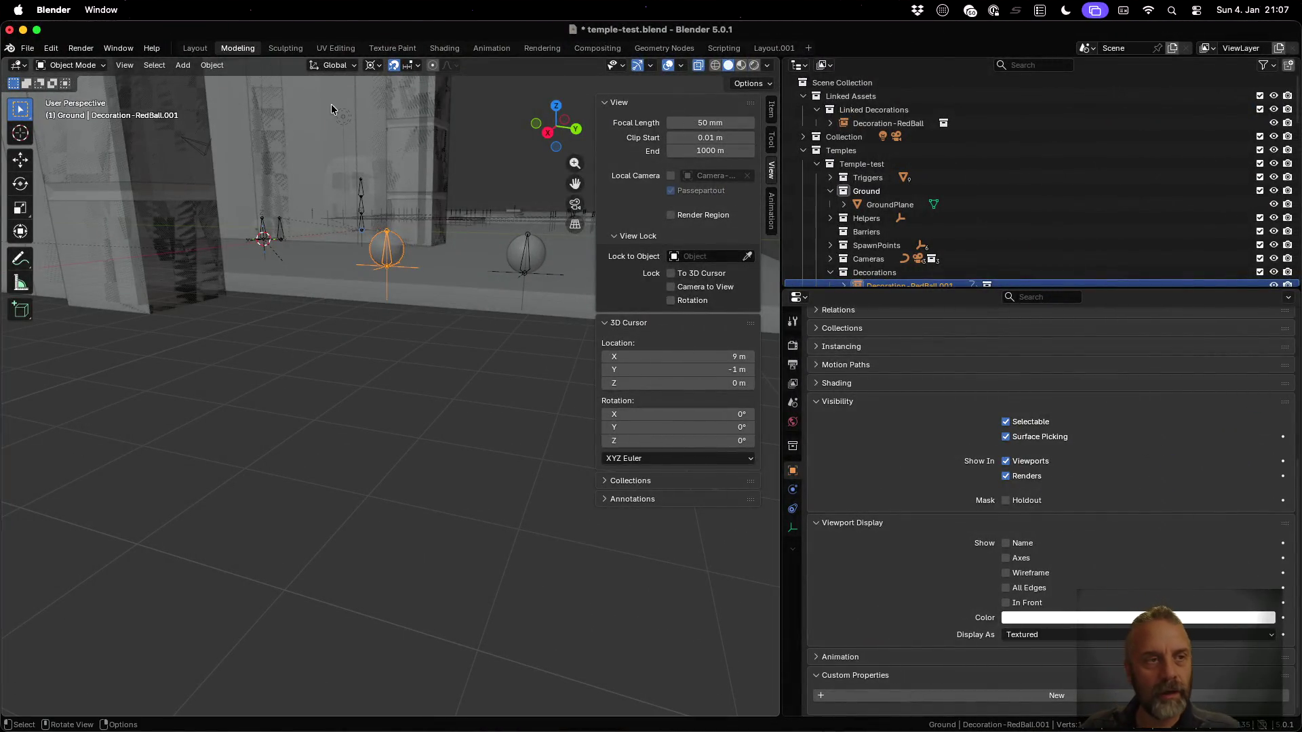
Review the glTF 2.0 export's Include options, noting Custom Properties unchecked, then cancel
left_click(28, 49)
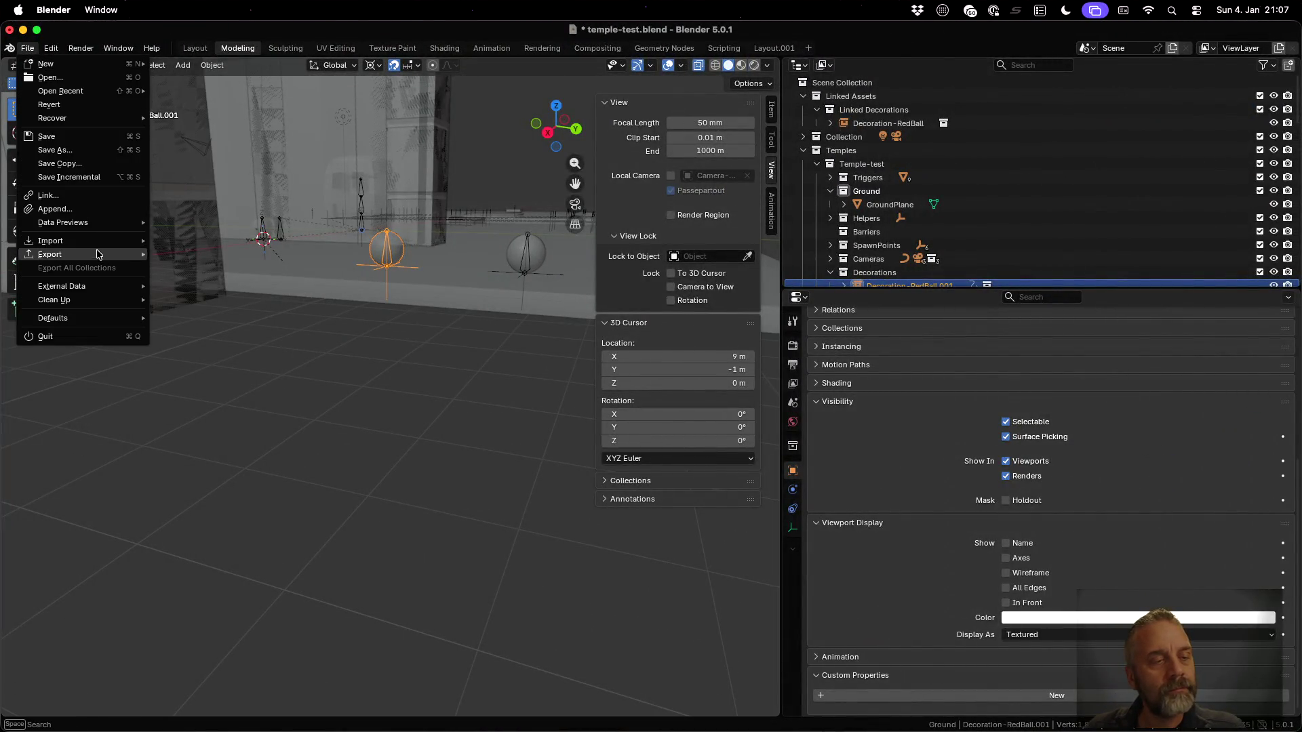
mouse_move(101, 255)
left_click(257, 377)
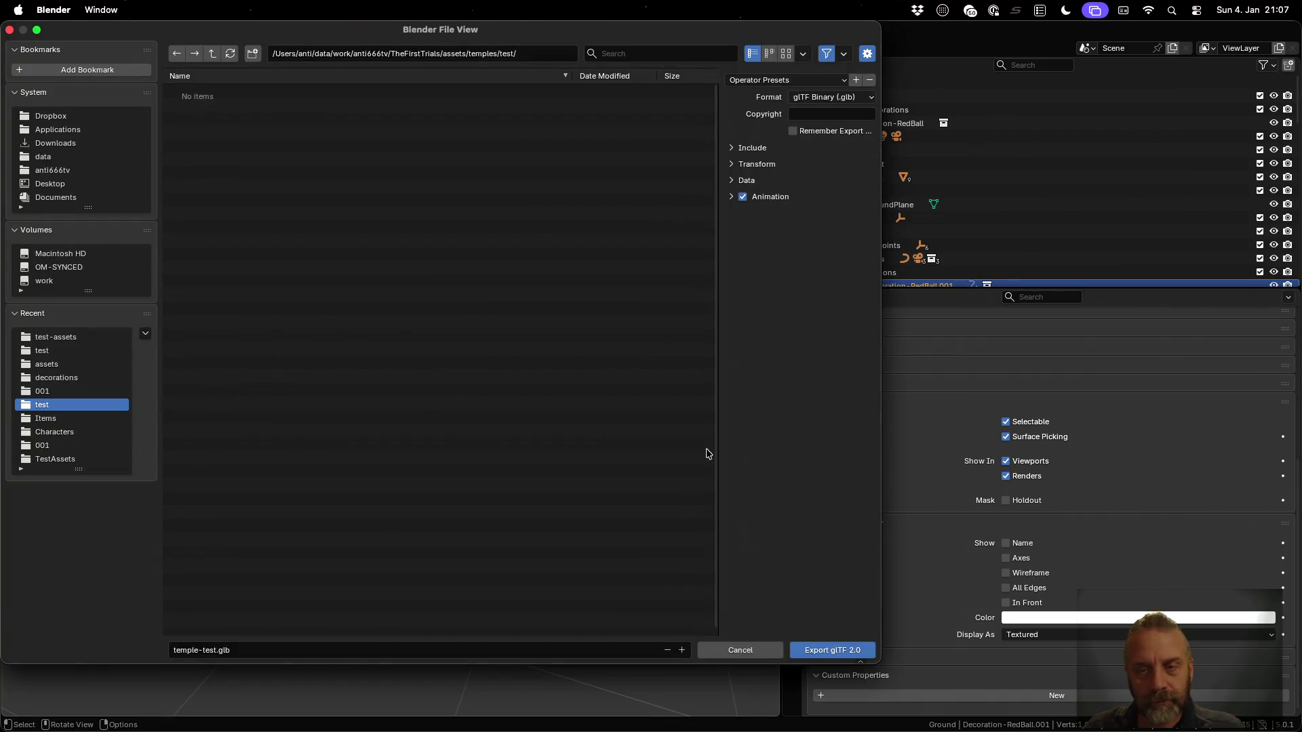
left_click(733, 149)
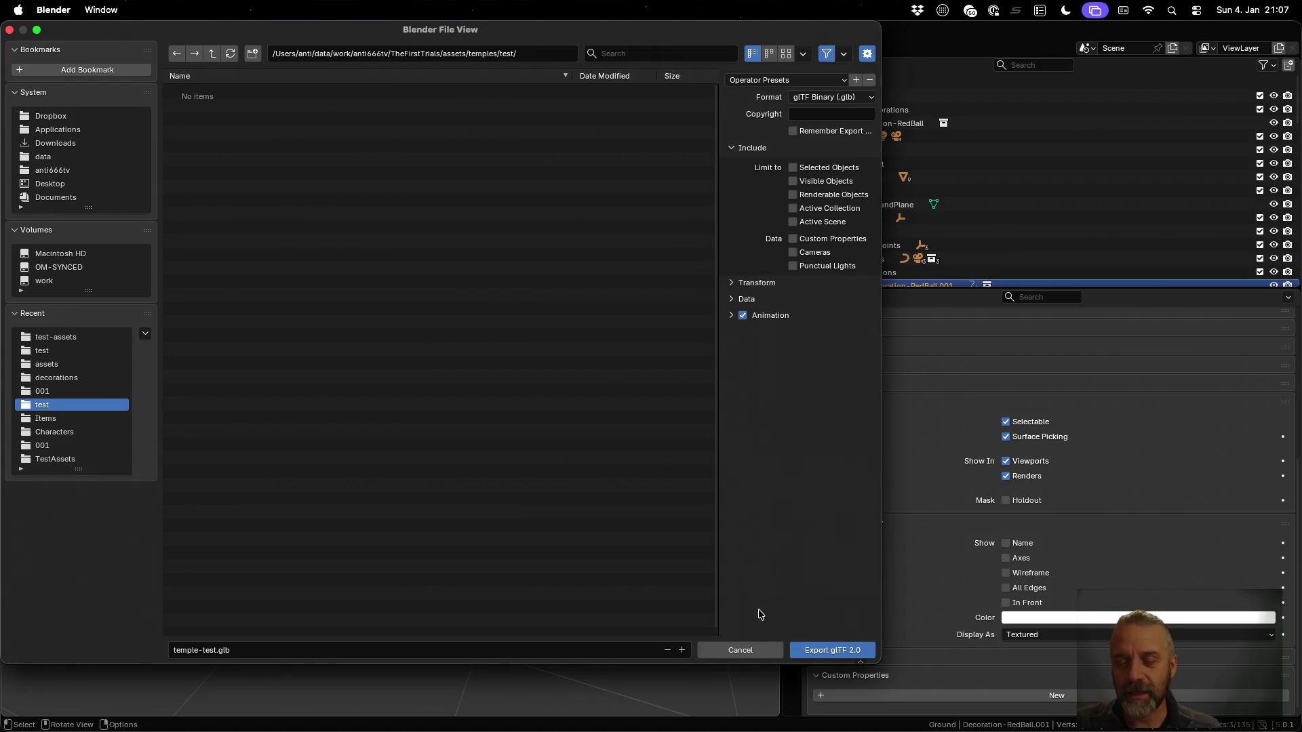
left_click(752, 650)
key("super+Tab")
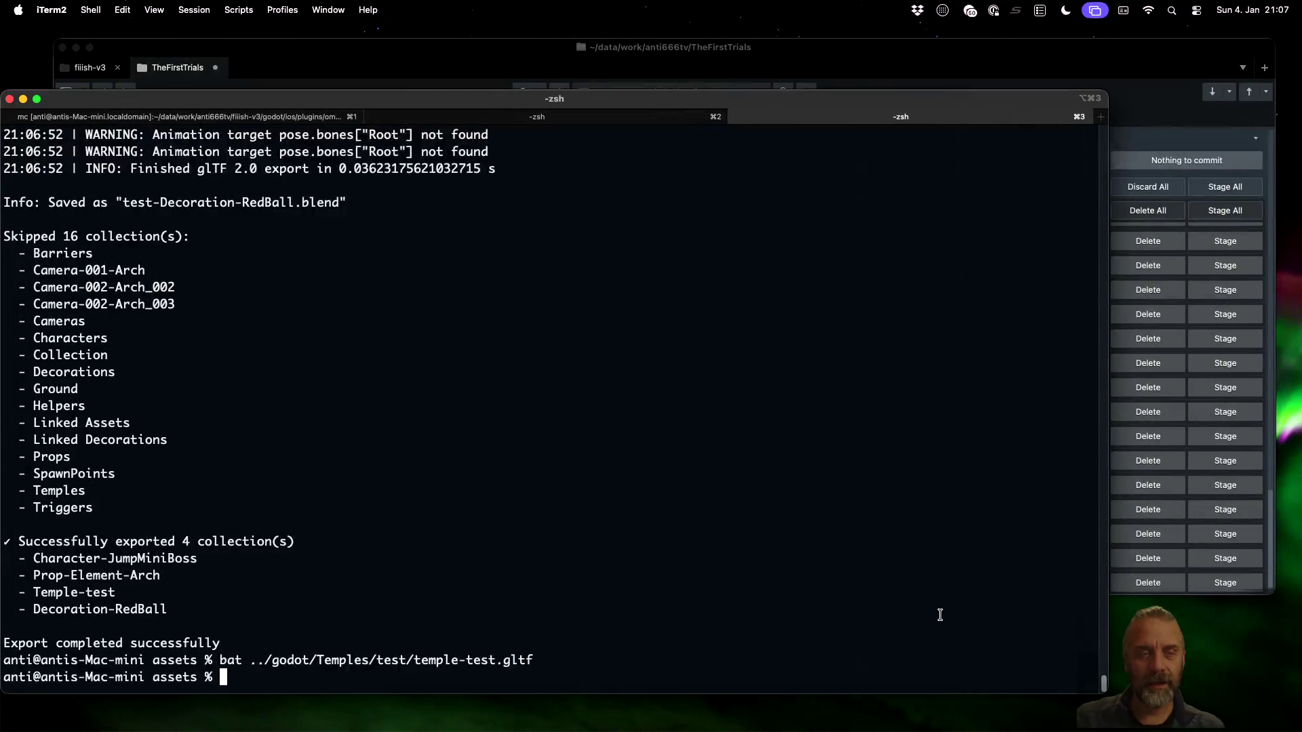
Read down through the export_scene_gltf call's settings in blender_v3.py
key("super+Tab")
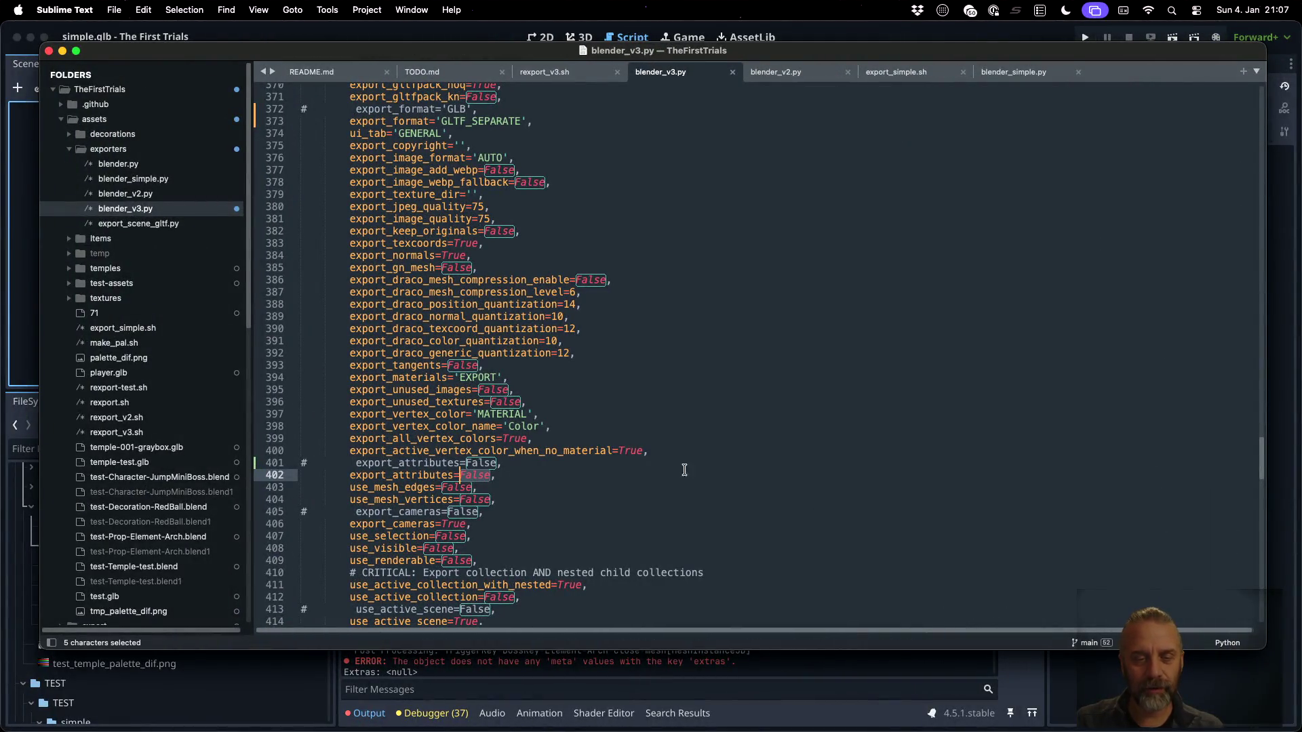
left_click(642, 451)
scroll(643, 451, "down", 3)
scroll(642, 451, "down", 5)
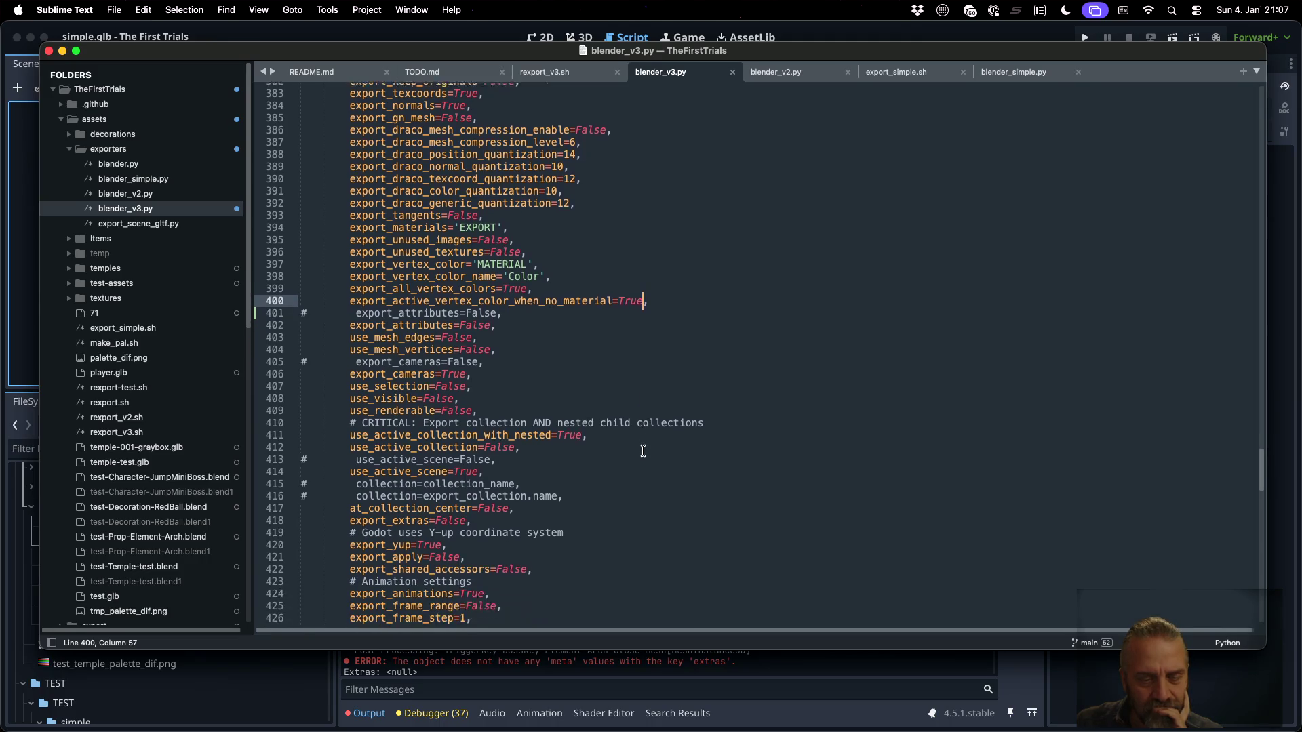
scroll(643, 451, "down", 3)
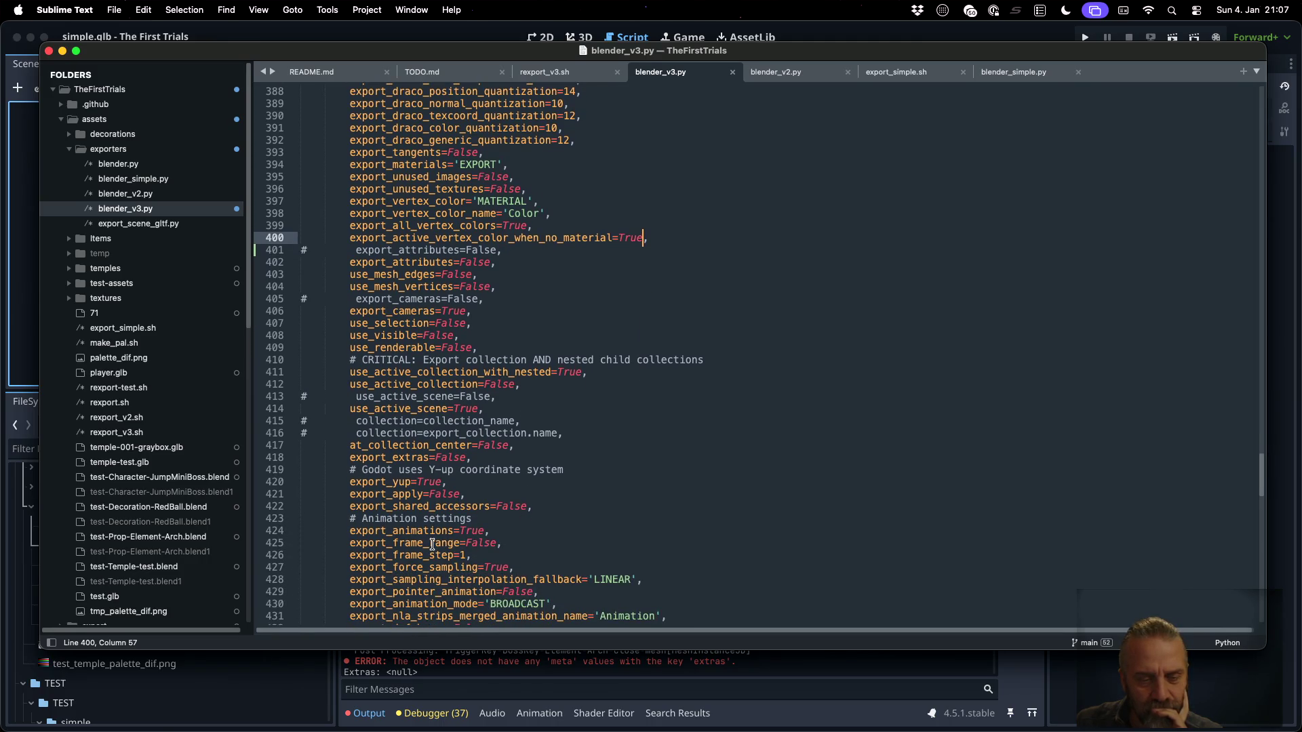
scroll(432, 544, "down", 2)
left_click(440, 574)
scroll(439, 570, "down", 4)
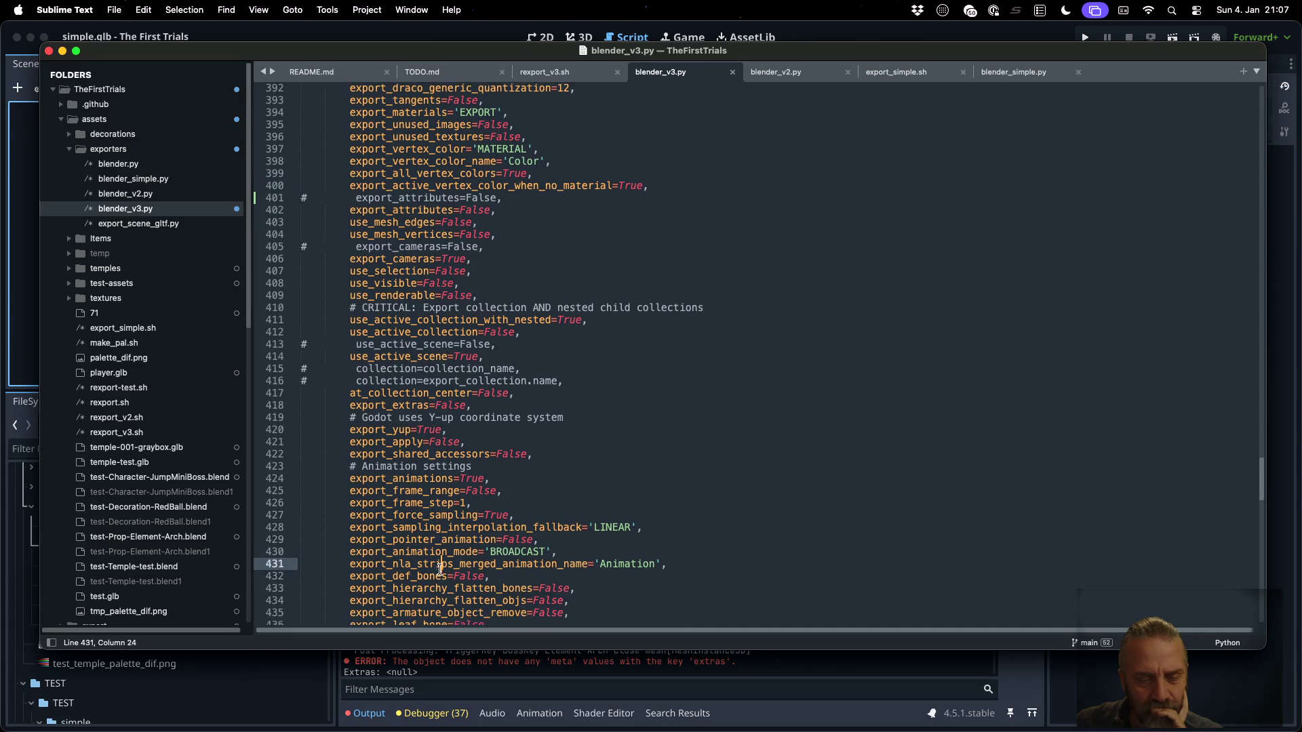
scroll(440, 569, "down", 3)
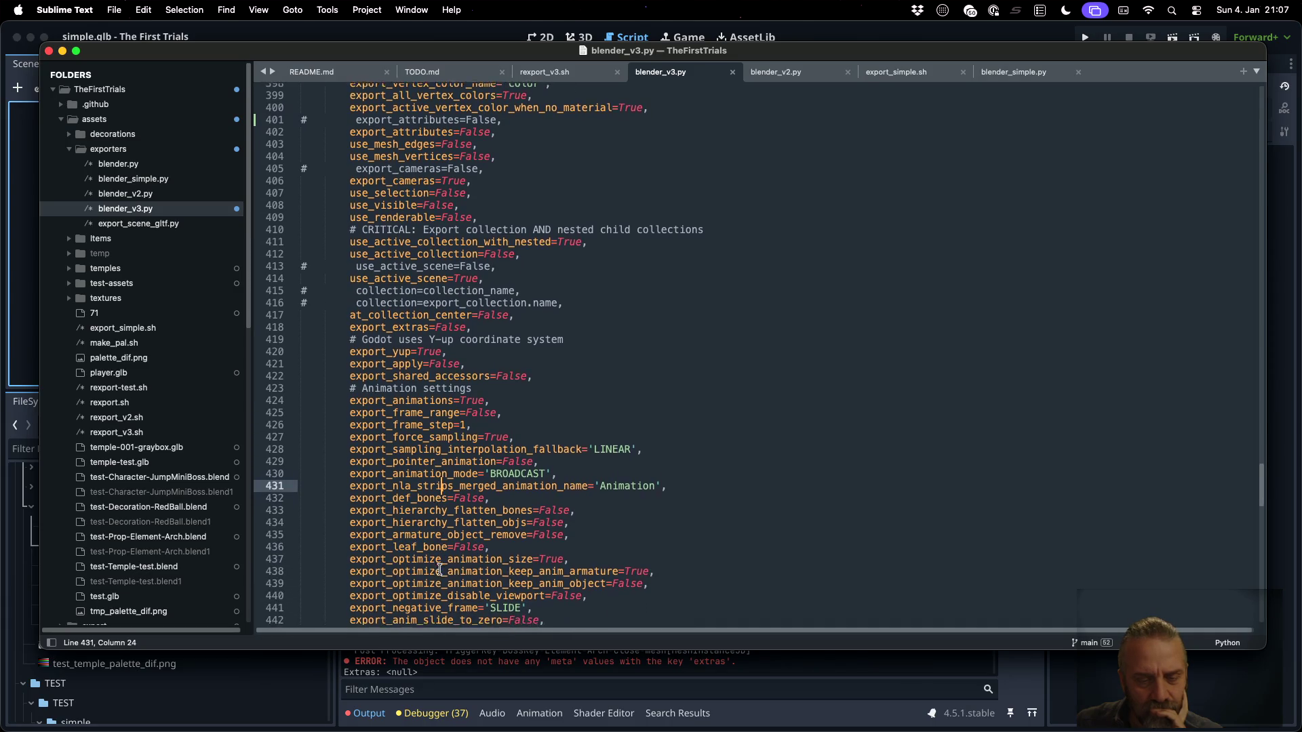
scroll(439, 570, "down", 4)
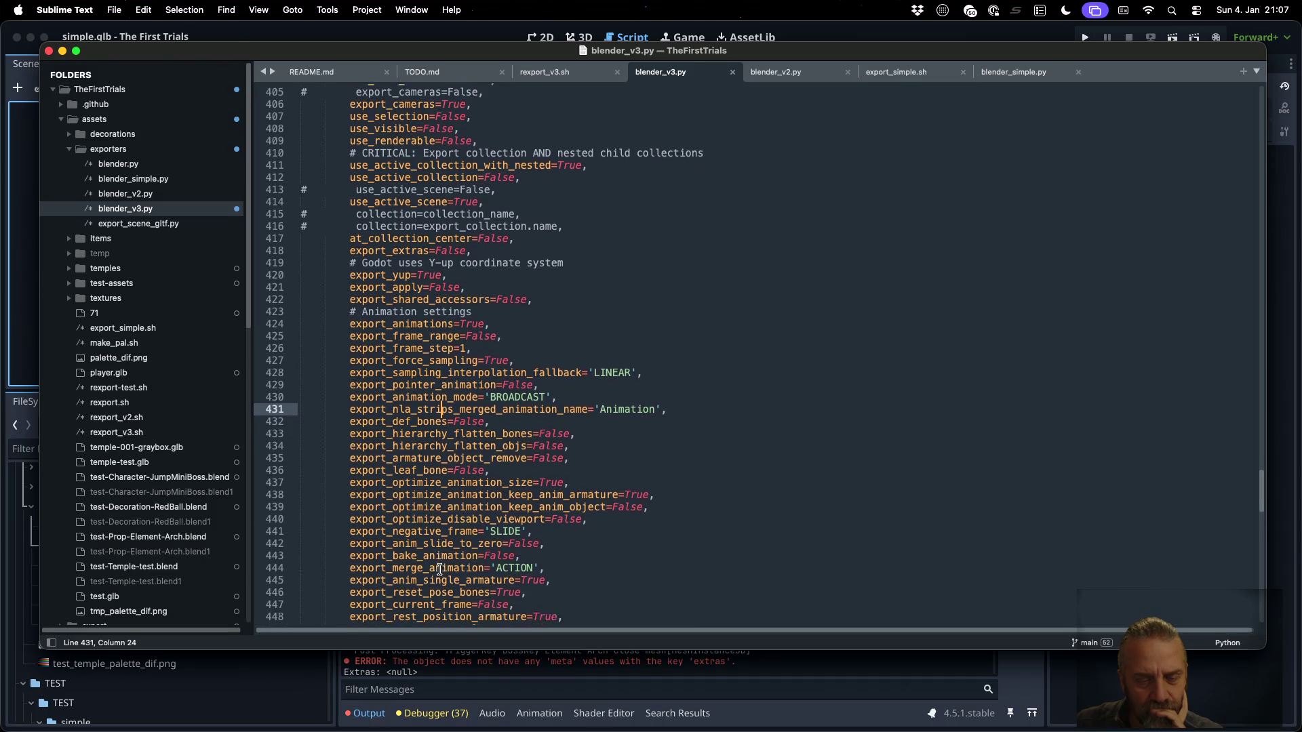
scroll(439, 569, "down", 7)
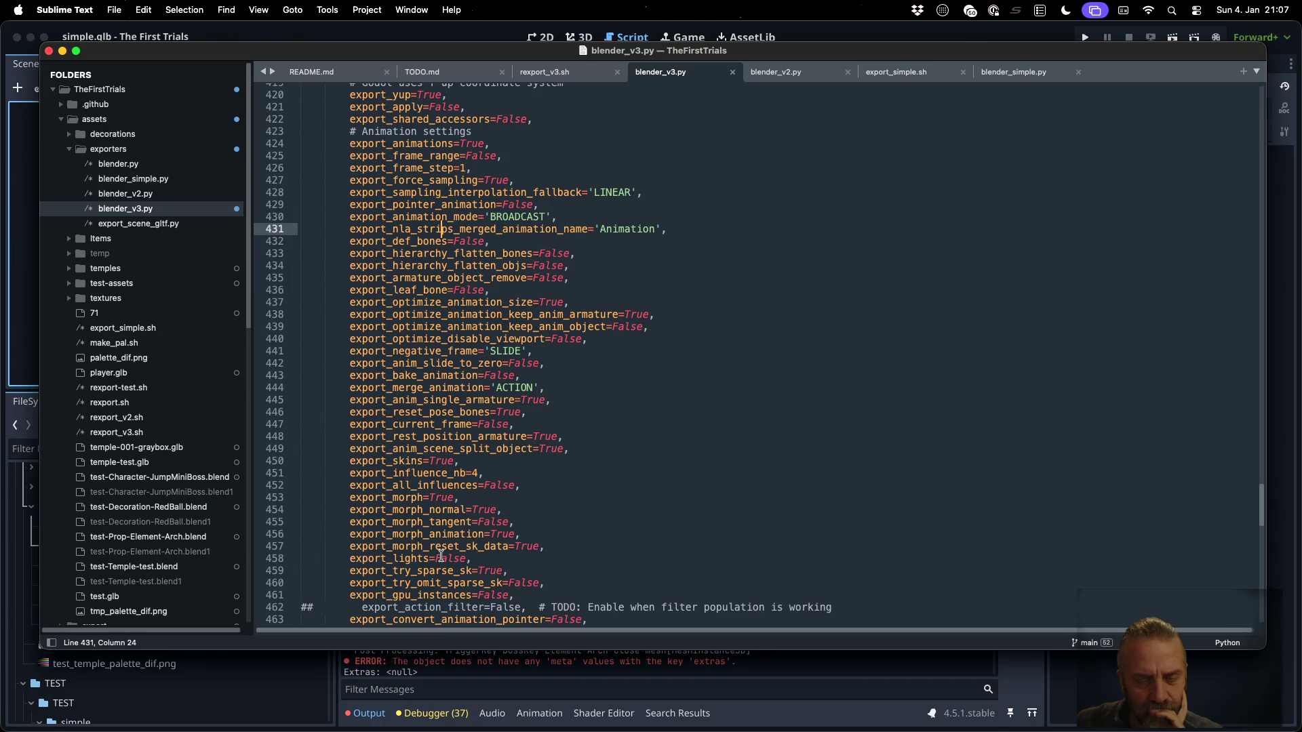
scroll(441, 556, "down", 3)
scroll(442, 556, "down", 3)
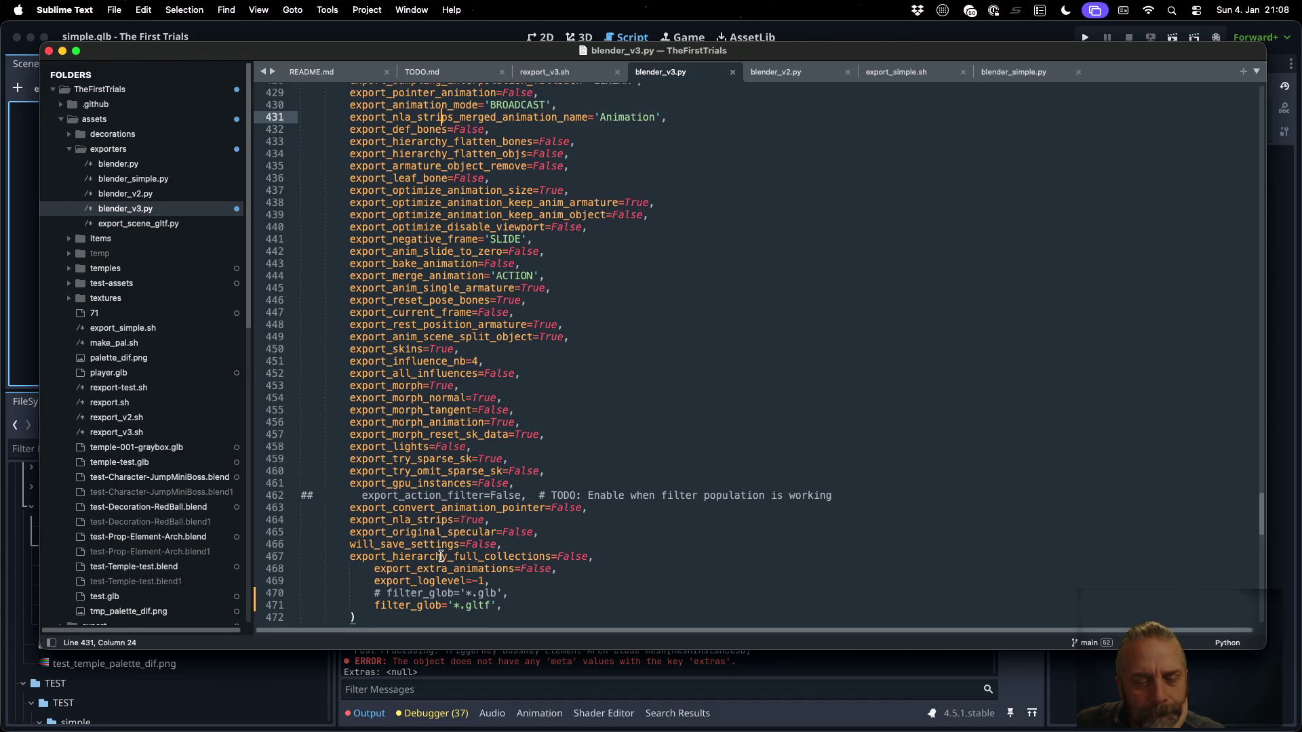
scroll(441, 556, "down", 3)
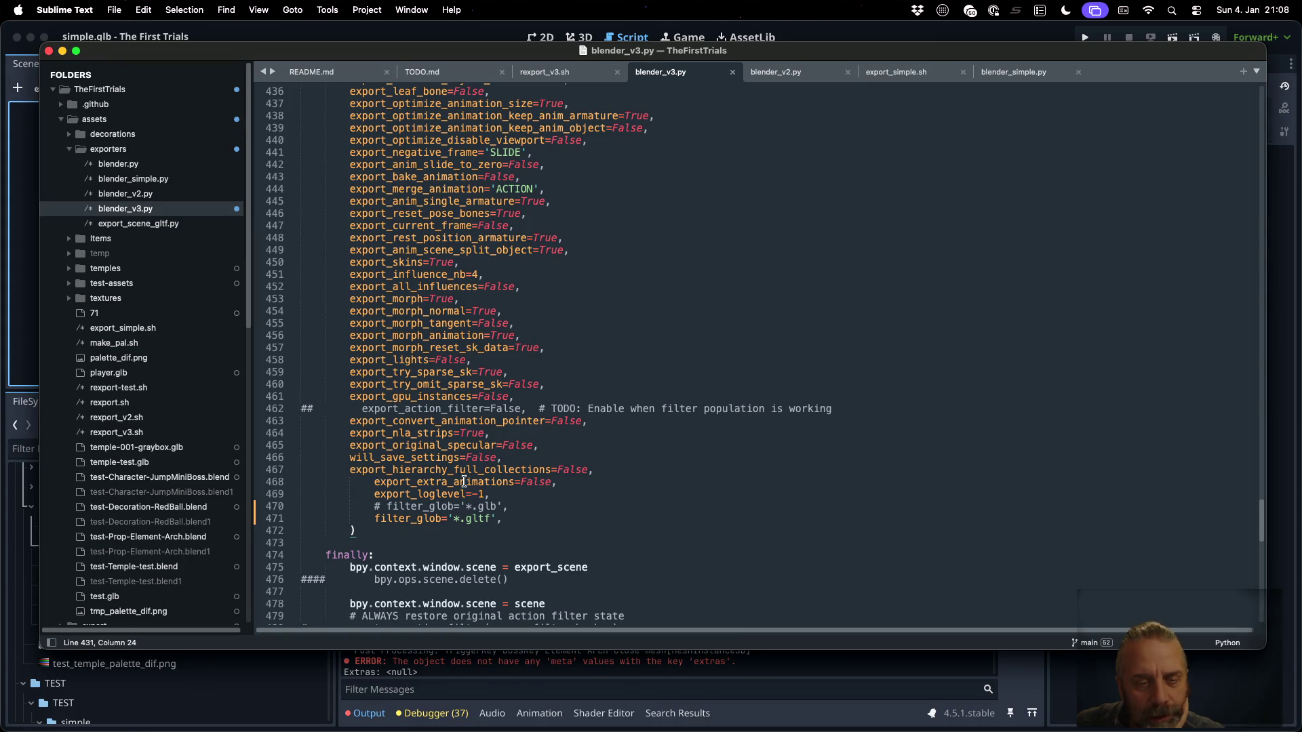
Review the remaining options such as export_cameras, then open export_scene_gltf.py from the sidebar
scroll(464, 482, "up", 20)
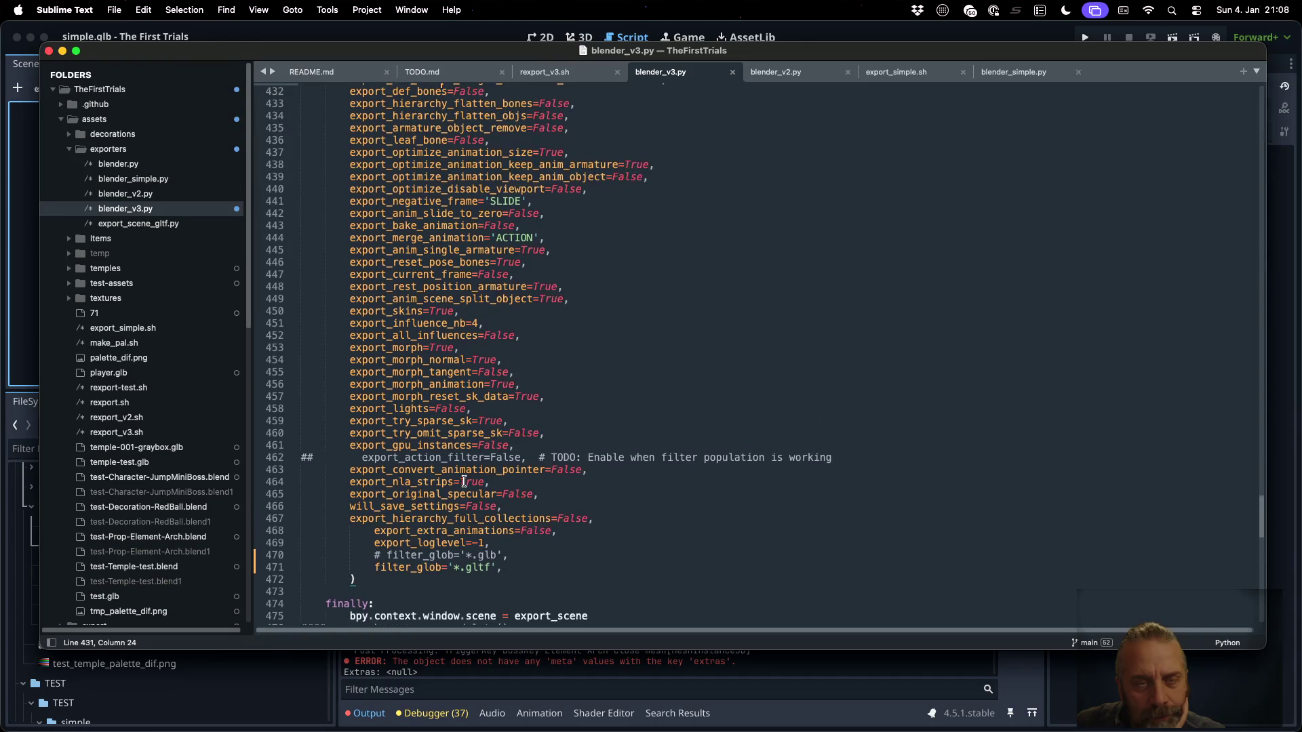
scroll(464, 482, "up", 10)
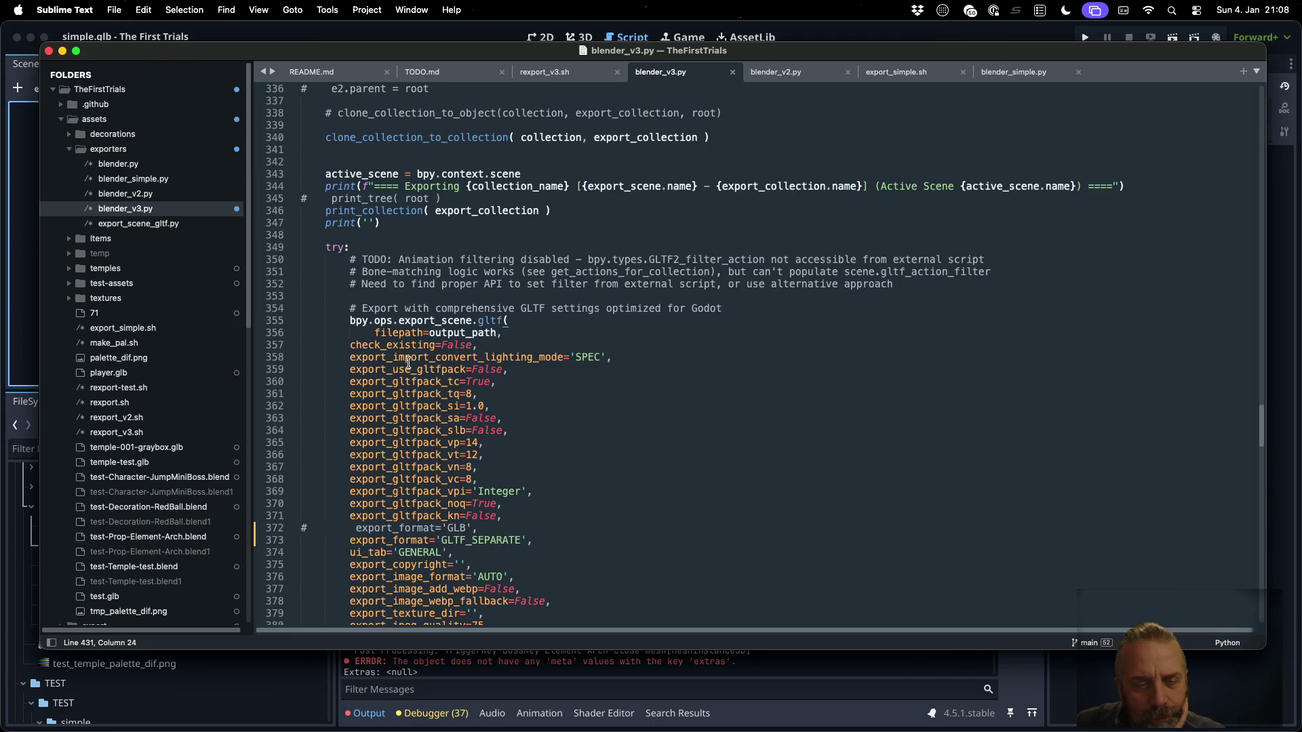
scroll(421, 453, "down", 5)
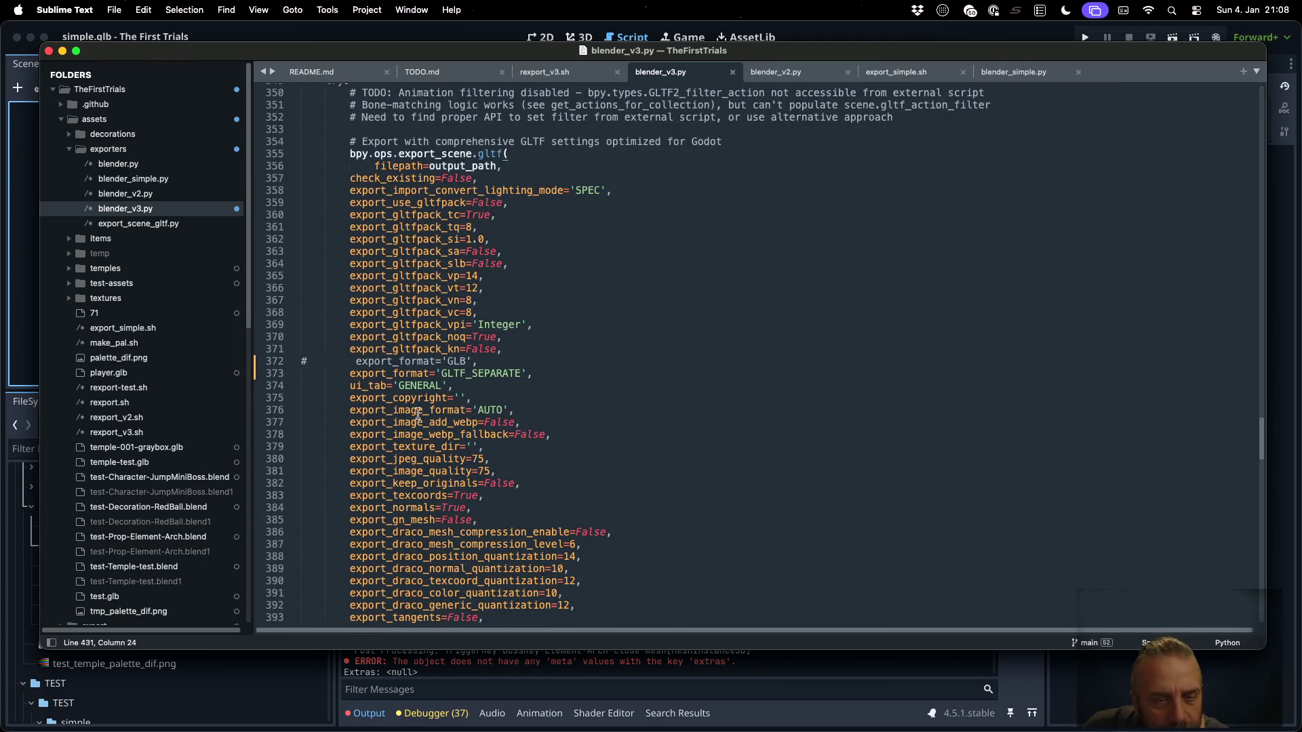
scroll(414, 400, "down", 2)
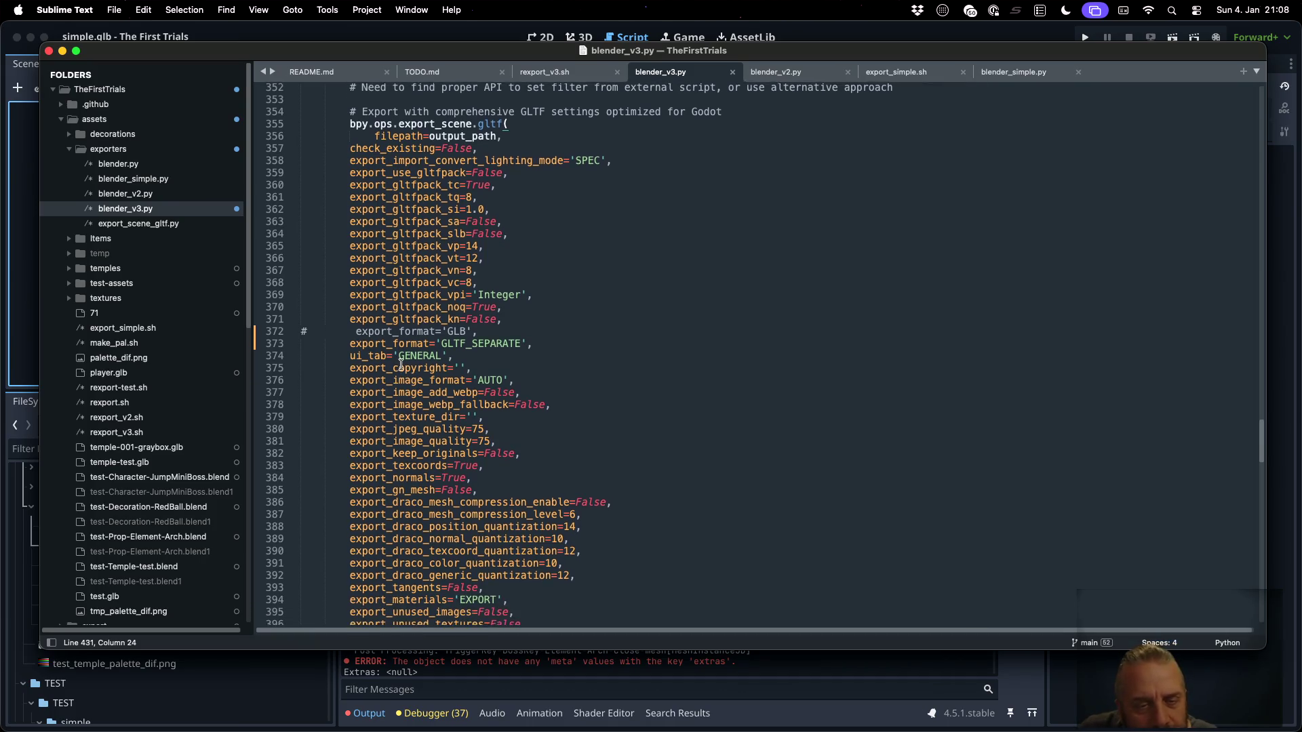
scroll(402, 369, "down", 3)
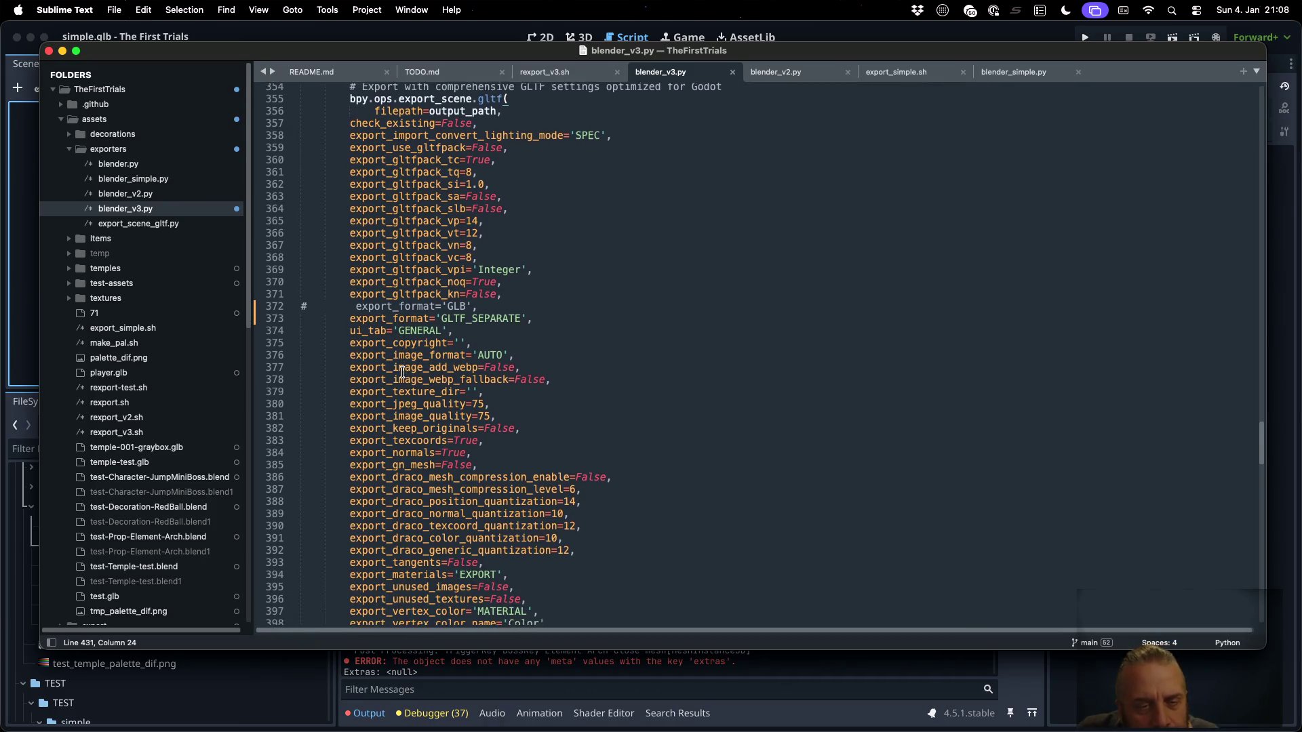
scroll(417, 365, "down", 1)
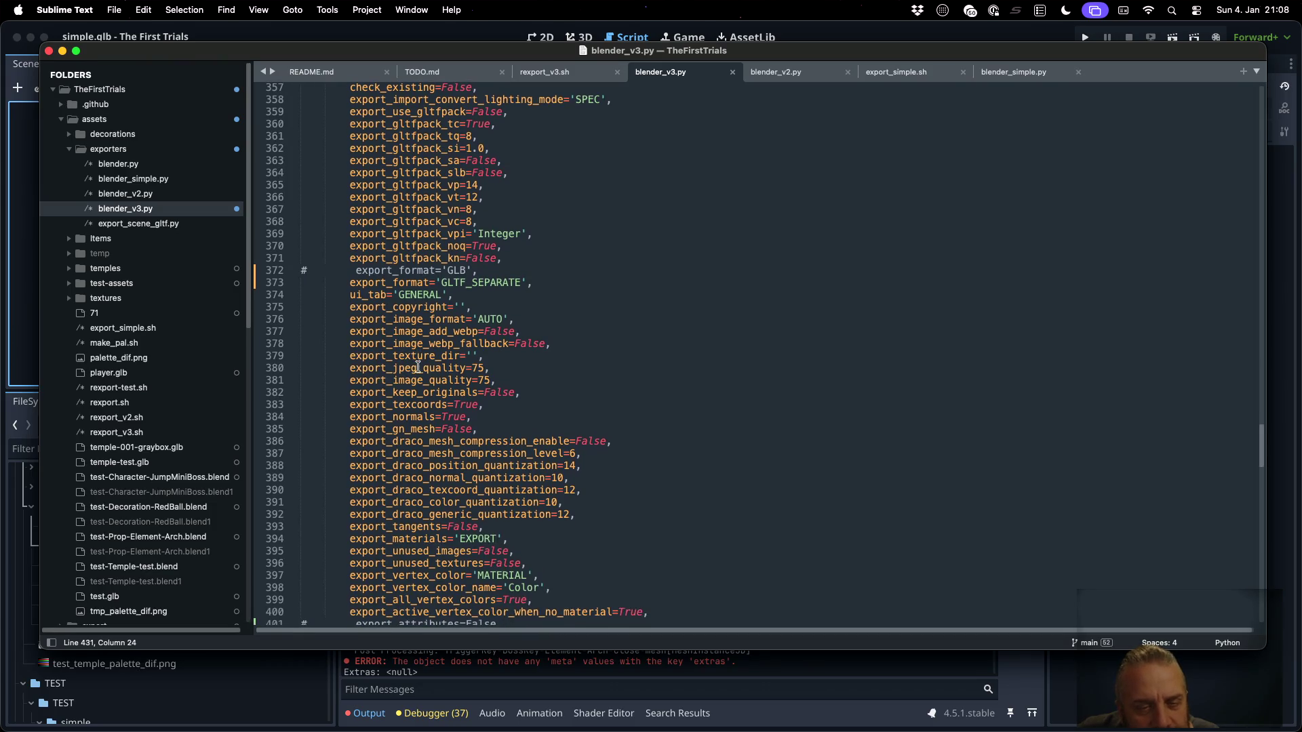
scroll(414, 420, "down", 3)
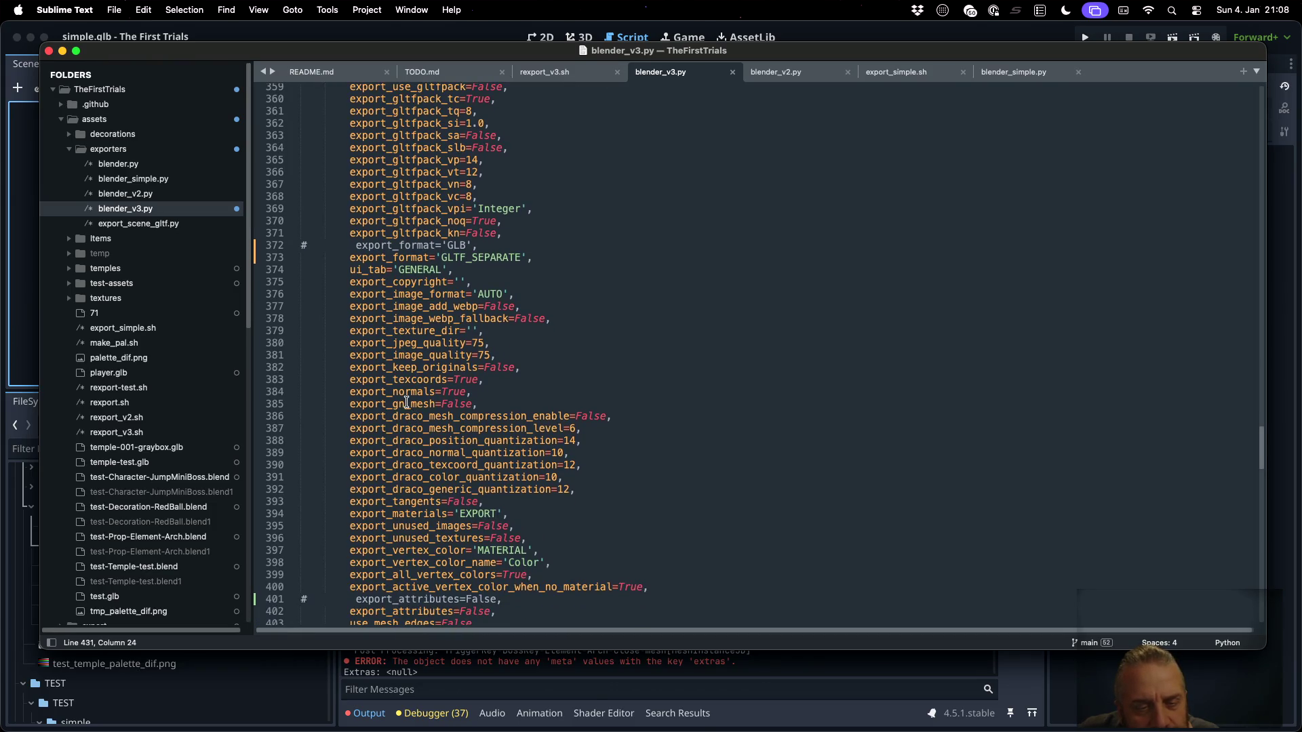
scroll(405, 401, "down", 5)
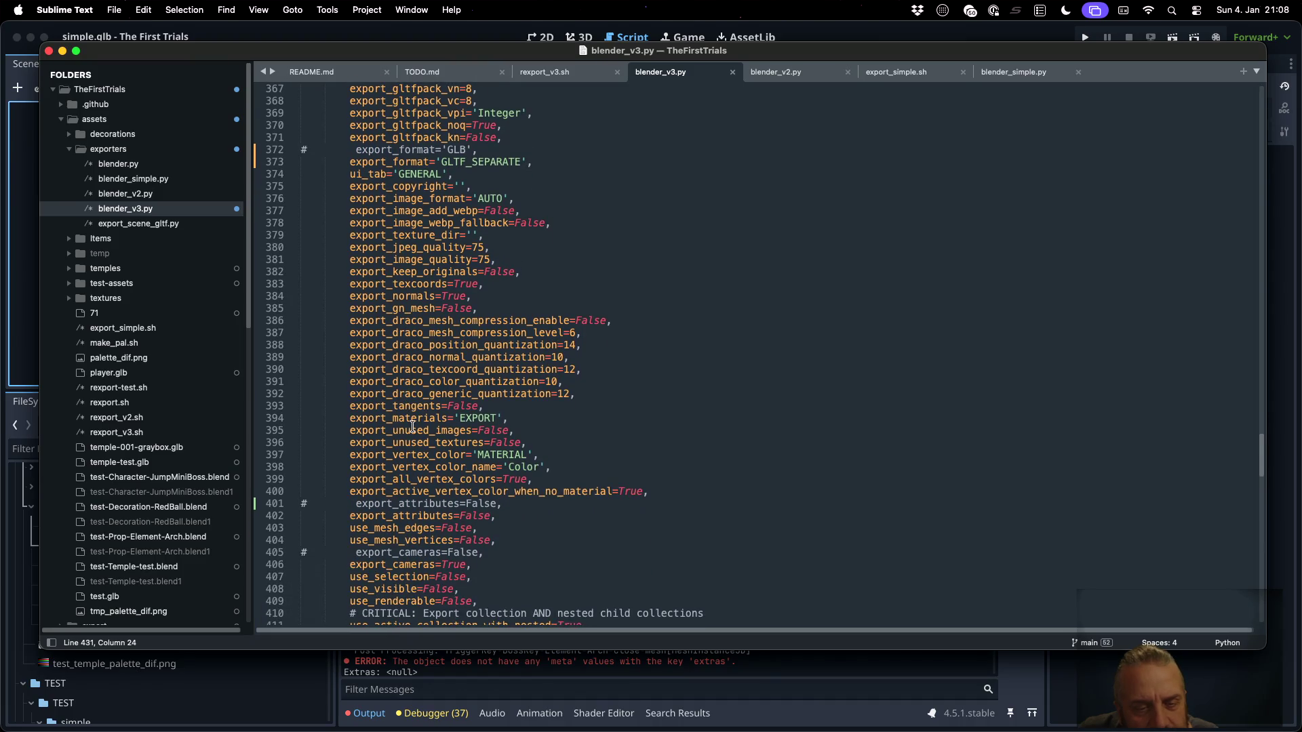
scroll(413, 427, "down", 4)
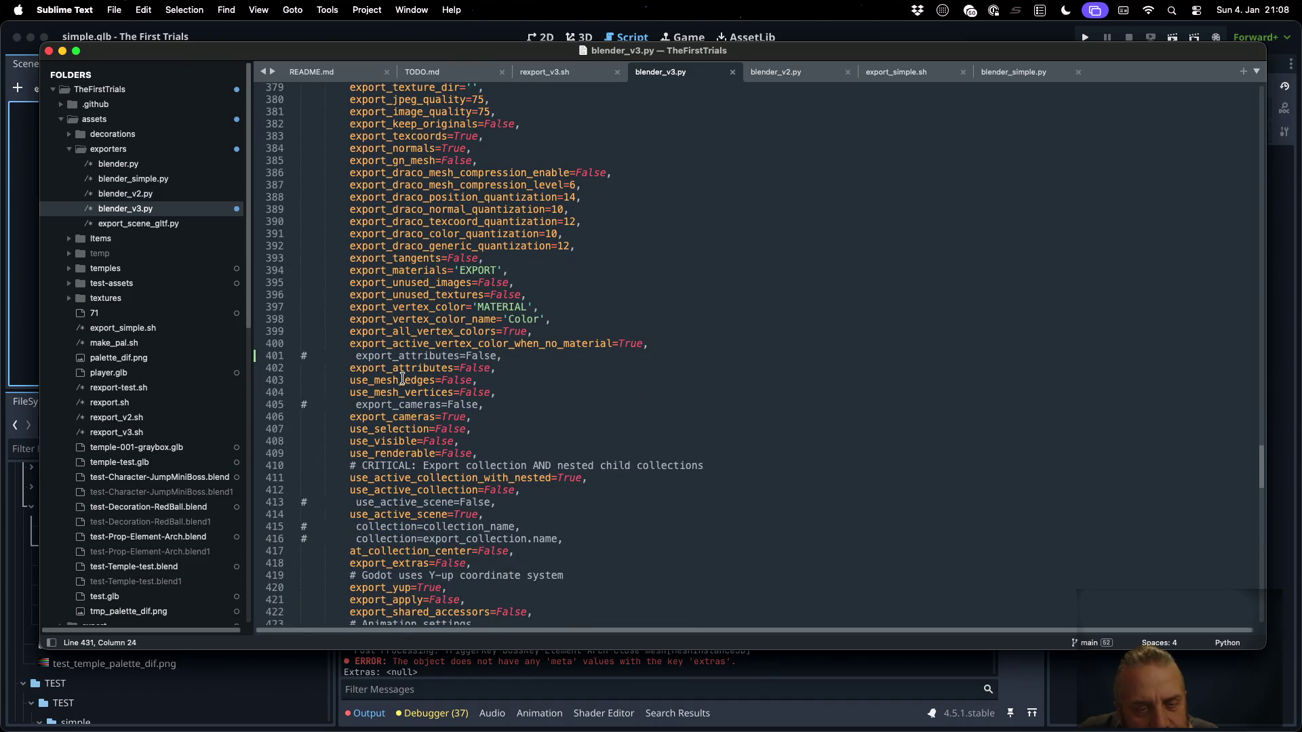
scroll(402, 380, "down", 2)
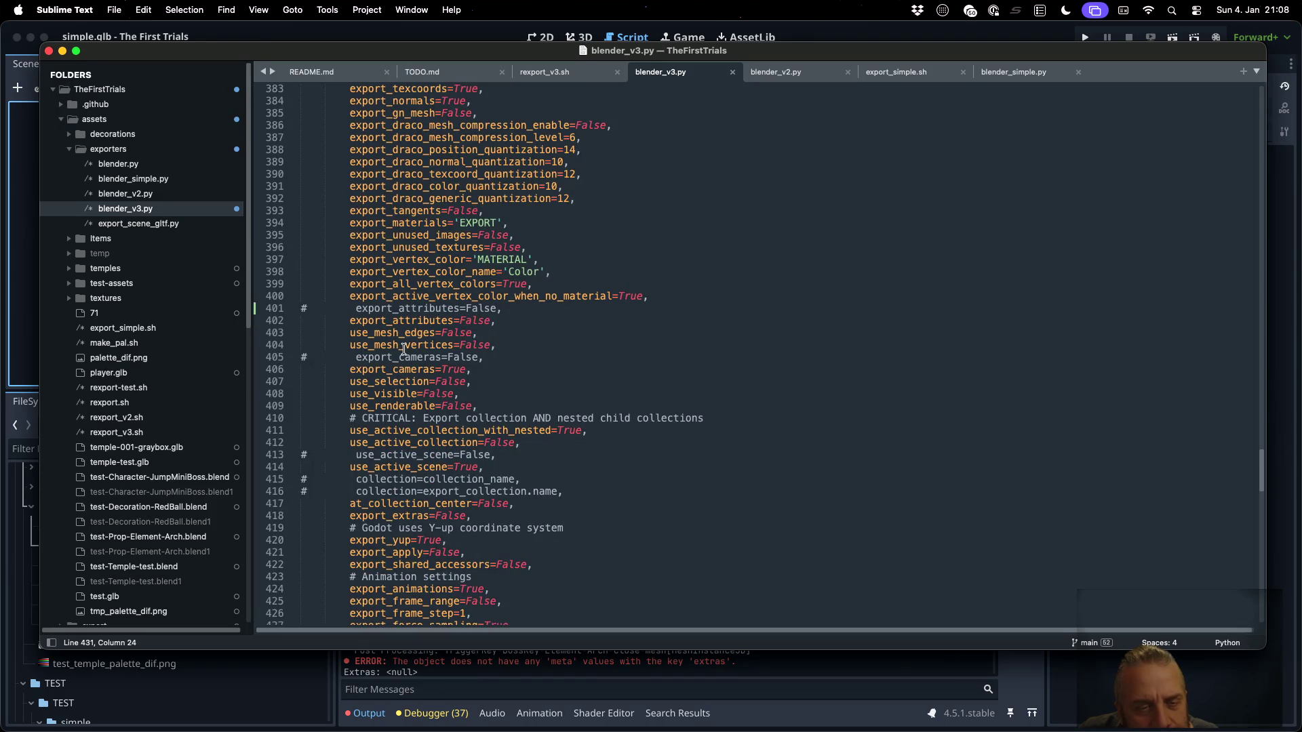
left_click(409, 367)
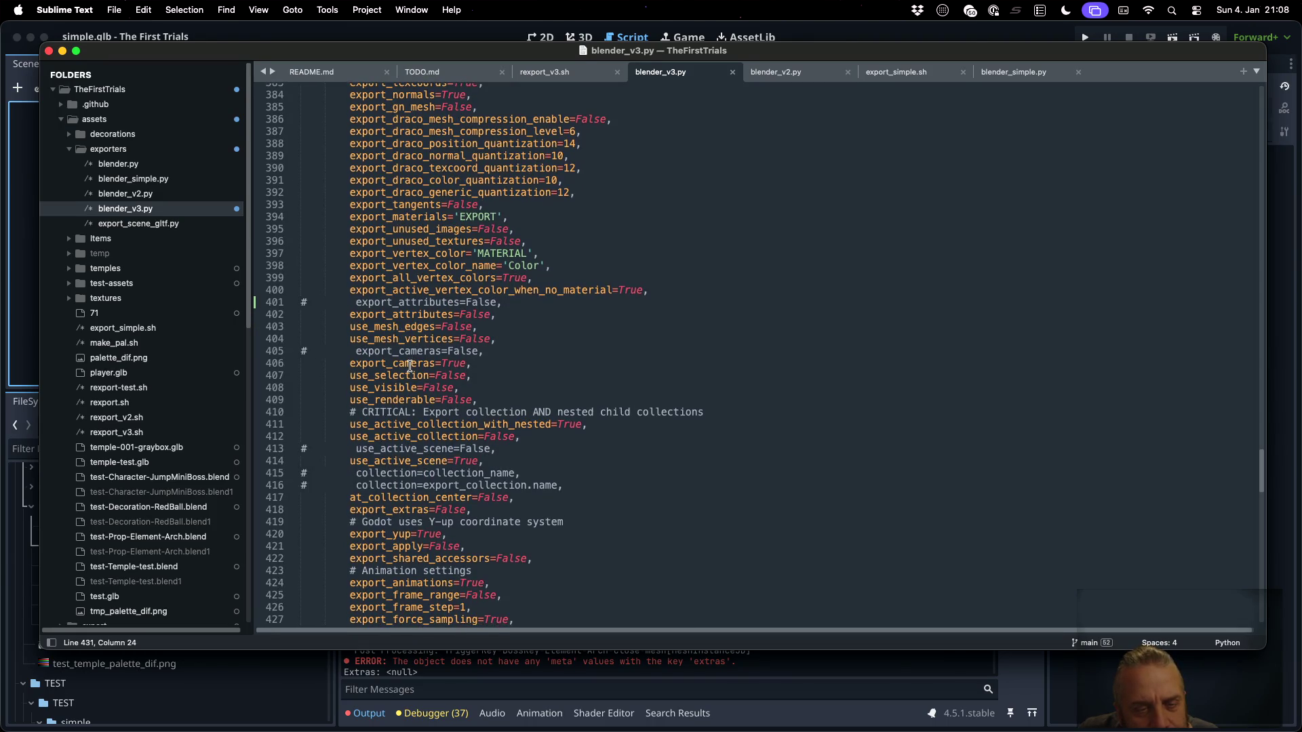
left_click(156, 223)
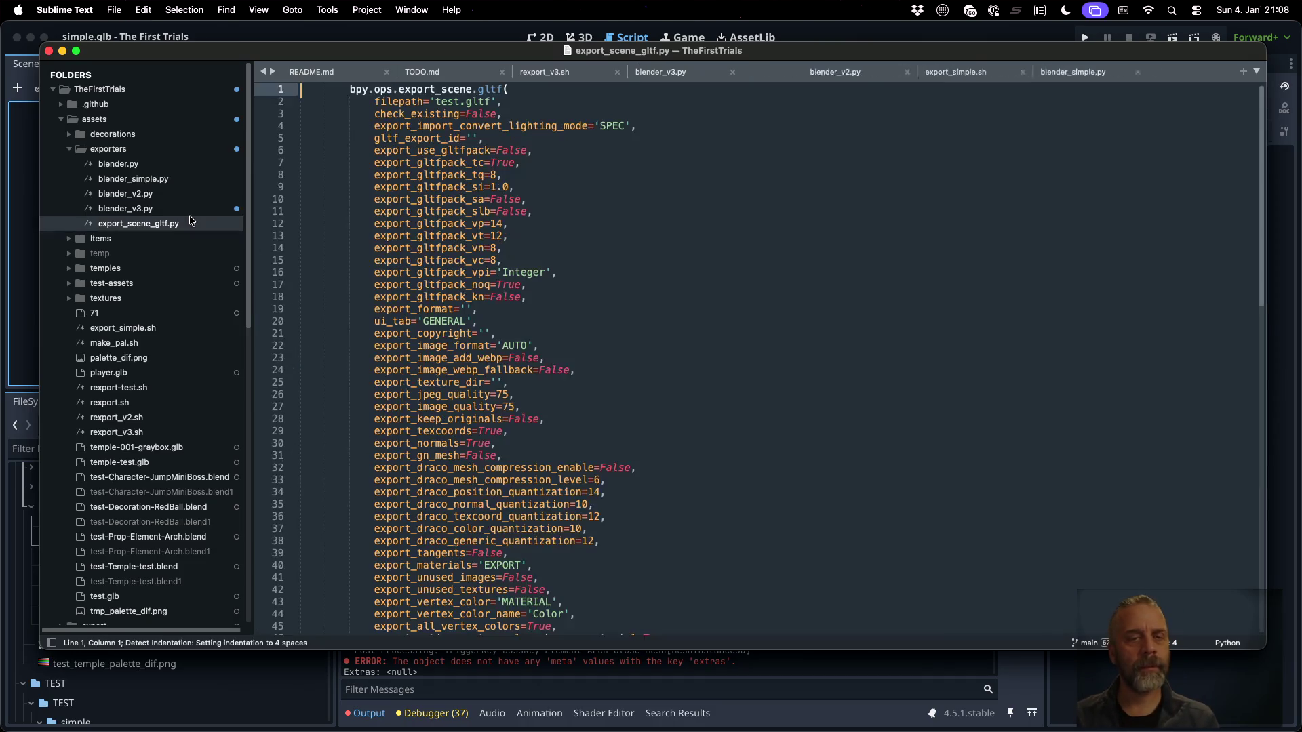
Scroll through the full export settings list in export_scene_gltf.py
scroll(625, 312, "down", 1)
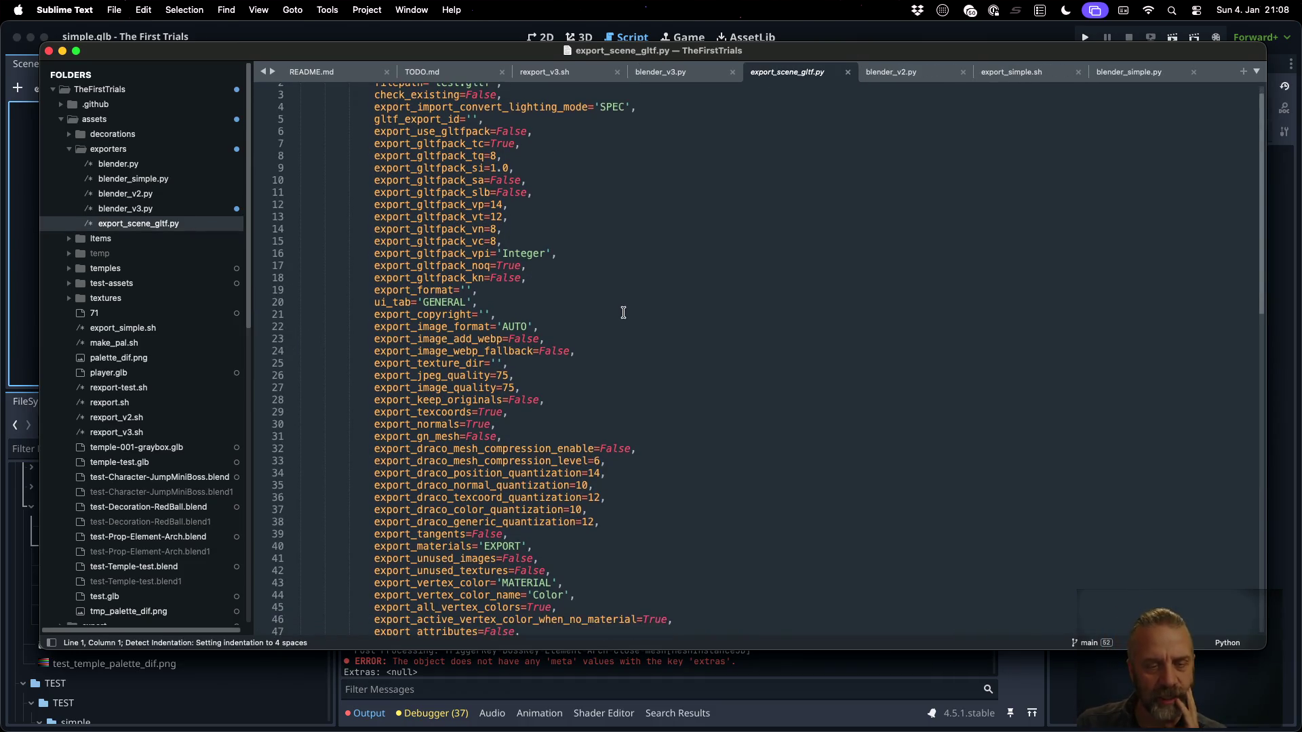
scroll(623, 313, "down", 1)
scroll(624, 312, "down", 2)
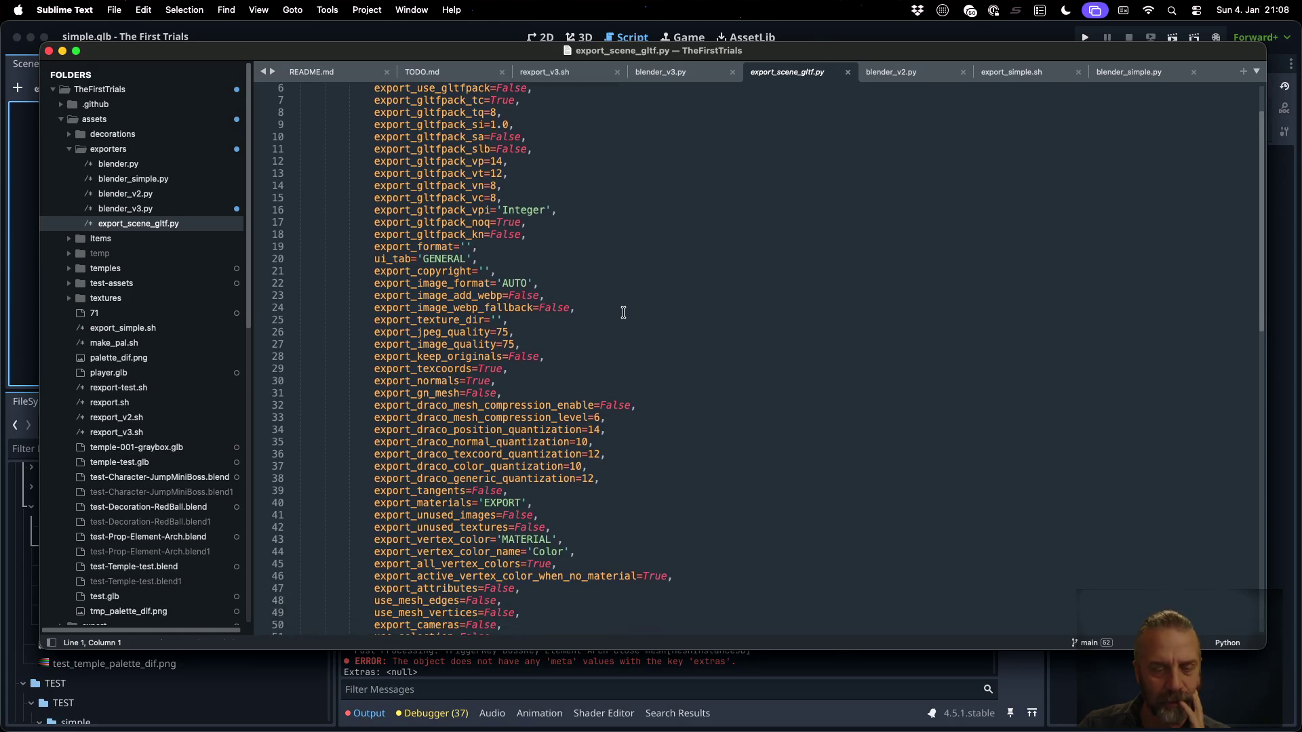
scroll(623, 312, "down", 2)
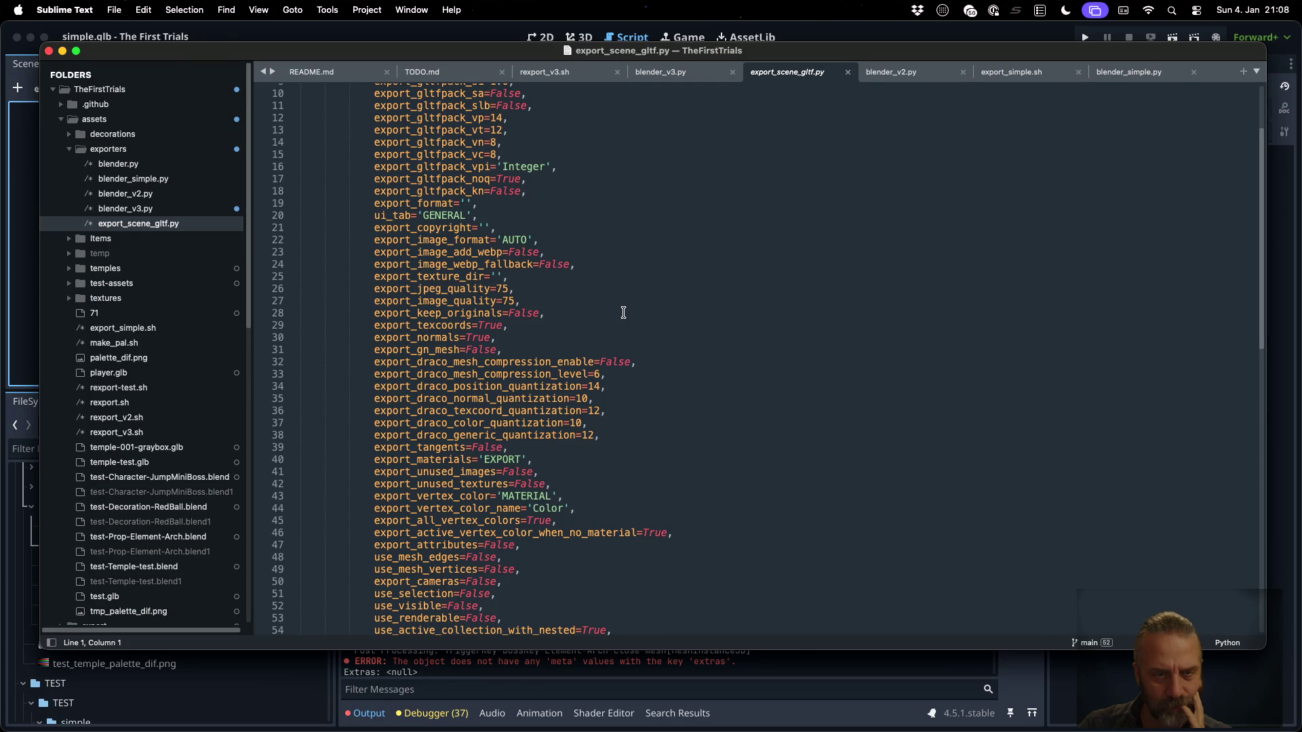
scroll(623, 313, "down", 1)
scroll(623, 311, "down", 5)
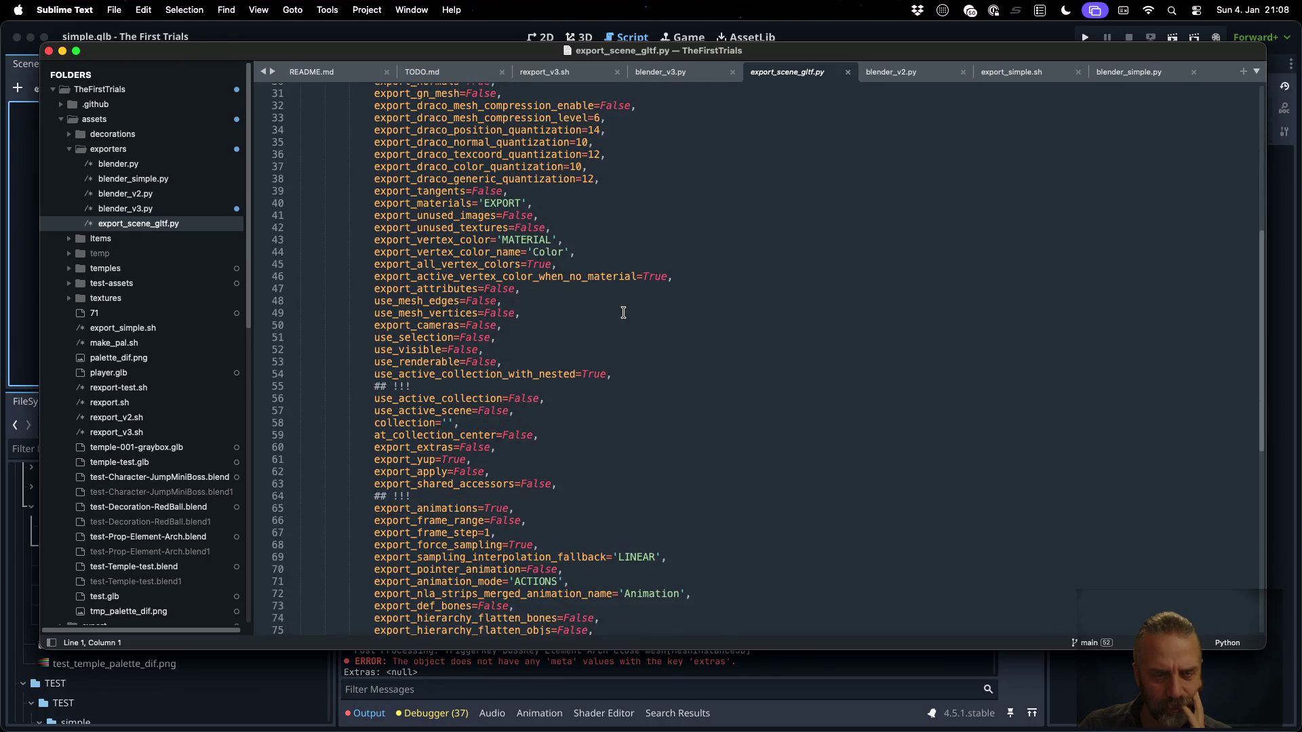
scroll(623, 312, "down", 5)
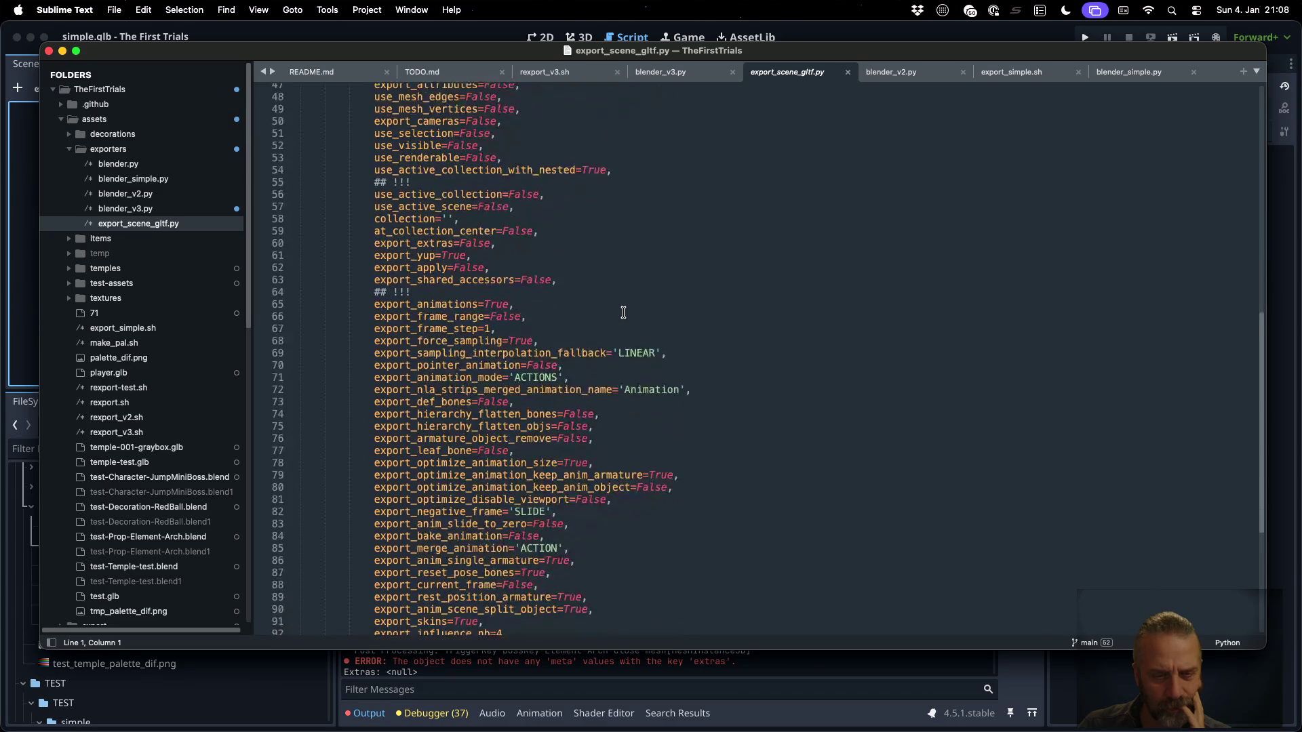
scroll(461, 291, "down", 2)
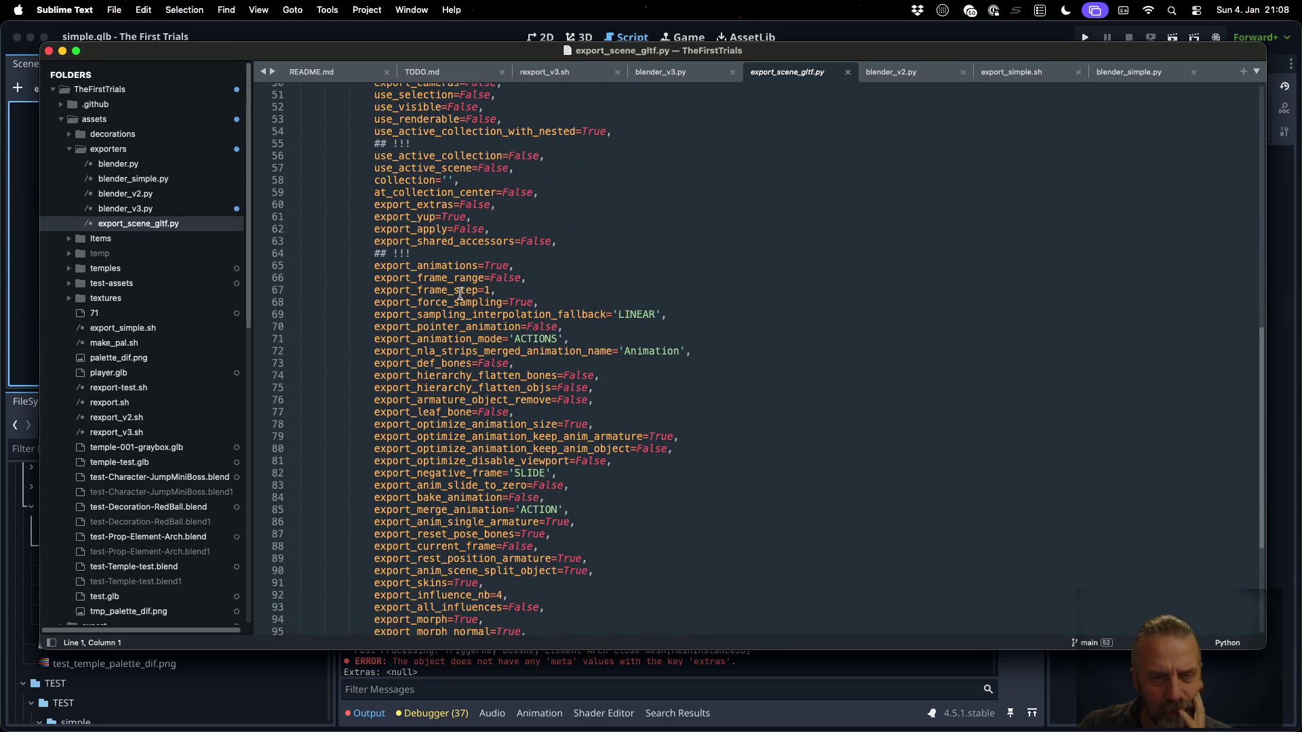
scroll(461, 293, "down", 2)
scroll(468, 340, "down", 2)
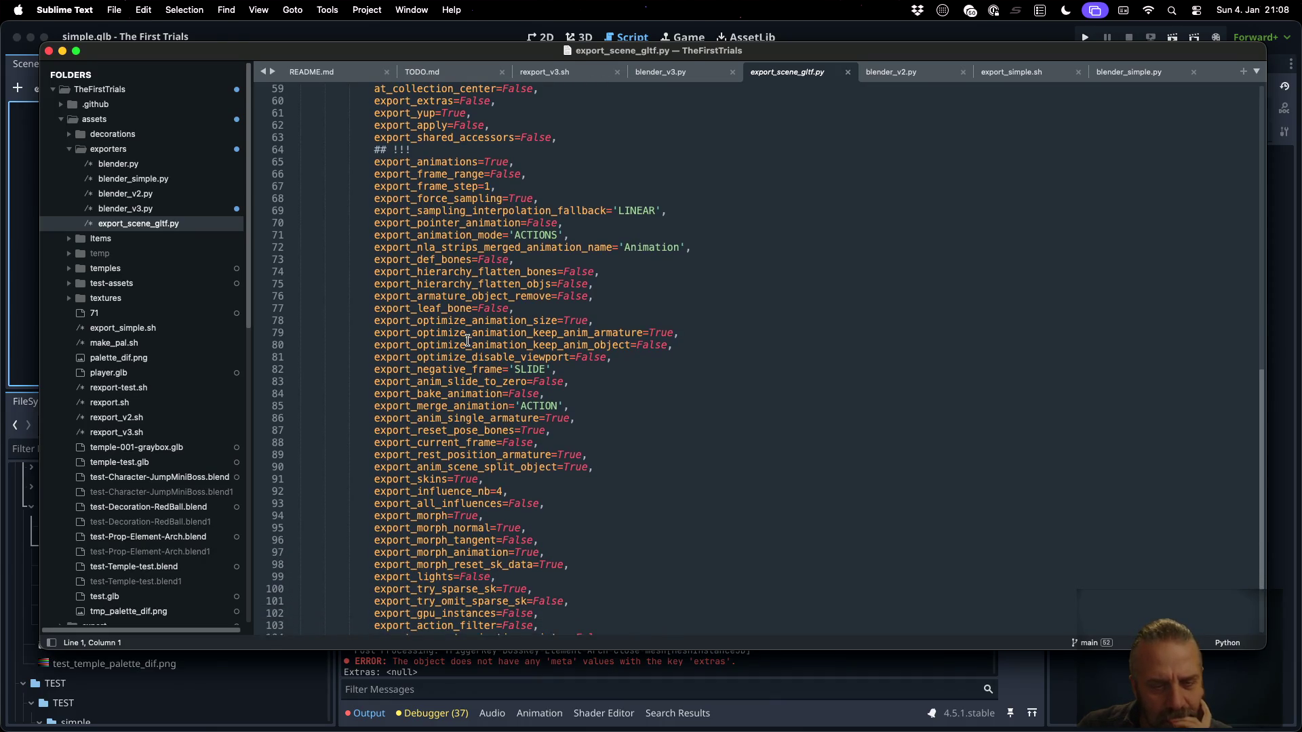
scroll(468, 341, "down", 1)
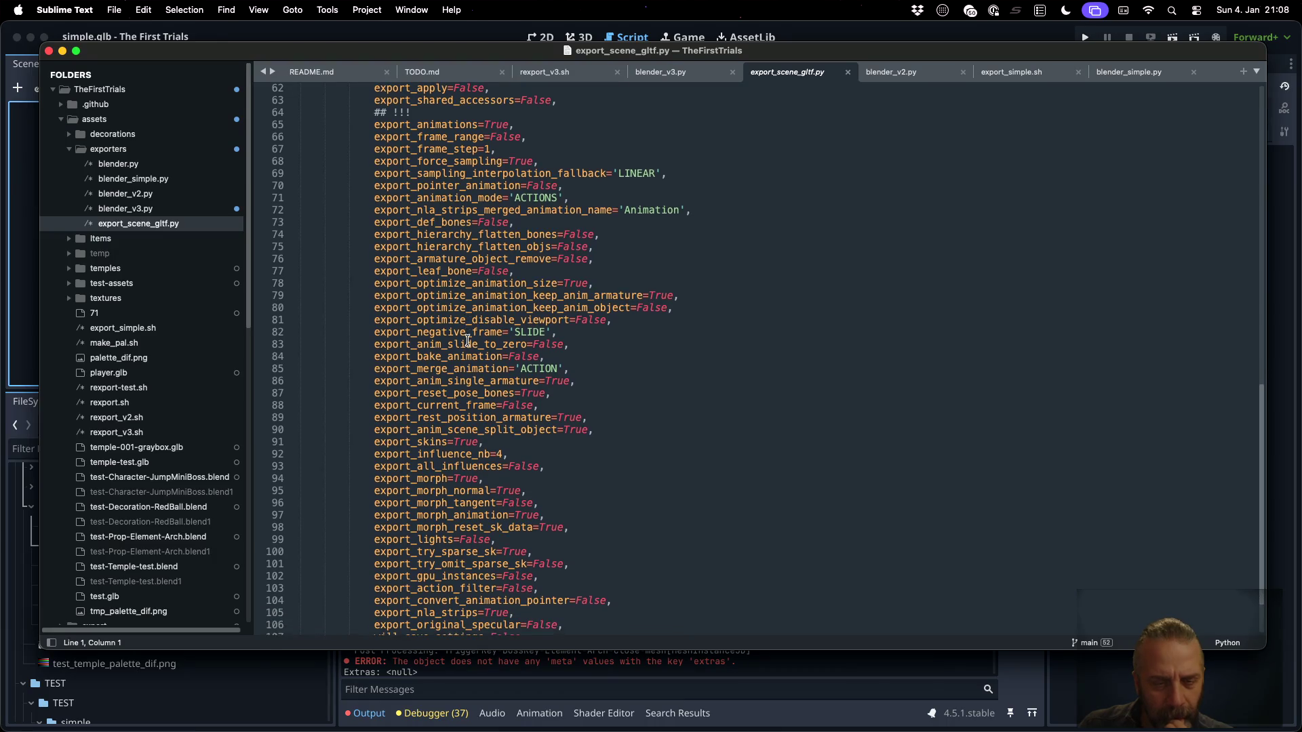
scroll(467, 341, "down", 3)
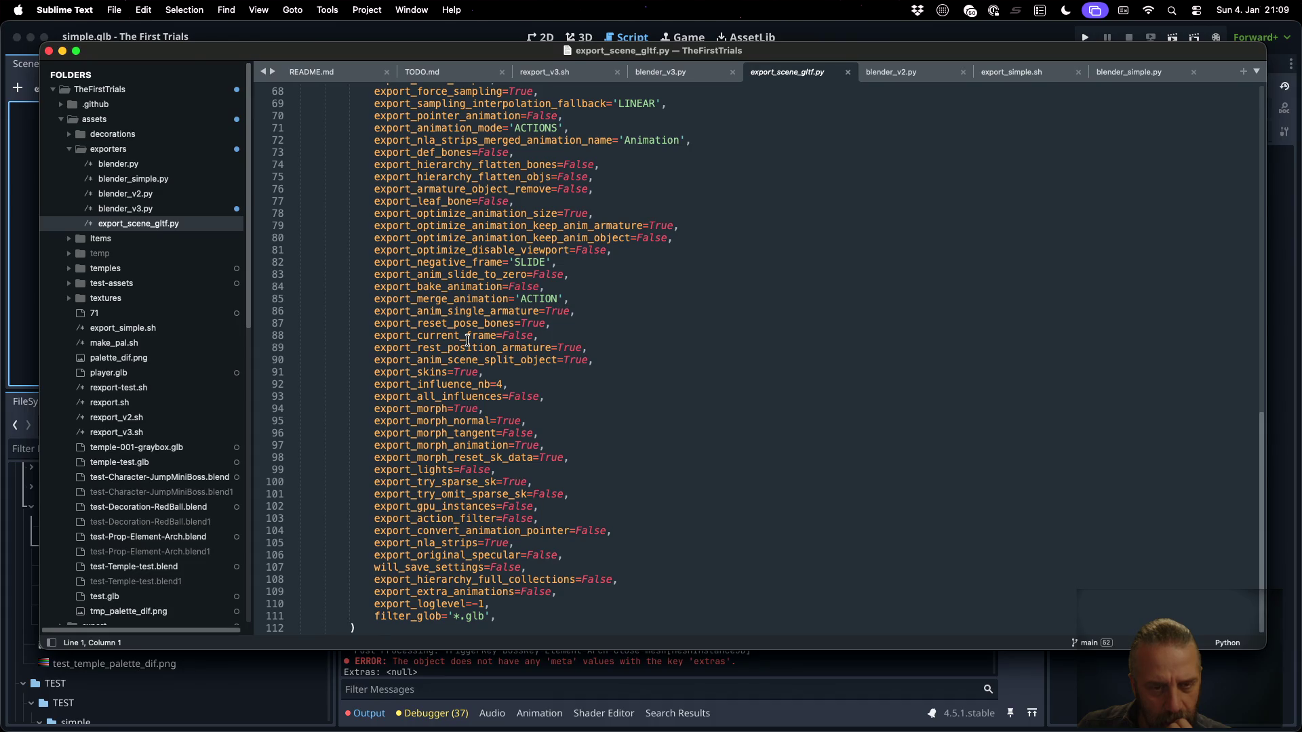
Recheck the export call in blender_v3.py, then bring up the Firefox glTF extras discussion
key("ctrl+Tab")
scroll(575, 374, "down", 4)
scroll(575, 374, "down", 10)
scroll(575, 374, "up", 5)
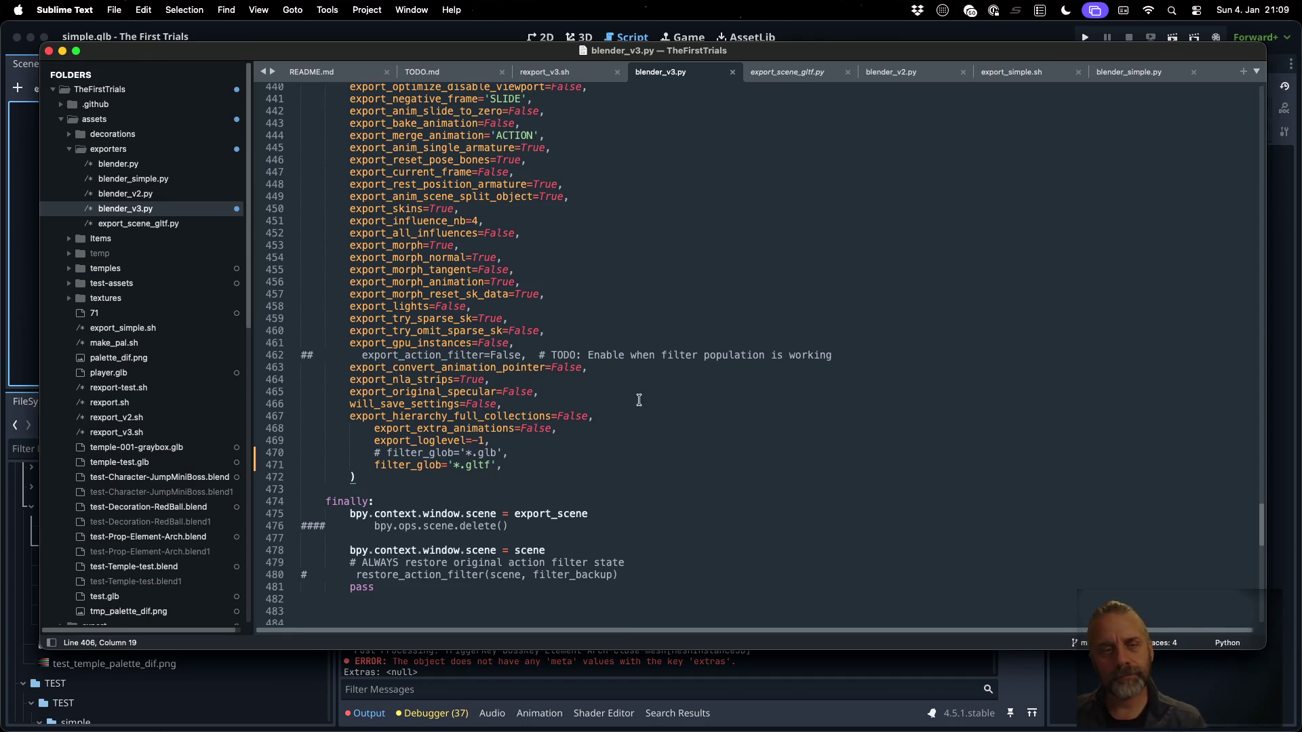
key("super+Tab")
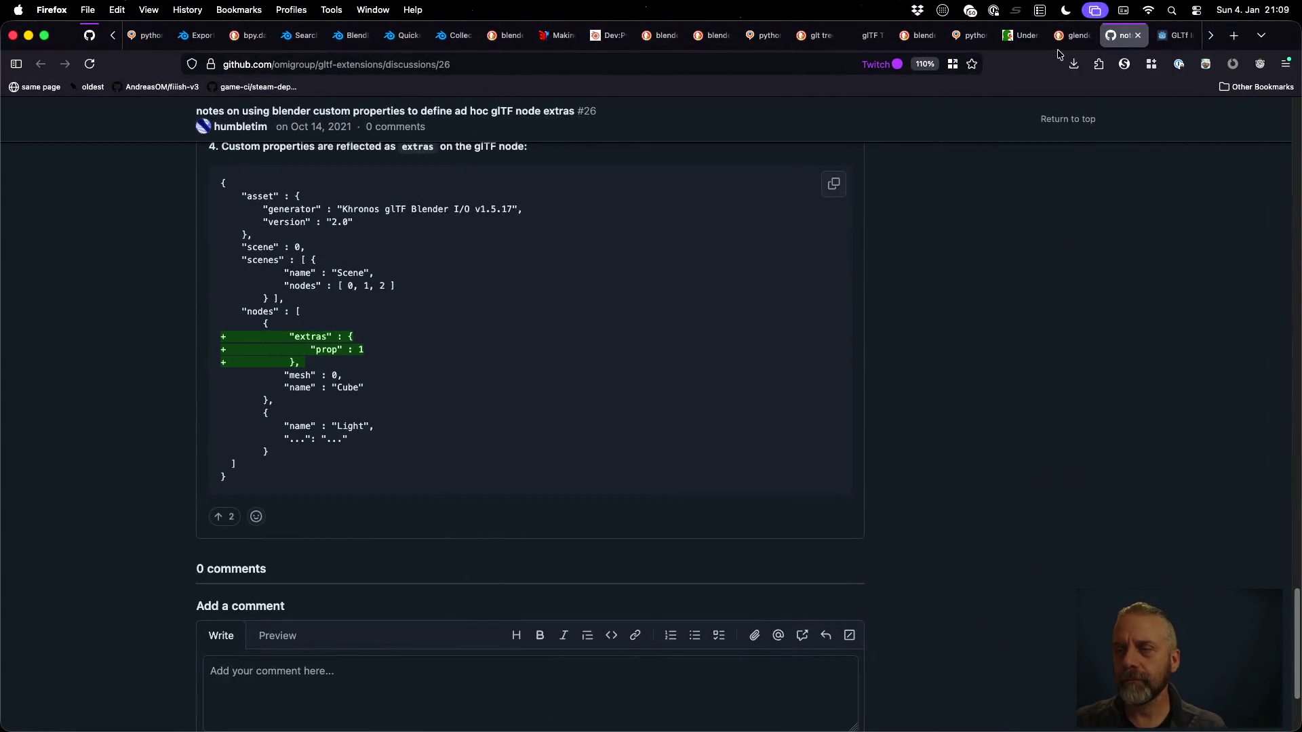
Search DuckDuckGo for 'blender gltf export custom properties from python'
left_click(1072, 32)
left_click(145, 124)
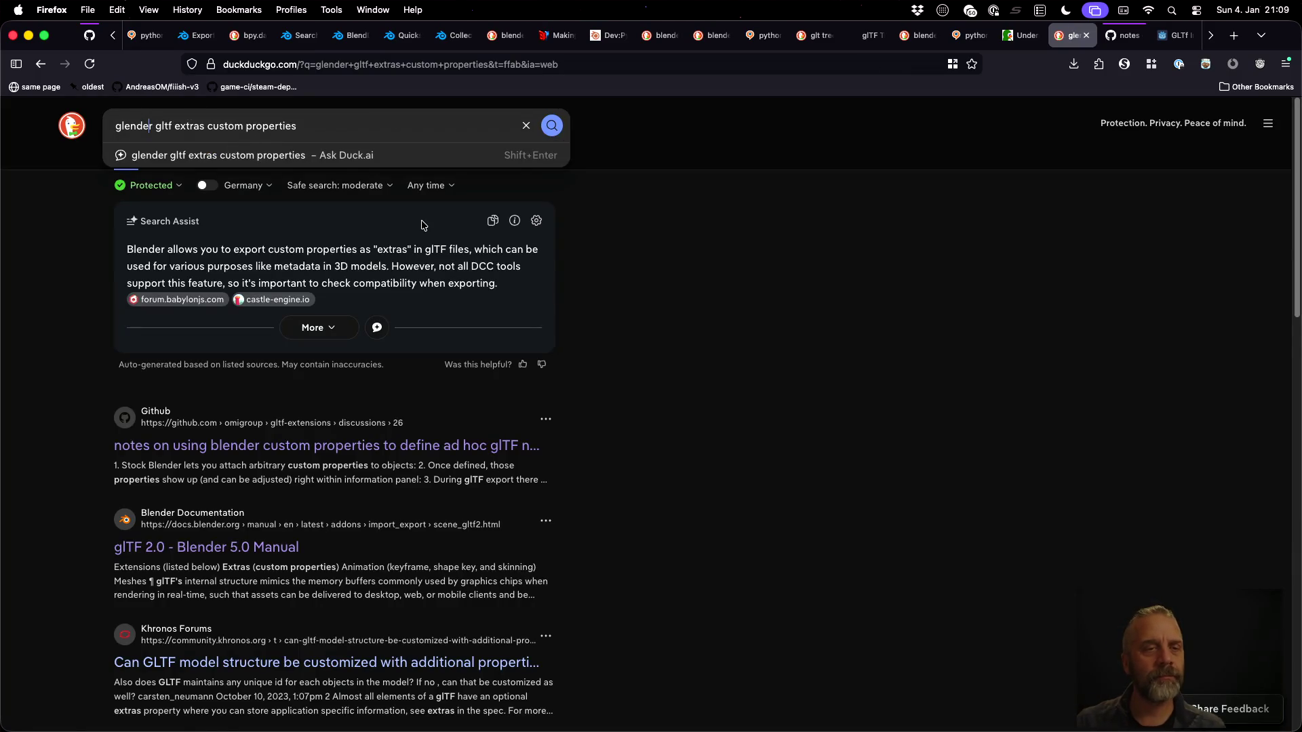
key("BackSpace")
type("blender")
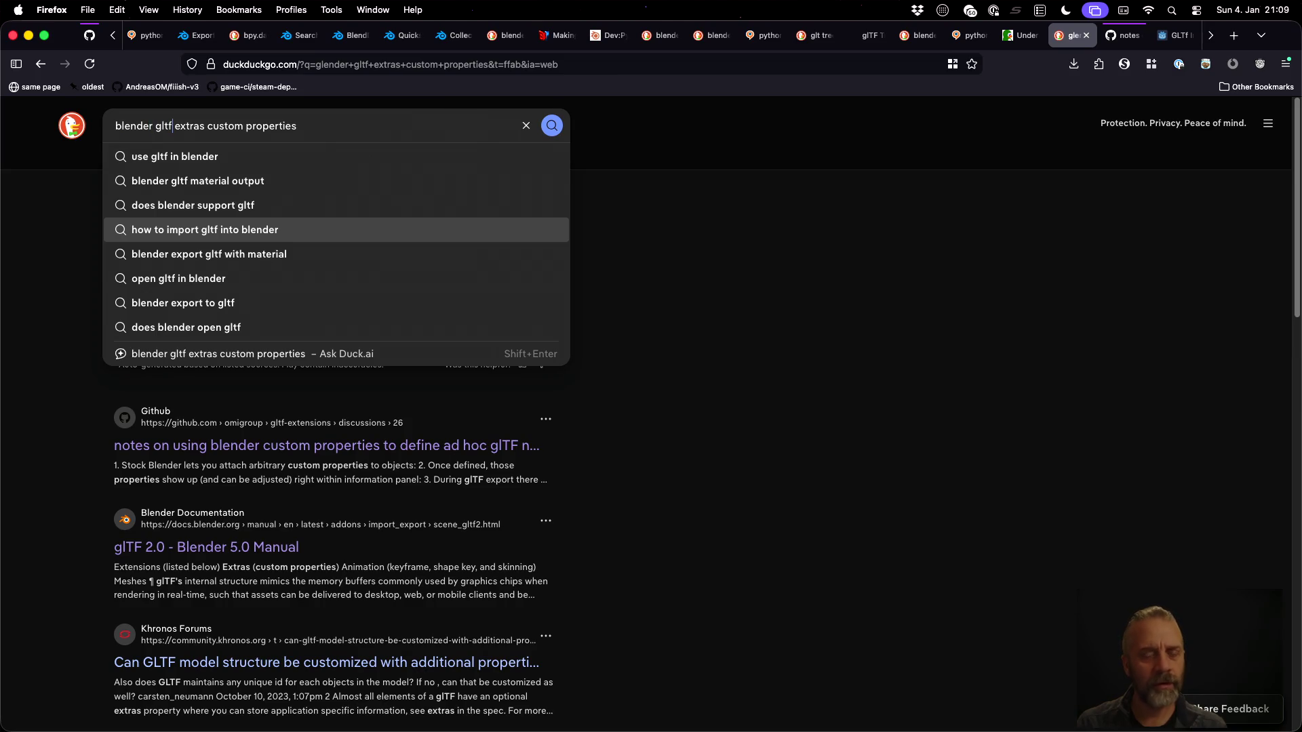
type(" gltf export cust")
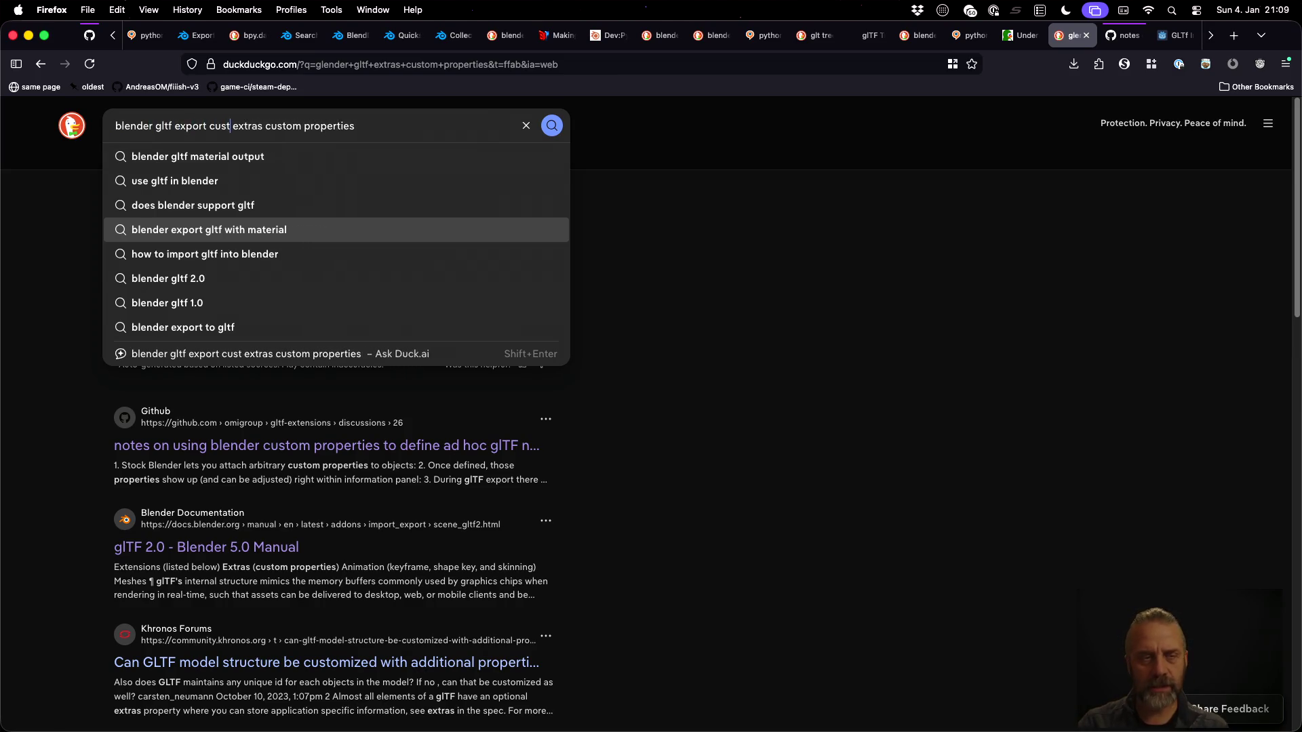
type("om properties from python")
key("super+shift+Right")
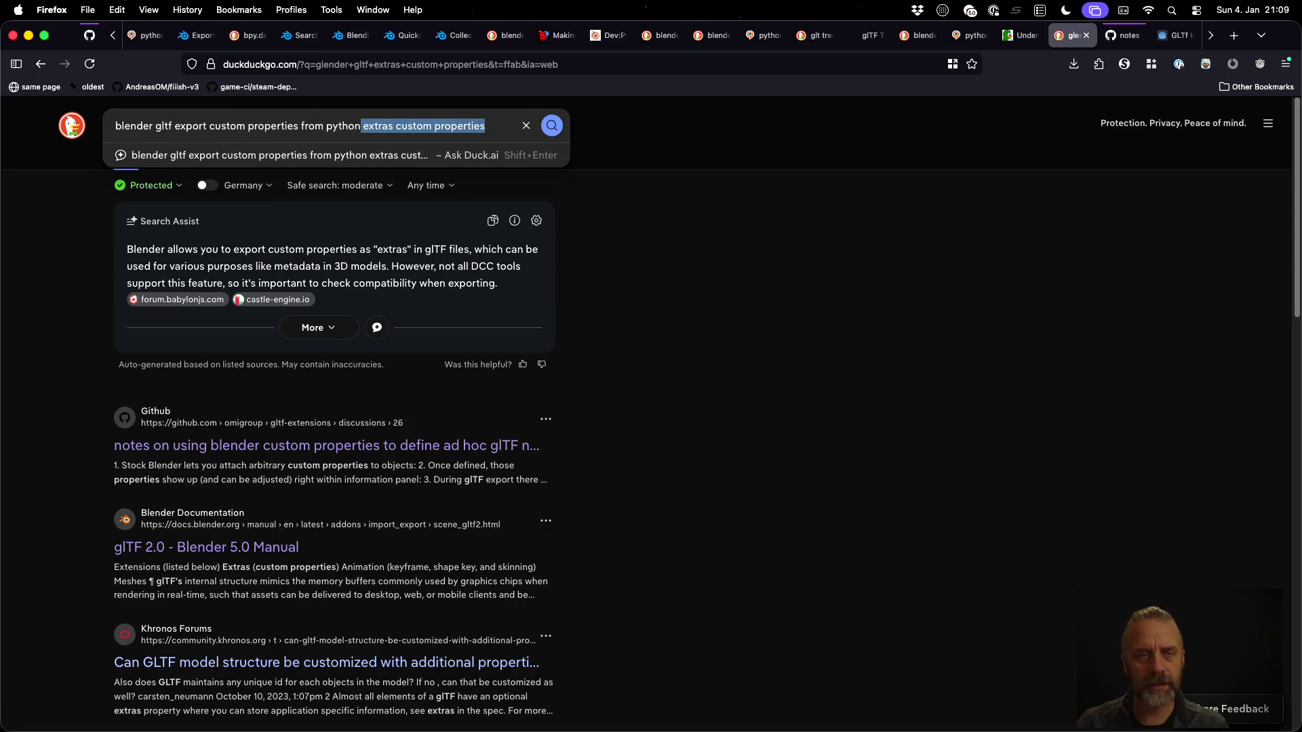
key("BackSpace")
key("Return")
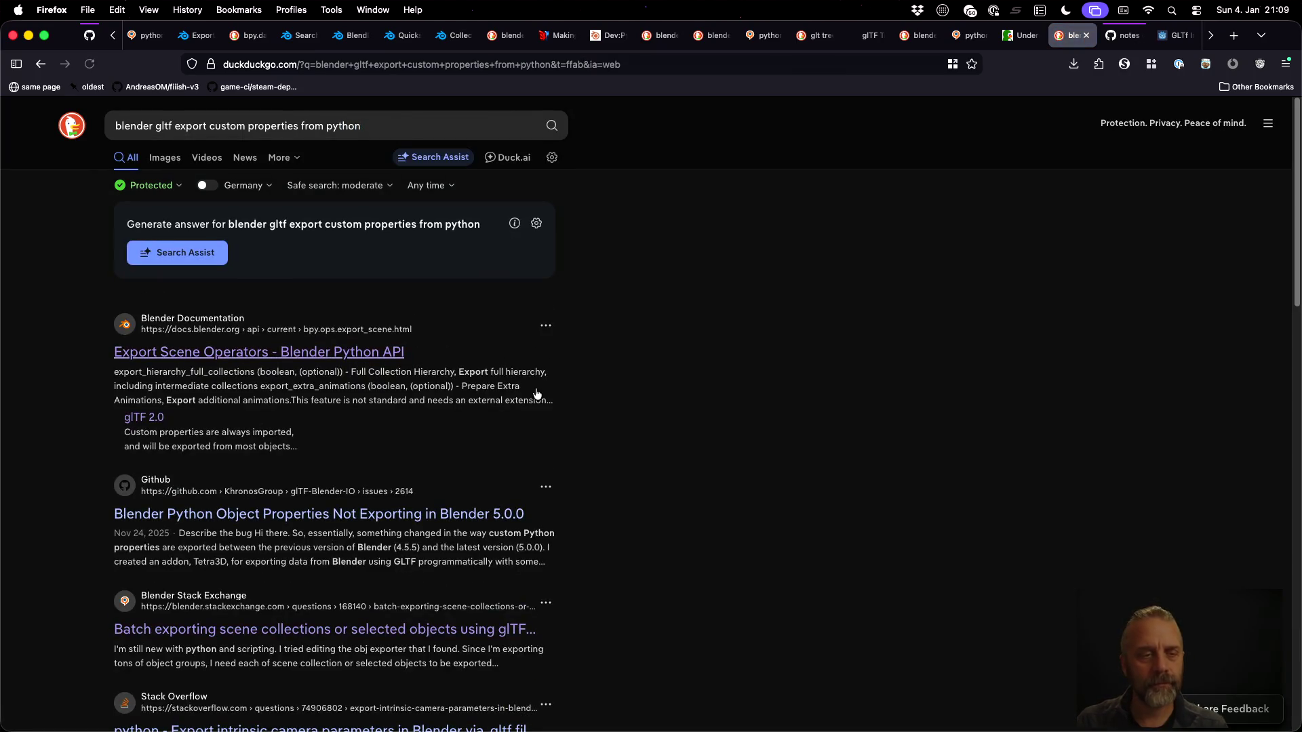
Open the Blender Manual glTF result and a GitHub result in background tabs, then view the manual
scroll(587, 443, "down", 3)
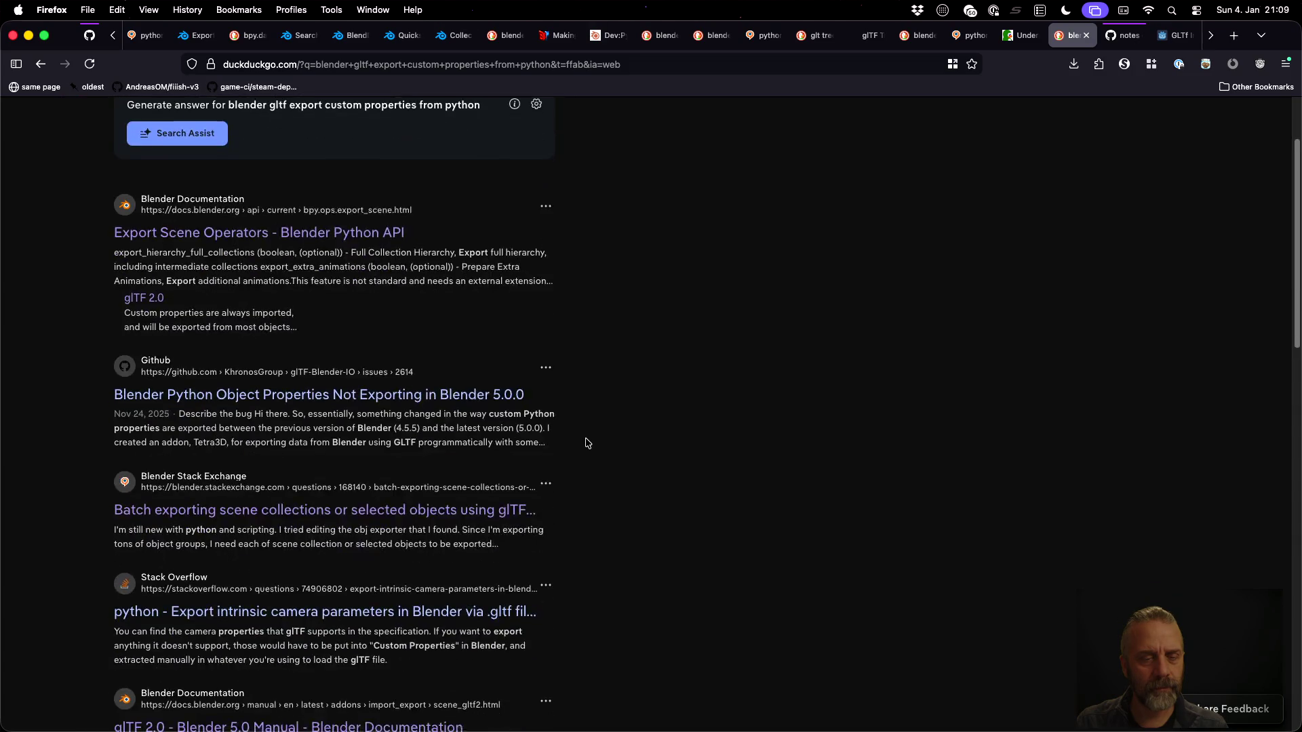
scroll(588, 443, "down", 2)
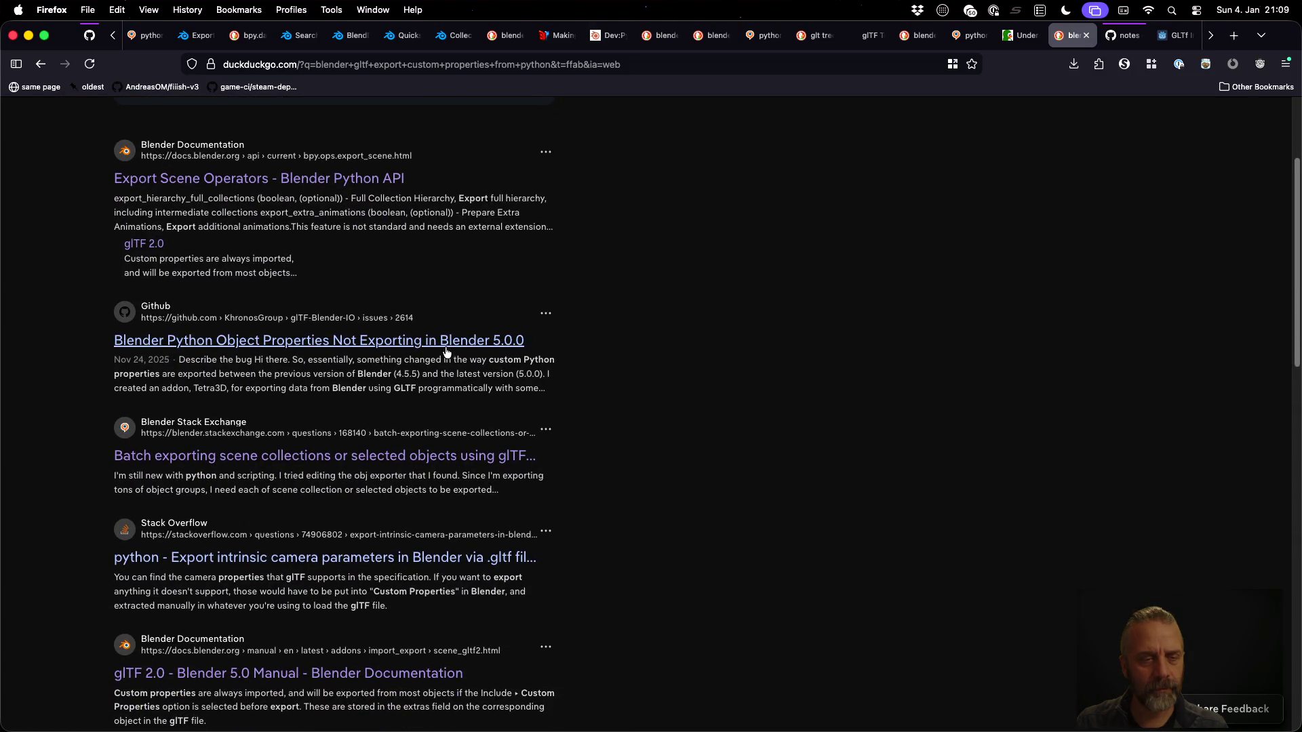
scroll(455, 449, "down", 1)
scroll(455, 449, "down", 5)
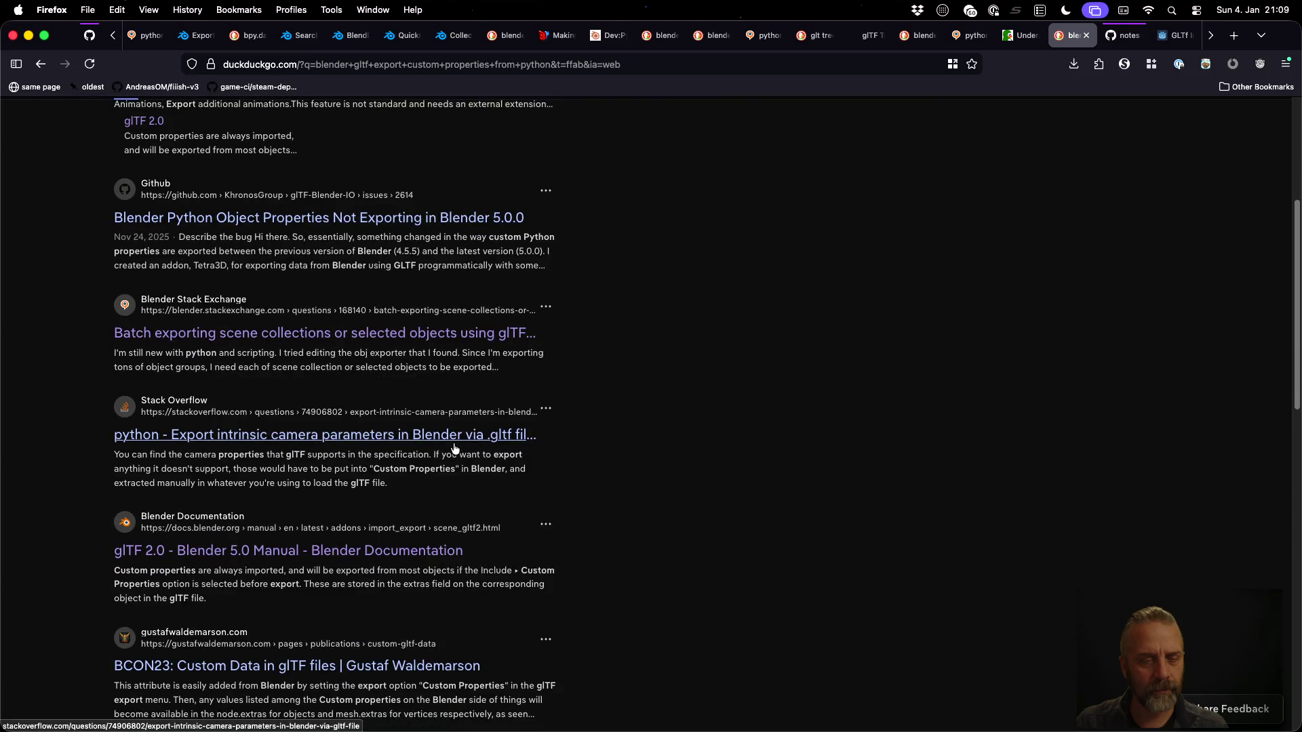
middle_click(418, 432)
scroll(637, 517, "down", 2)
scroll(634, 514, "down", 6)
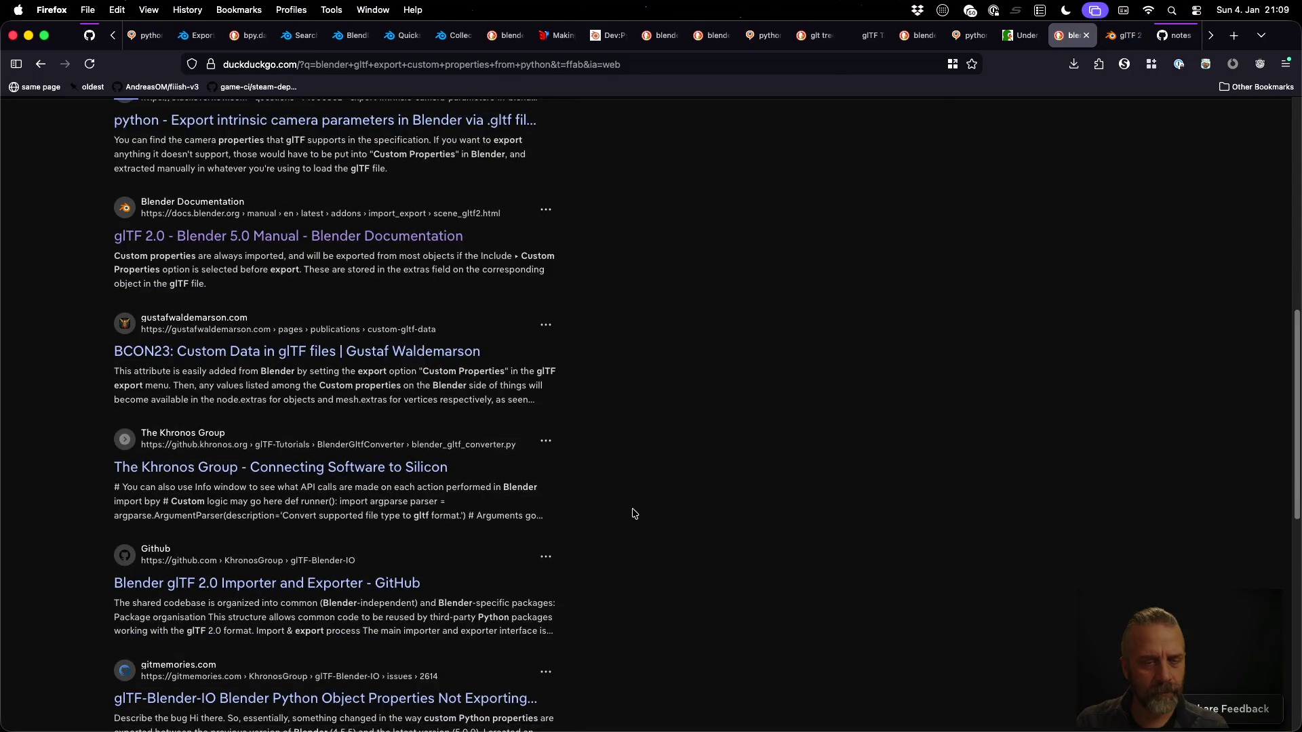
scroll(634, 513, "down", 3)
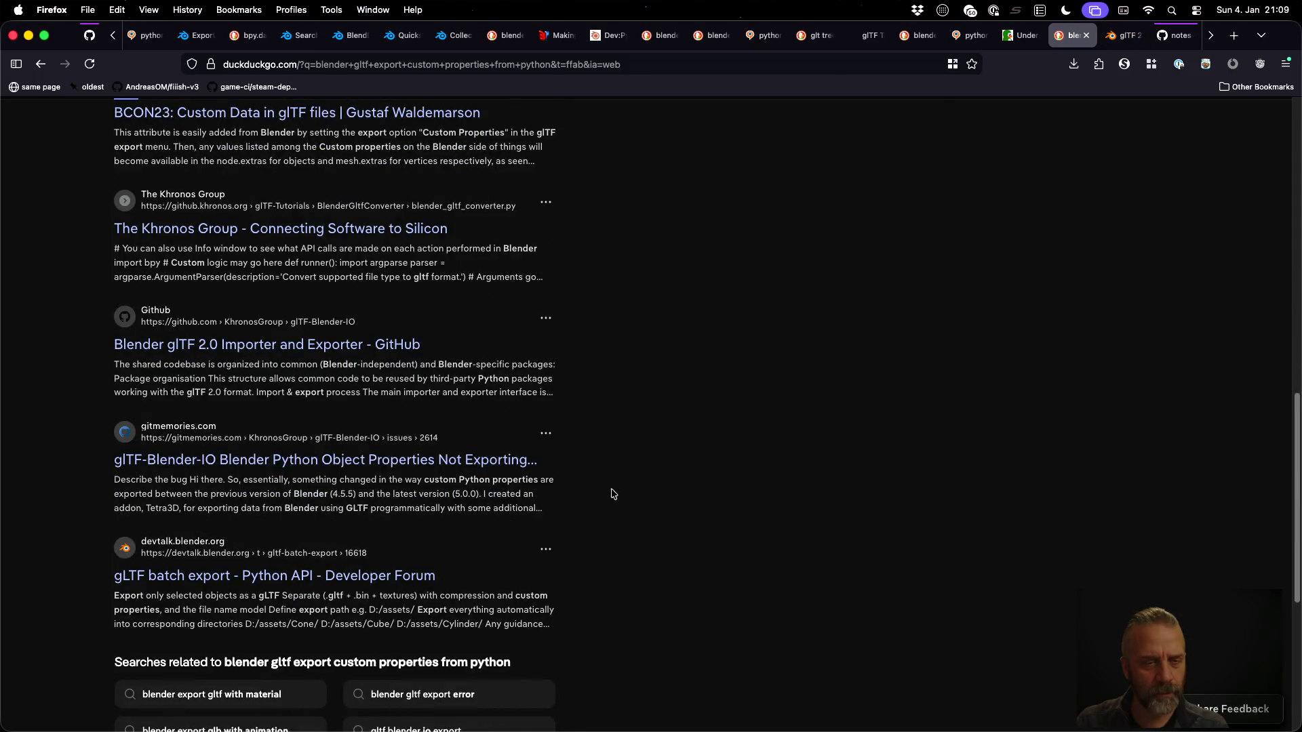
middle_click(349, 344)
scroll(744, 409, "down", 1)
scroll(744, 409, "down", 3)
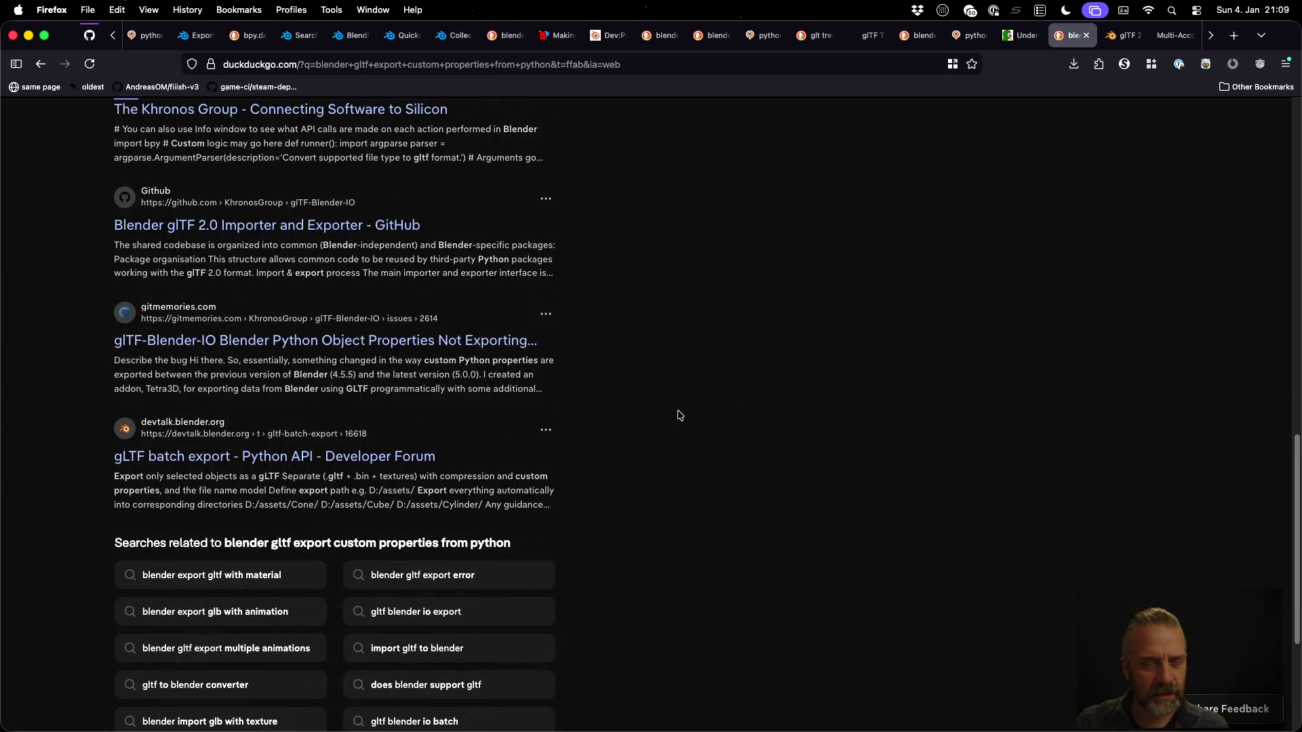
key("ctrl+Tab")
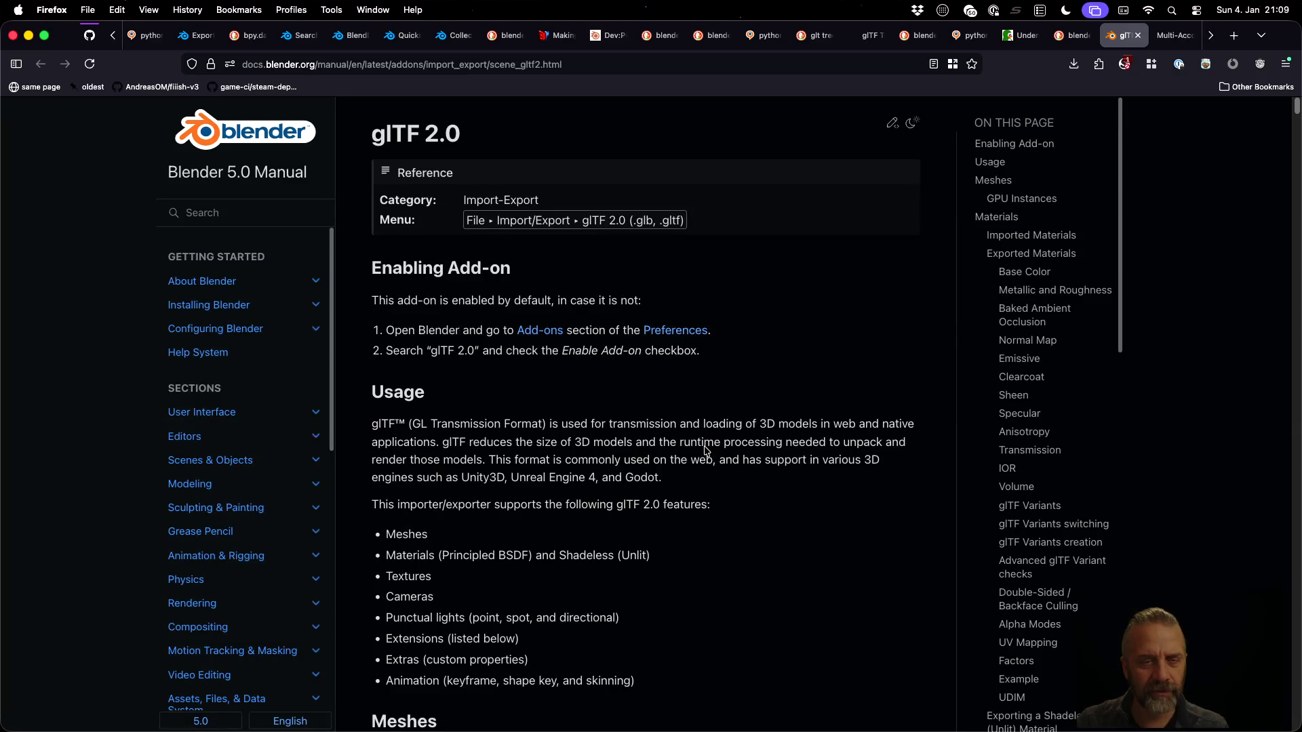
Scroll the glTF 2.0 manual page down to the Export > Include options
scroll(705, 451, "down", 5)
scroll(705, 451, "down", 15)
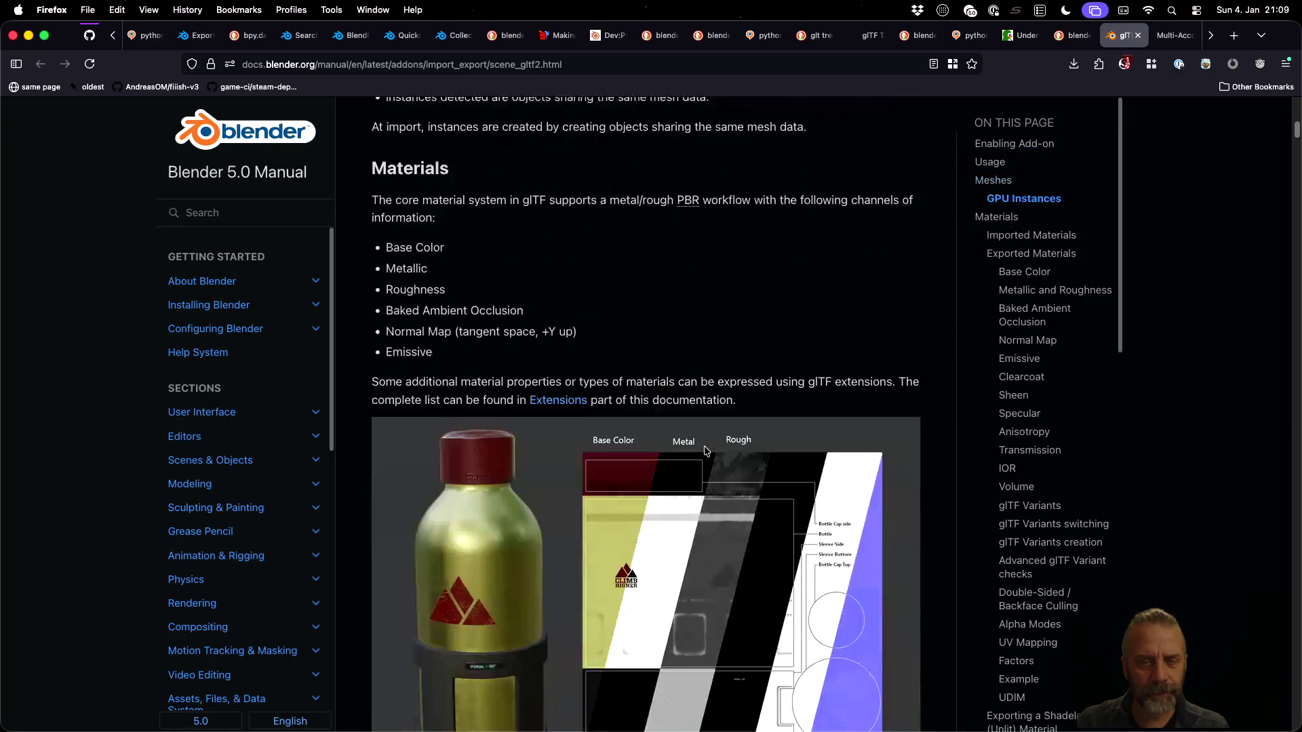
scroll(705, 451, "down", 20)
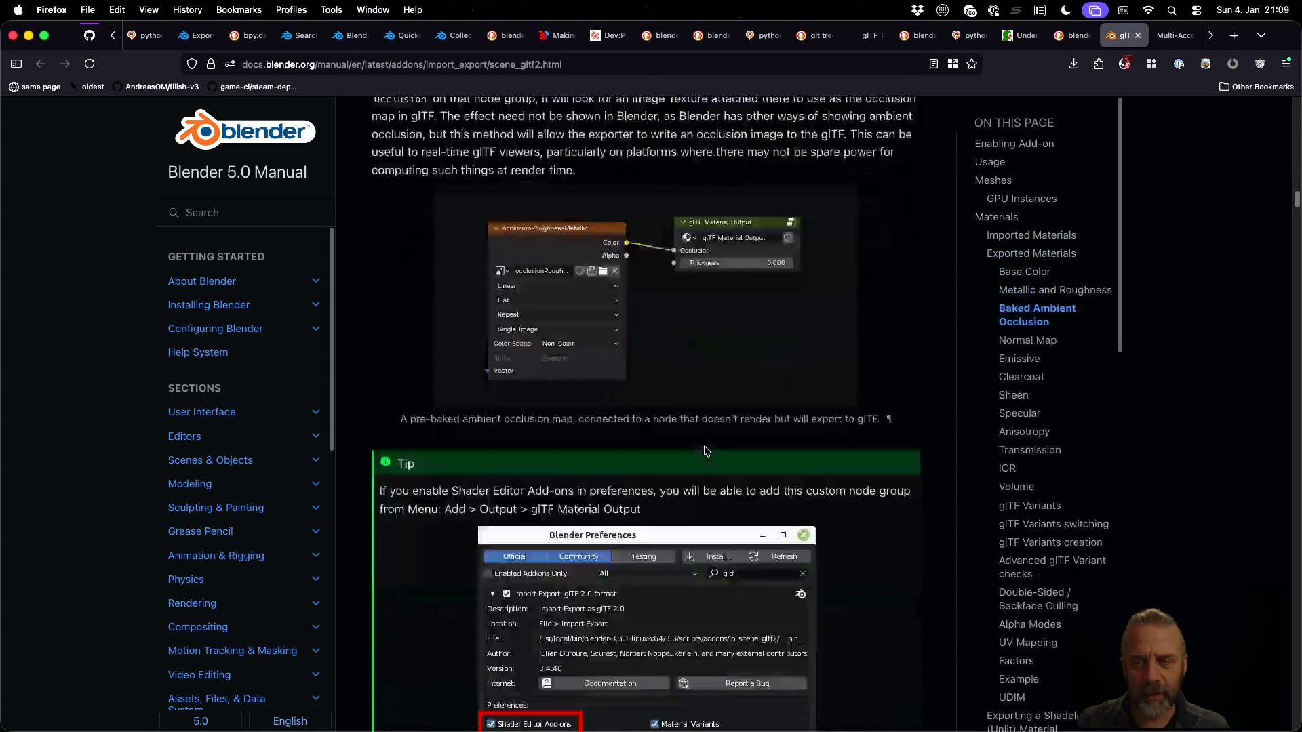
scroll(705, 450, "down", 20)
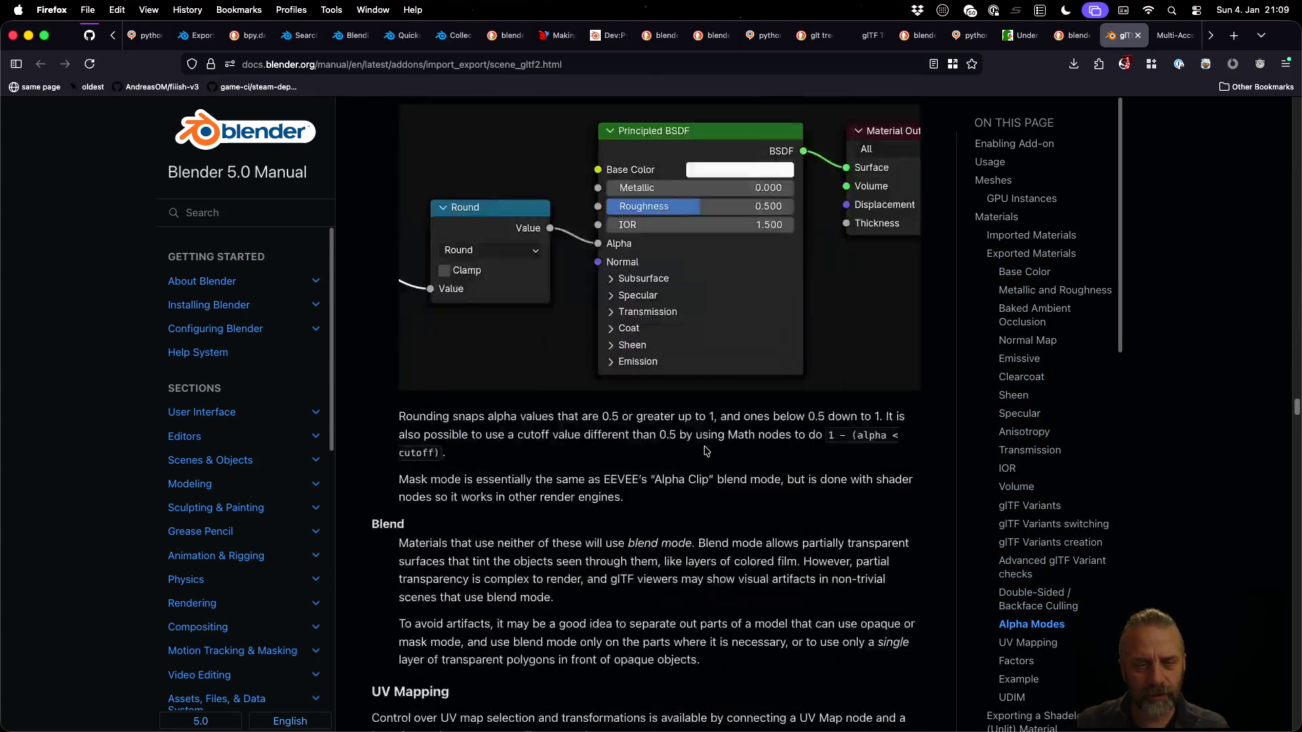
scroll(705, 451, "up", 15)
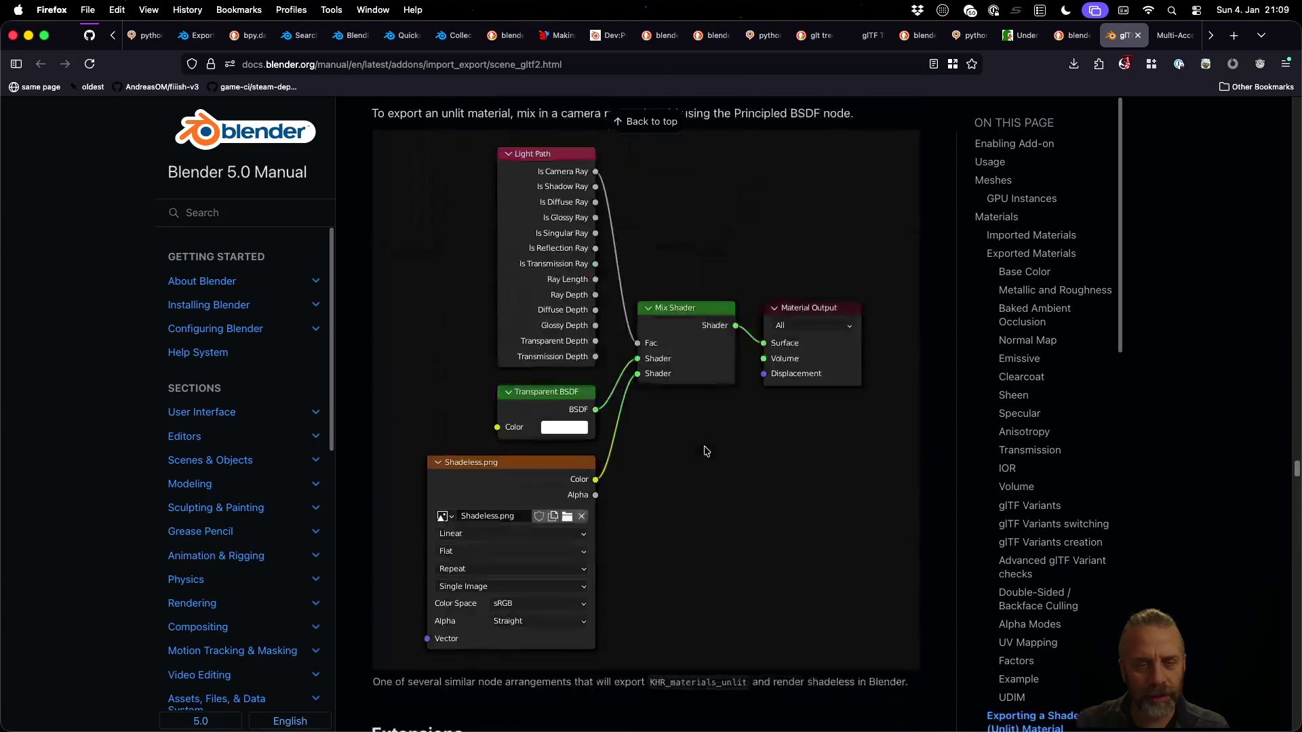
scroll(705, 451, "down", 20)
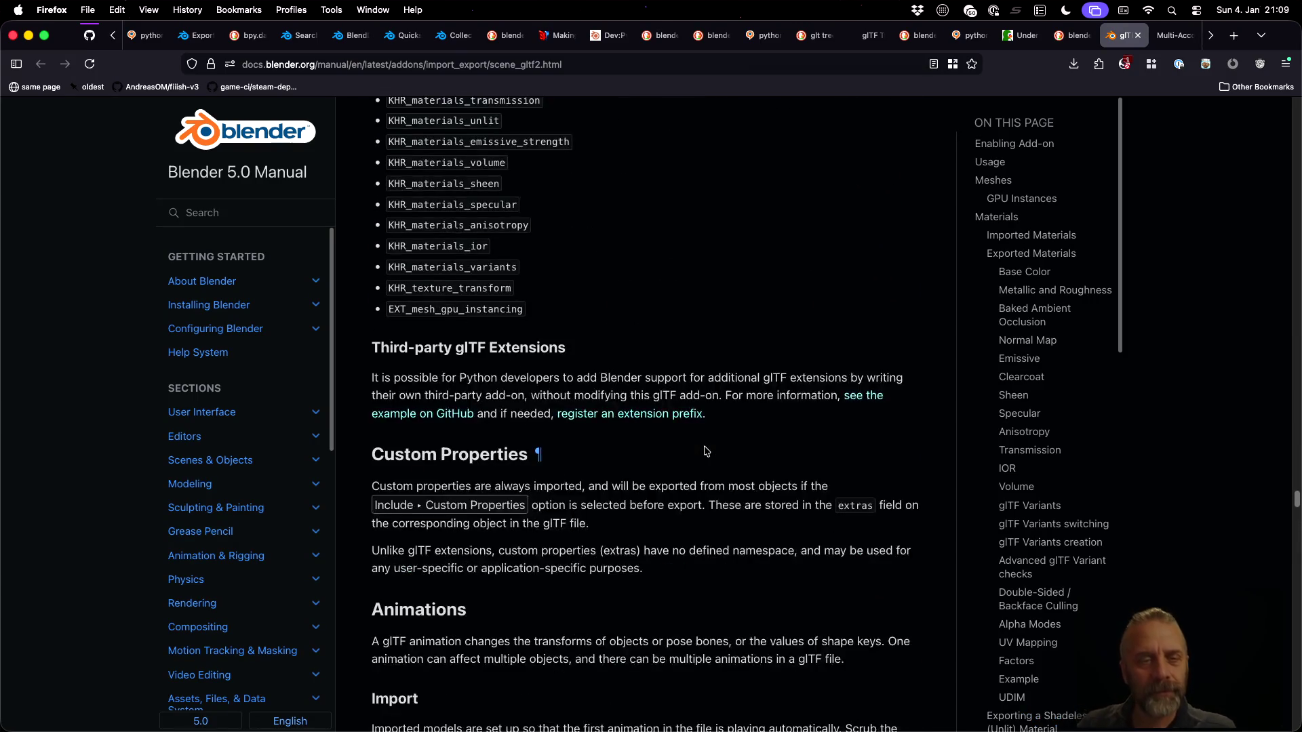
scroll(707, 451, "down", 10)
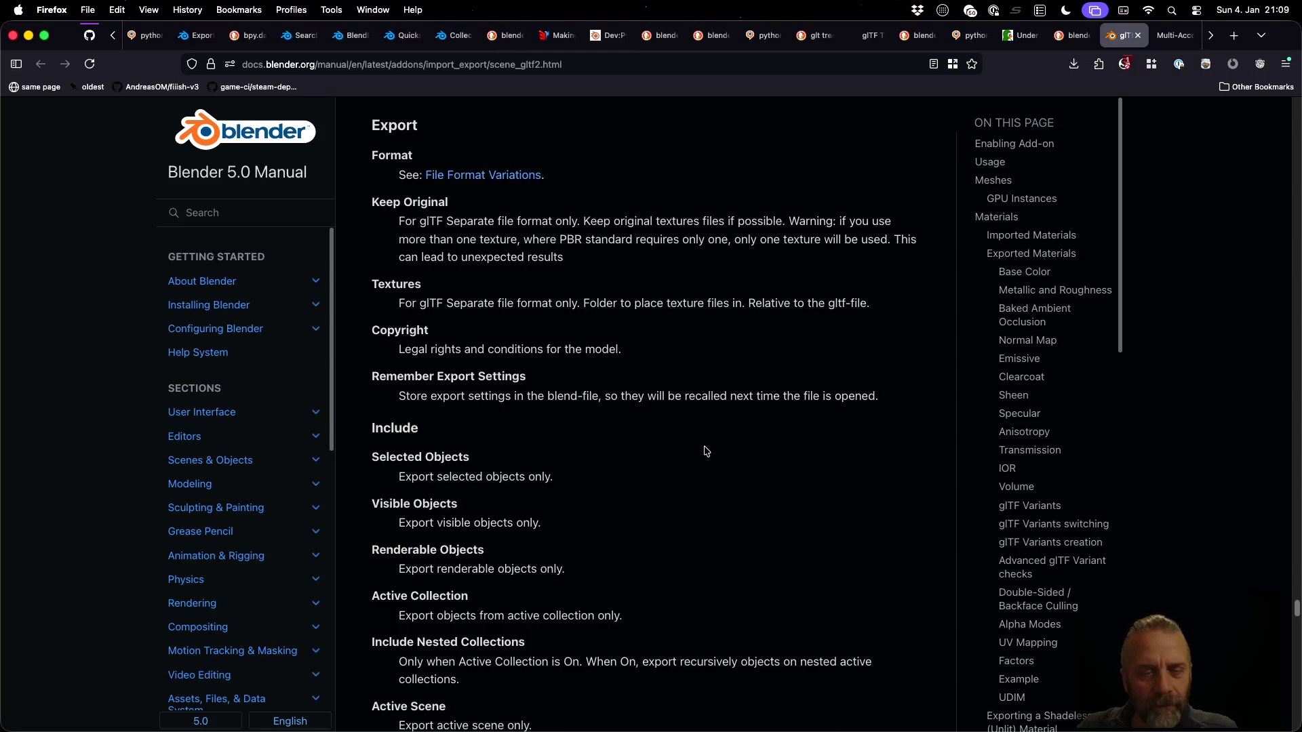
scroll(706, 451, "down", 10)
scroll(707, 451, "up", 10)
scroll(707, 451, "up", 8)
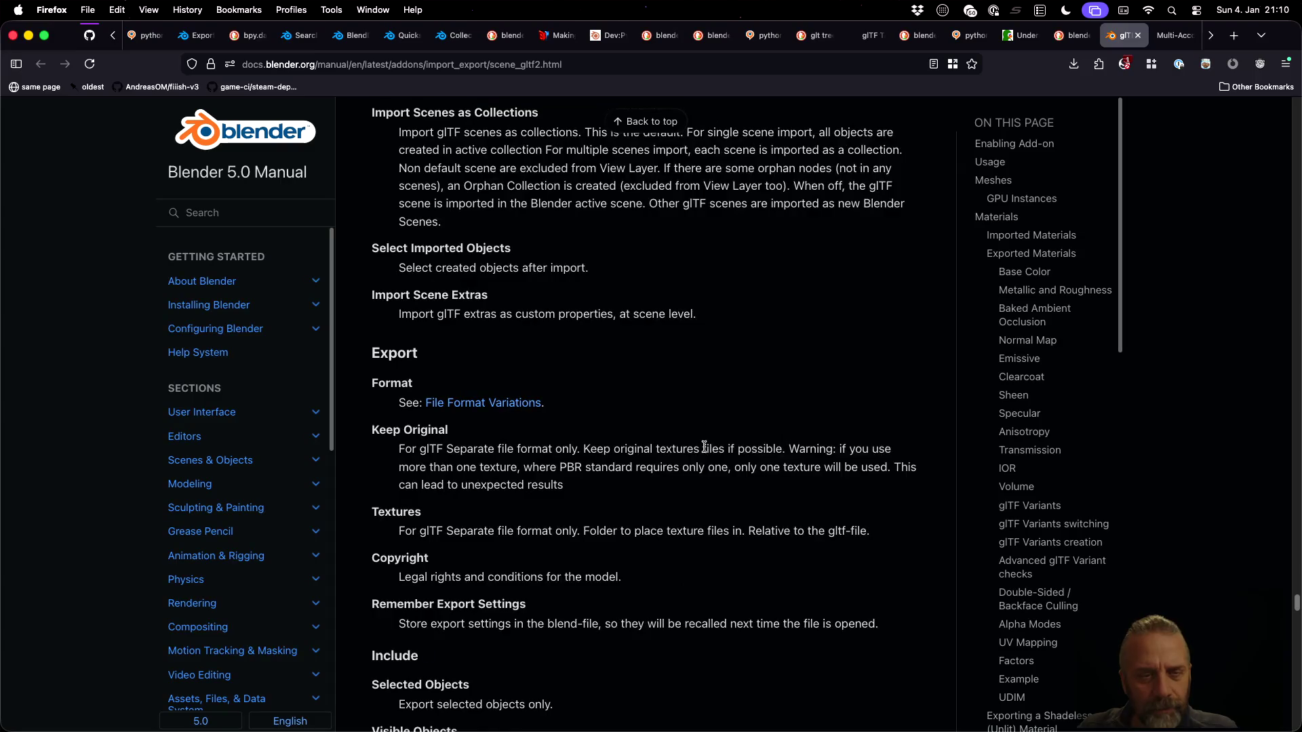
scroll(707, 451, "up", 10)
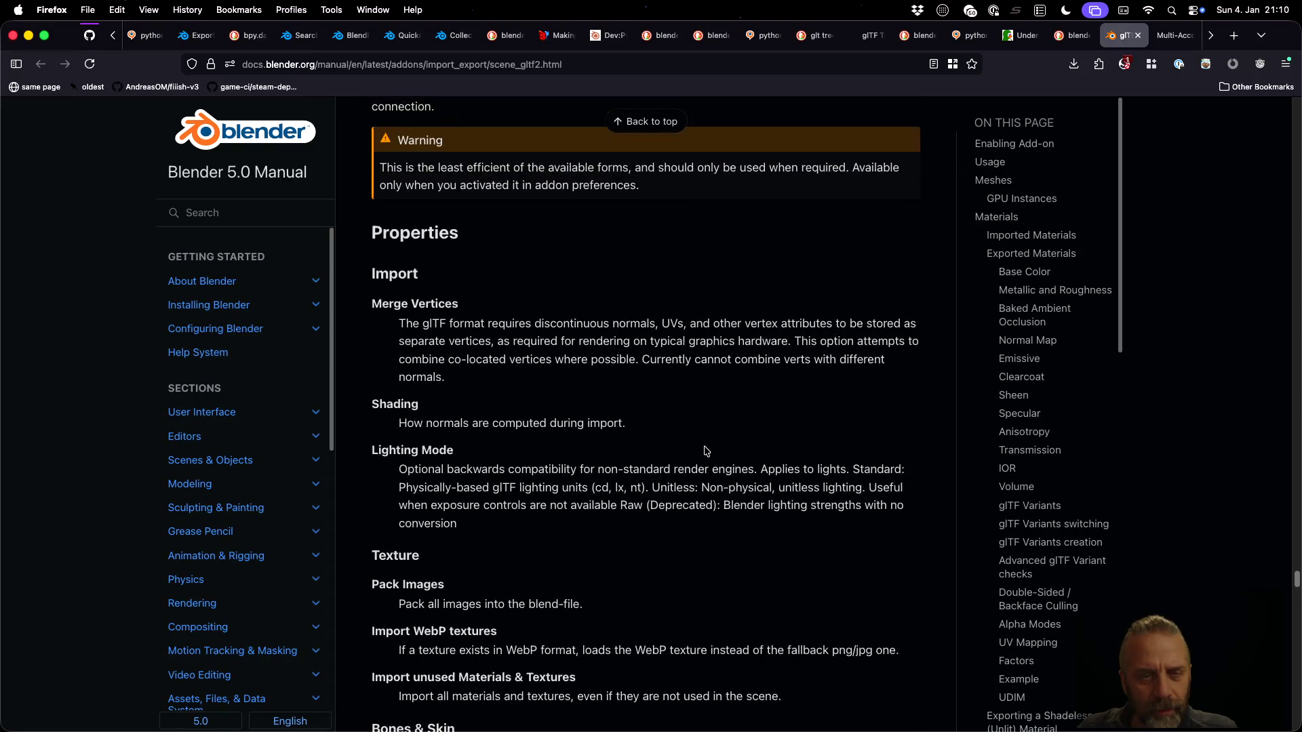
scroll(478, 385, "down", 10)
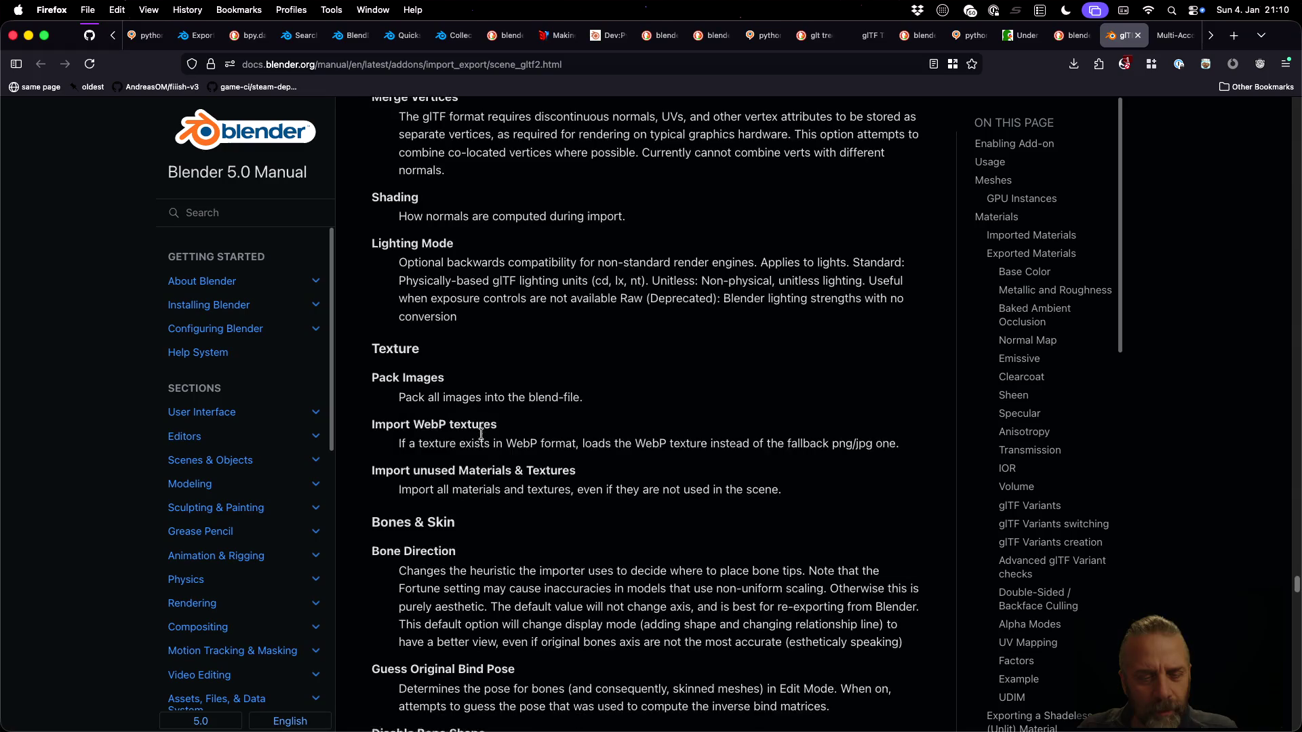
scroll(482, 439, "down", 5)
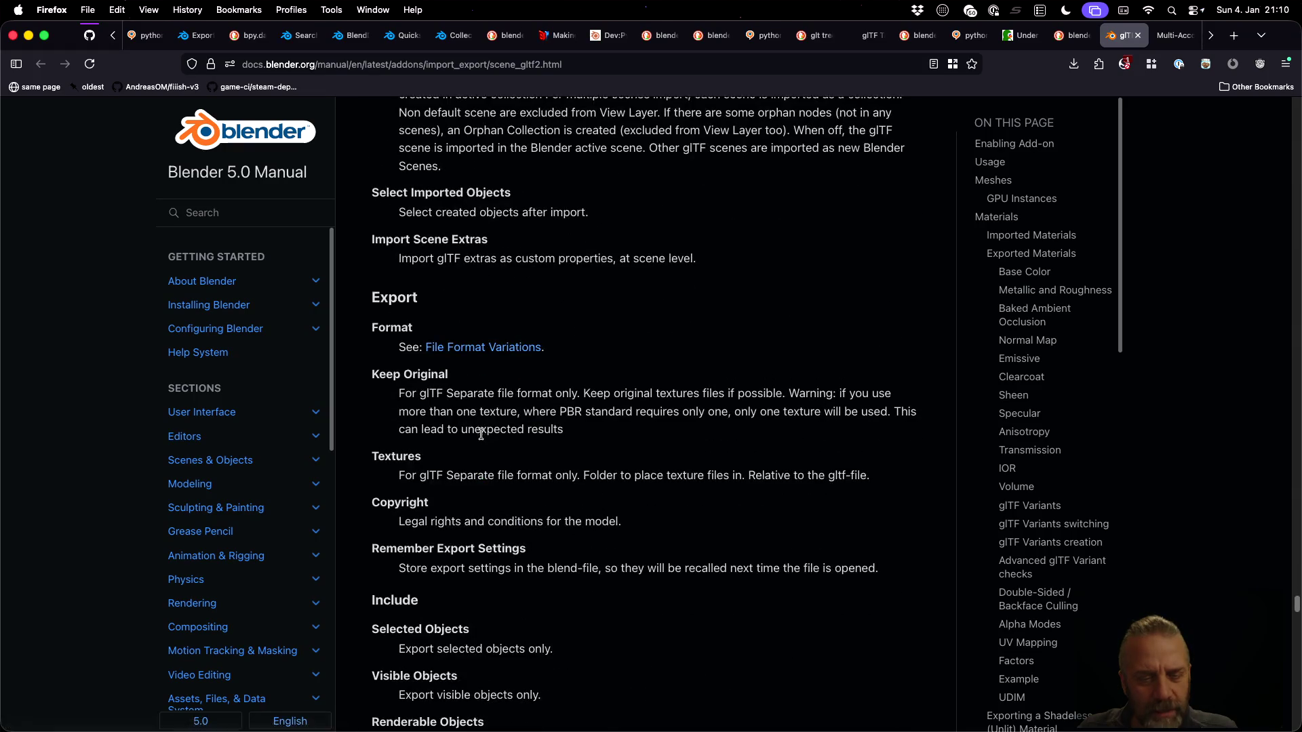
scroll(448, 454, "down", 5)
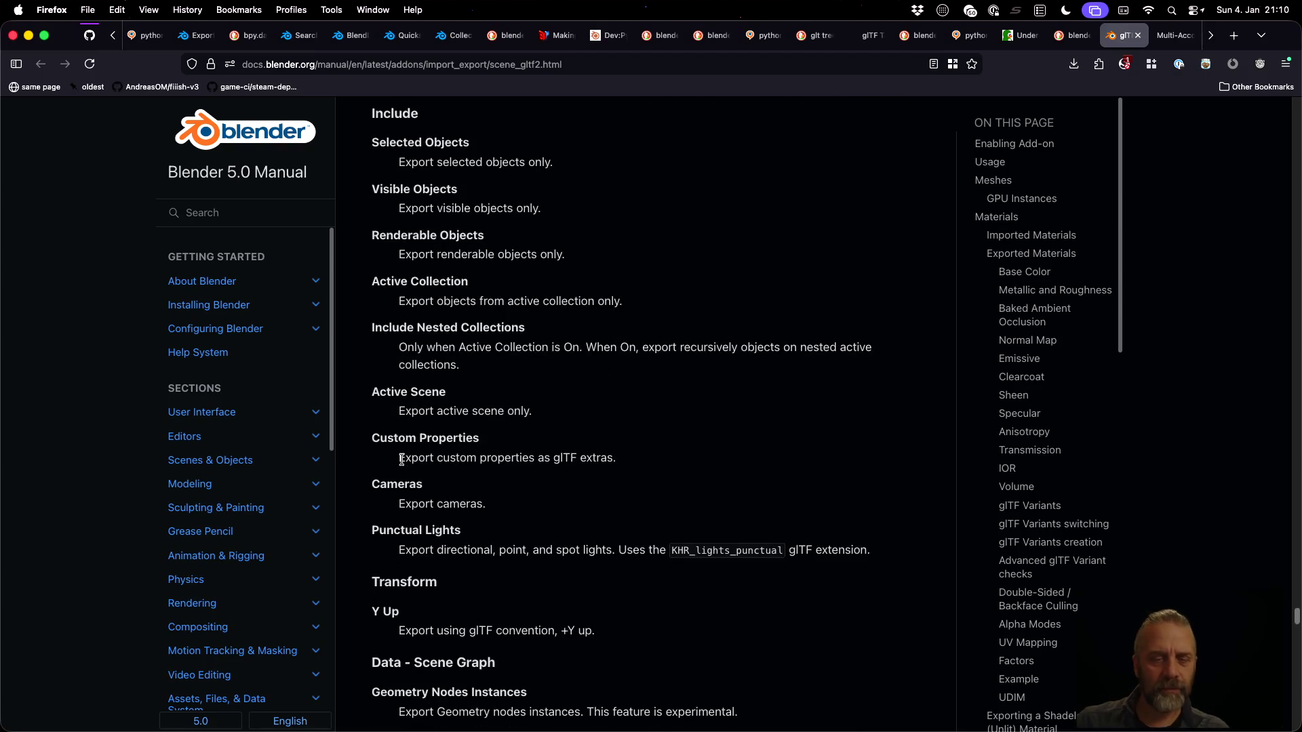
Highlight the Custom Properties line 'Export custom properties as glTF extras'
left_click_drag(372, 438, 635, 473)
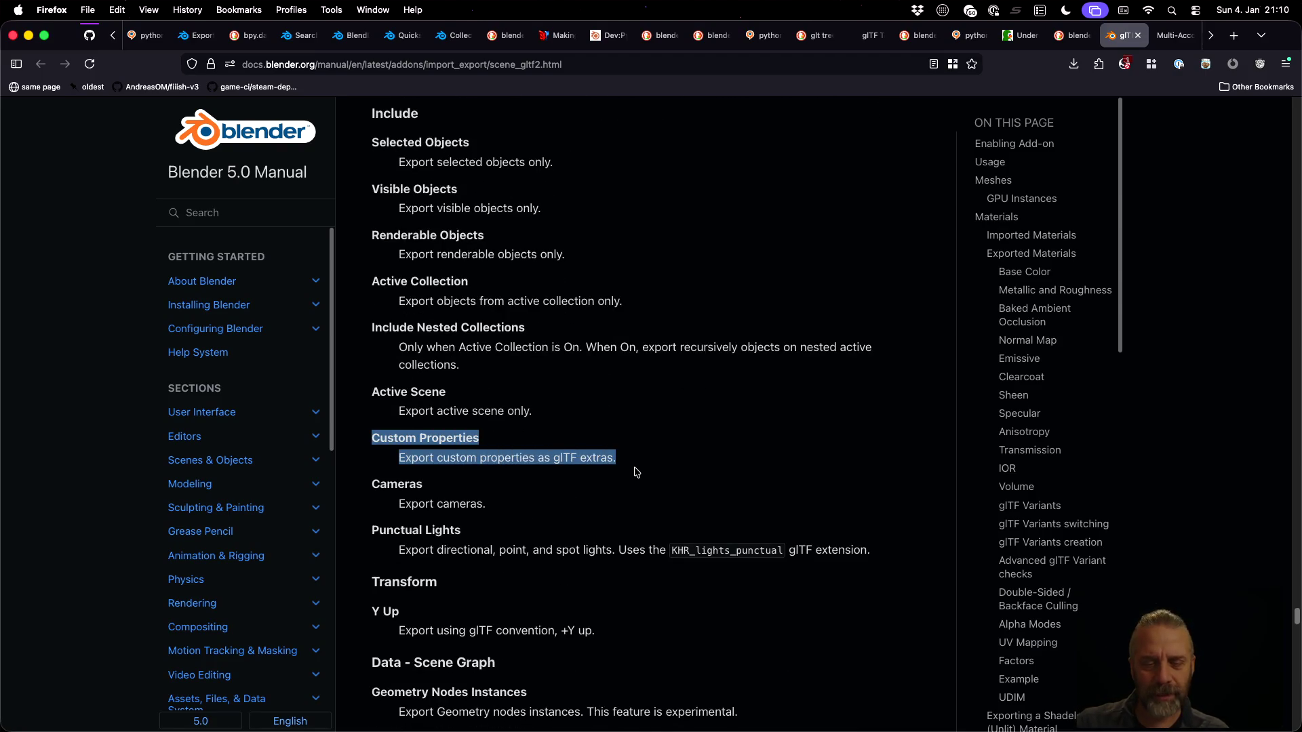
scroll(636, 472, "down", 7)
scroll(635, 473, "down", 5)
scroll(610, 447, "up", 14)
left_click(464, 509)
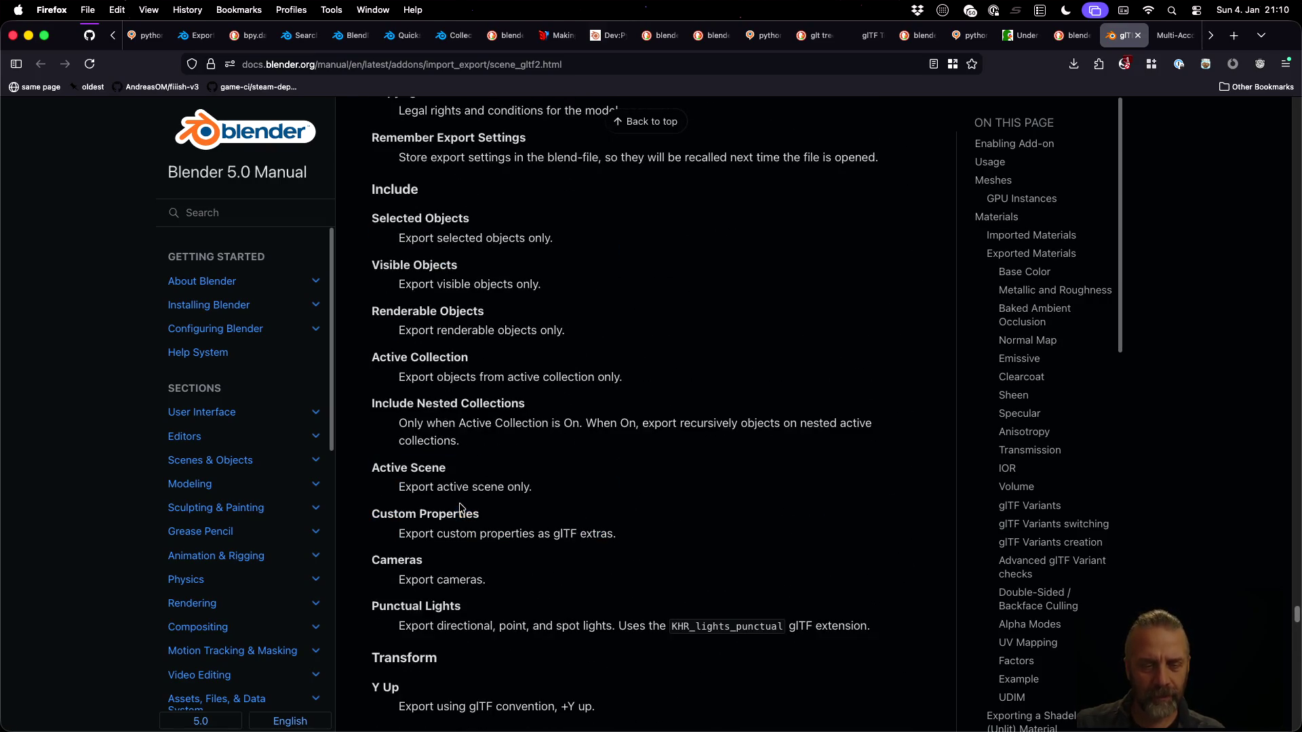
left_click_drag(399, 534, 613, 538)
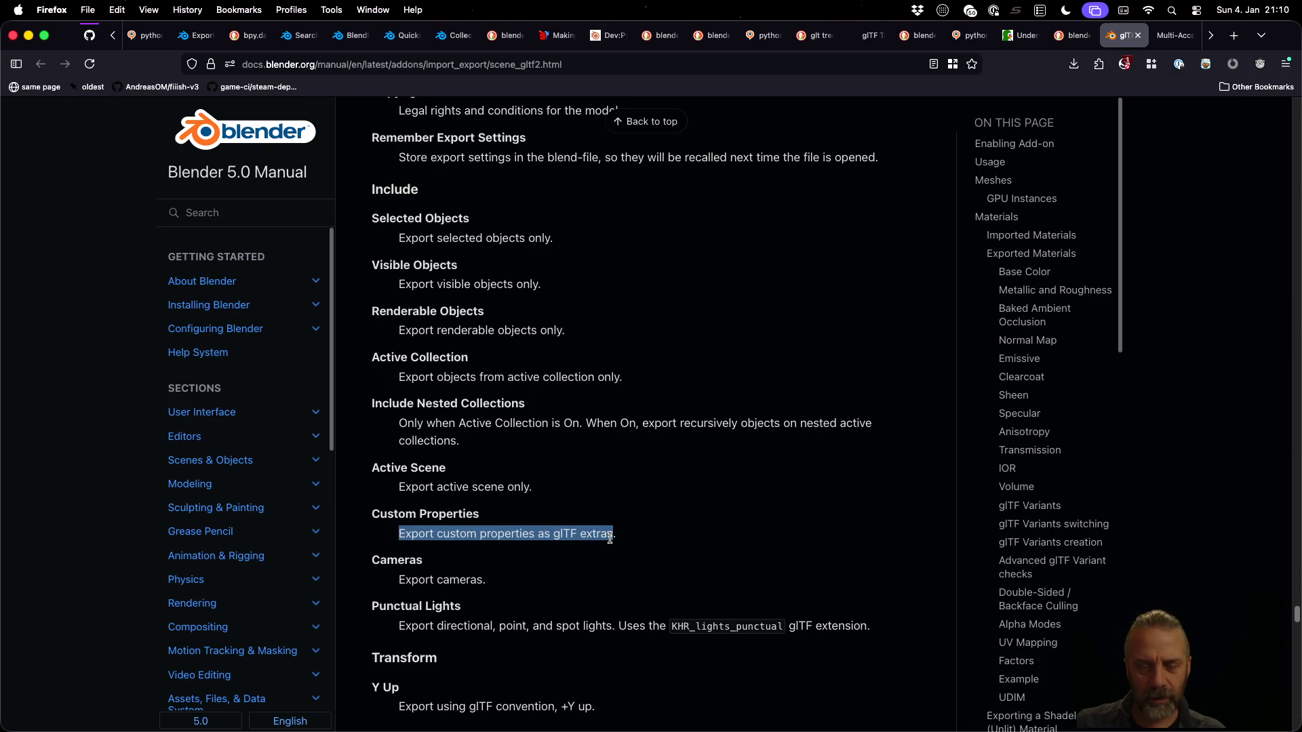
Go to github.com/blender in a new tab and open the pinned blender repository
key("ctrl+t")
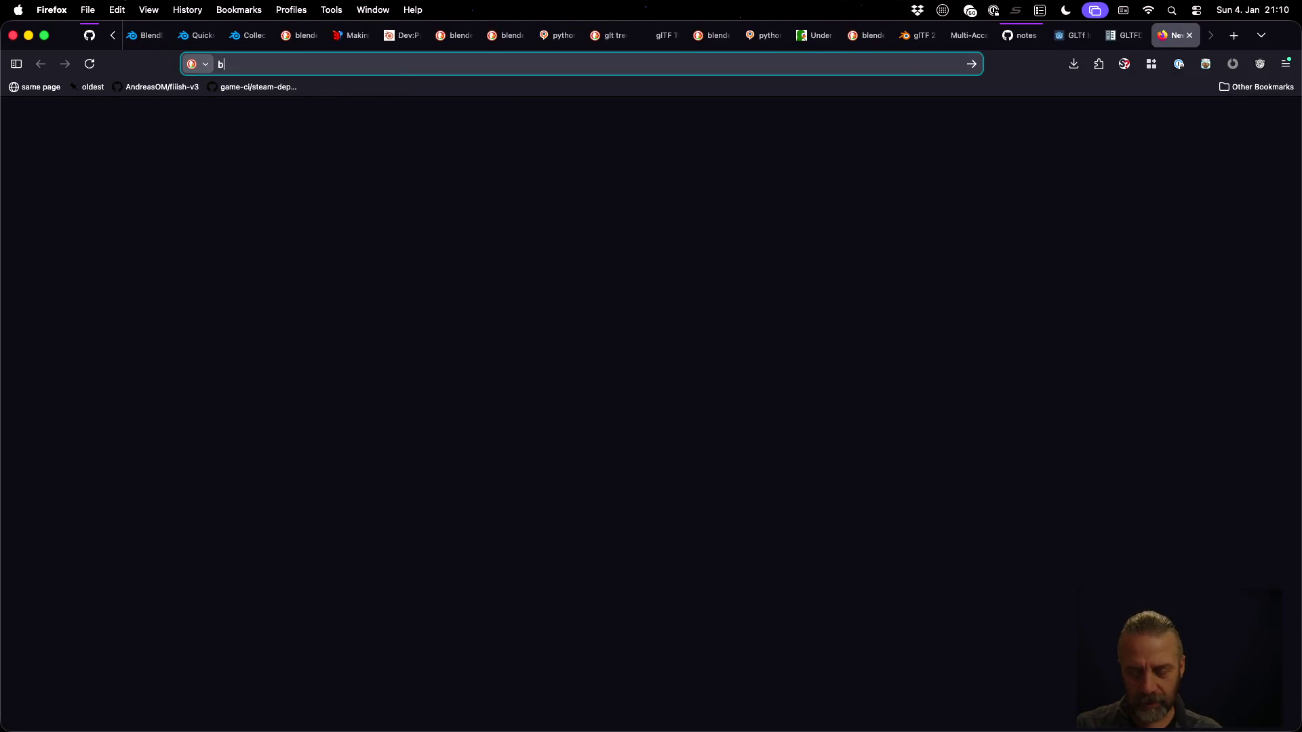
type("bl")
key("BackSpace")
key("BackSpace")
type("git")
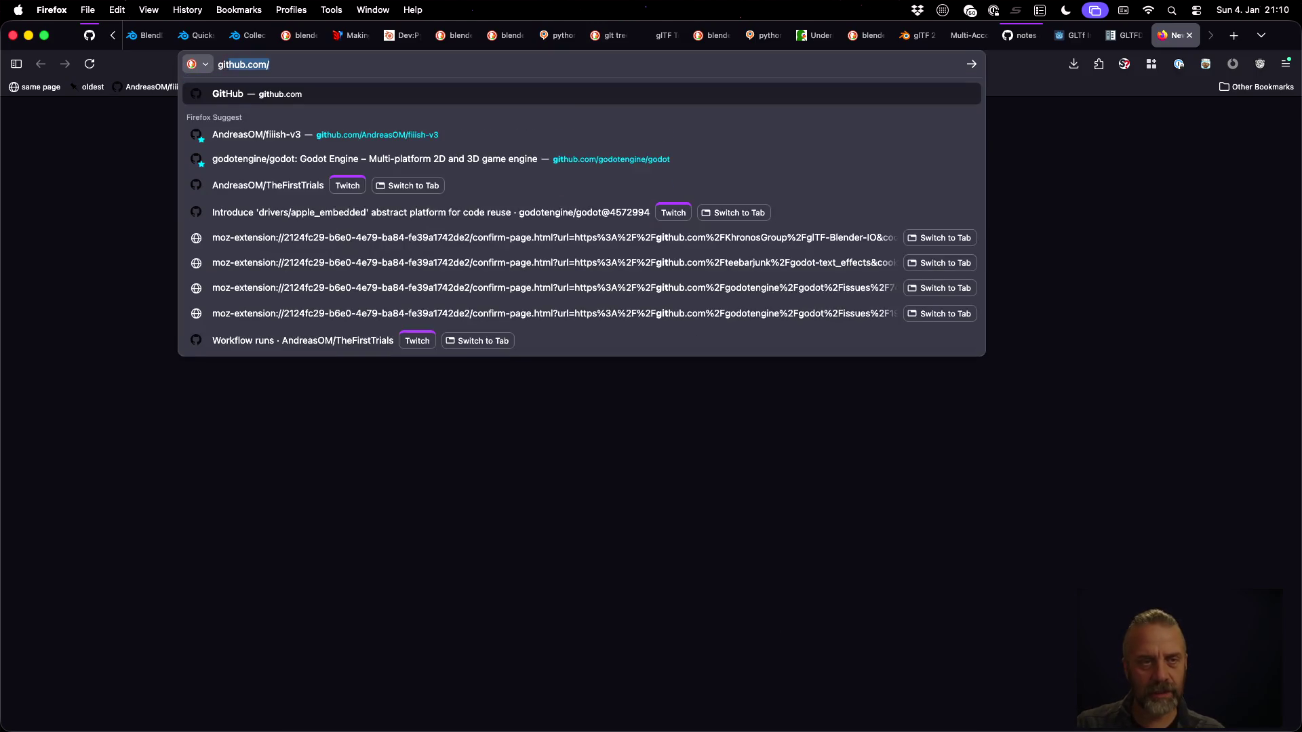
type("hub.com/blem")
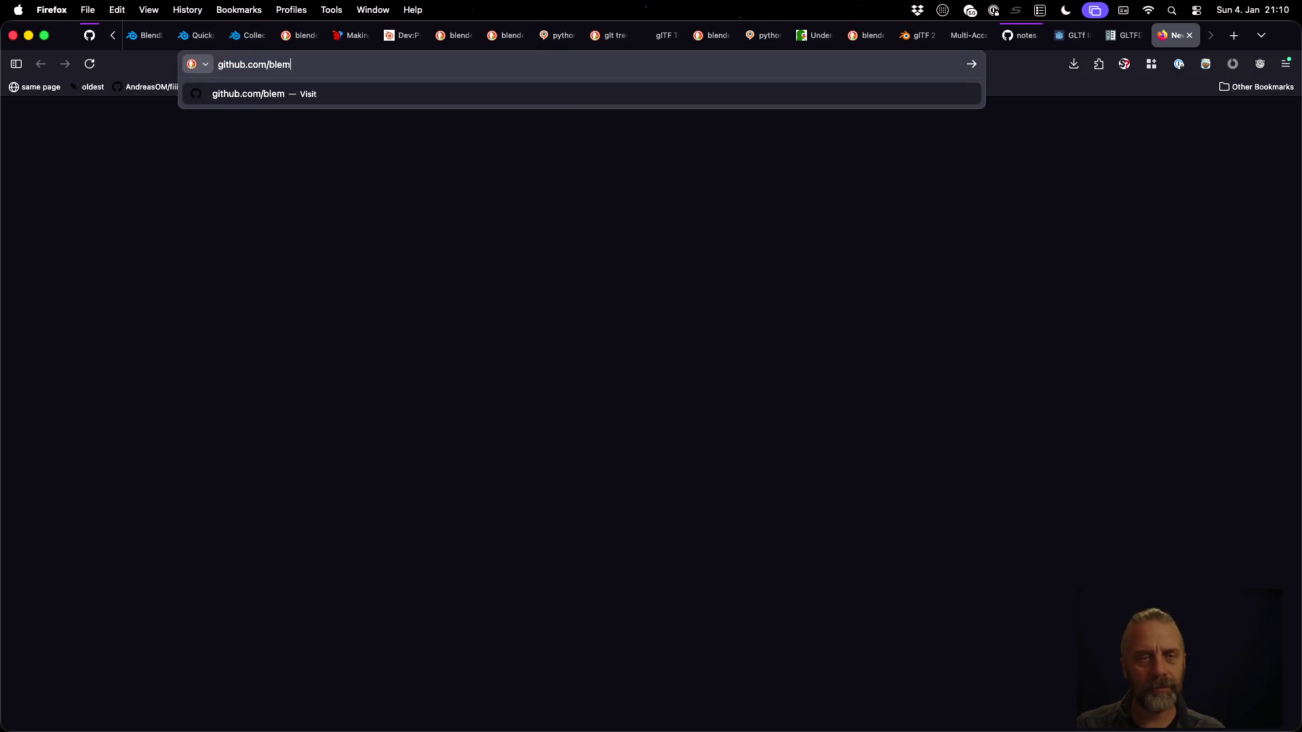
key("BackSpace")
type("nder")
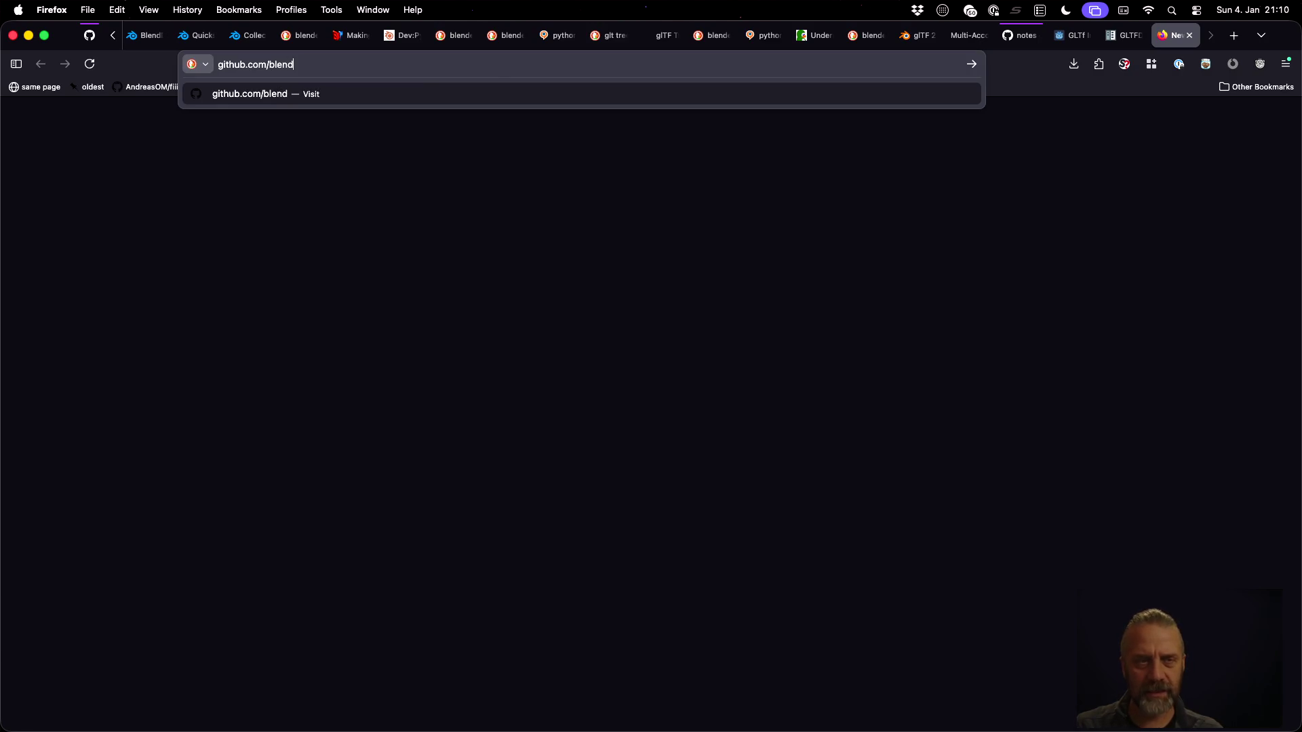
key("Return")
left_click(807, 515)
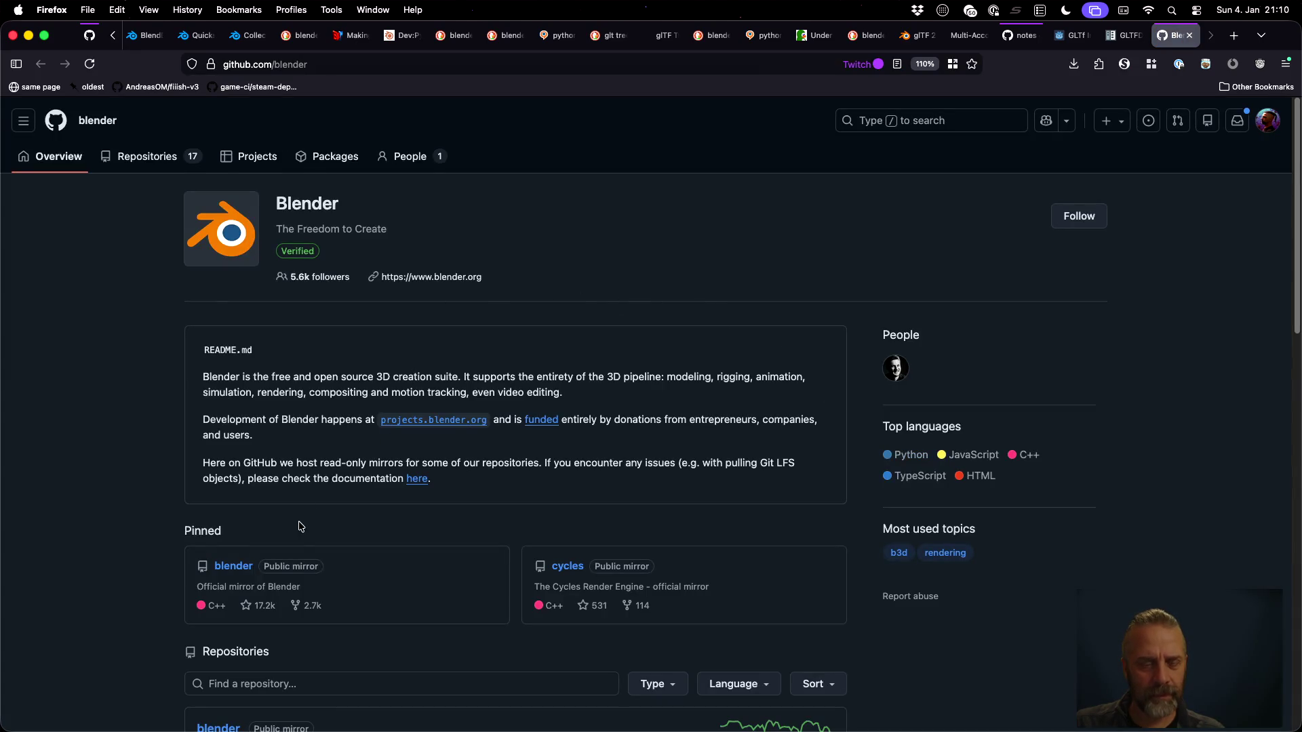
left_click(243, 576)
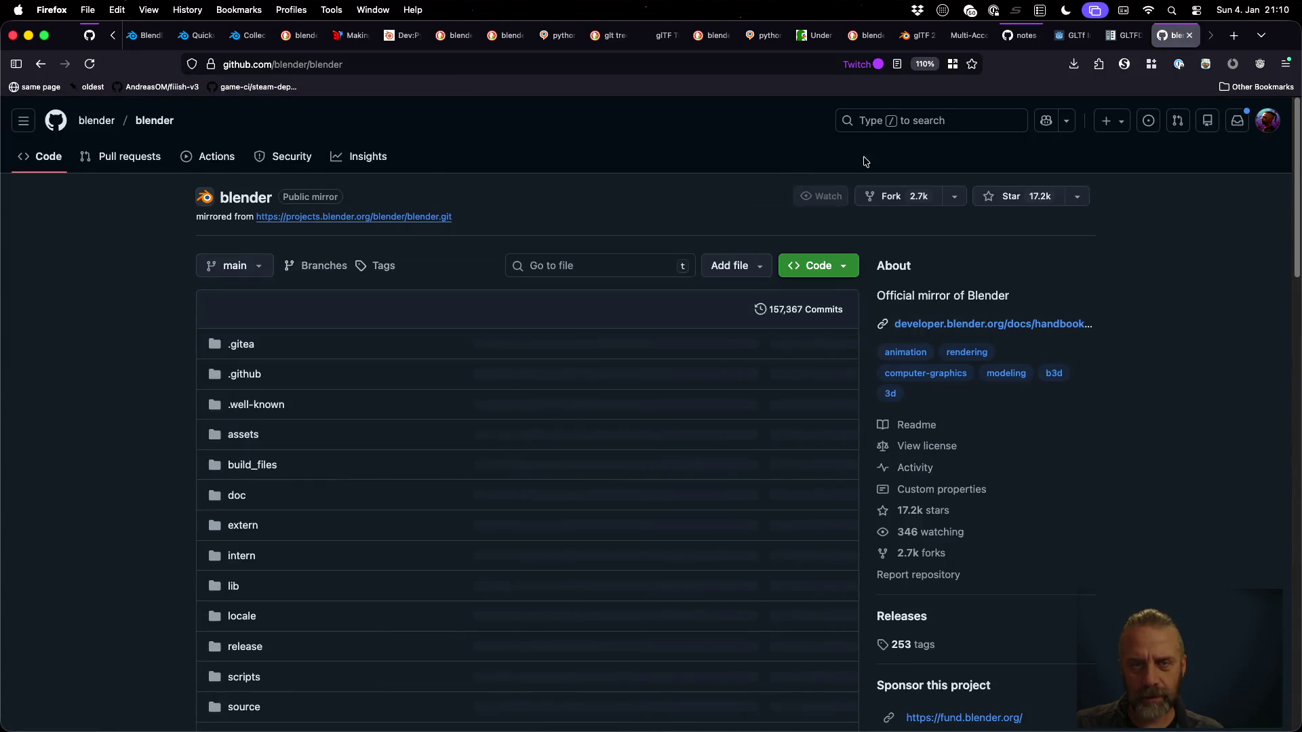
Search the repository code for 'Export custom properties as glTF extras' and browse the 8 results
left_click(932, 124)
type("Export custom properties as glTF extras")
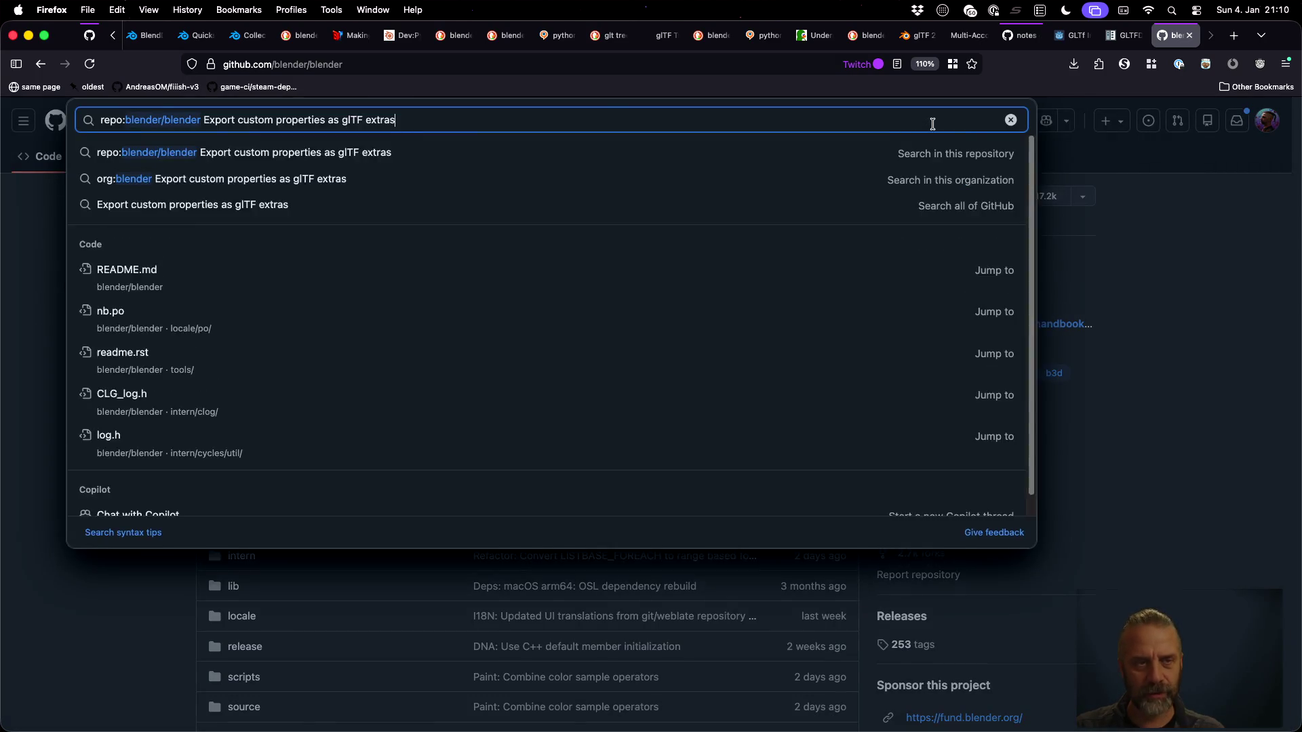
key("Return")
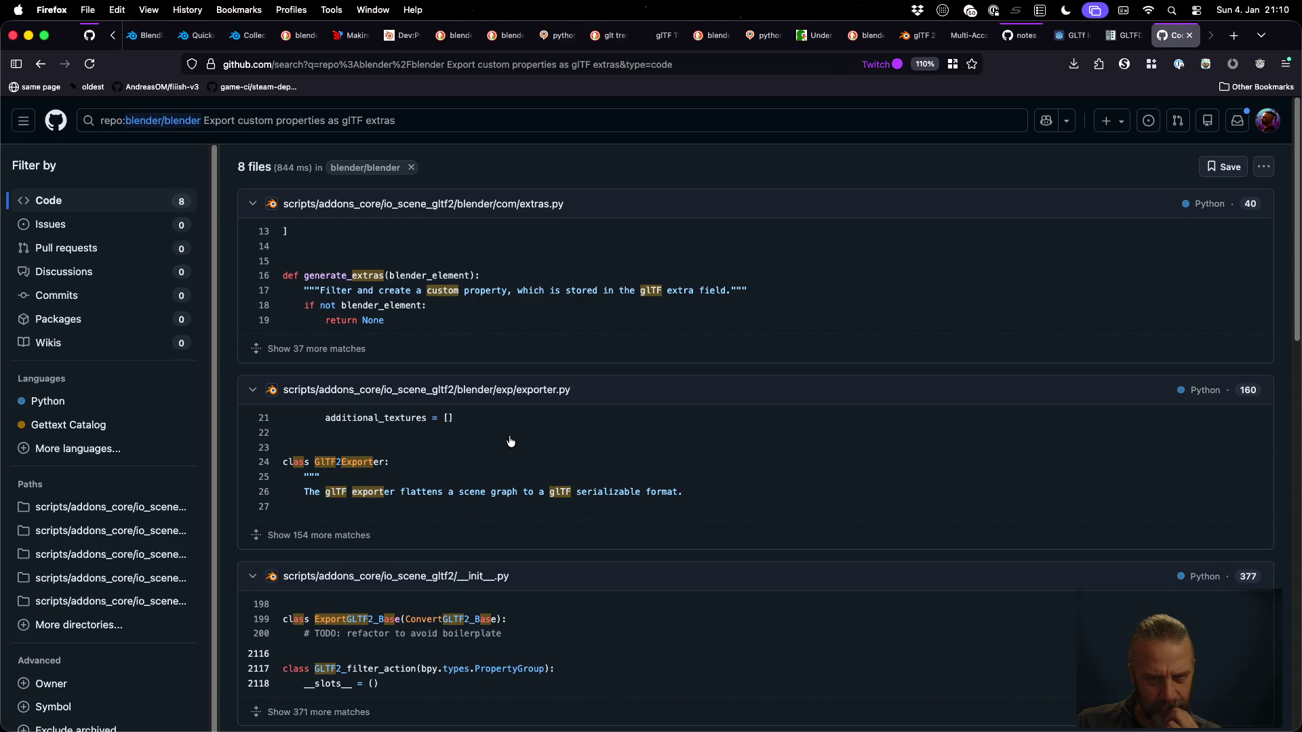
left_click(266, 278, "super")
scroll(540, 398, "down", 5)
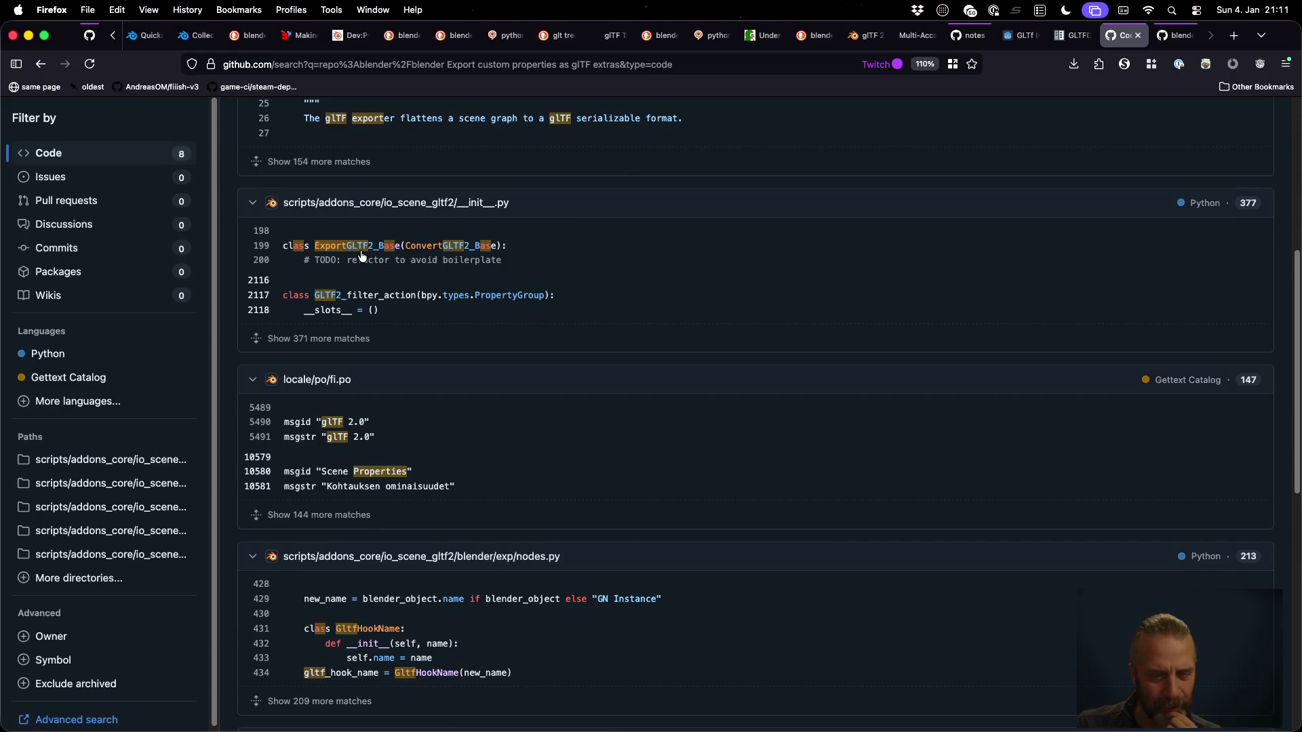
scroll(361, 256, "down", 3)
scroll(580, 288, "down", 5)
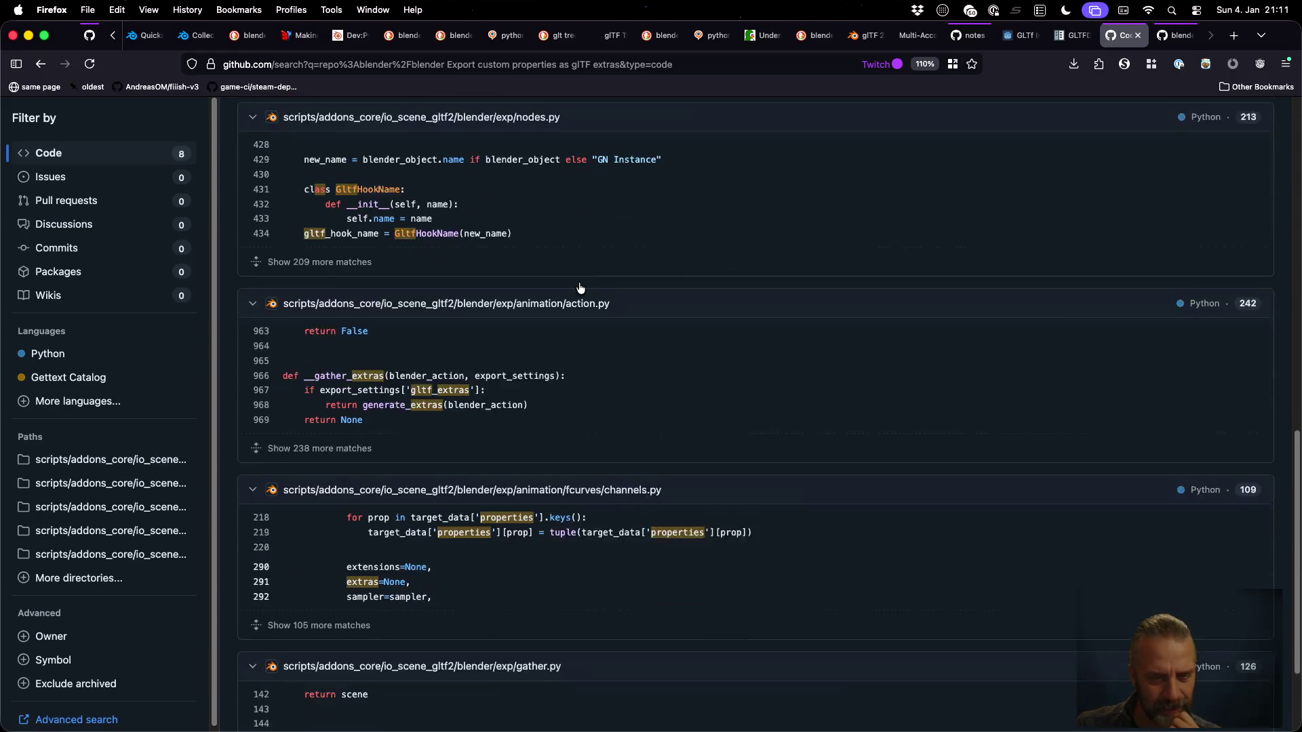
scroll(580, 288, "down", 3)
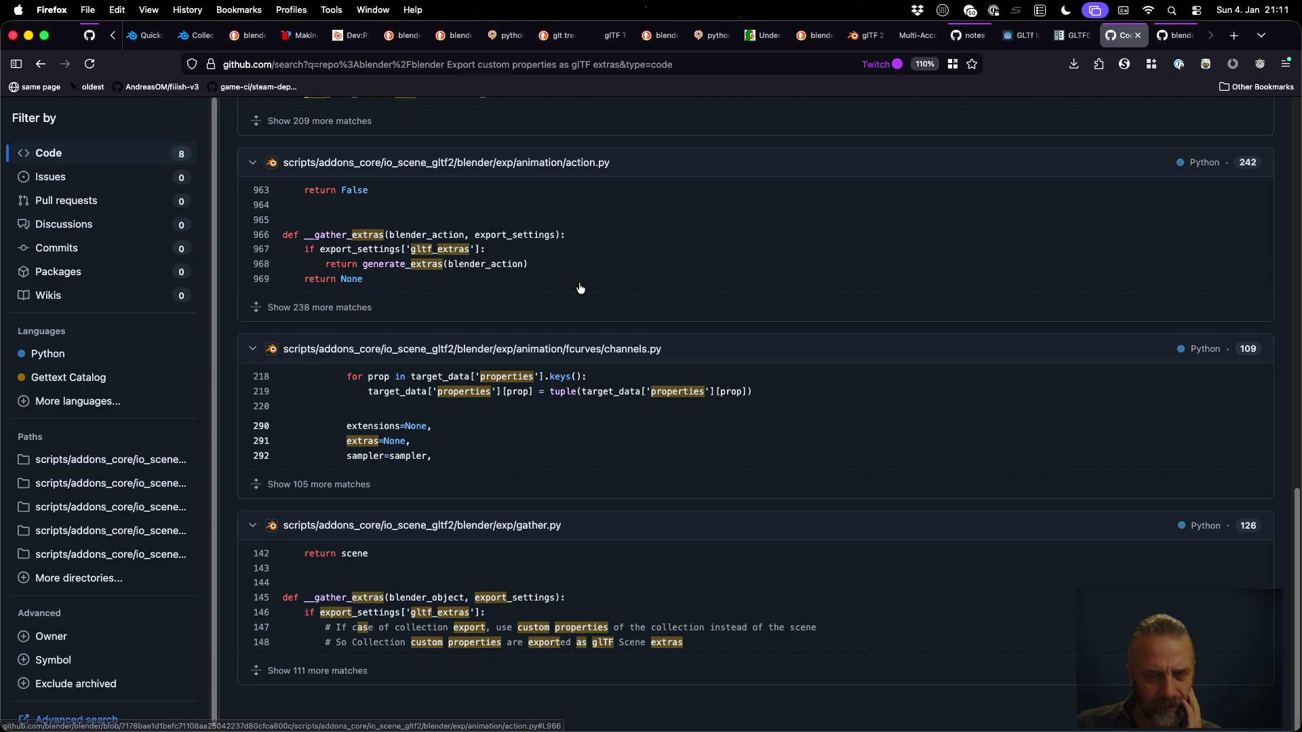
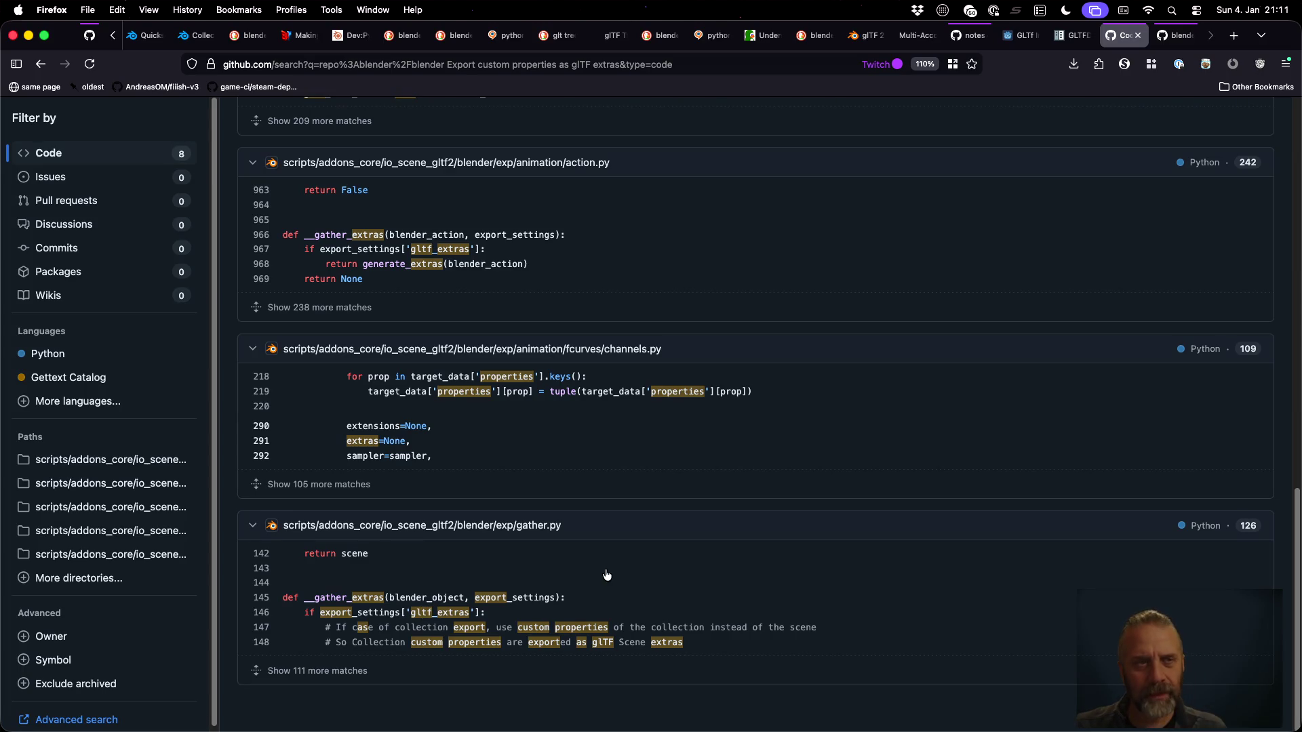
Find the export_extras=False setting on line 418 of blender_v3.py
key("ctrl+Right")
left_click(628, 381)
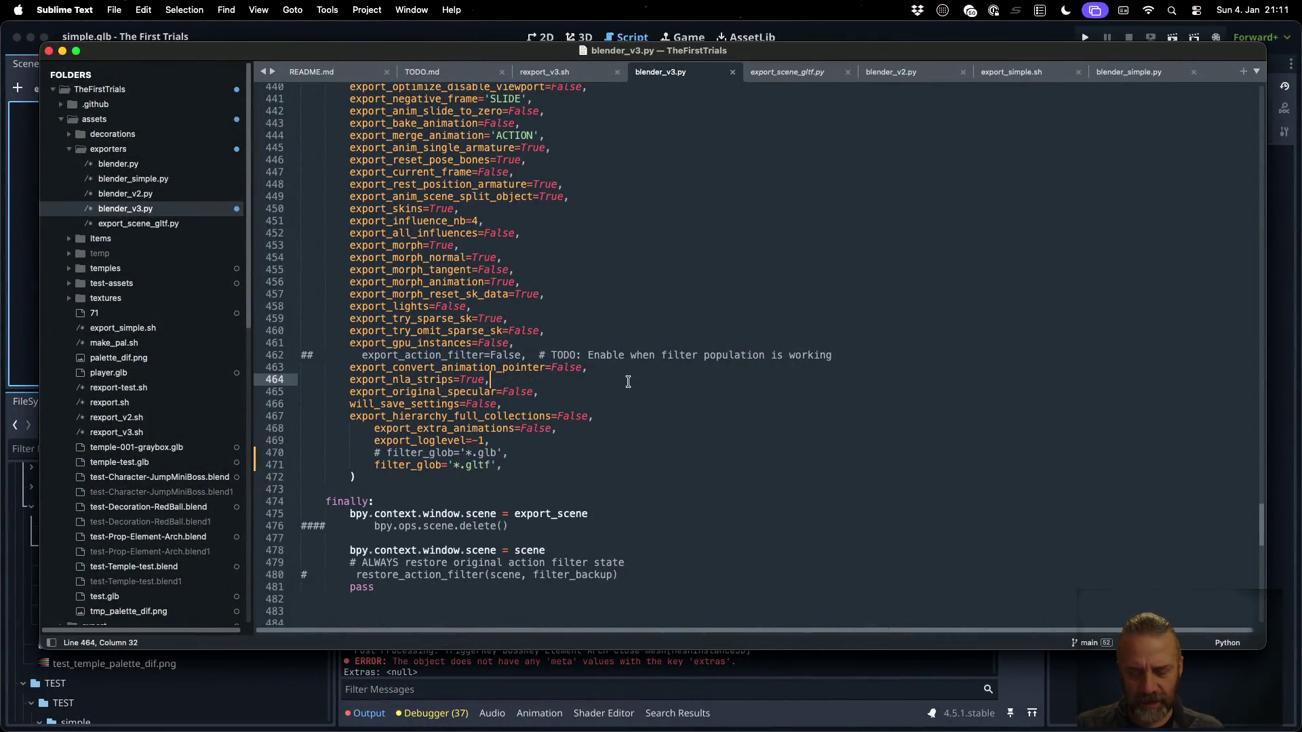
key("super+f")
type("_extras")
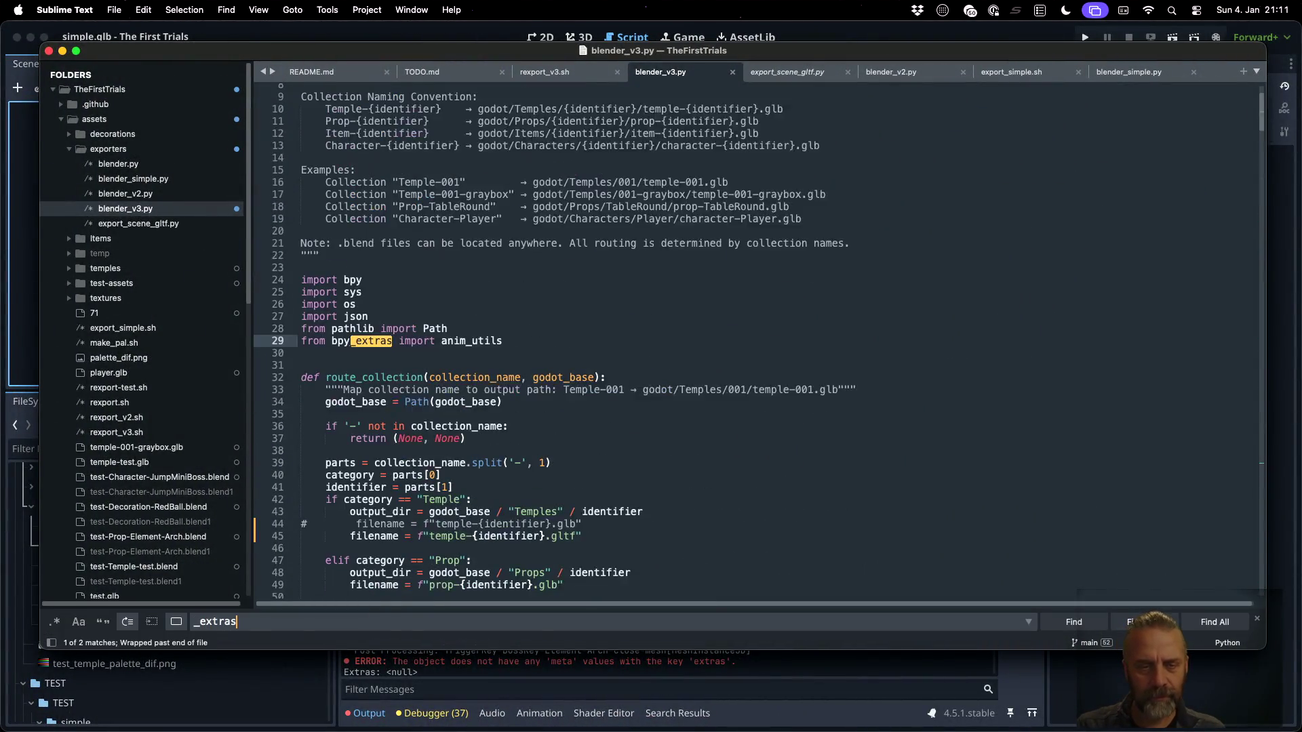
key("Return")
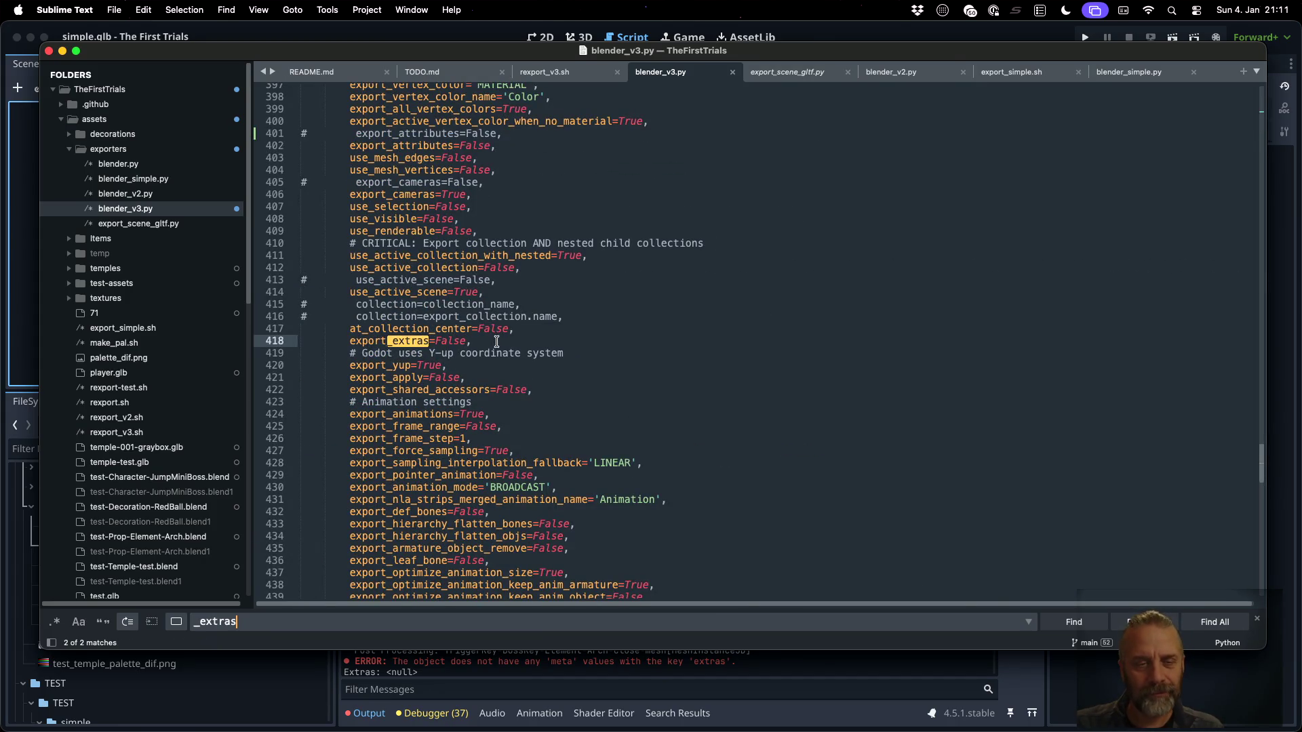
left_click(497, 341)
key("super+Left")
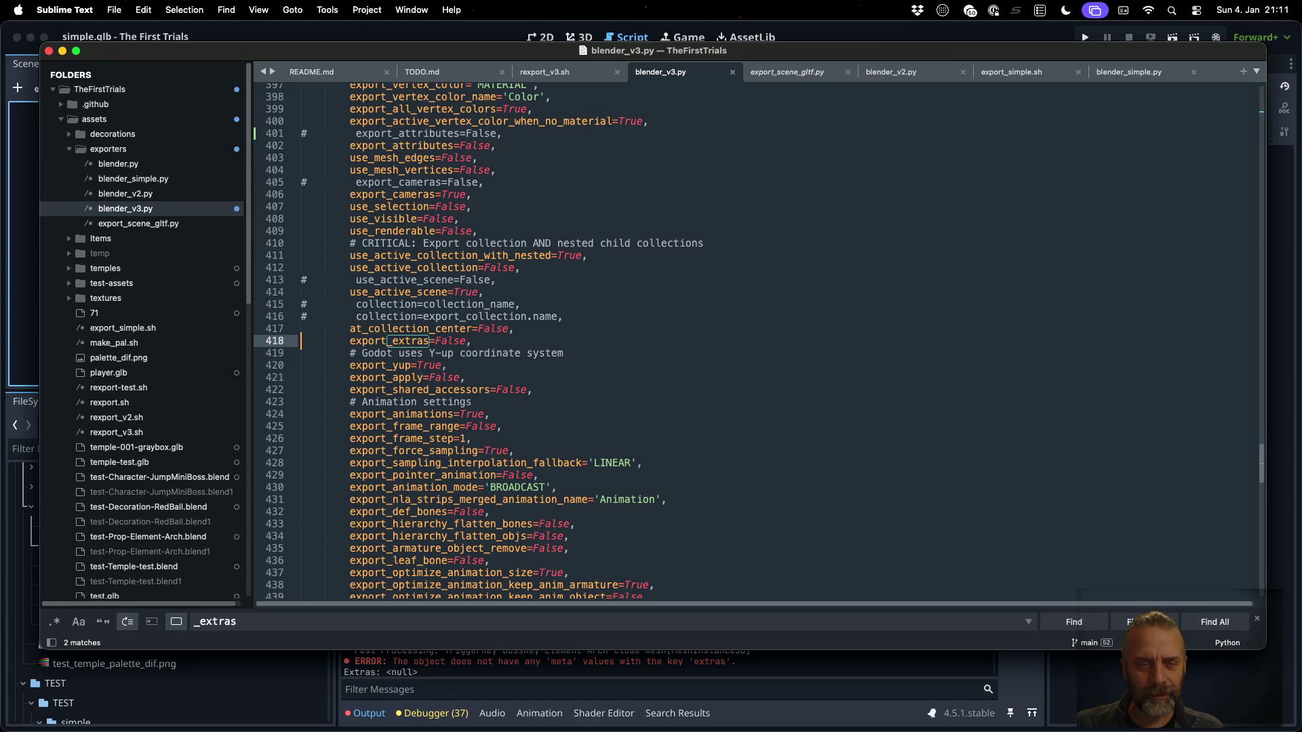
Duplicate the line, comment out the original, and set the copy to export_extras=True
key("super+shift+d")
key("super+slash")
key("Down")
key("super+Right")
key("Left")
key("shift+Left")
key("shift+Left")
key("shift+Left")
type("True")
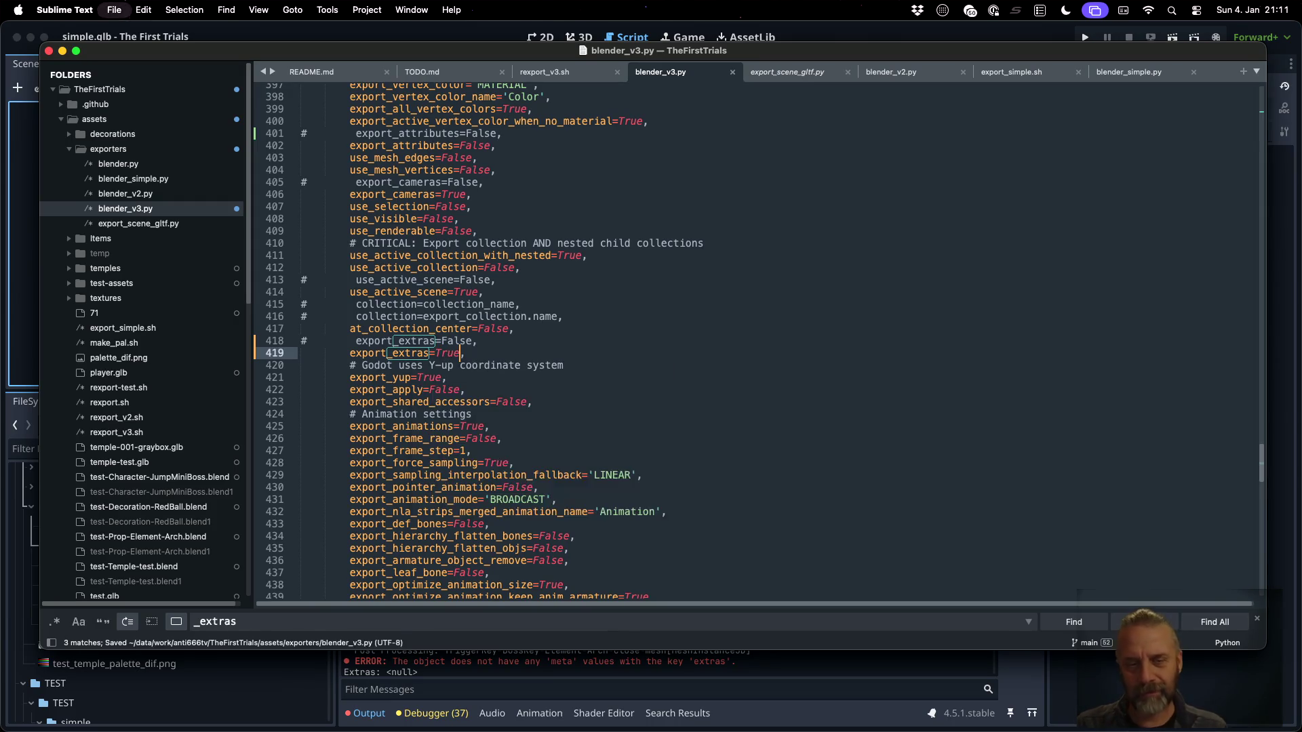
key("super+Tab")
key("Up")
key("Up")
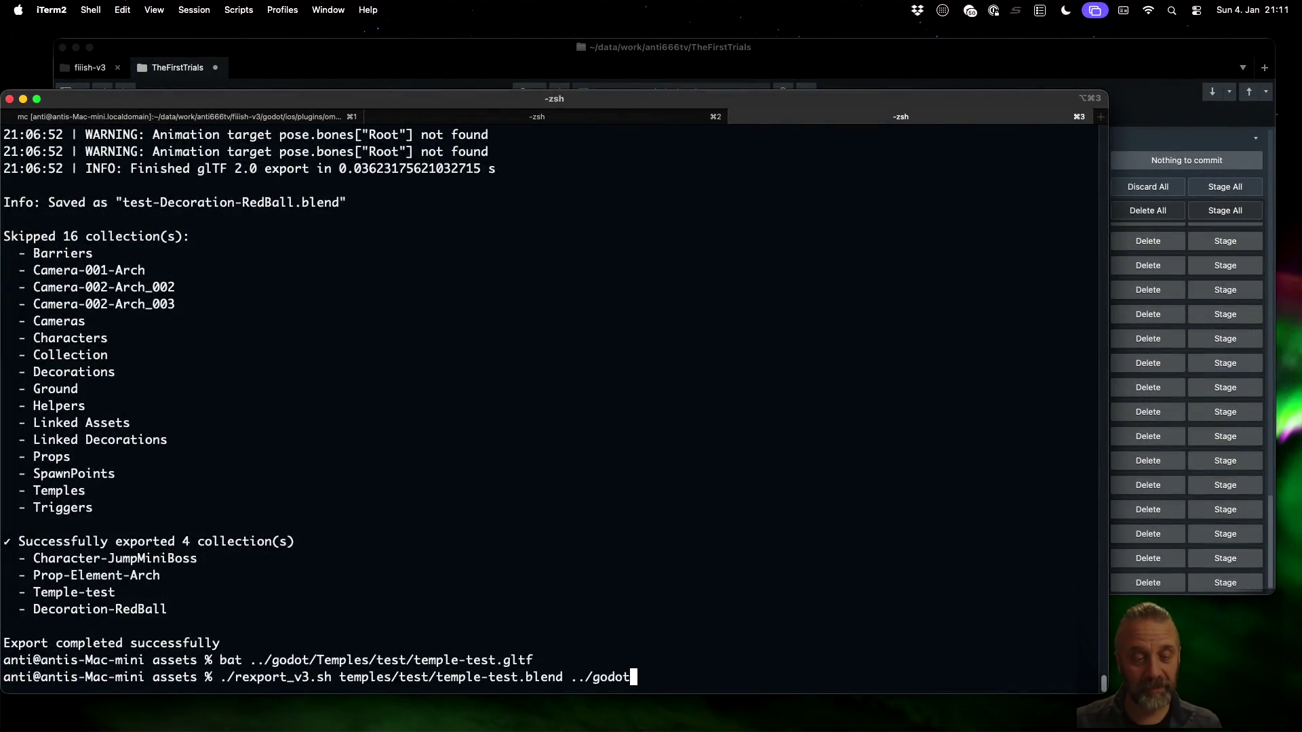
Rerun the temple-test export and search the printed temple-test.gltf for extras entries
key("Return")
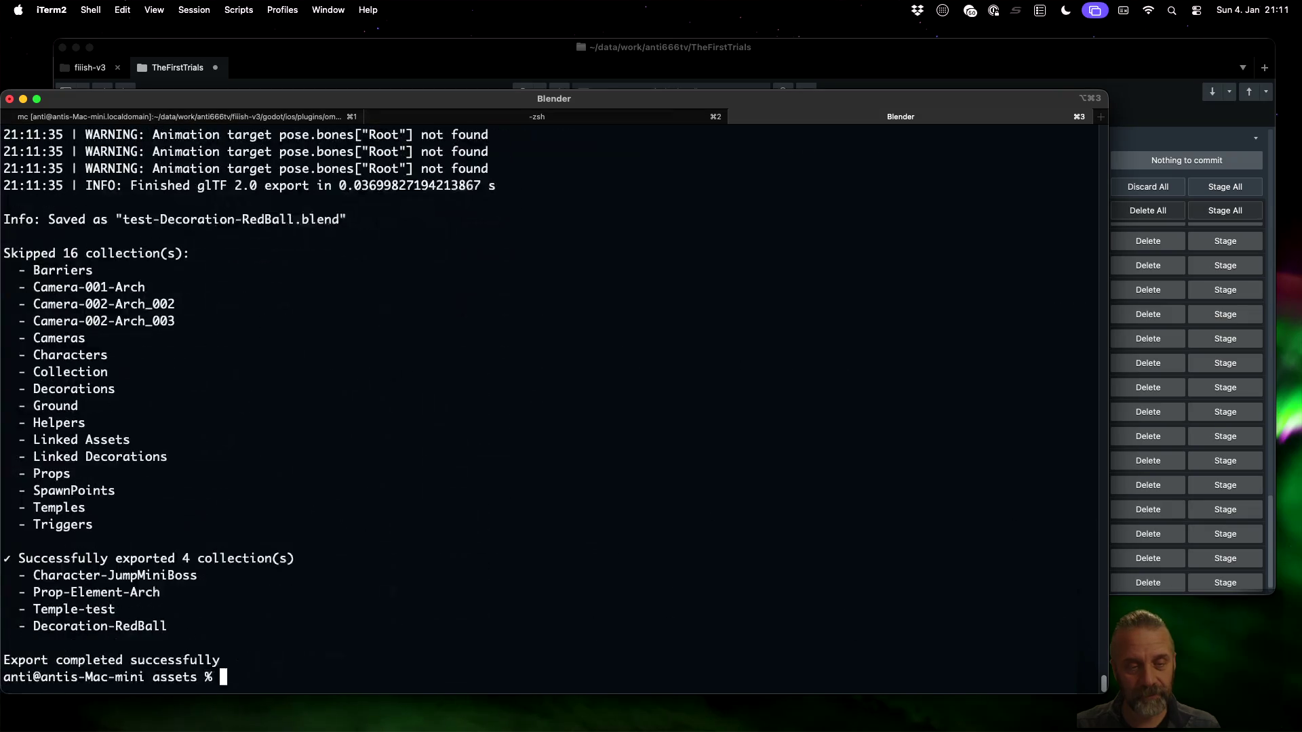
key("Up")
key("Up")
key("Return")
type("/extra")
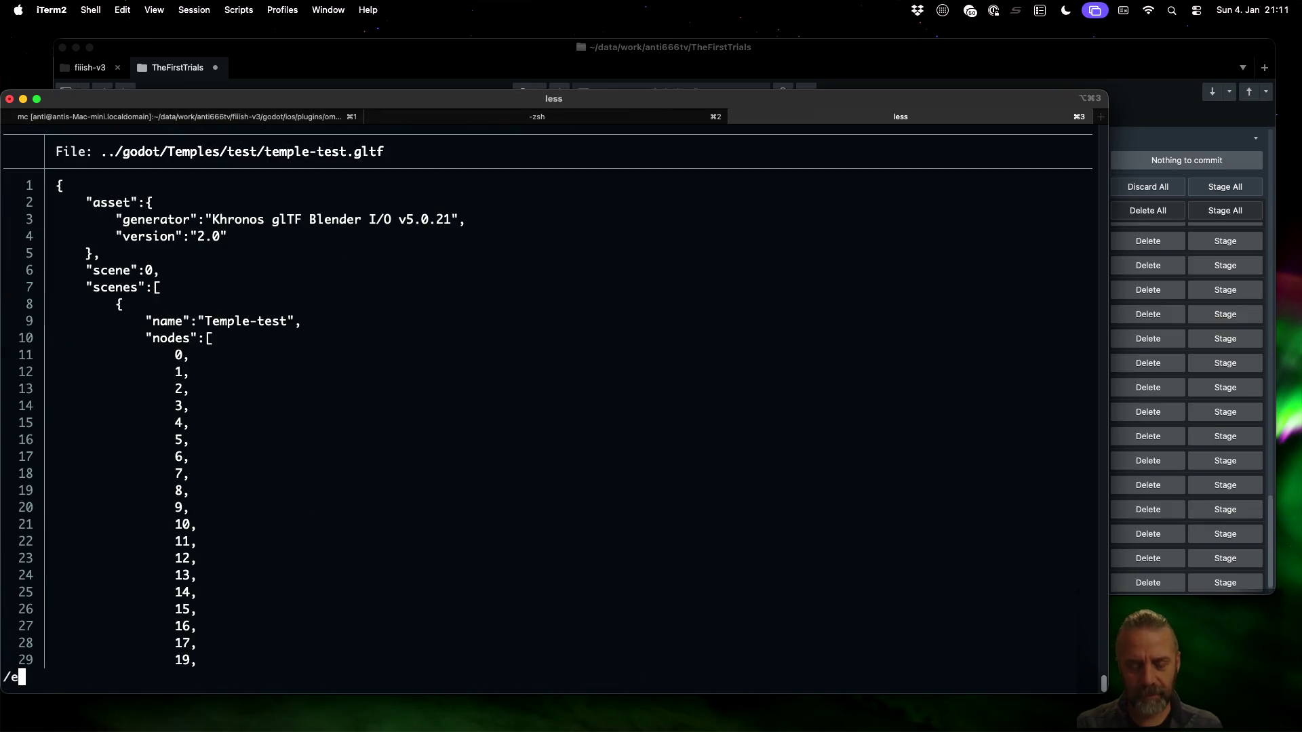
key("Return")
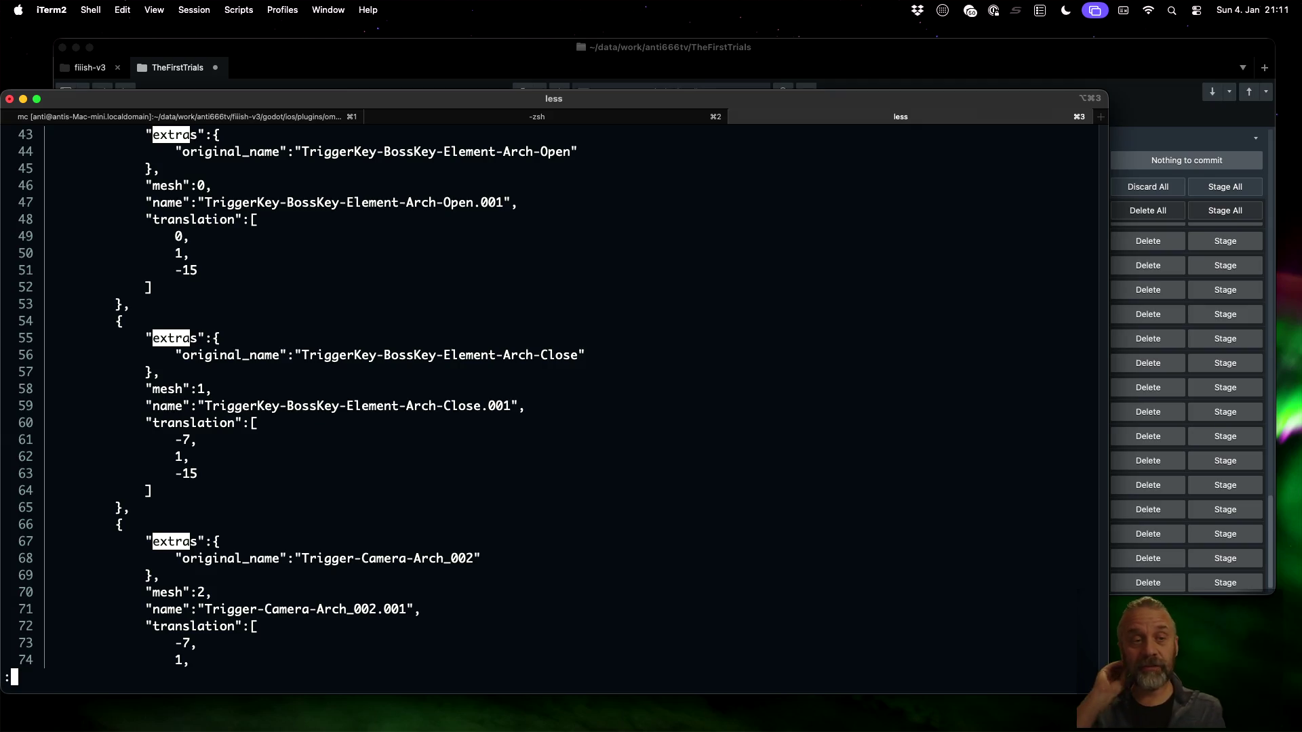
key("q")
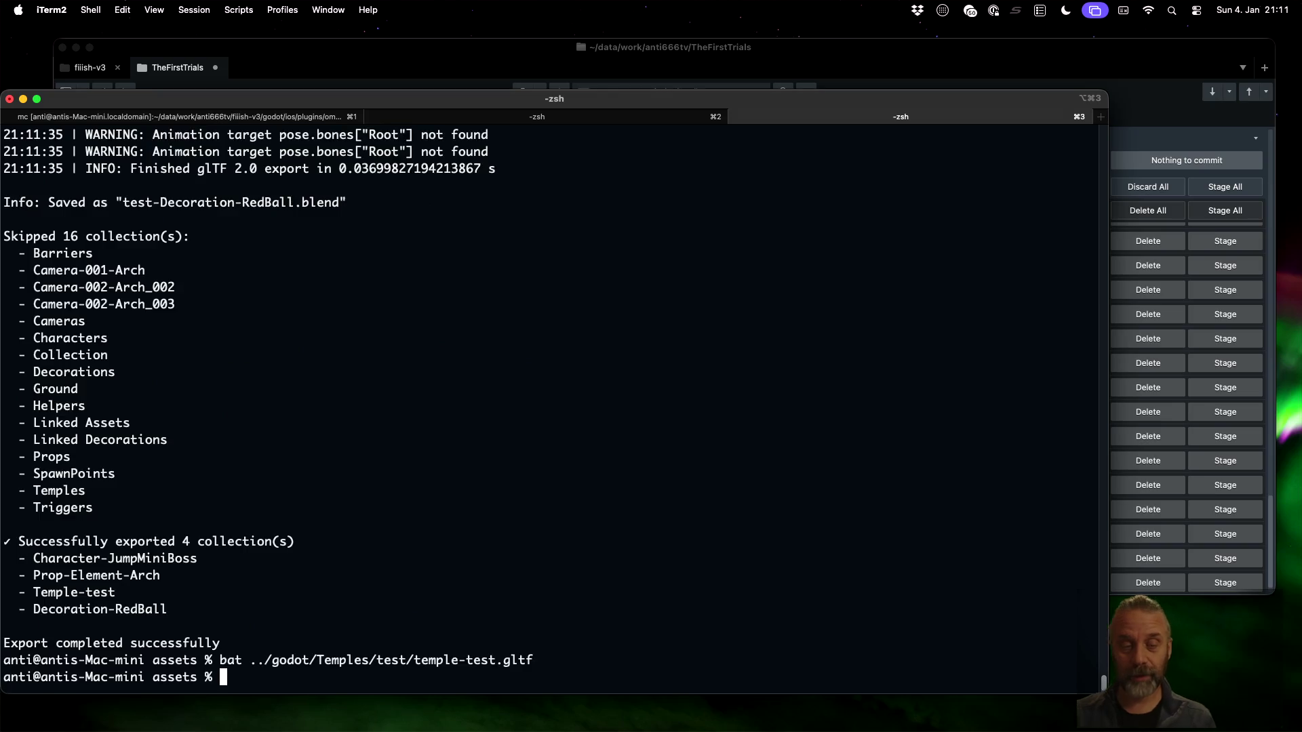
key("Up")
Uncomment the *.glb filter_glob line, comment out the *.gltf one, and save blender_v3.py
key("super+Tab")
left_click(564, 305)
scroll(582, 360, "down", 10)
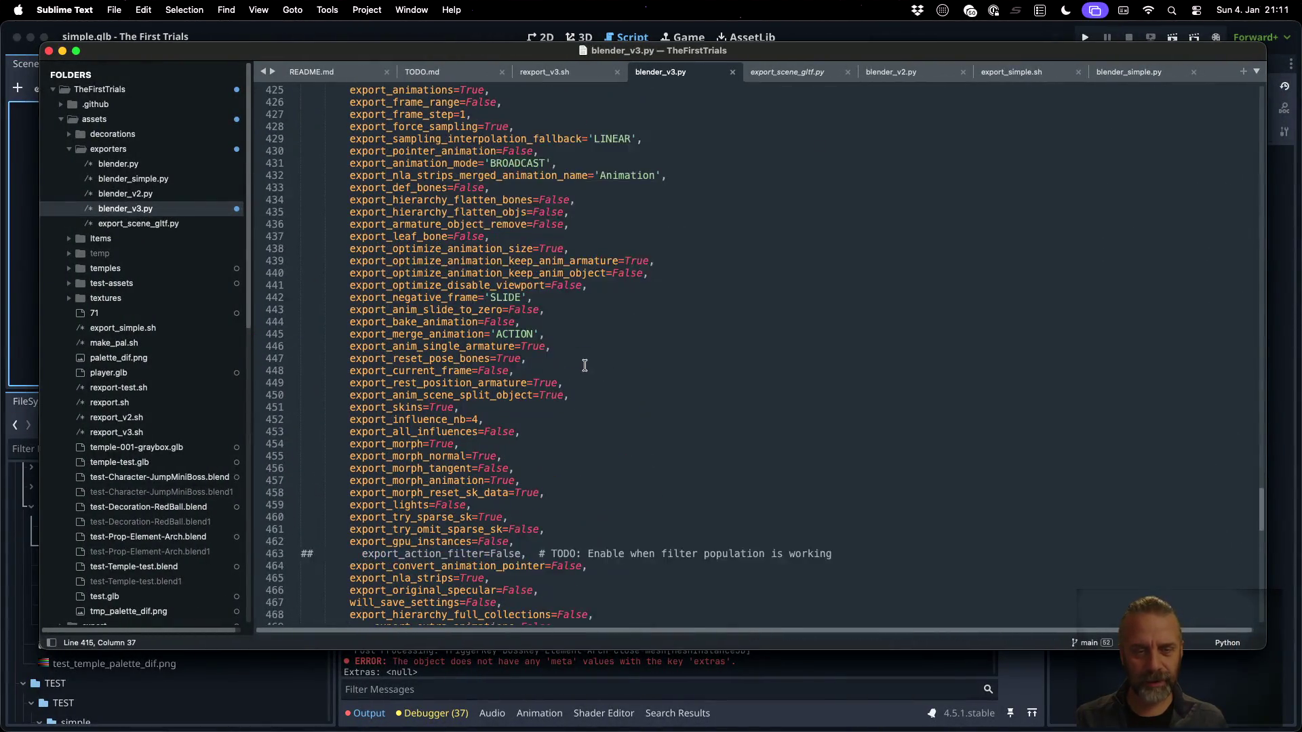
left_click(531, 290)
key("super+Left")
key("Right")
key("Right")
key("BackSpace")
key("BackSpace")
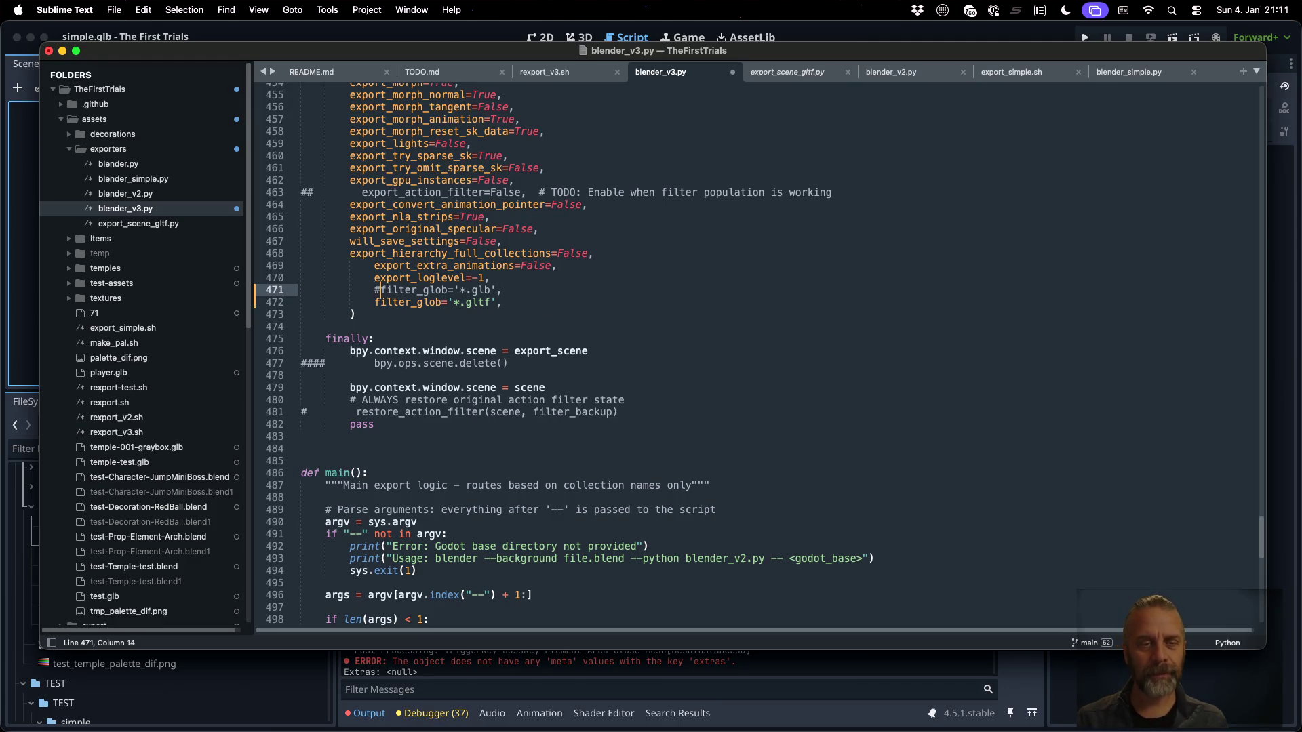
key("Down")
type("#")
key("super+s")
key("super+Tab")
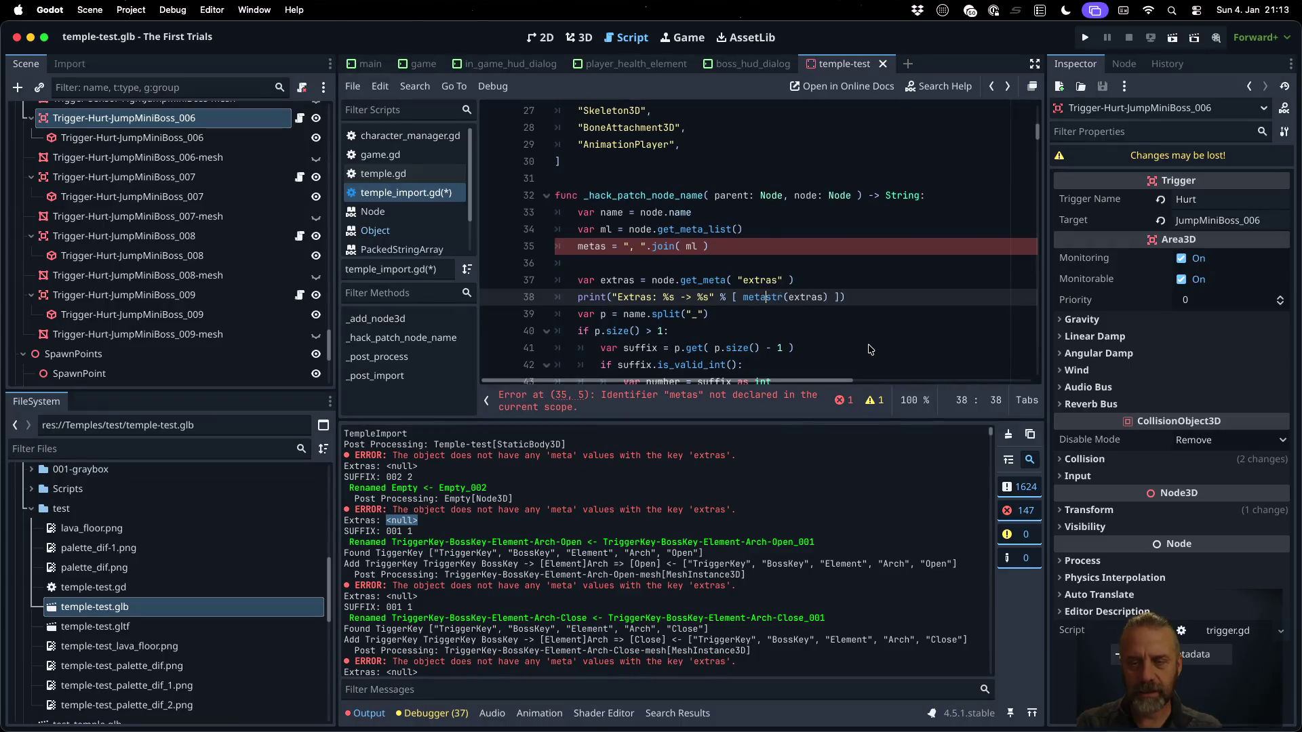
Dismiss the unknown glb format alert, clear the Output log, and reimport temple-test.glb
key("Return")
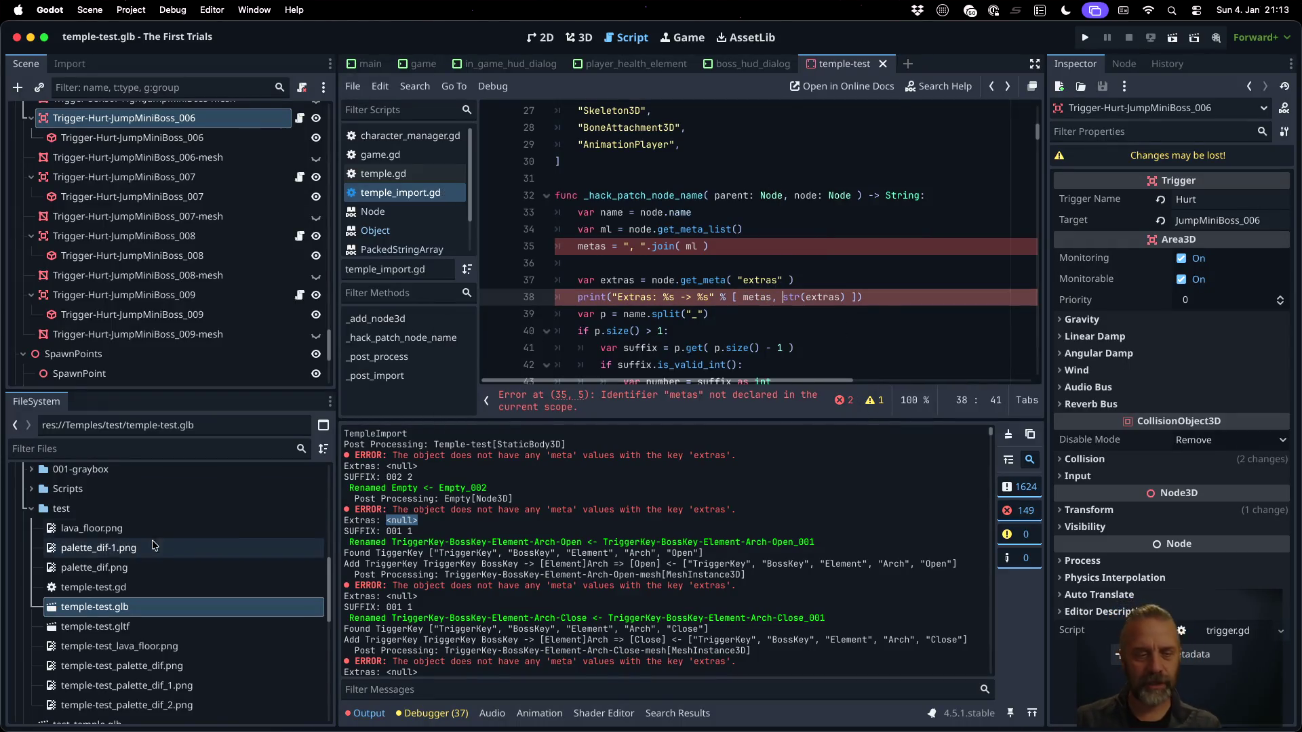
right_click(178, 608)
left_click(184, 656)
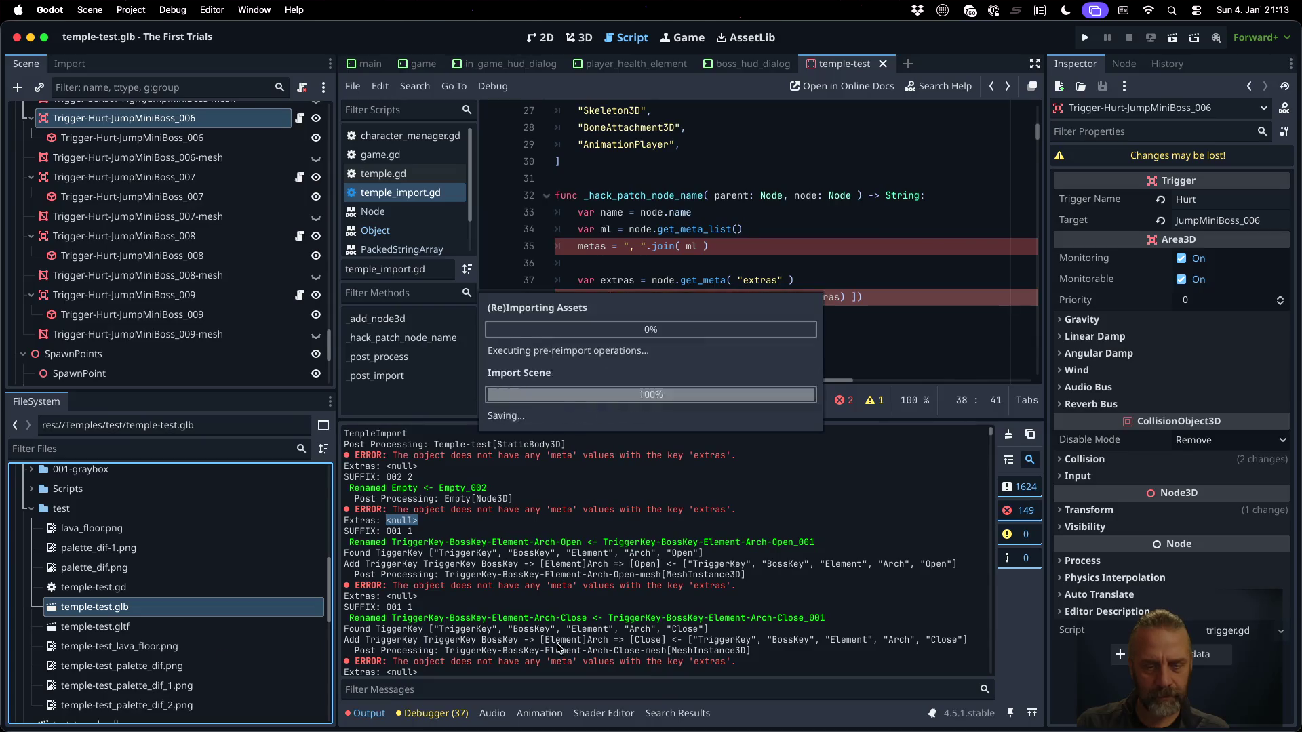
left_click(1009, 435)
right_click(200, 612)
left_click(273, 656)
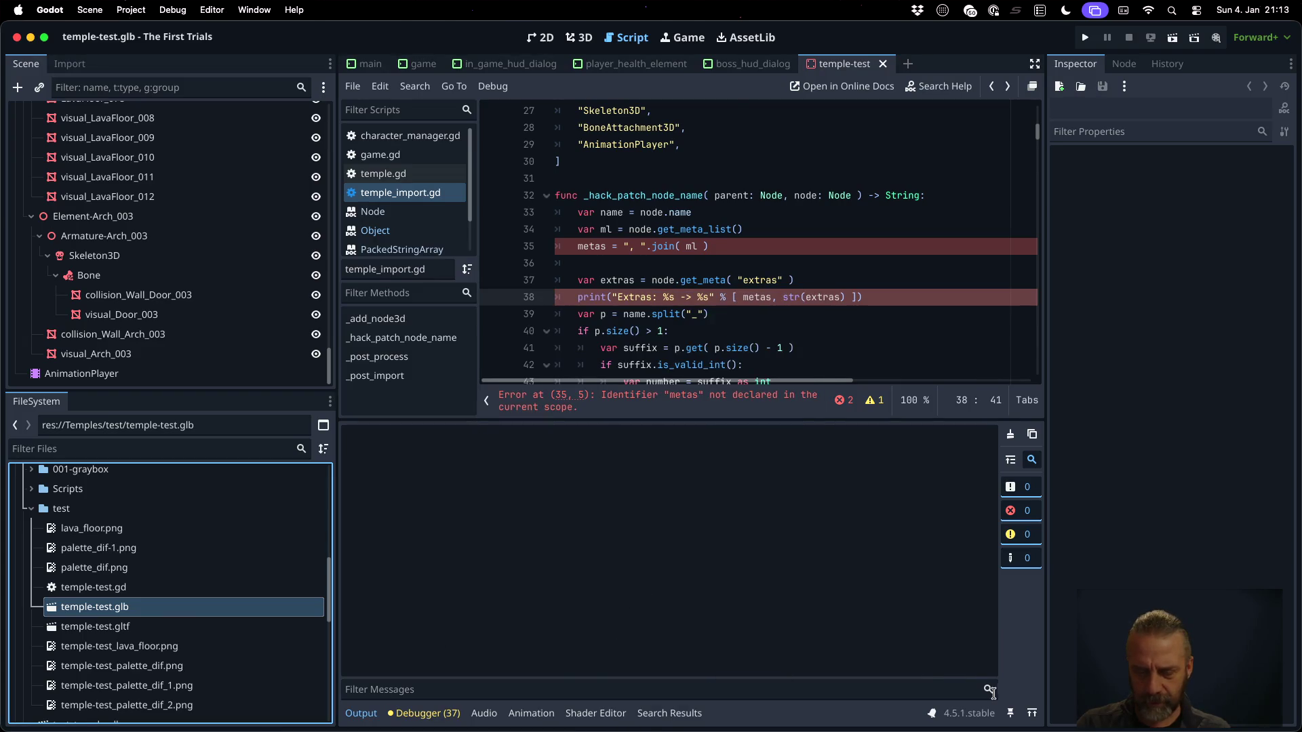
Reimport temple-test.glb again and review the Output and Debugger logs
left_click(359, 714)
left_click(358, 715)
right_click(185, 608)
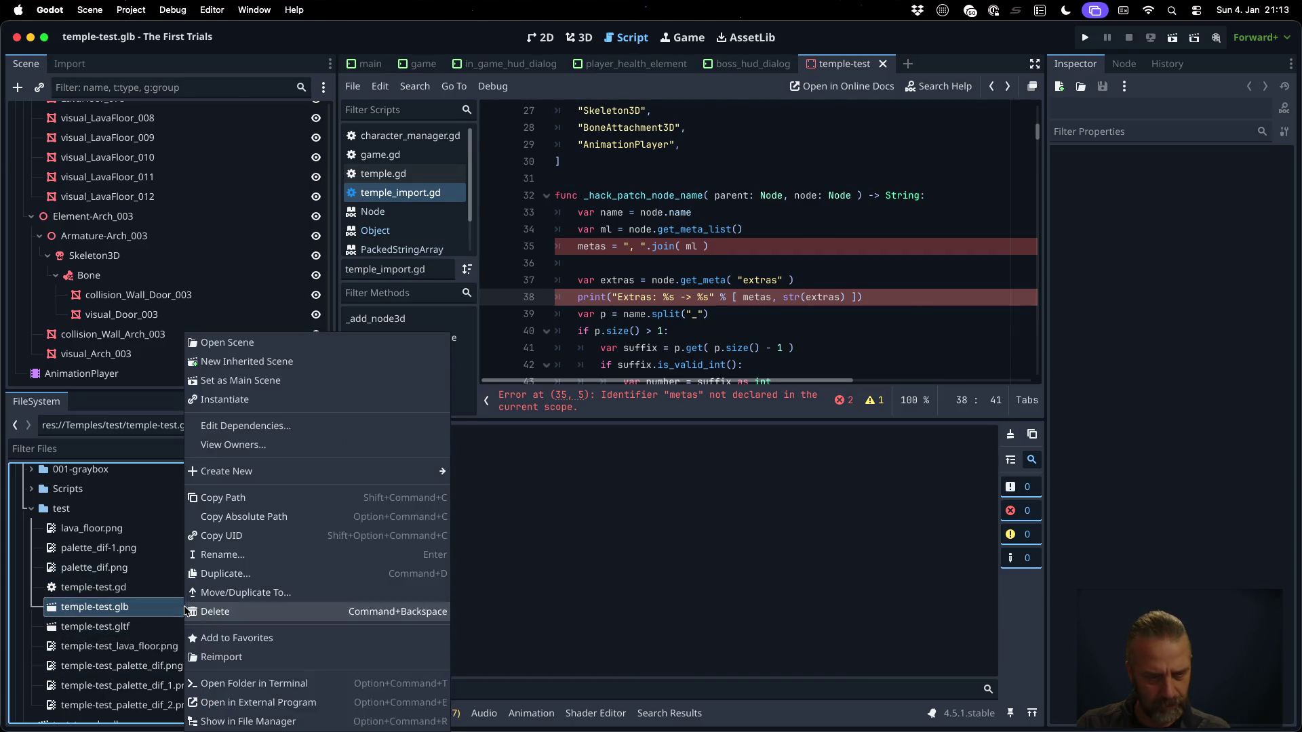
left_click(254, 659)
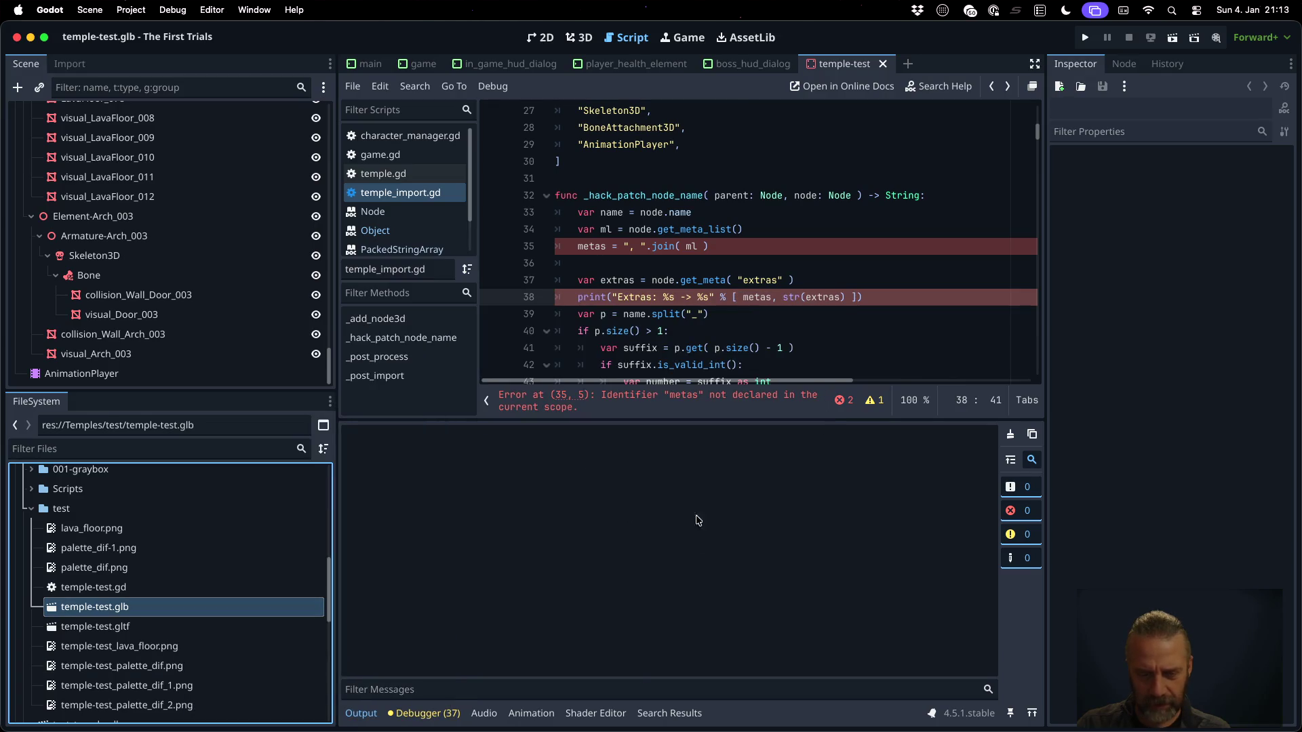
left_click(437, 713)
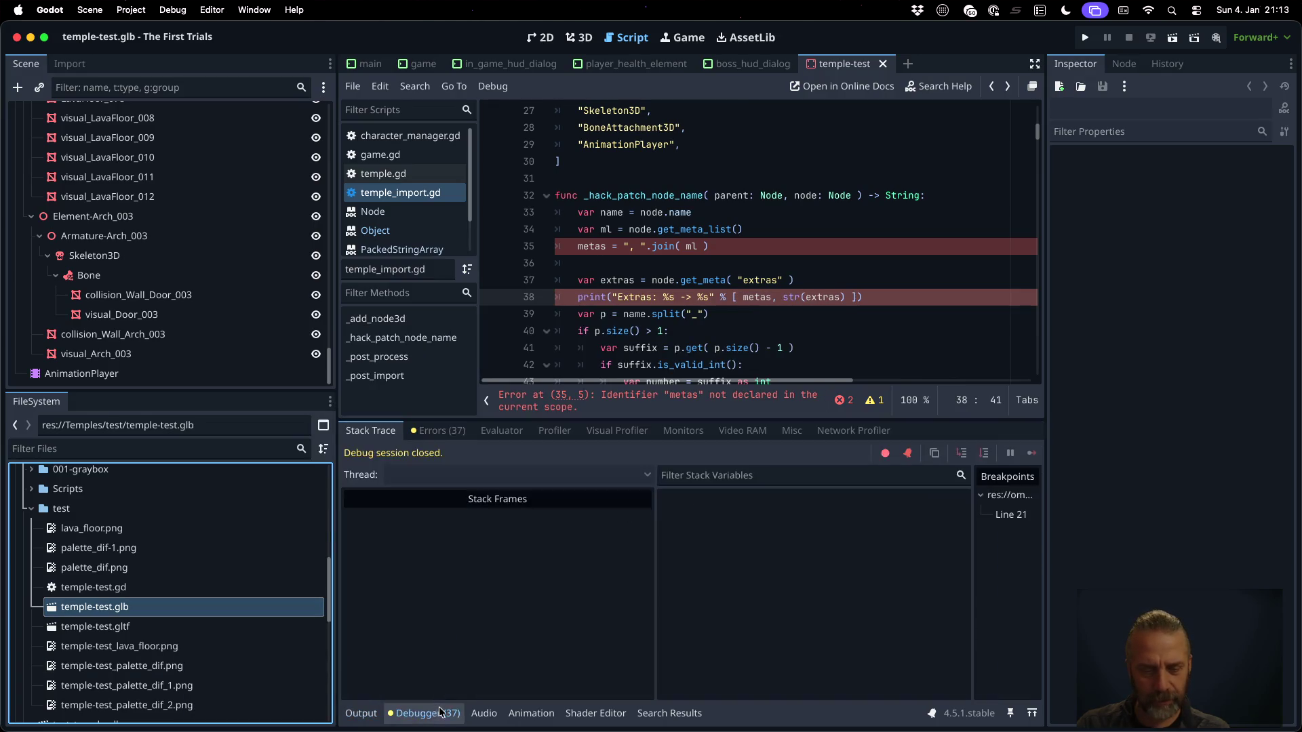
left_click(361, 713)
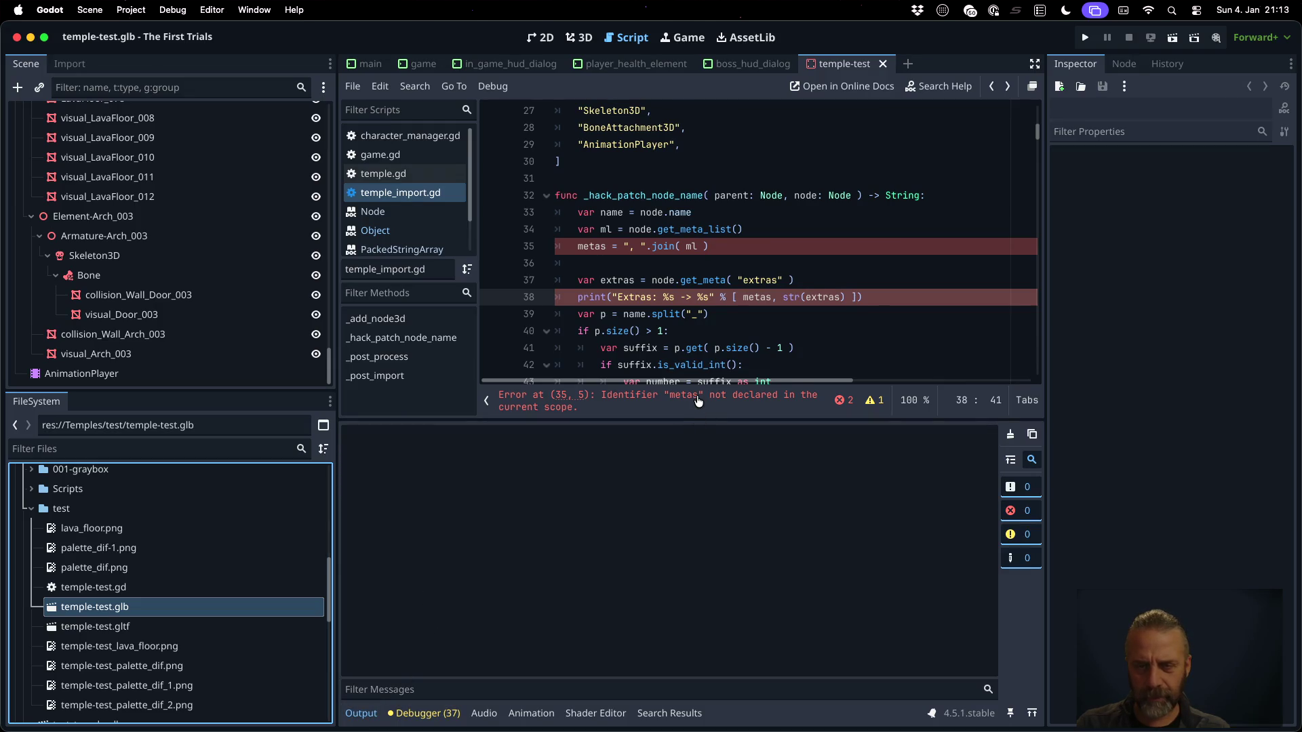
scroll(697, 390, "down", 1)
Add 'var' before metas on line 35 of temple_import.gd, save, and reimport temple-test.glb
left_click(675, 263)
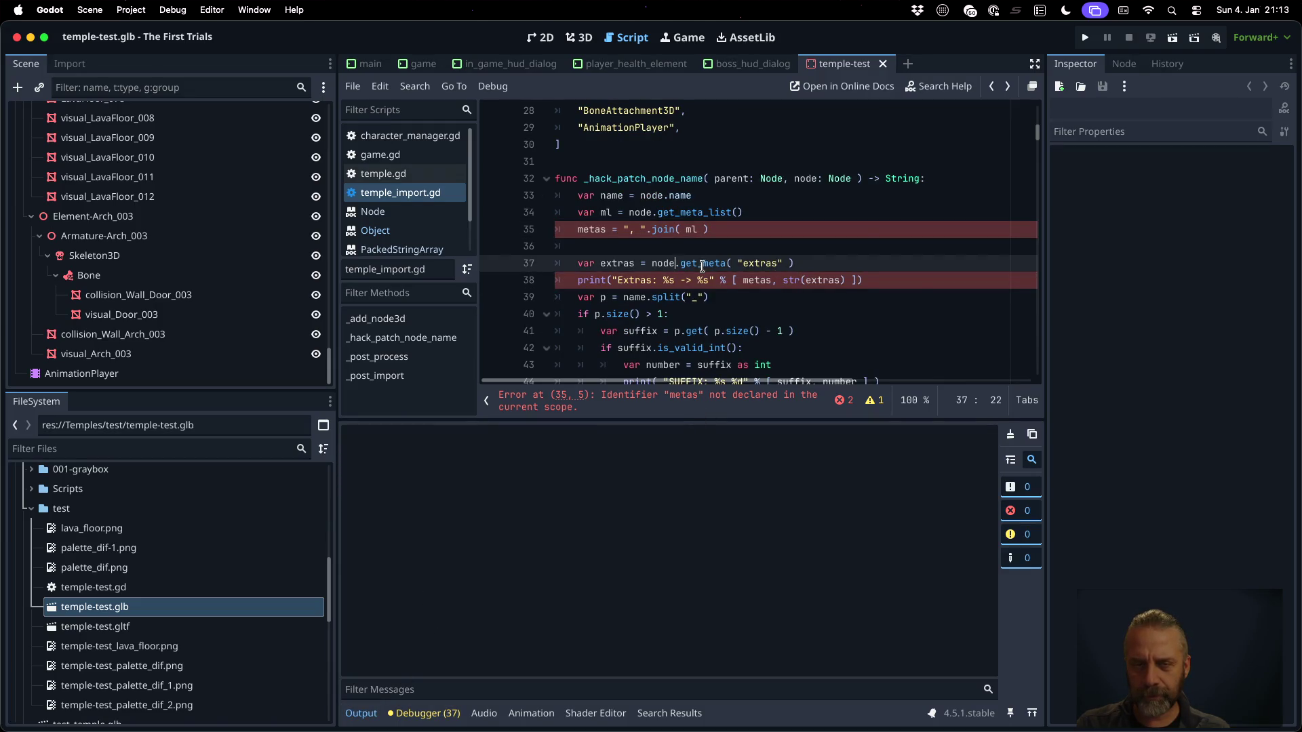
left_click(704, 229)
type("var")
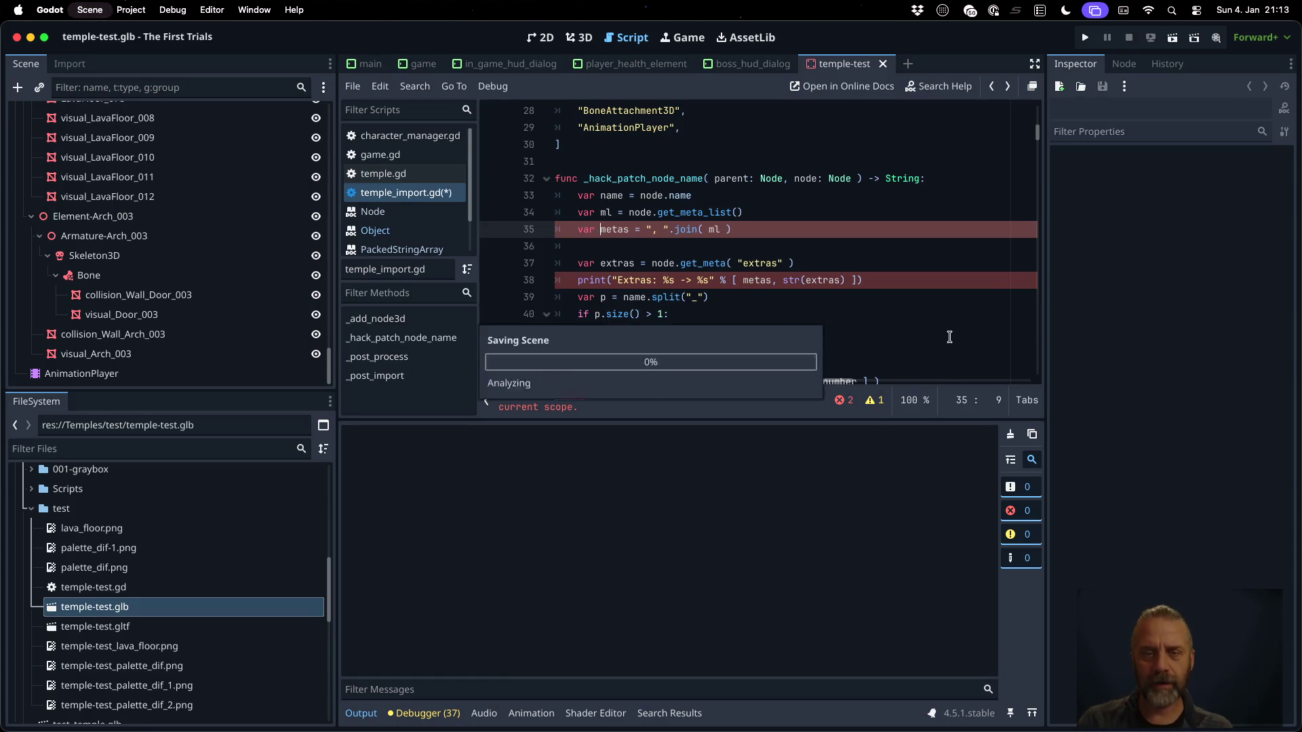
key("super+s")
right_click(166, 607)
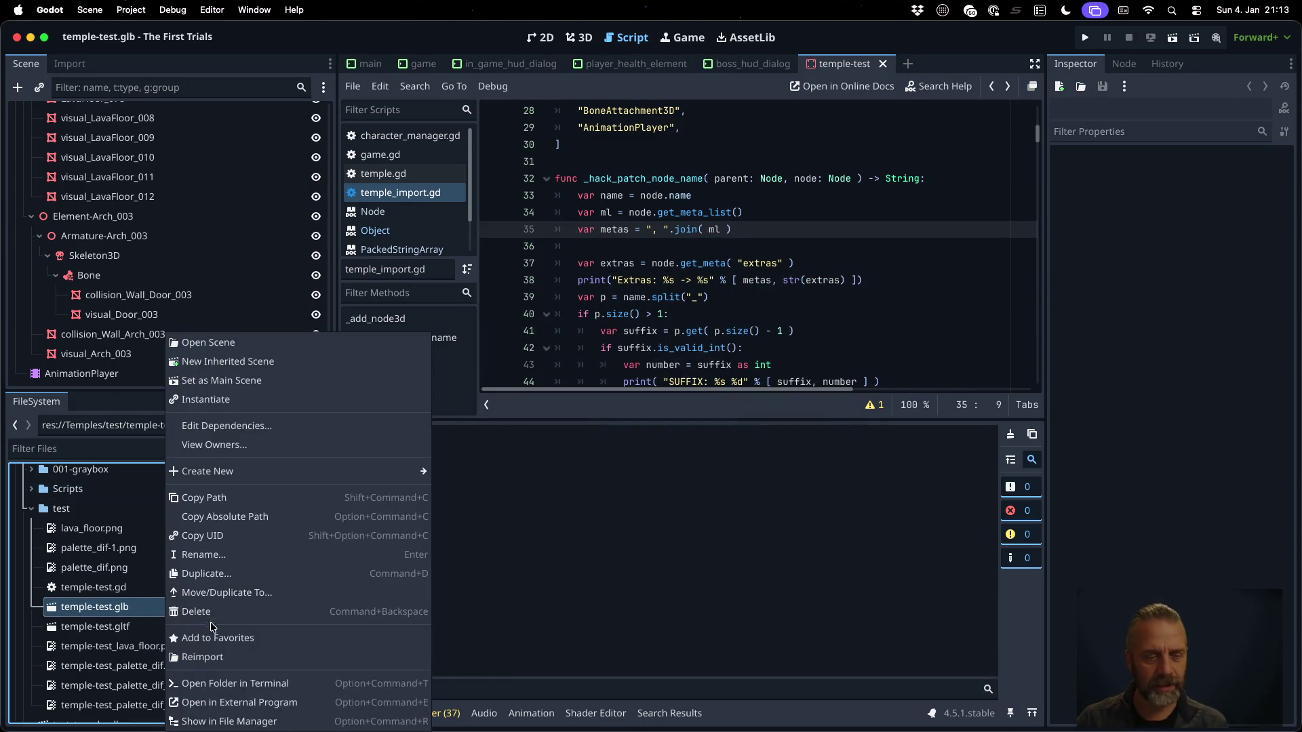
left_click(242, 658)
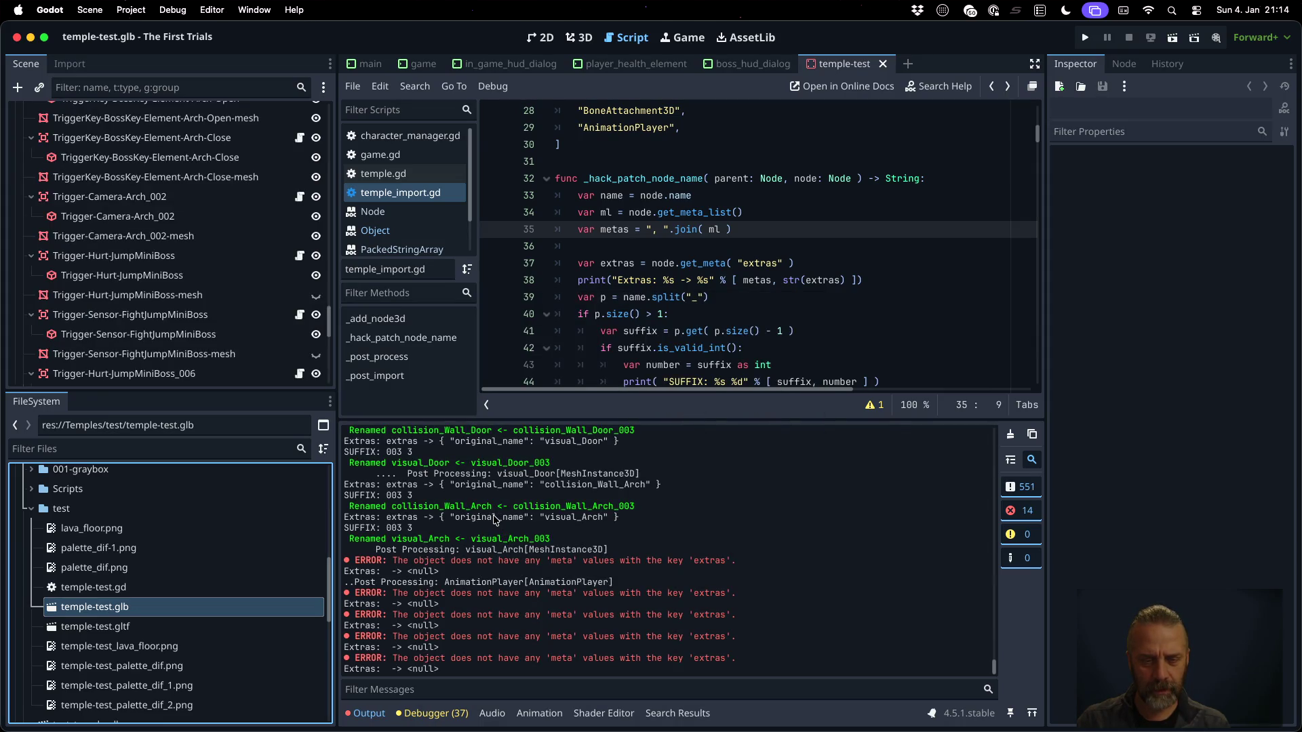
Remove the ml and metas lines and add an extras != null check after the get_meta line
double_click(407, 517)
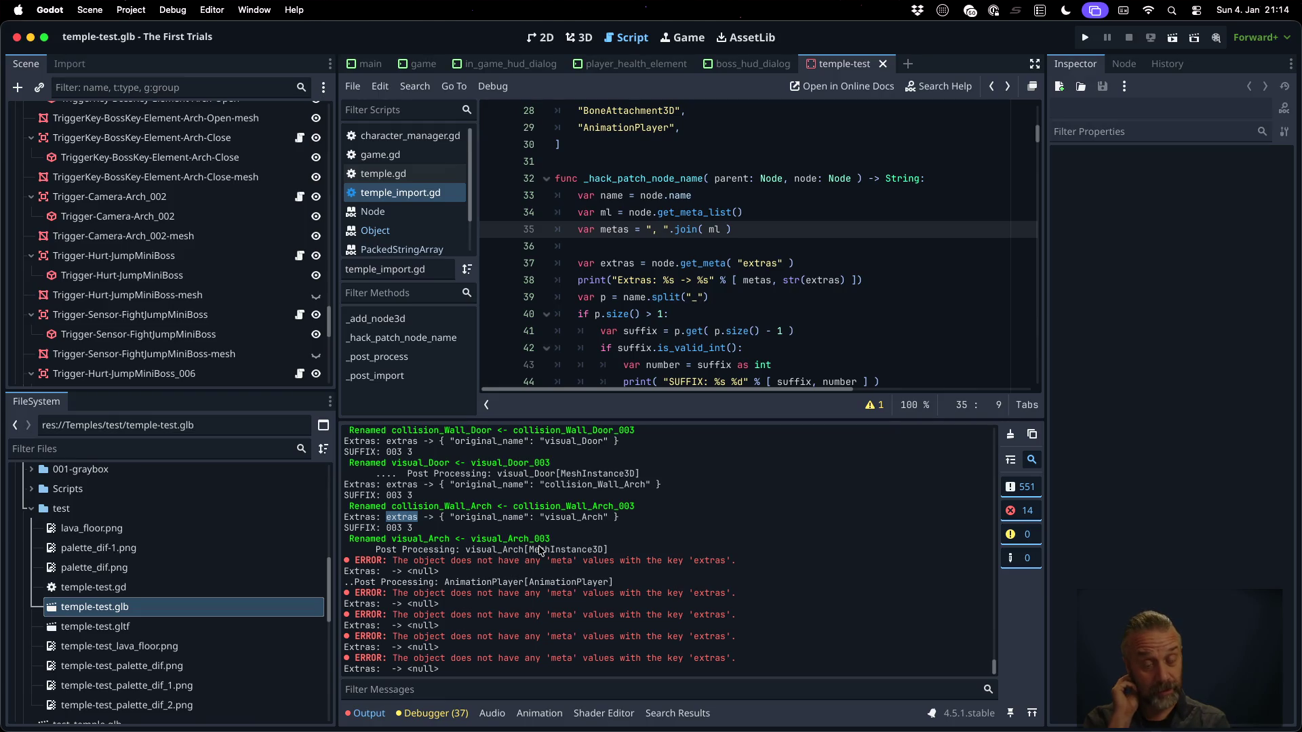
left_click(813, 229)
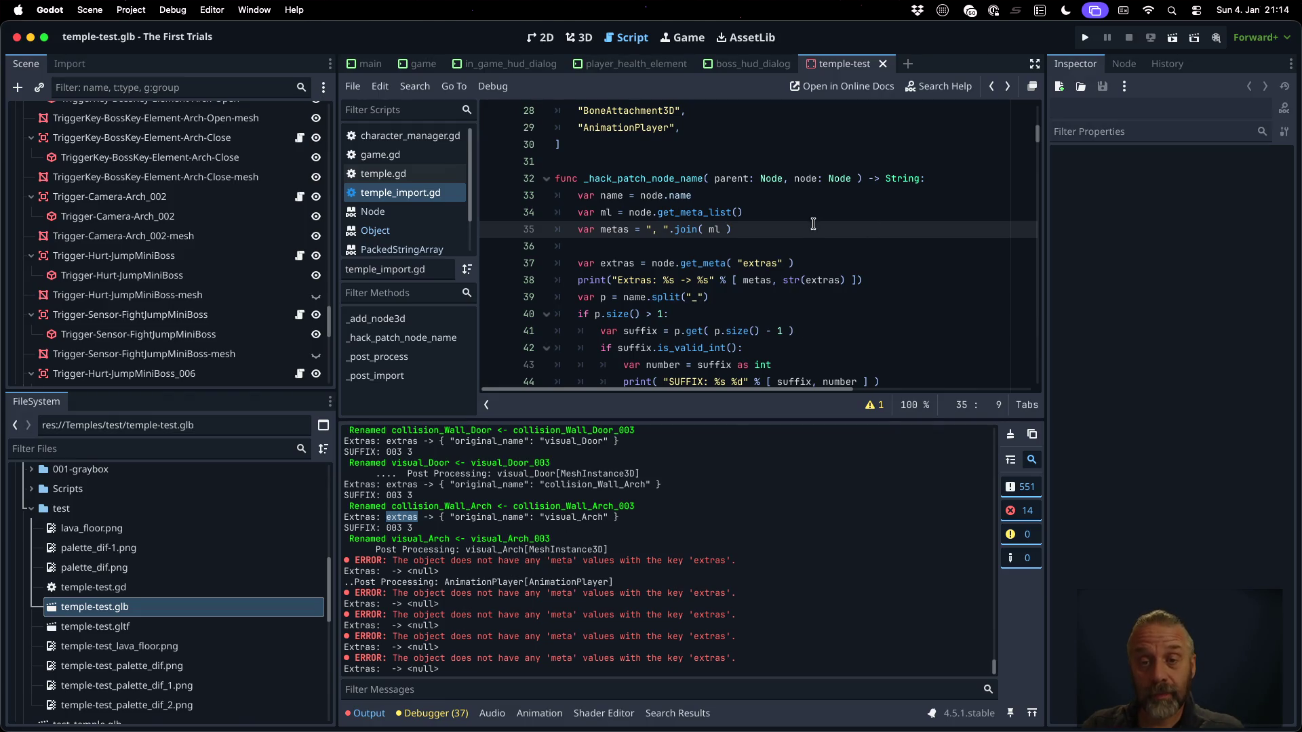
key("Up")
key("shift+Down")
key("shift+Down")
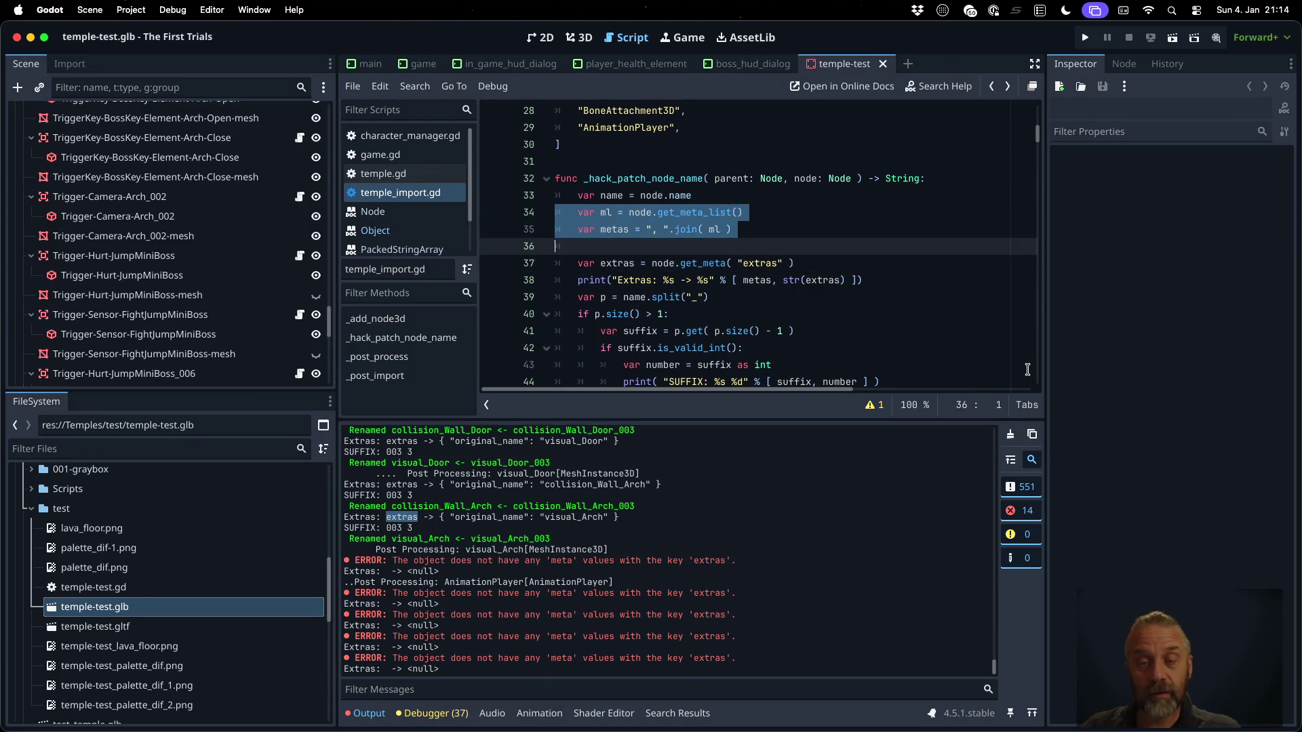
key("ctrl+x")
key("Down")
key("Return")
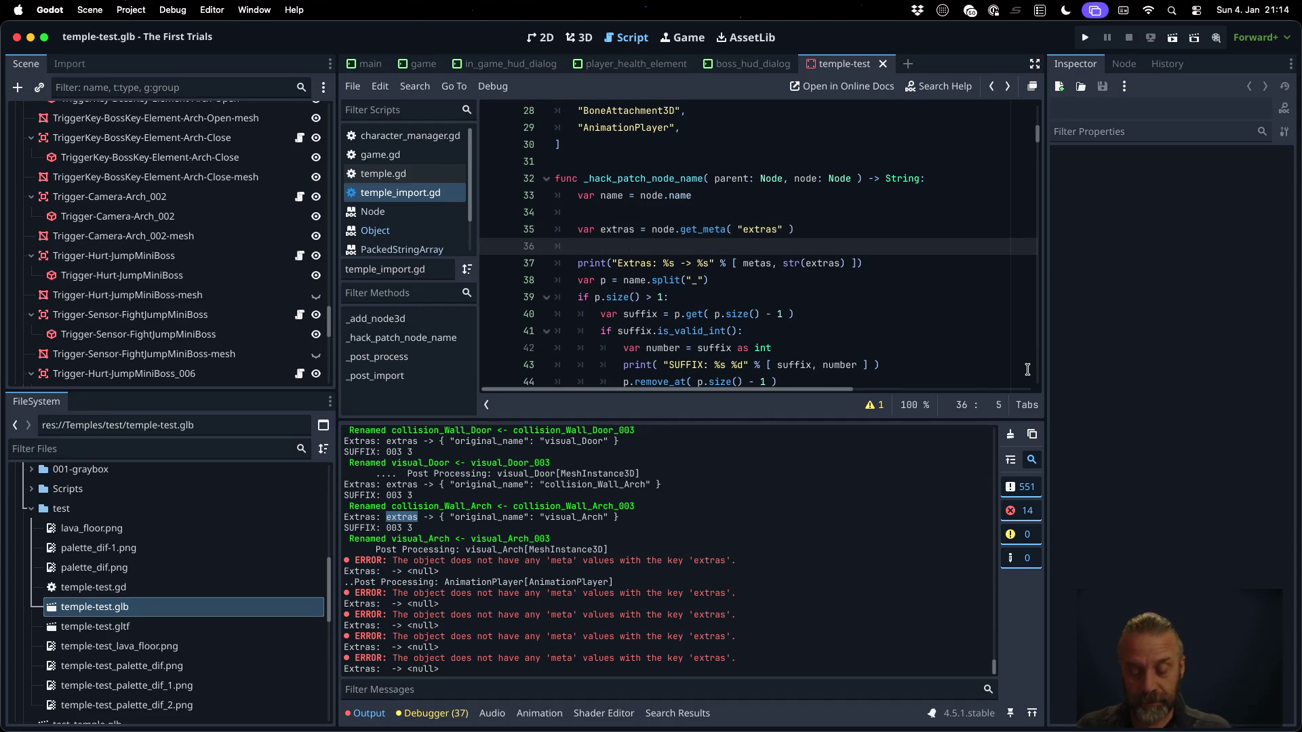
type("if extras !")
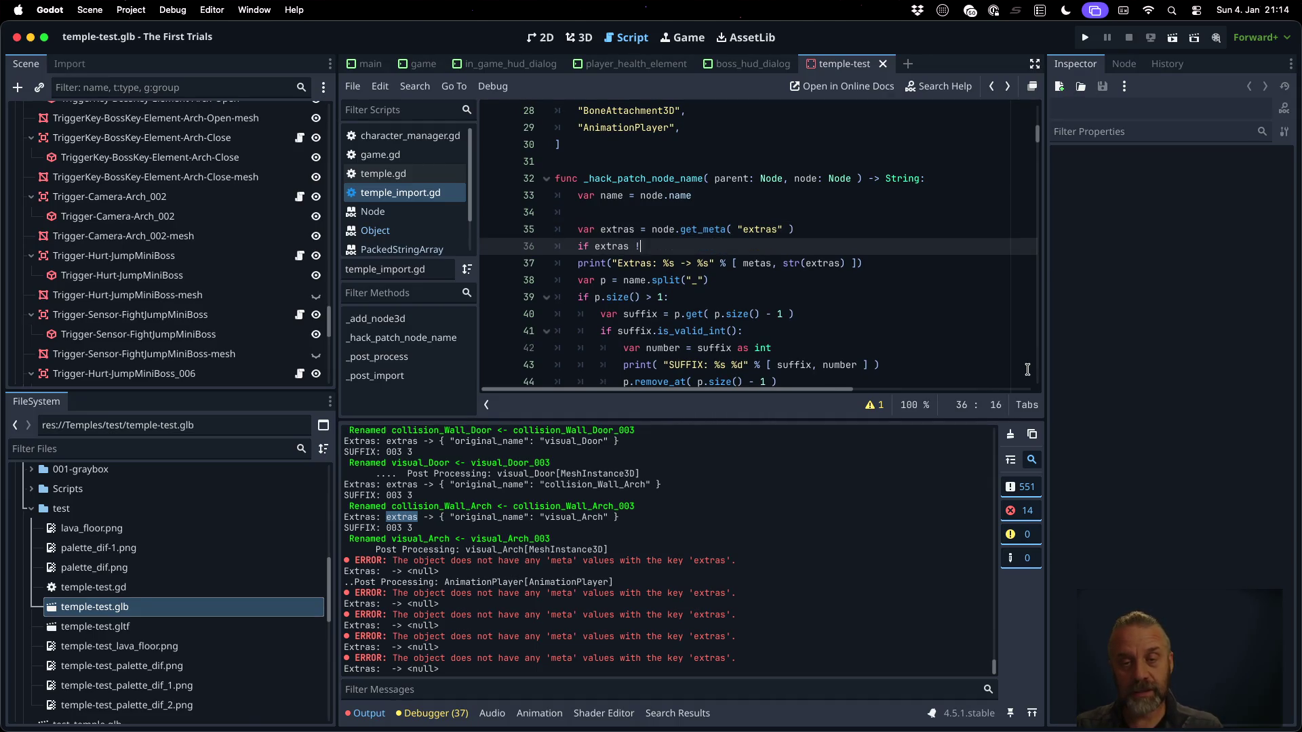
type("= null:")
key("Return")
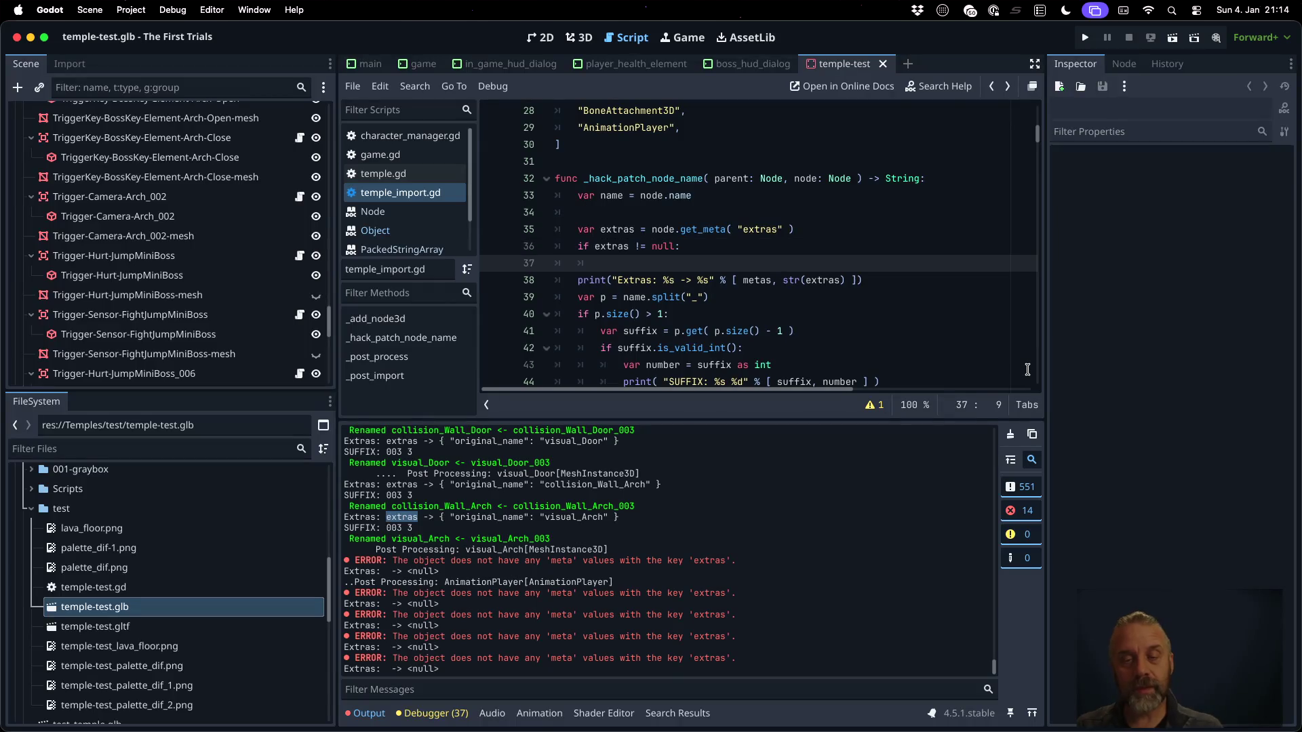
Cast get_meta to Dictionary and set o_name = extras.get("original_name", null)
type("var or")
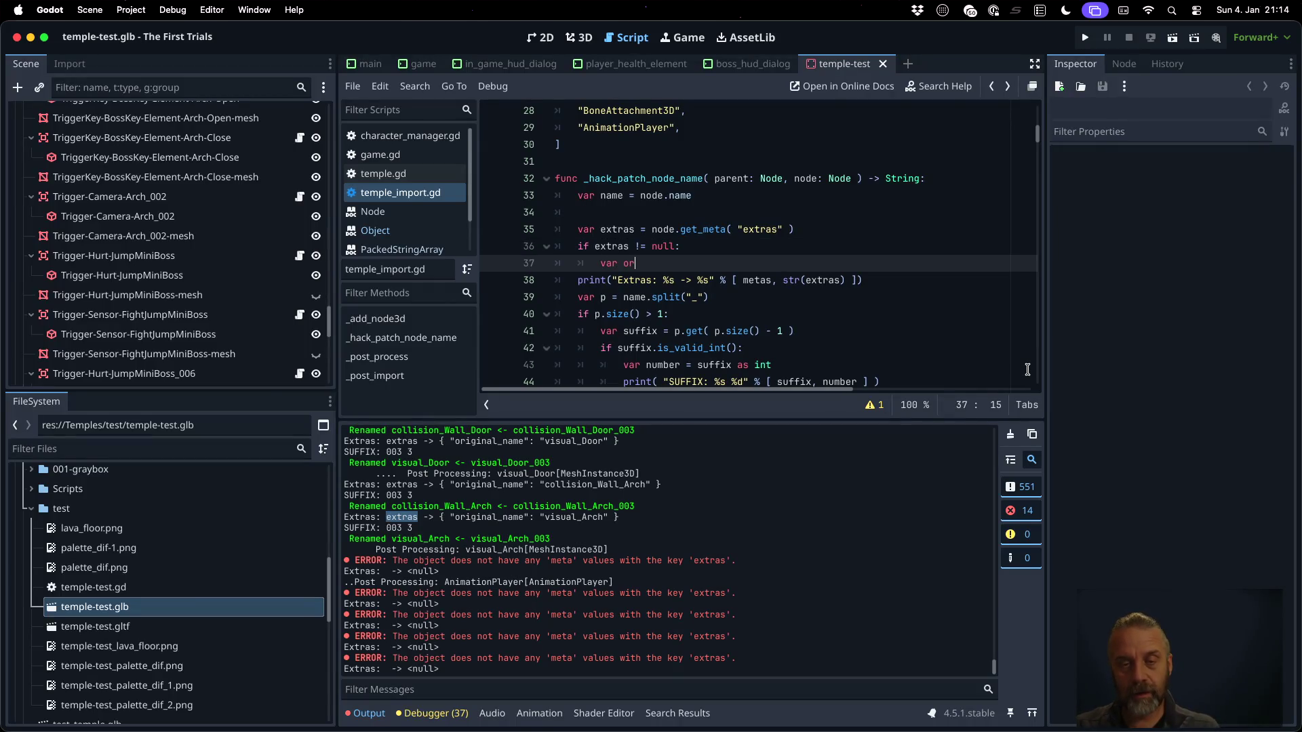
key("BackSpace")
type("_nam")
type("e = extras.get")
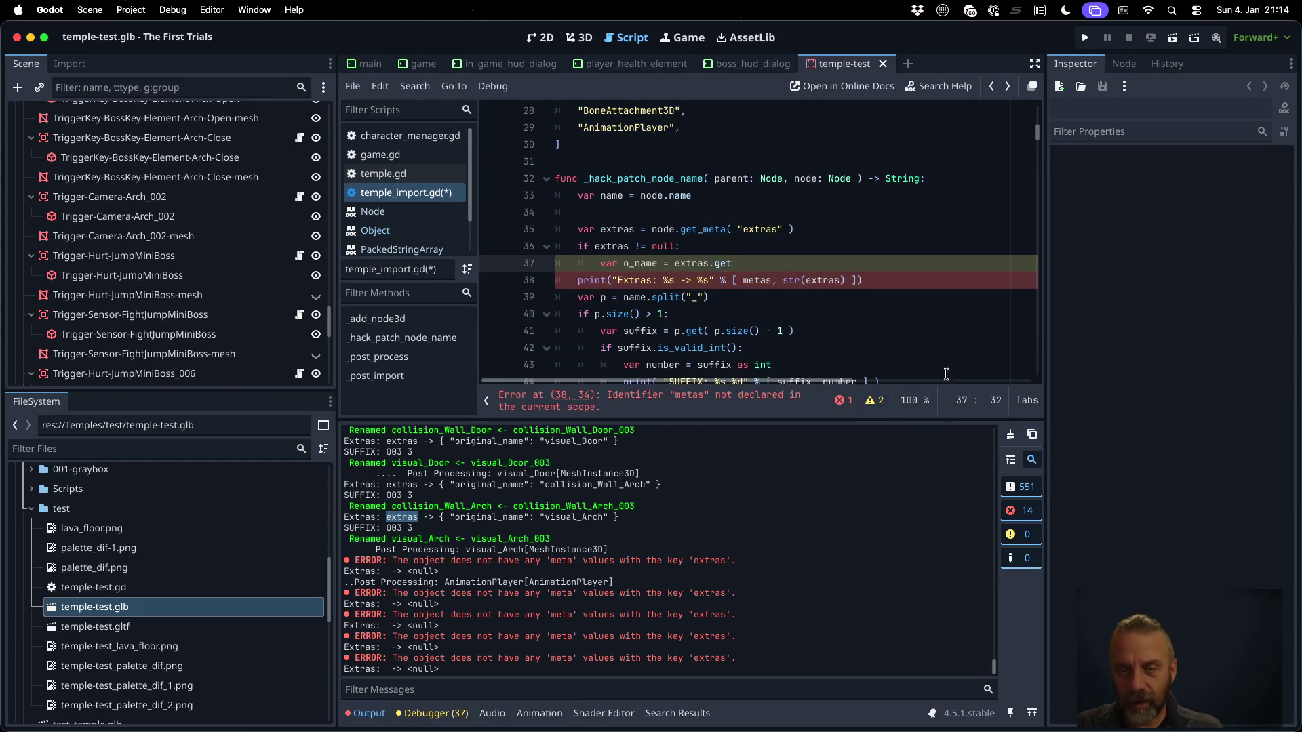
left_click(706, 234, "ctrl")
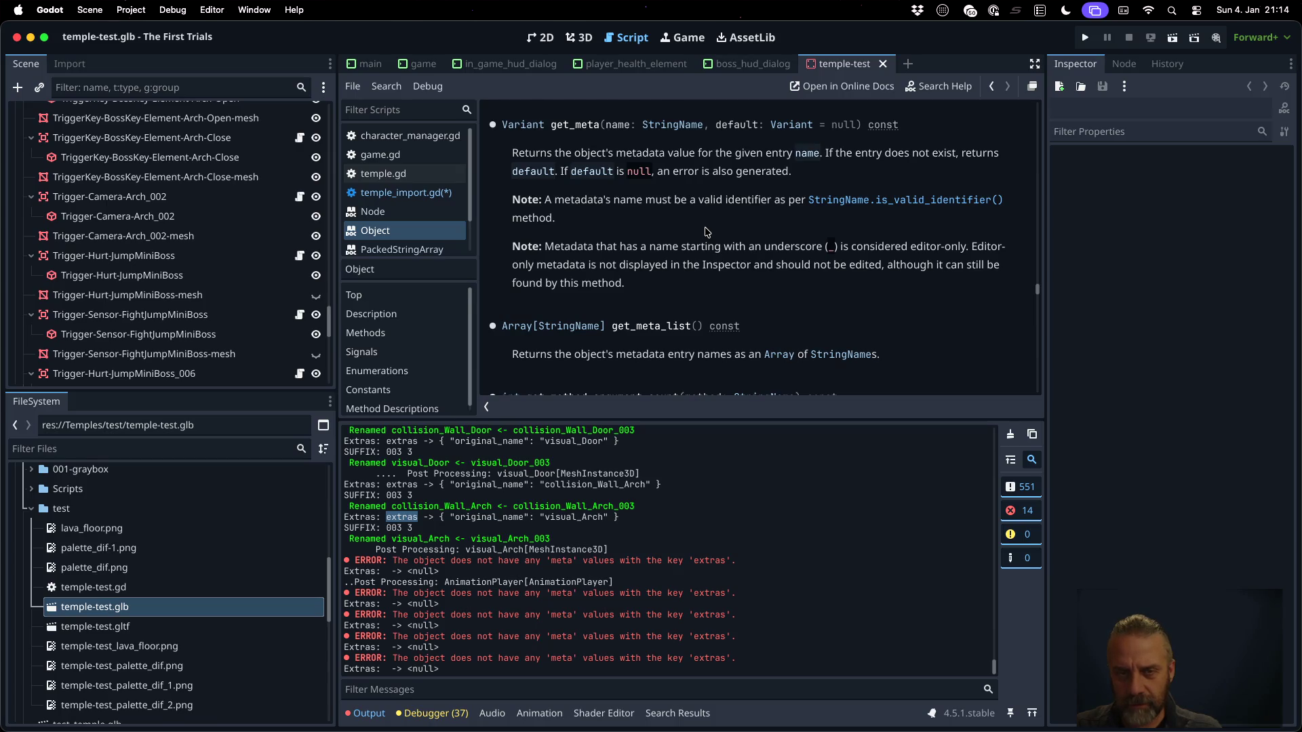
key("alt+Left")
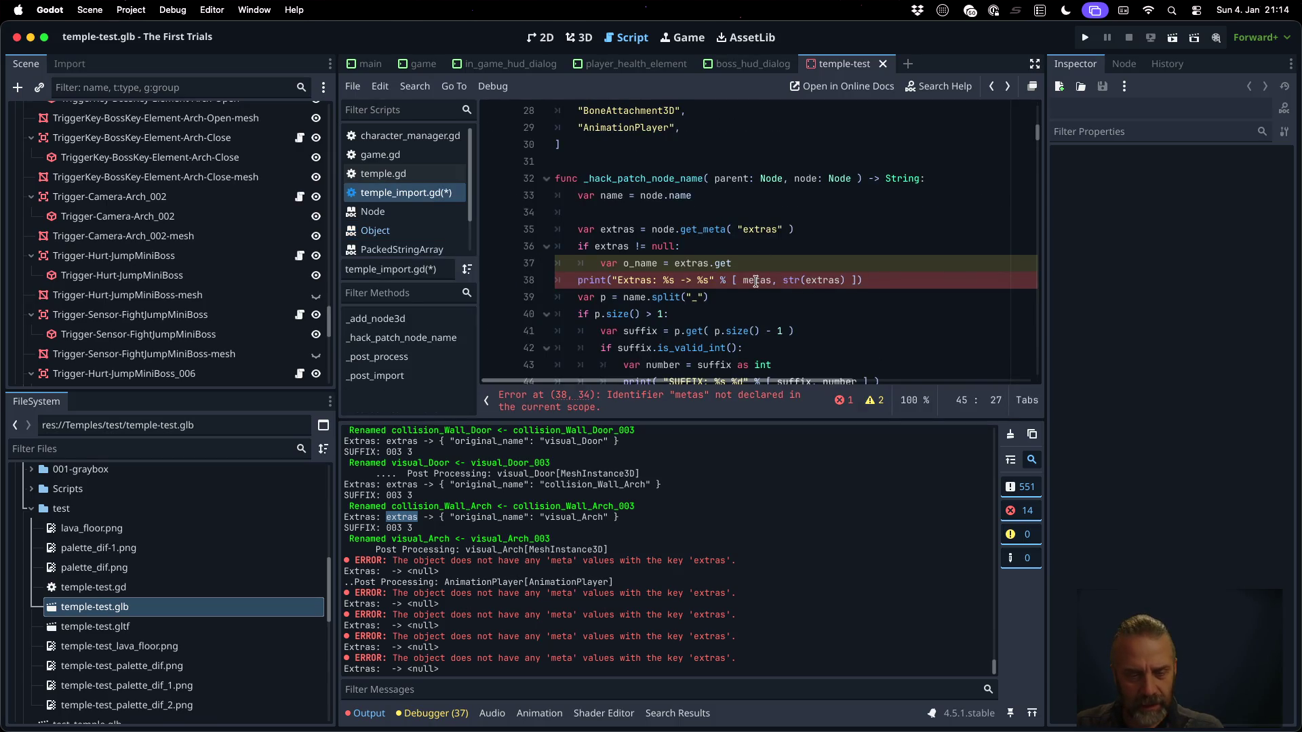
left_click(805, 229)
type("as")
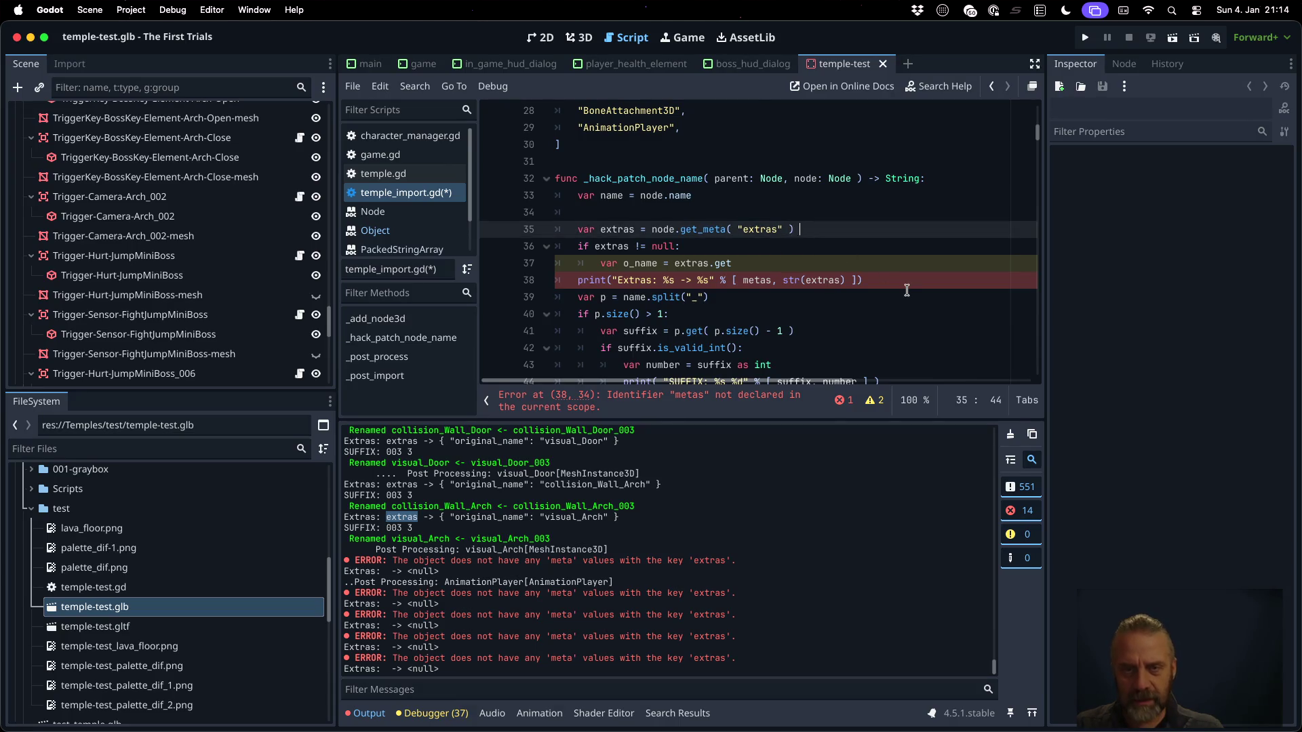
type(" Dio")
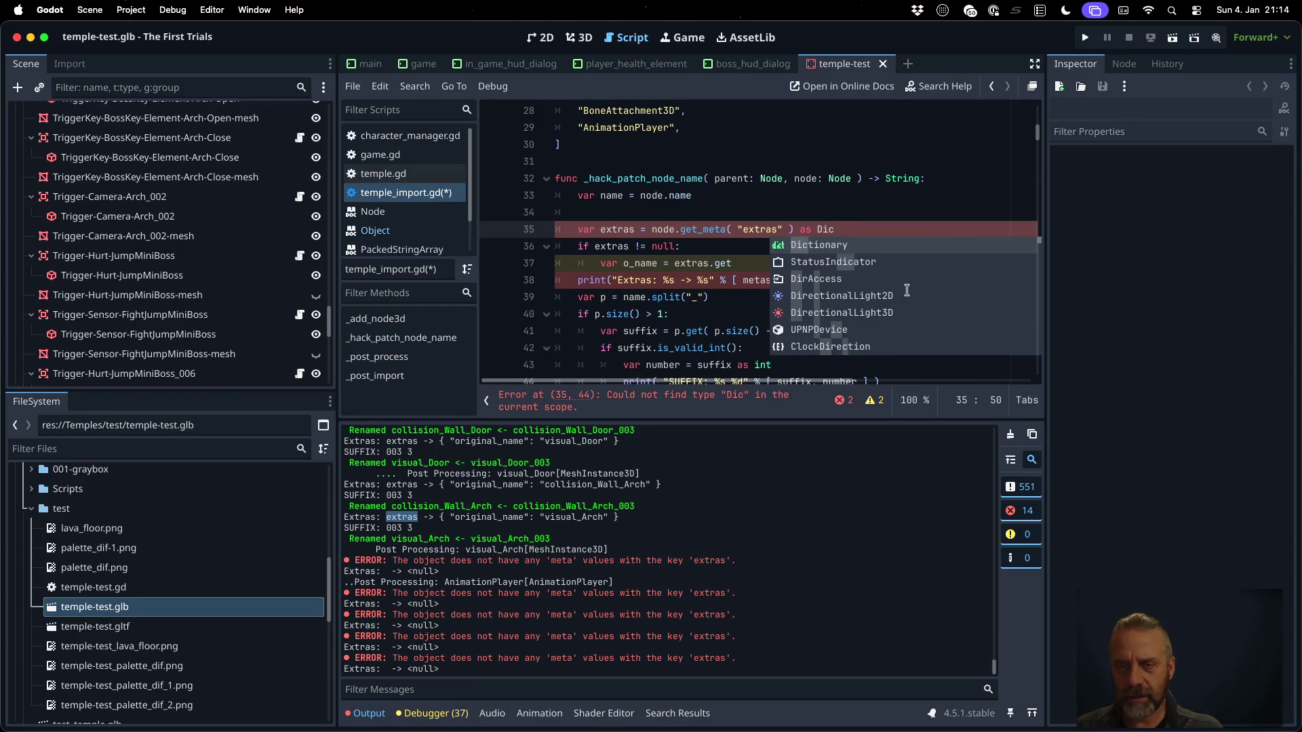
key("Return")
key("Down")
key("Down")
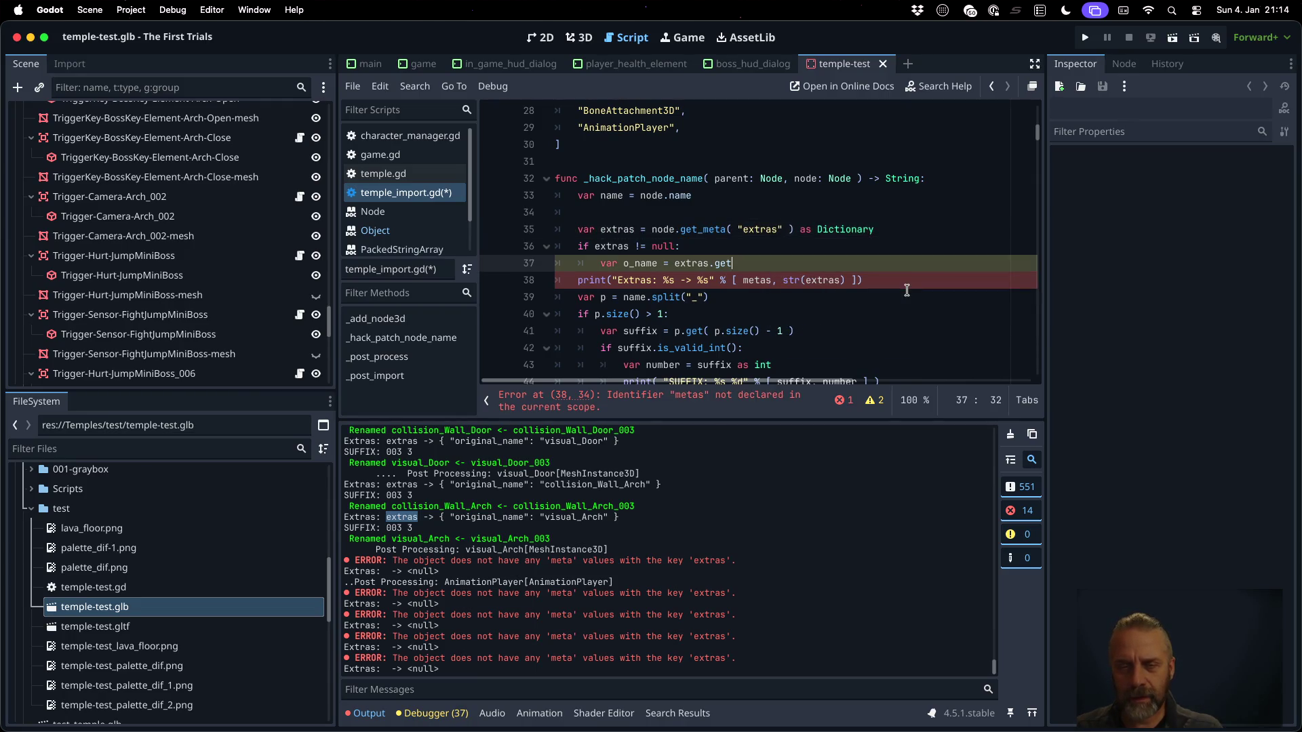
type("( \"o")
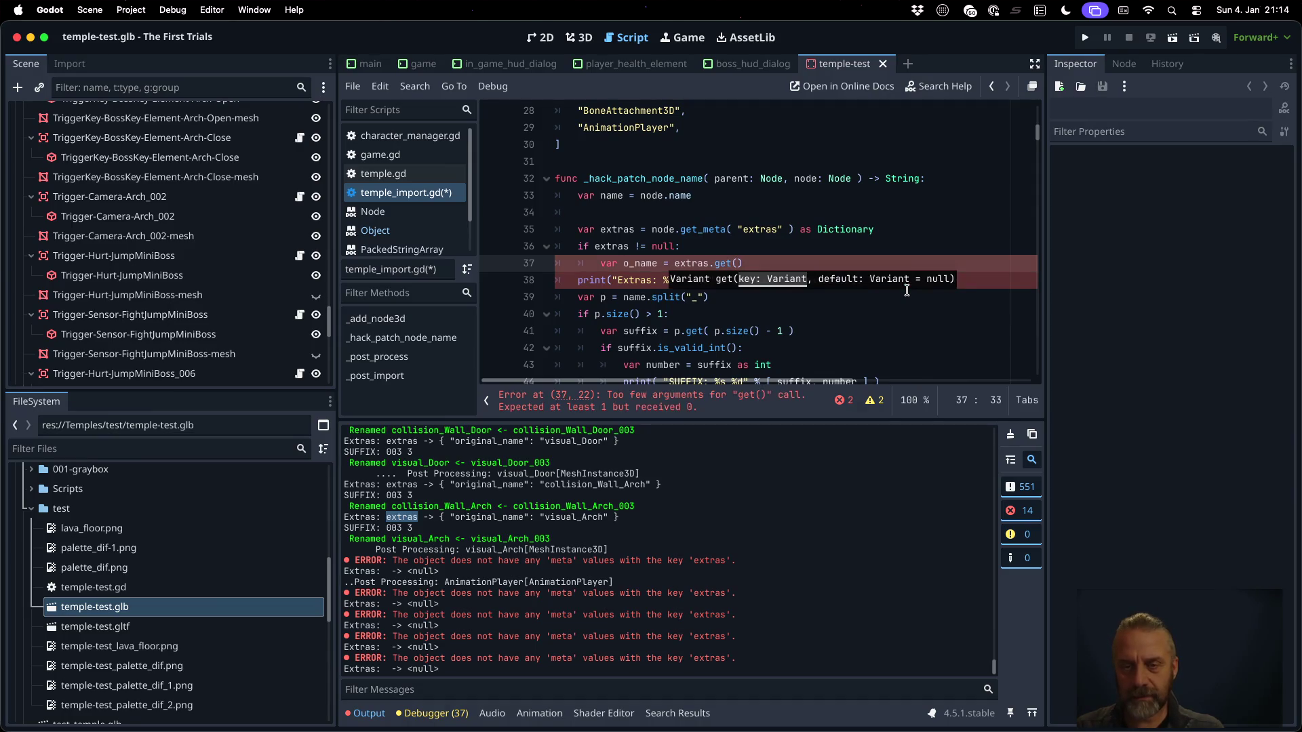
type("riginal_name")
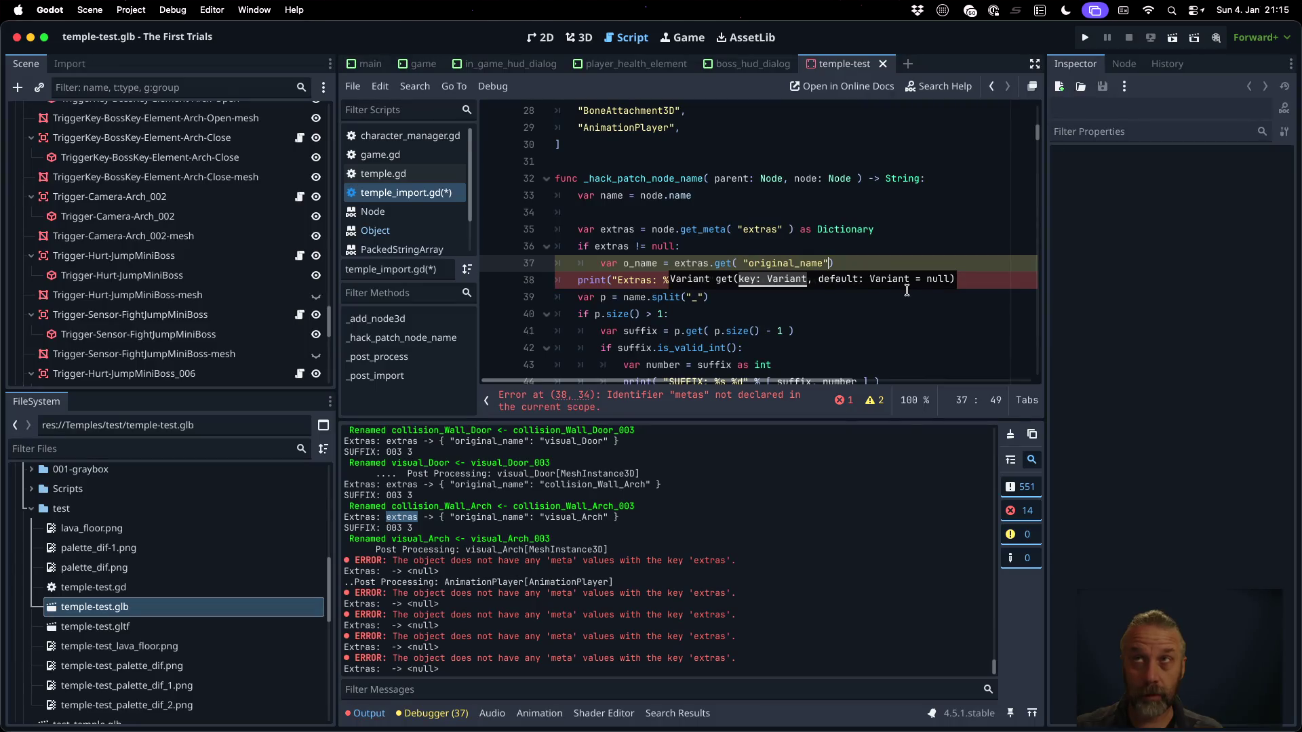
type(", n")
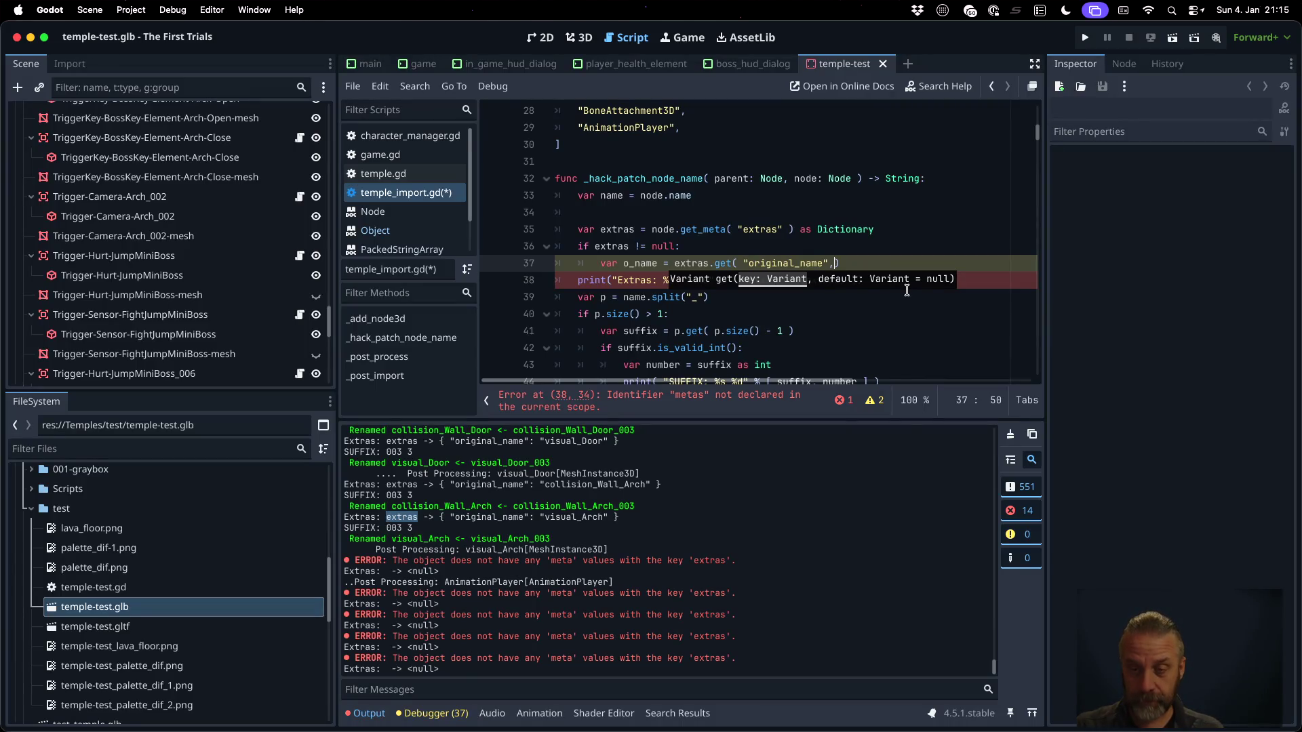
type("ull")
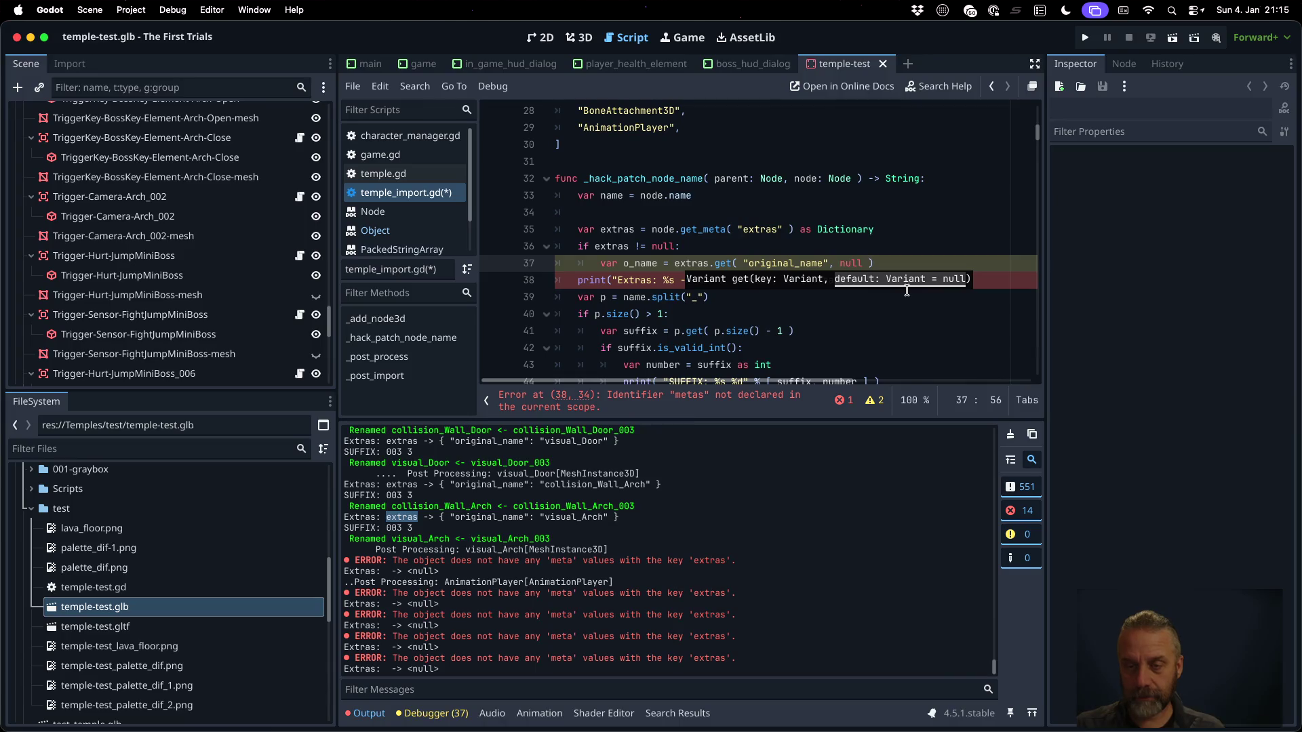
Under an o_name != null check, remove the old Extras print, assign node.name = o_name and return o_name
key("Return")
type("if")
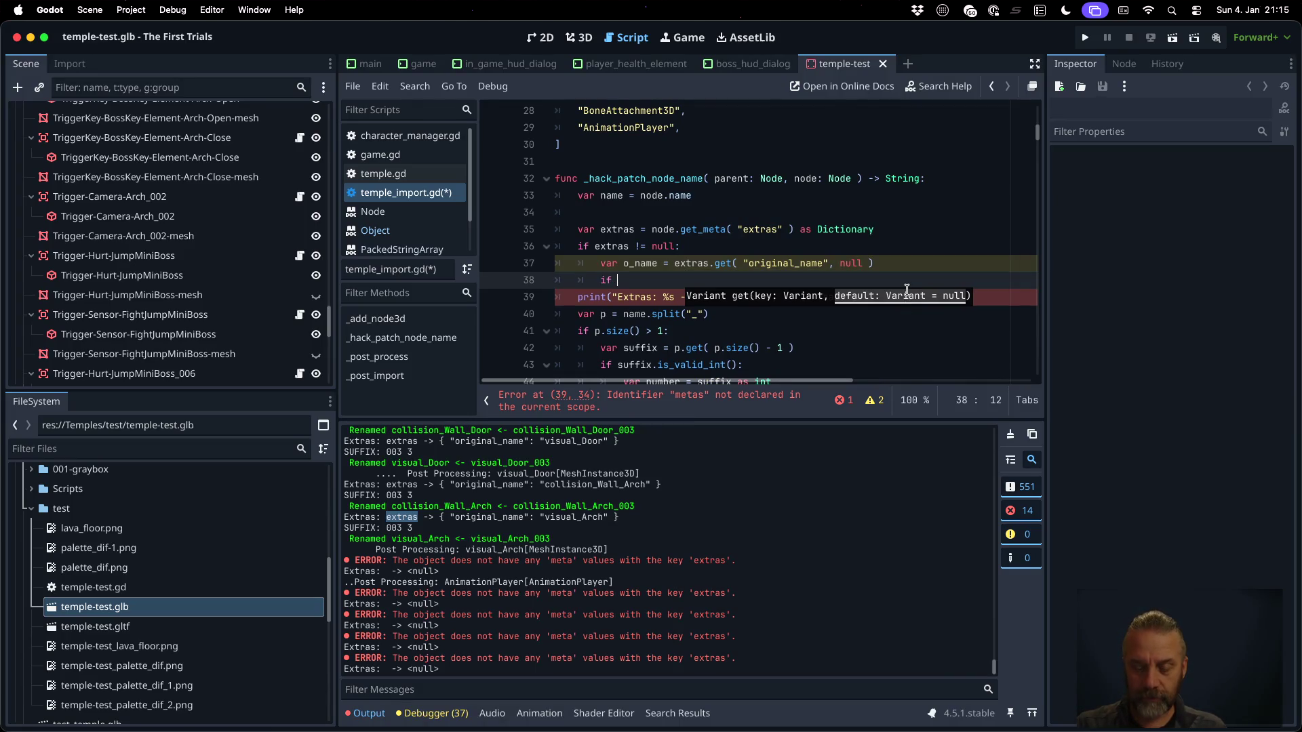
type("o_name !=")
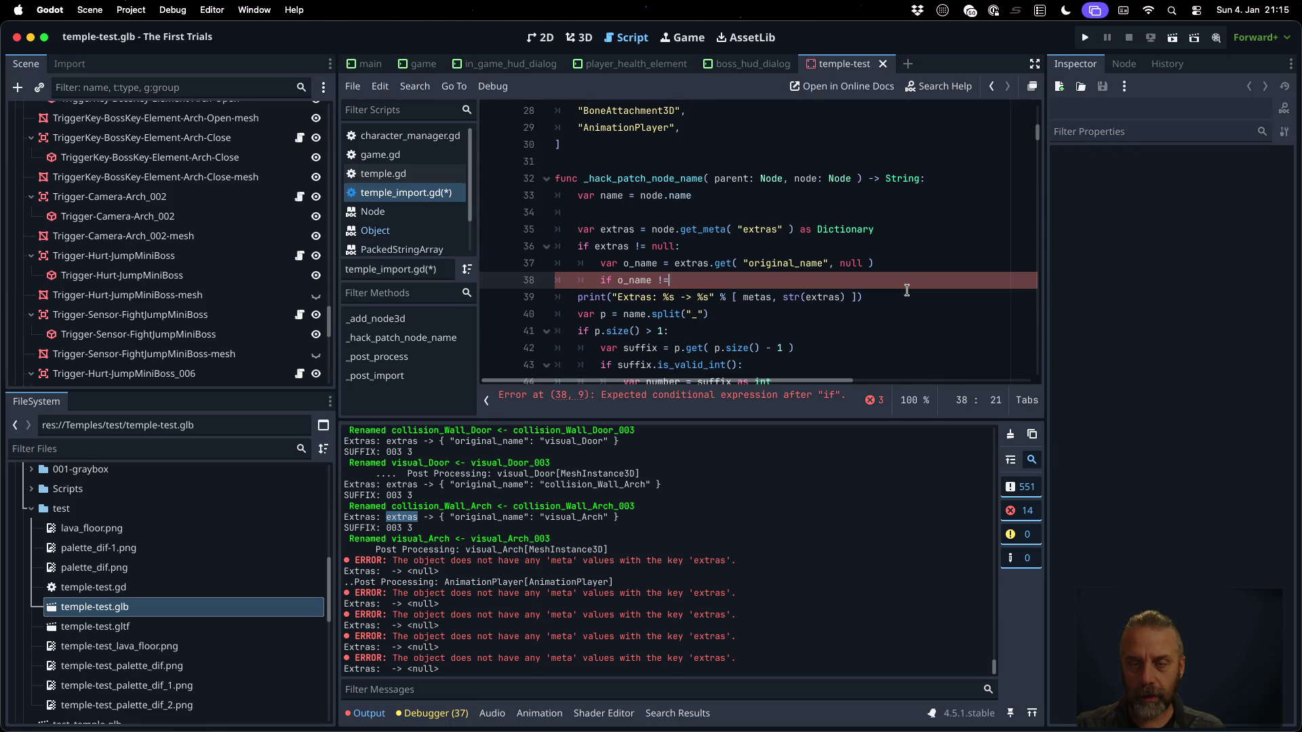
type(" null:")
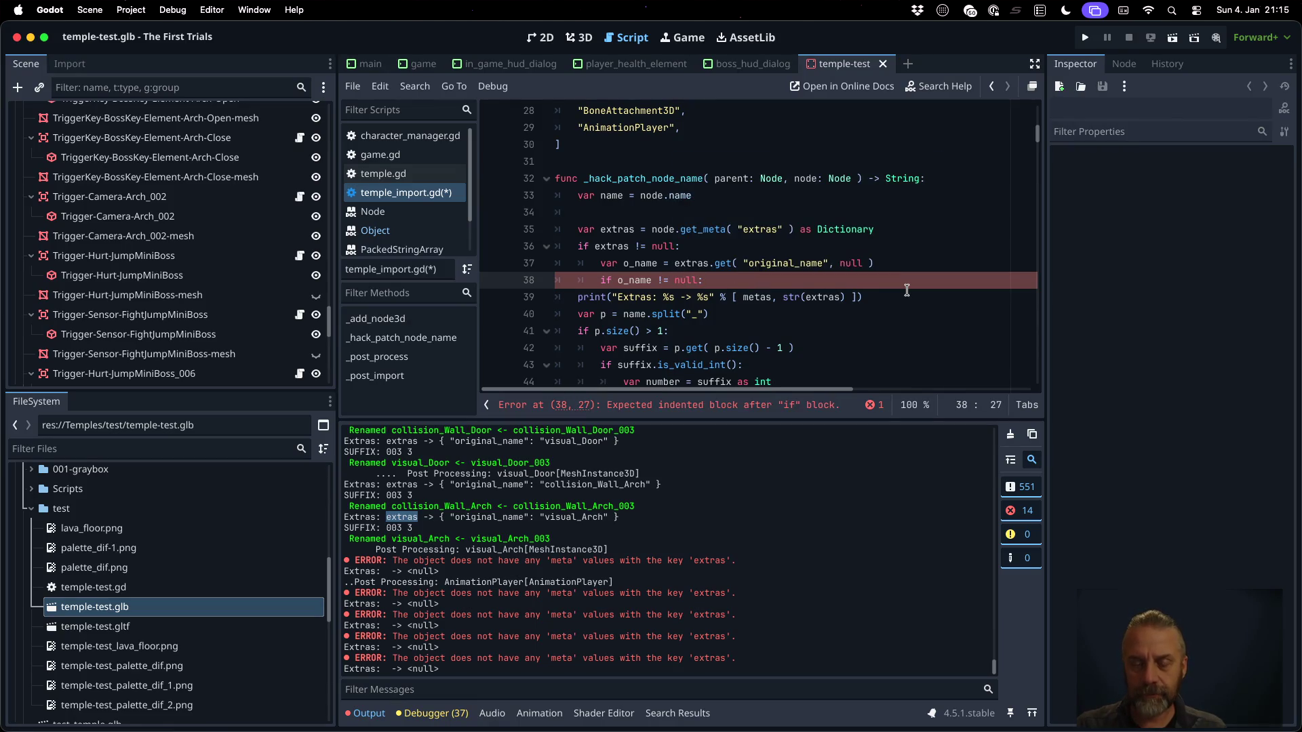
key("Down")
key("Home")
key("shift+Down")
key("ctrl+x")
key("Up")
key("End")
key("Return")
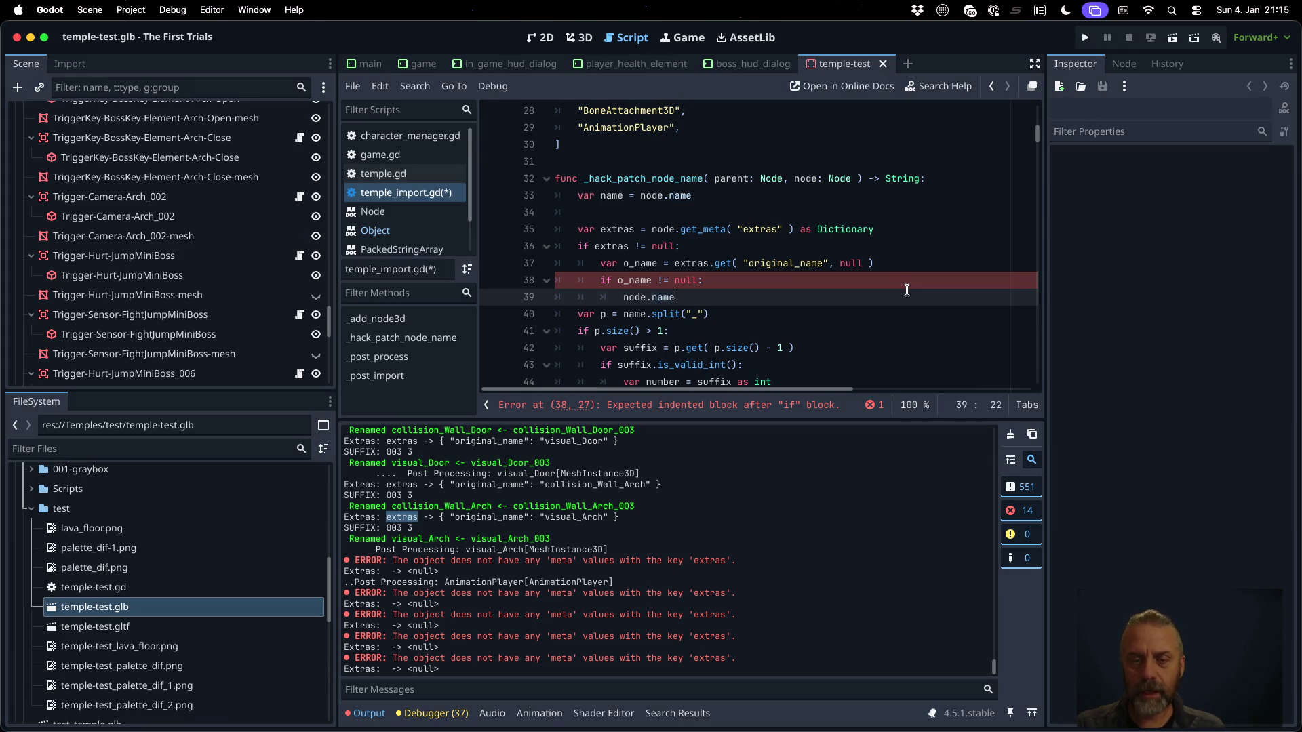
type(" = o_name")
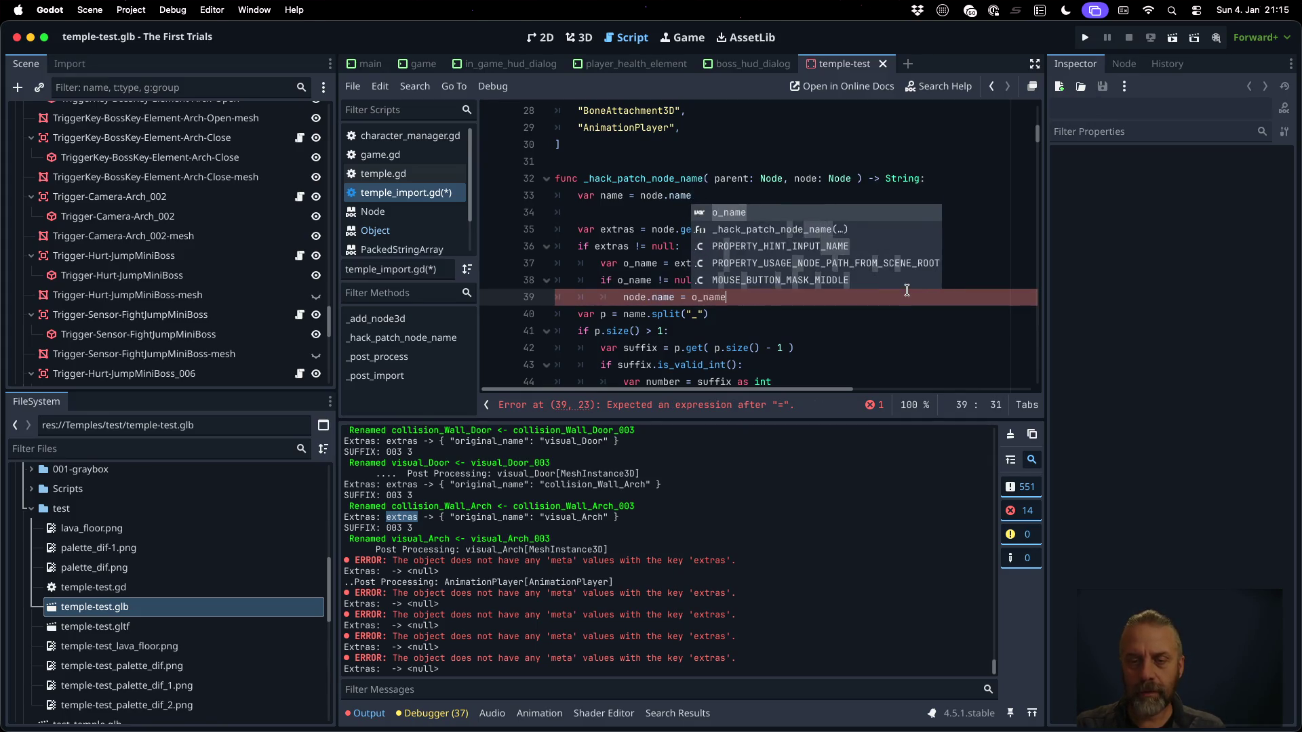
key("Return")
key("Return")
type("r4n")
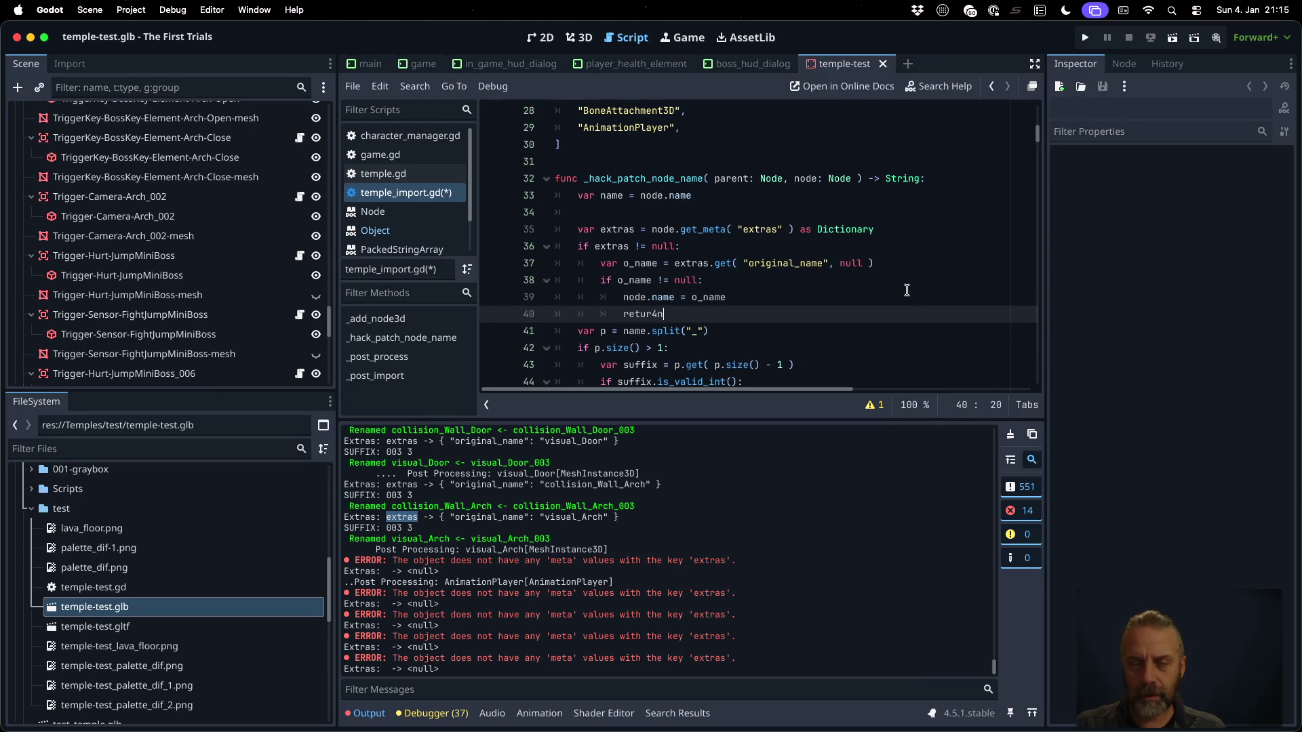
type("n")
key("Return")
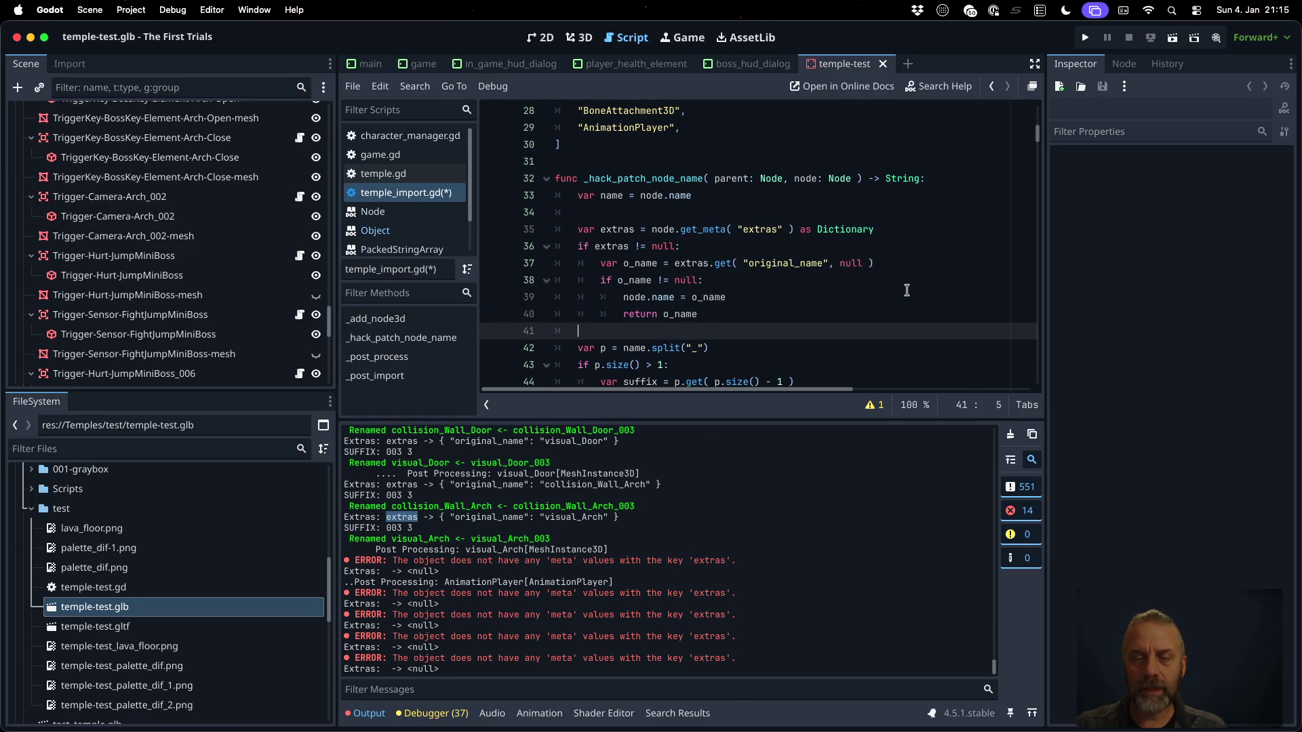
key("BackSpace")
key("BackSpace")
key("Down")
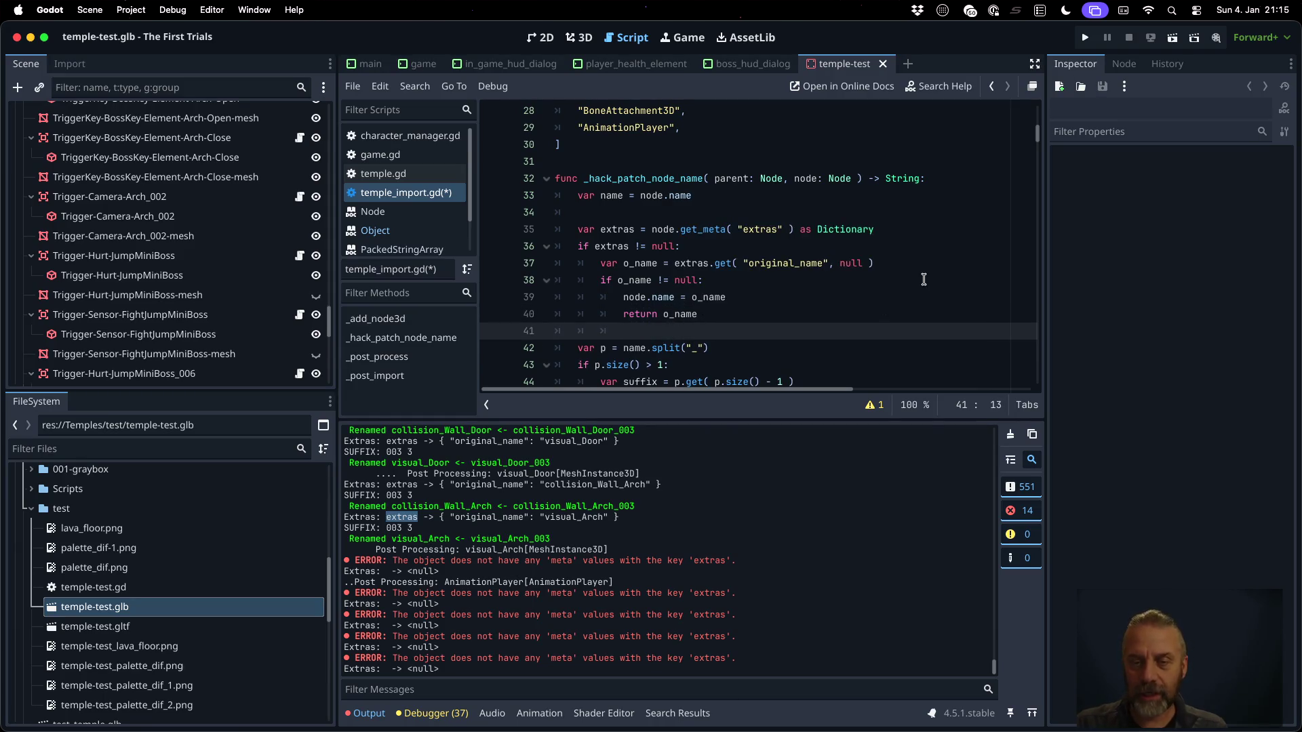
Add a print_rich "Renamed to original name" message using o_name, and save the script
scroll(905, 291, "down", 5)
left_click(831, 243)
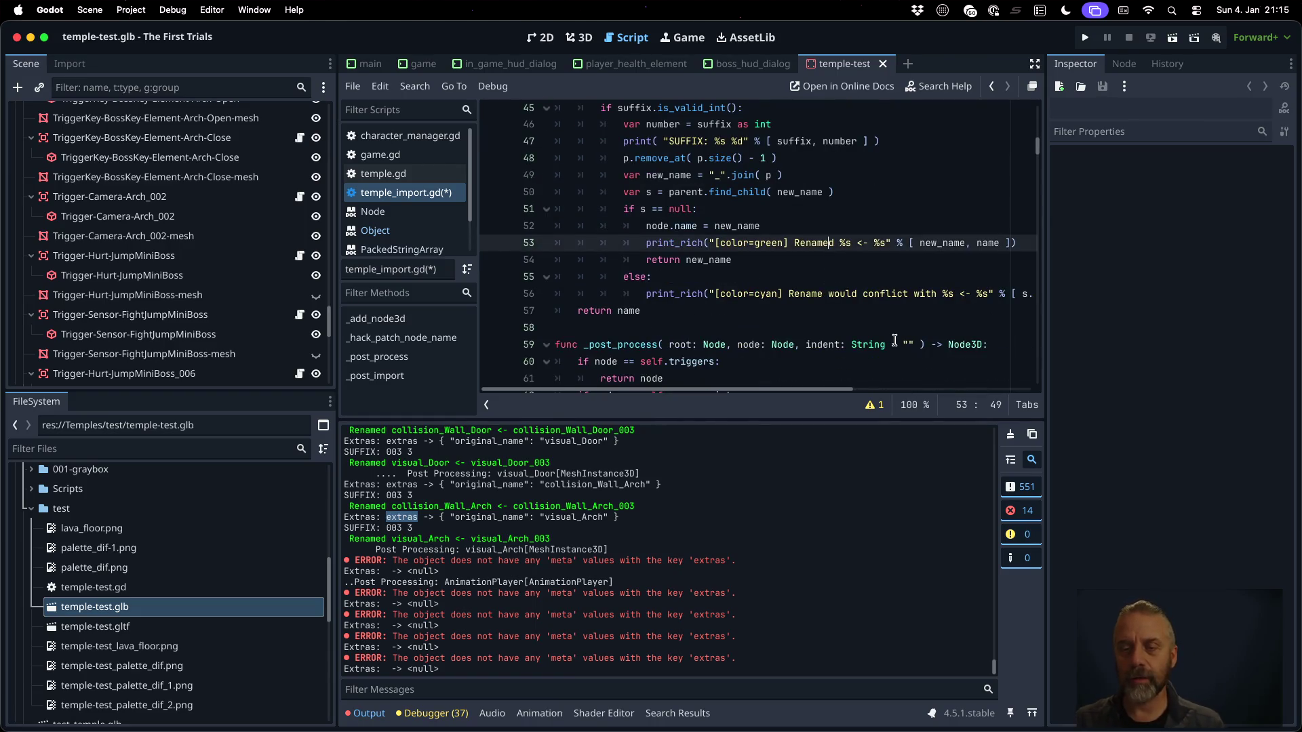
scroll(891, 335, "up", 5)
left_click(768, 221)
key("Down")
key("Down")
key("Home")
key("super+v")
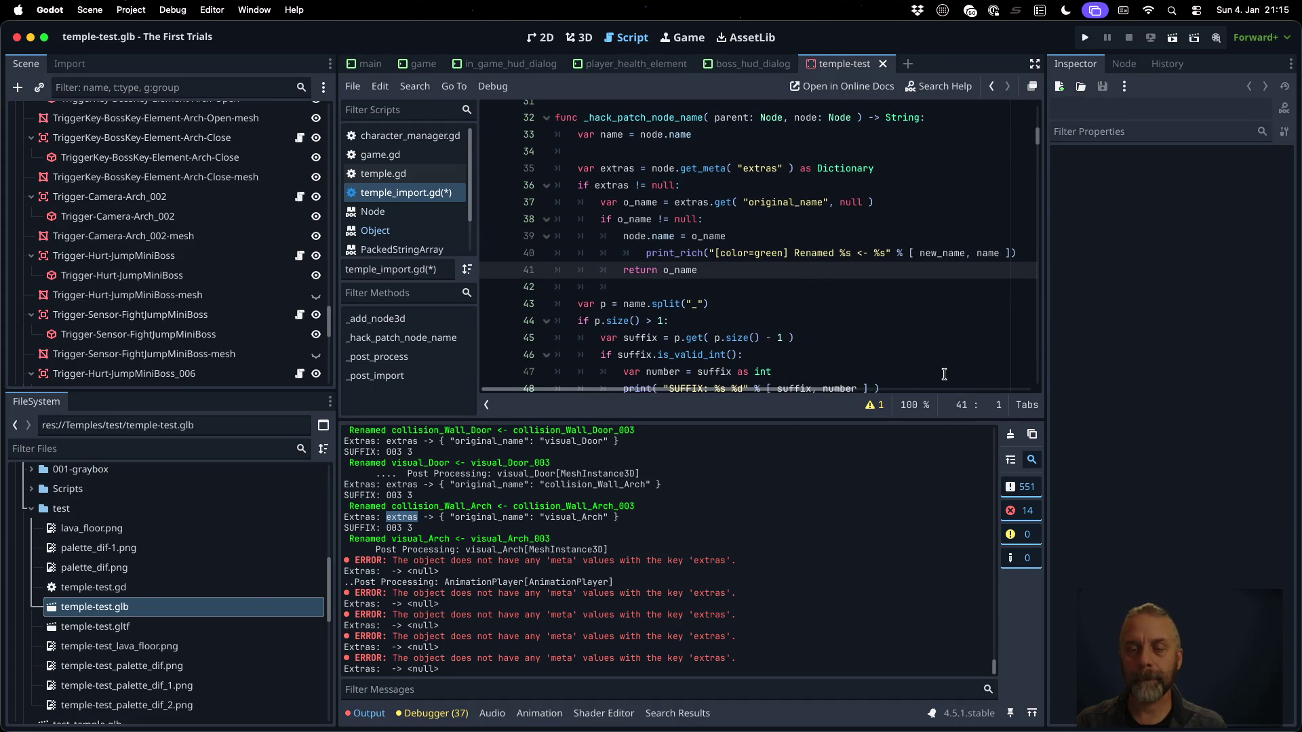
key("Up")
key("Home")
key("BackSpace")
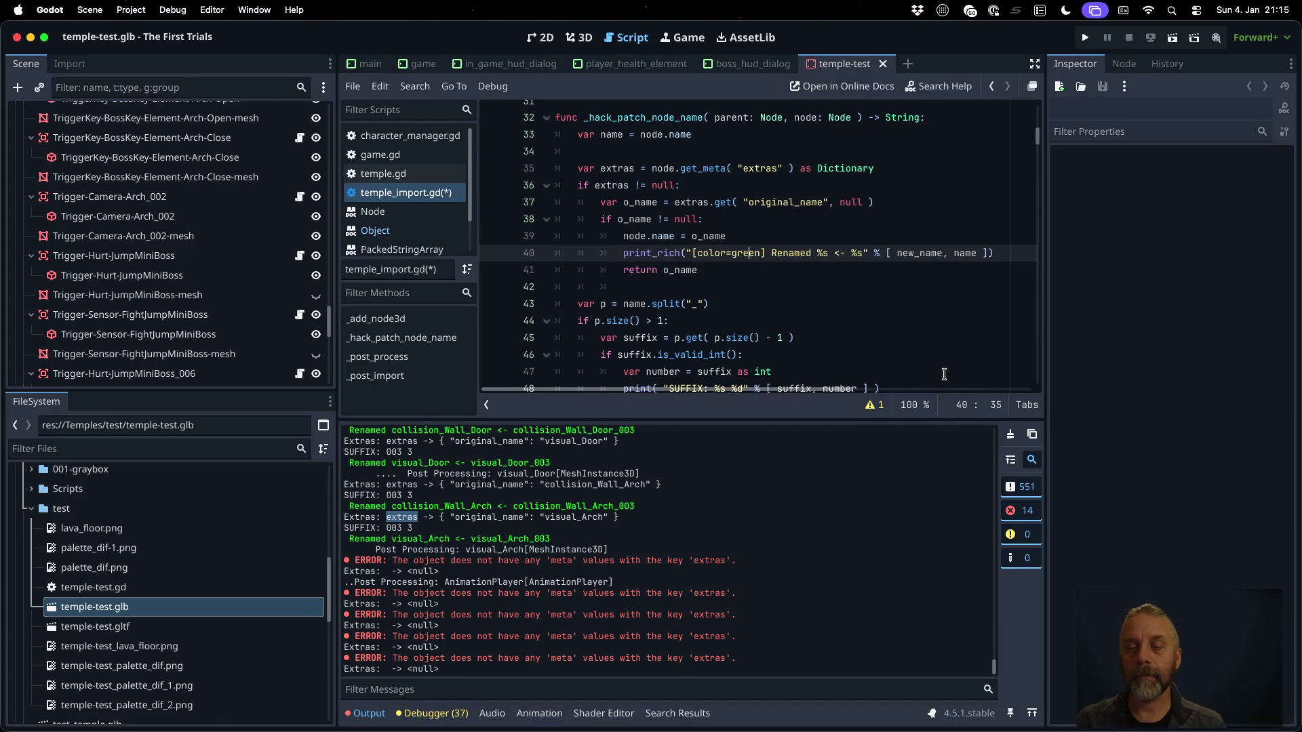
key("alt+Right")
key("alt+Right")
type("to original ")
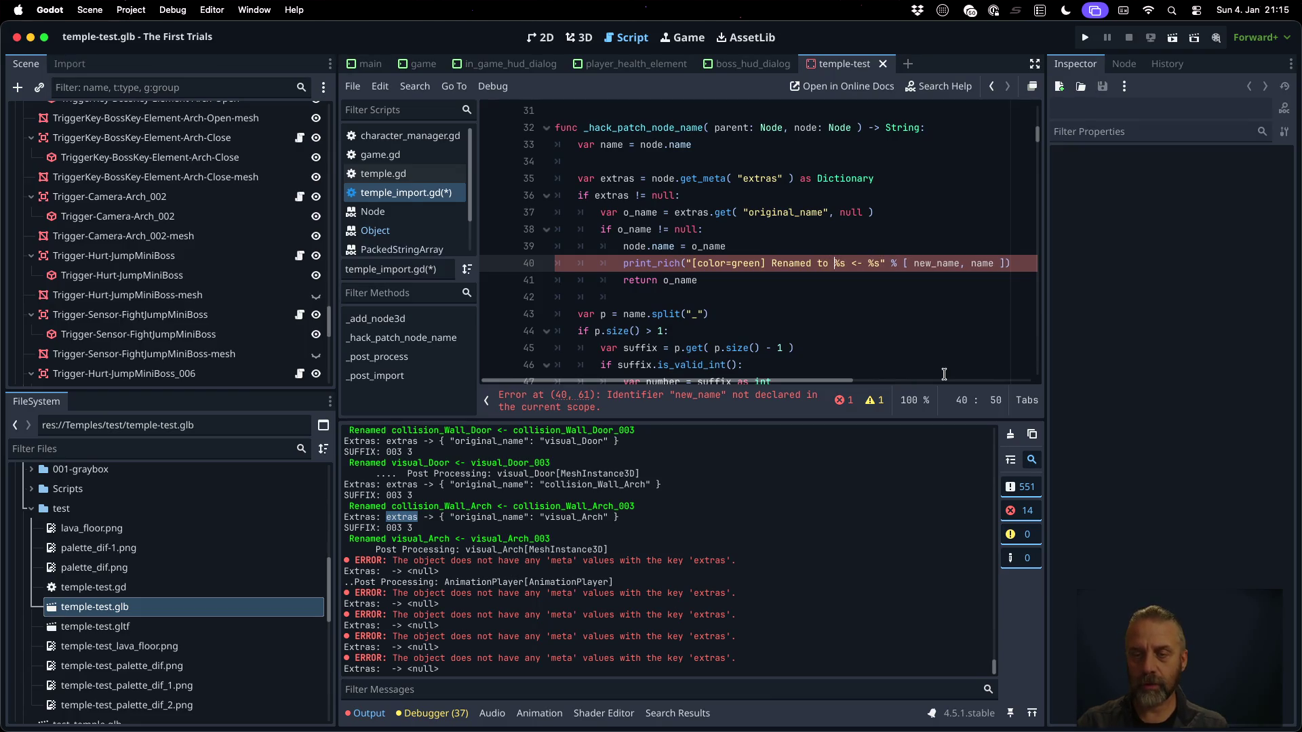
type("name")
key("End")
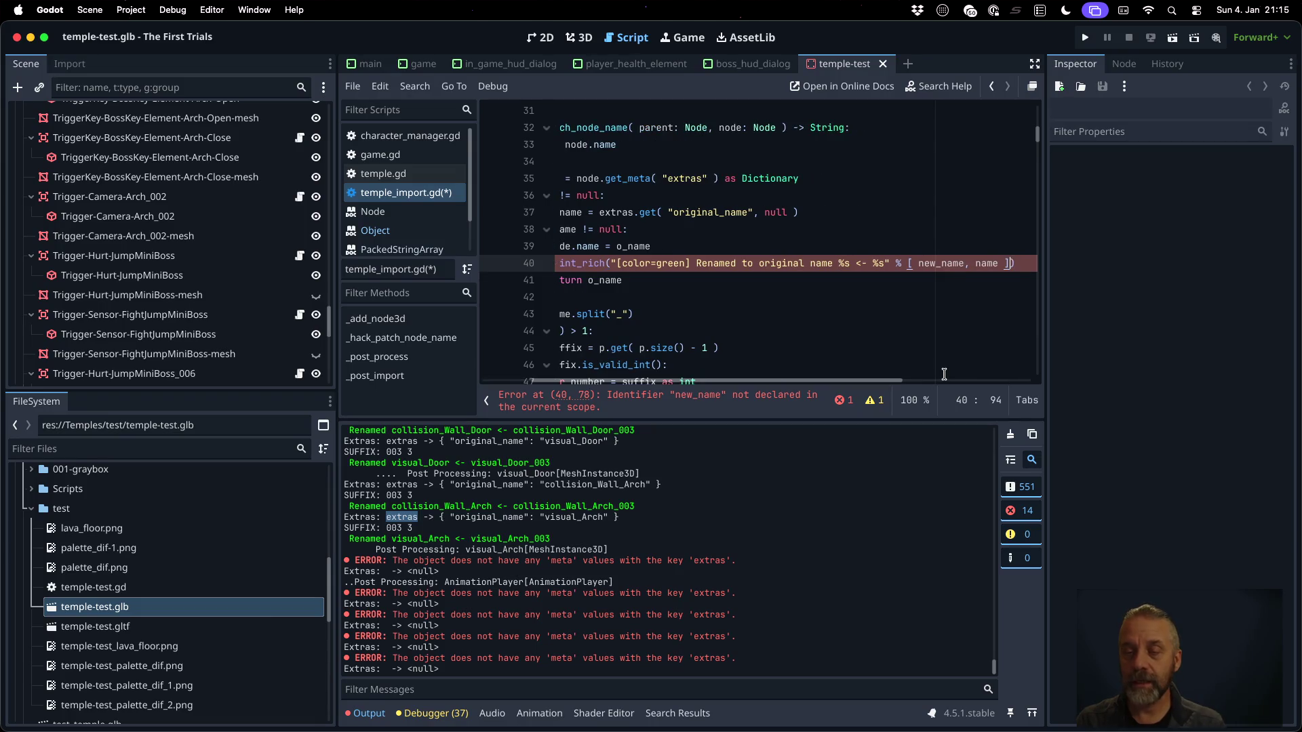
double_click(636, 247)
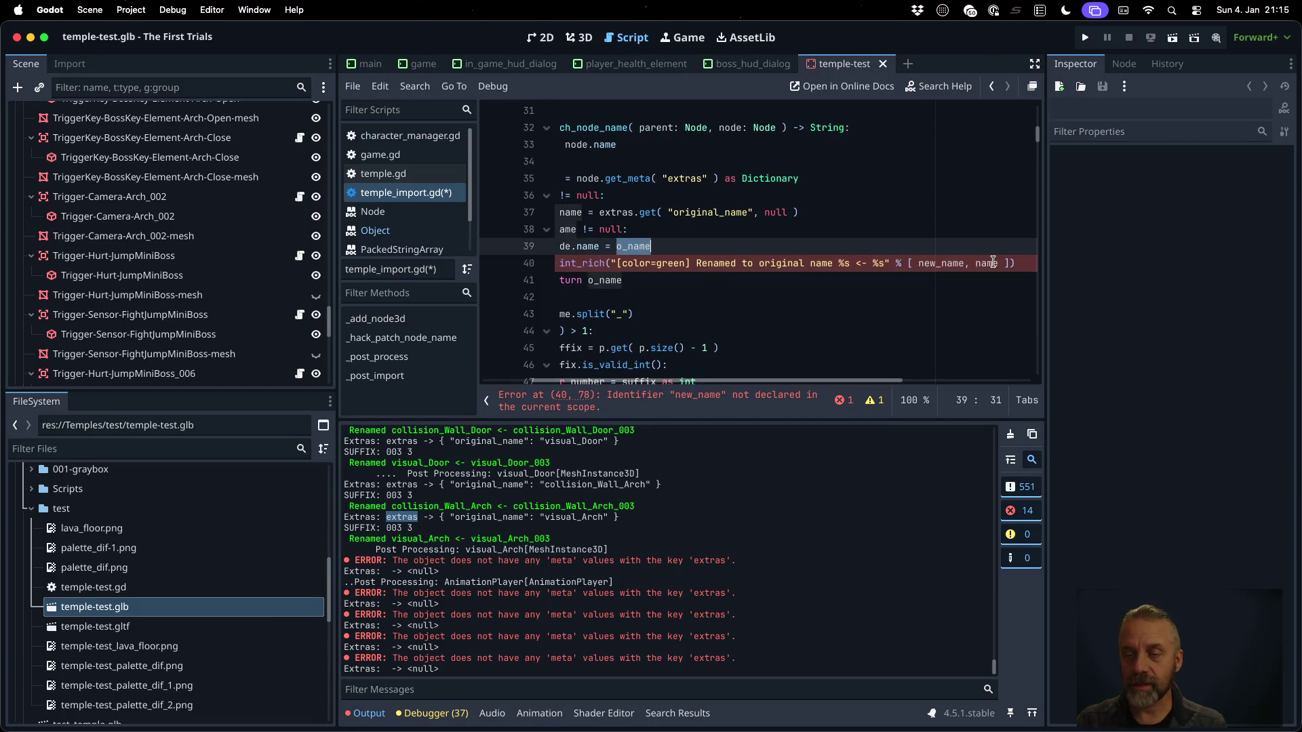
double_click(940, 263)
key("cmd+v")
key("cmd+s")
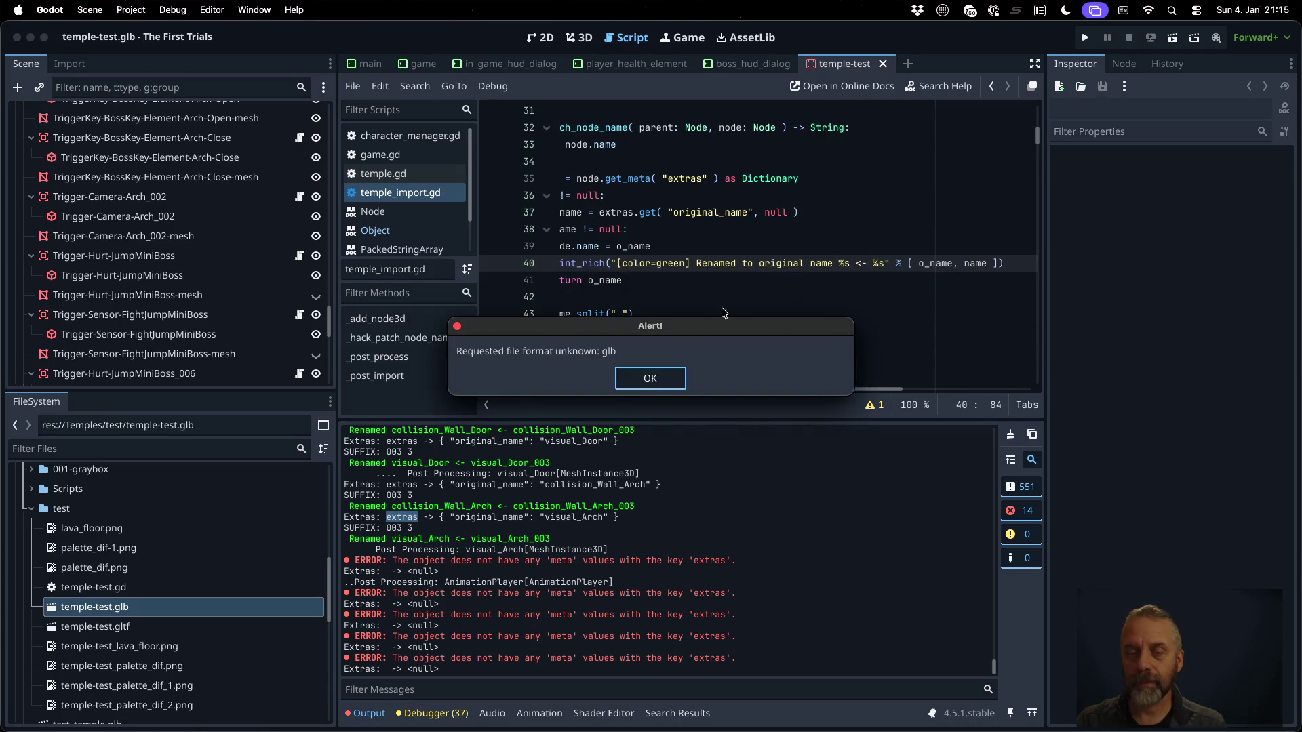
Dismiss the glb format alert, clear the Output log, and reimport temple-test.glb
left_click(650, 378)
scroll(994, 437, "up", 5)
left_click(1007, 434)
right_click(189, 599)
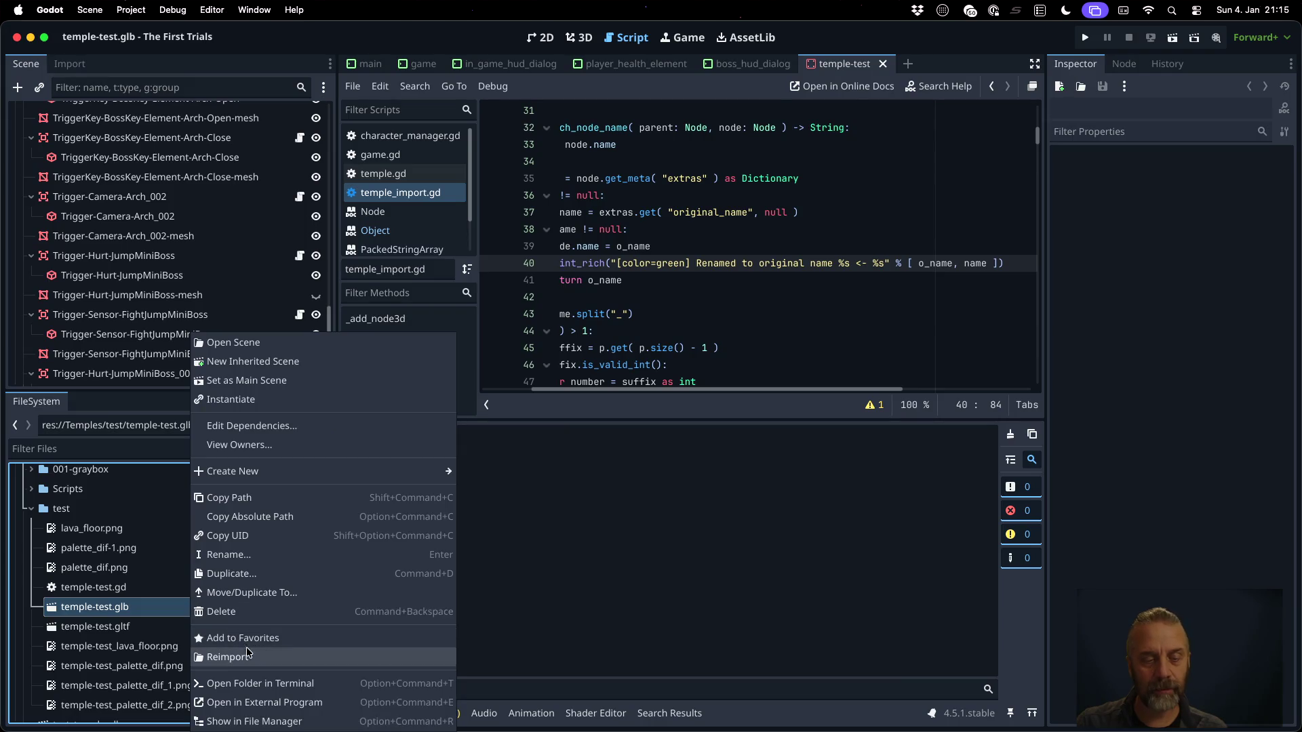
left_click(246, 650)
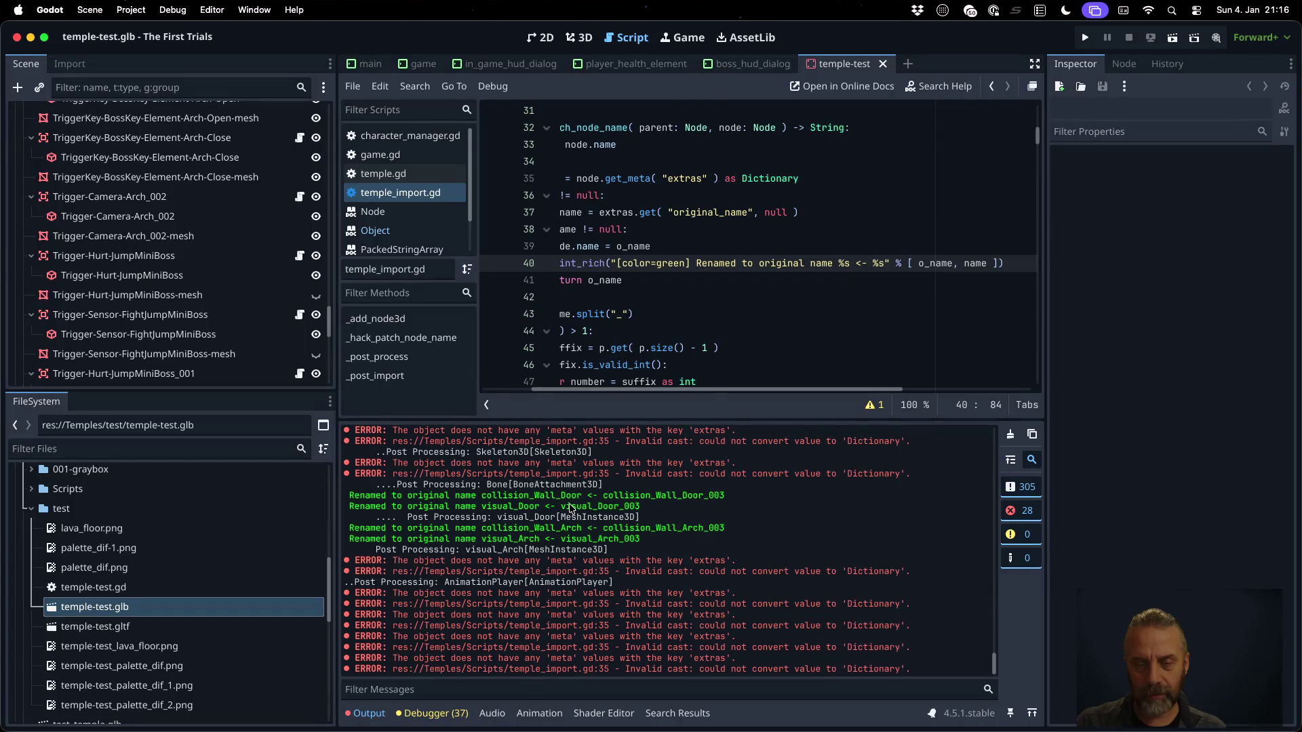
Return to the start of the o_name lookup on line 37 of temple_import.gd
scroll(570, 509, "up", 15)
scroll(570, 509, "up", 6)
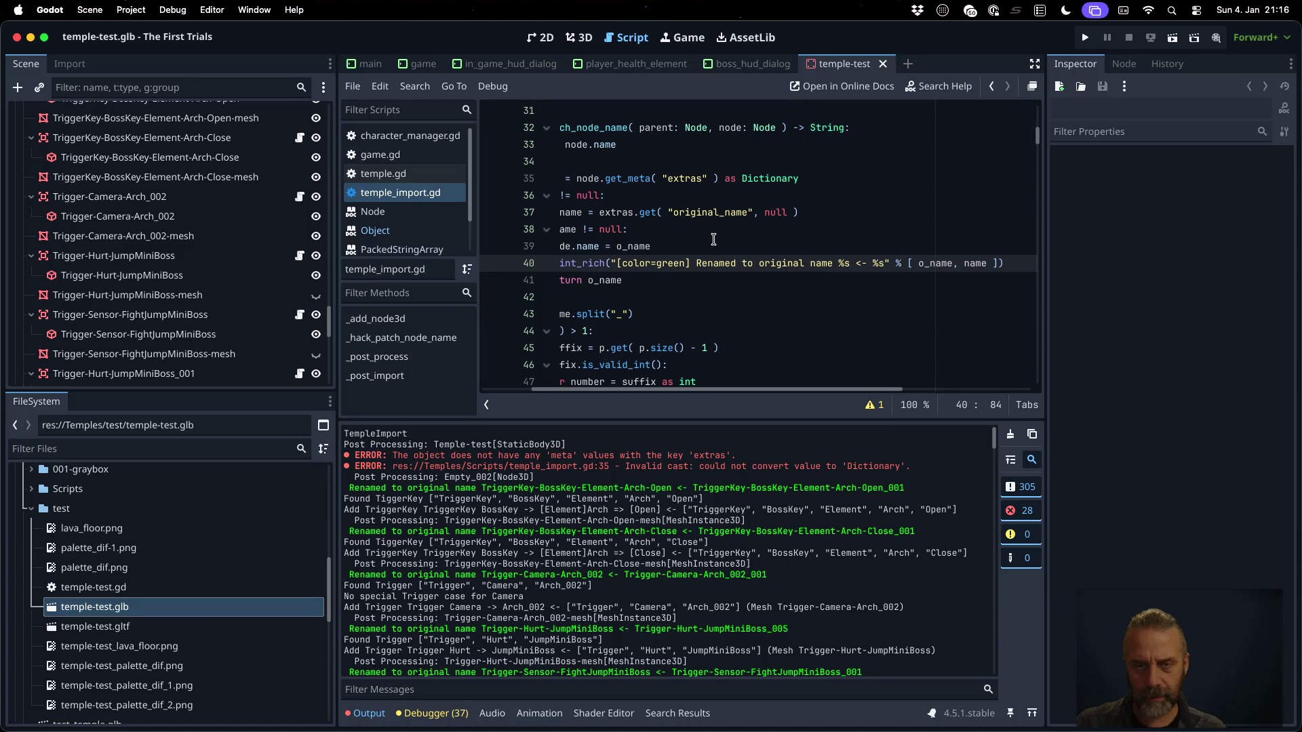
left_click(699, 215)
key("Home")
key("Home")
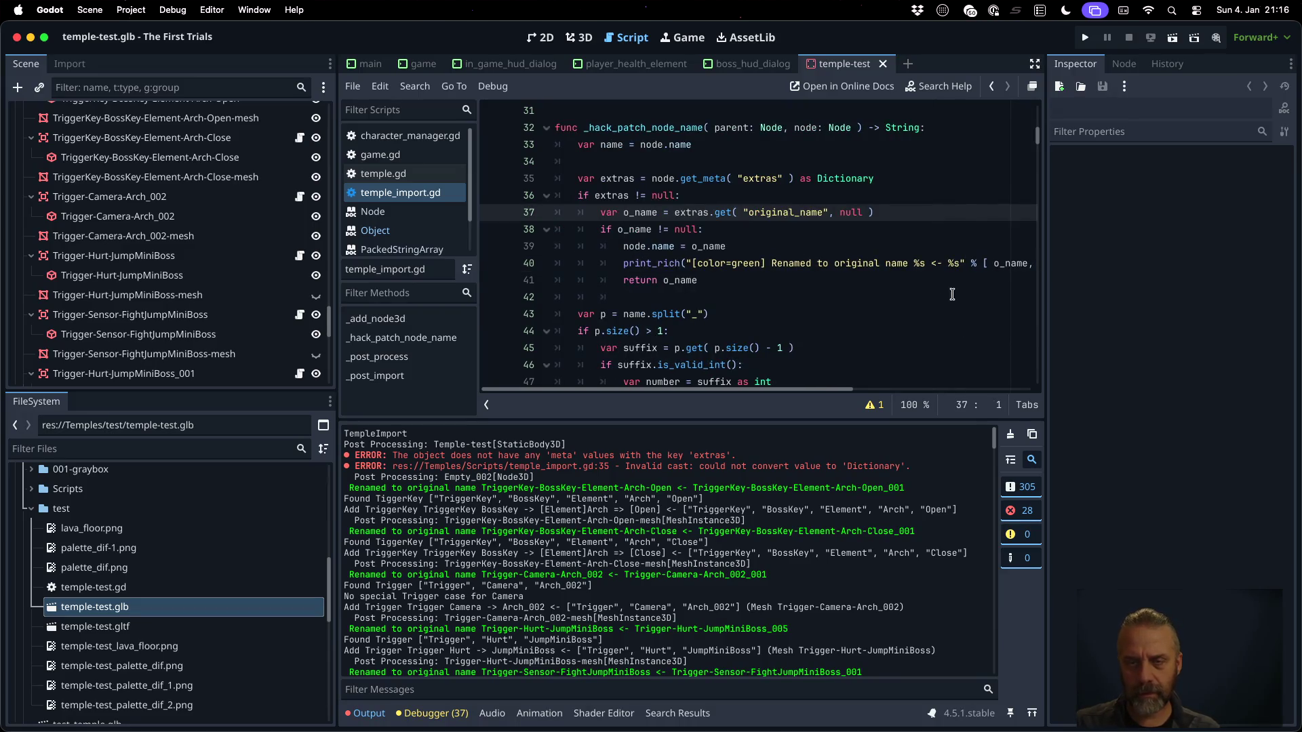
Give the get_meta call a null default, clear the output log, and reimport temple-test.glb
left_click(705, 178, "super")
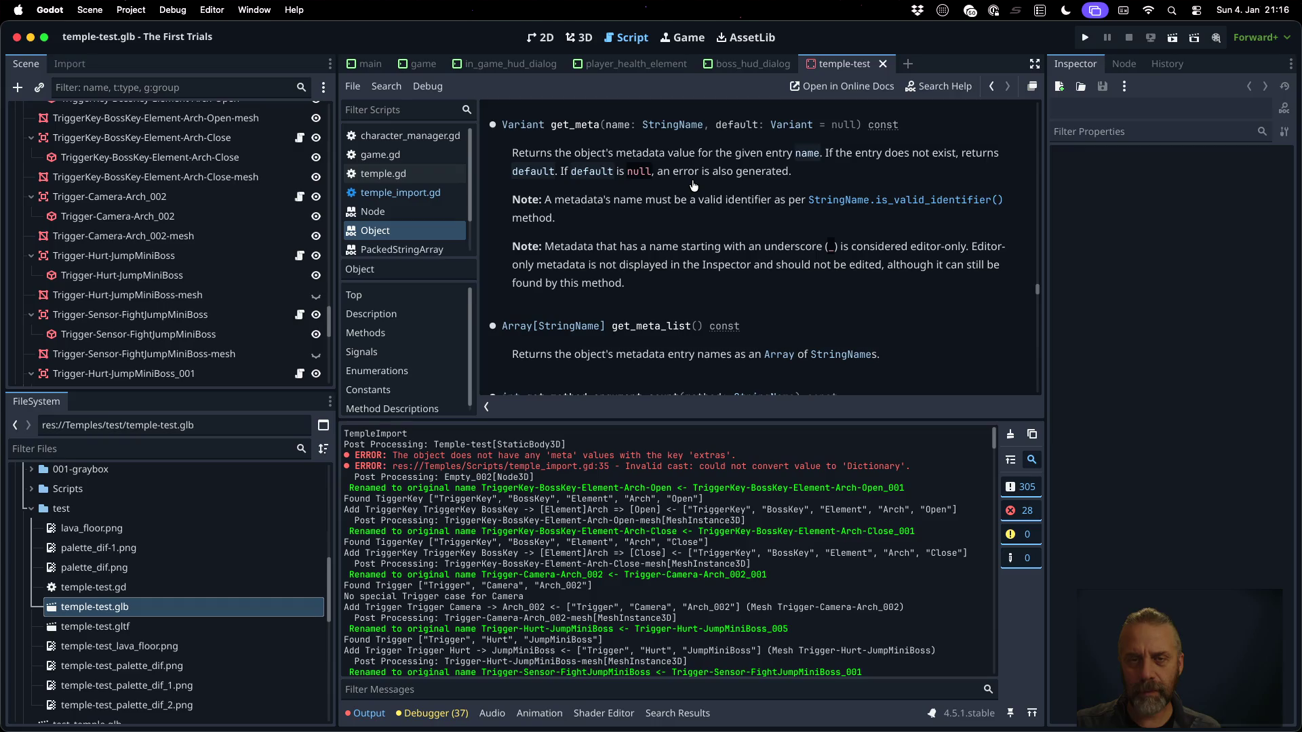
key("alt+Left")
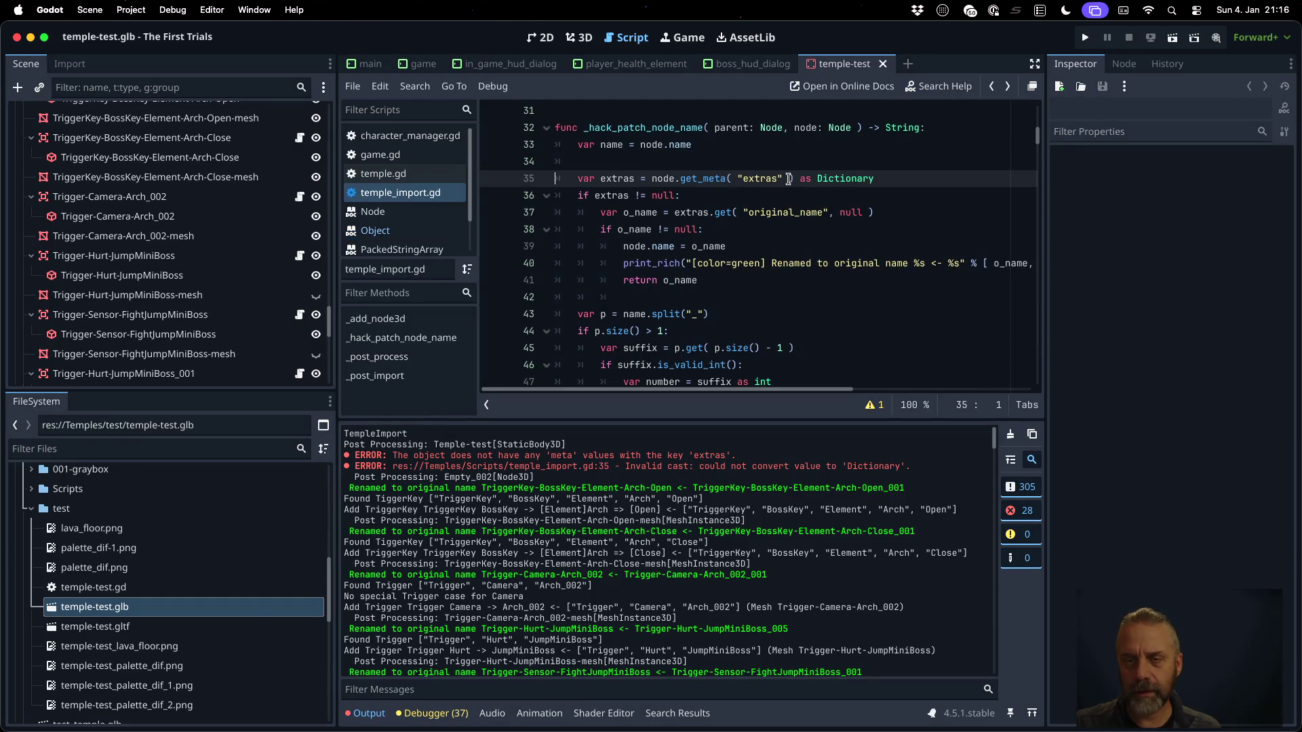
type(", null")
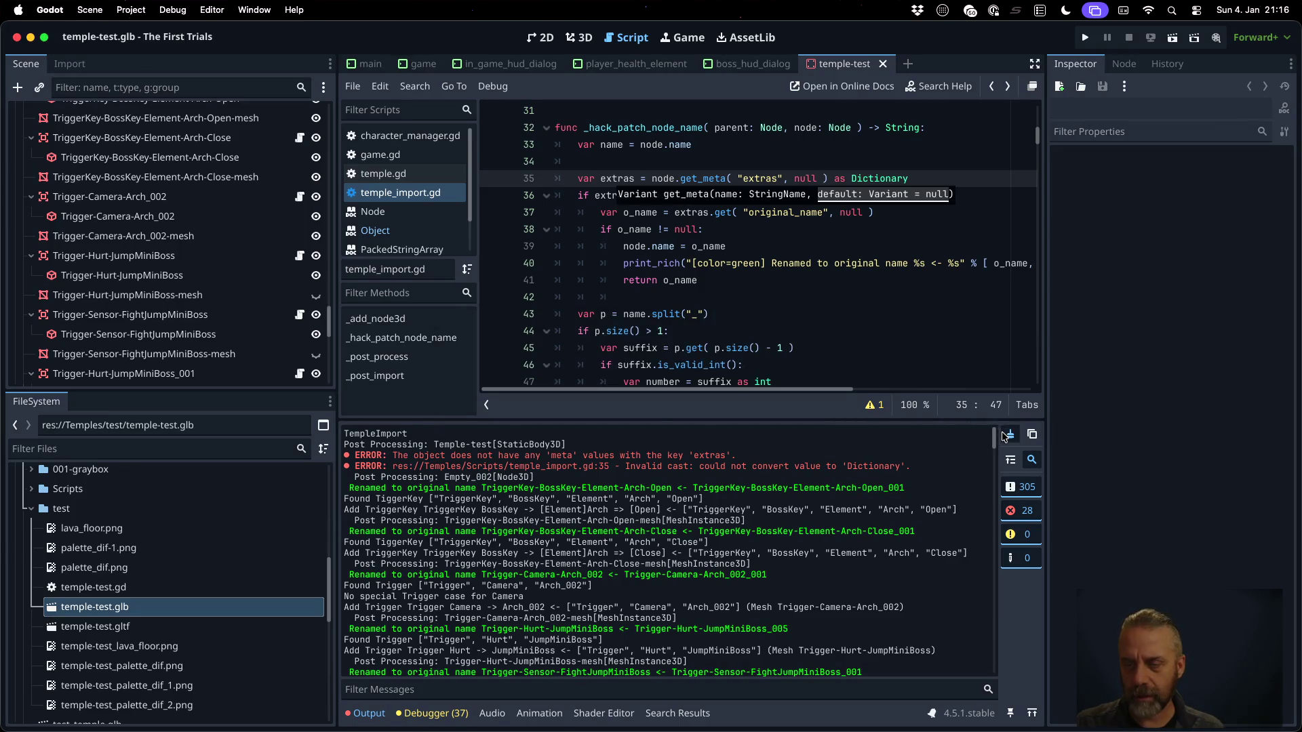
left_click(1010, 434)
right_click(144, 607)
left_click(226, 659)
scroll(753, 580, "up", 15)
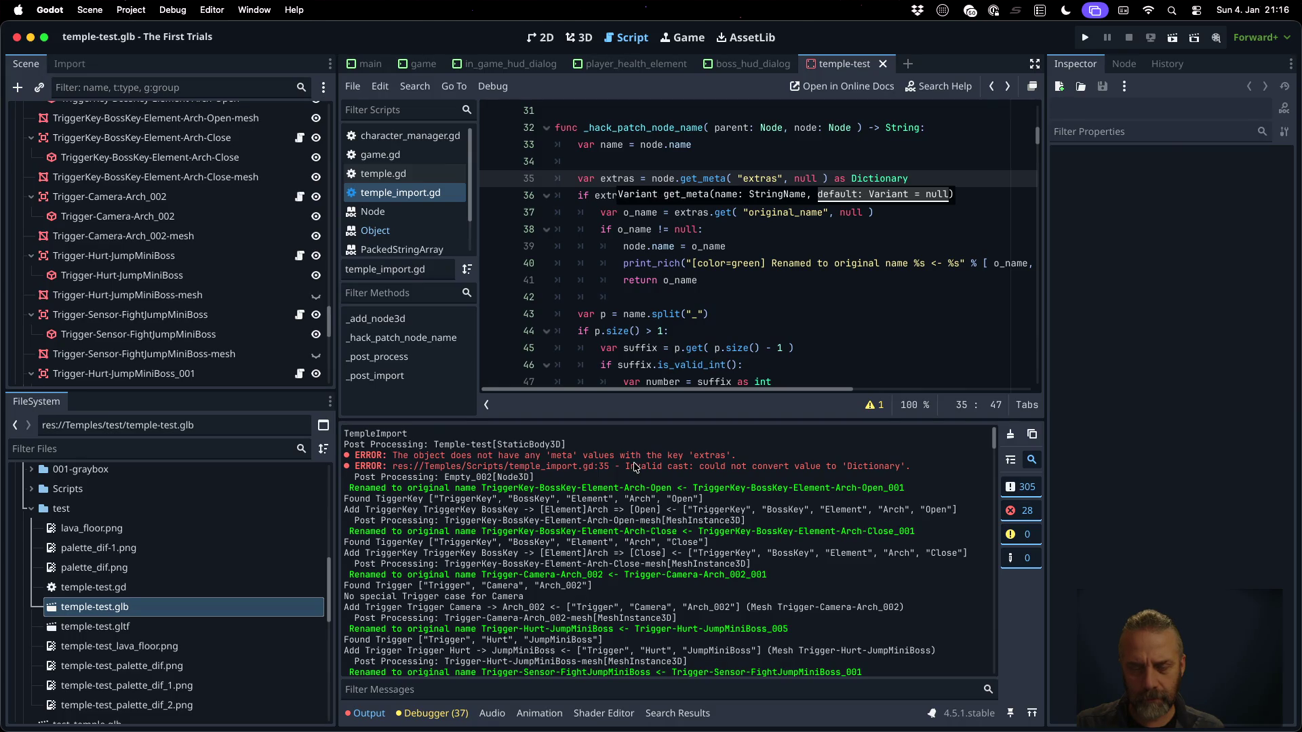
Add an 'if extras != null && extras is Dictionary:' check above the Dictionary cast line
left_click(744, 179)
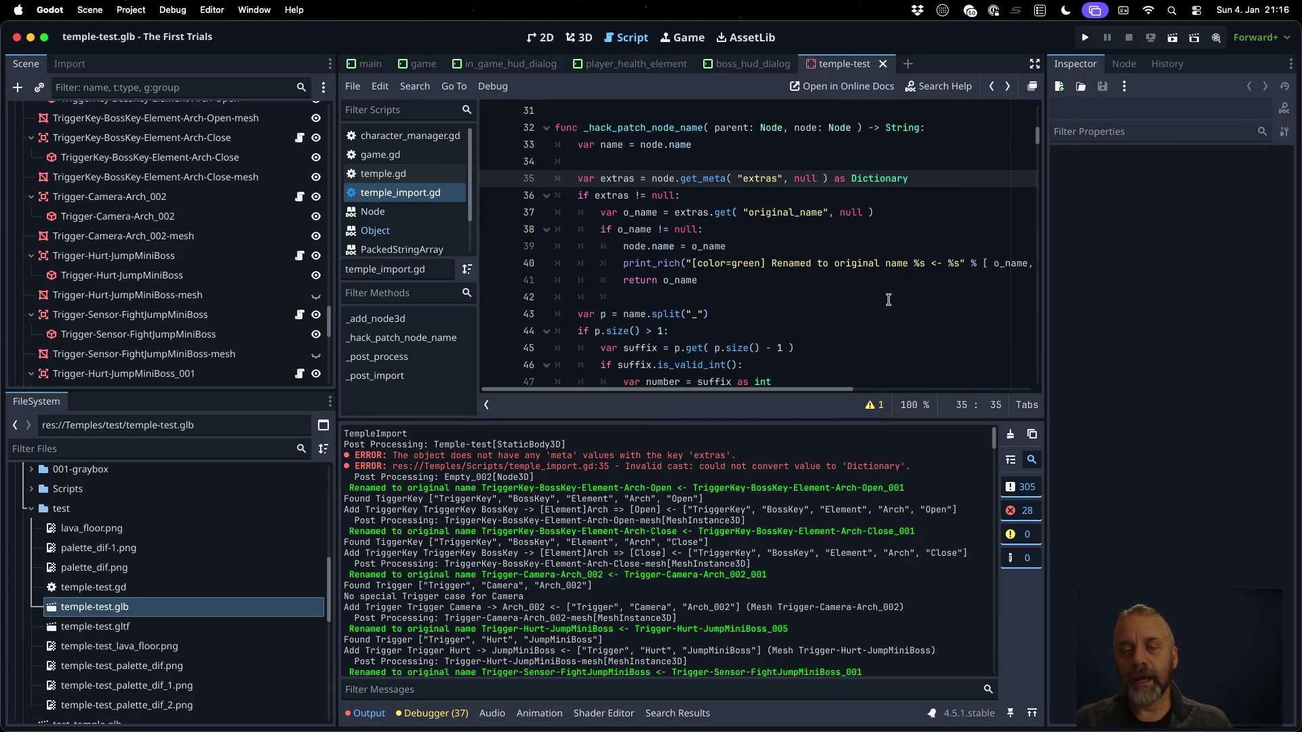
key("Return")
key("Return")
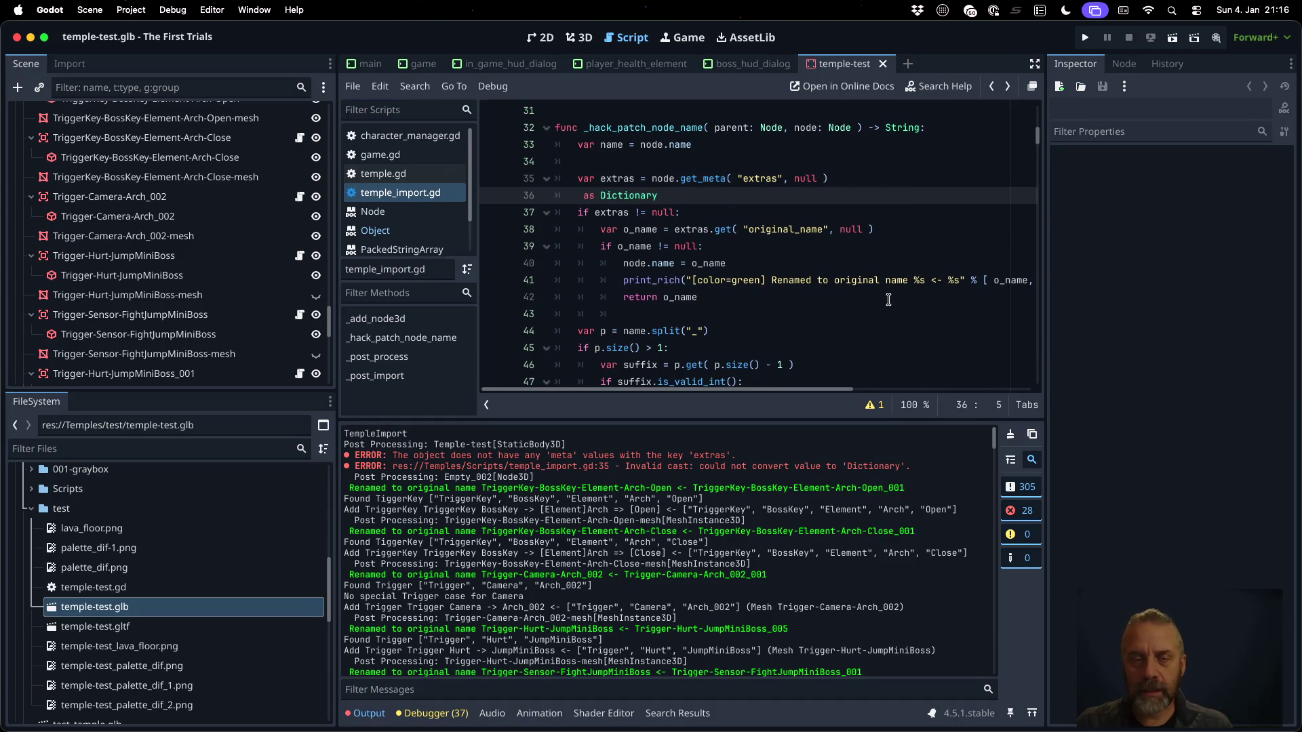
key("Up")
type("i")
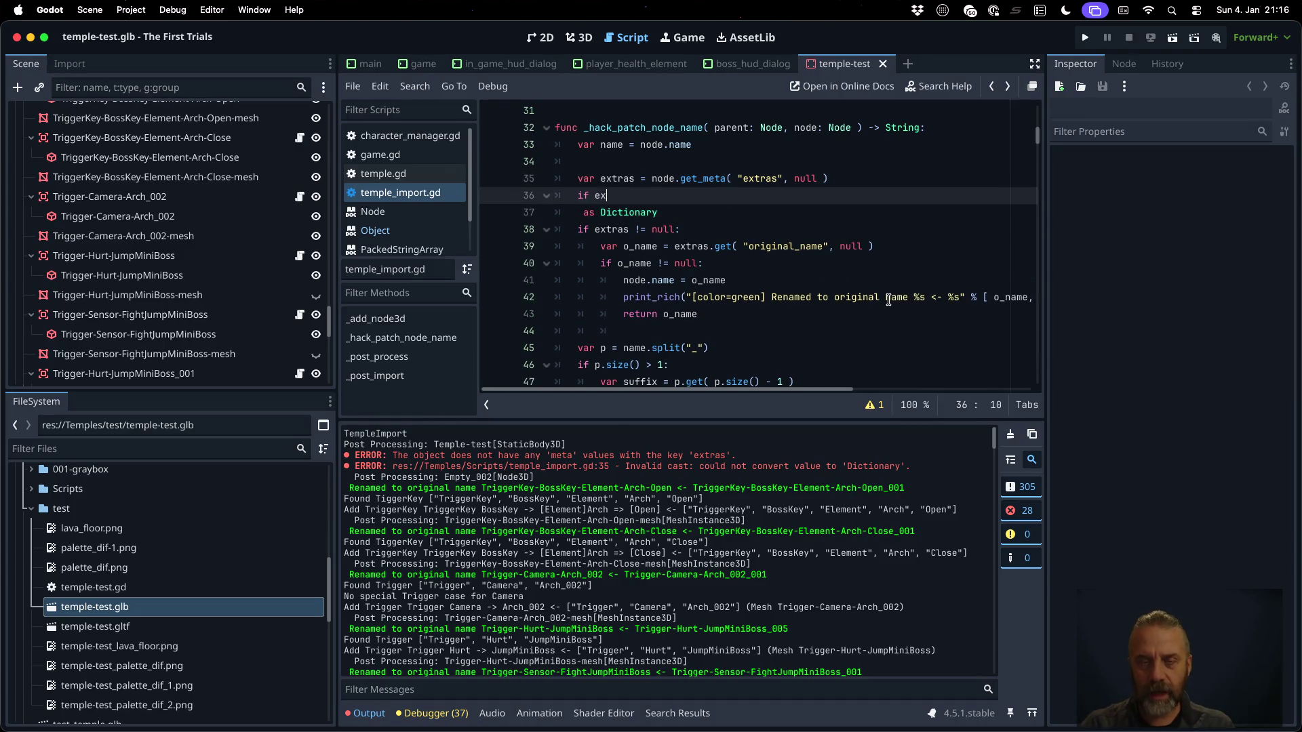
type(" null:")
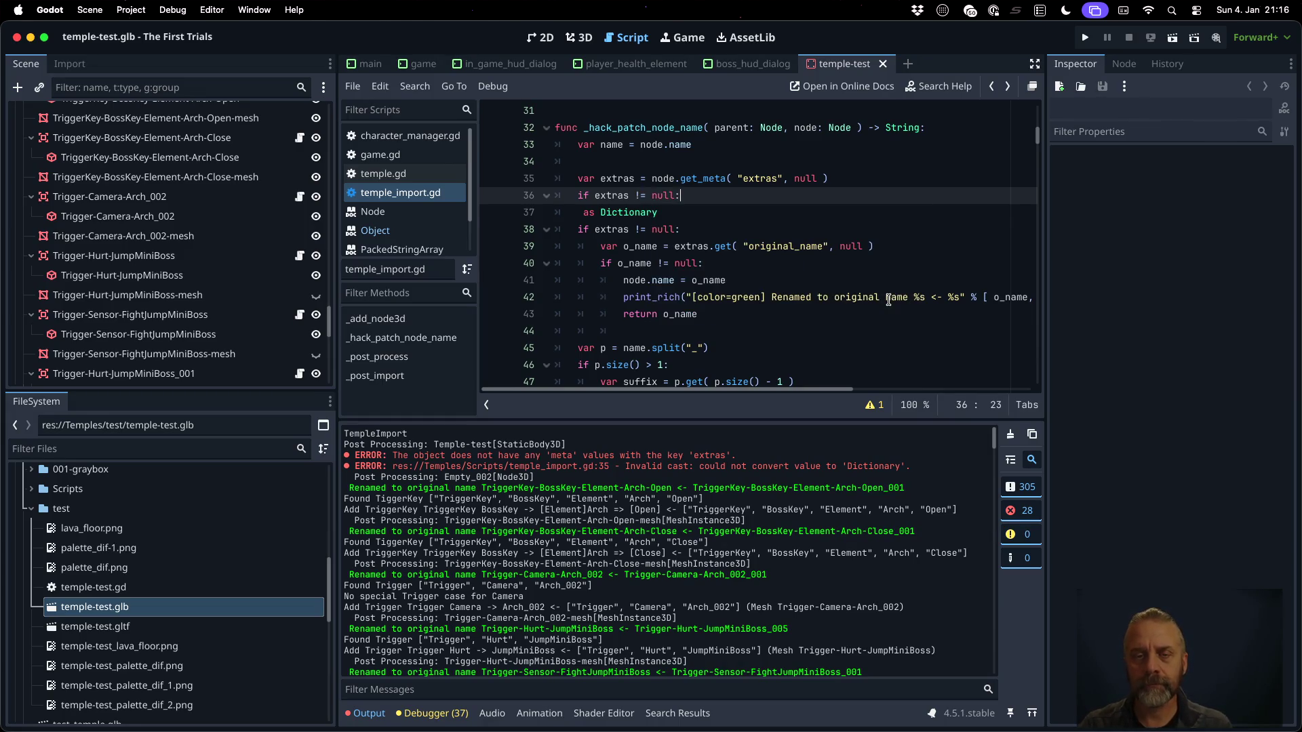
key("Down")
key("Home")
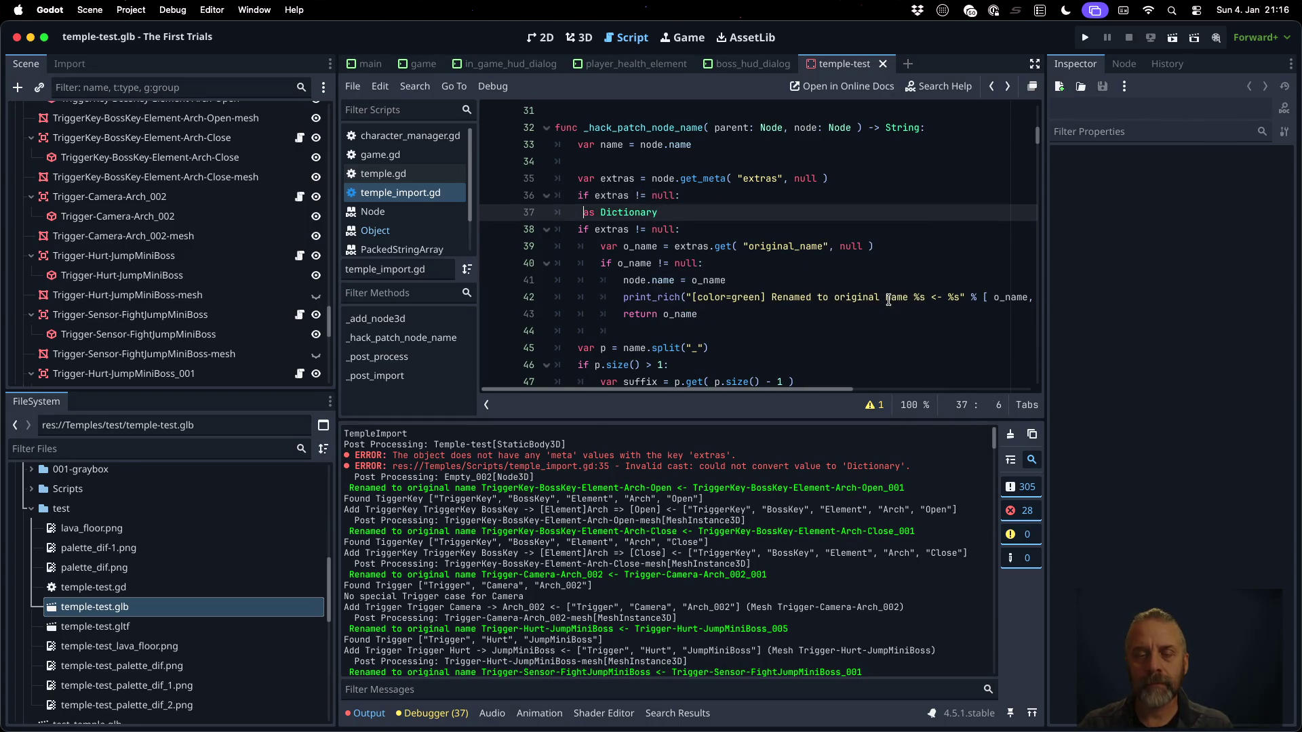
key("Up")
key("End")
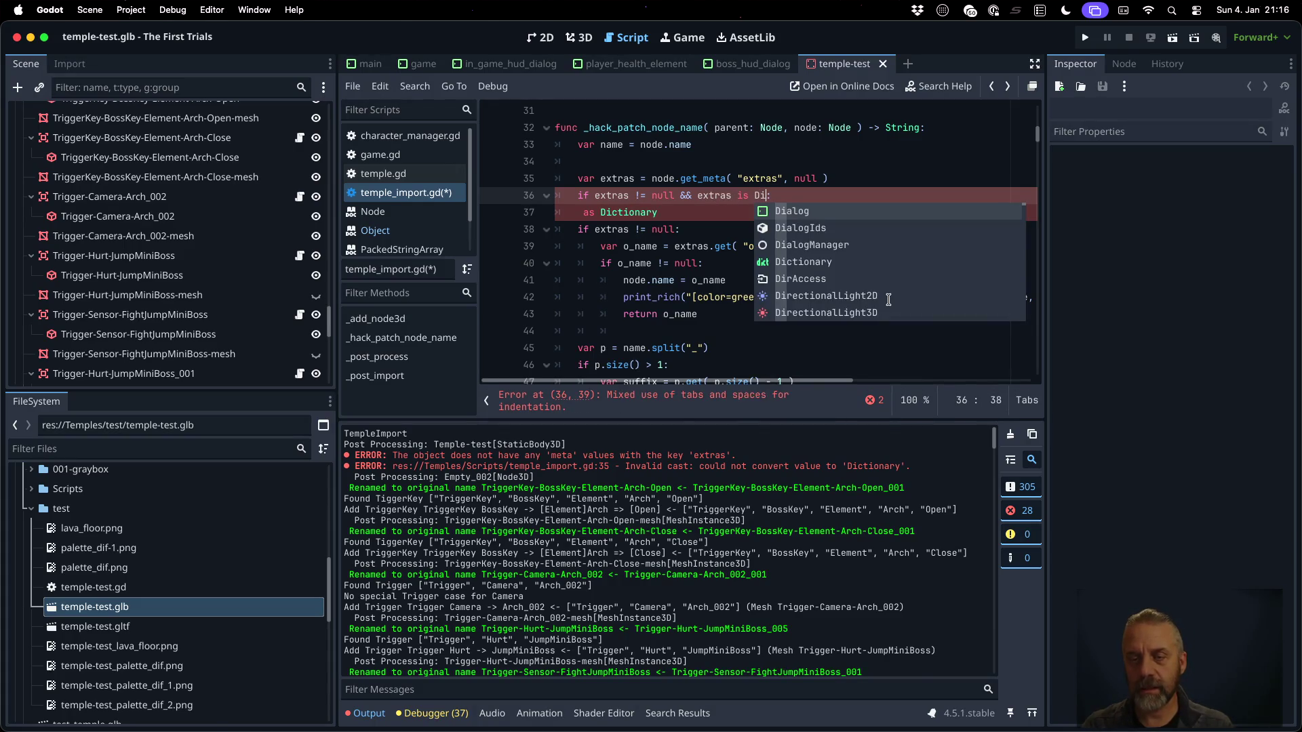
key("Down")
key("Down")
key("Down")
key("Return")
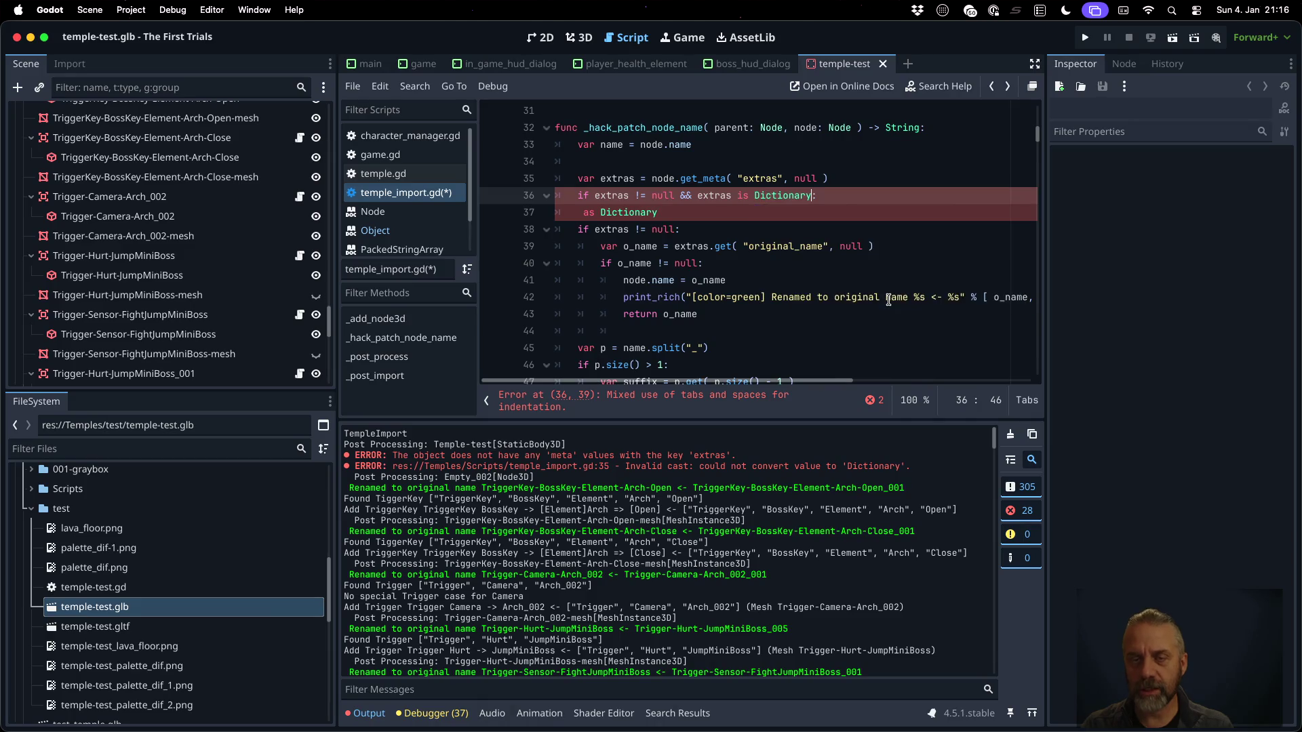
key("Down")
Start declaring 'var extras_dict =' on the leftover cast line
type("var extrad")
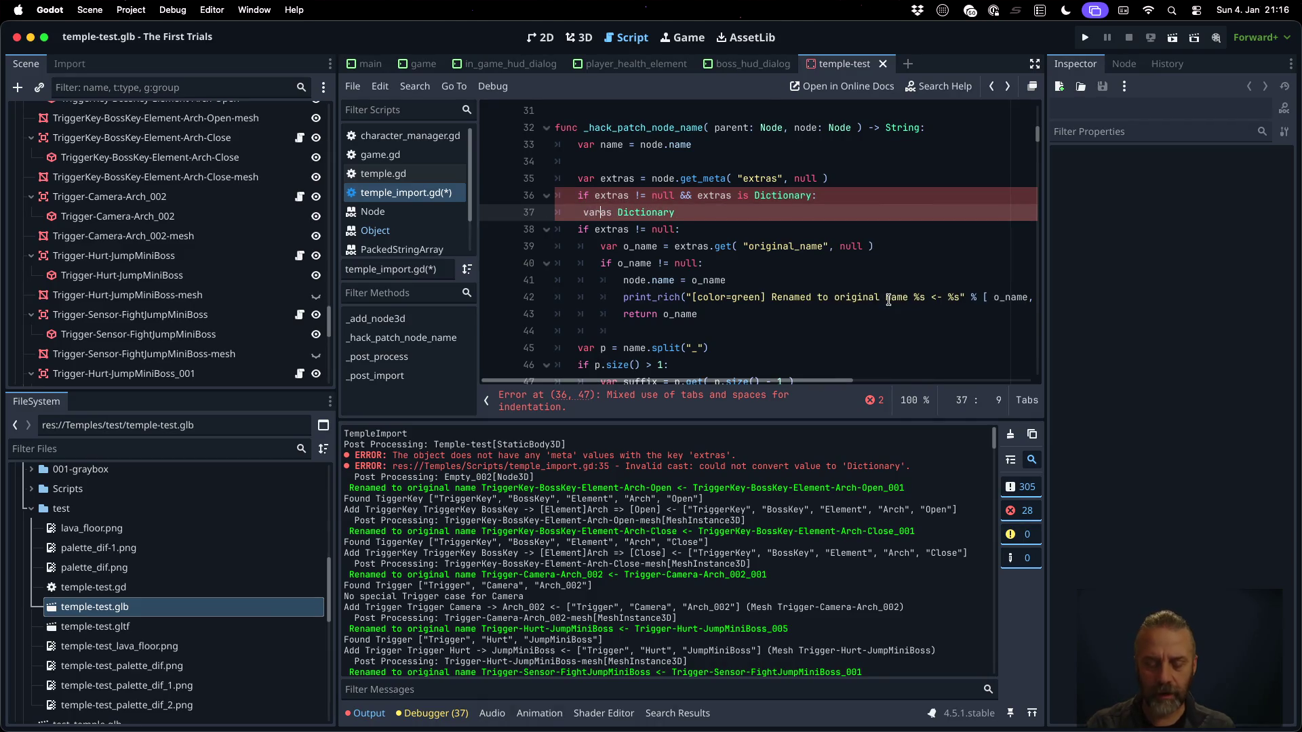
key("BackSpace")
type("s_dcit =")
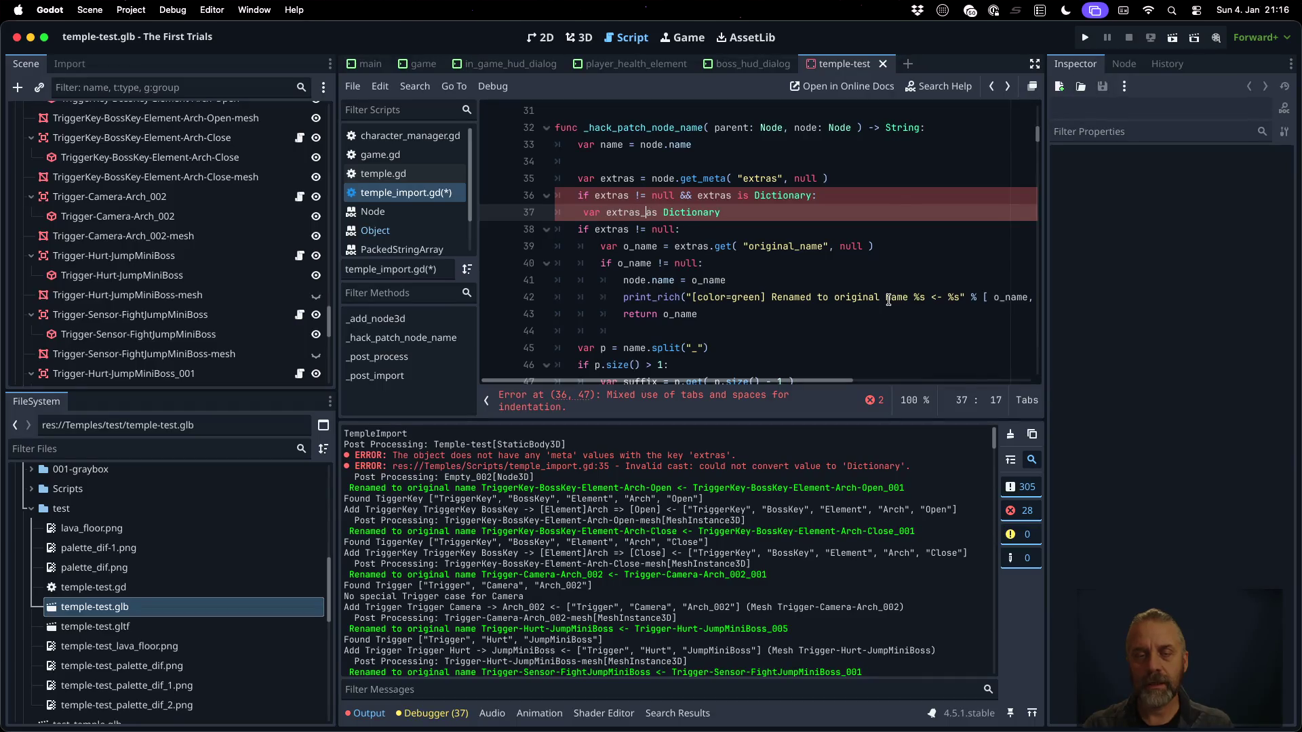
key("BackSpace")
key("BackSpace")
key("BackSpace")
type("ict =")
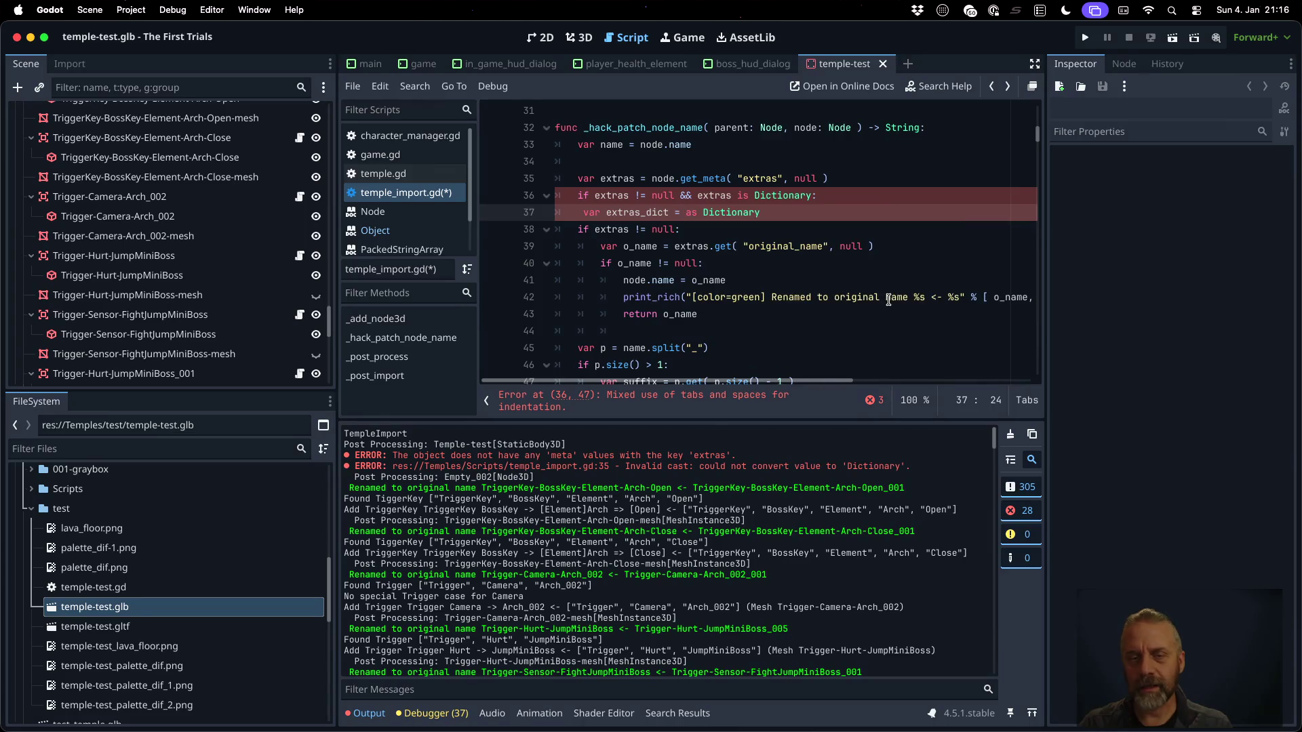
Indent the original_name lookup block under the check and change the next line to extras_dict
key("Down")
key("Home")
key("shift+Down")
key("shift+Down")
key("shift+Down")
key("Tab")
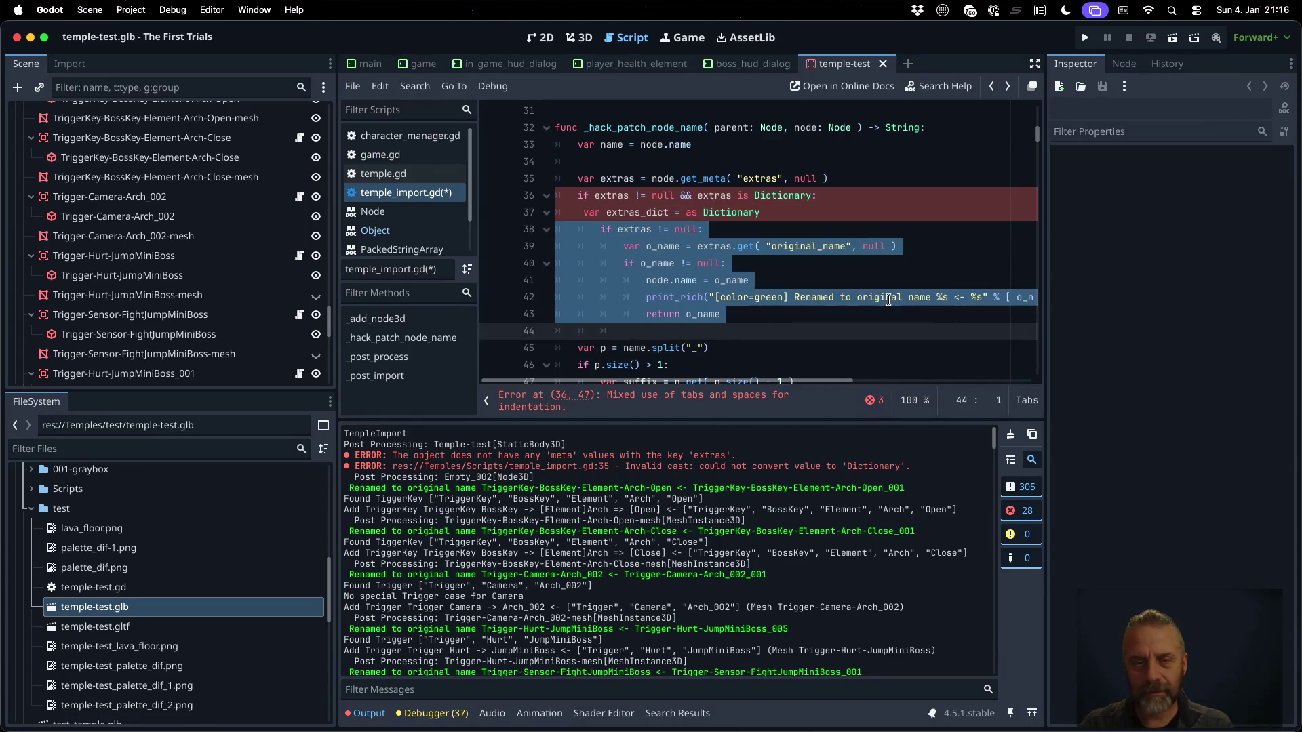
key("Up")
key("Up")
key("Up")
key("Up")
key("Up")
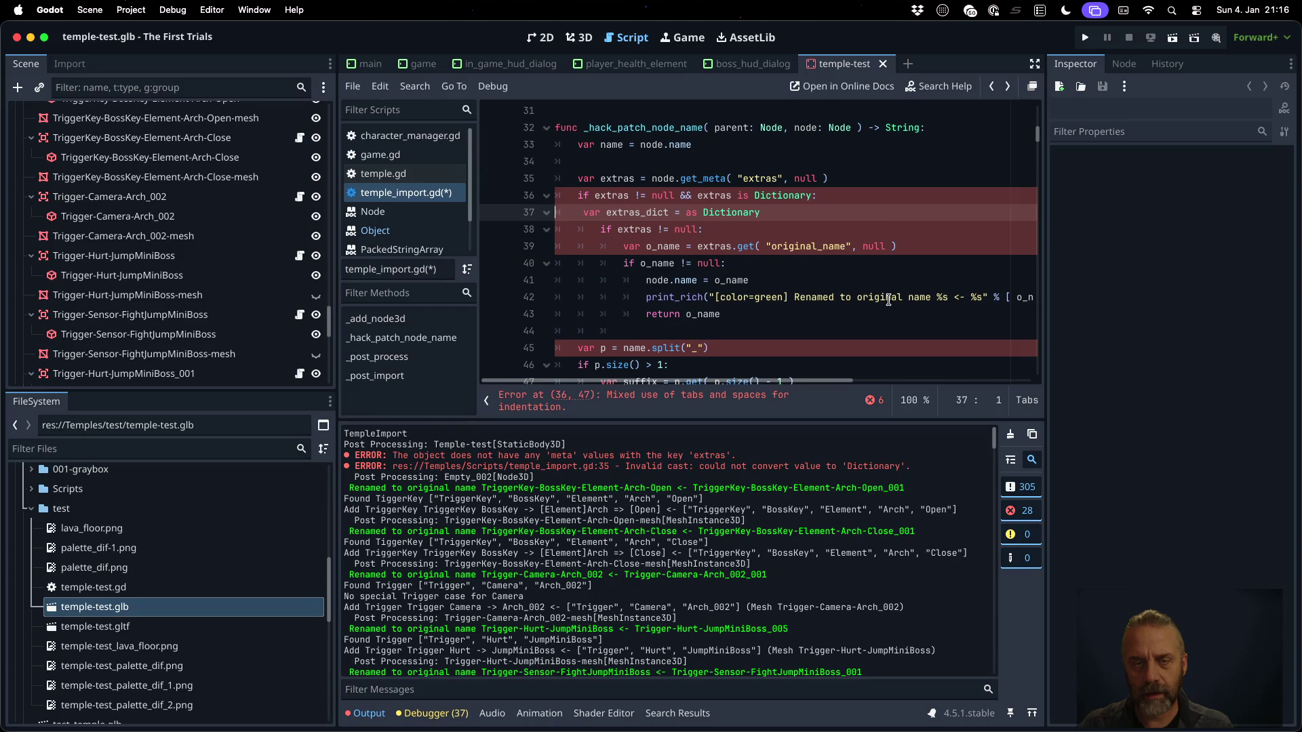
key("BackSpace")
key("Tab")
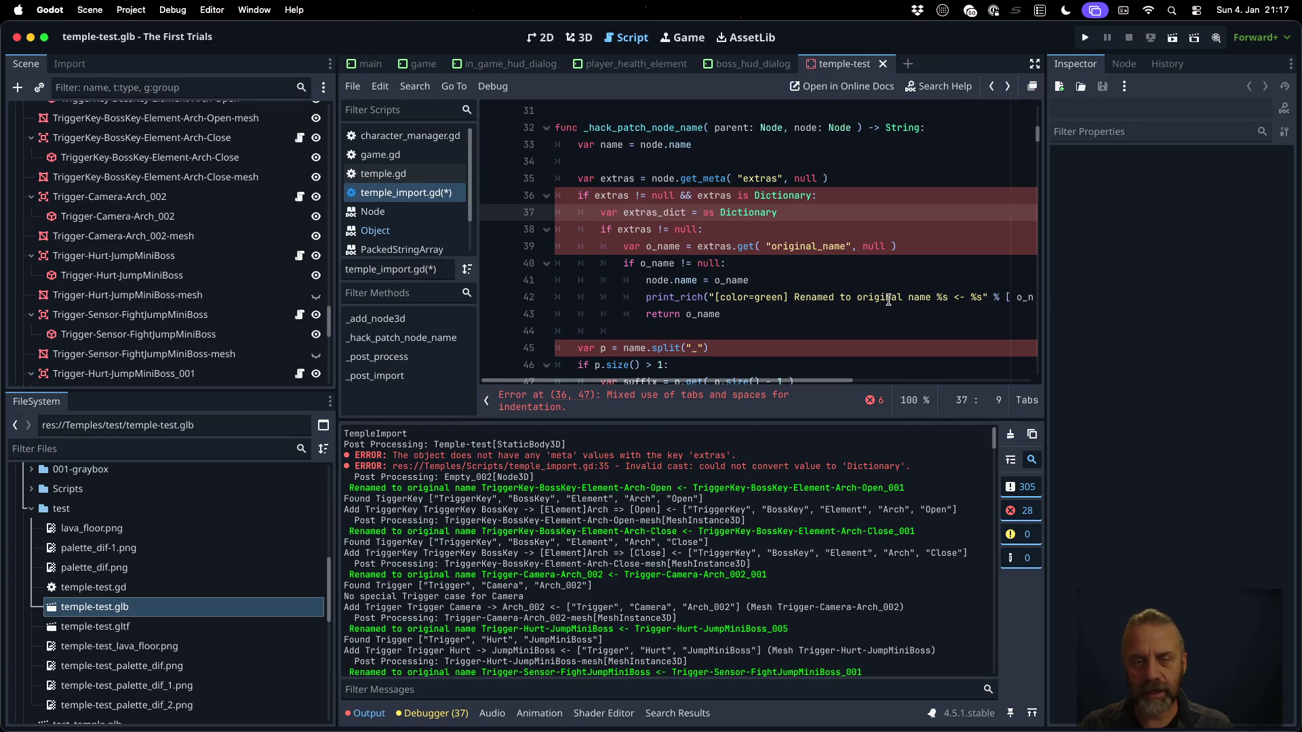
key("Down")
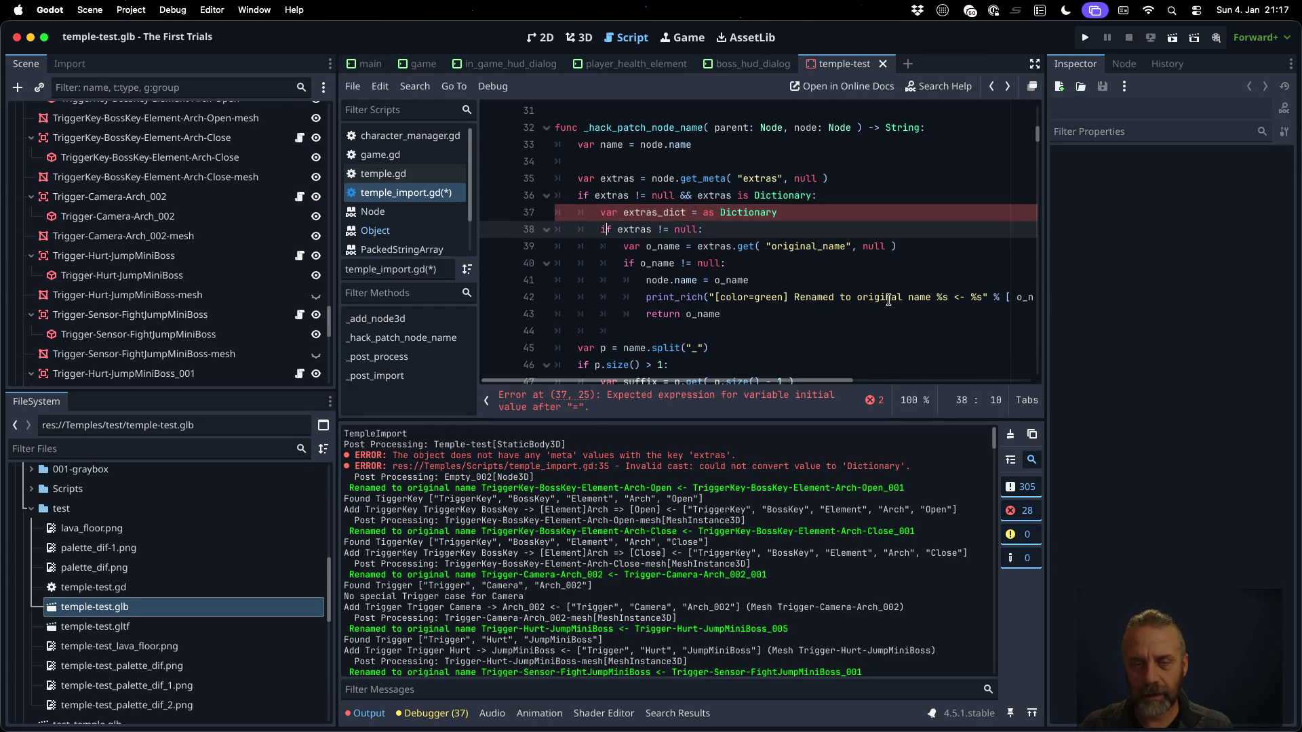
type("_dict")
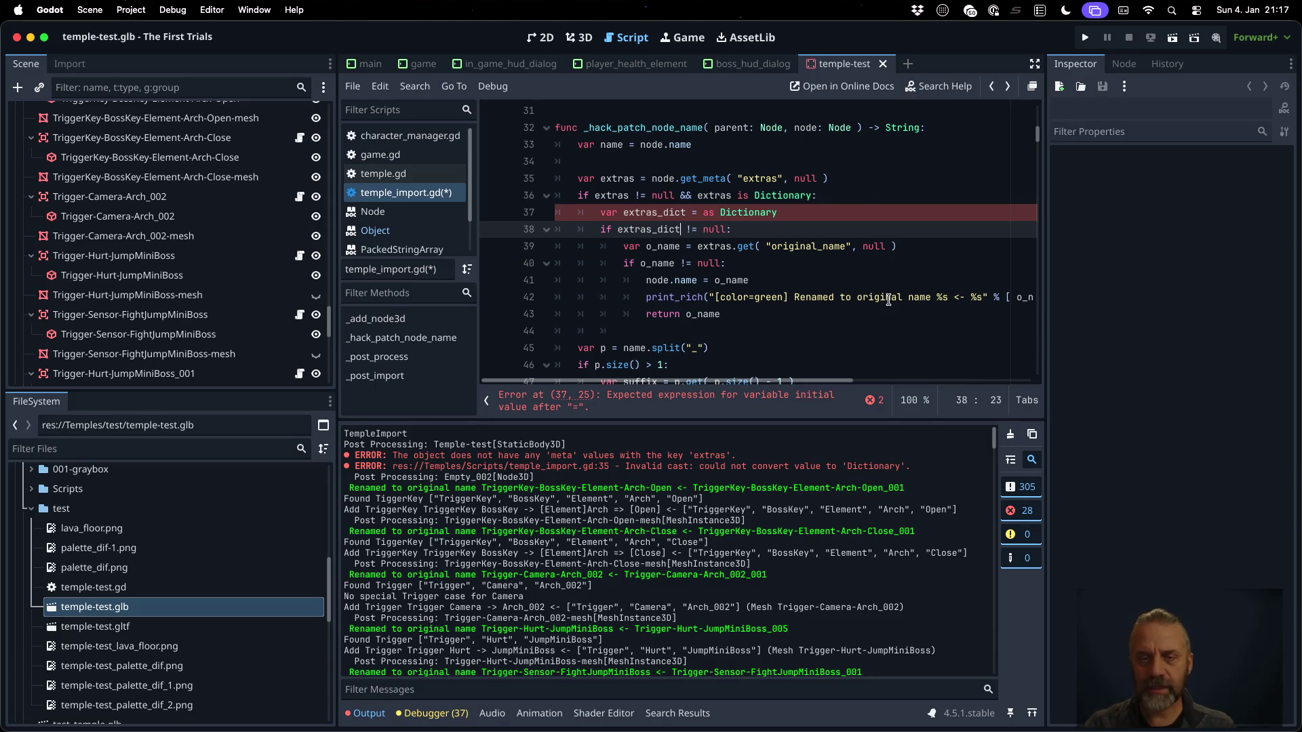
Read original_name via extras_dict.get on line 39, save, and reimport temple-test.glb
left_click(731, 247)
type("_dict")
key("super+s")
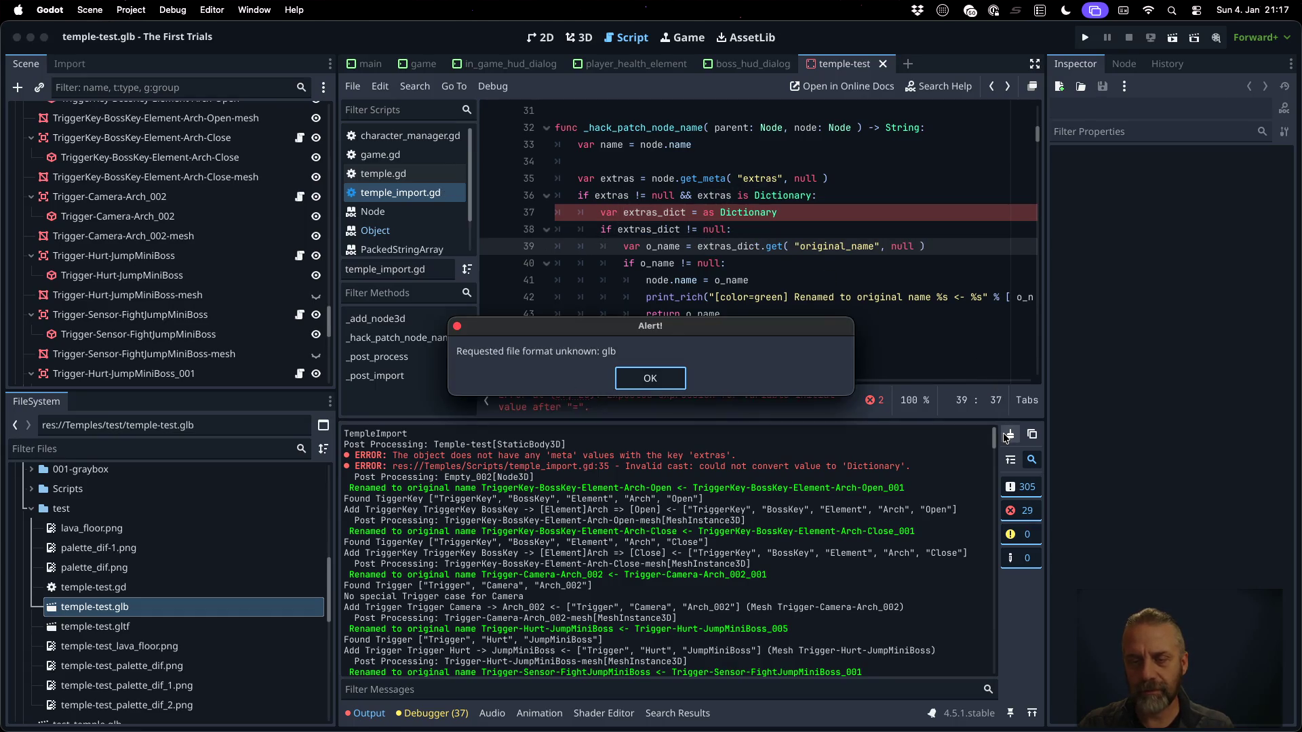
key("Return")
left_click(1011, 434)
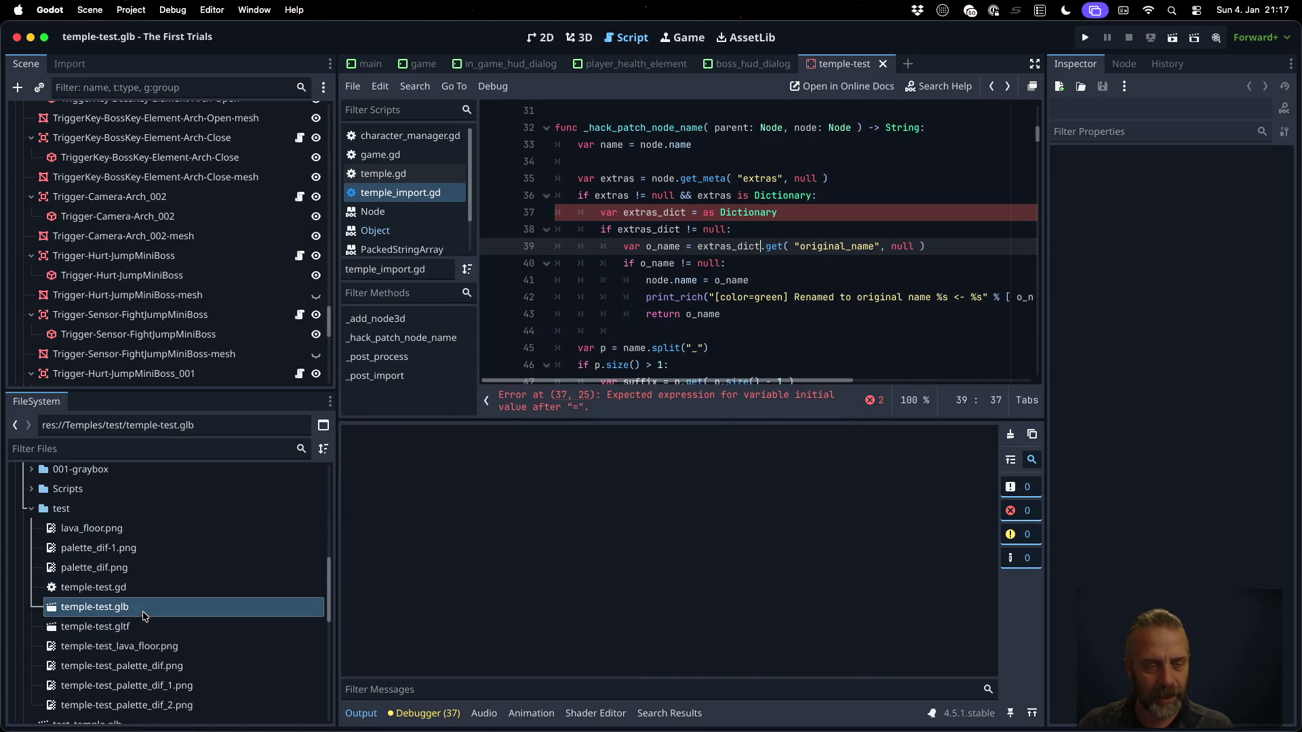
right_click(136, 608)
left_click(227, 659)
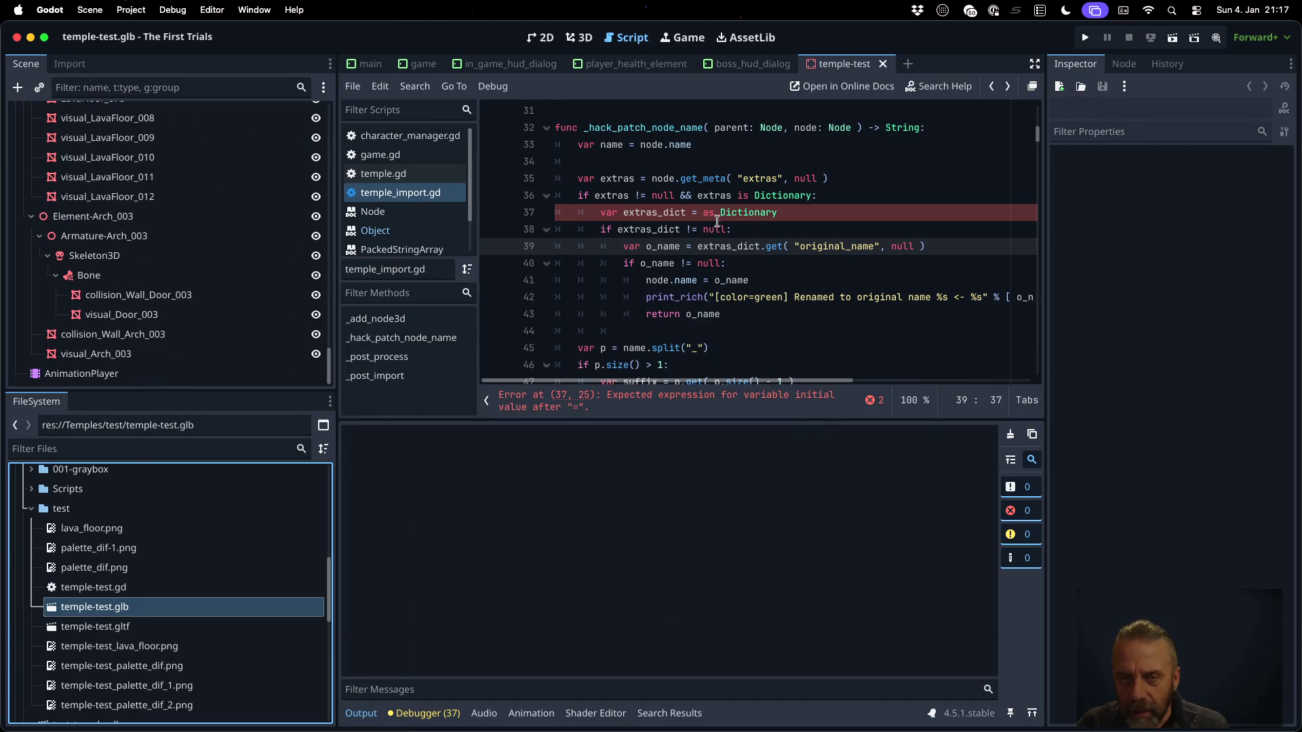
Complete line 37 as 'extras as Dictionary' and reimport temple-test.glb again
left_click(700, 213)
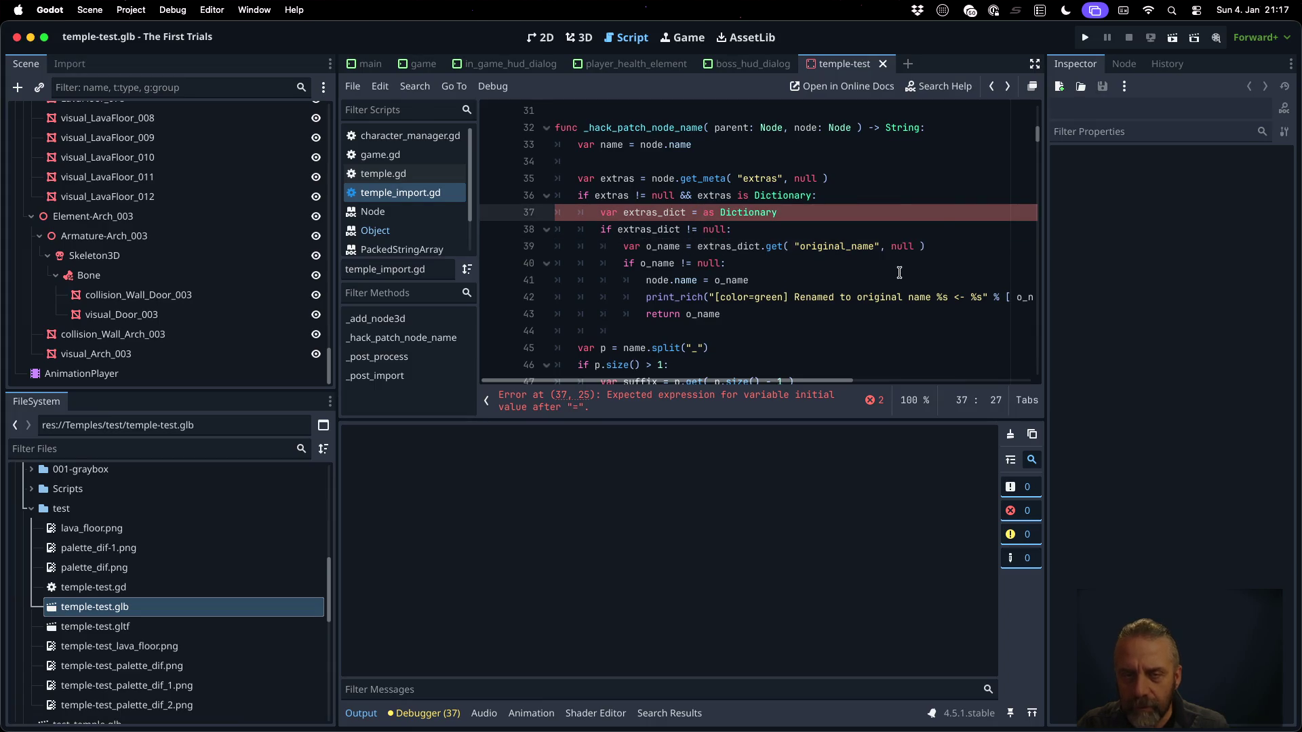
type("extras")
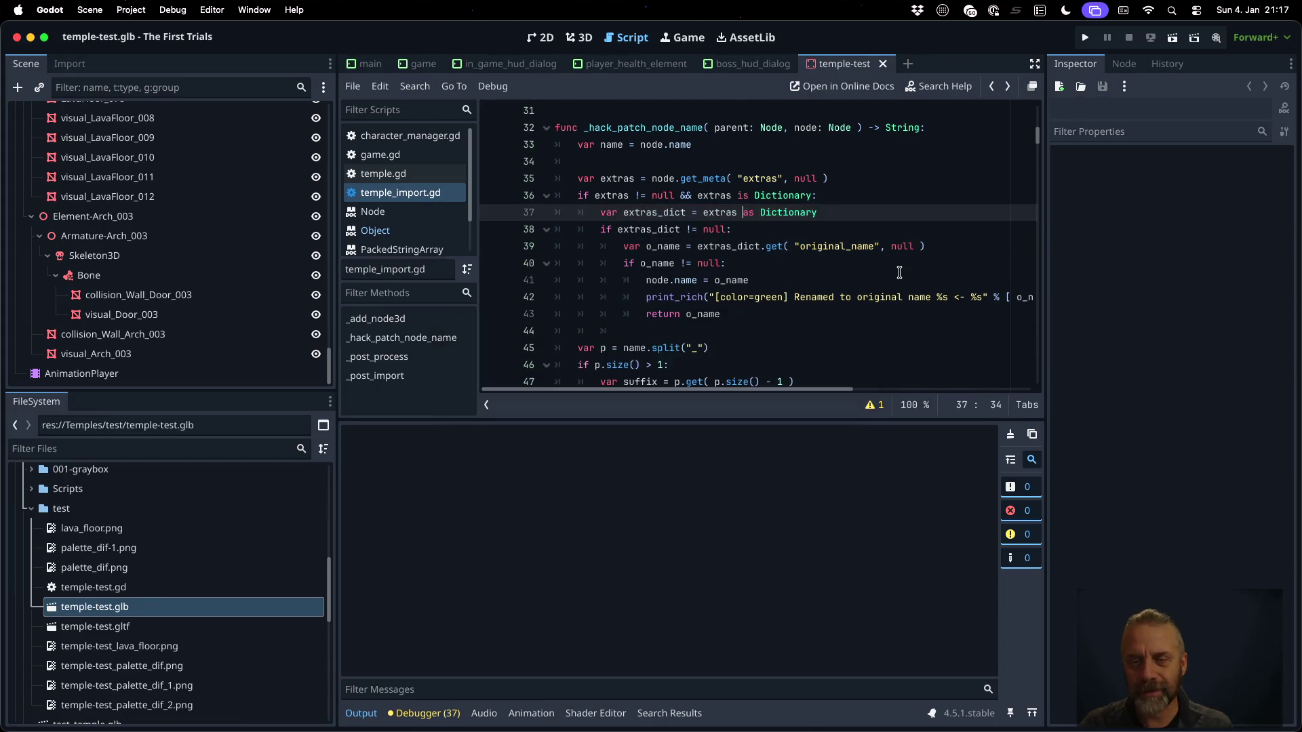
right_click(133, 607)
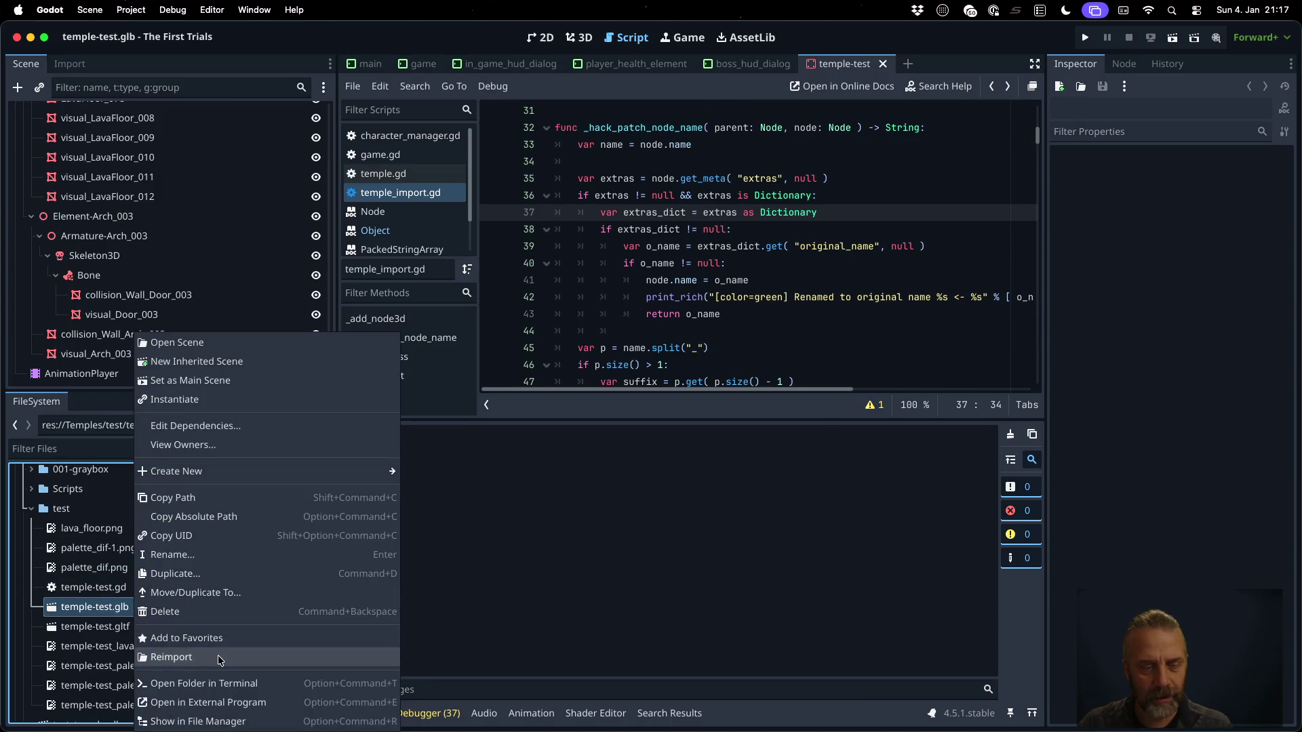
left_click(176, 657)
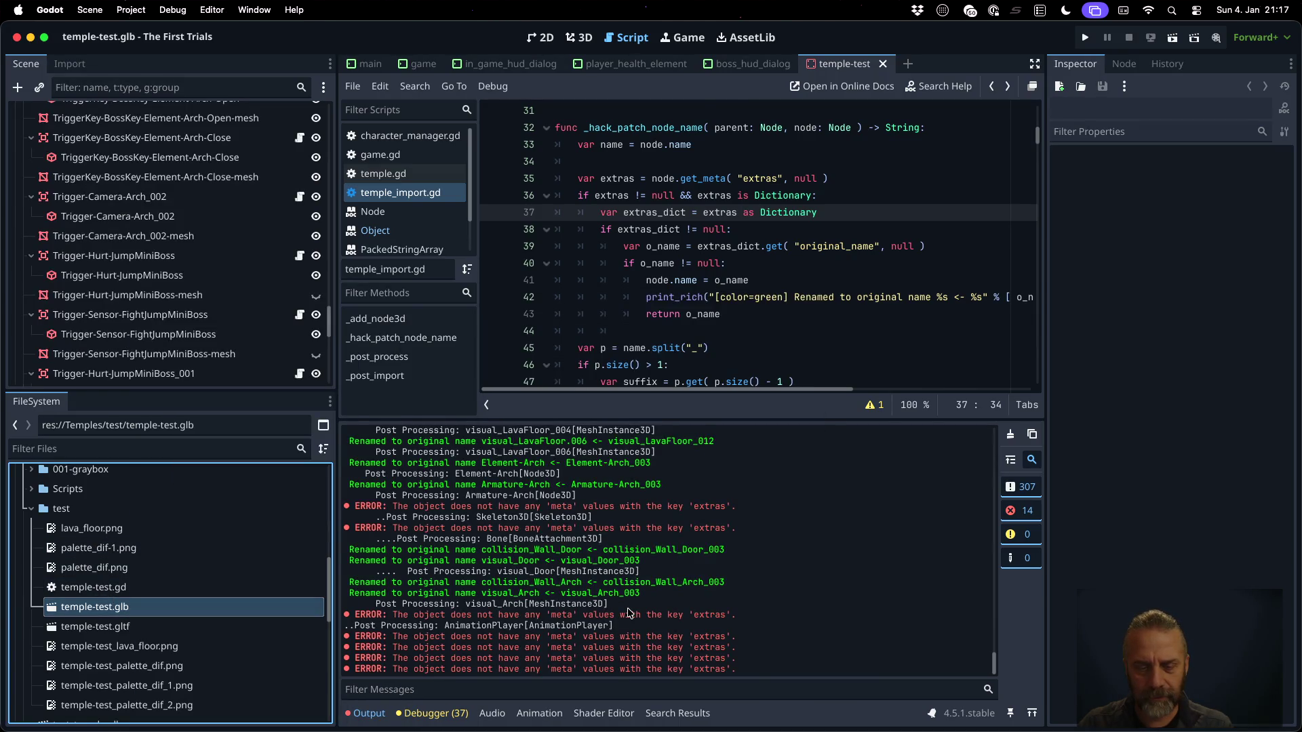
scroll(628, 610, "up", 15)
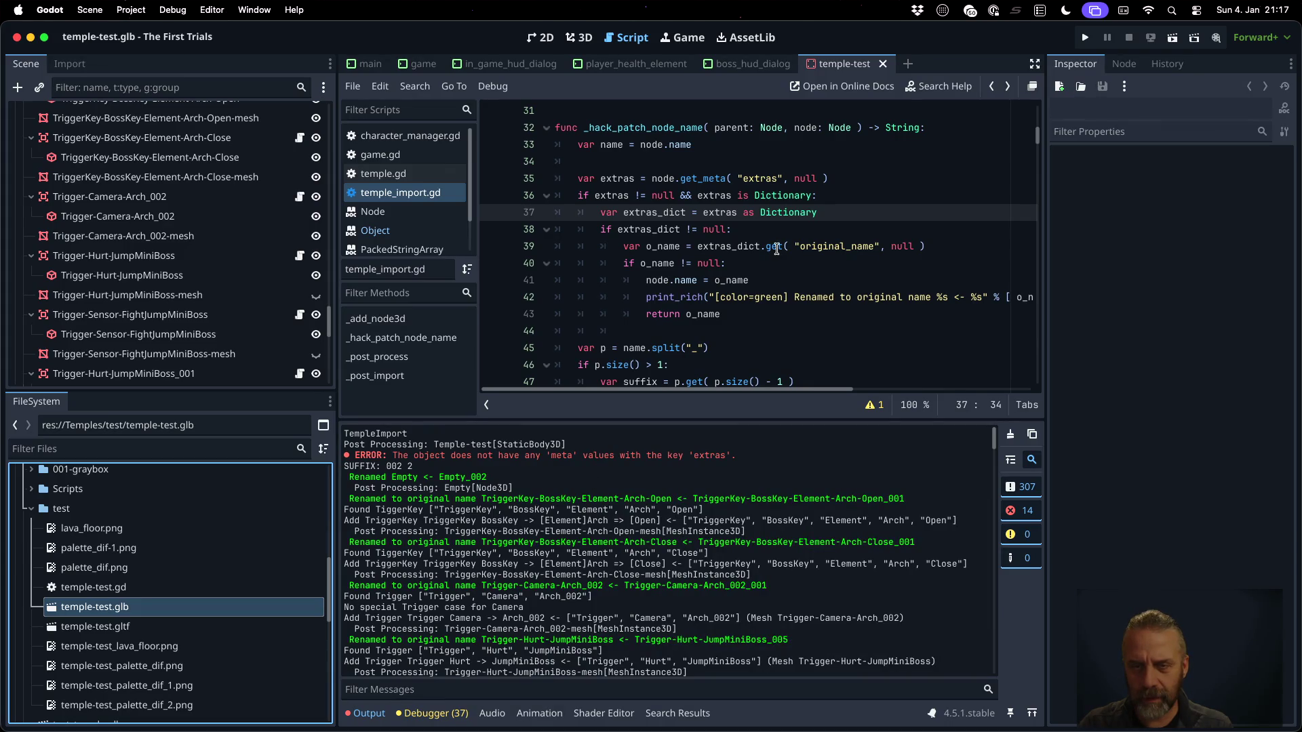
left_click(705, 179, "super")
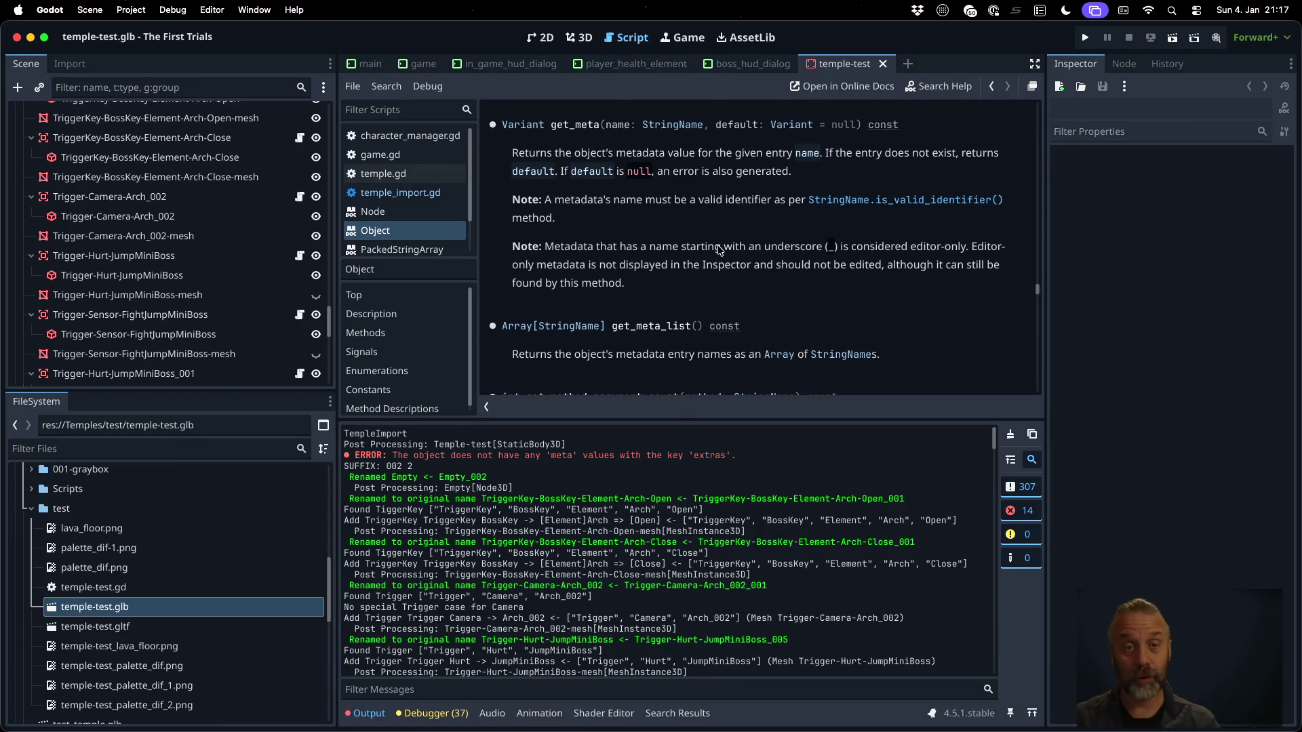
left_click(400, 193)
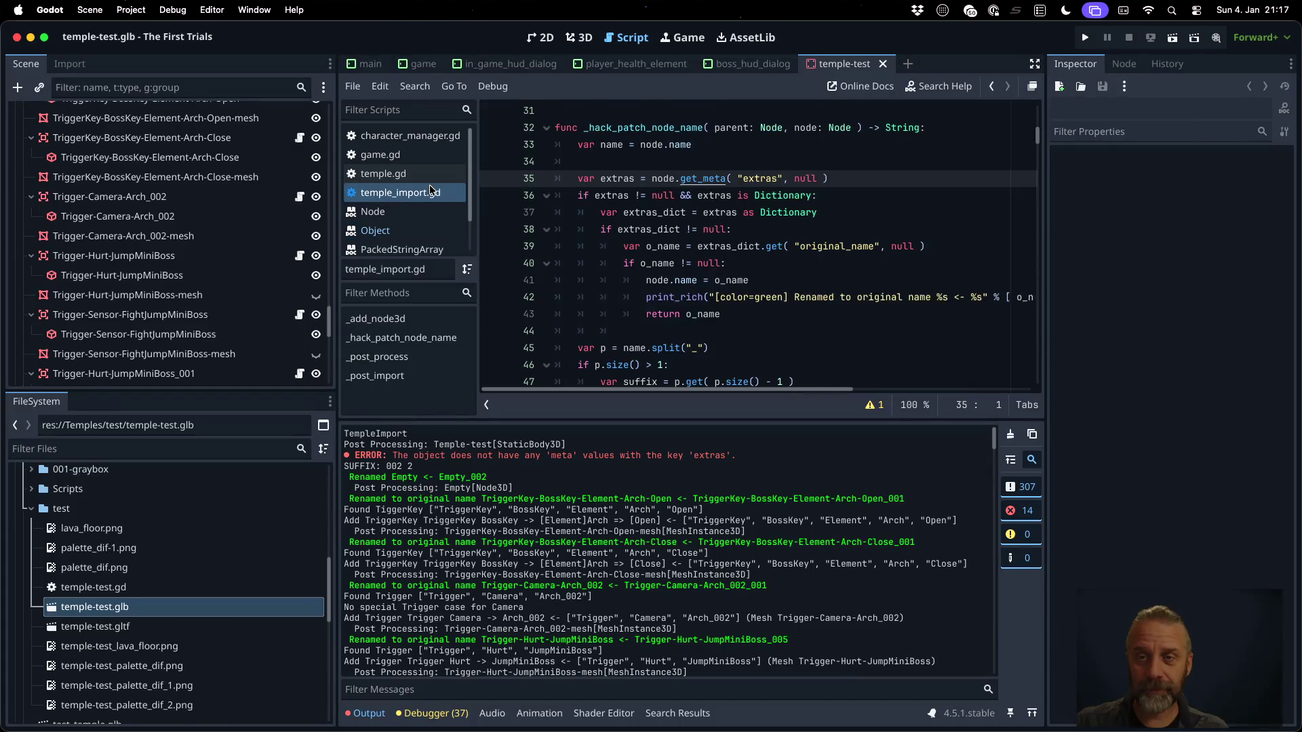
left_click(830, 183)
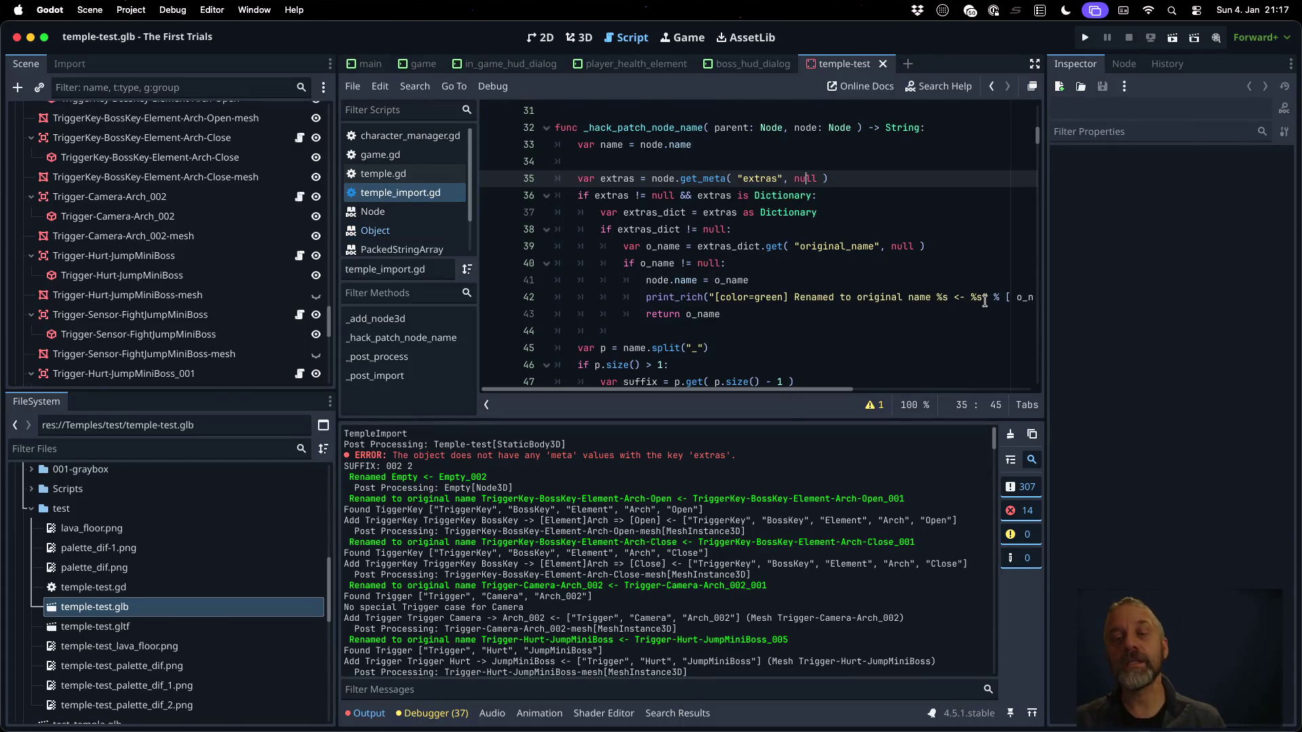
Replace get_meta's null default with an empty Dictionary and save the script
key("BackSpace")
key("BackSpace")
key("BackSpace")
type("Dic")
key("Return")
type("w(")
key("BackSpace")
key("BackSpace")
key("BackSpace")
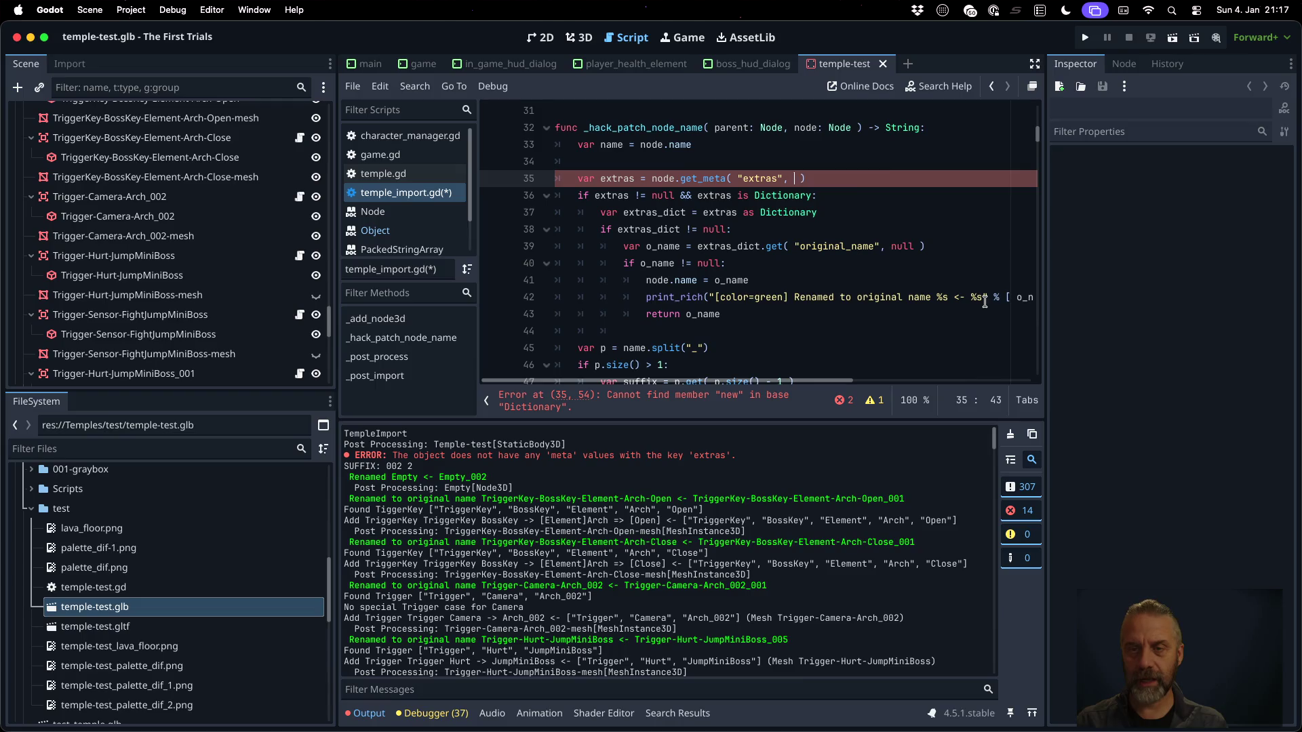
key("ctrl+s")
key("Return")
Delete the Dictionary guard and cast lines and unindent the lookup block one level
key("Down")
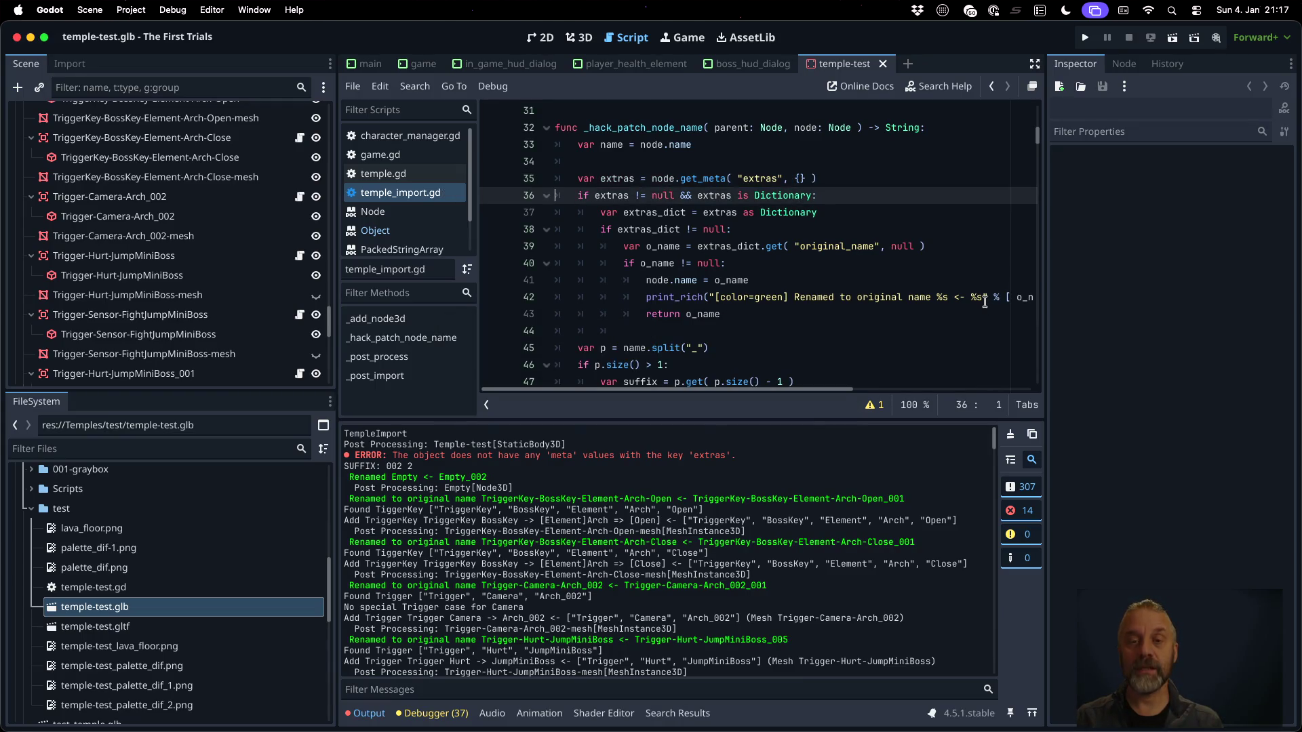
key("shift+Down")
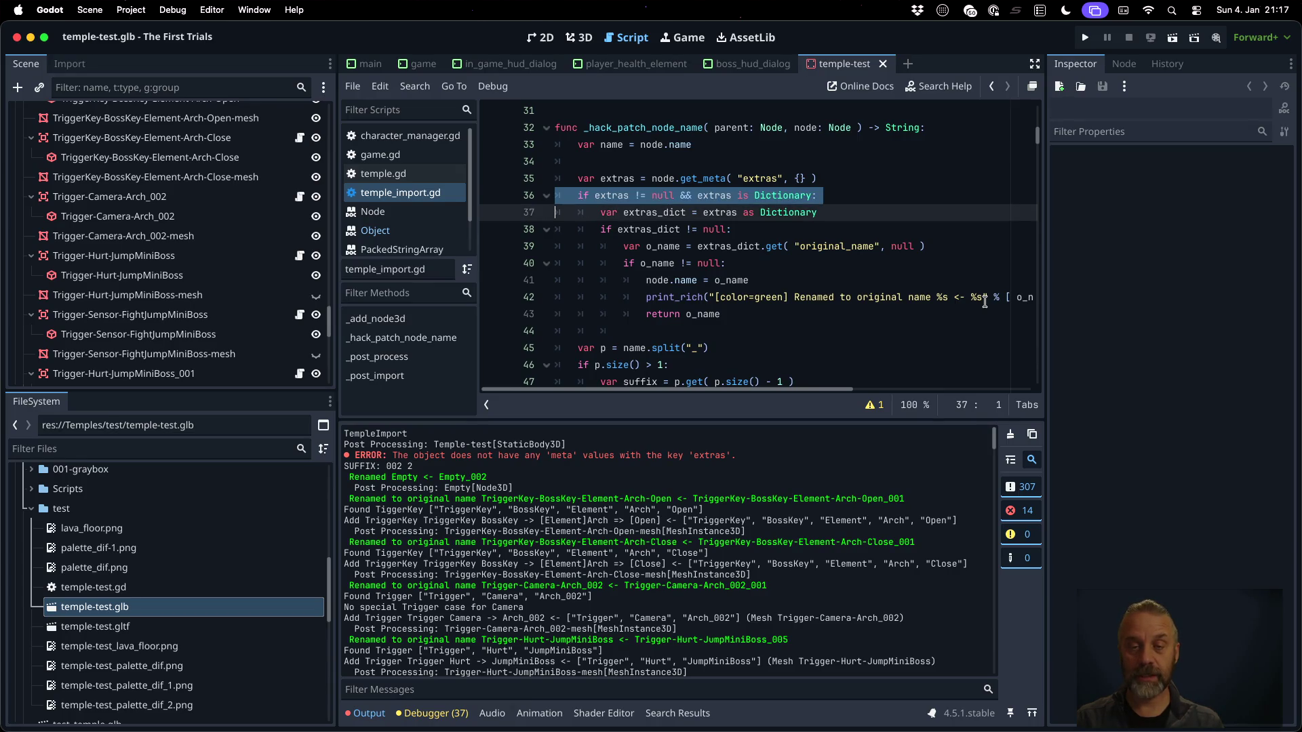
key("shift+Down")
key("Delete")
key("shift+Down")
key("shift+Down")
key("shift+Down")
key("shift+Tab")
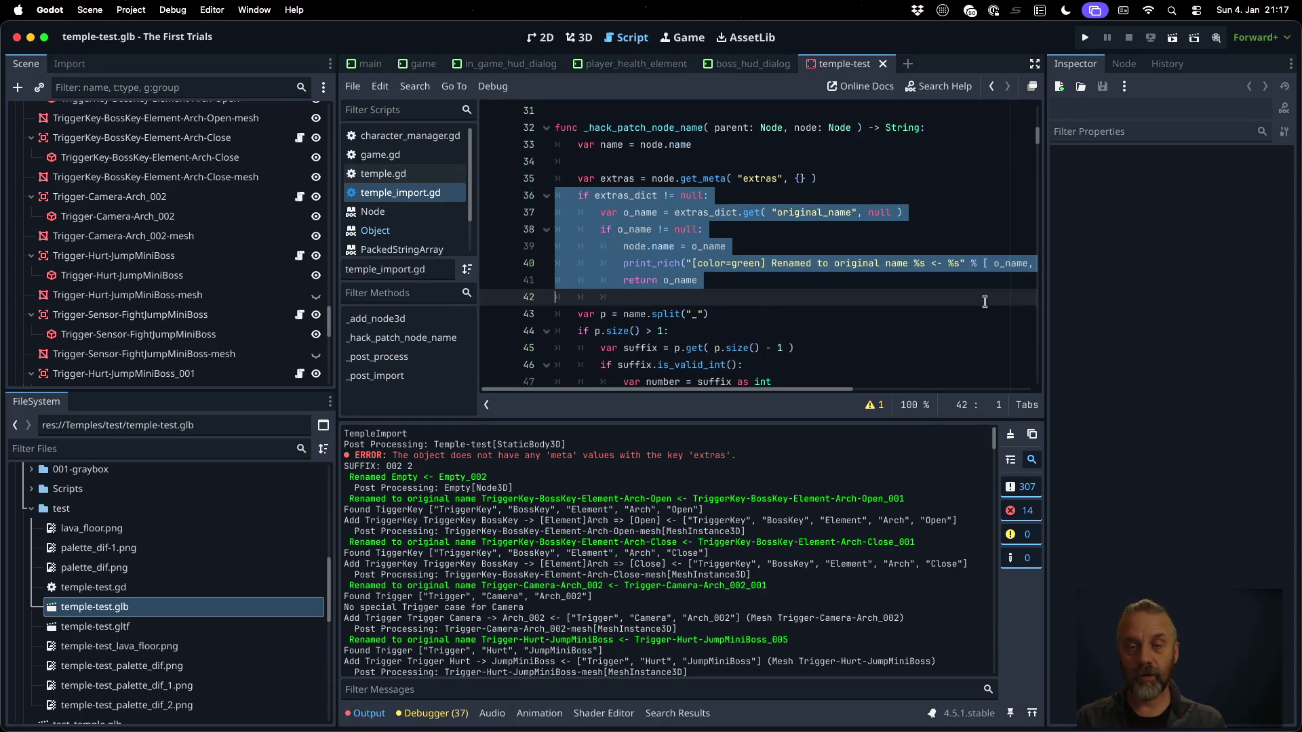
Change extras_dict to extras, remove the extras null check line, and unindent the remaining lookup lines
double_click(634, 195)
type("extras")
key("shift+Down")
key("Delete")
key("shift+Down")
key("shift+Down")
key("shift+Down")
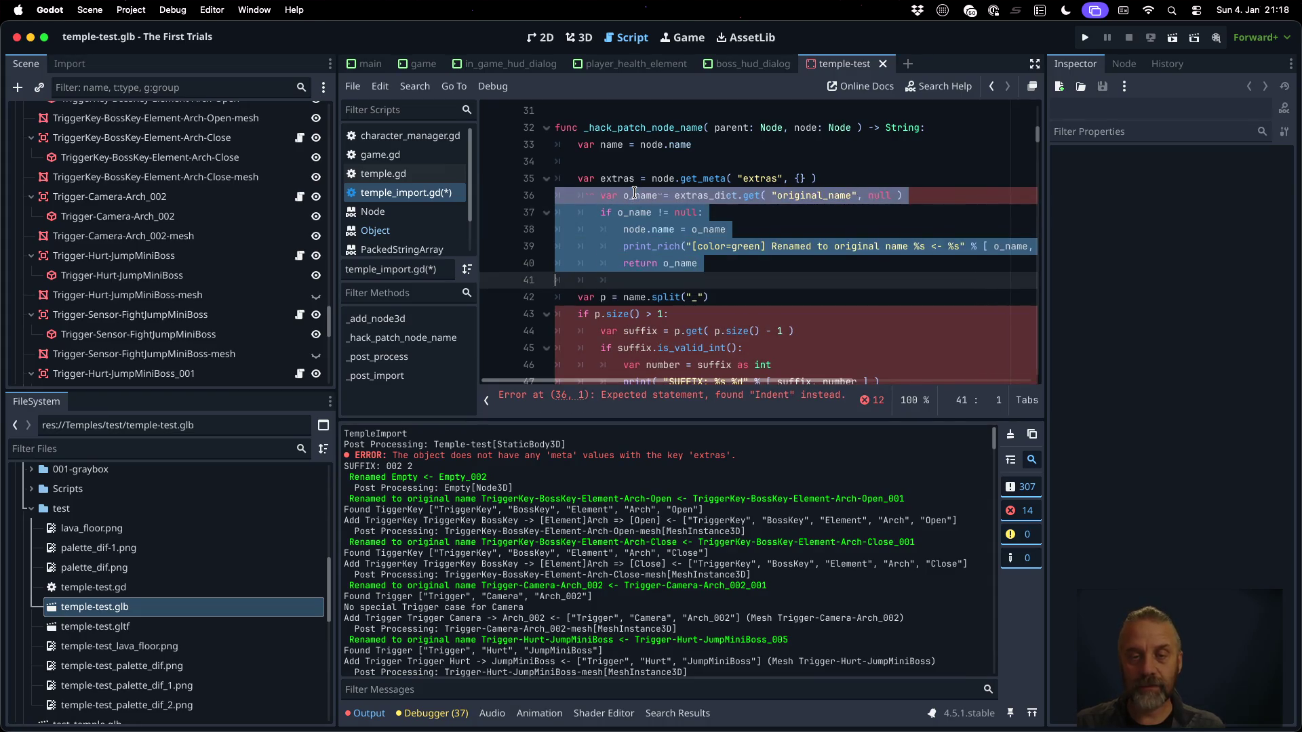
key("shift+Tab")
key("Up")
key("Up")
key("Up")
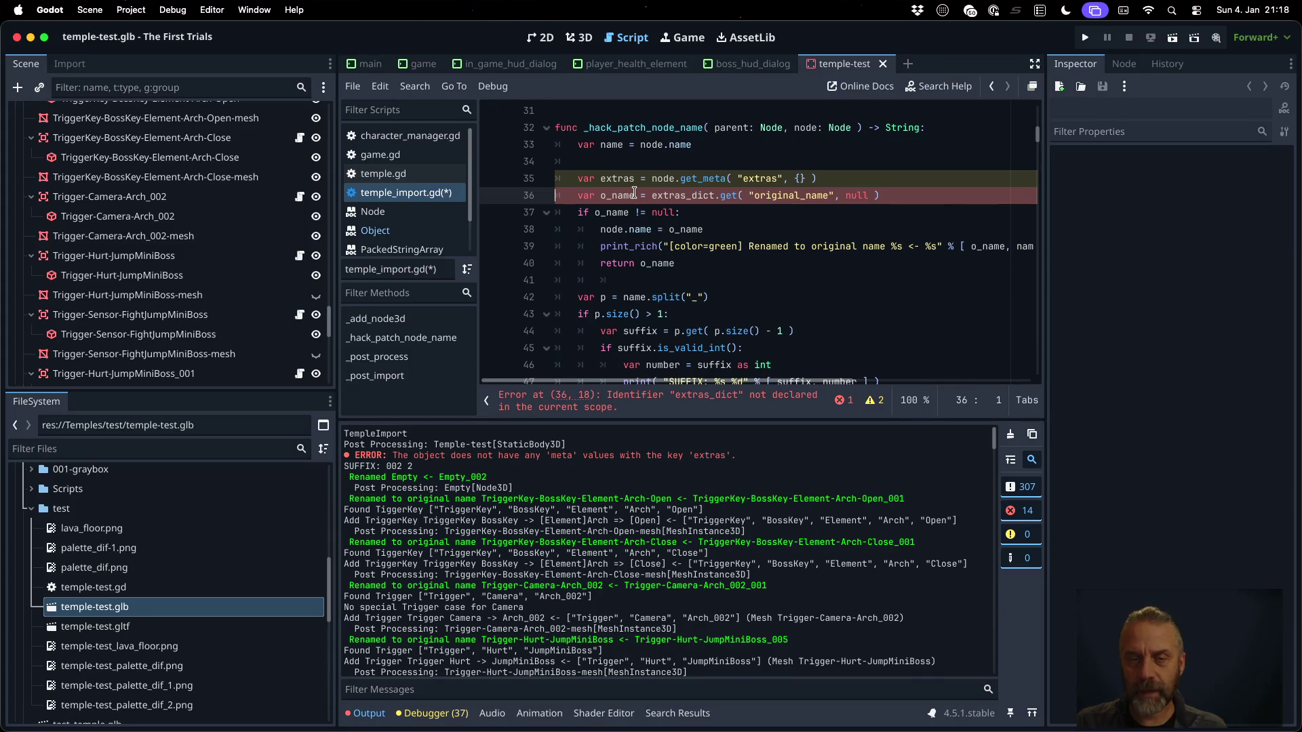
Paste extras over the leftover extras_dict on line 36 and save
double_click(631, 179)
key("ctrl+c")
double_click(683, 196)
key("ctrl+v")
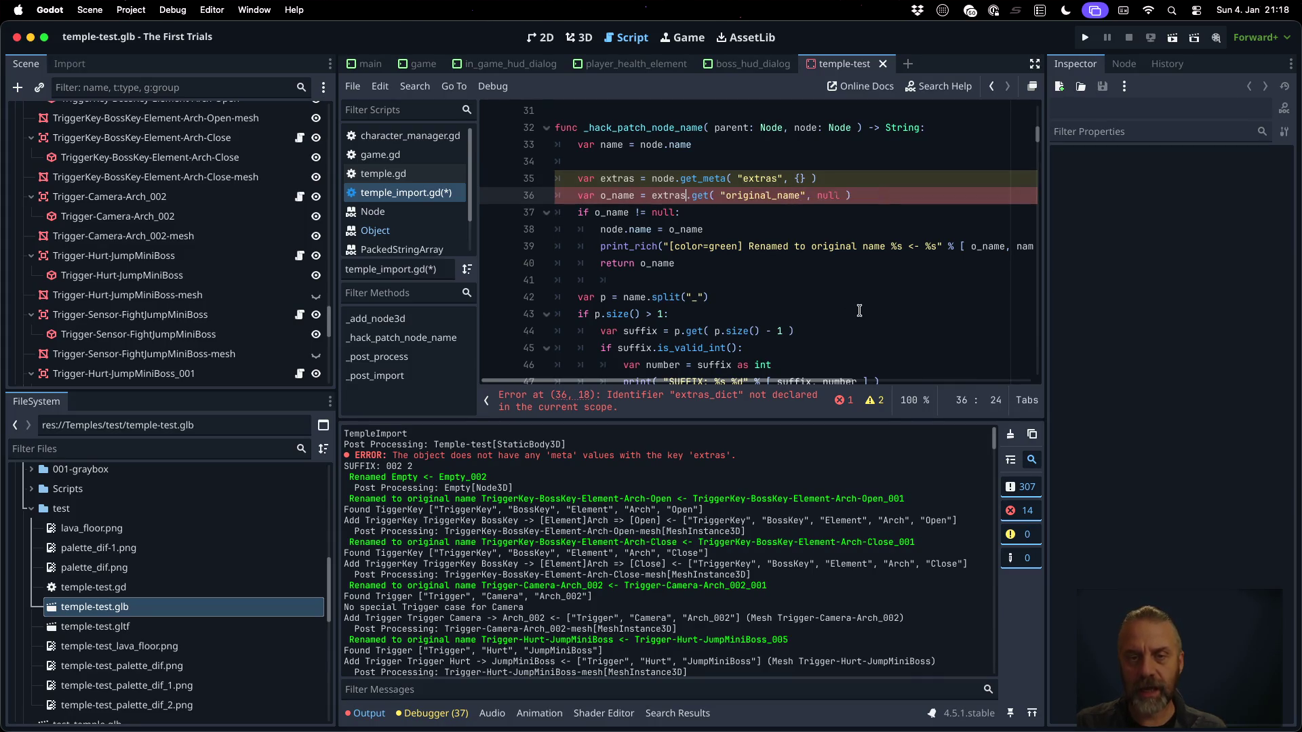
key("ctrl+s")
key("Return")
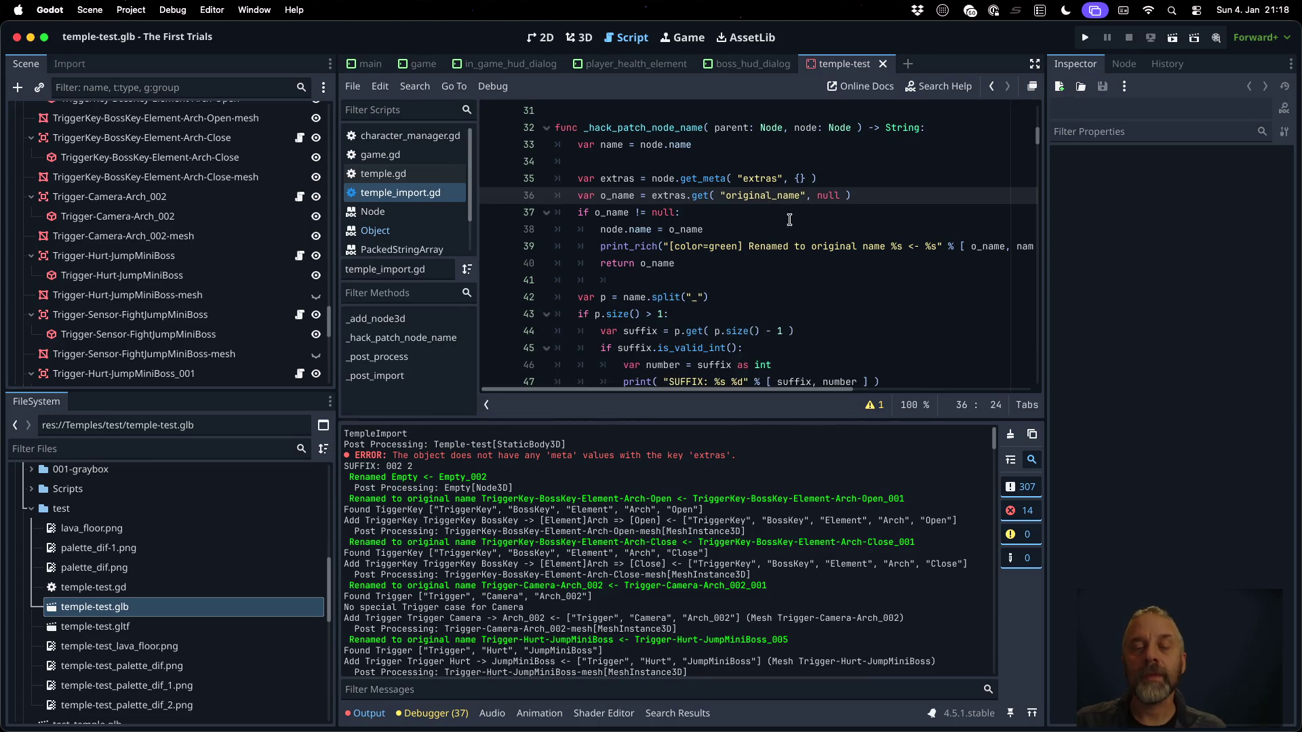
Type extras as ': Dictionary' with an 'as Dictionary' cast on line 35, then clear the output log
left_click(635, 179)
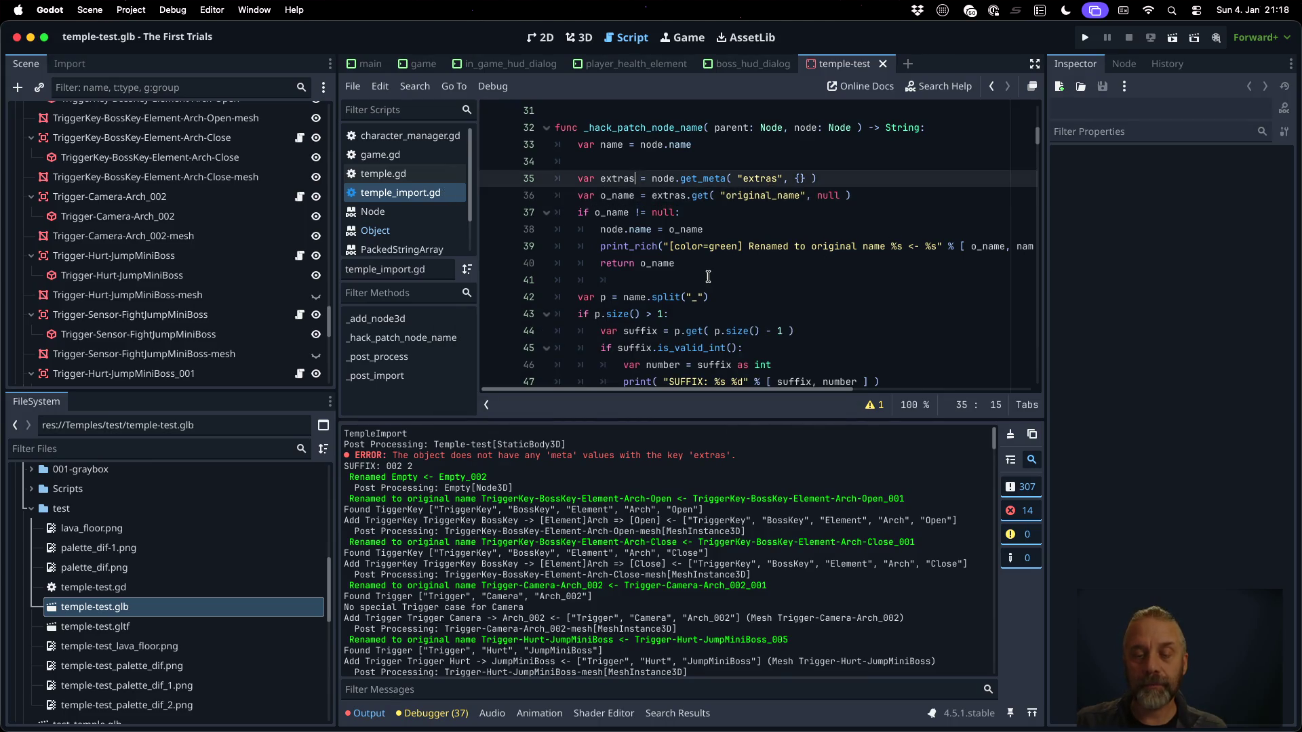
type(": Di")
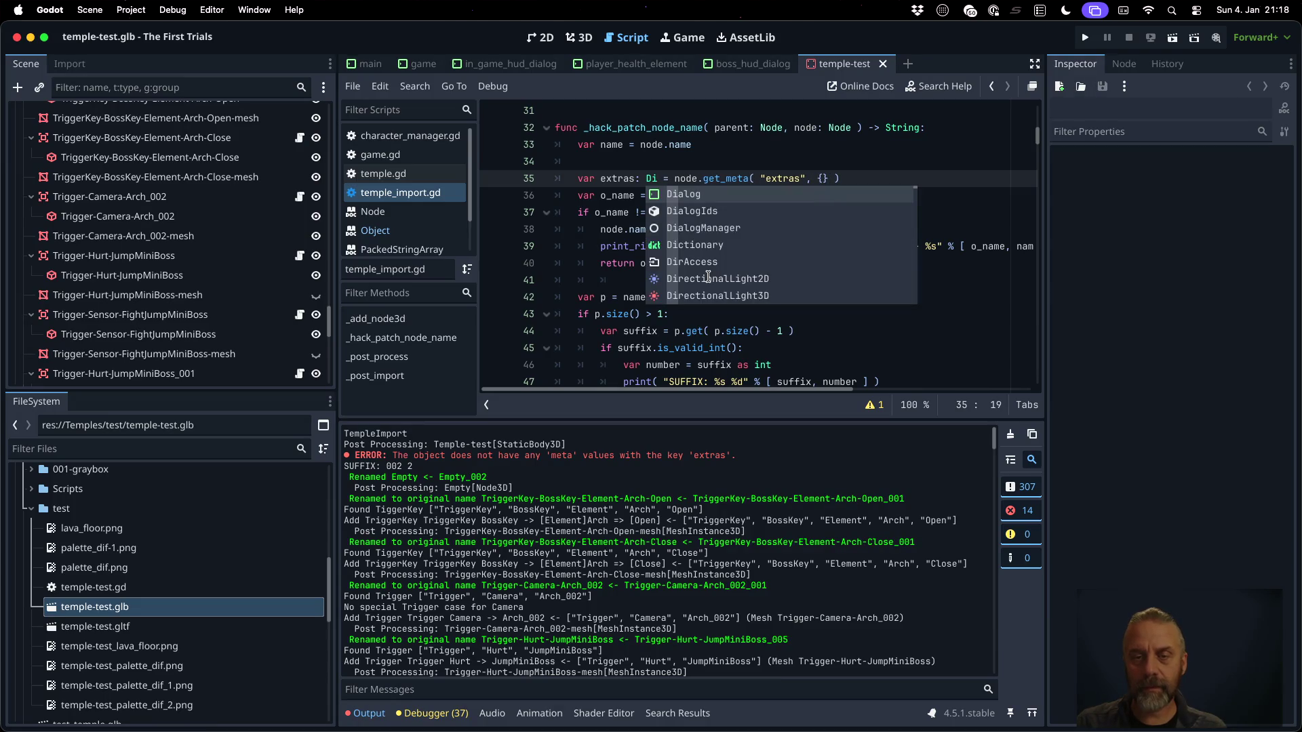
key("Down")
key("Down")
key("Down")
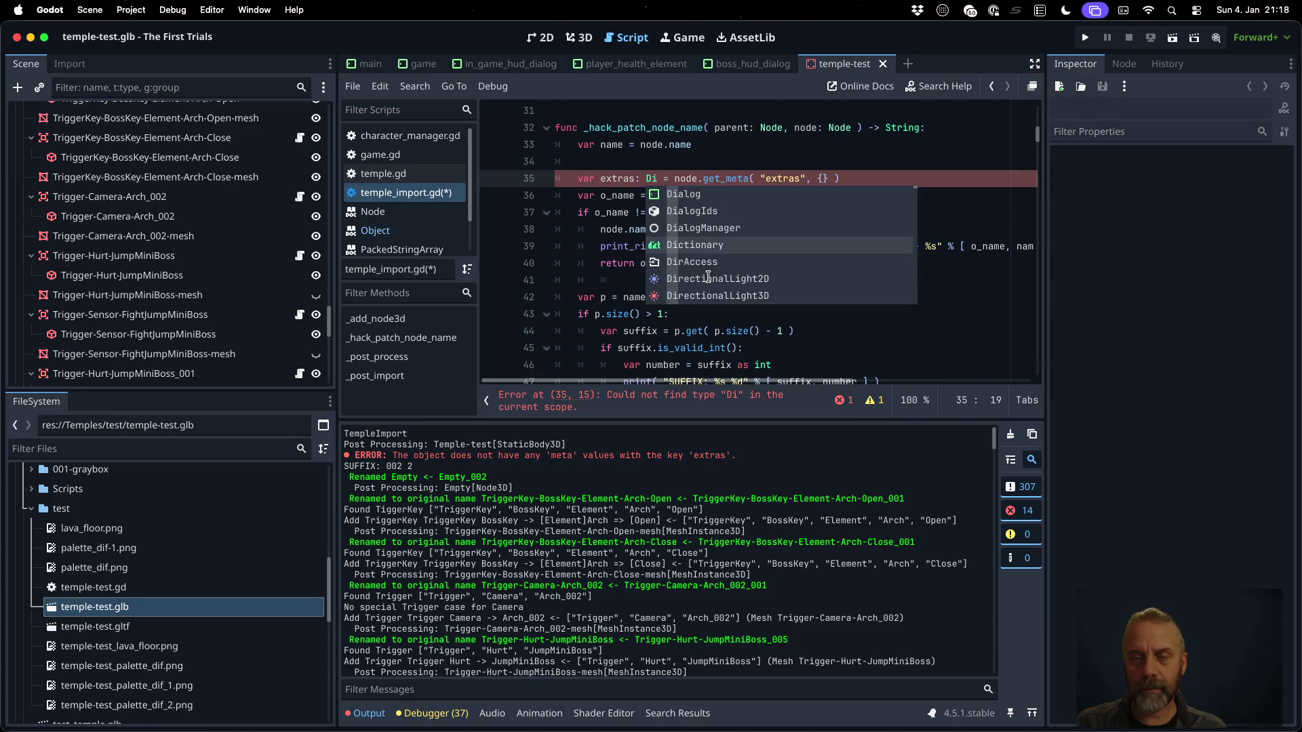
key("Return")
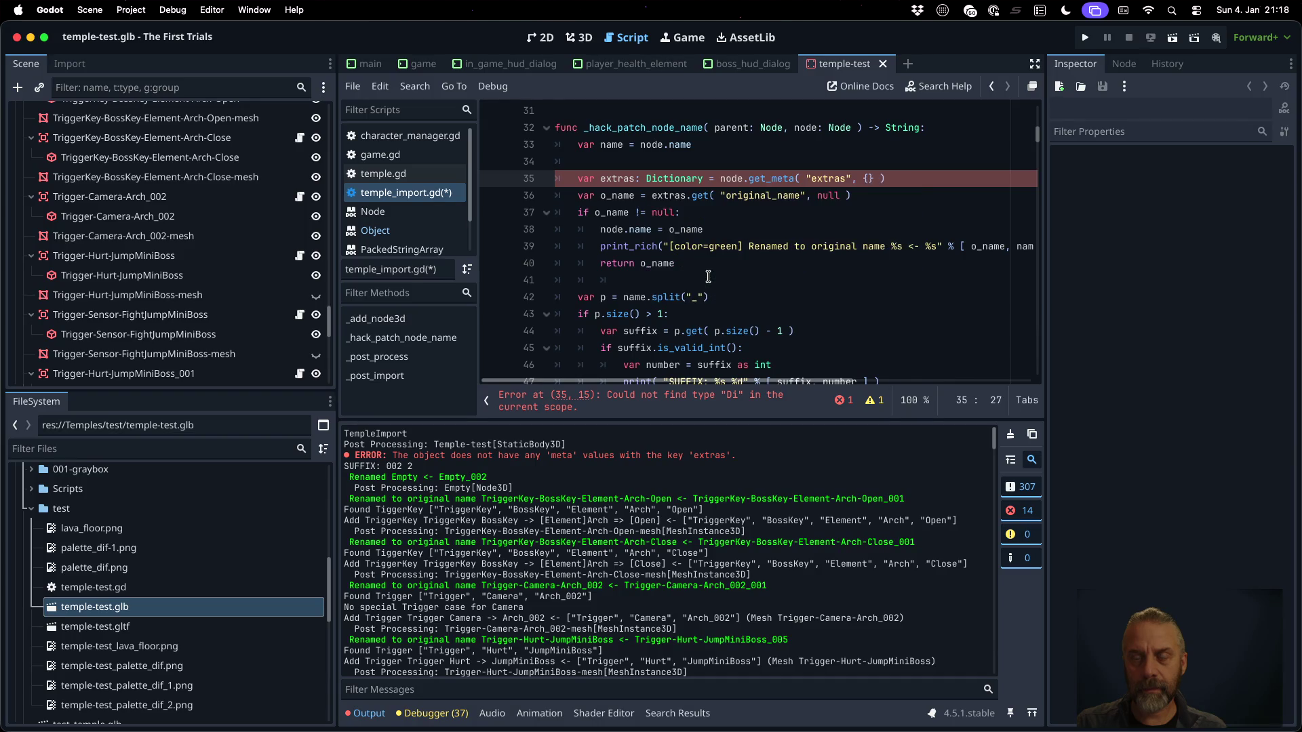
type(" as D")
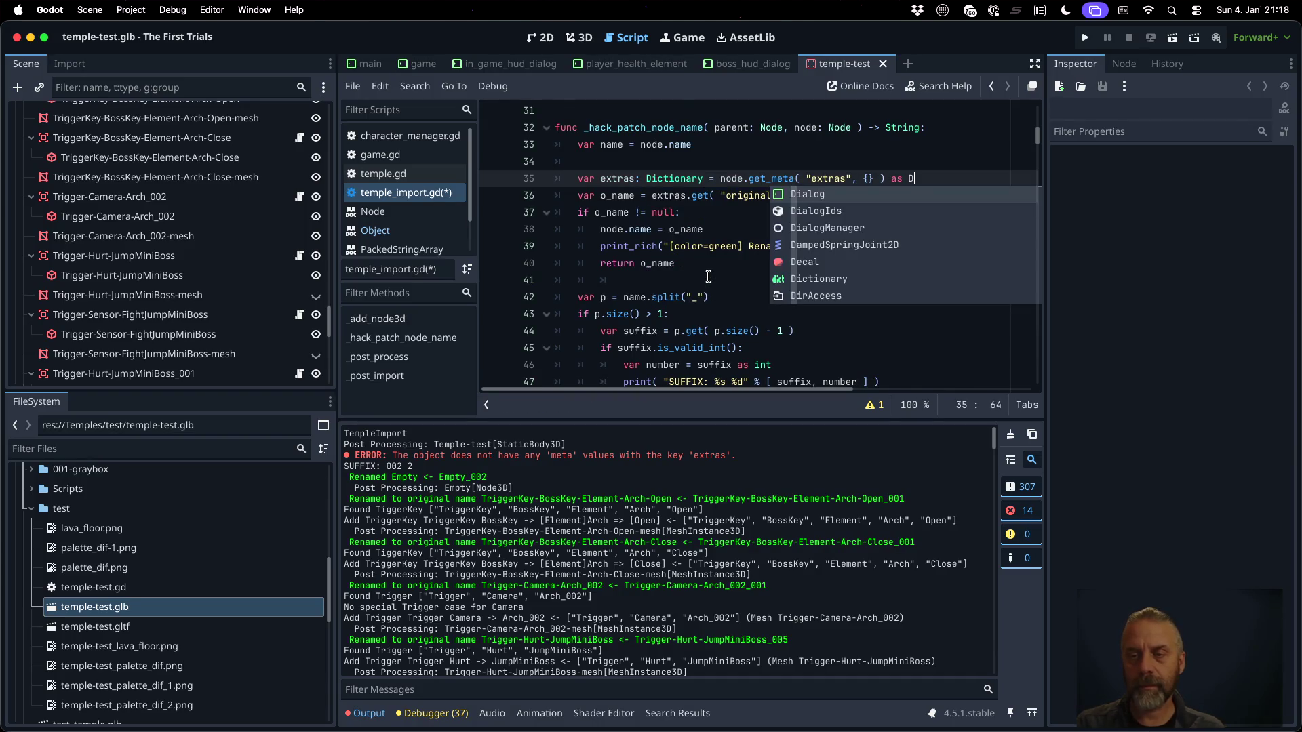
type("ic")
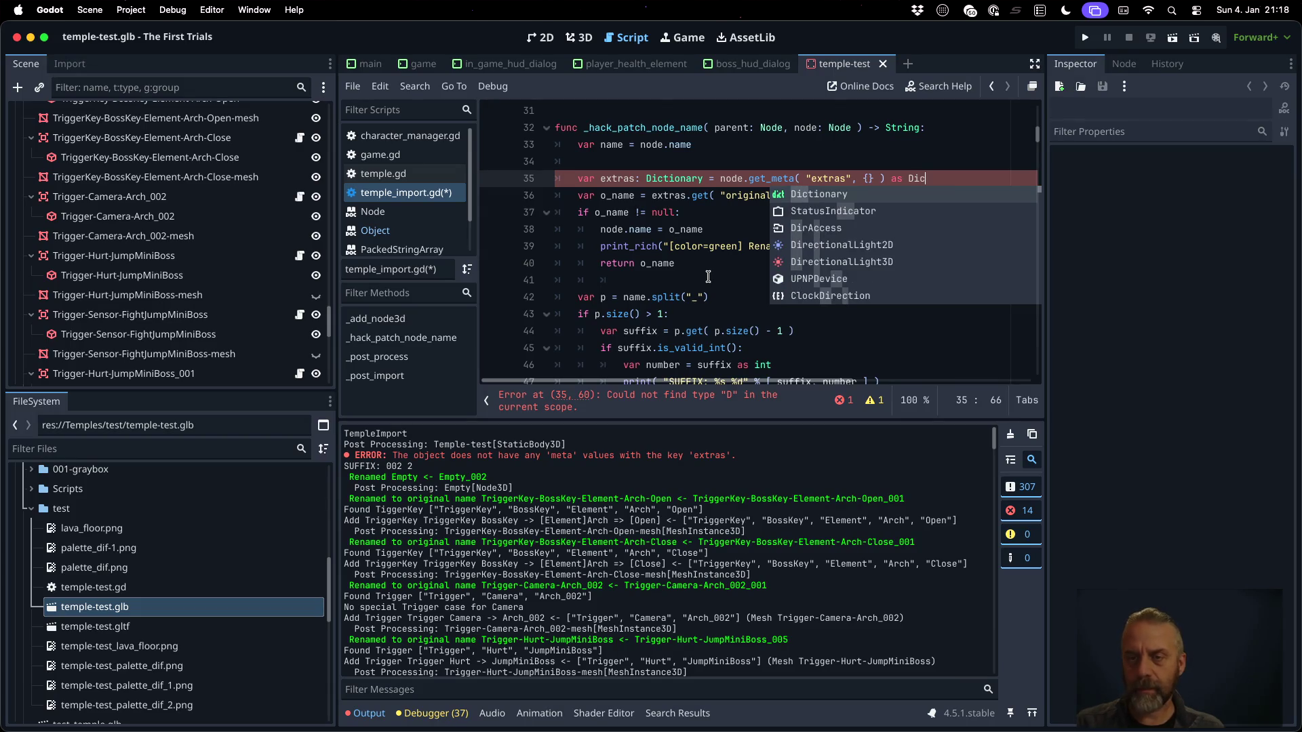
key("Return")
key("Return")
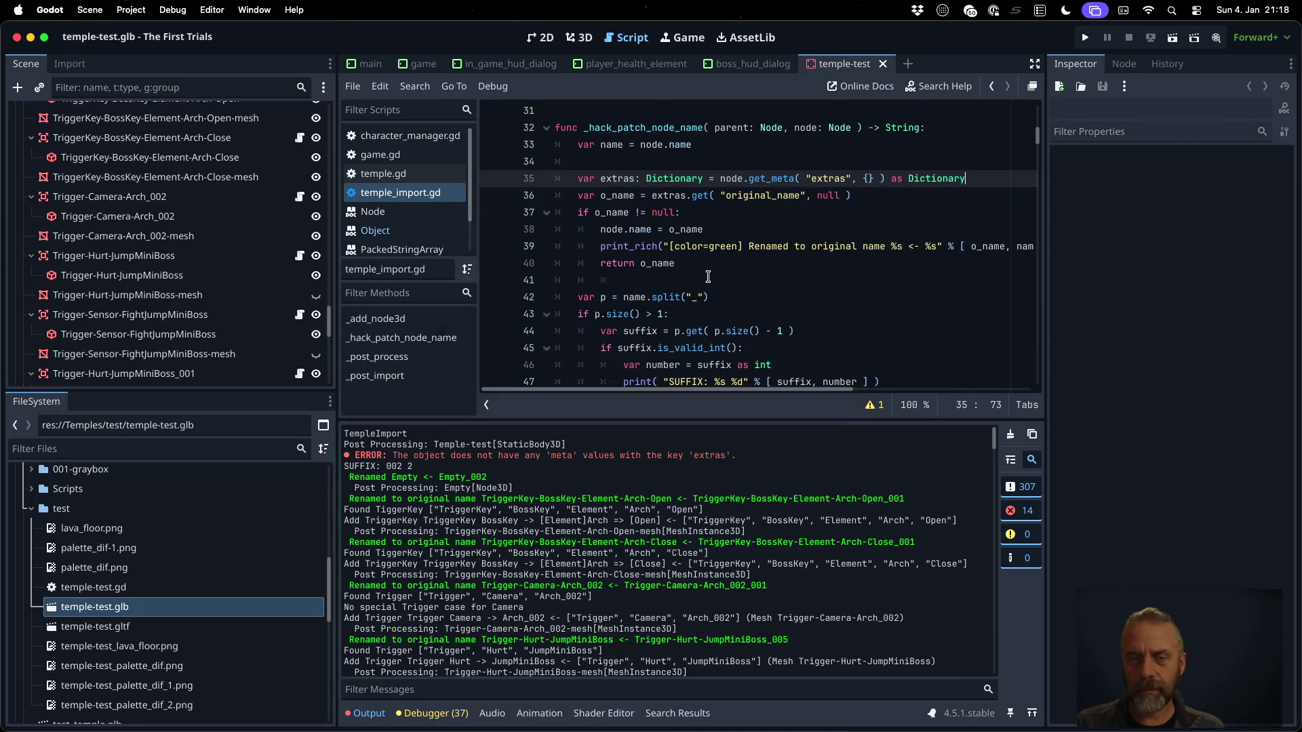
left_click(1010, 434)
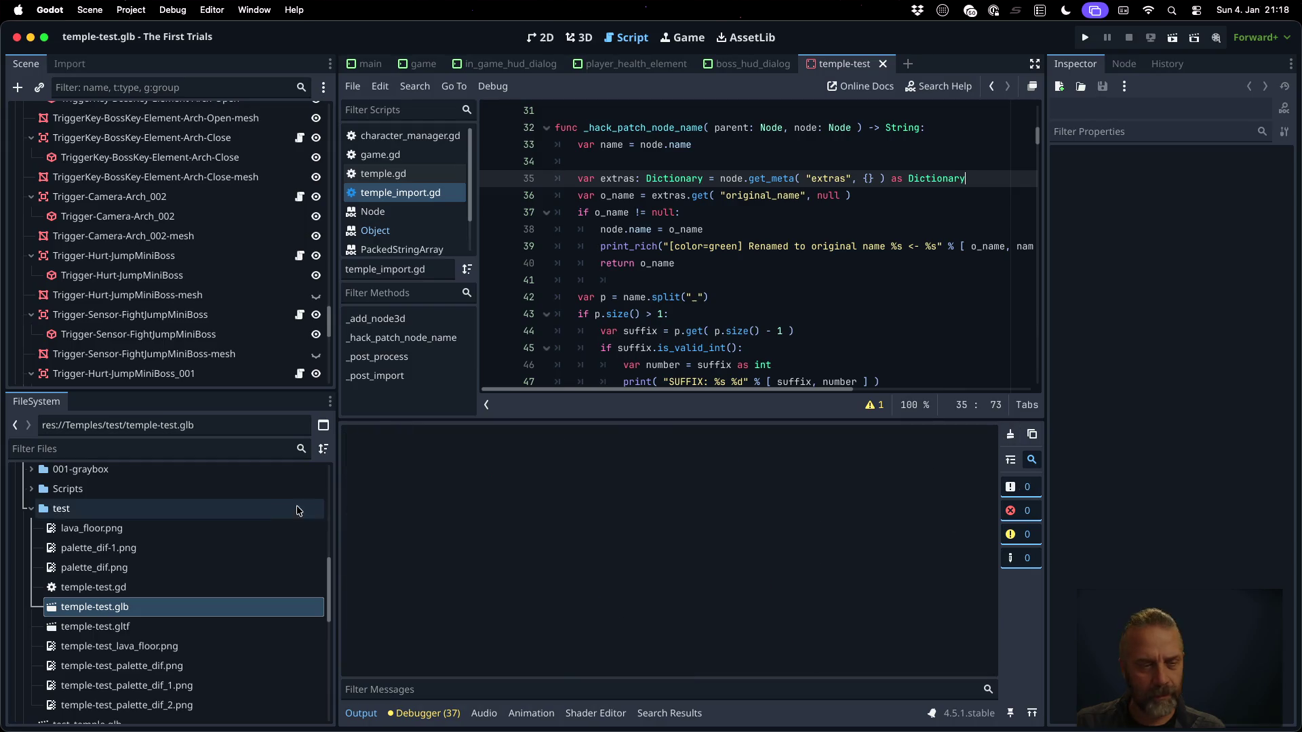
Reimport temple-test.glb with the corrected script and scroll through the results
right_click(191, 601)
left_click(283, 655)
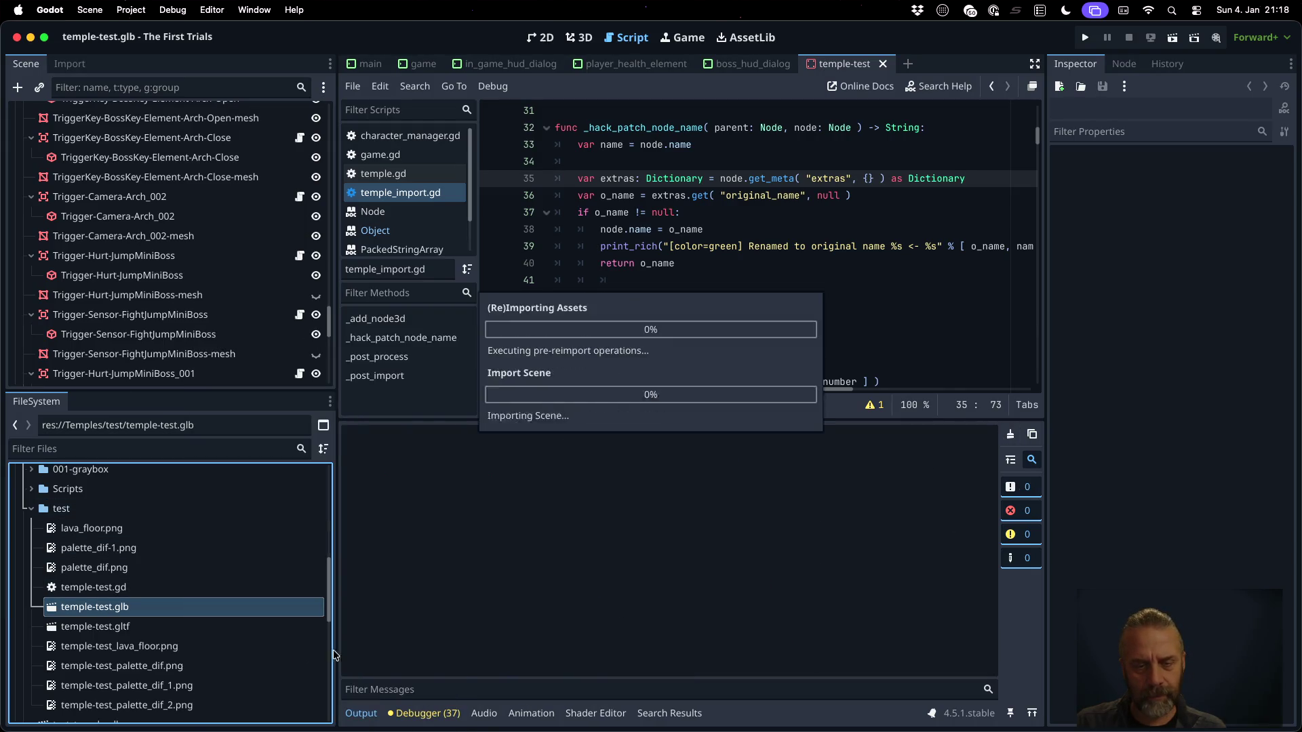
scroll(673, 589, "up", 15)
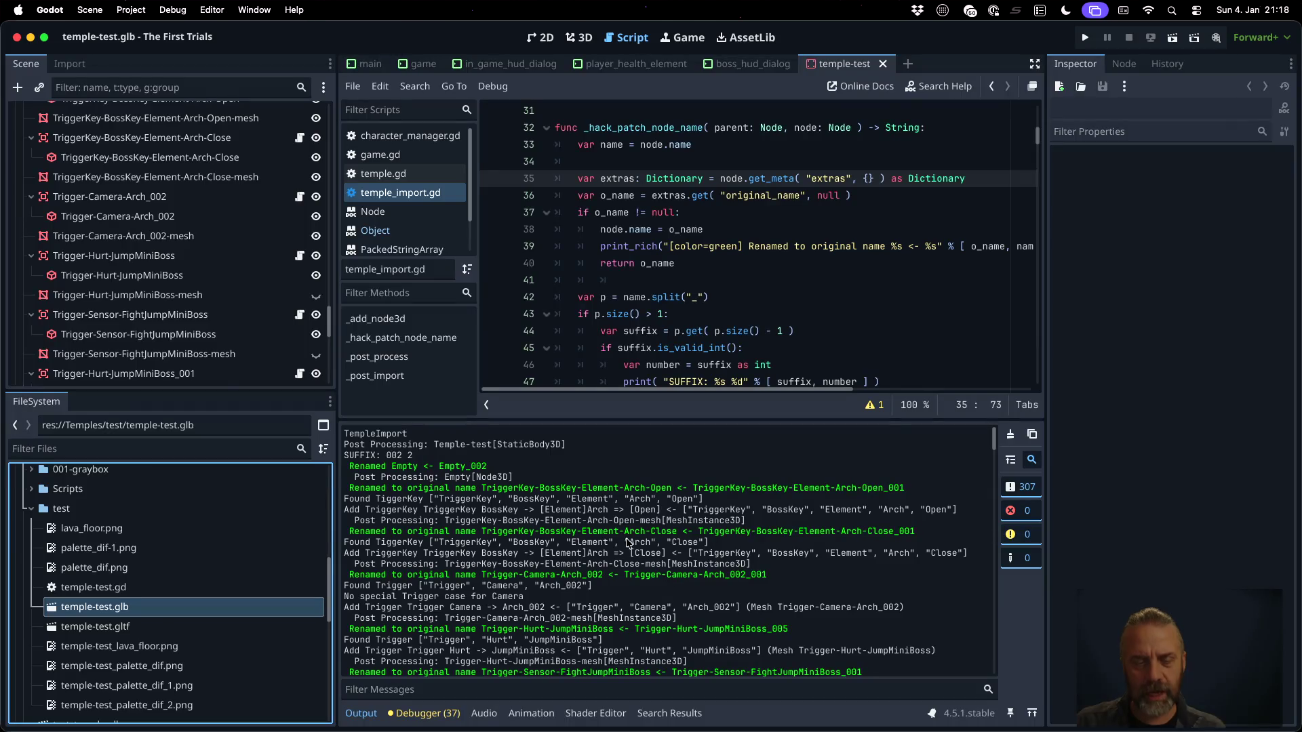
scroll(495, 490, "down", 2)
scroll(495, 490, "down", 15)
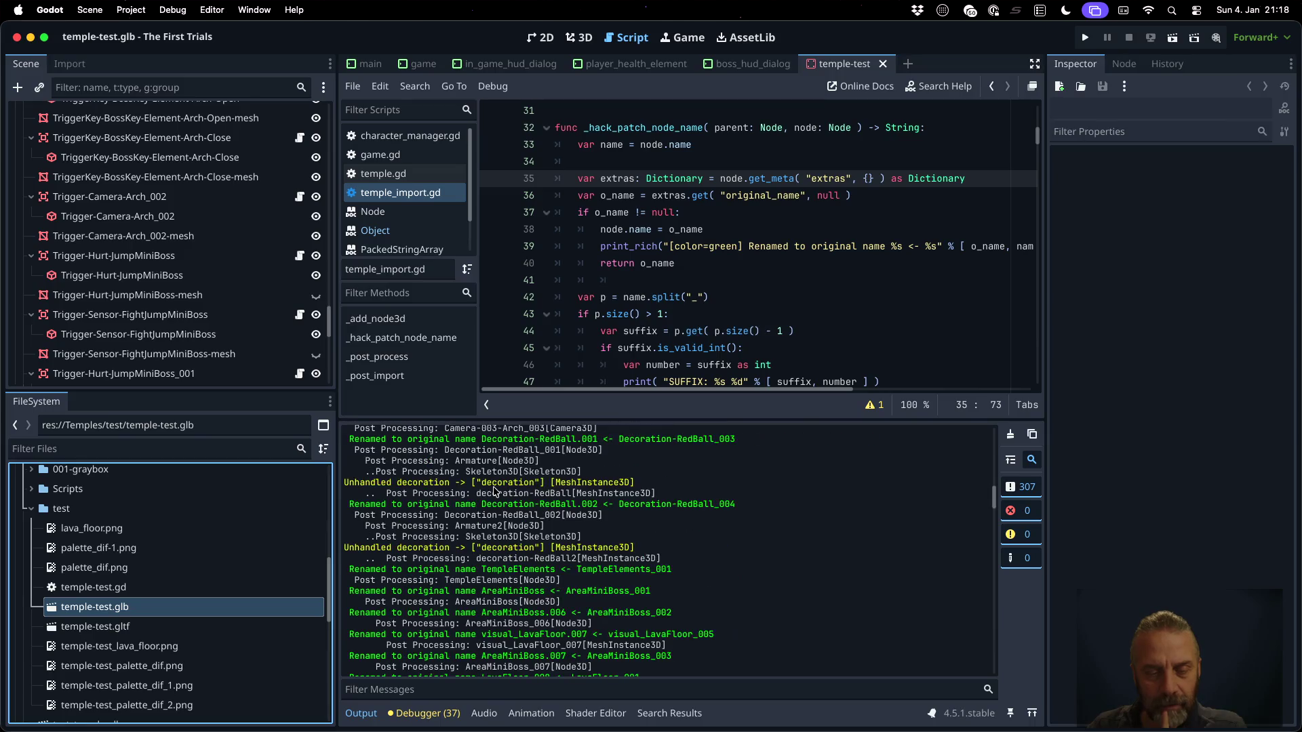
scroll(730, 280, "down", 5)
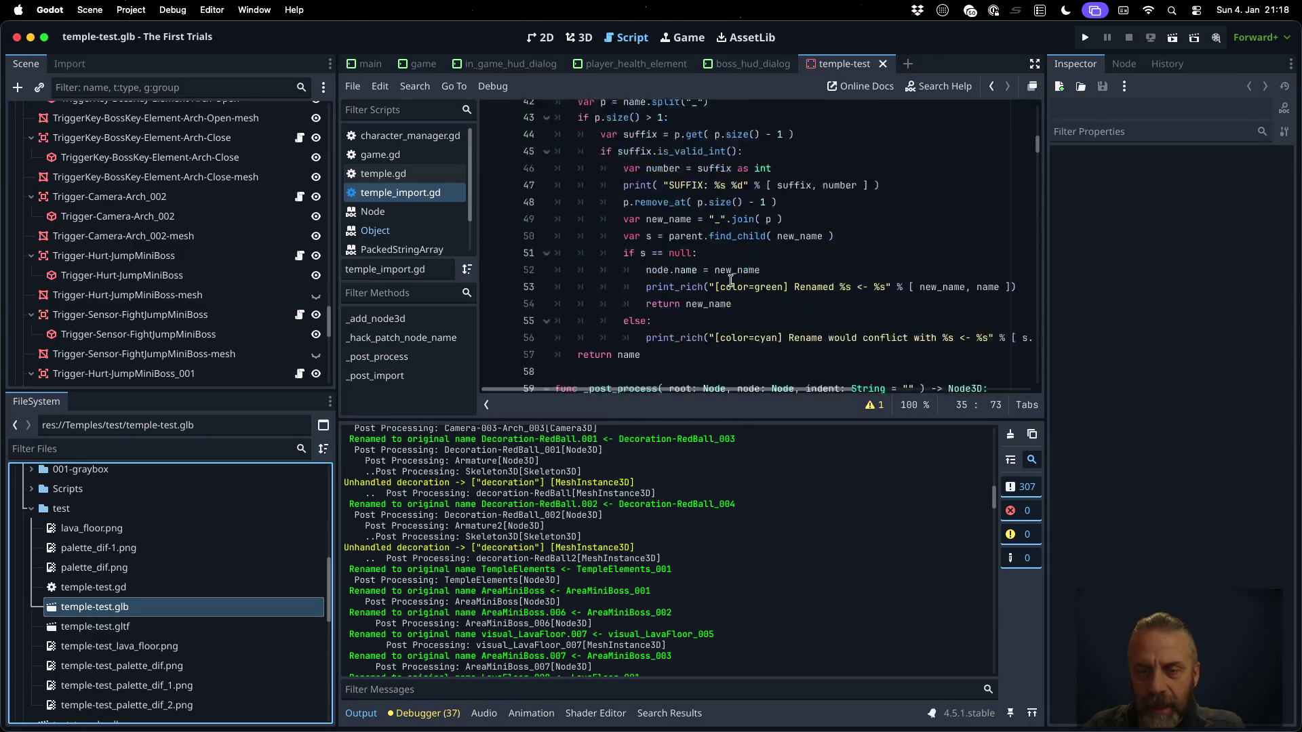
Replace green with cyan in line 53's rename message, save, and reimport temple-test.glb
left_click(732, 204)
double_click(773, 255)
key("super+c")
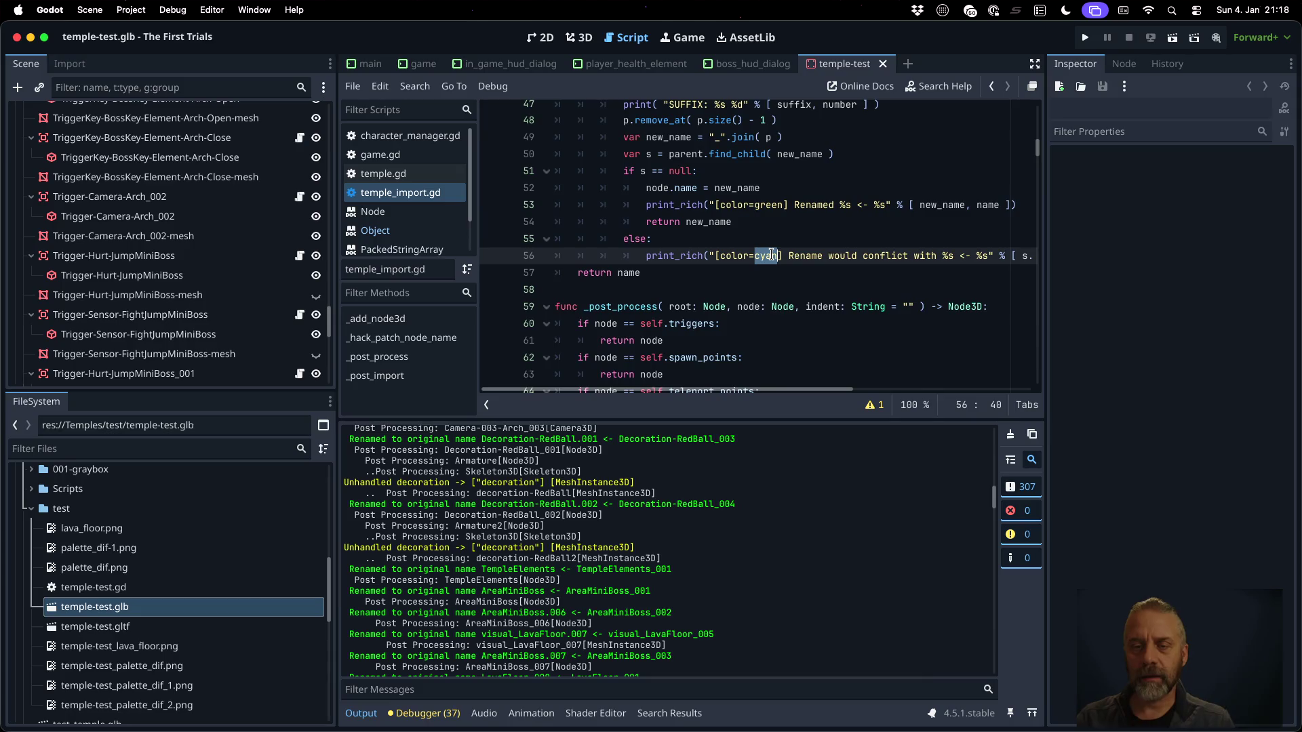
double_click(764, 205)
key("super+v")
key("super+s")
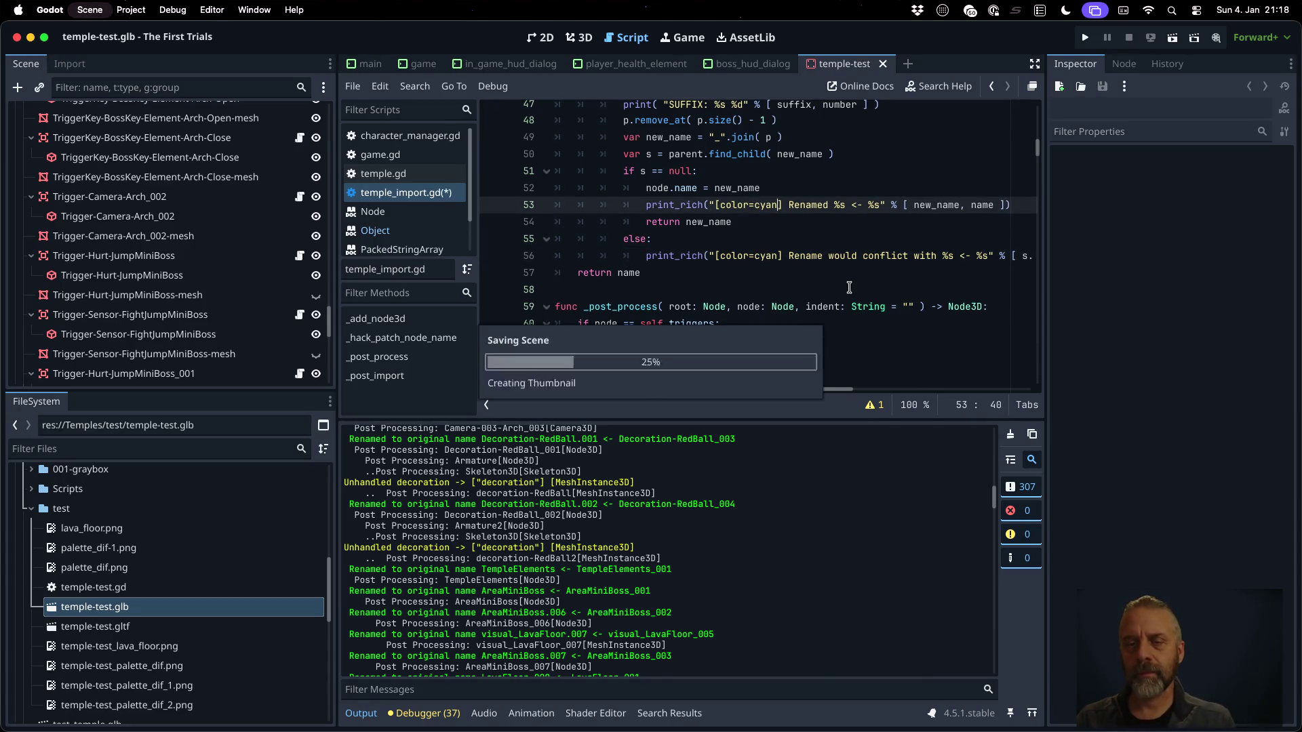
right_click(228, 606)
left_click(276, 652)
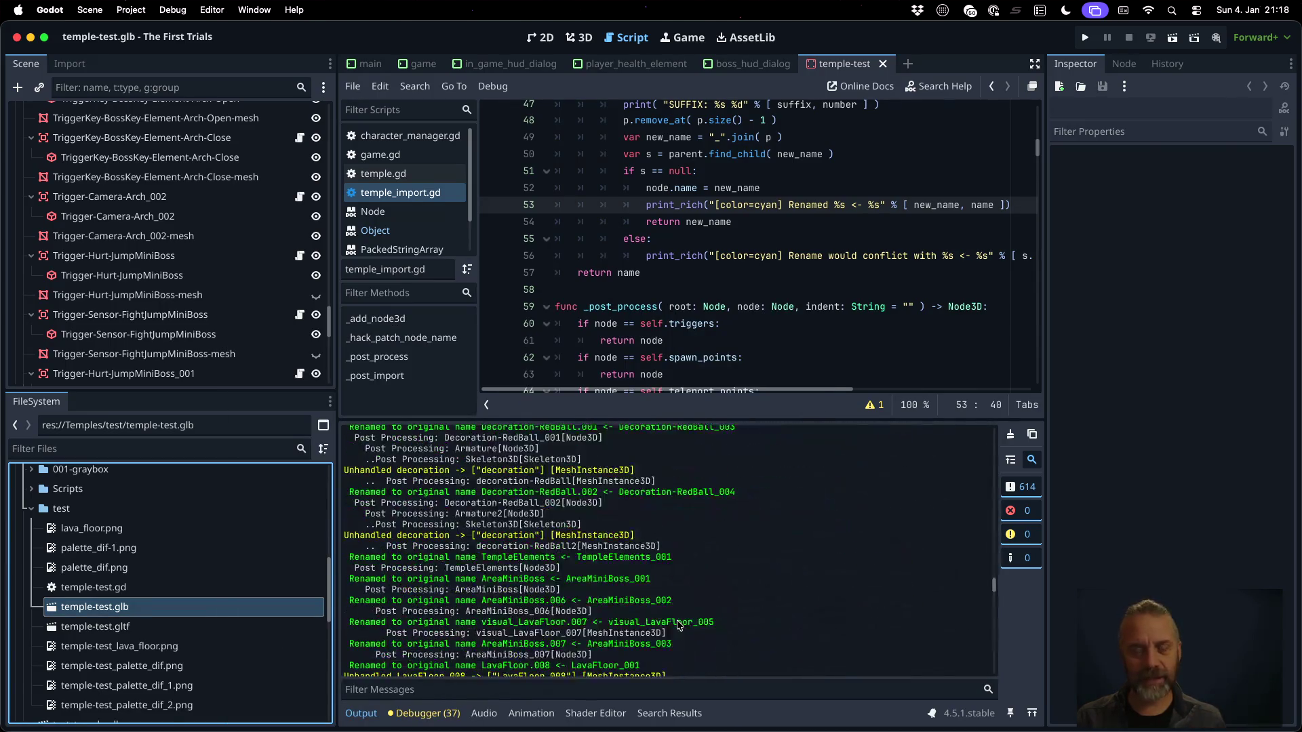
scroll(142, 140, "up", 15)
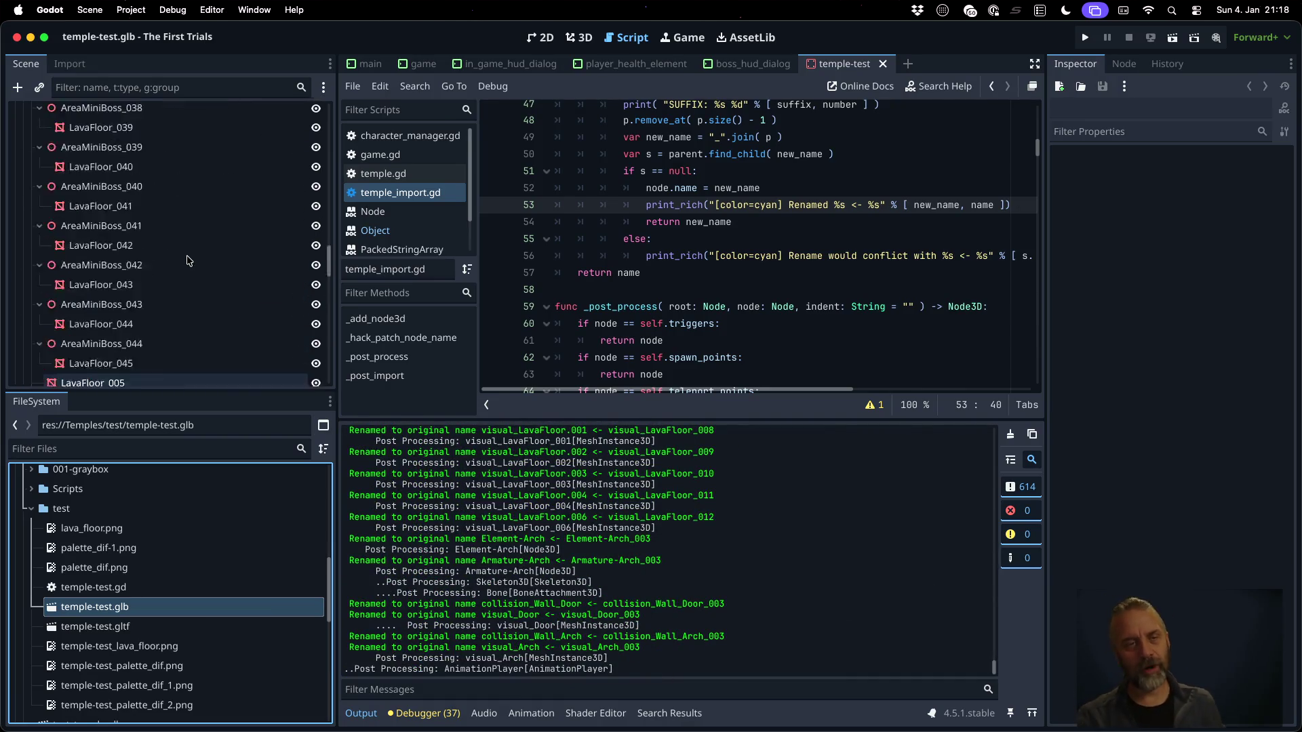
Scroll the reimported scene tree and select AnimationPlayer to show its tracks, keeping its name unchanged
scroll(157, 189, "down", 10)
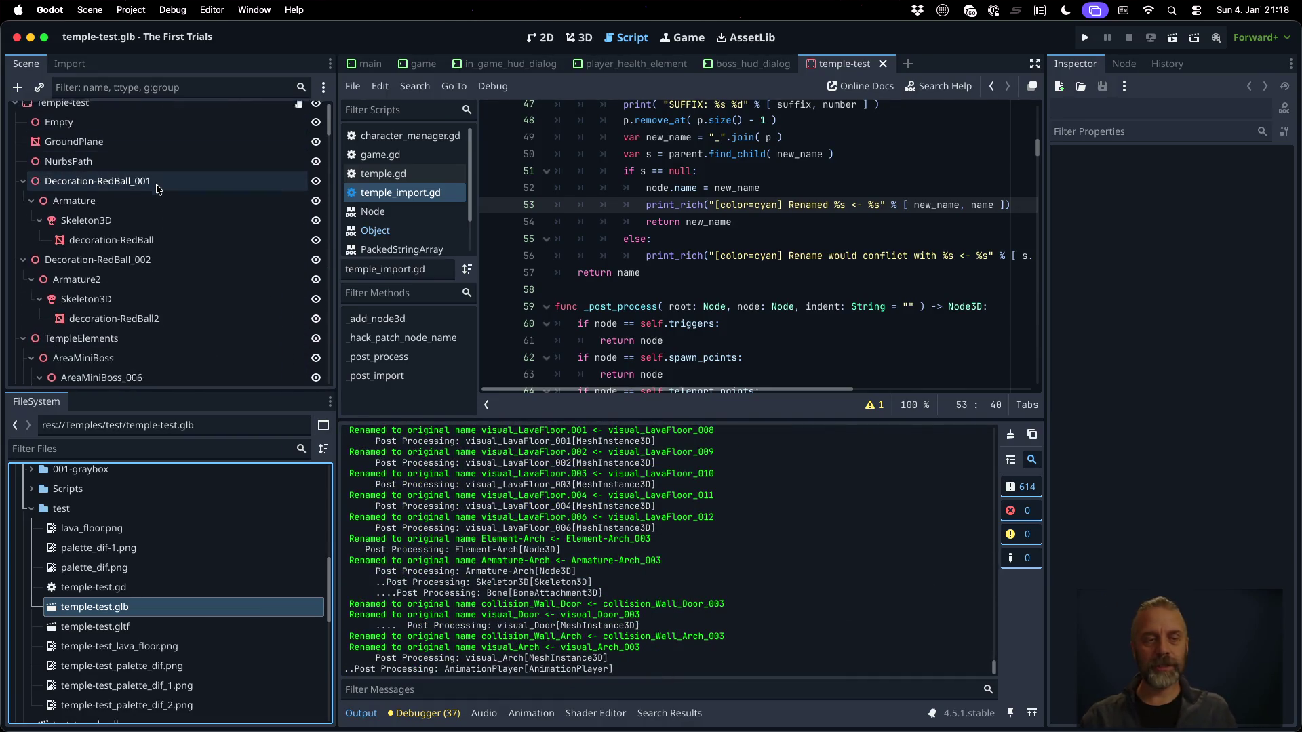
scroll(157, 189, "down", 10)
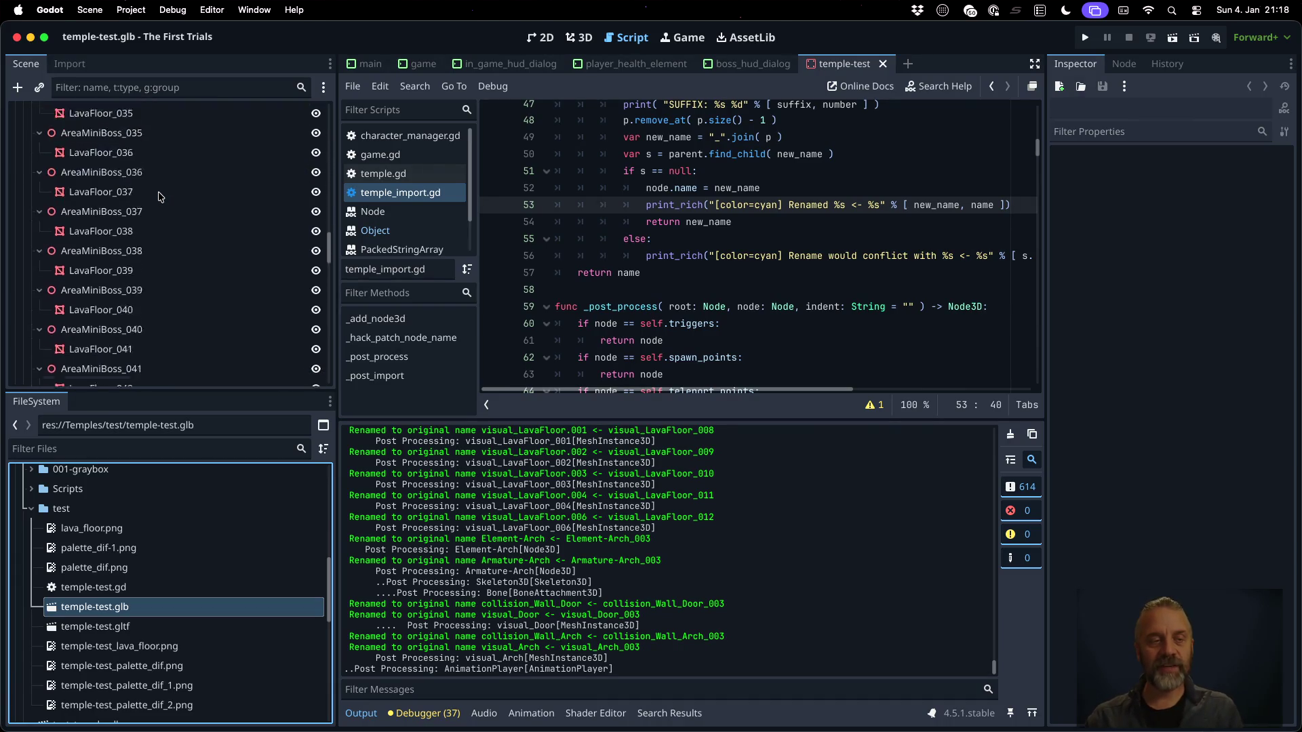
scroll(158, 197, "up", 5)
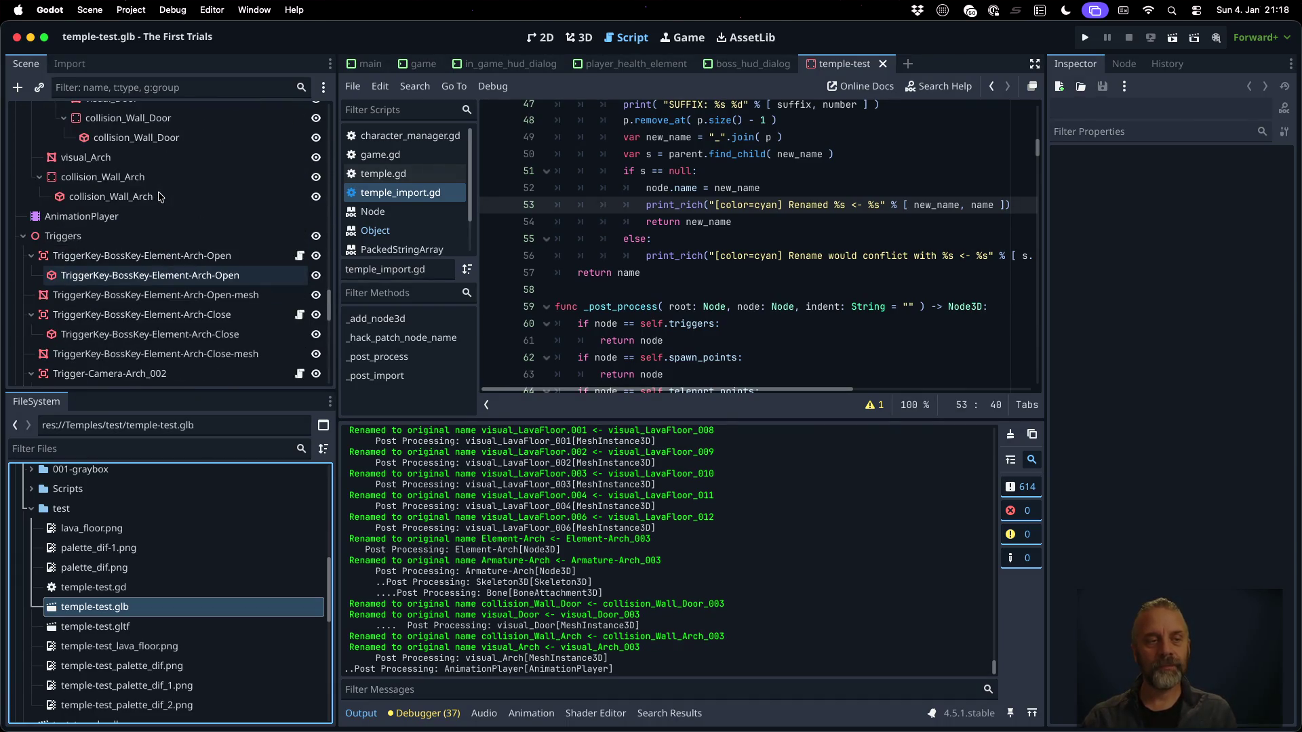
left_click(124, 215)
left_click(124, 216)
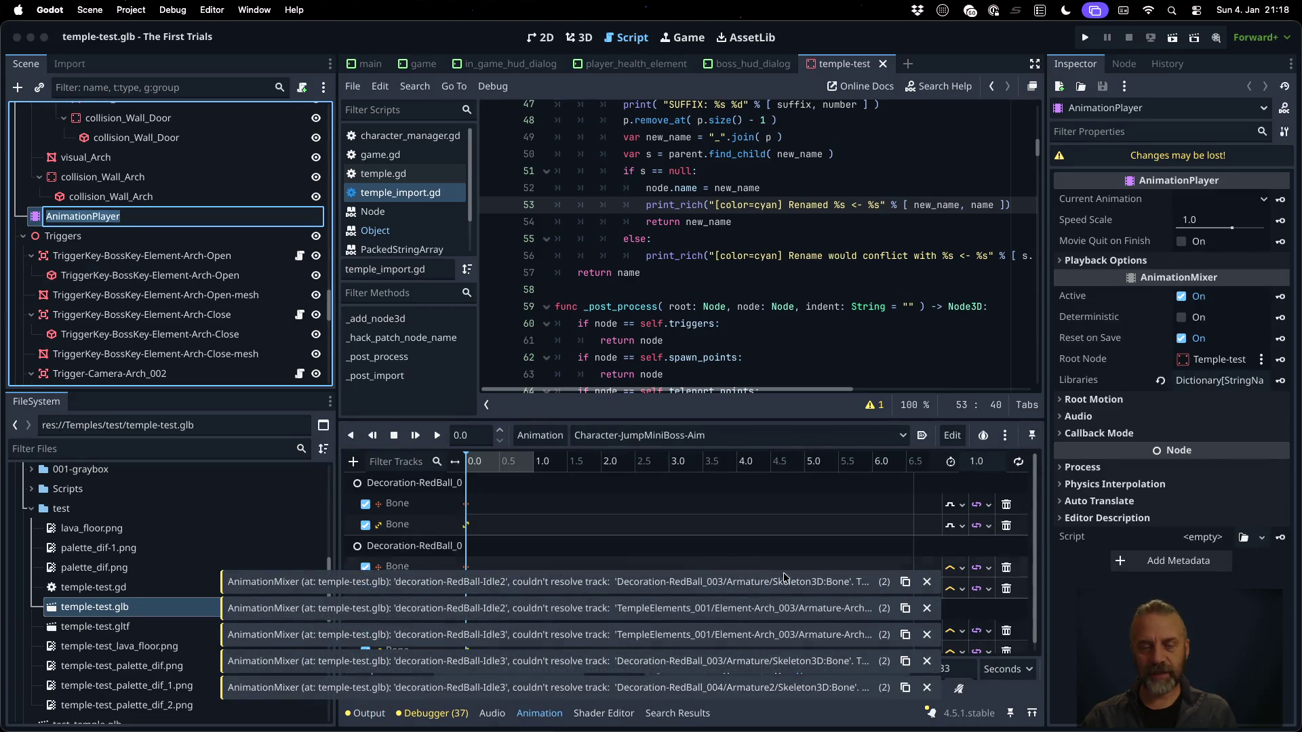
key("Escape")
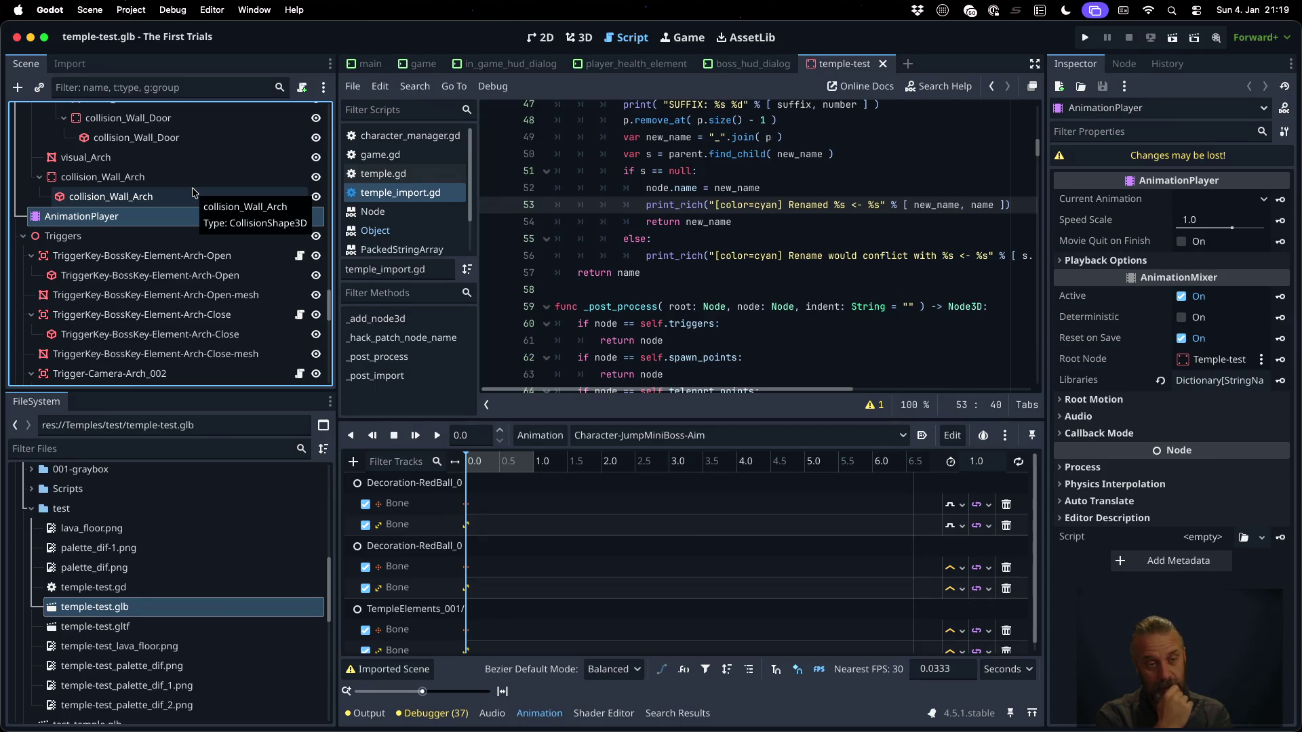
scroll(193, 192, "down", 10)
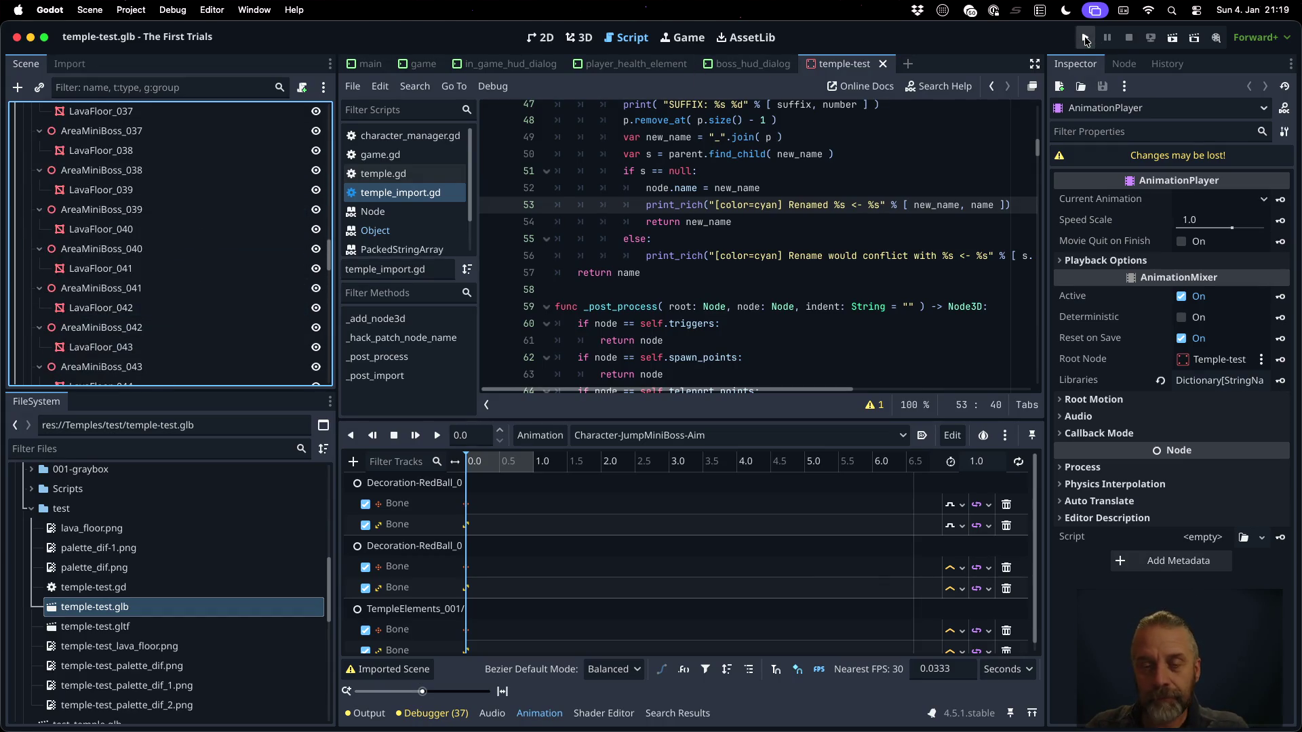
Run the project, play the temple level through the Jump Mini Boss fight, then stop the game
left_click(1085, 39)
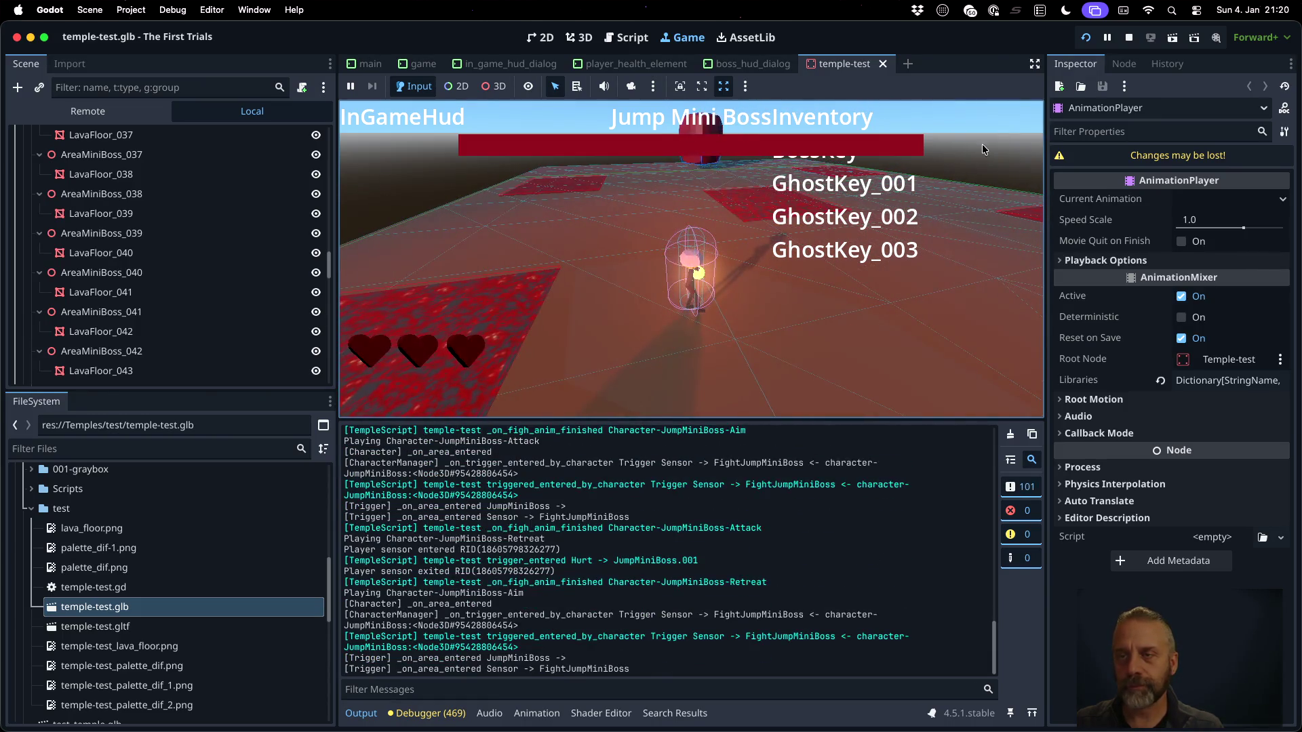
key("super+period")
scroll(214, 291, "down", 15)
scroll(222, 305, "up", 10)
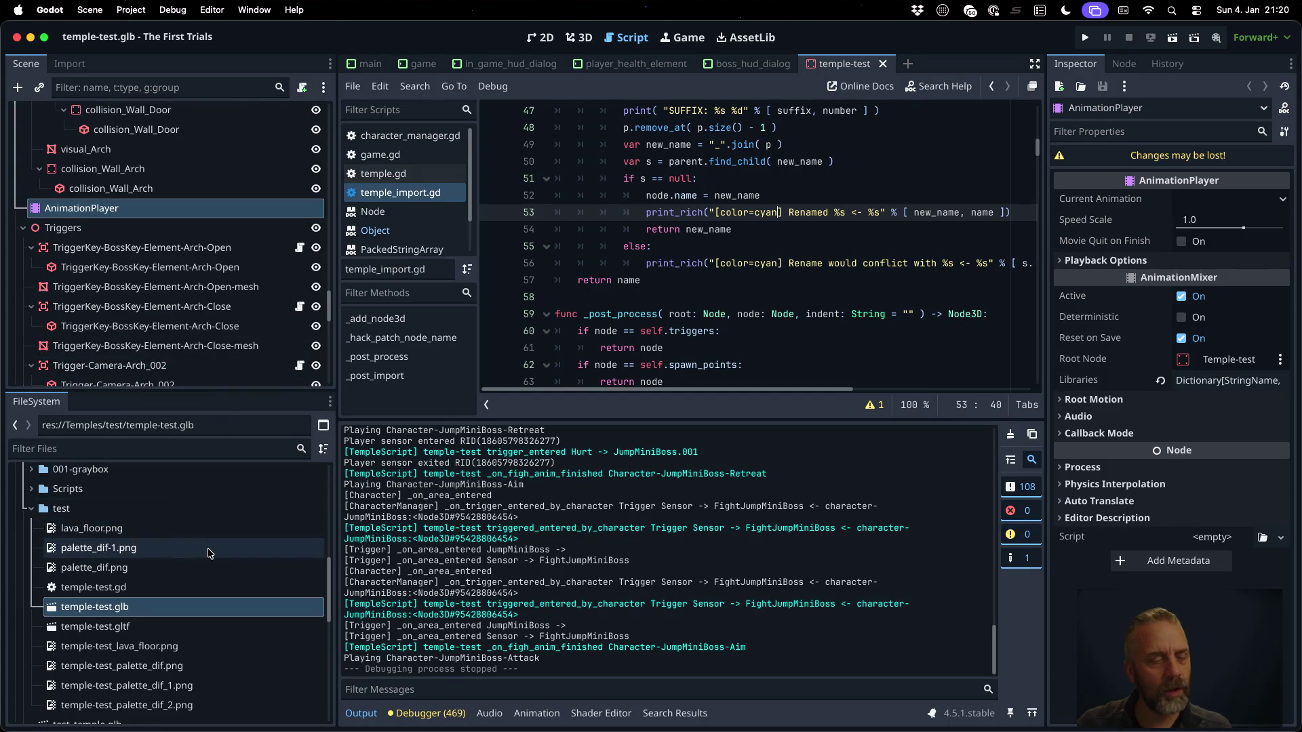
Try opening character-JumpMiniBoss.glb from FileSystem, dismiss the error, and check its import settings
scroll(209, 554, "up", 8)
left_click(217, 574)
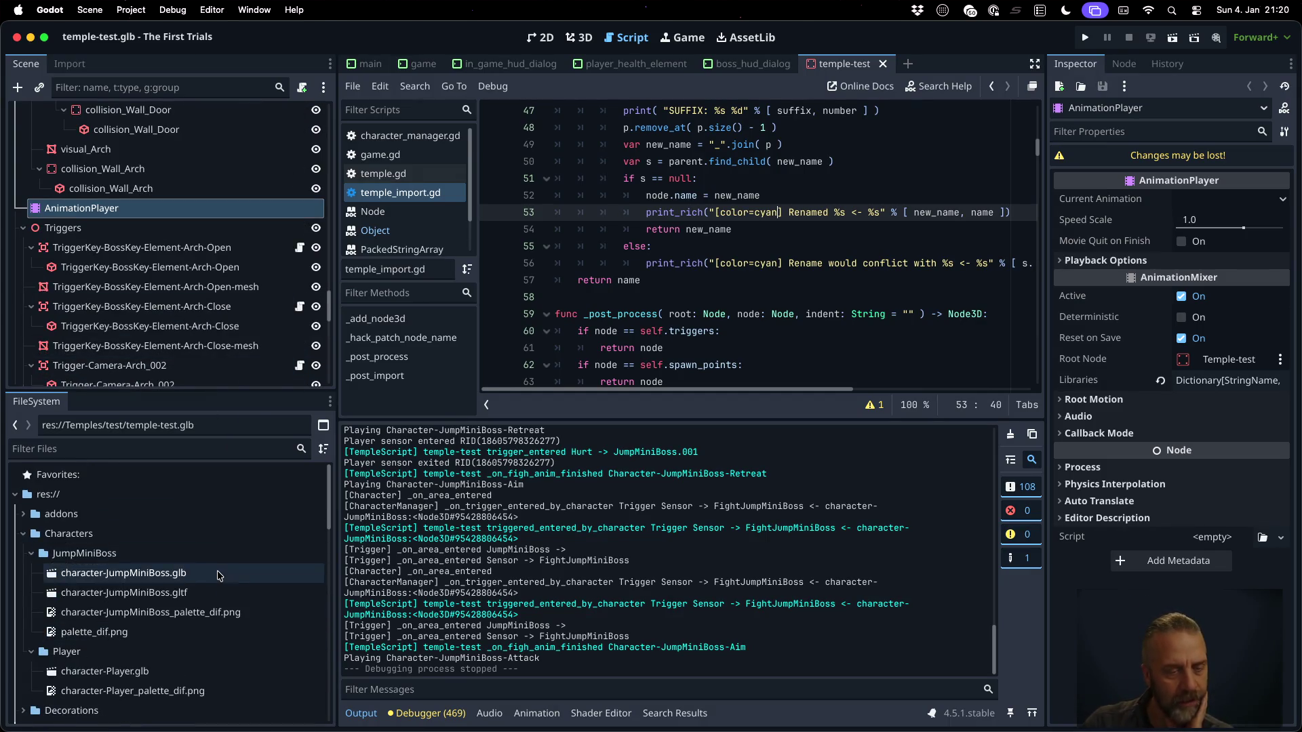
double_click(219, 574)
left_click(614, 380)
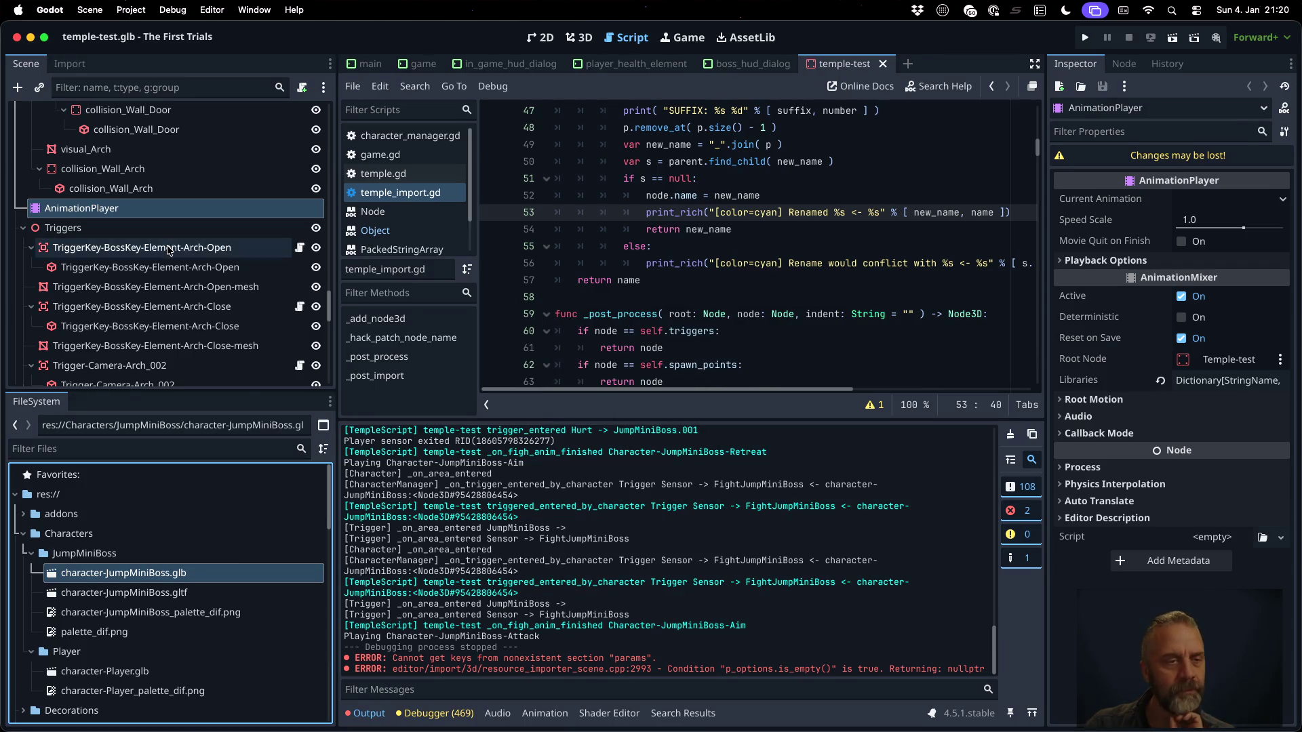
left_click(420, 64)
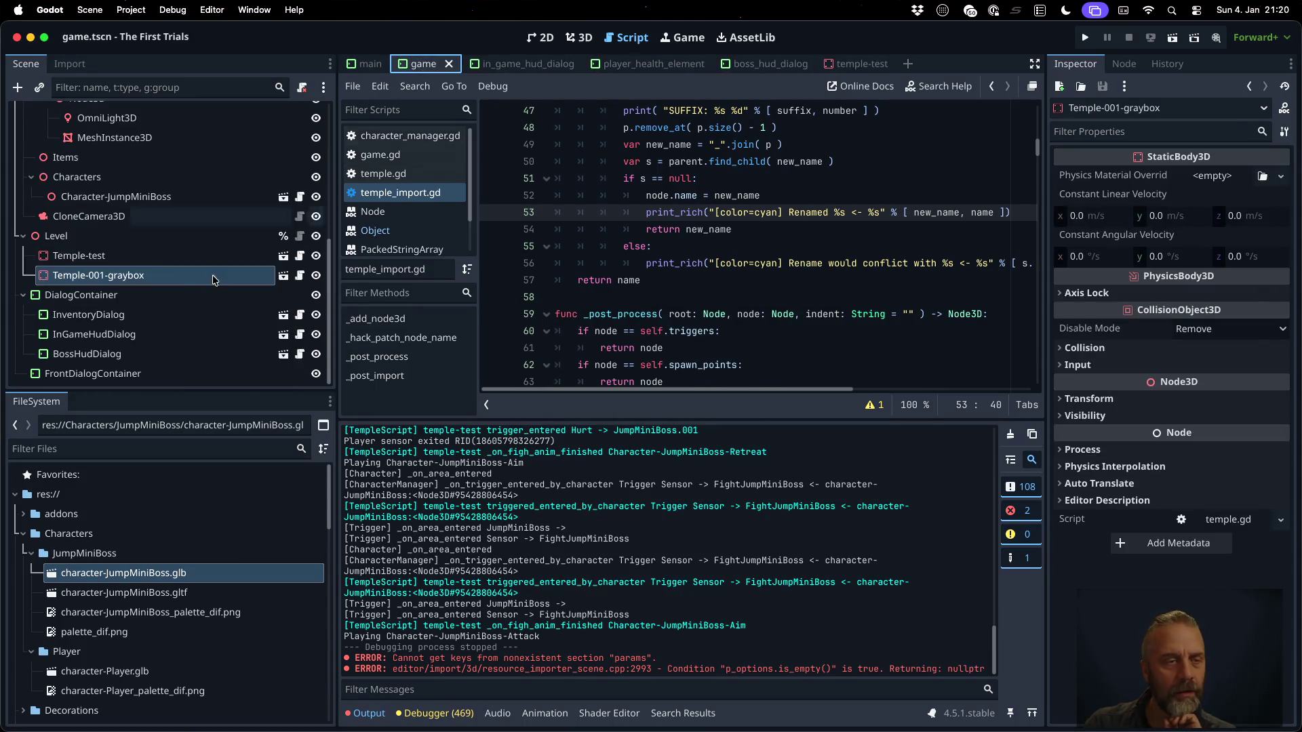
left_click(70, 64)
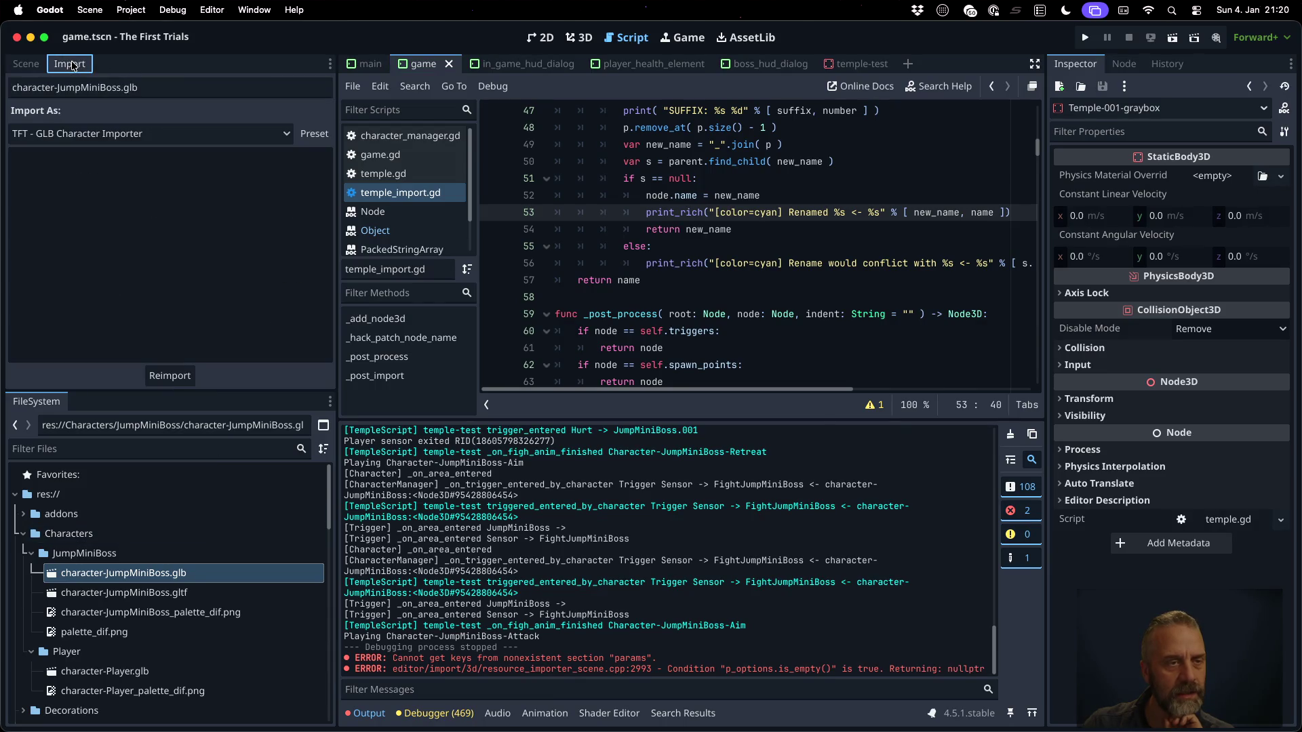
left_click(33, 69)
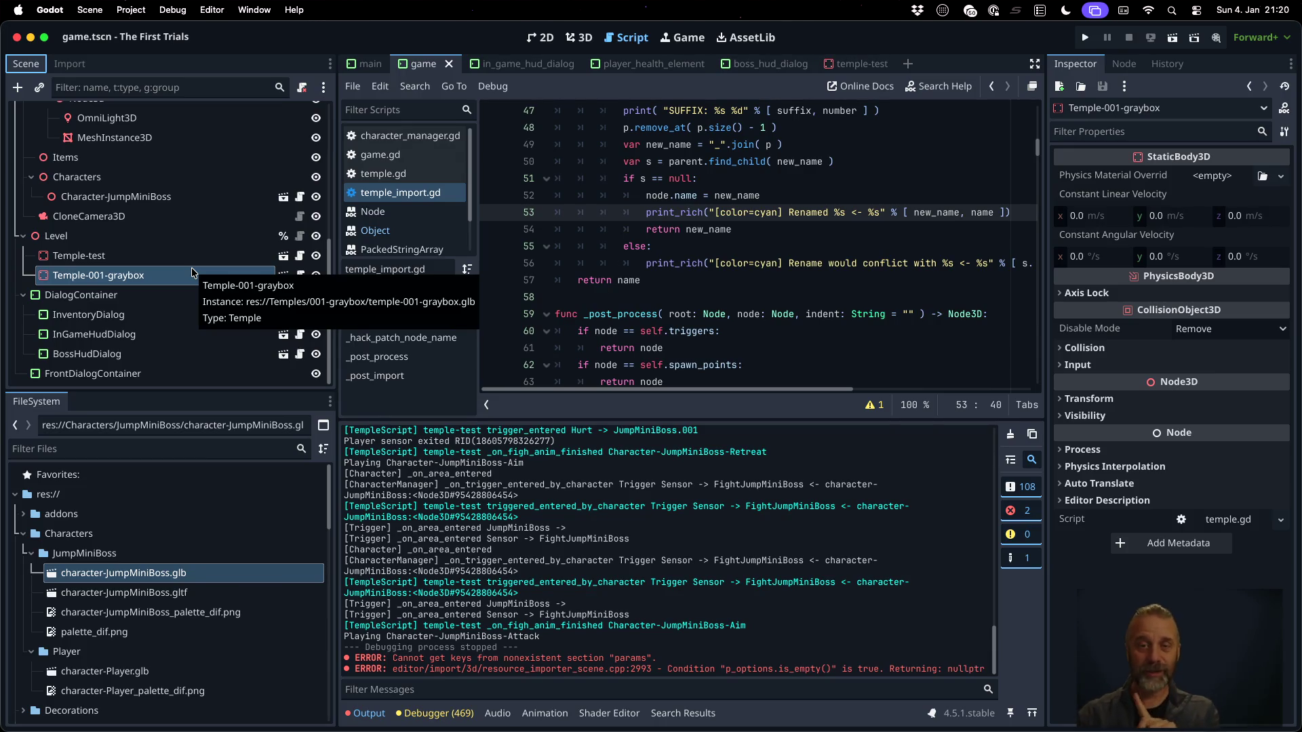
left_click(918, 232)
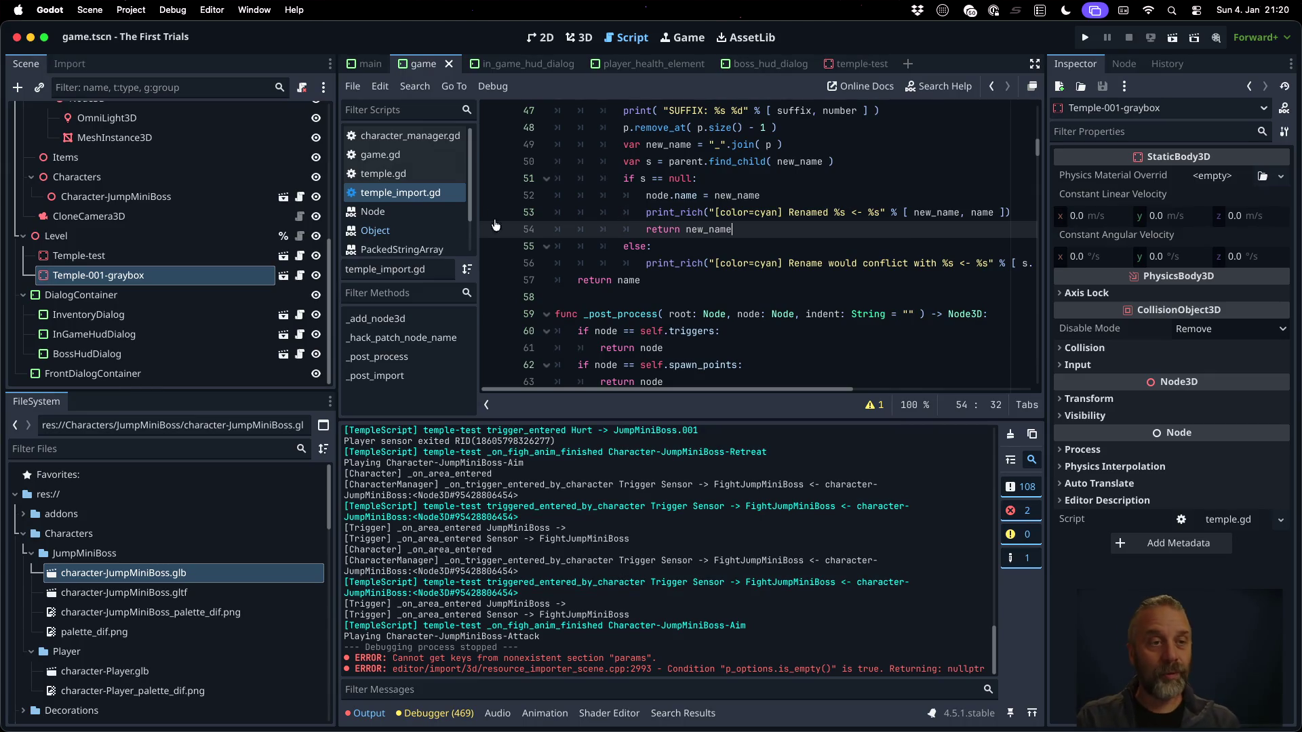
scroll(214, 222, "up", 10)
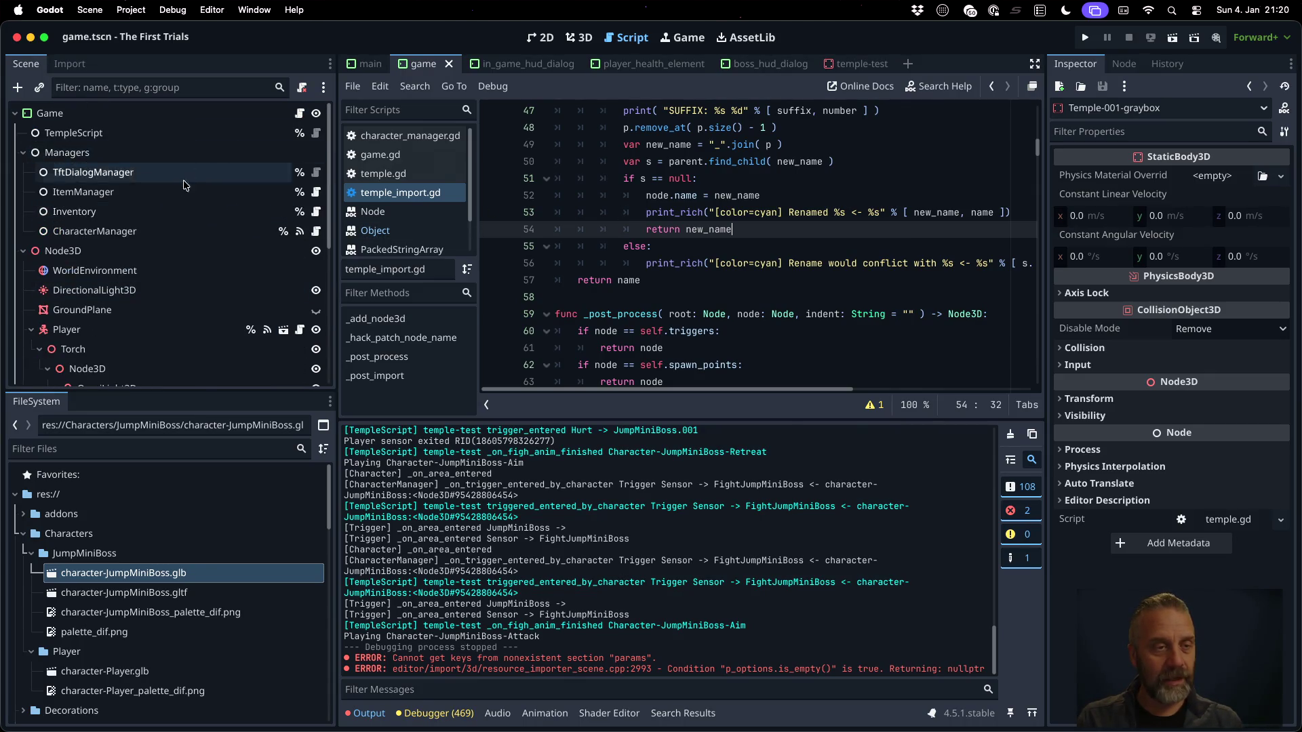
scroll(170, 221, "down", 5)
scroll(169, 221, "down", 2)
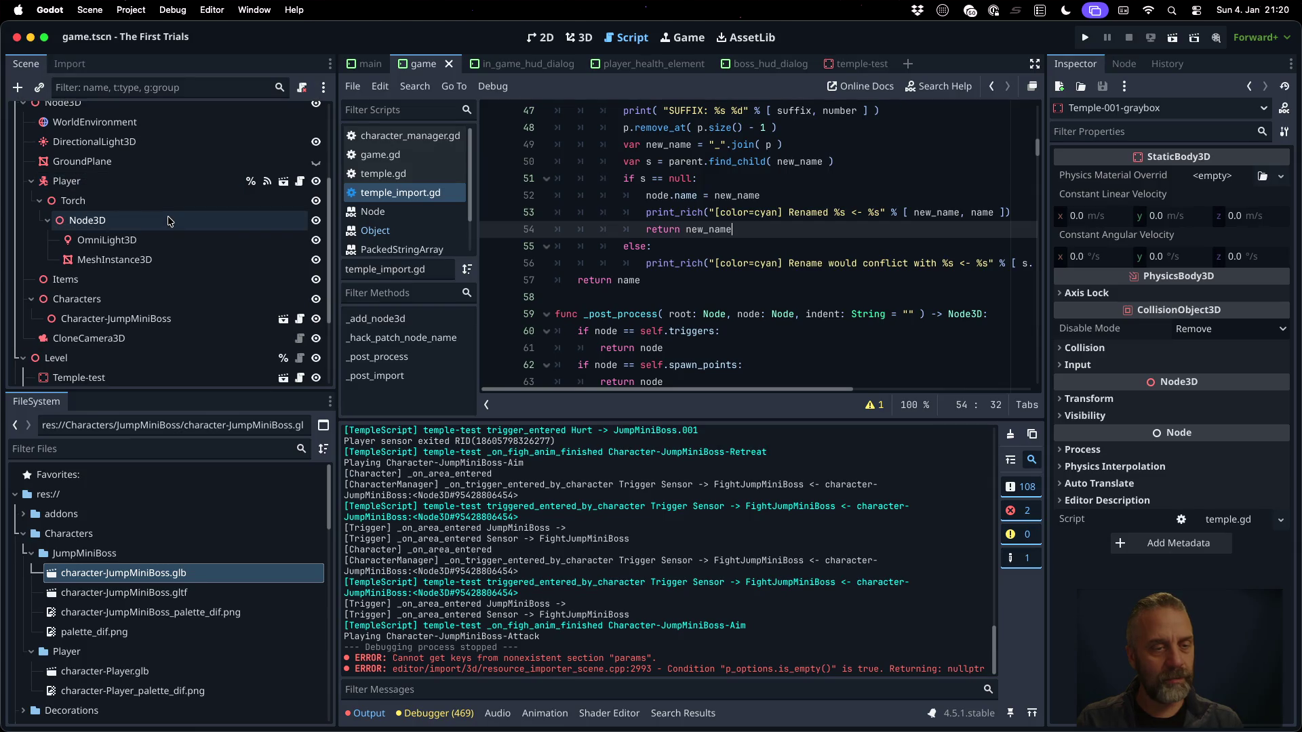
Open the Character-JumpMiniBoss instance's source scene anyway and select Character-JumpMiniBoss_001
left_click(170, 321)
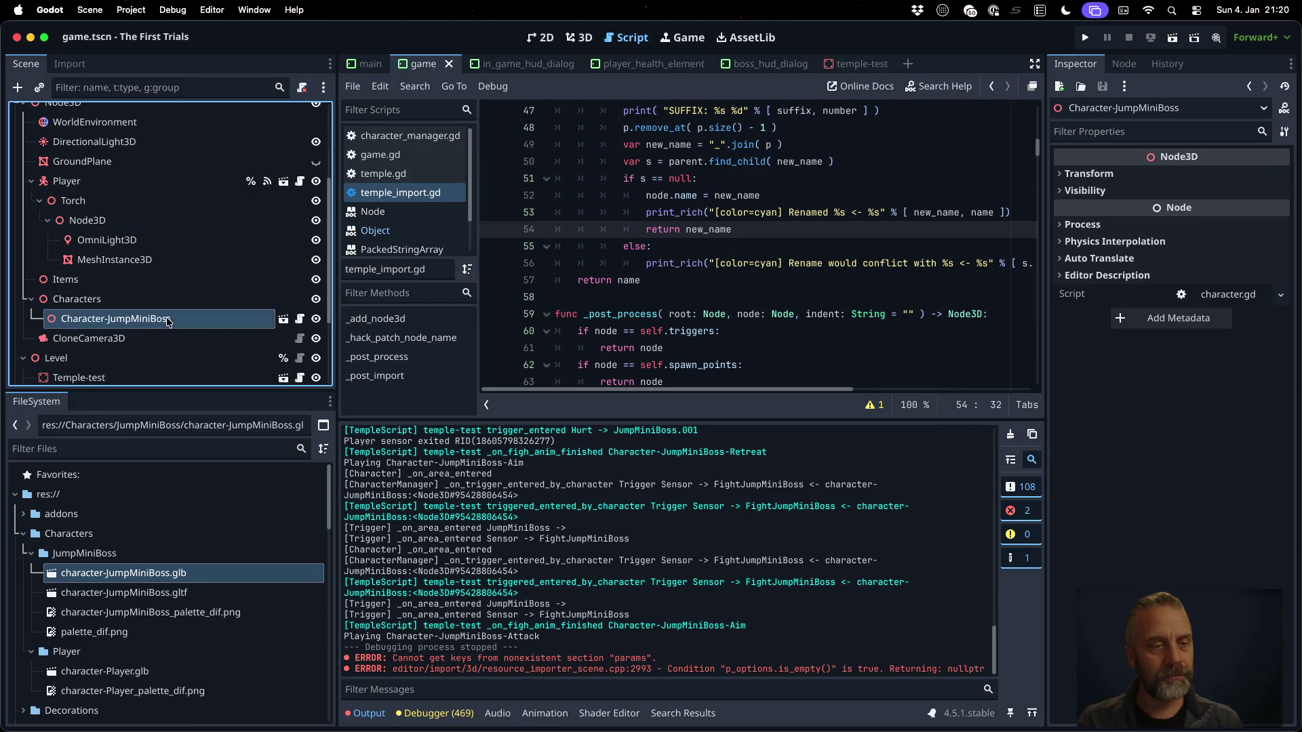
left_click(283, 318)
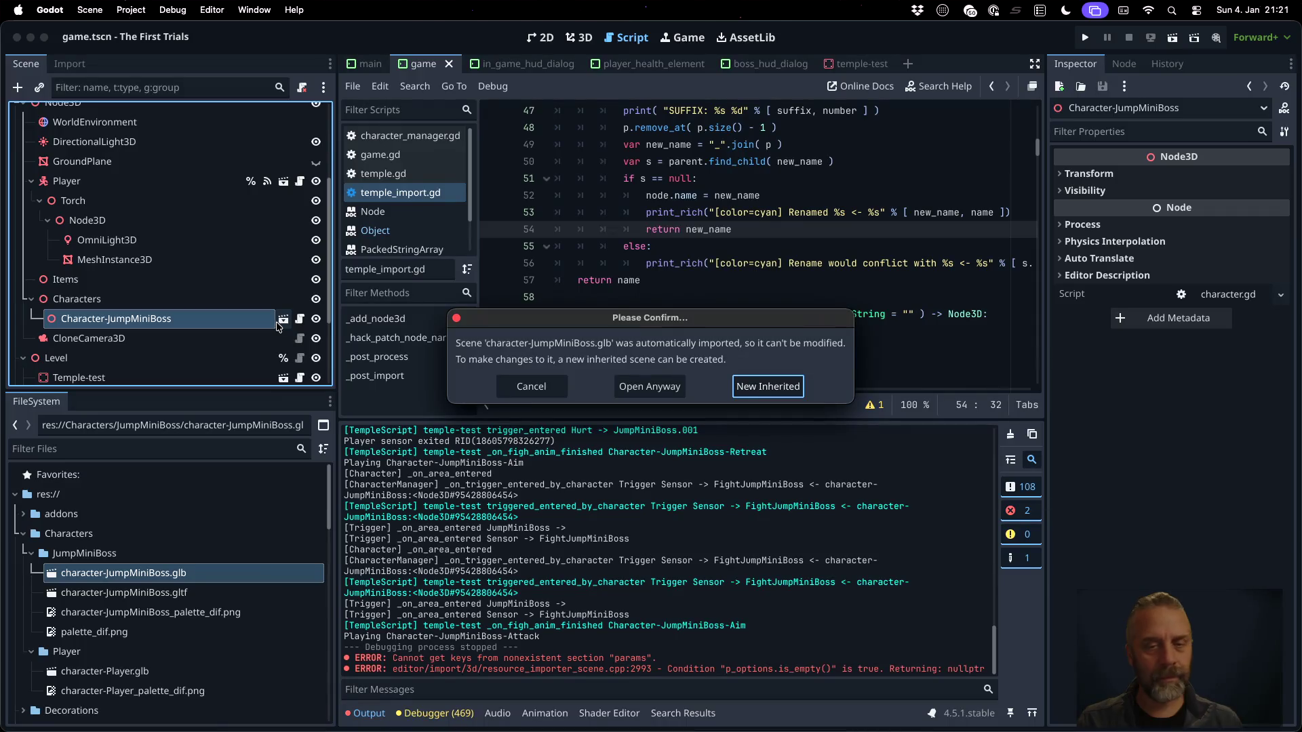
left_click(681, 393)
left_click(193, 154)
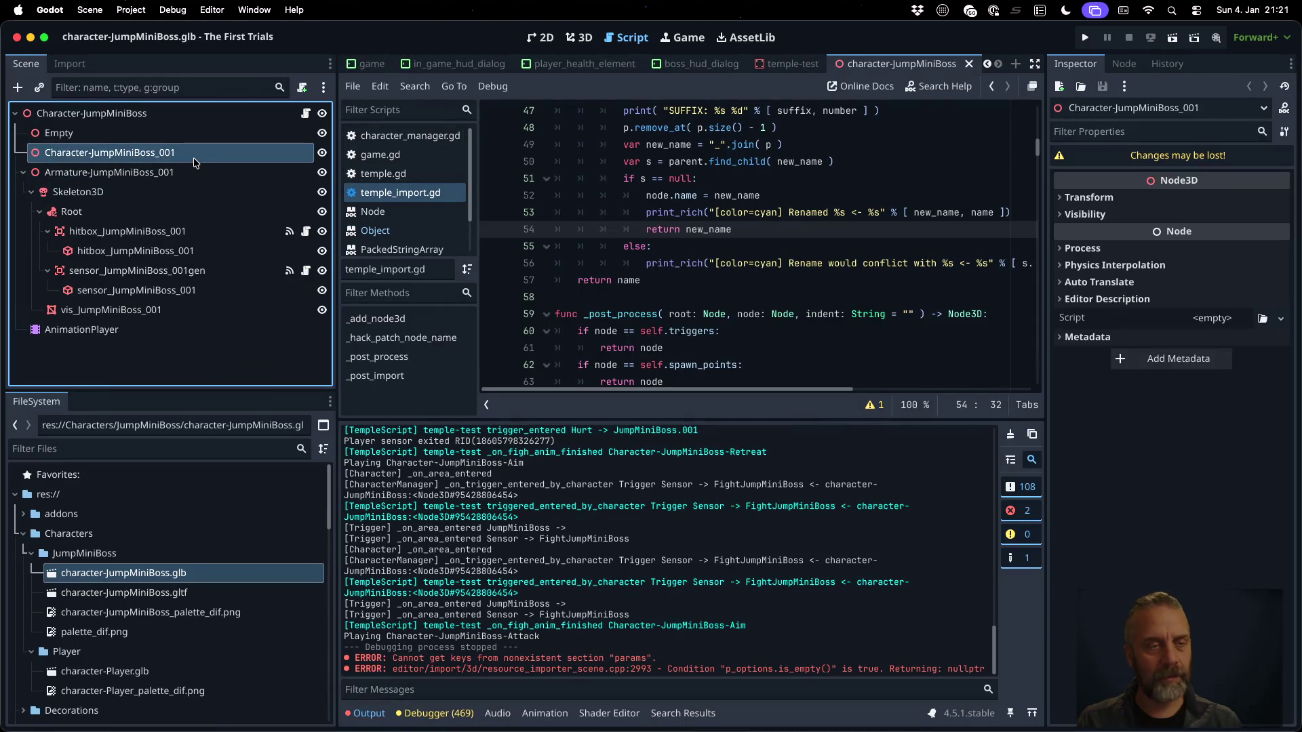
Preview the boss's Aim animation in the 3D view, playing it three times
left_click(193, 170)
key("Up")
key("Up")
key("Up")
key("Down")
key("Down")
key("Down")
key("Down")
key("Down")
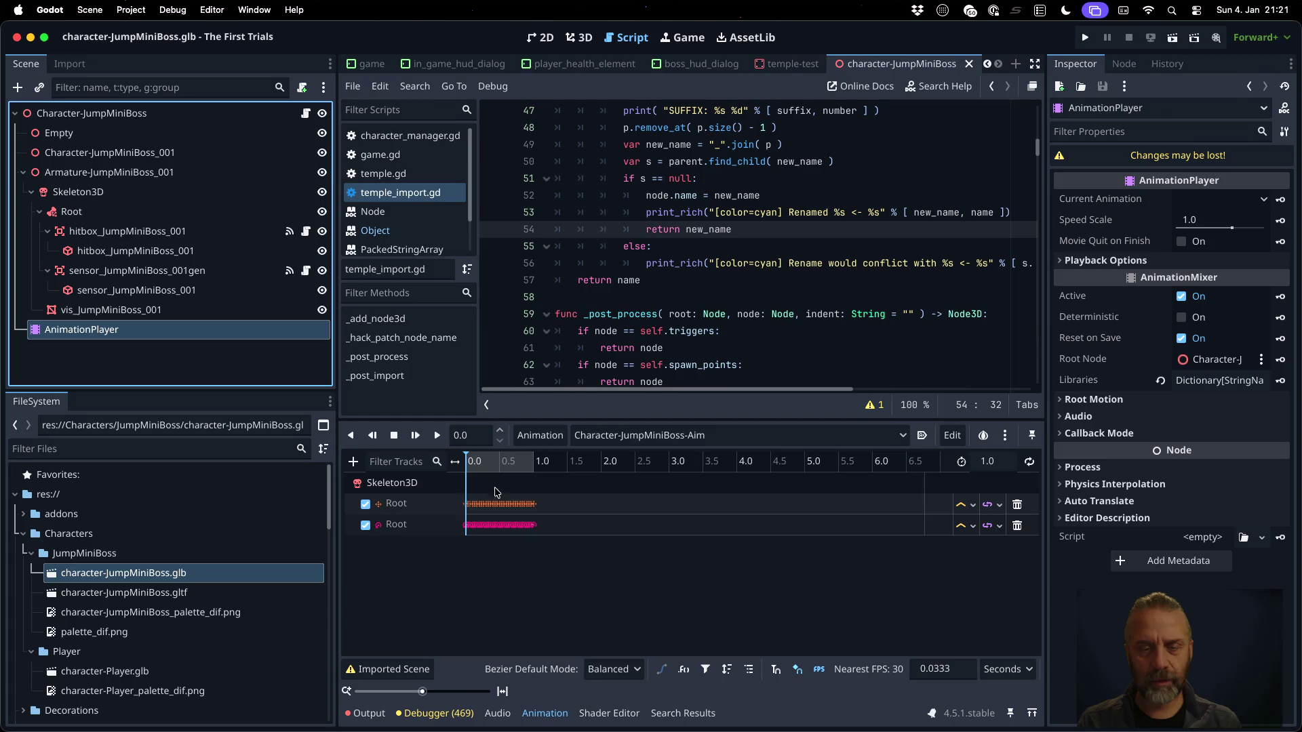
left_click(579, 37)
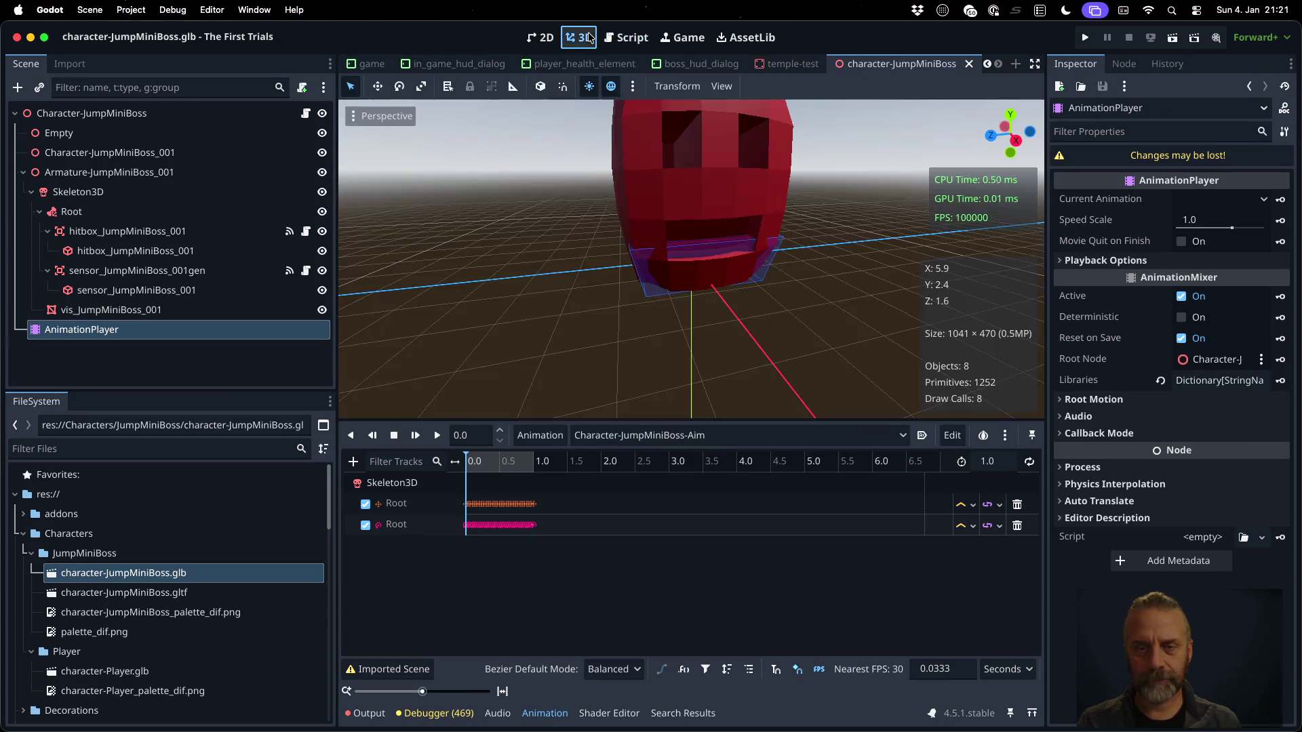
left_click(437, 435)
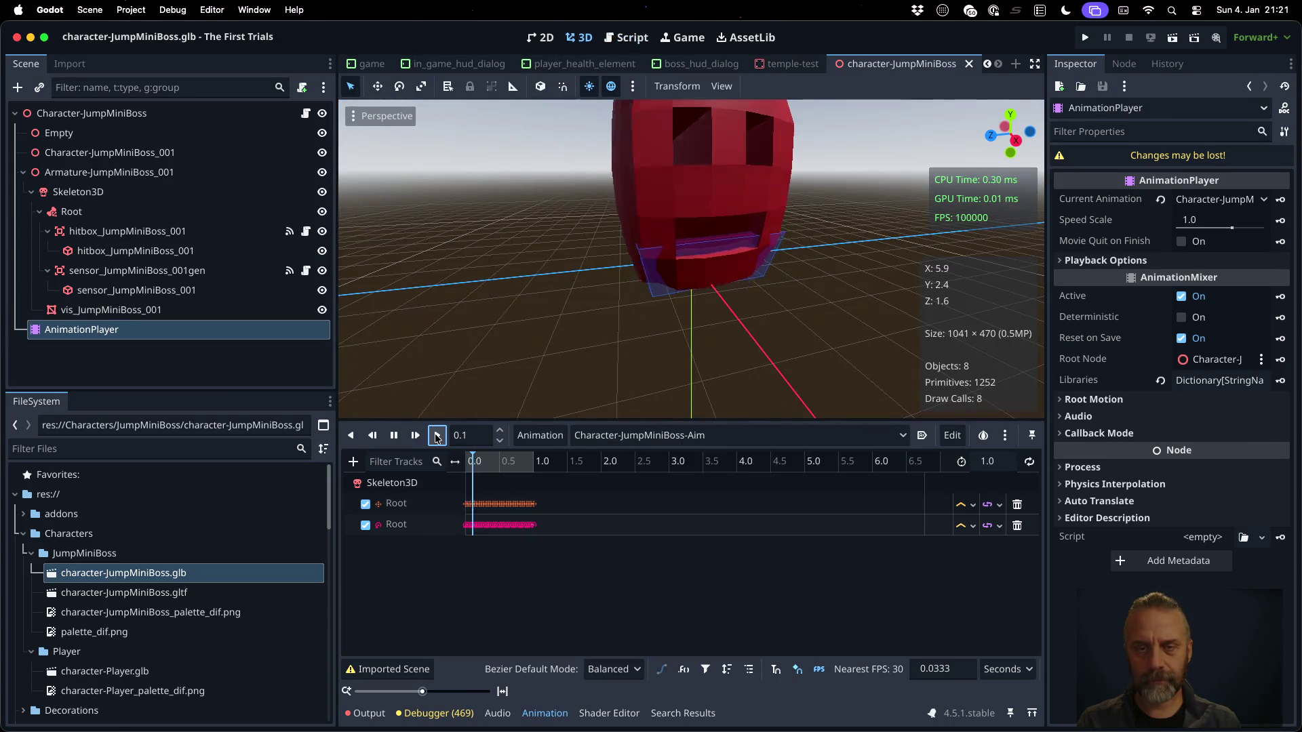
left_click(437, 435)
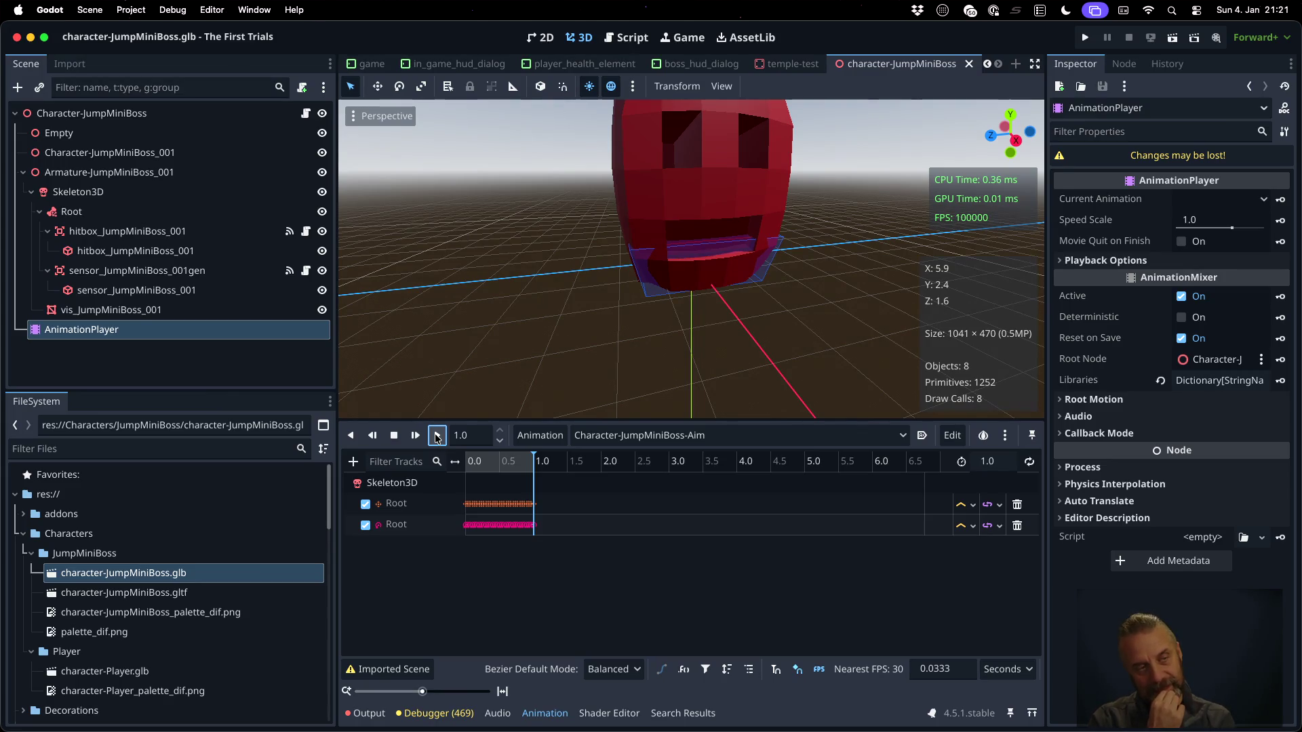
left_click(437, 435)
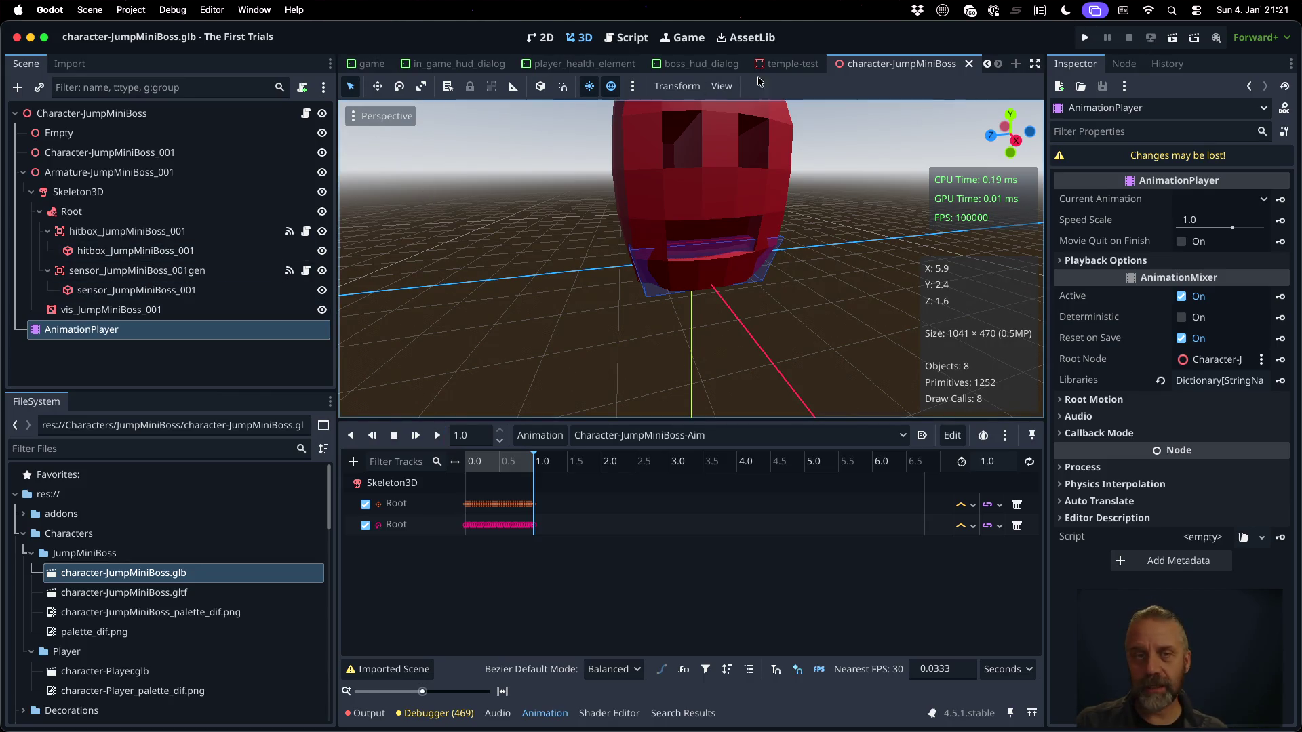
Return to temple_import.gd at the _hack_patch_node_name function header
left_click(632, 42)
scroll(680, 257, "up", 5)
left_click(699, 246)
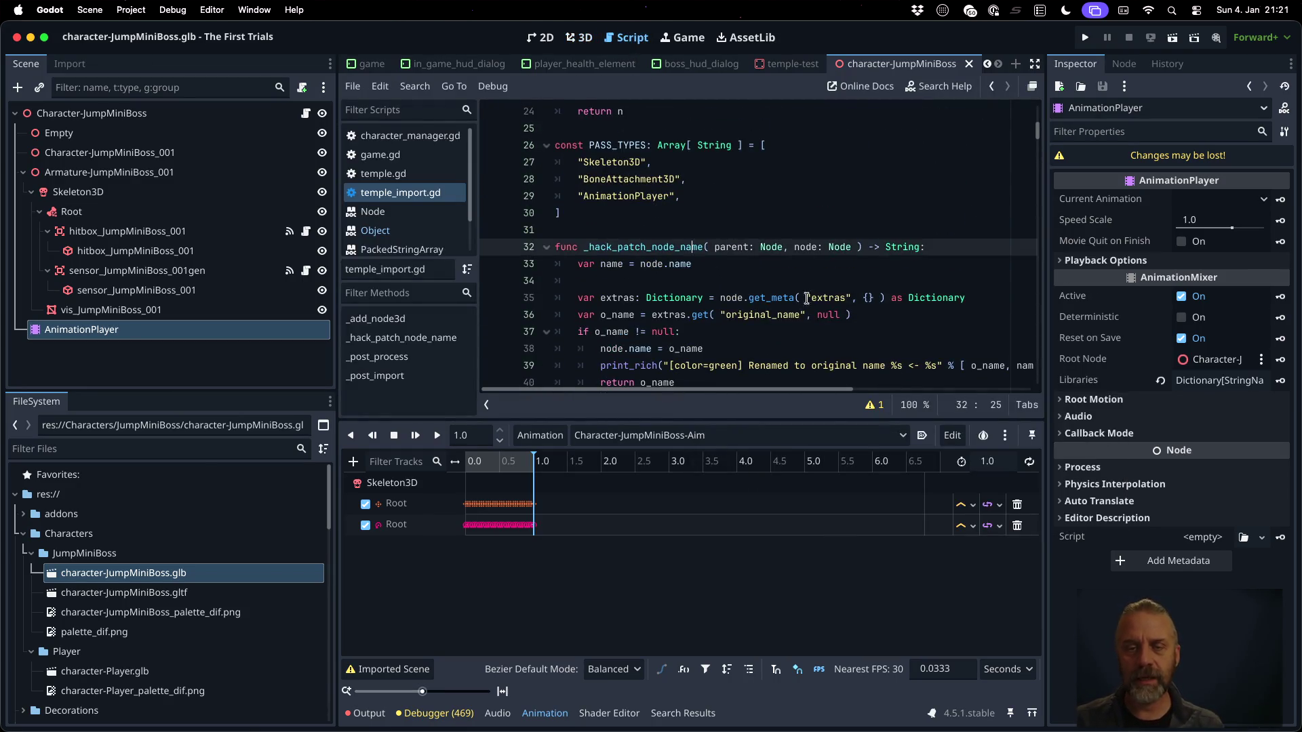
Select the _hack_patch_node_name function and inspect Armature-JumpMiniBoss_001's original_name extra in Metadata
key("shift+Down")
key("shift+Down")
key("shift+Down")
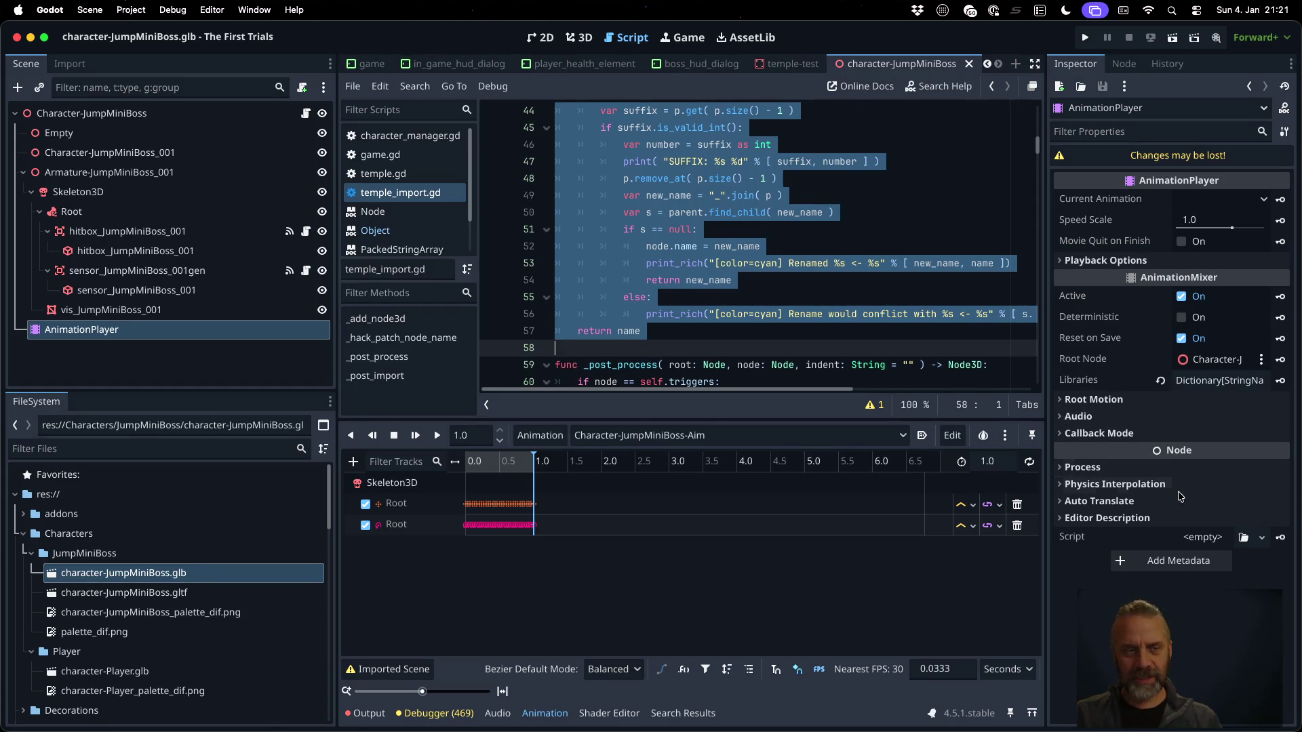
left_click(257, 173)
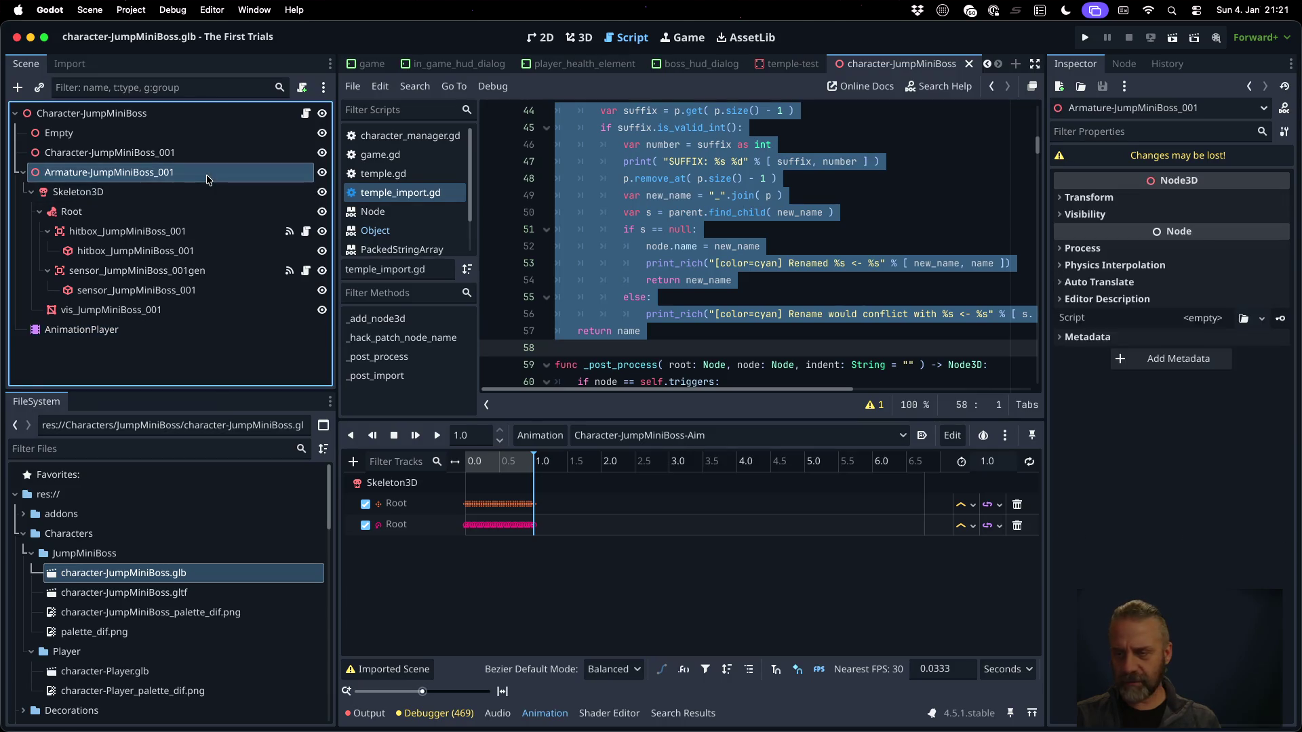
left_click(1088, 337)
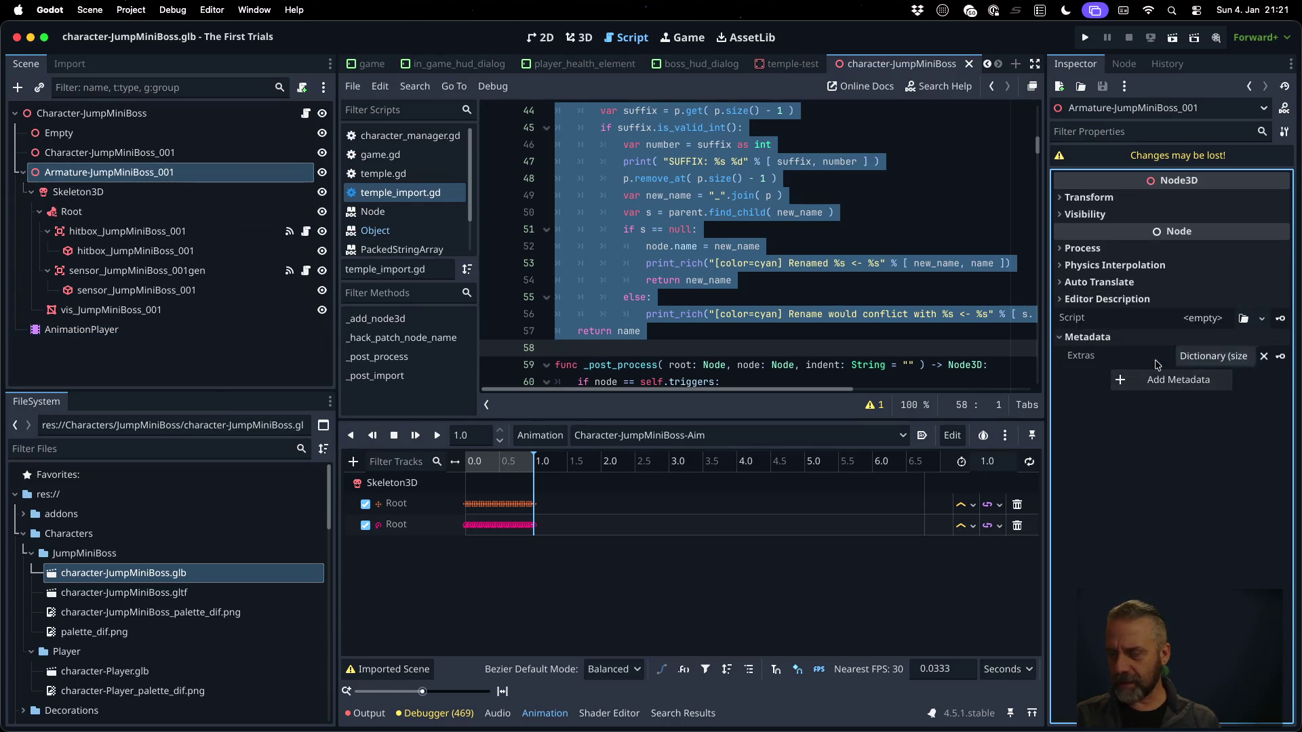
left_click(1210, 356)
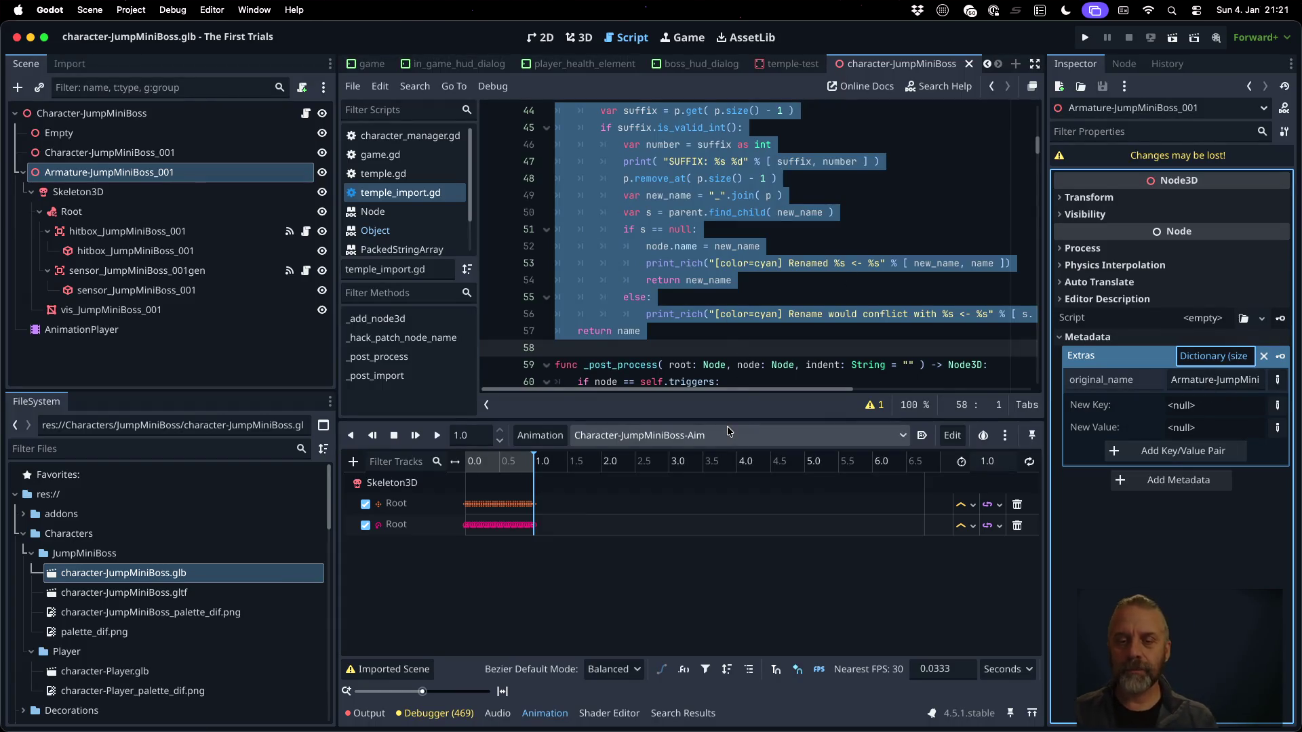
left_click_drag(729, 428, 734, 519)
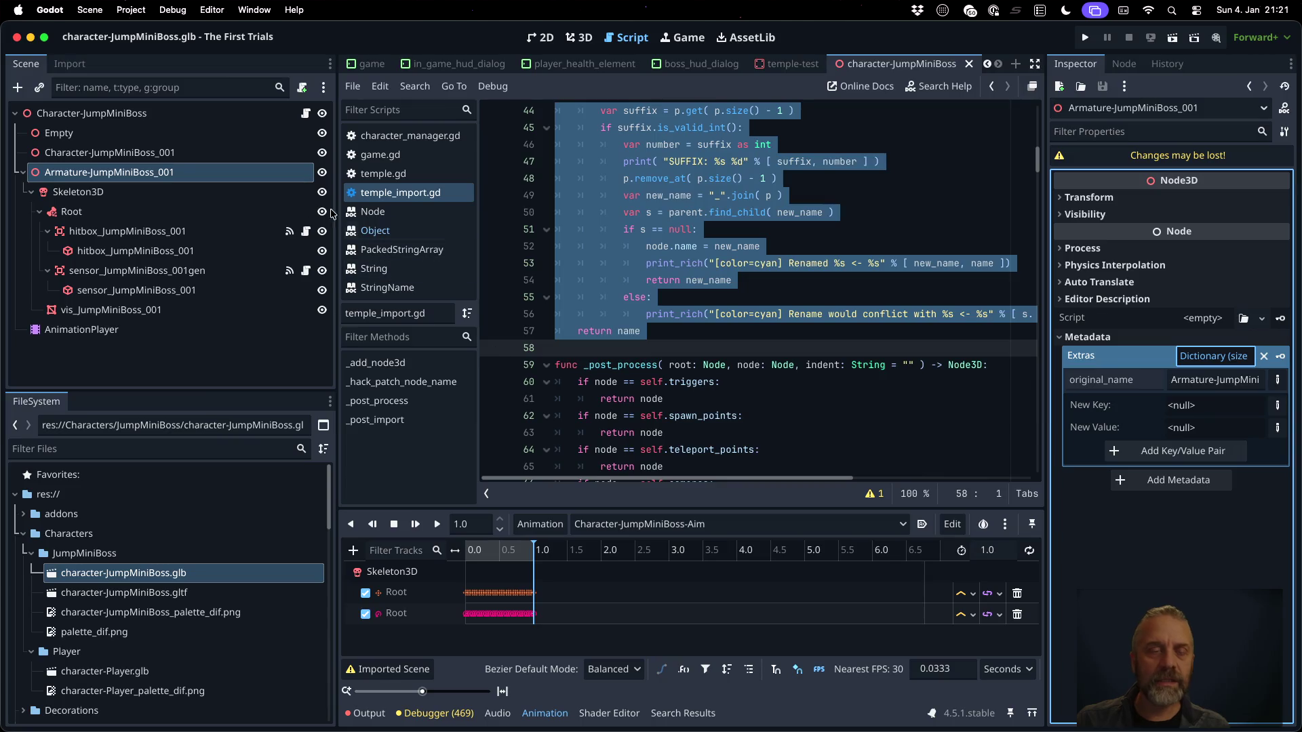
Open tft_glb_character_import_plugin.gd from addons/tft_glb_character_importer
left_click(23, 513)
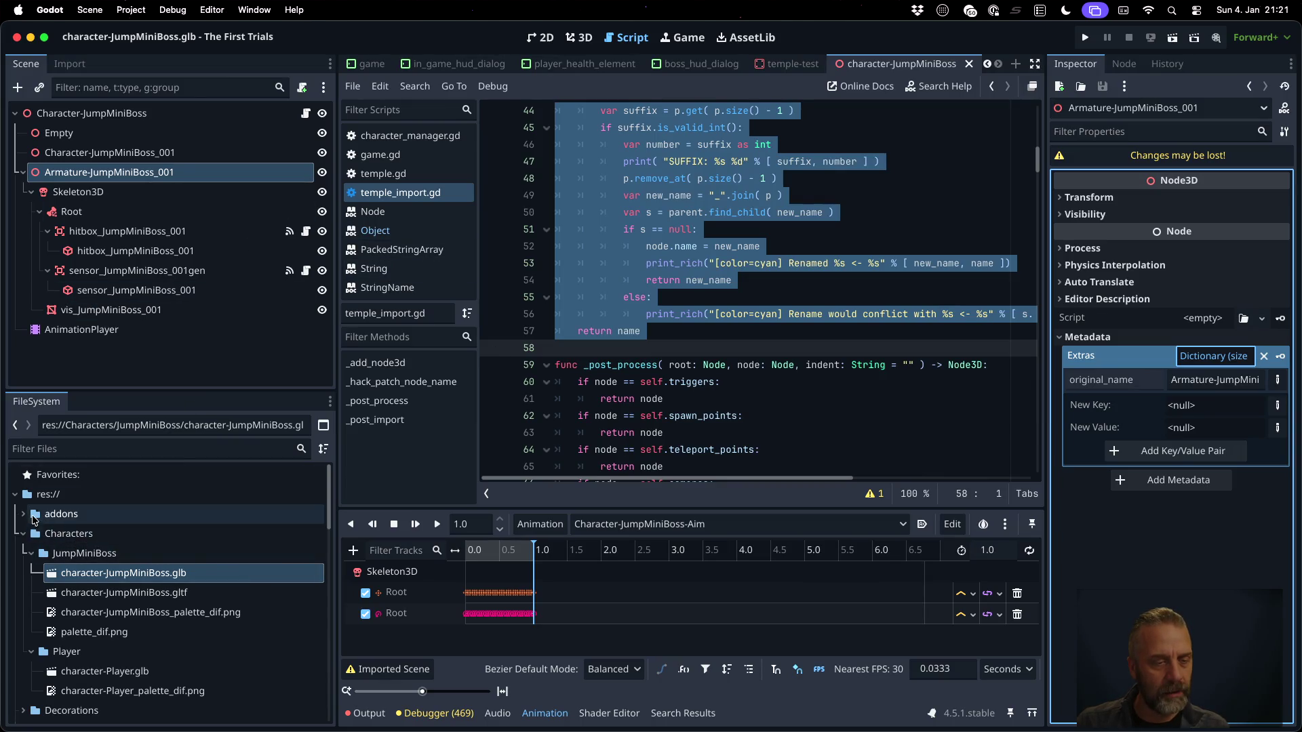
left_click(31, 533)
left_click(226, 592)
double_click(227, 593)
scroll(773, 276, "up", 10)
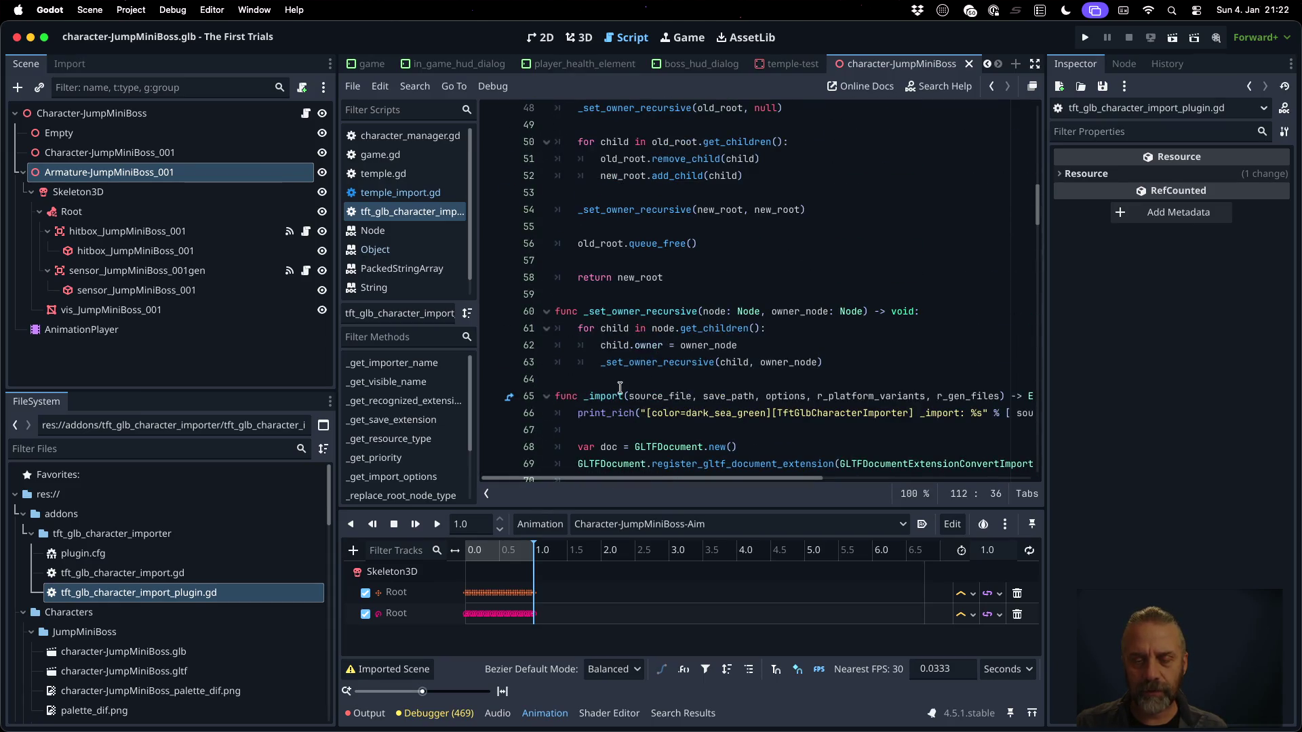
Paste the copied _hack_patch_node_name function onto empty line 64 of tft_glb_character_import_plugin.gd
left_click(619, 385)
key("ctrl+v")
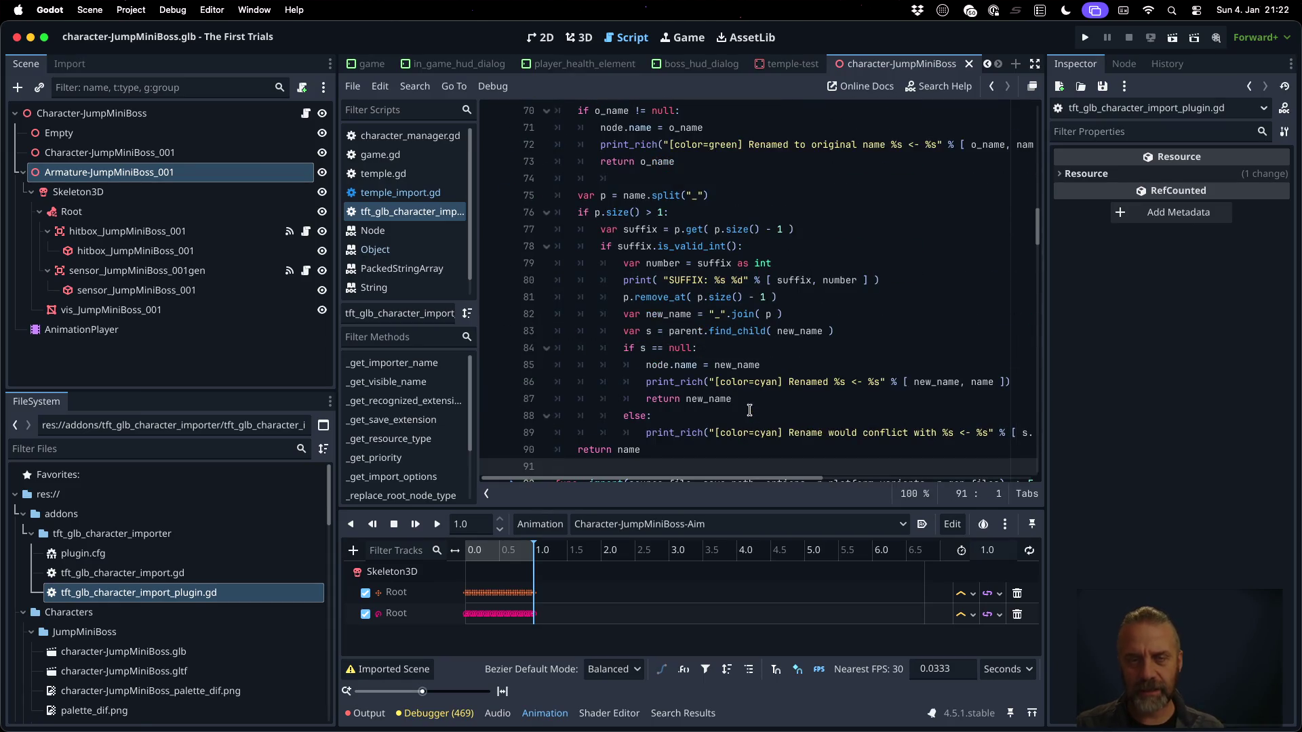
scroll(749, 410, "up", 3)
scroll(737, 380, "down", 10)
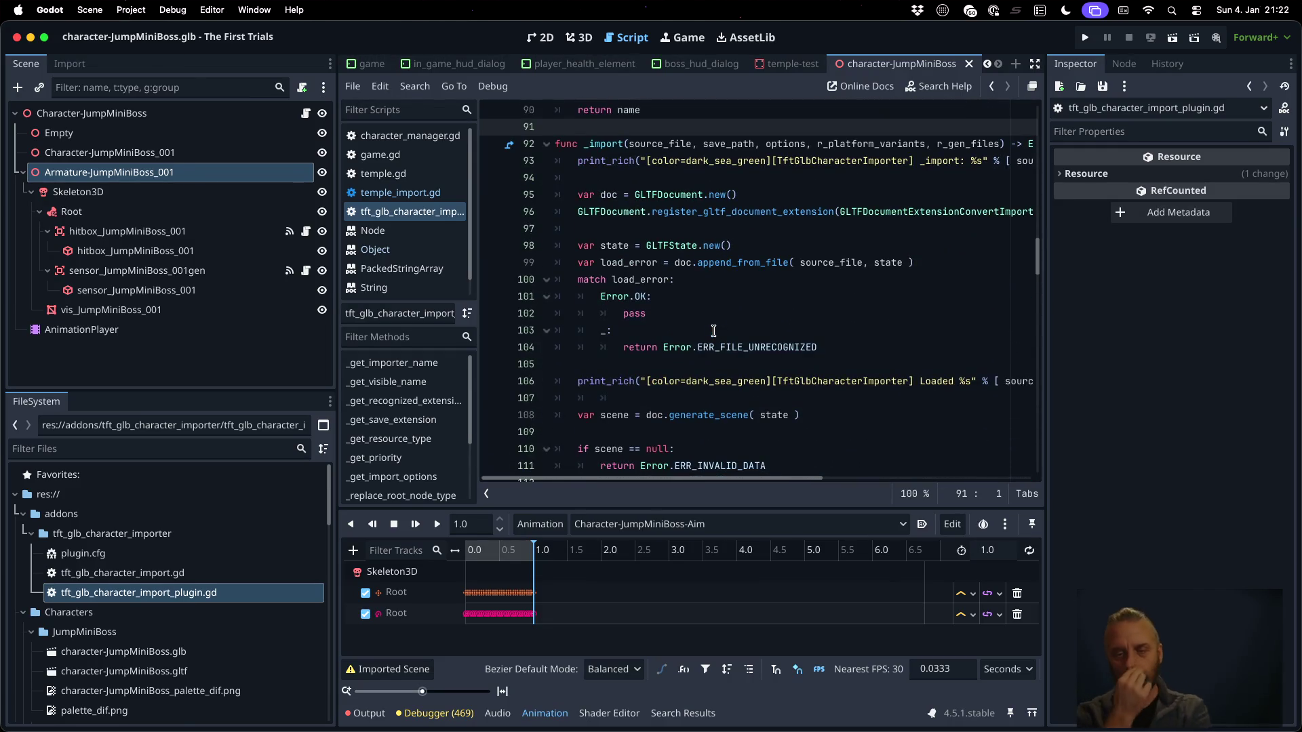
scroll(713, 331, "down", 6)
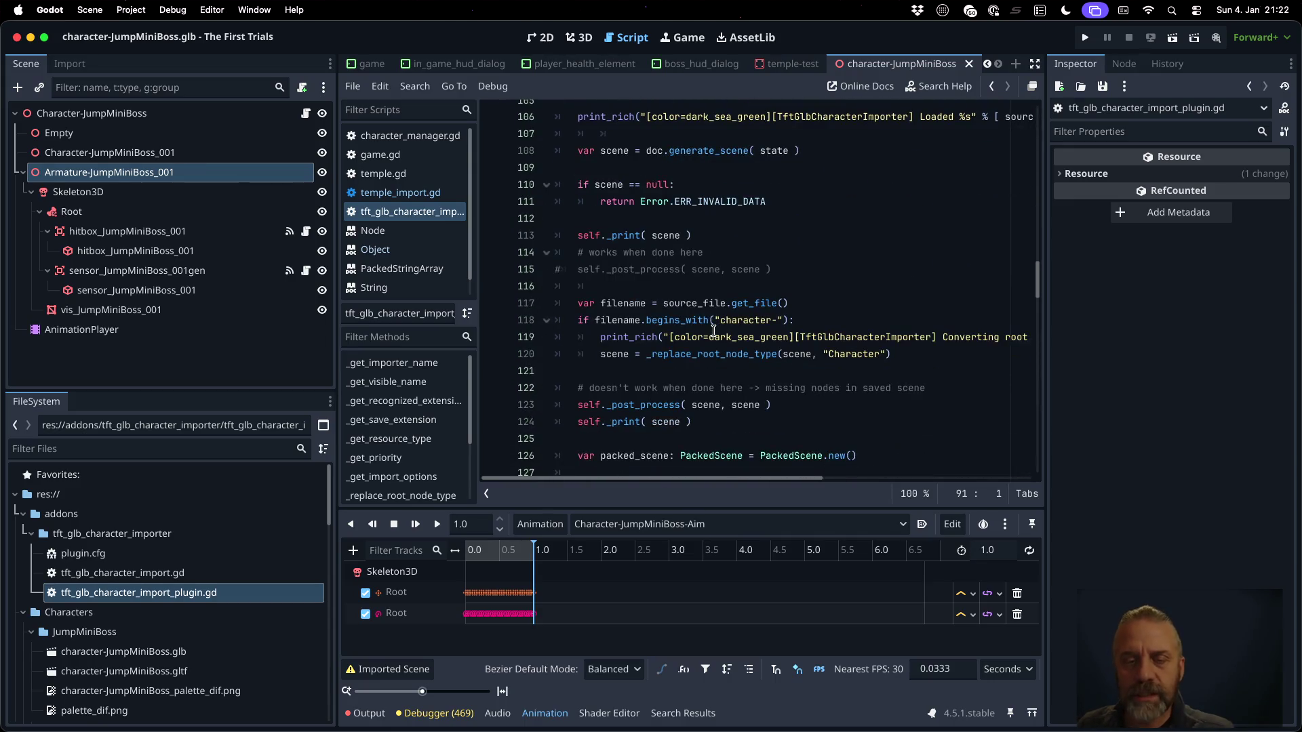
scroll(713, 330, "down", 3)
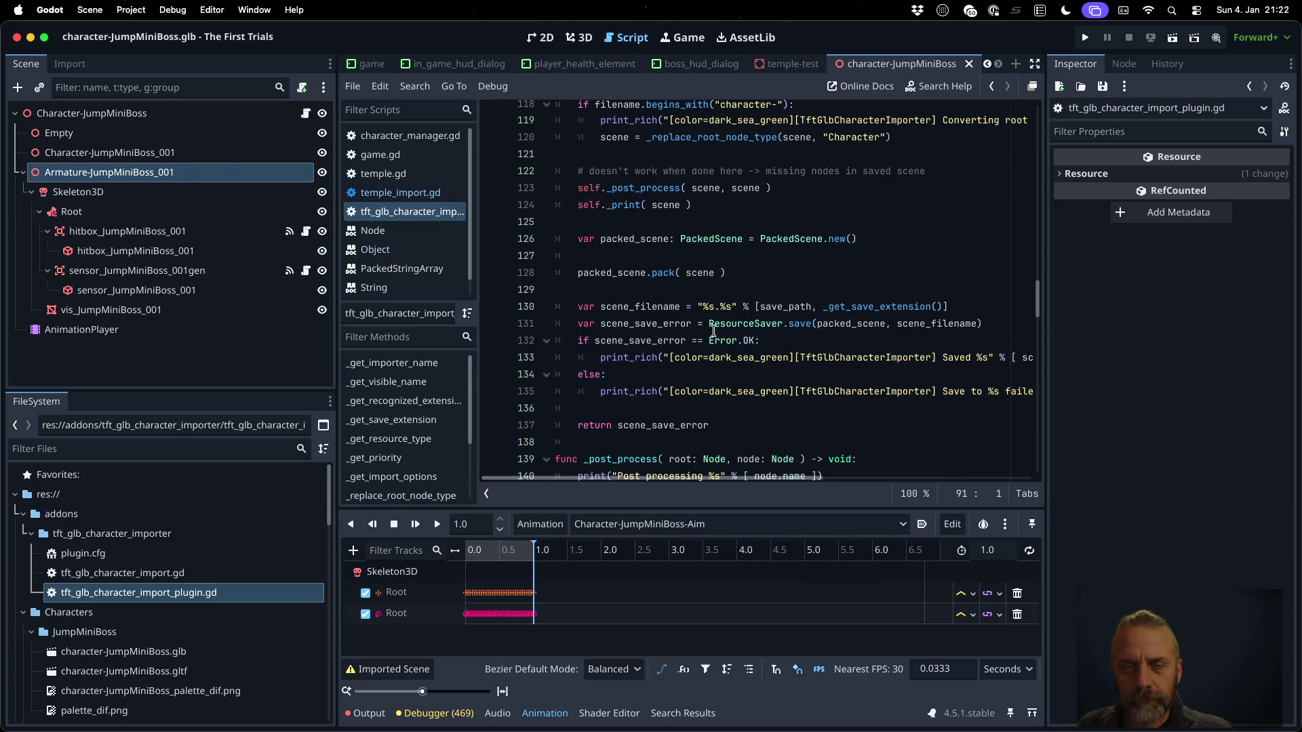
Jump to the _post_process definition and place the caret at the end of line 140
left_click(639, 188, "super")
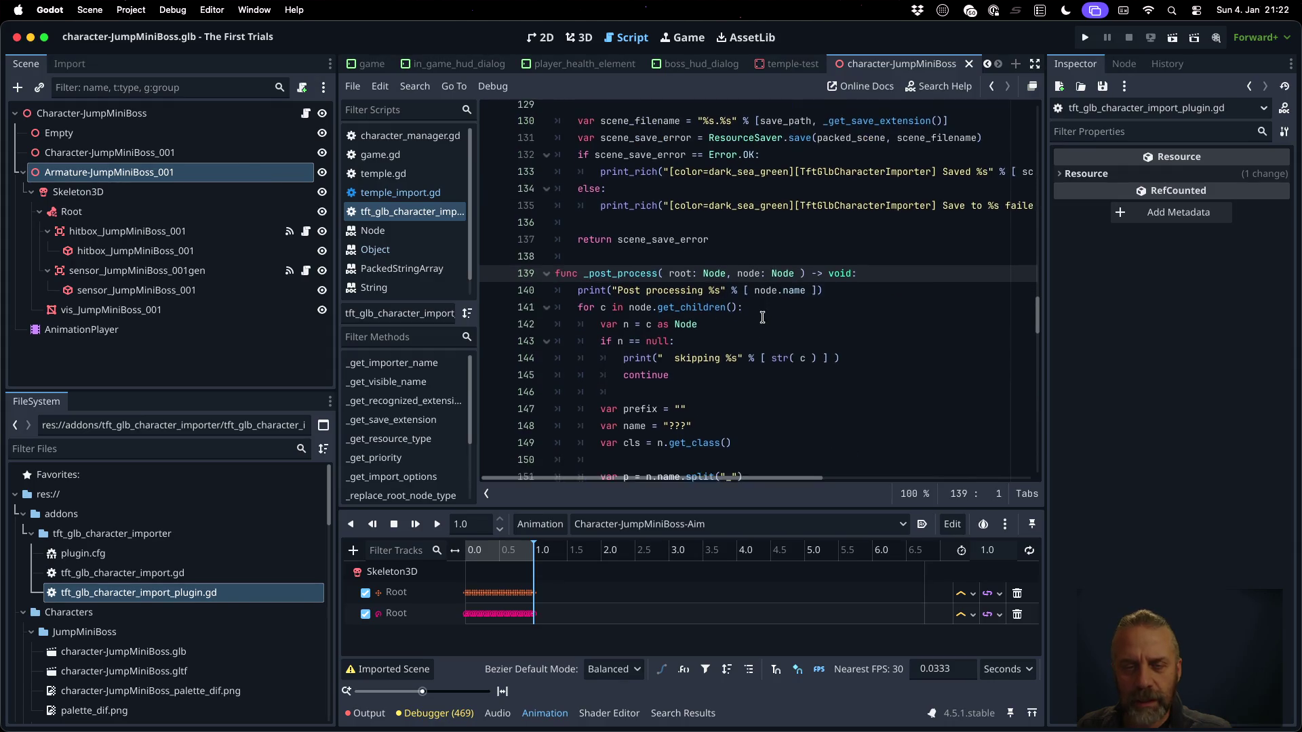
scroll(763, 318, "down", 1)
left_click(748, 283)
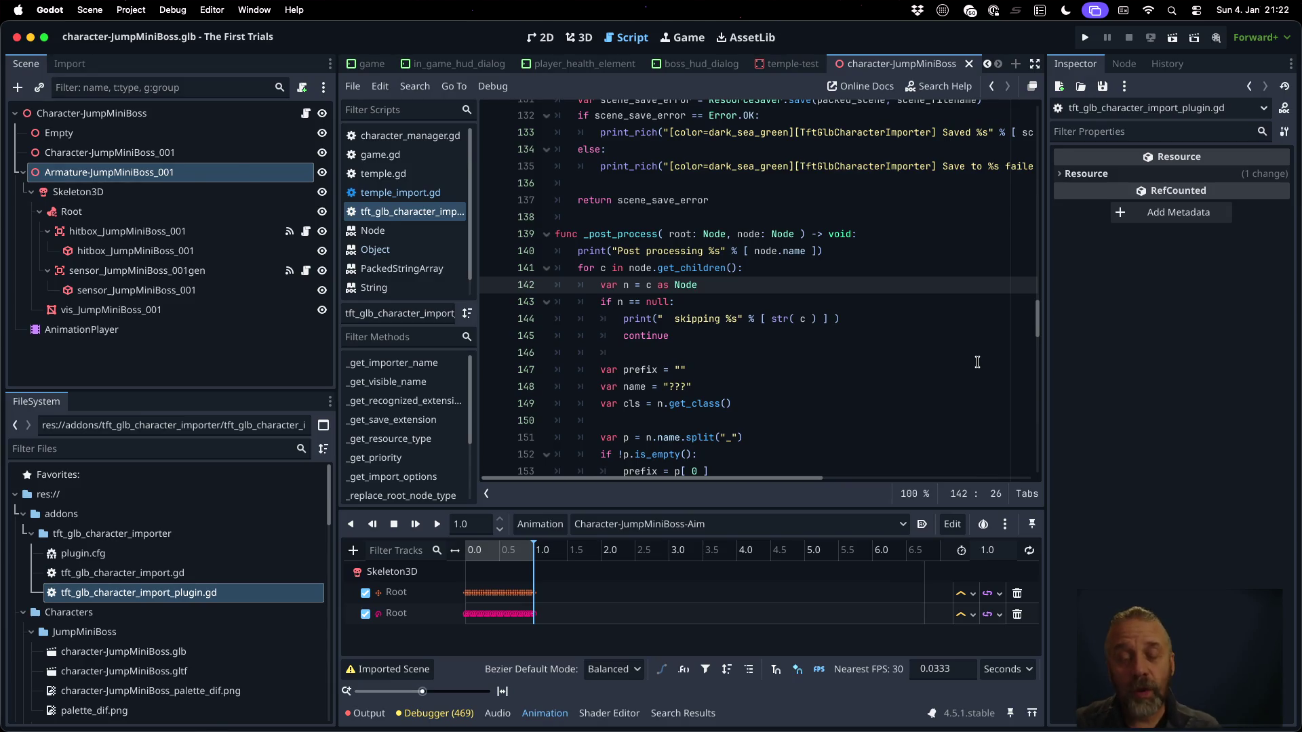
left_click(868, 253)
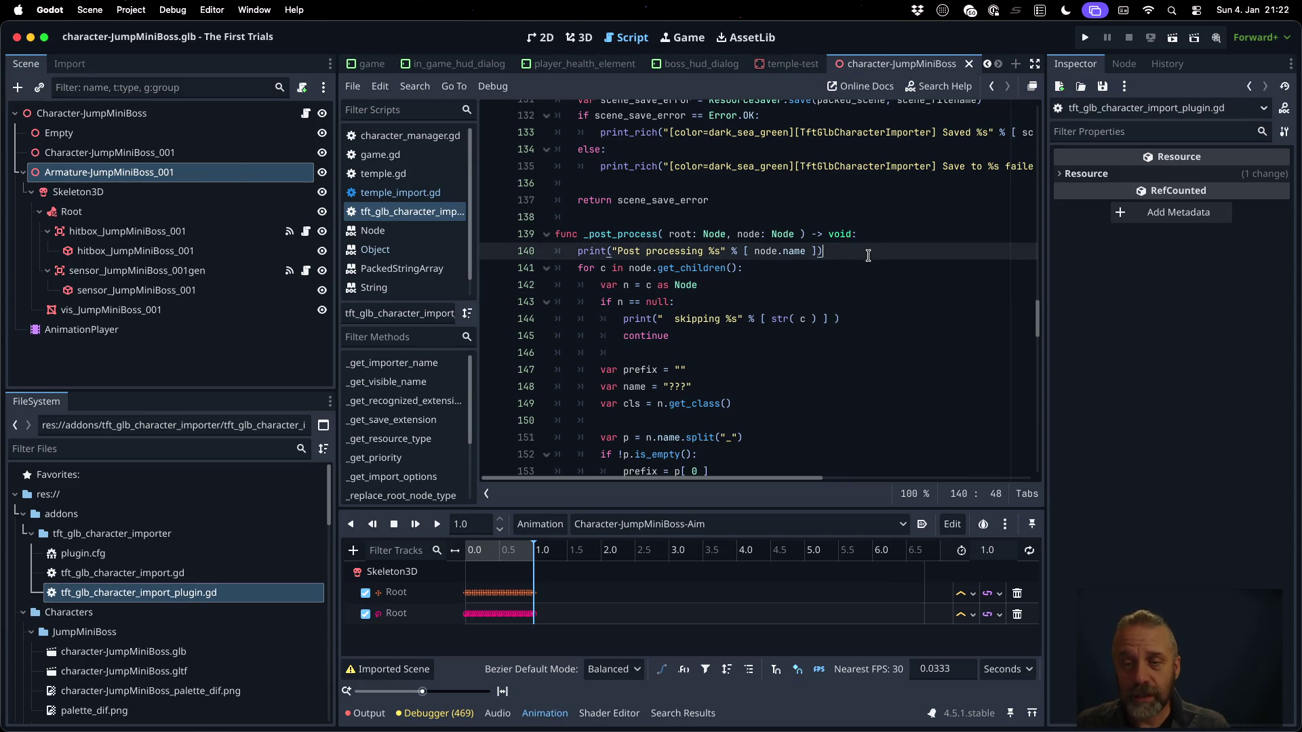
Add a self._hack_patch_node_name( root, node ) call on a new line after the print statement
key("Return")
type("var name =")
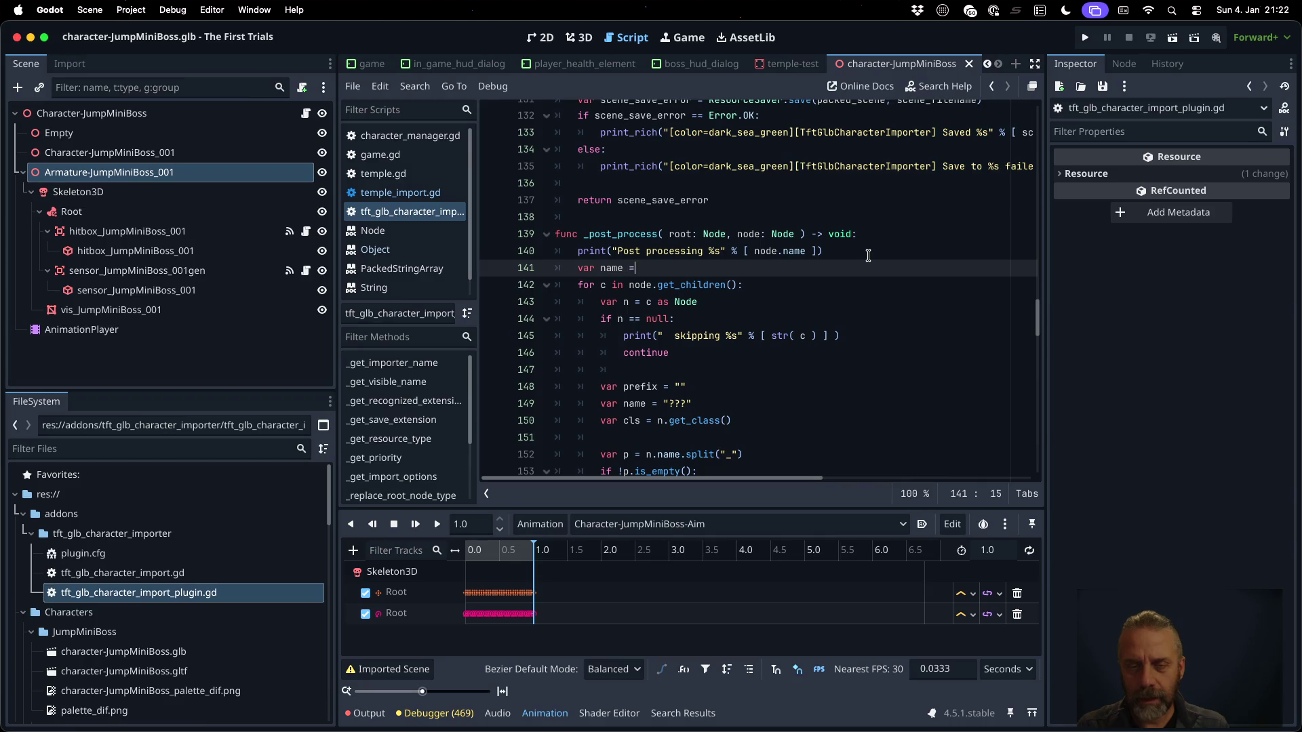
type("self.")
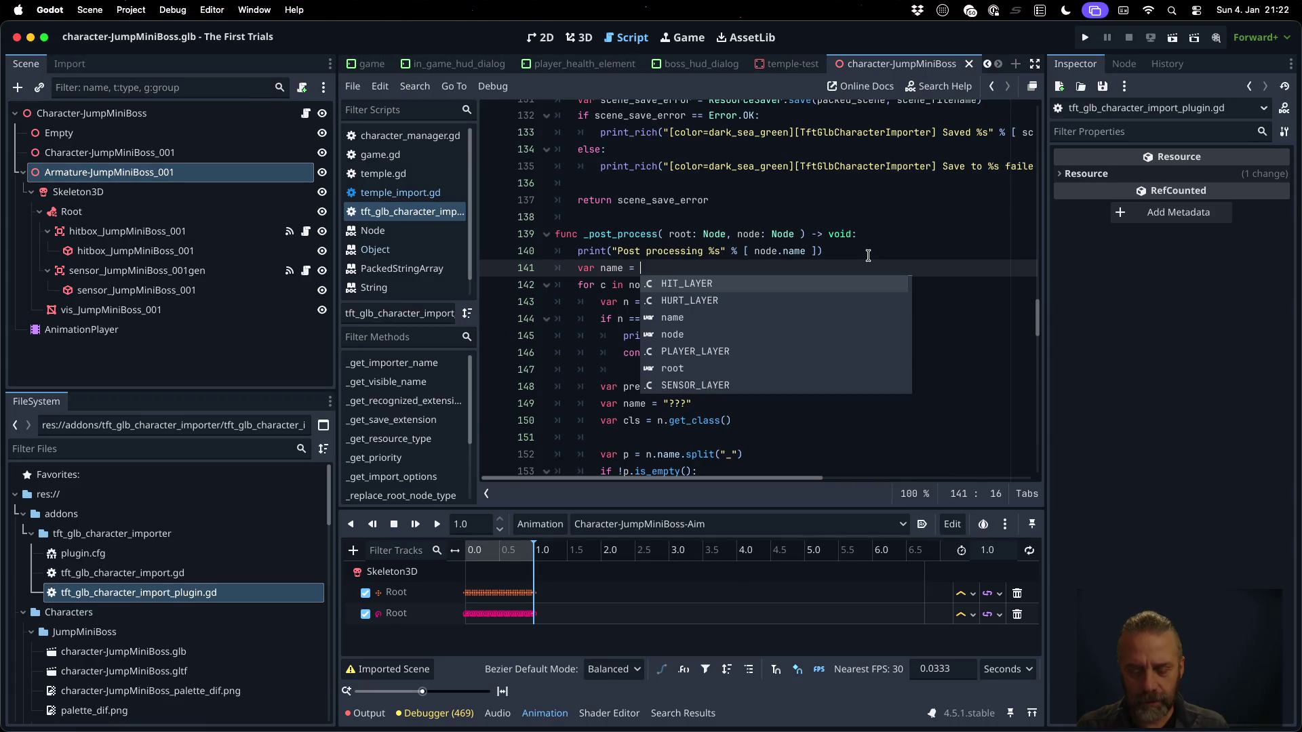
key("ctrl+v")
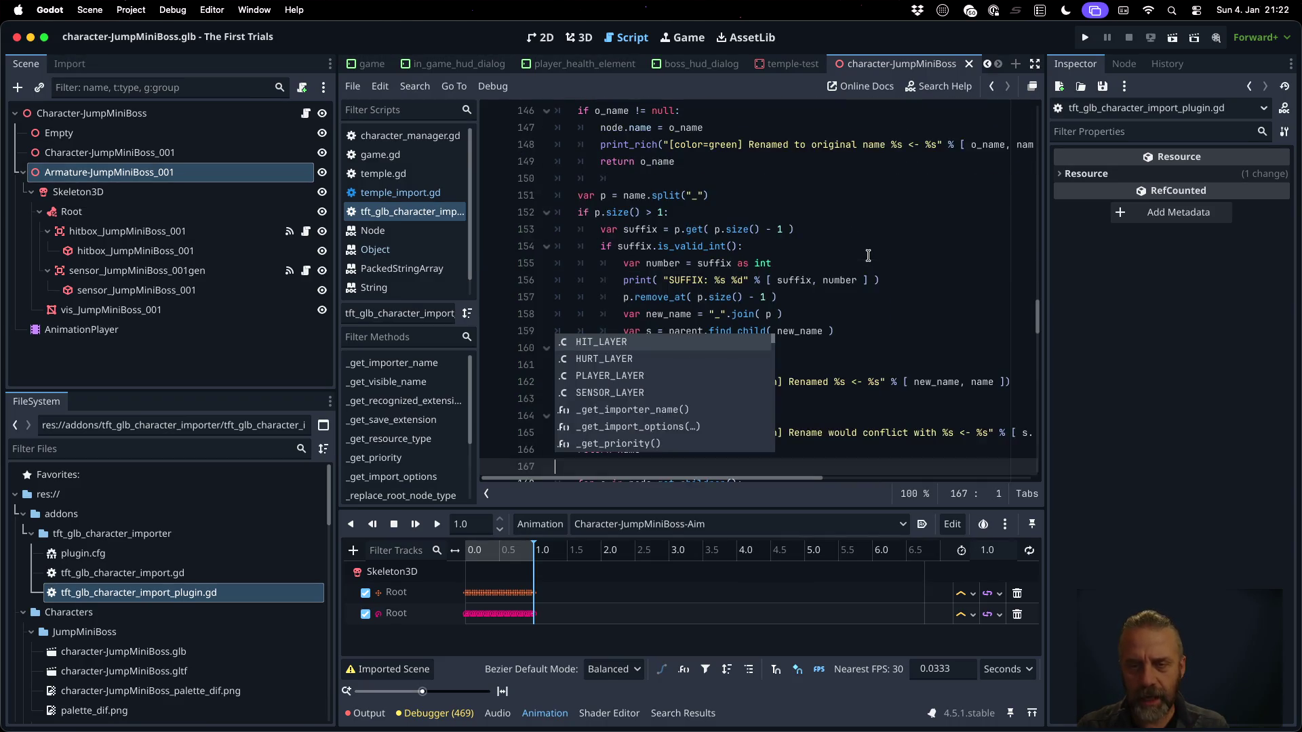
key("ctrl+z")
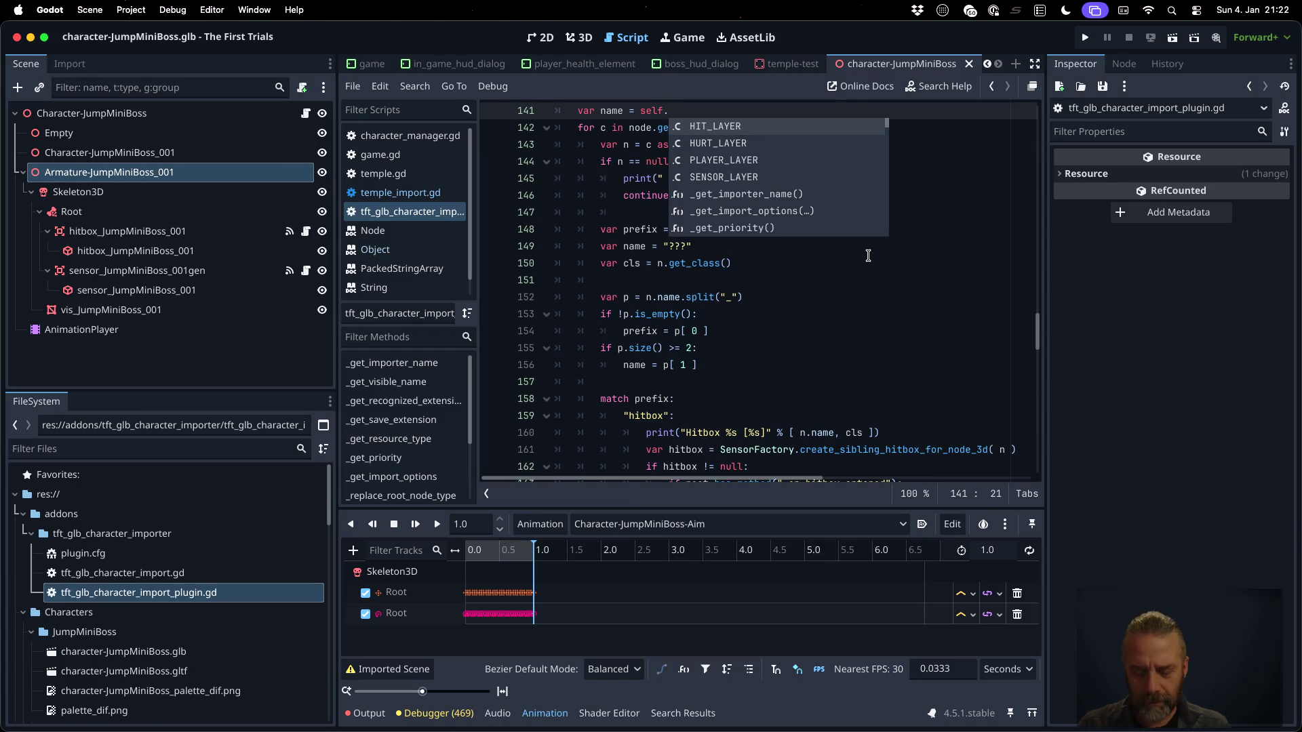
type("_hack")
key("Return")
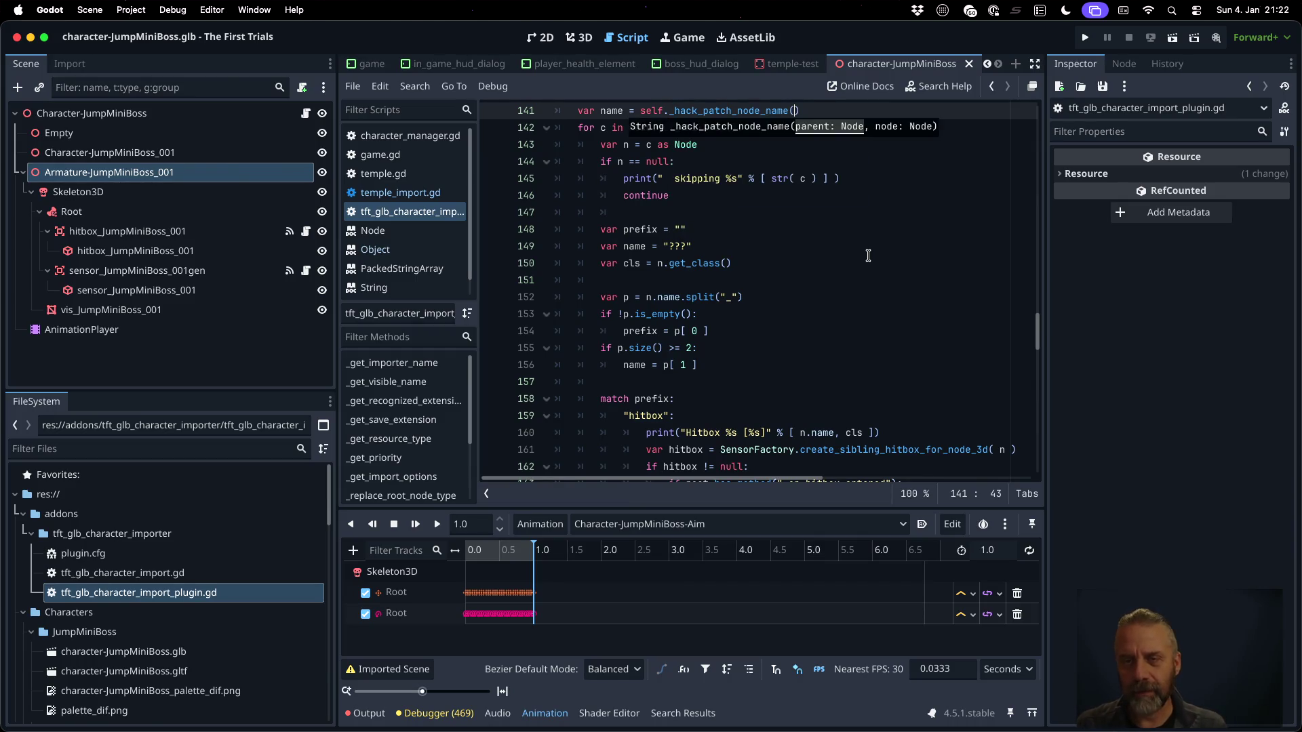
scroll(868, 255, "up", 4)
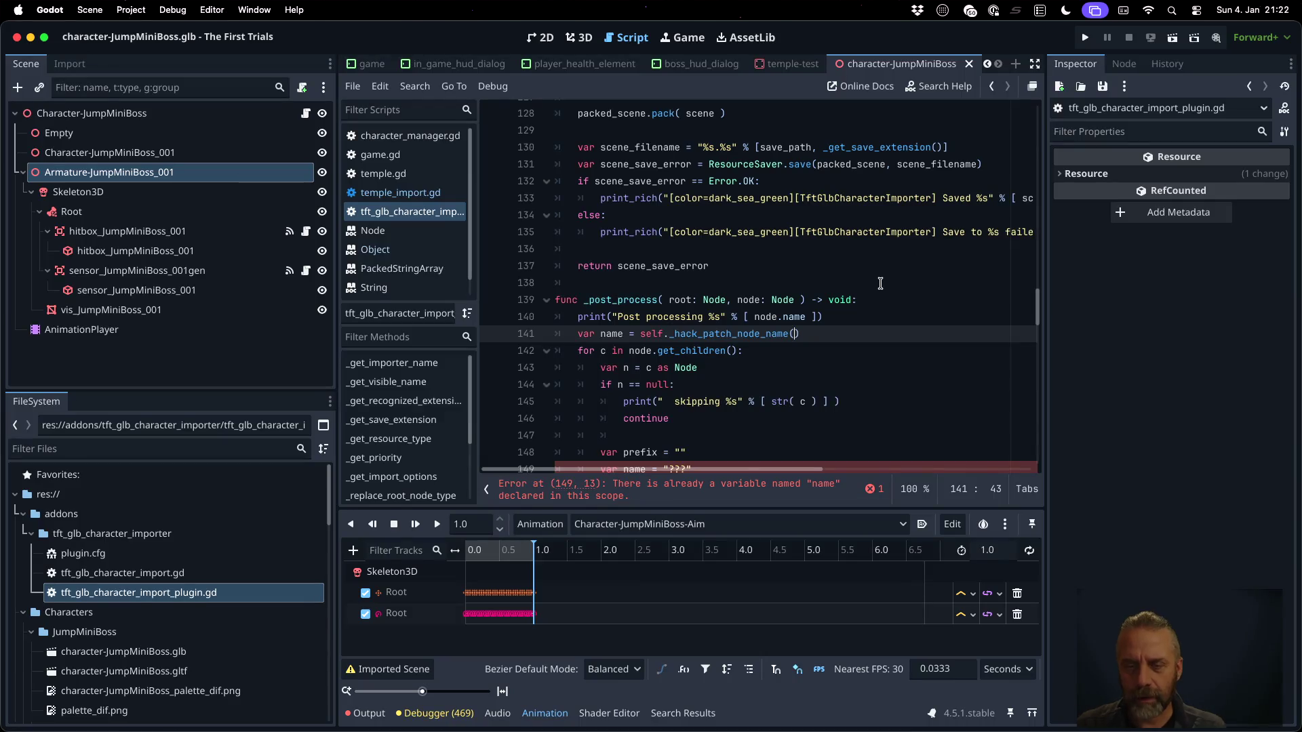
type("root, n")
type("ode")
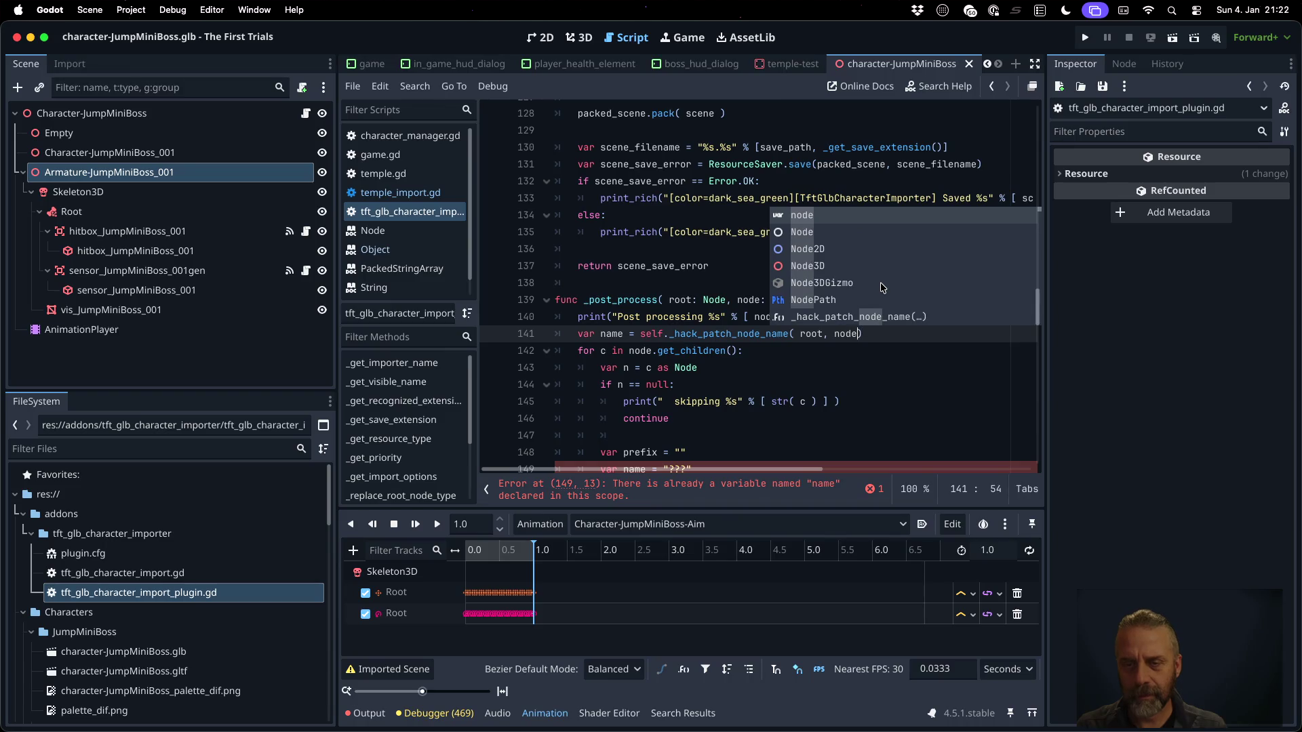
type(" )")
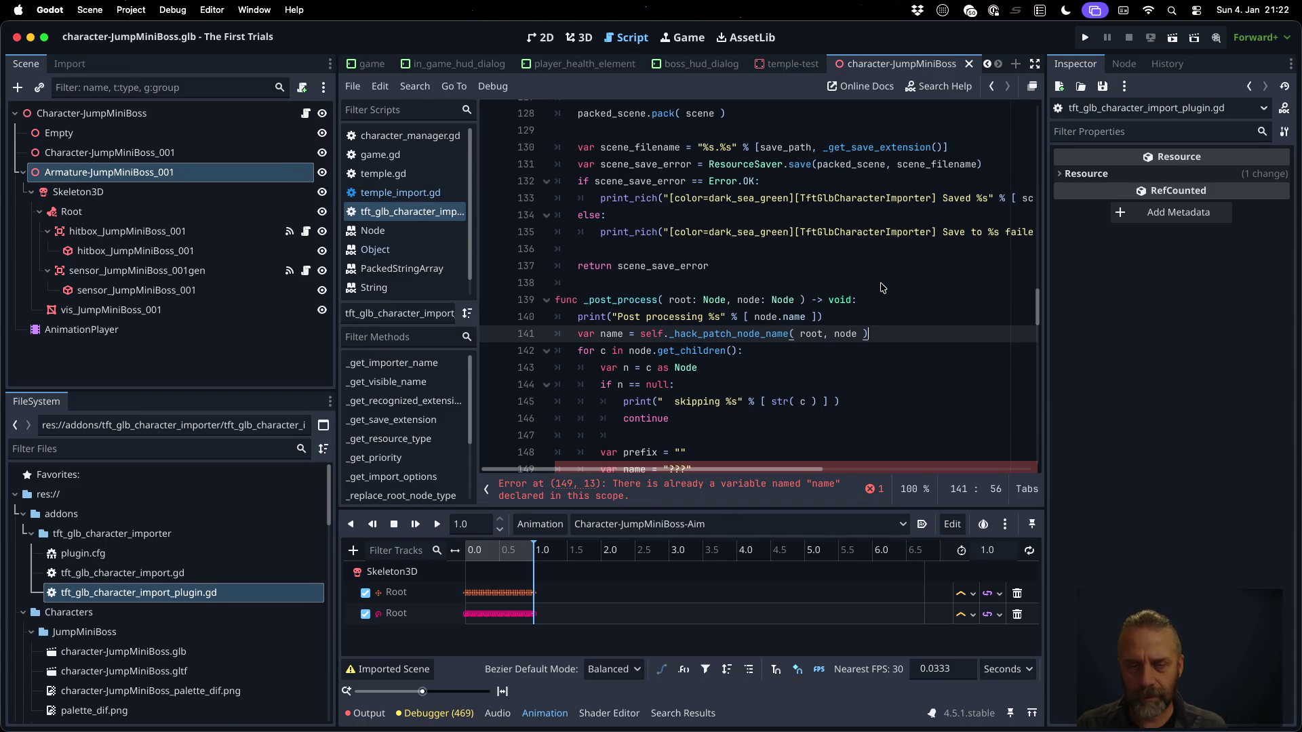
scroll(881, 283, "down", 5)
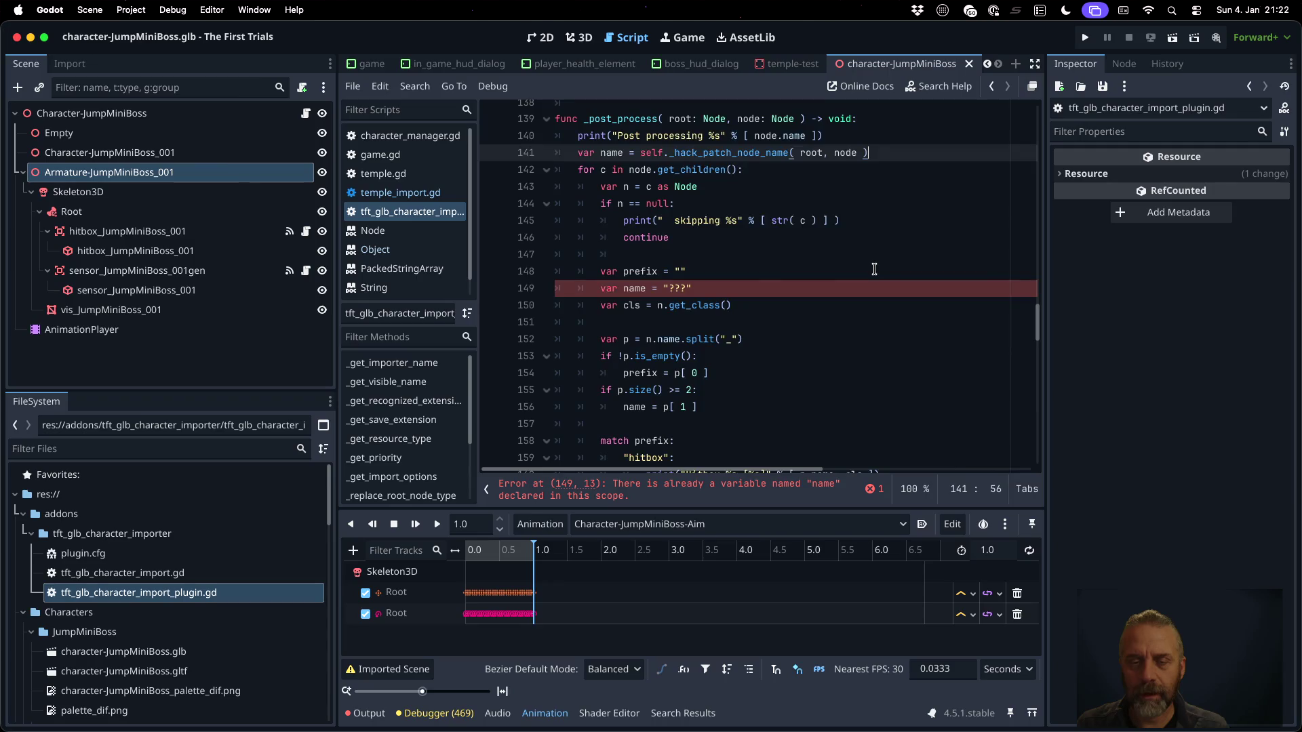
scroll(874, 270, "down", 5)
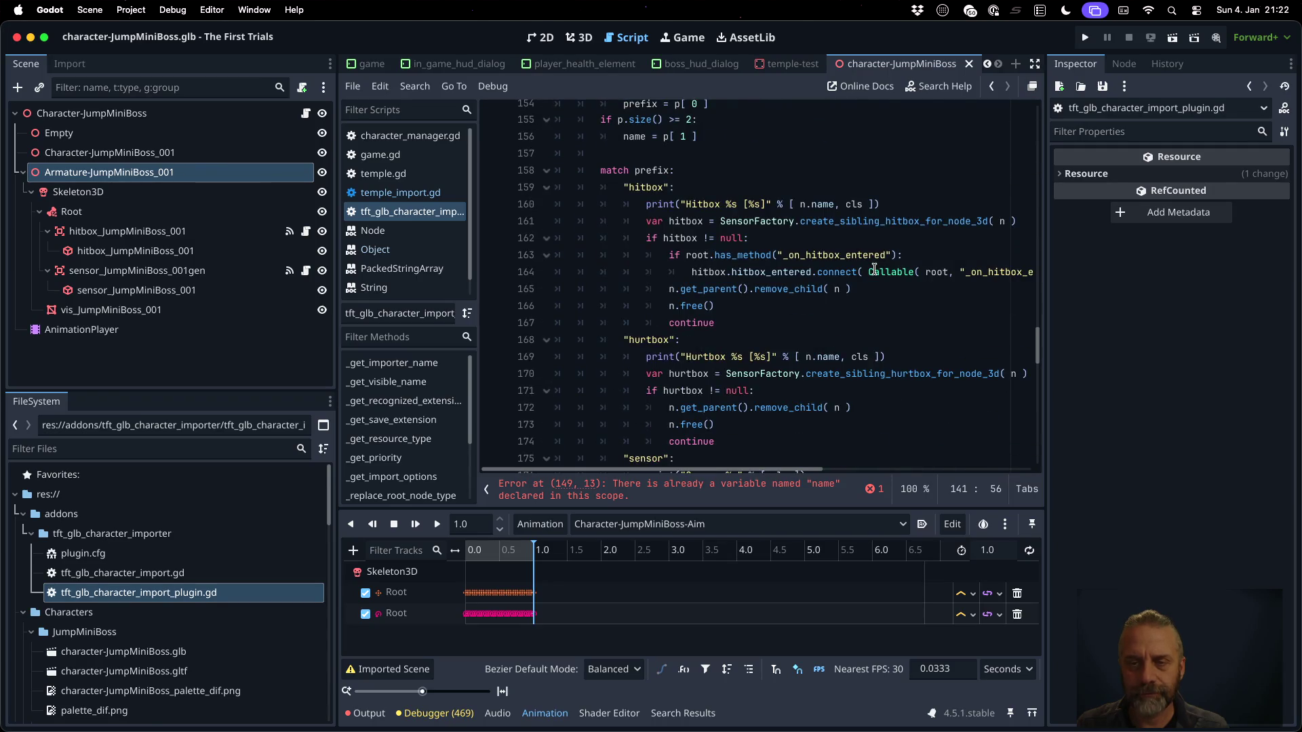
scroll(874, 269, "up", 6)
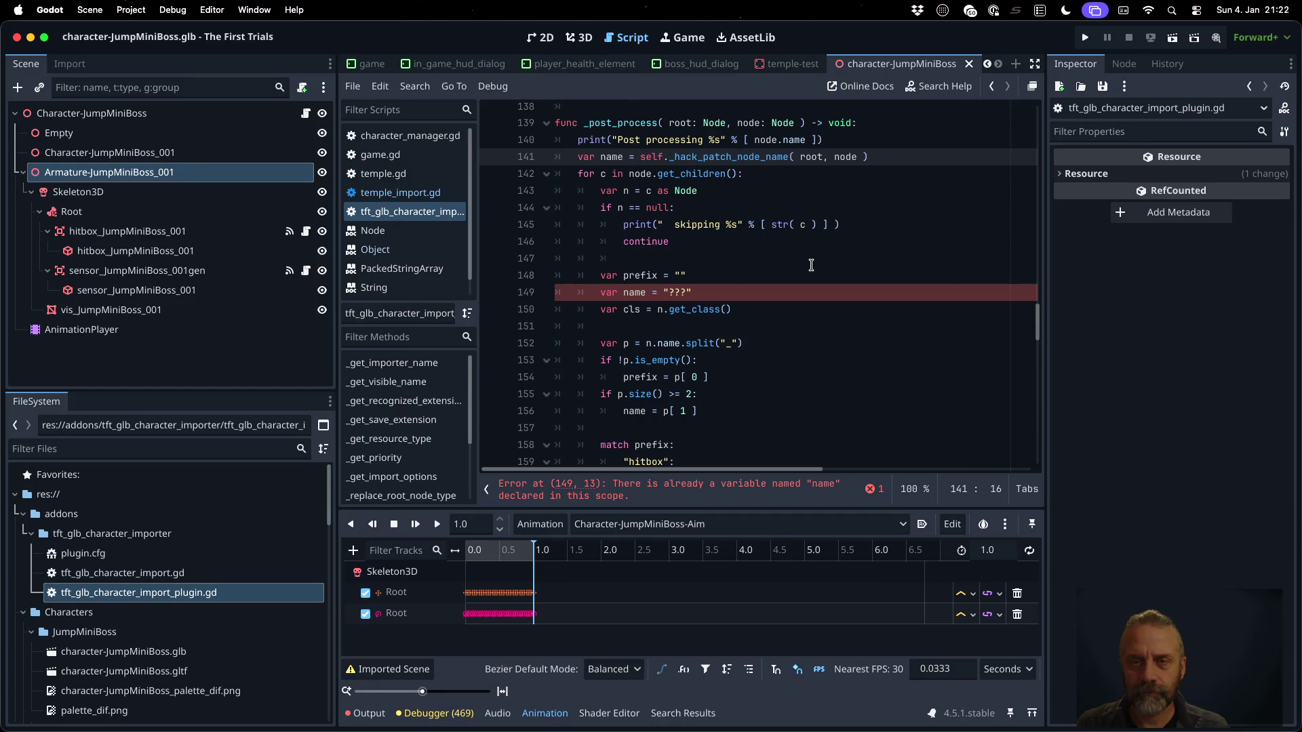
Delete the conflicting 'var name =' assignment on line 141 and save
key("shift+Home")
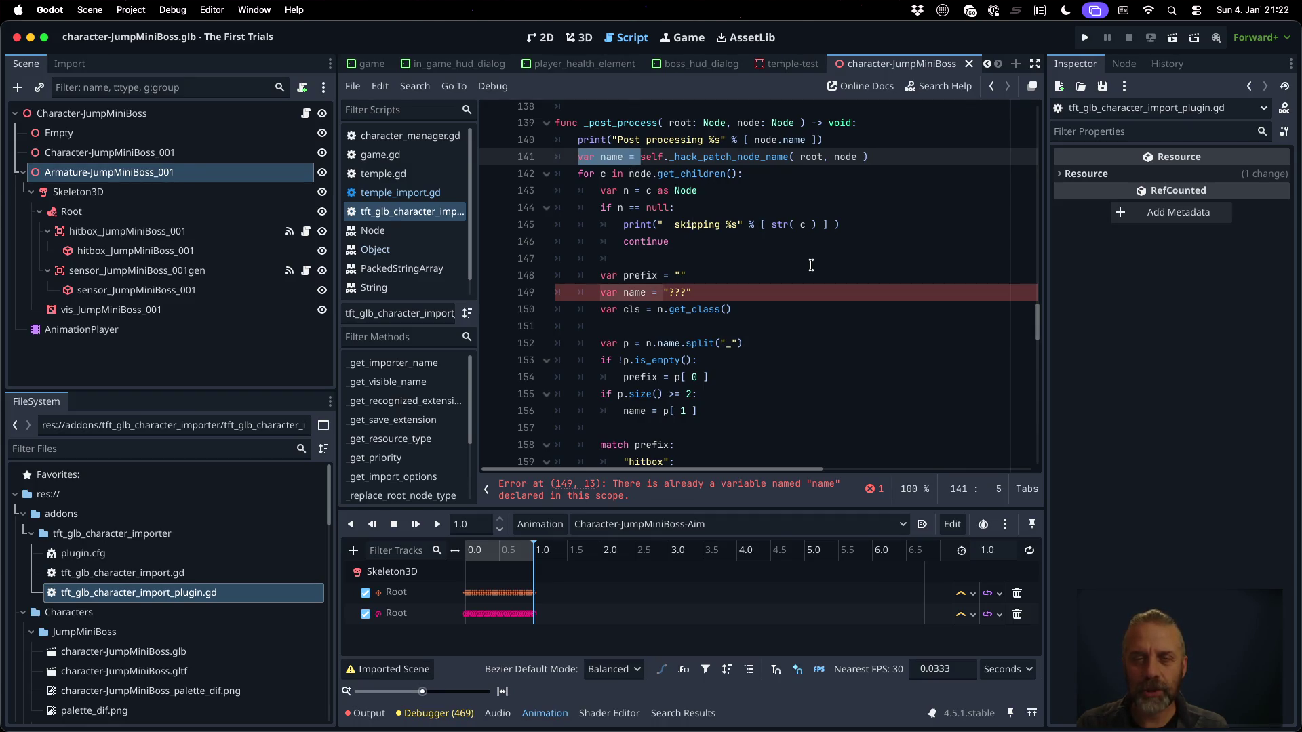
key("BackSpace")
key("ctrl+s")
key("Return")
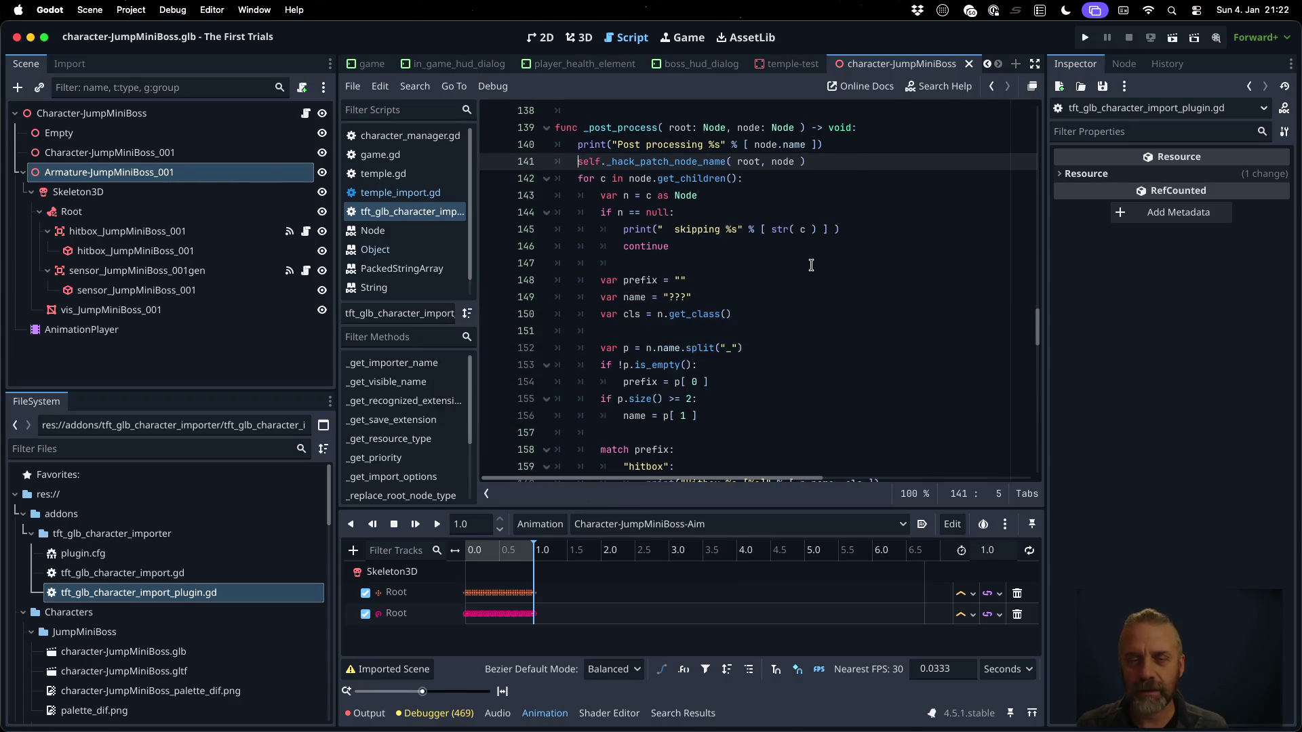
key("Down")
Move the _hack_patch_node_name call line into the child loop, after 'var n = c as Node'
double_click(773, 162)
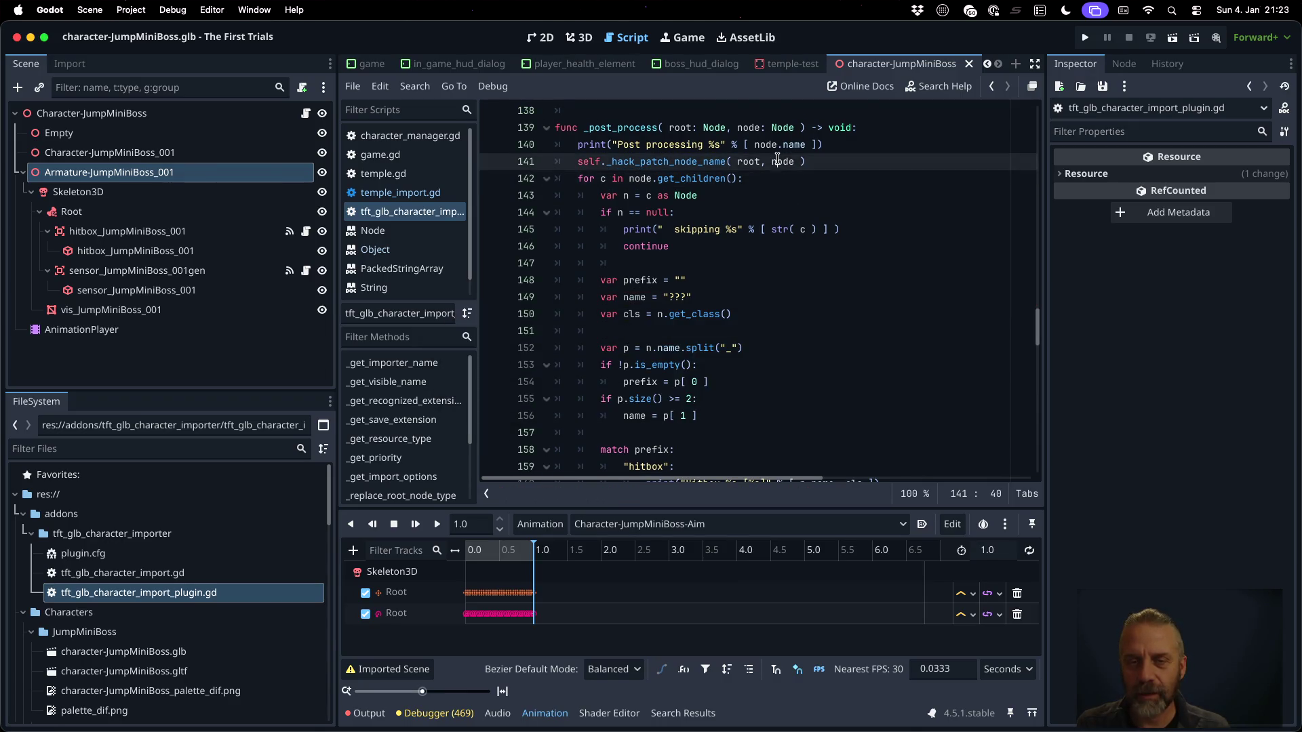
scroll(773, 253, "down", 2)
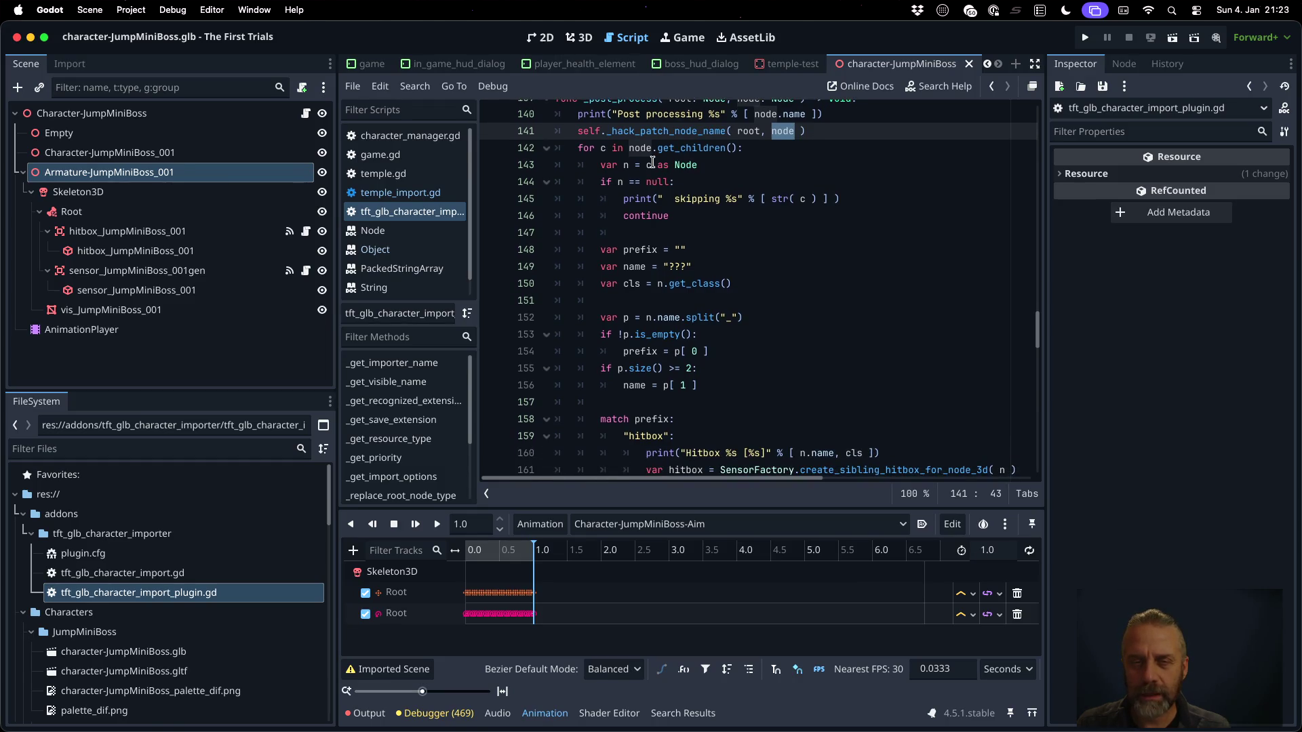
left_click(646, 318)
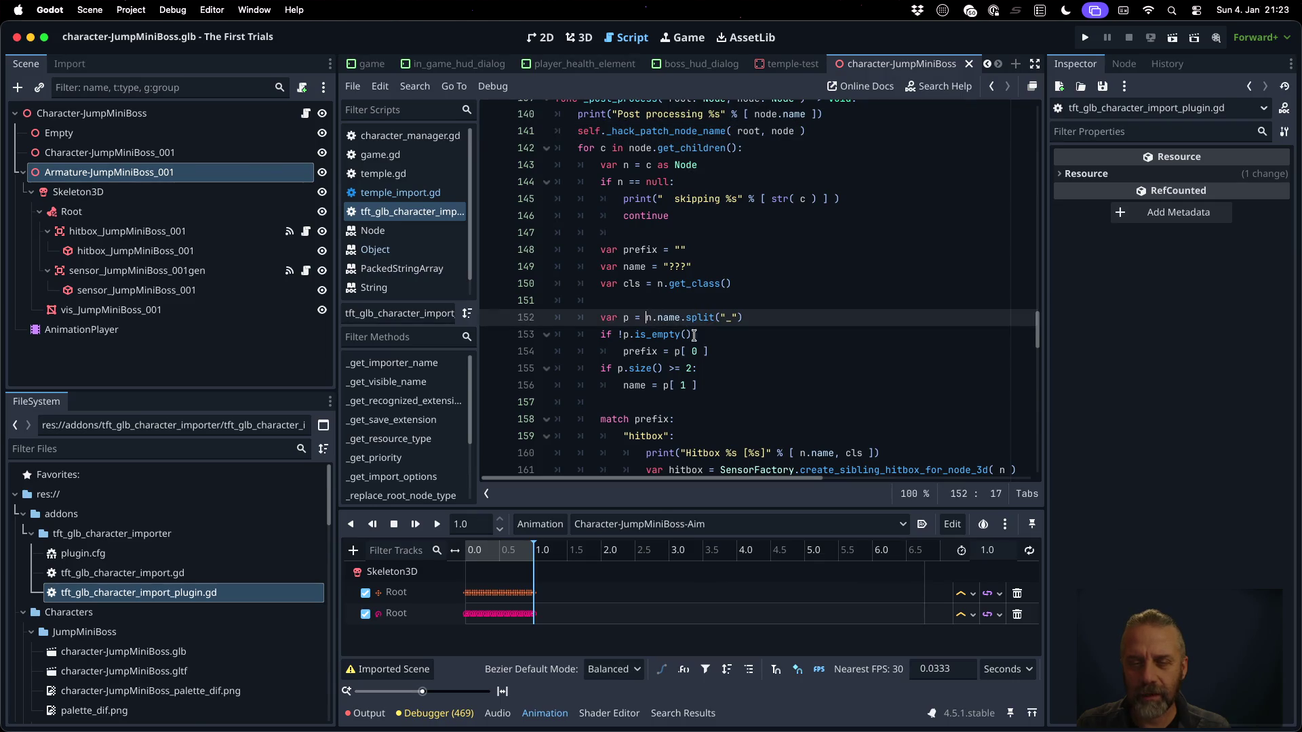
scroll(710, 332, "up", 3)
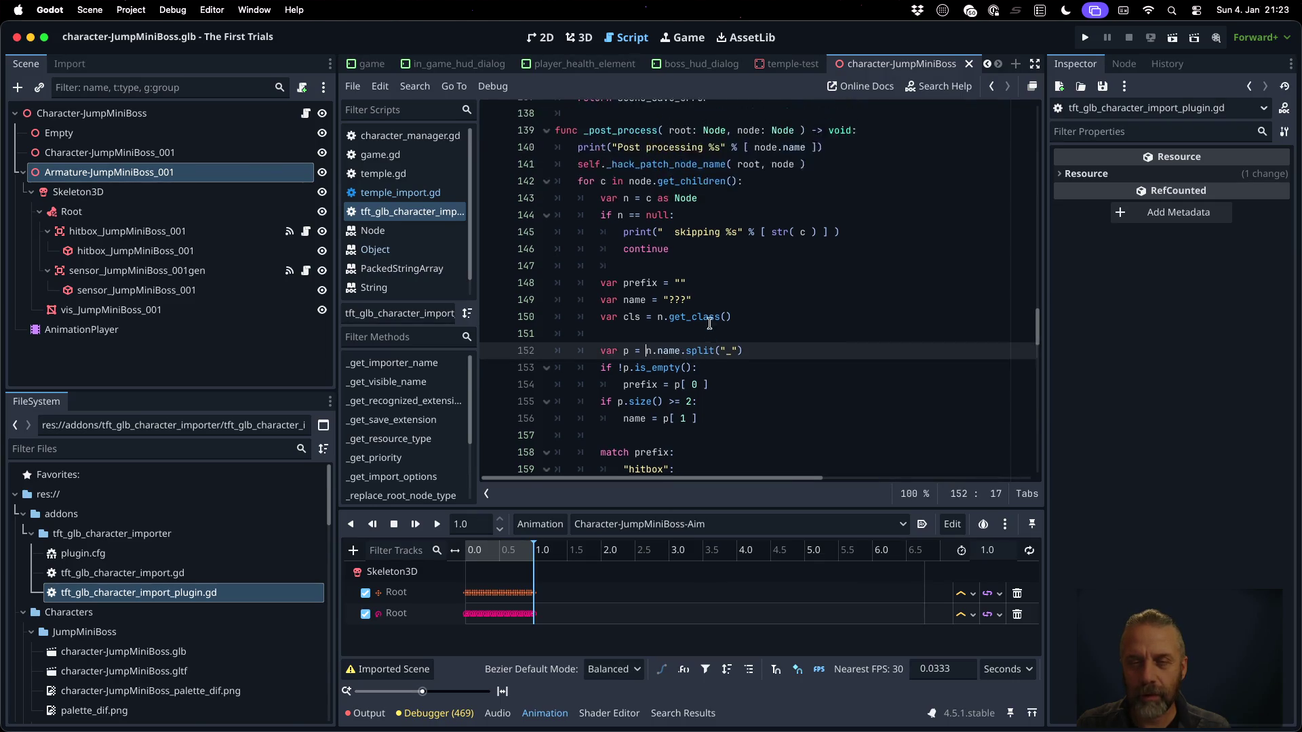
left_click(712, 207)
key("Up")
key("Home")
key("Home")
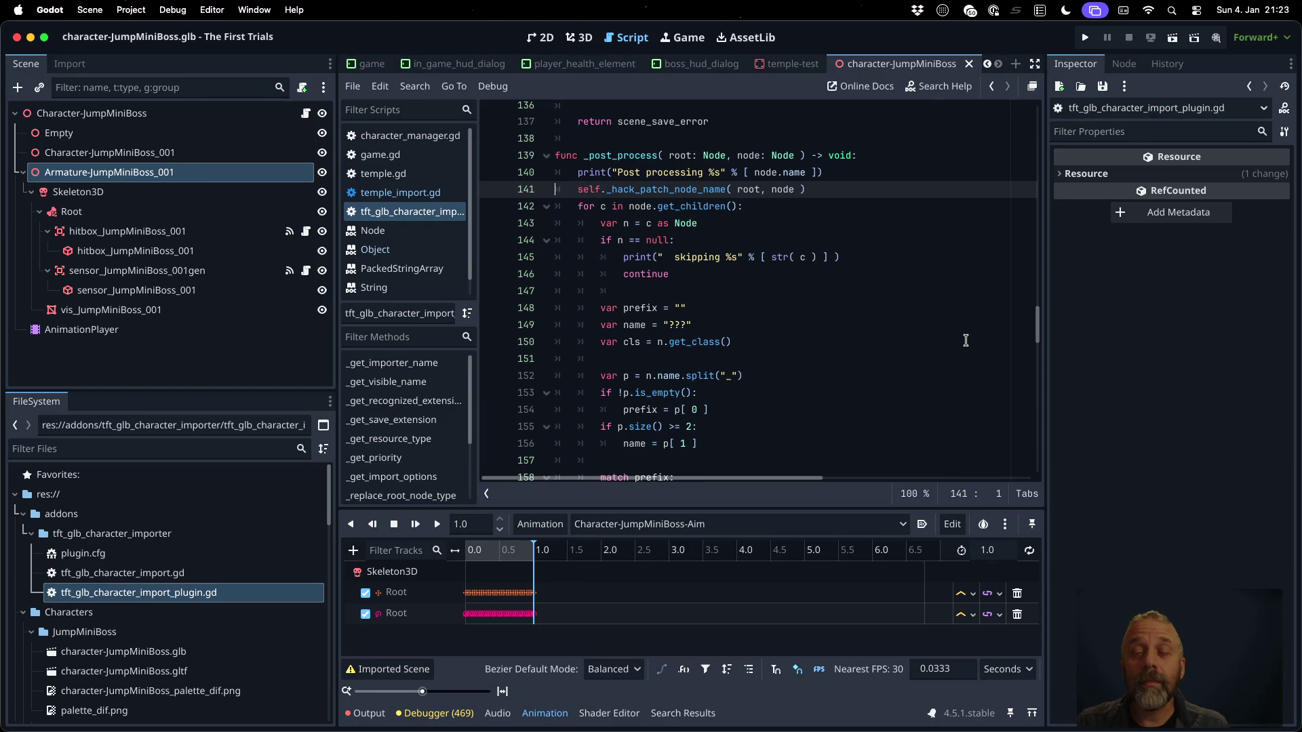
key("shift+Down")
key("ctrl+c")
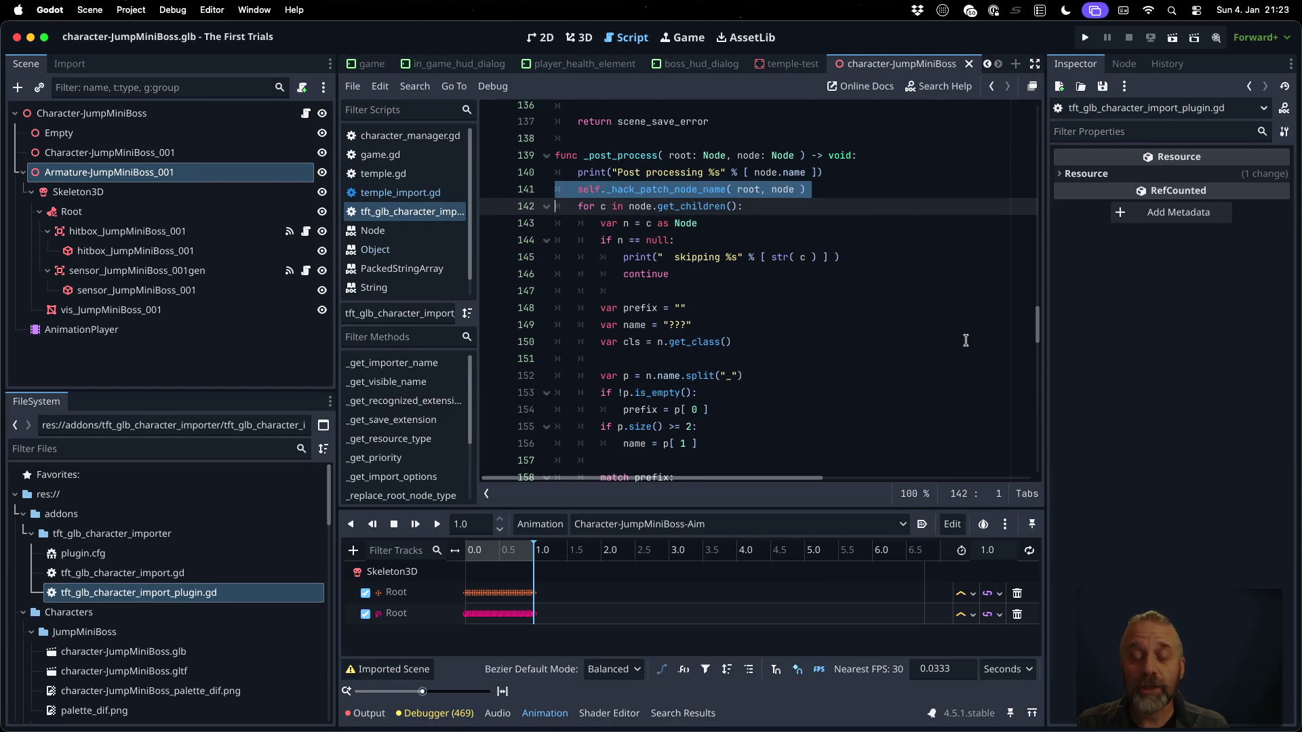
key("Delete")
key("Down")
key("Down")
key("ctrl+v")
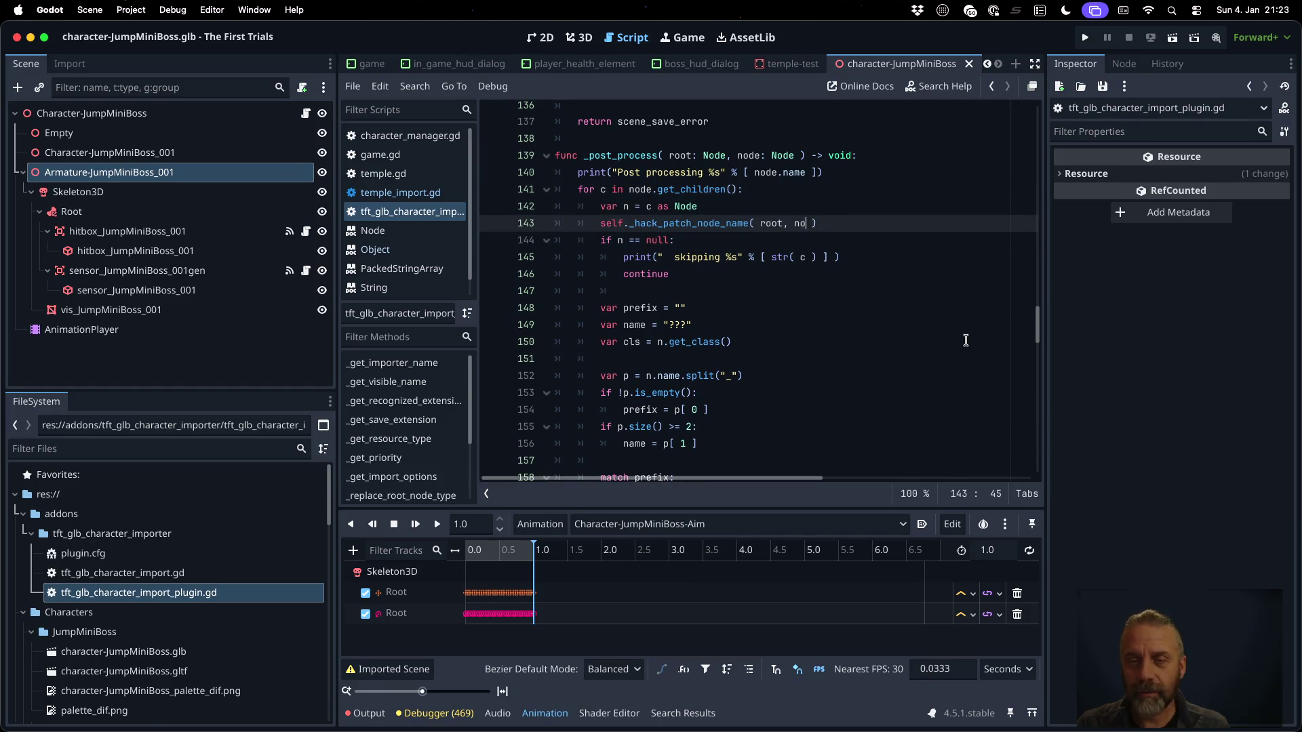
Change the moved call's arguments to ( node, n ) and bring up the output log
key("BackSpace")
key("BackSpace")
key("BackSpace")
type("node")
key("Escape")
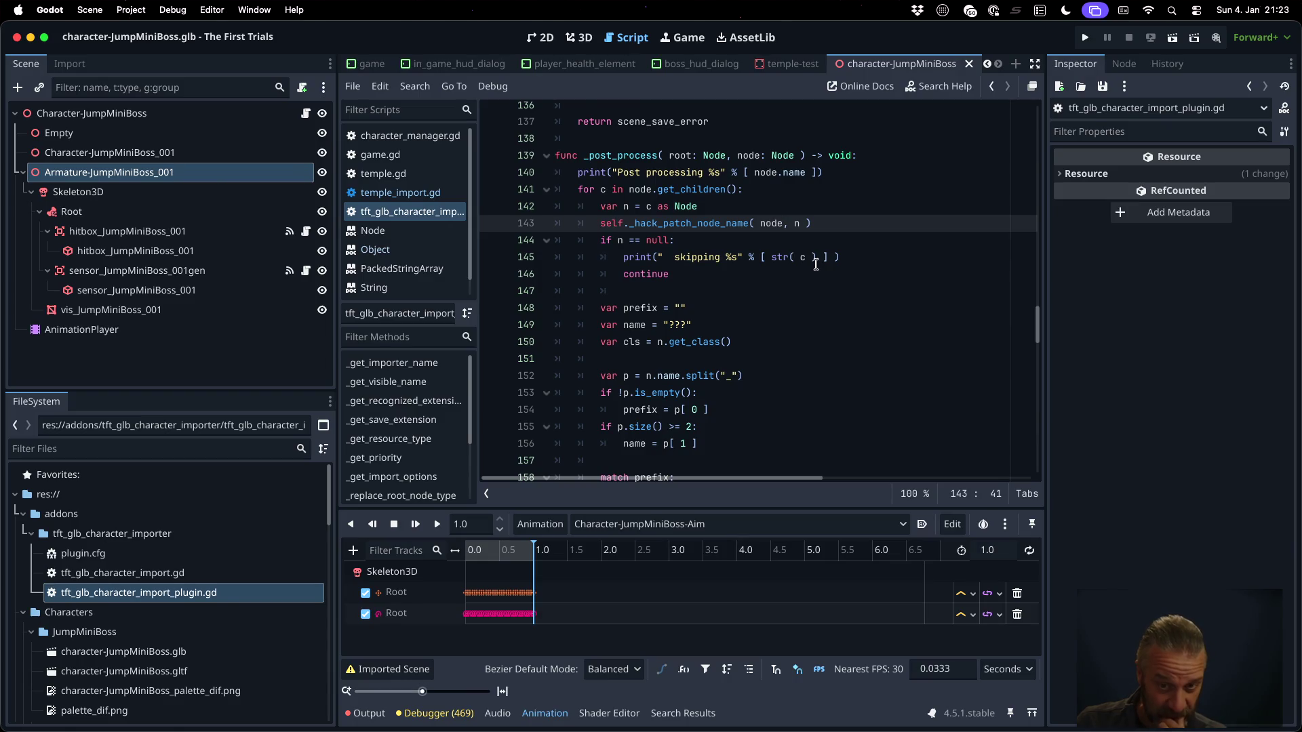
scroll(212, 631, "down", 1)
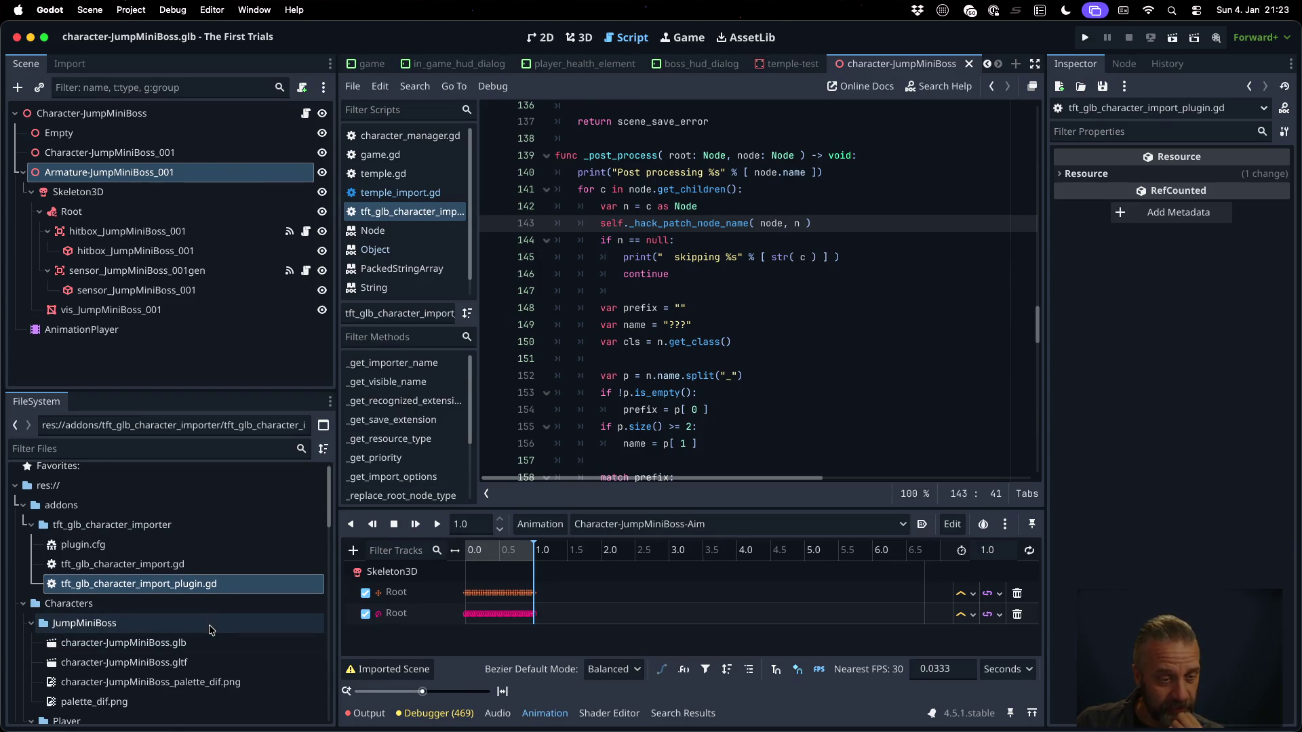
left_click(365, 714)
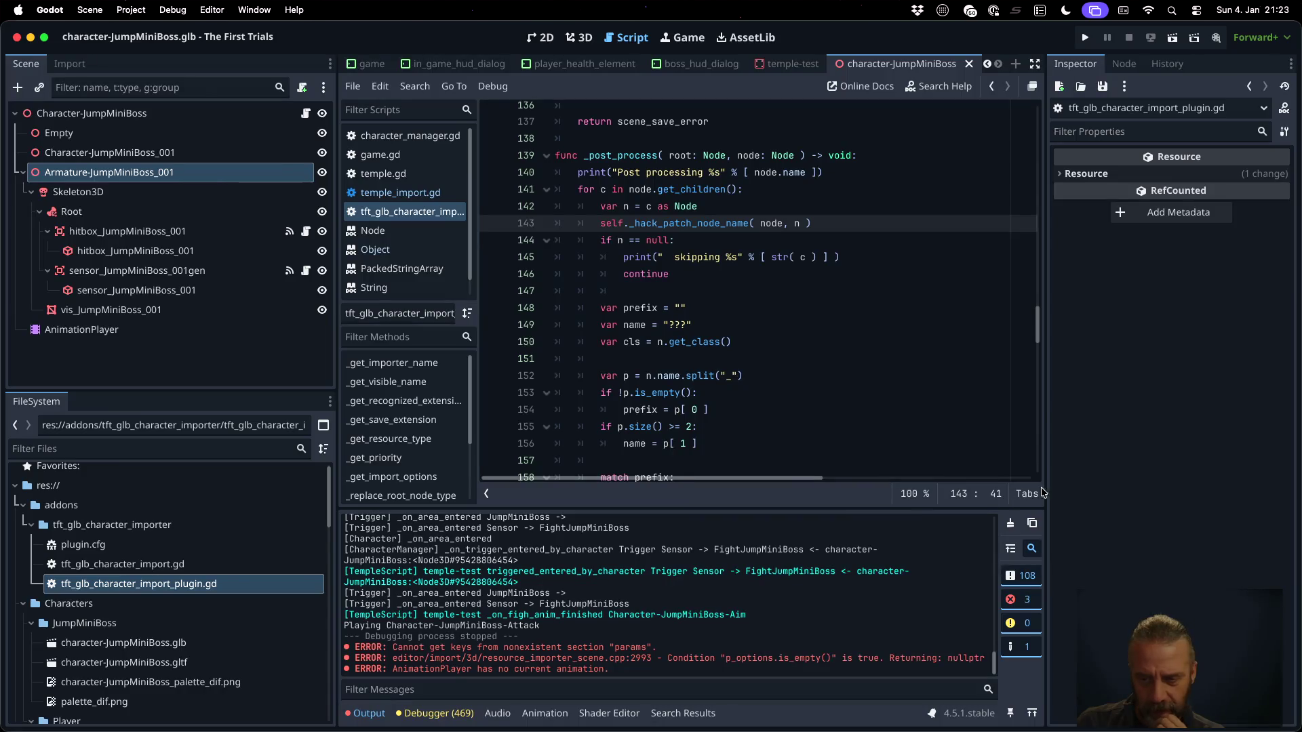
Clear the output, reimport character-JumpMiniBoss.glb, check the log, and select its AnimationPlayer node
left_click(1011, 524)
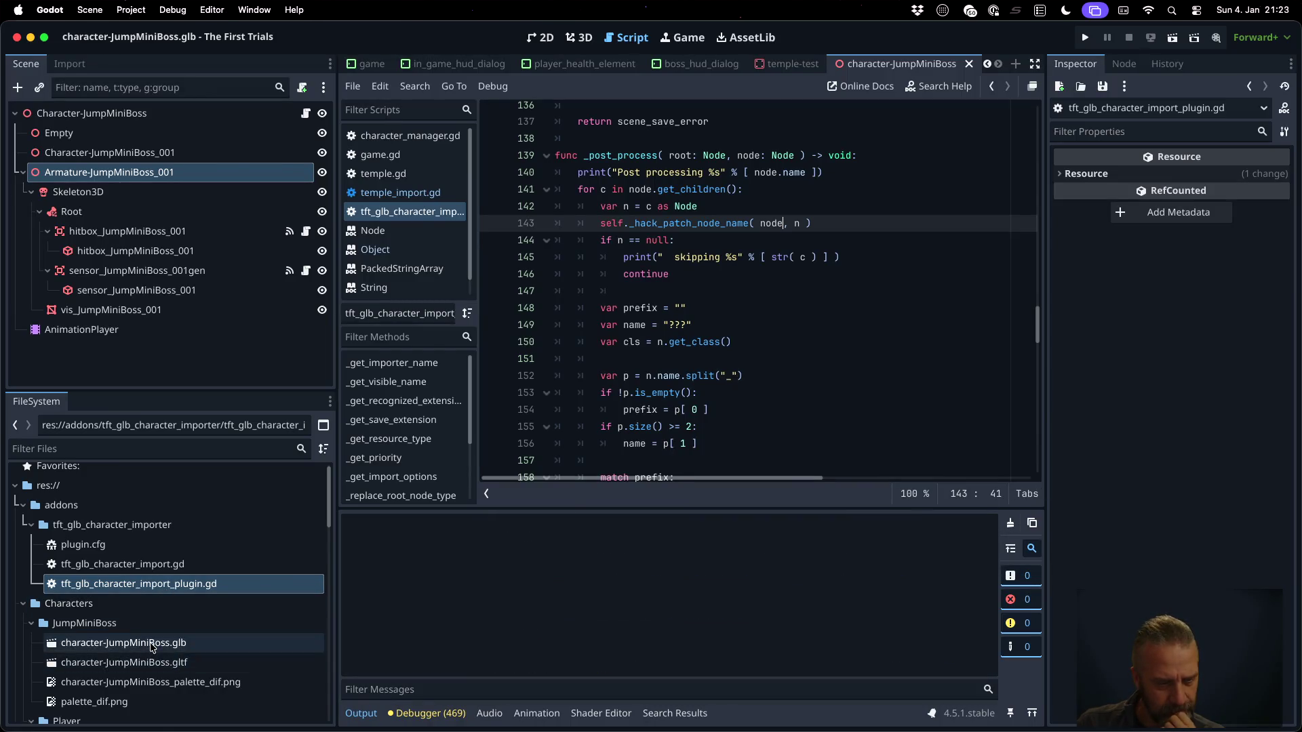
right_click(152, 644)
left_click(193, 657)
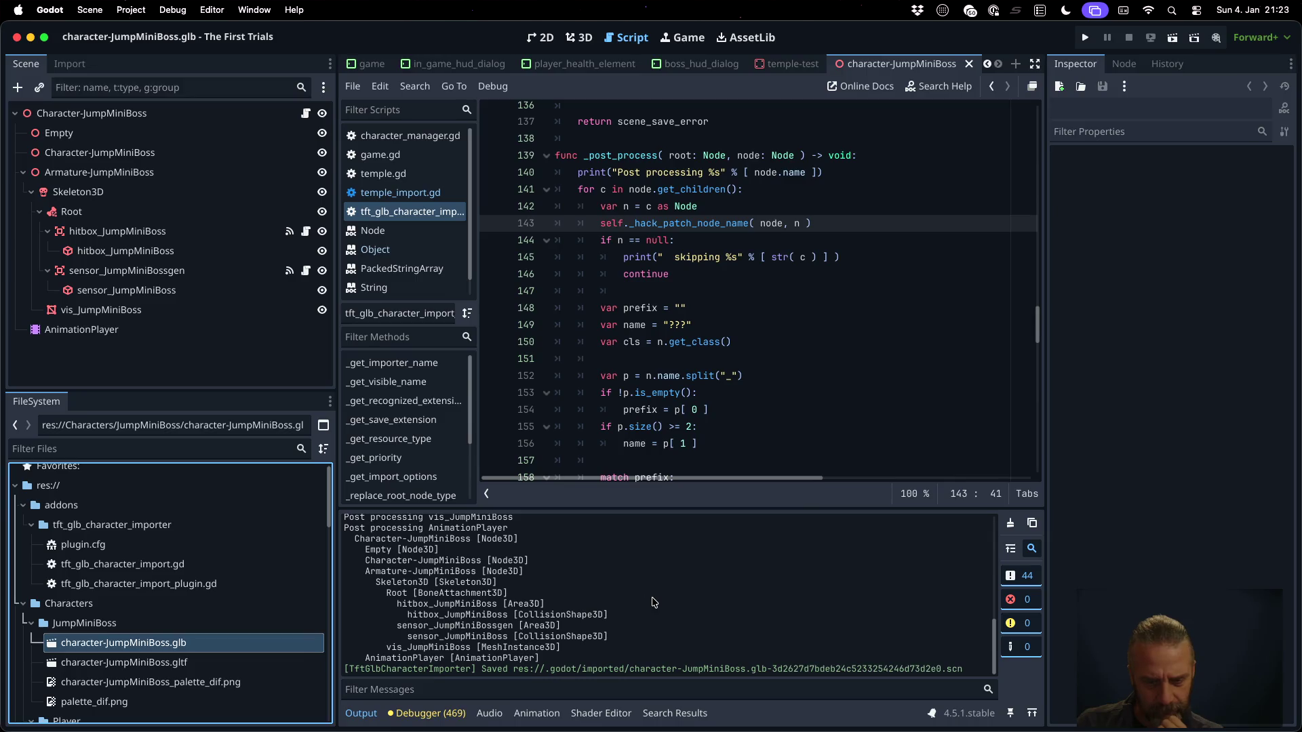
scroll(653, 602, "up", 10)
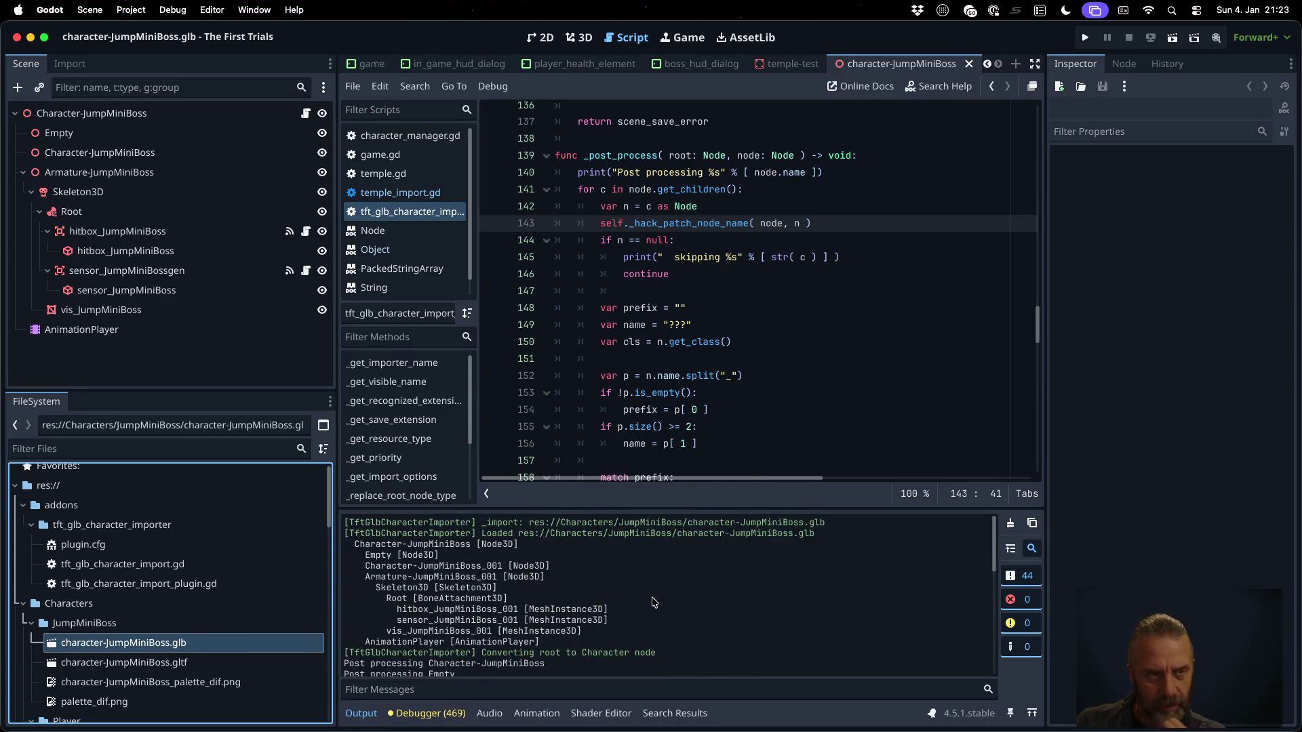
scroll(653, 602, "down", 3)
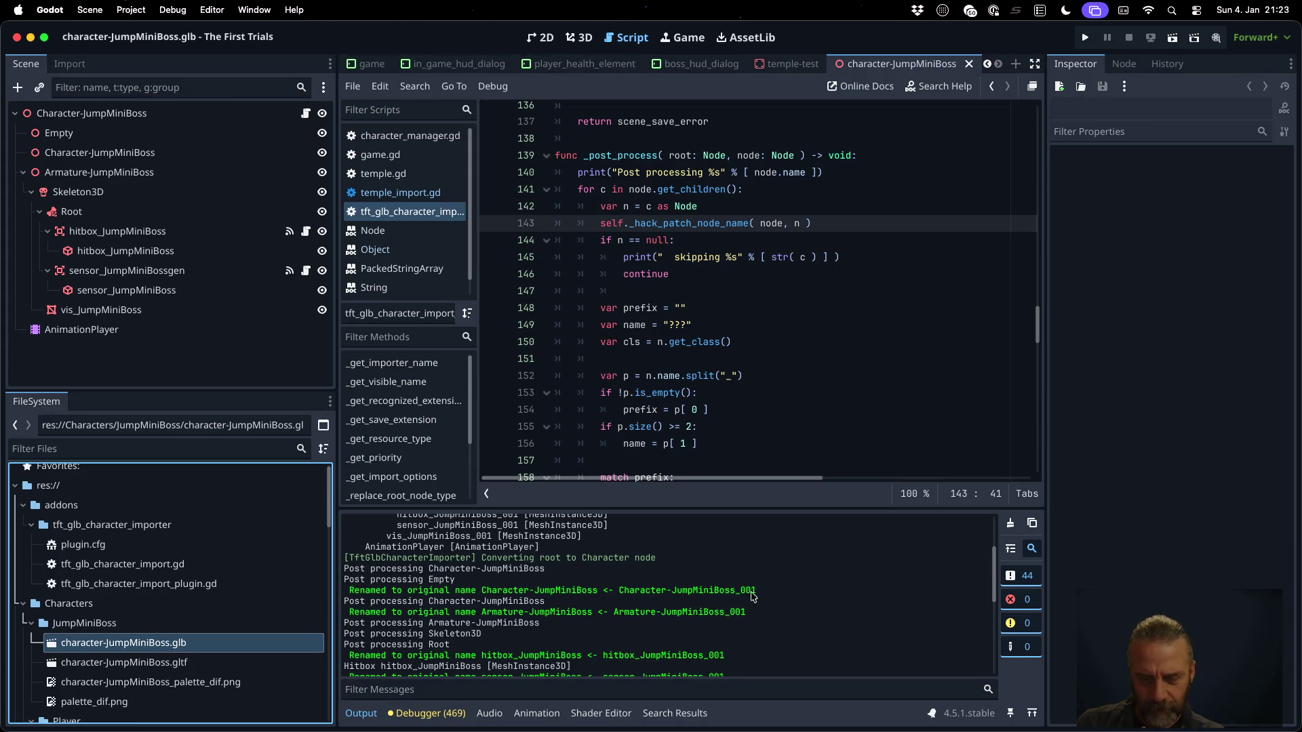
scroll(558, 592, "down", 2)
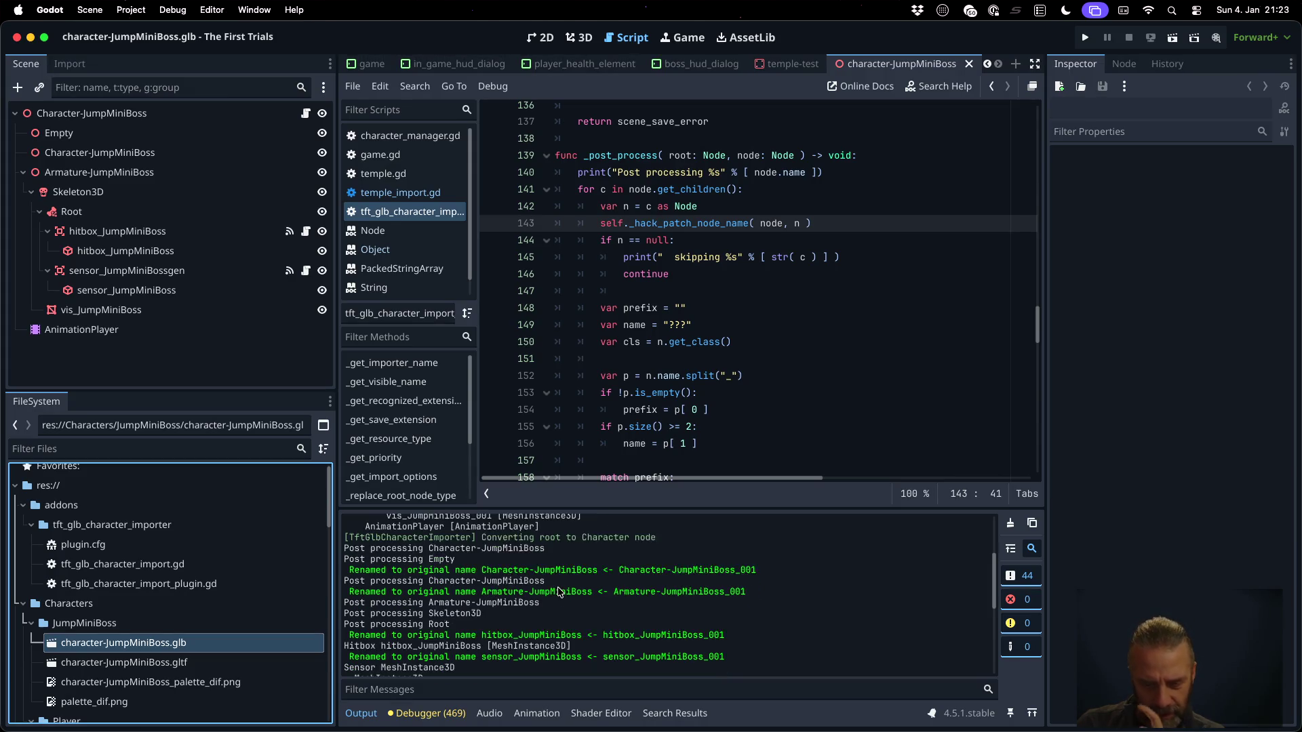
scroll(559, 591, "down", 3)
scroll(559, 591, "down", 3)
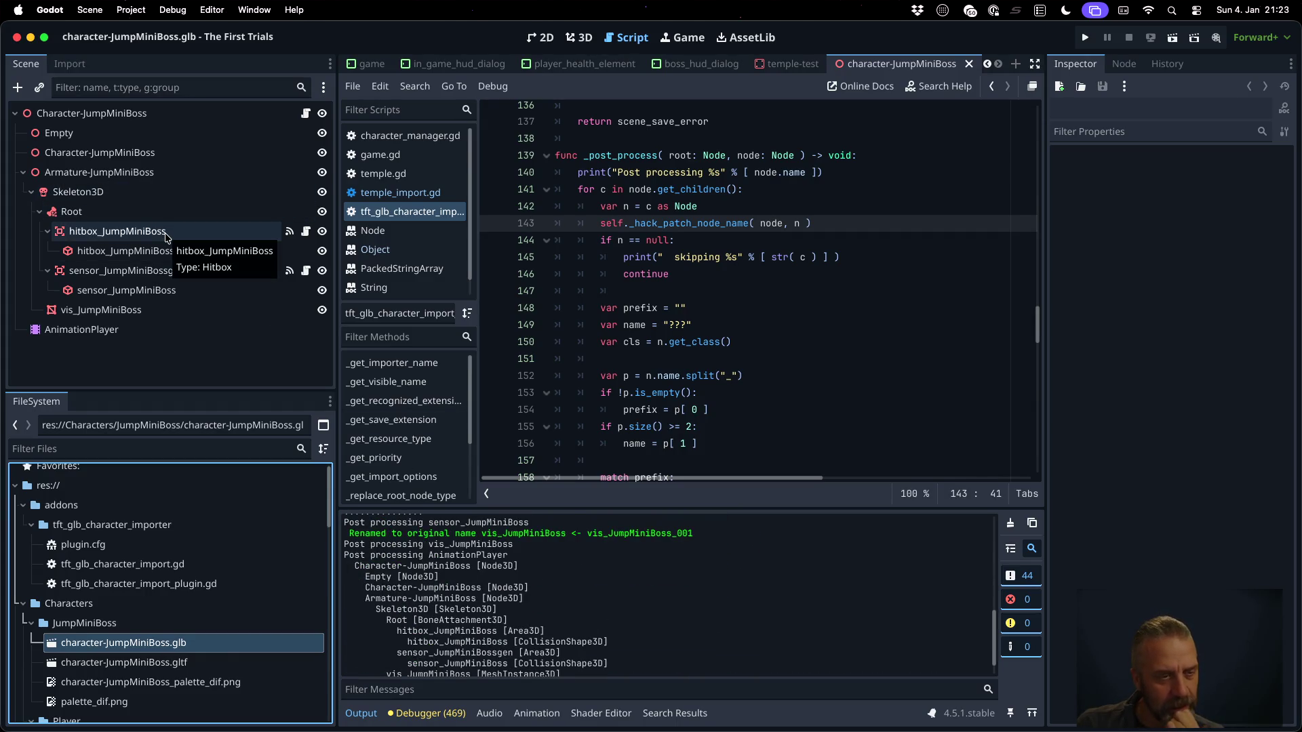
left_click(129, 330)
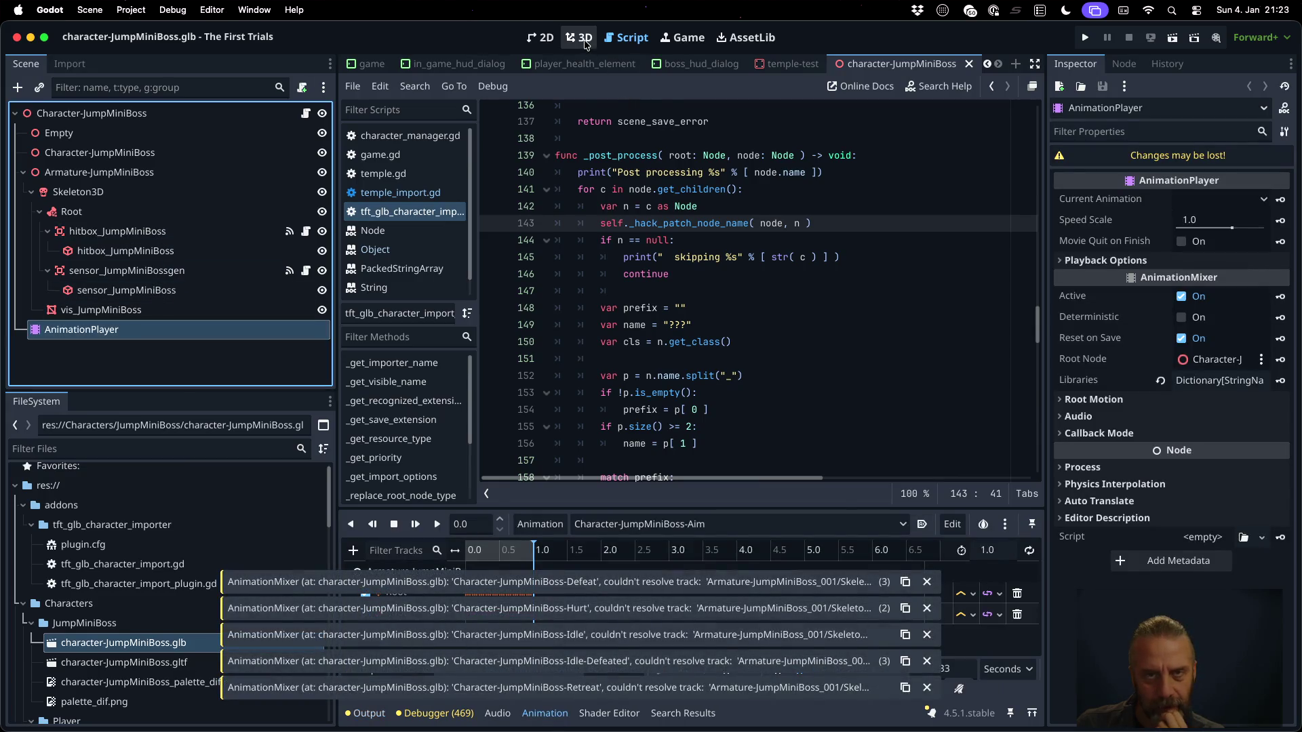
In 3D view, dismiss the Defeat, Hurt, Idle, Idle-Defeated and Retreat warnings, then play Character-JumpMiniBoss-Aim
left_click(580, 37)
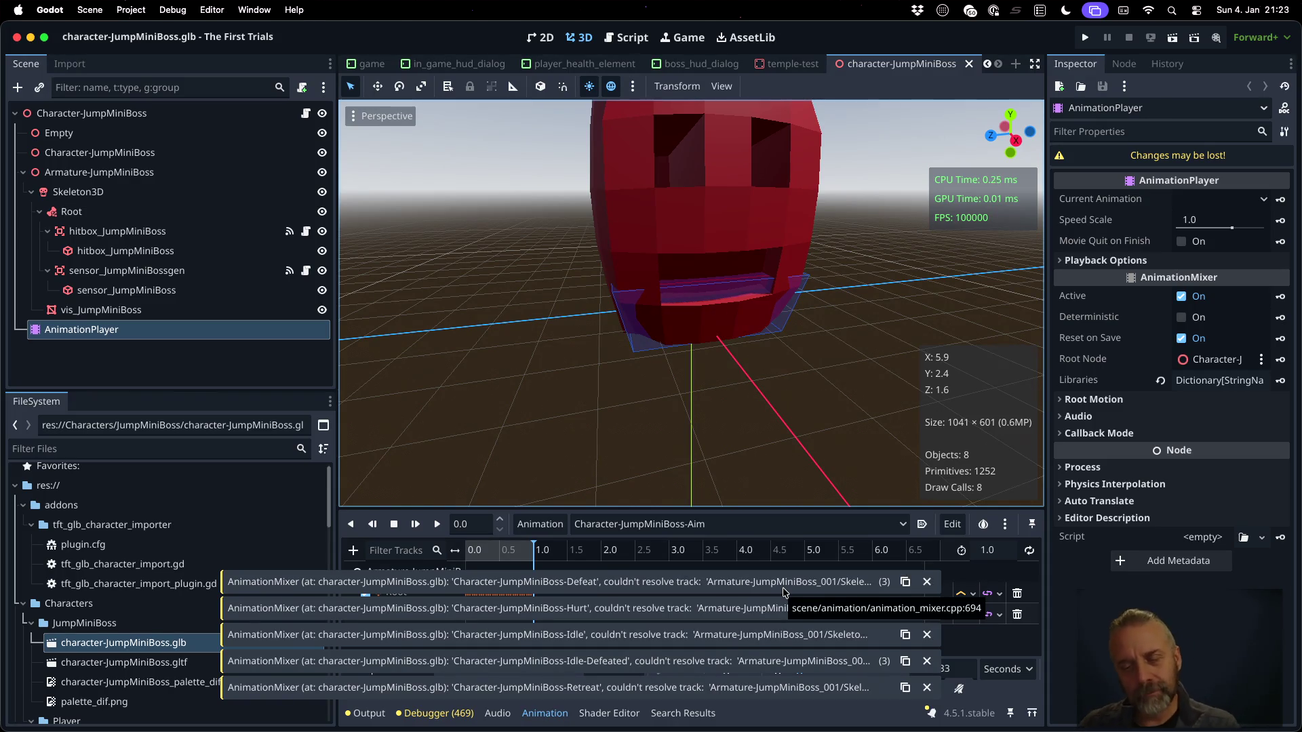
left_click(926, 581)
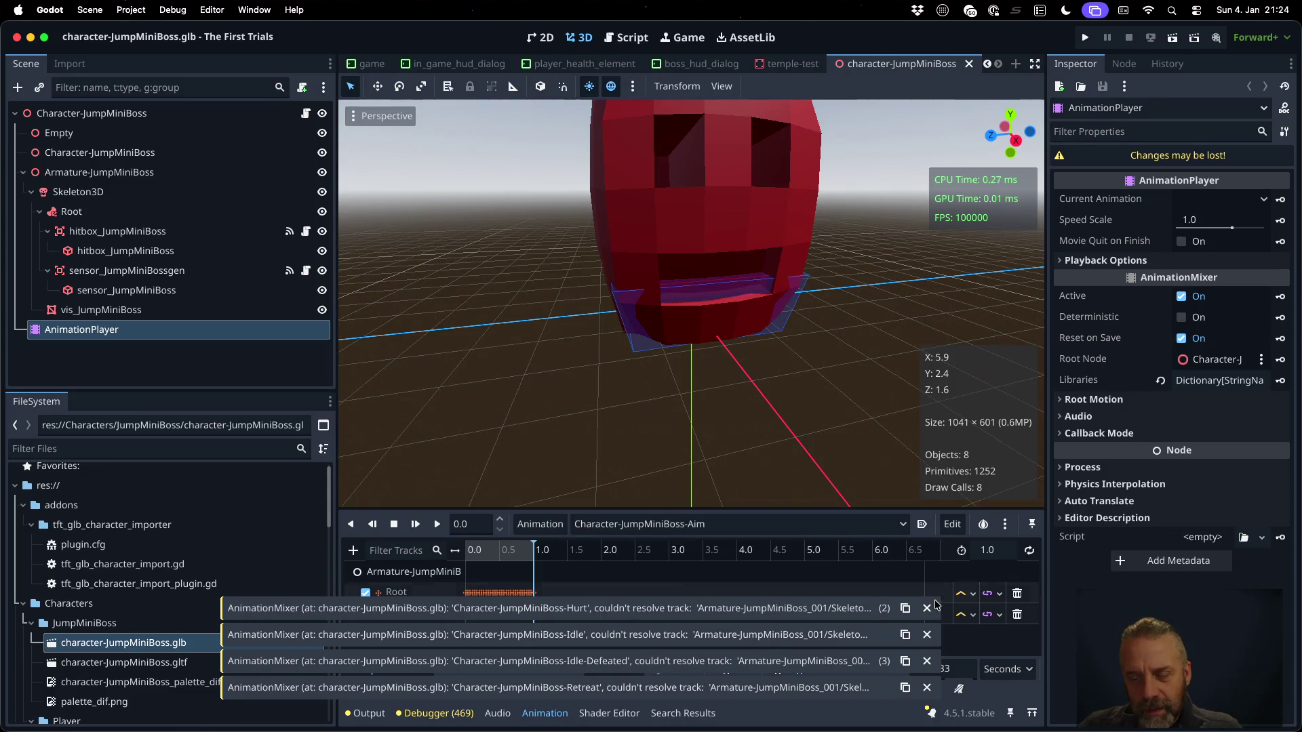
left_click(926, 607)
left_click(927, 634)
left_click(926, 661)
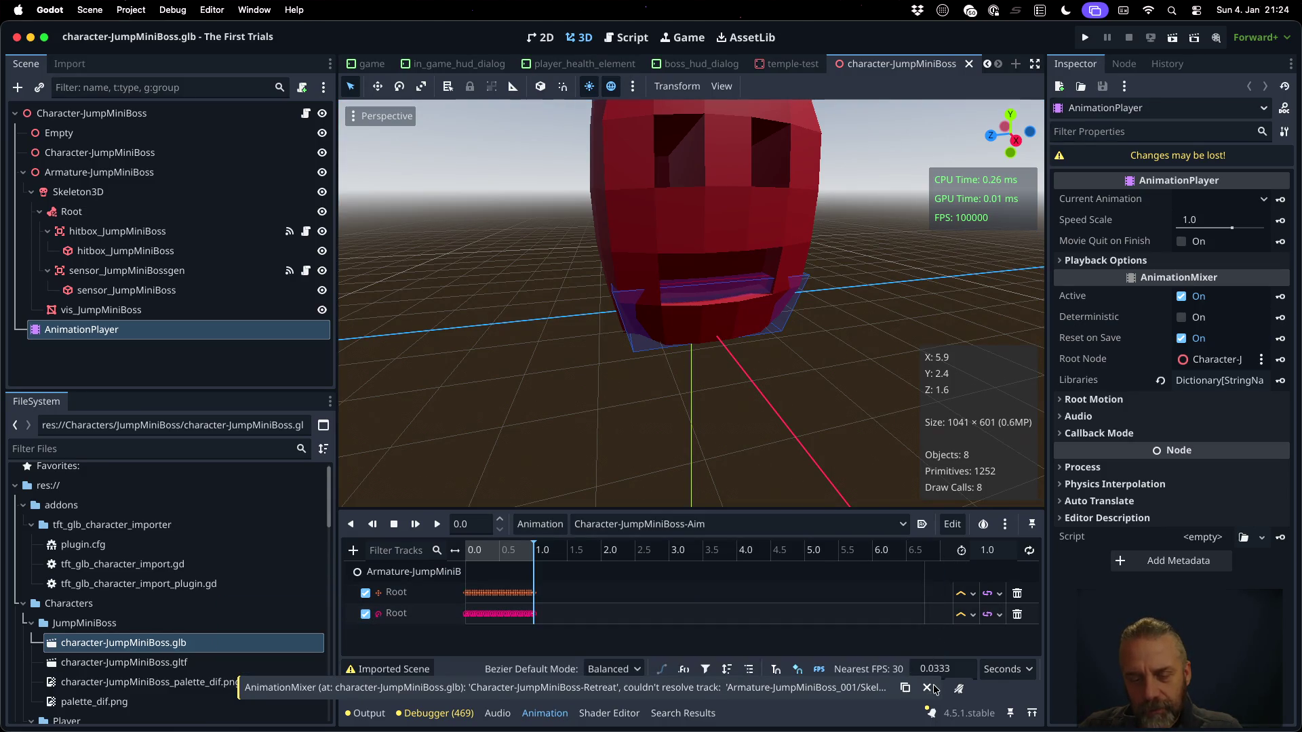
left_click(926, 688)
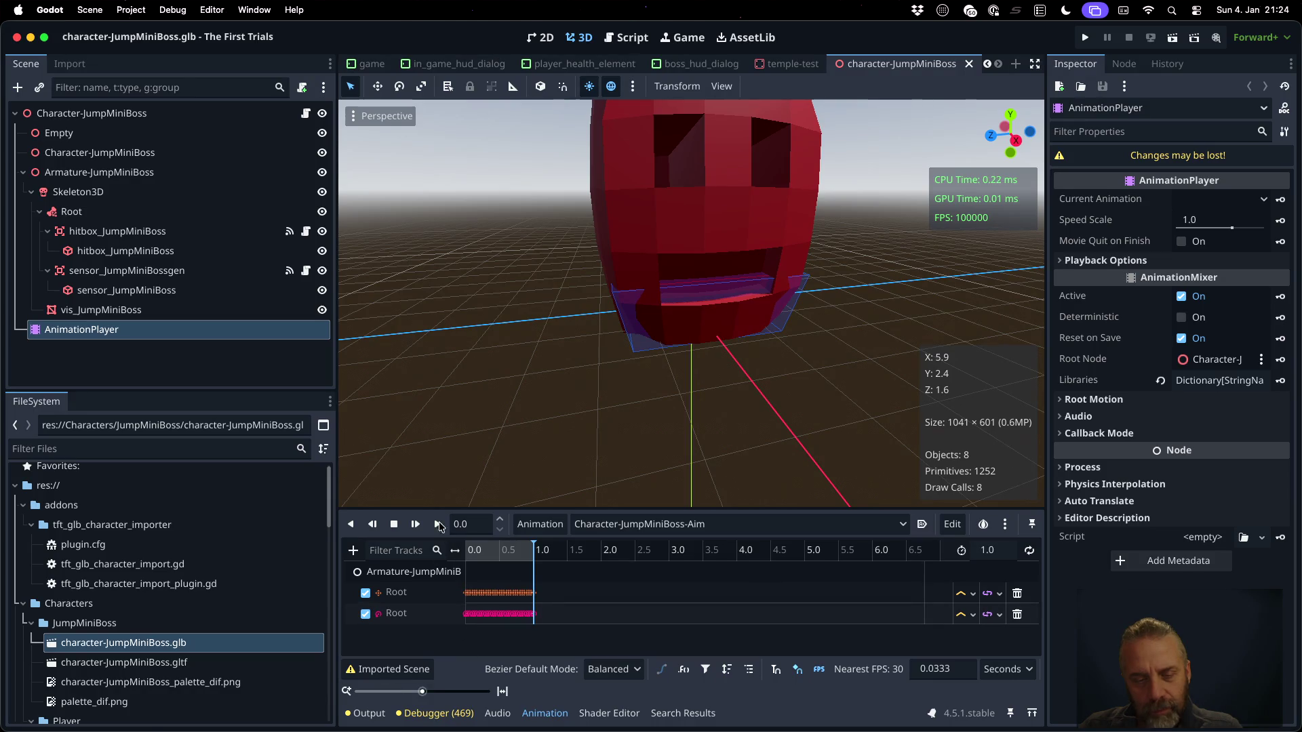
left_click(438, 524)
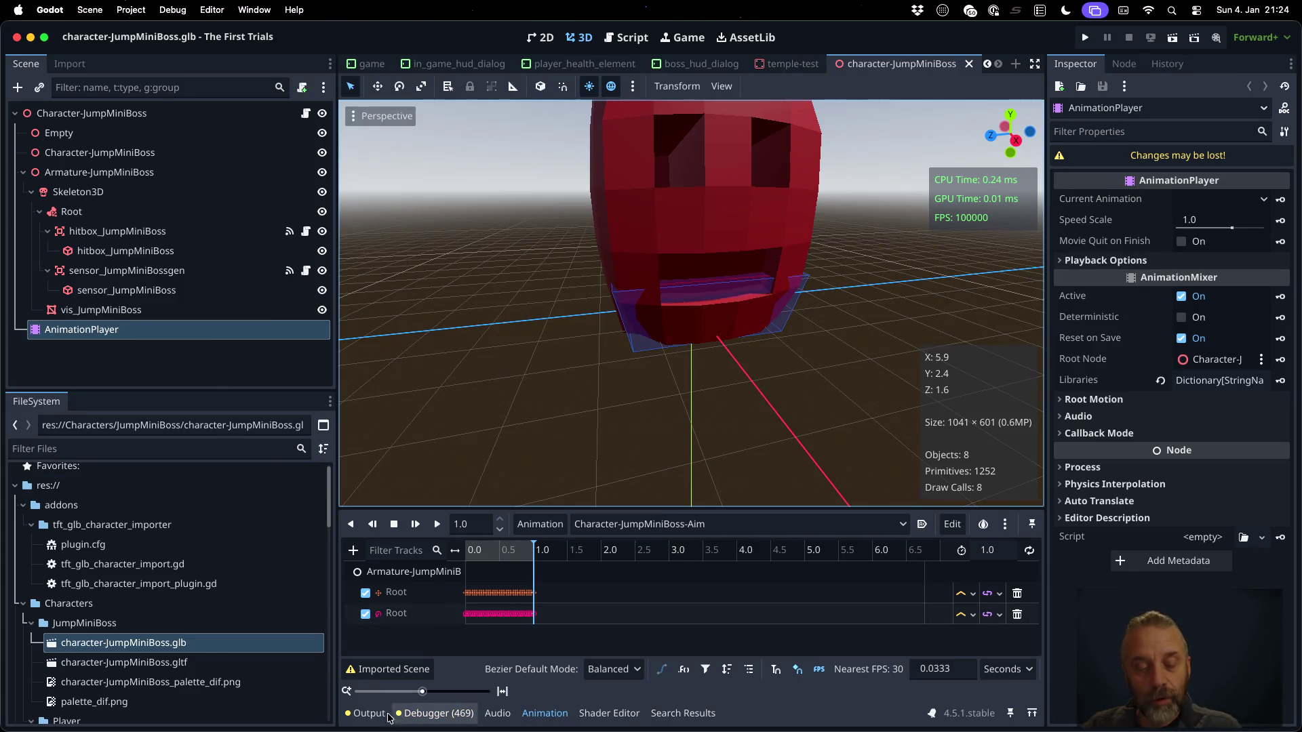
Review the unresolved Root track messages in the output log, then bring Sublime Text forward
left_click(366, 713)
scroll(603, 581, "down", 2)
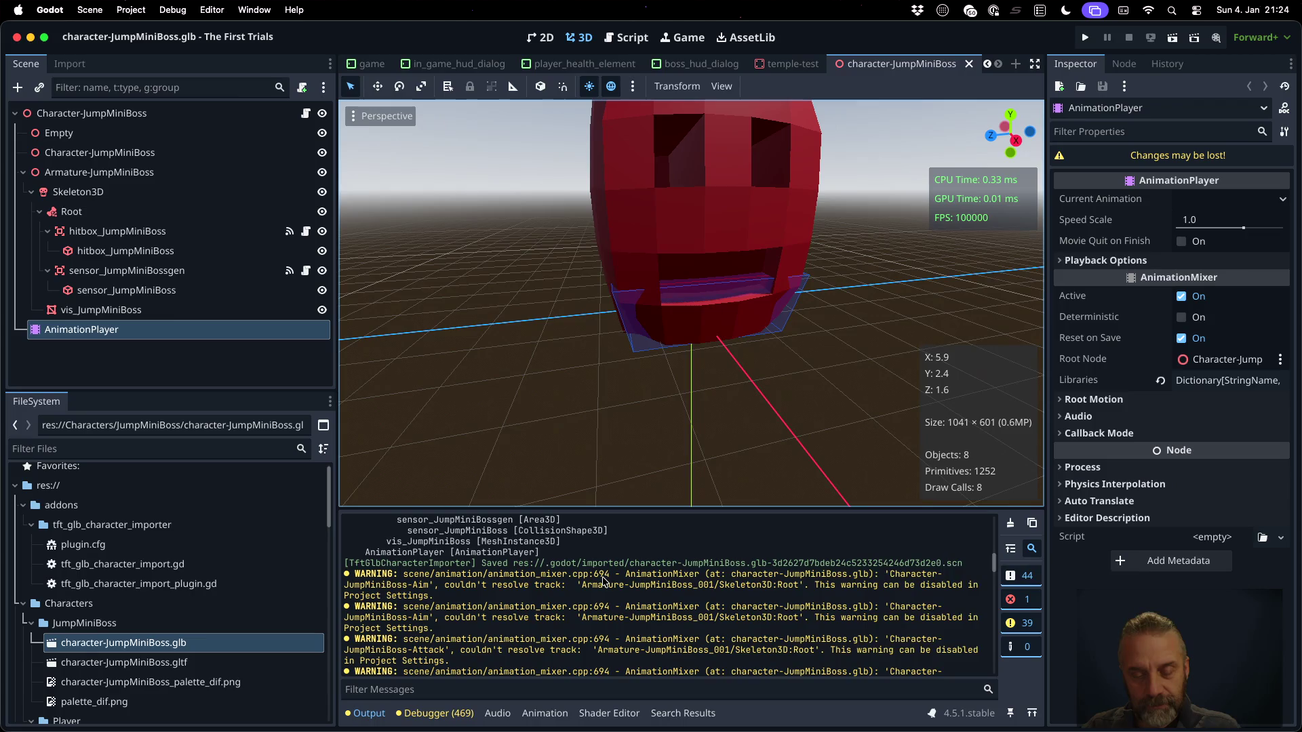
scroll(604, 580, "down", 5)
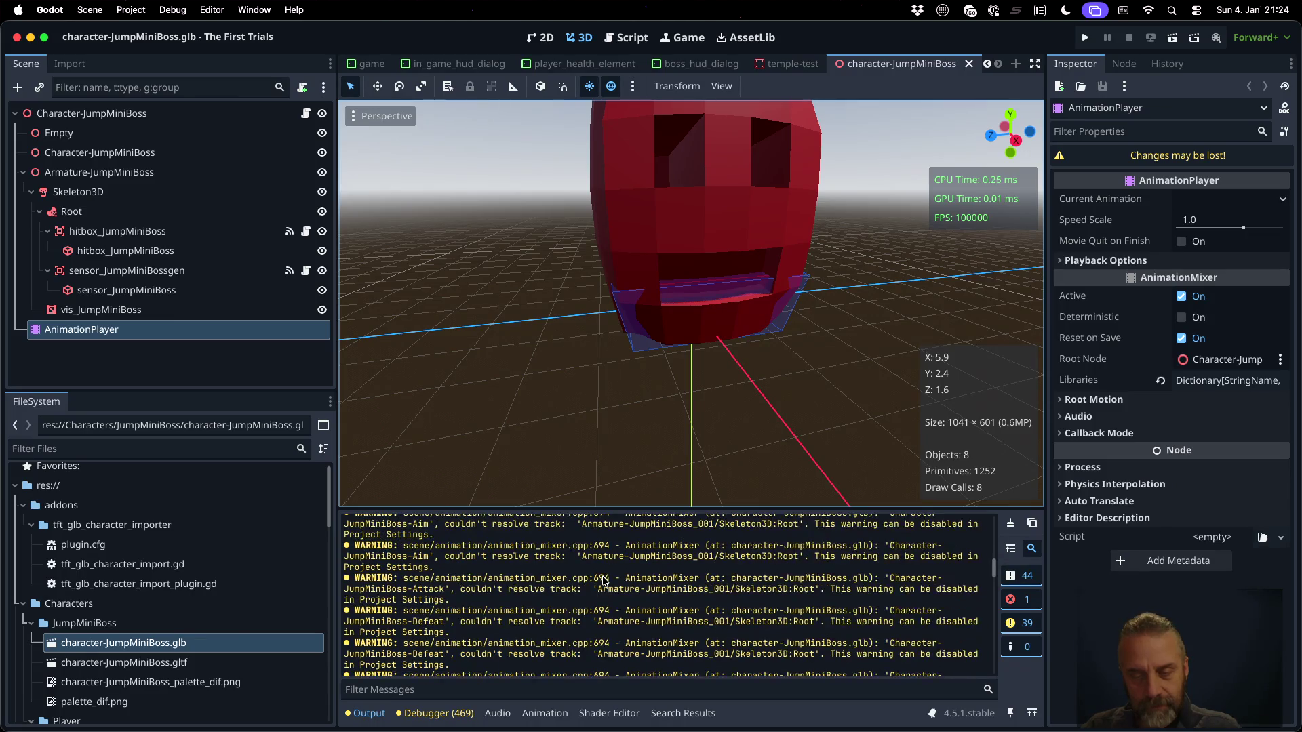
scroll(603, 582, "down", 4)
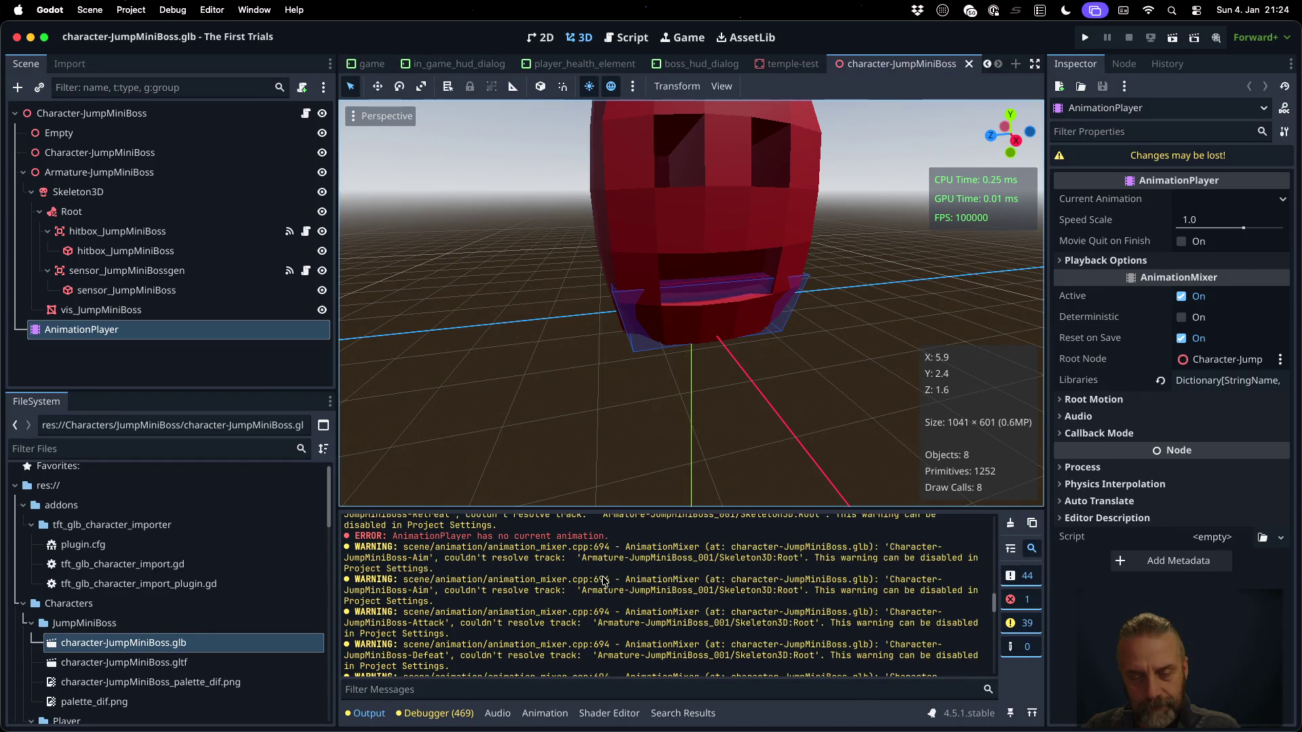
scroll(603, 582, "up", 1)
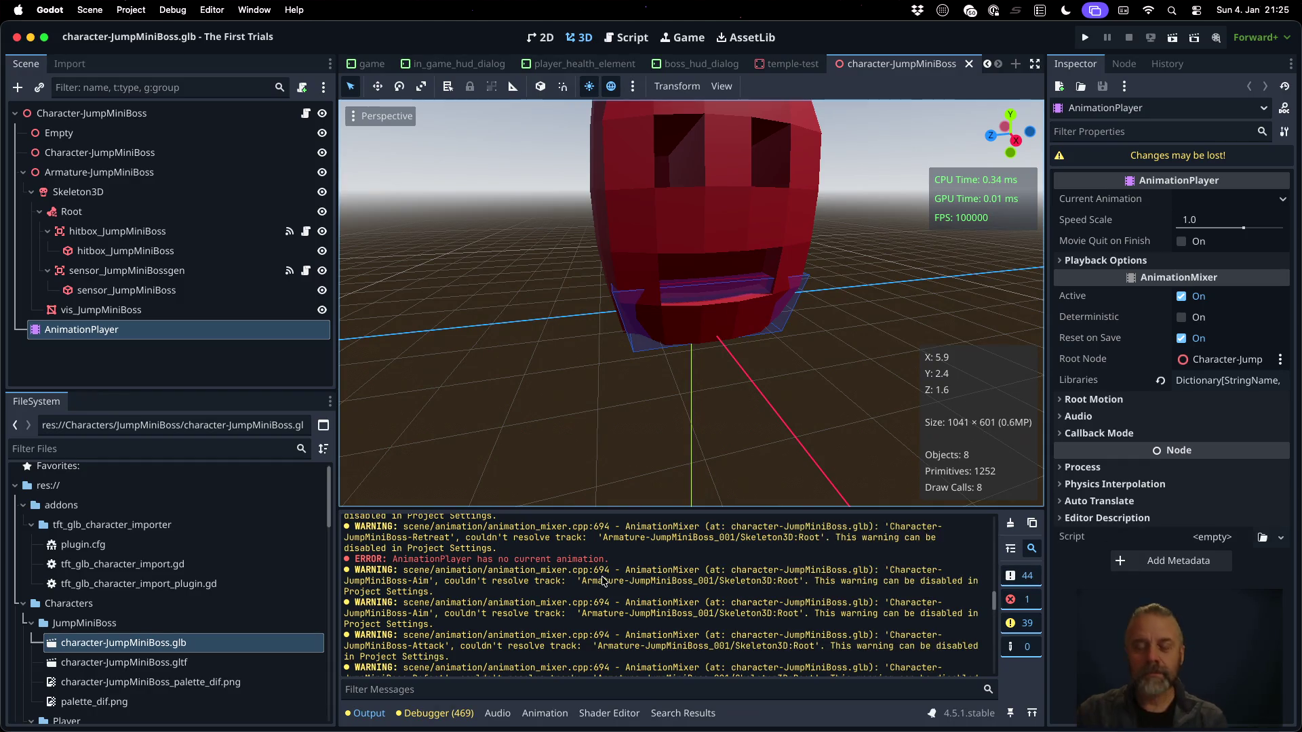
key("ctrl+Up")
left_click(584, 473)
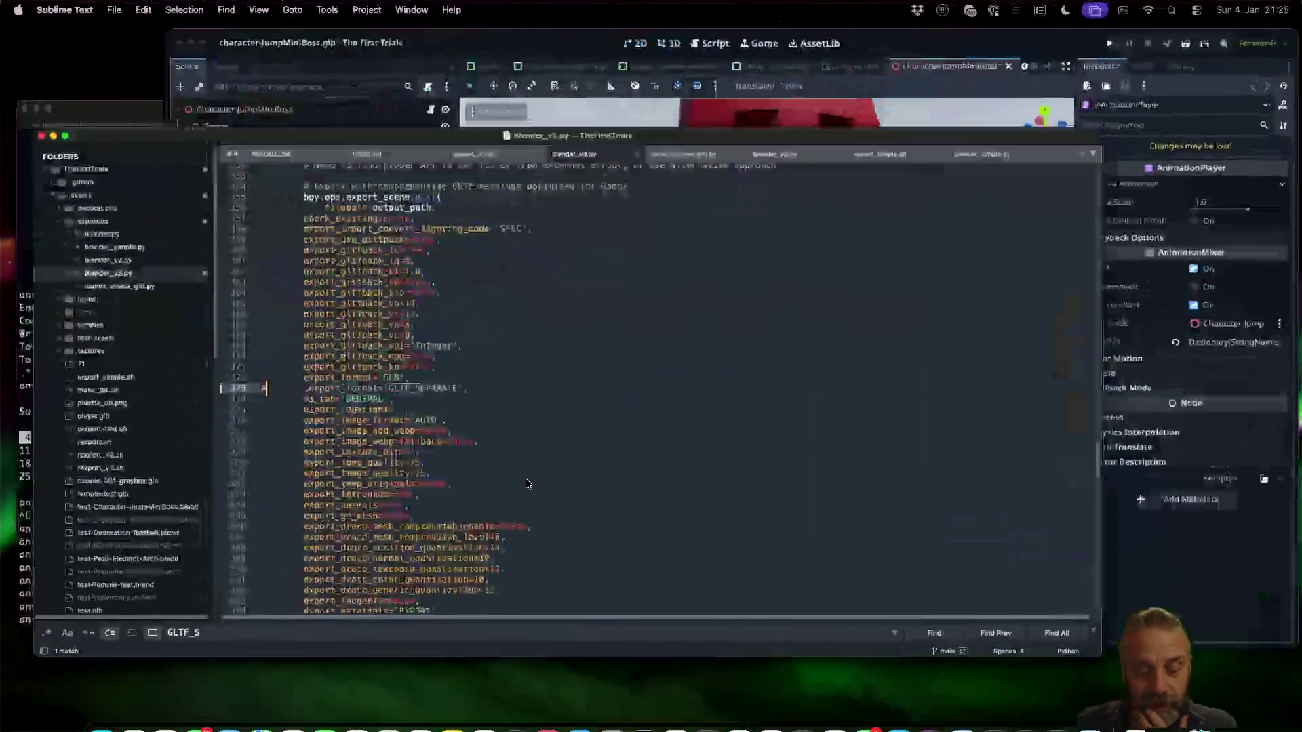
Search blender_v3.py for 'origina' to locate the original_name assignment
scroll(526, 478, "up", 20)
scroll(527, 479, "down", 20)
scroll(526, 479, "down", 20)
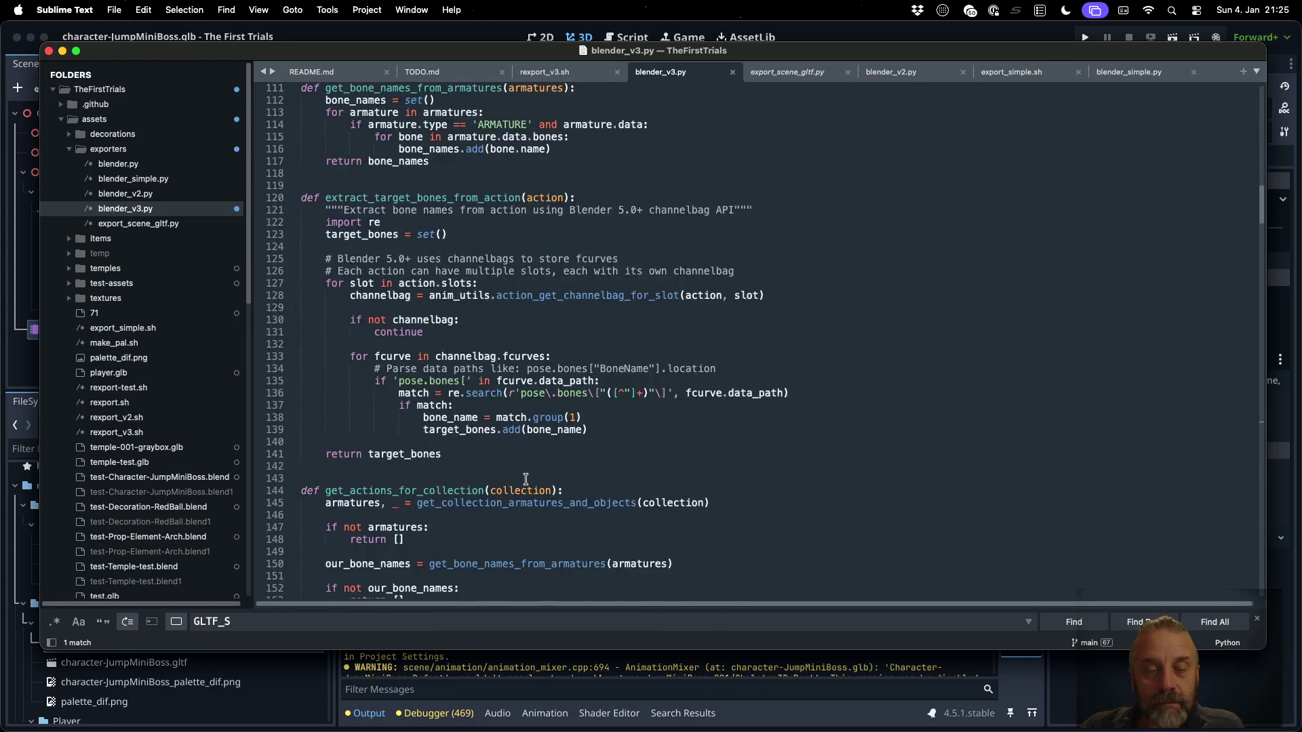
scroll(526, 478, "up", 10)
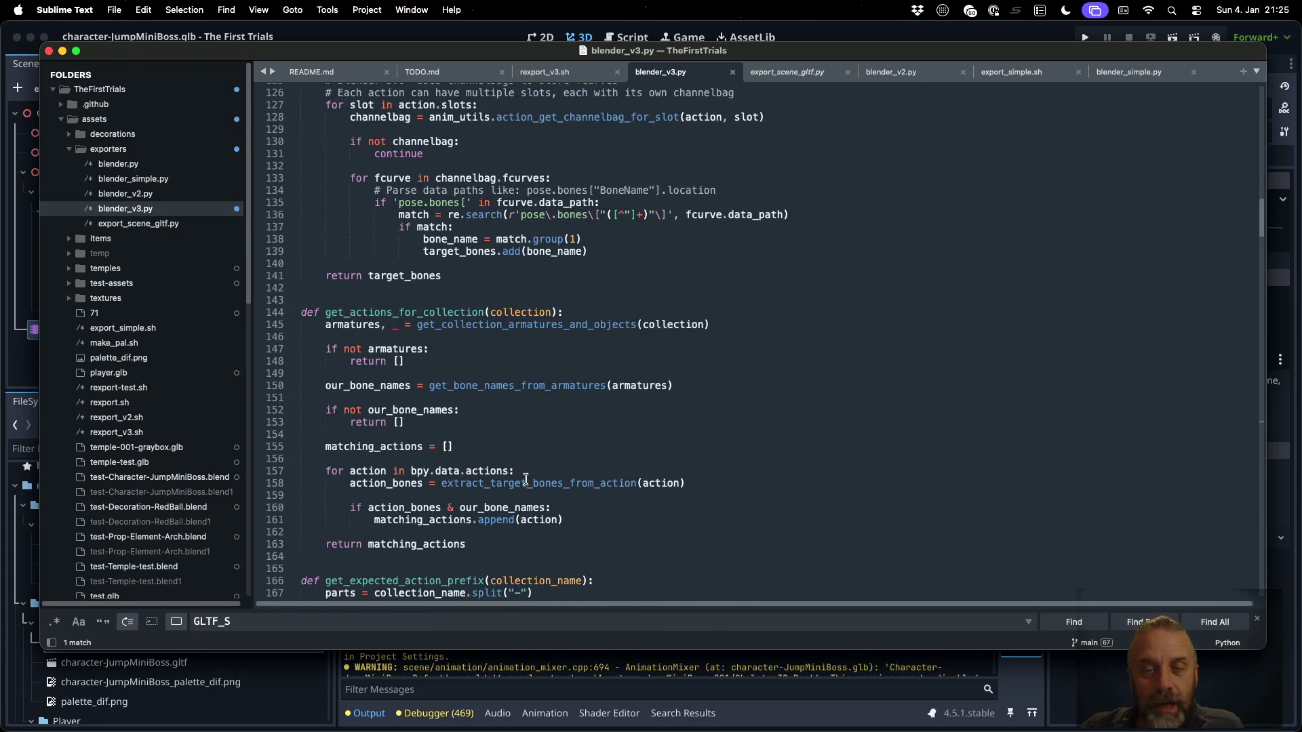
left_click(526, 478)
key("super+f")
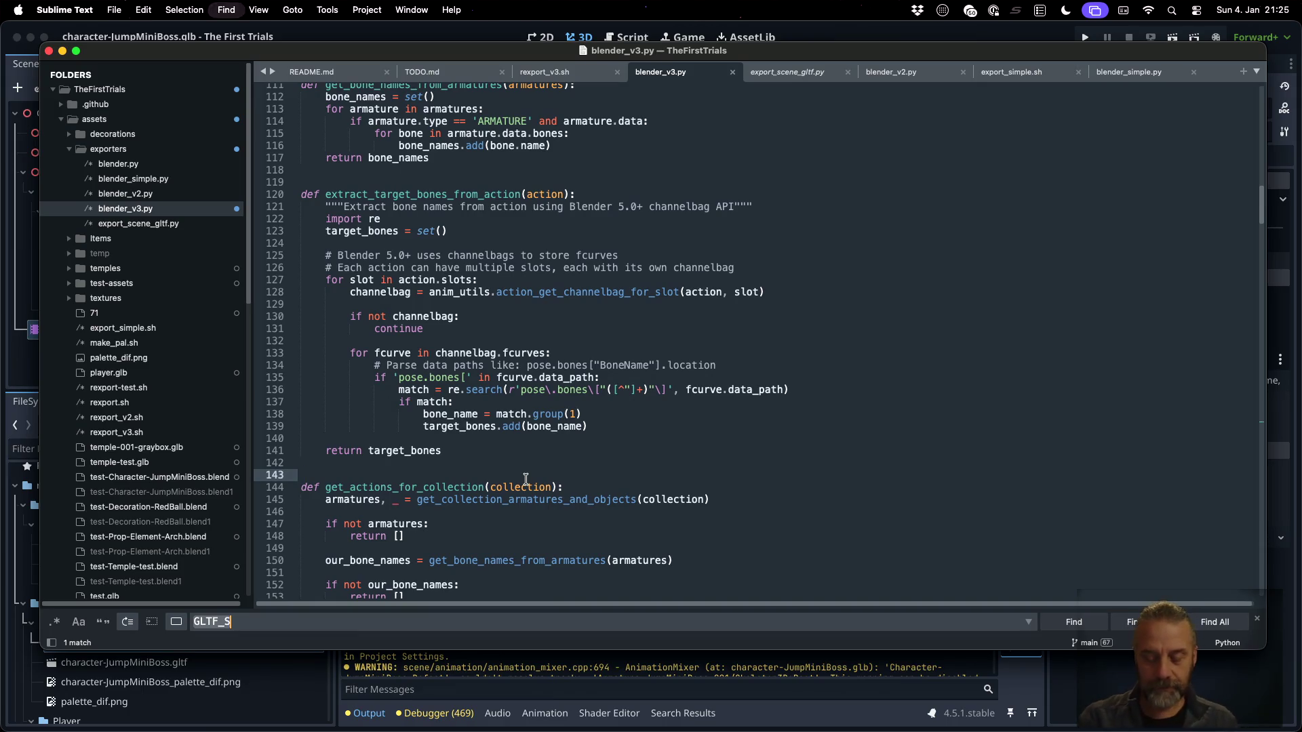
type("_nam")
key("BackSpace")
key("BackSpace")
key("BackSpace")
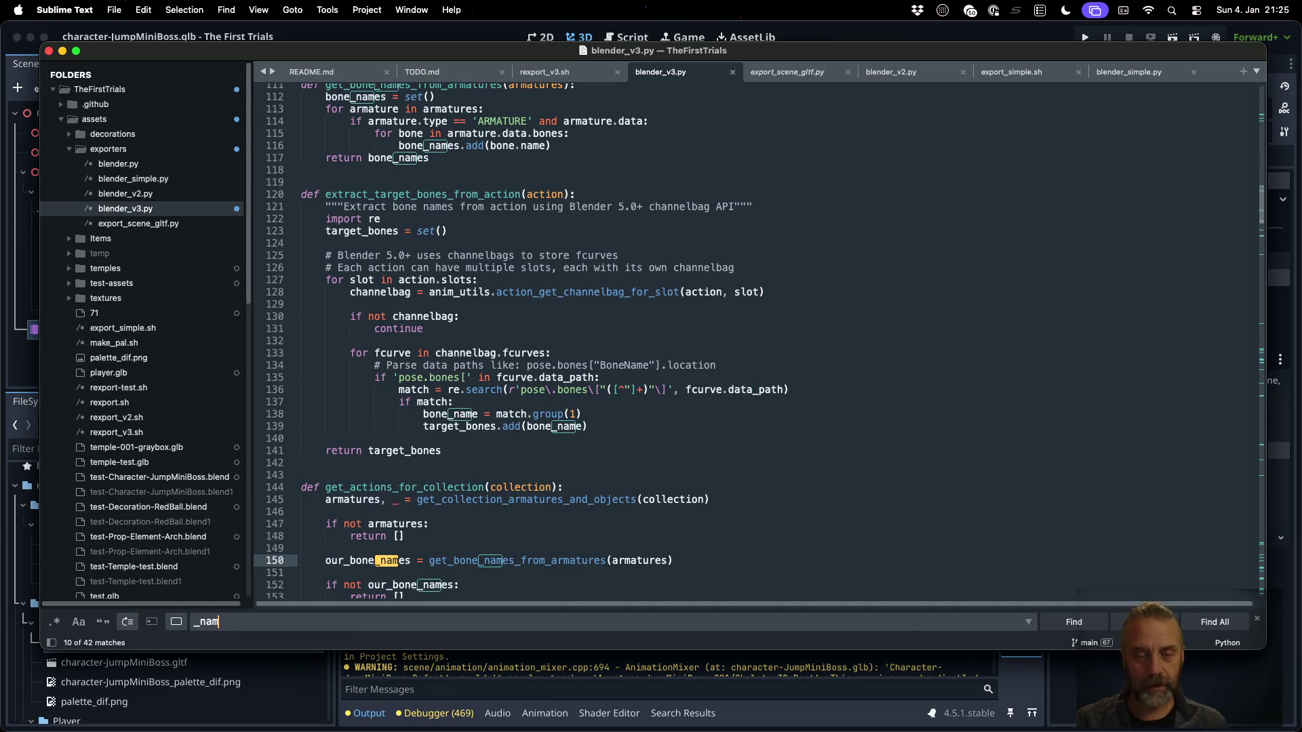
type("origina")
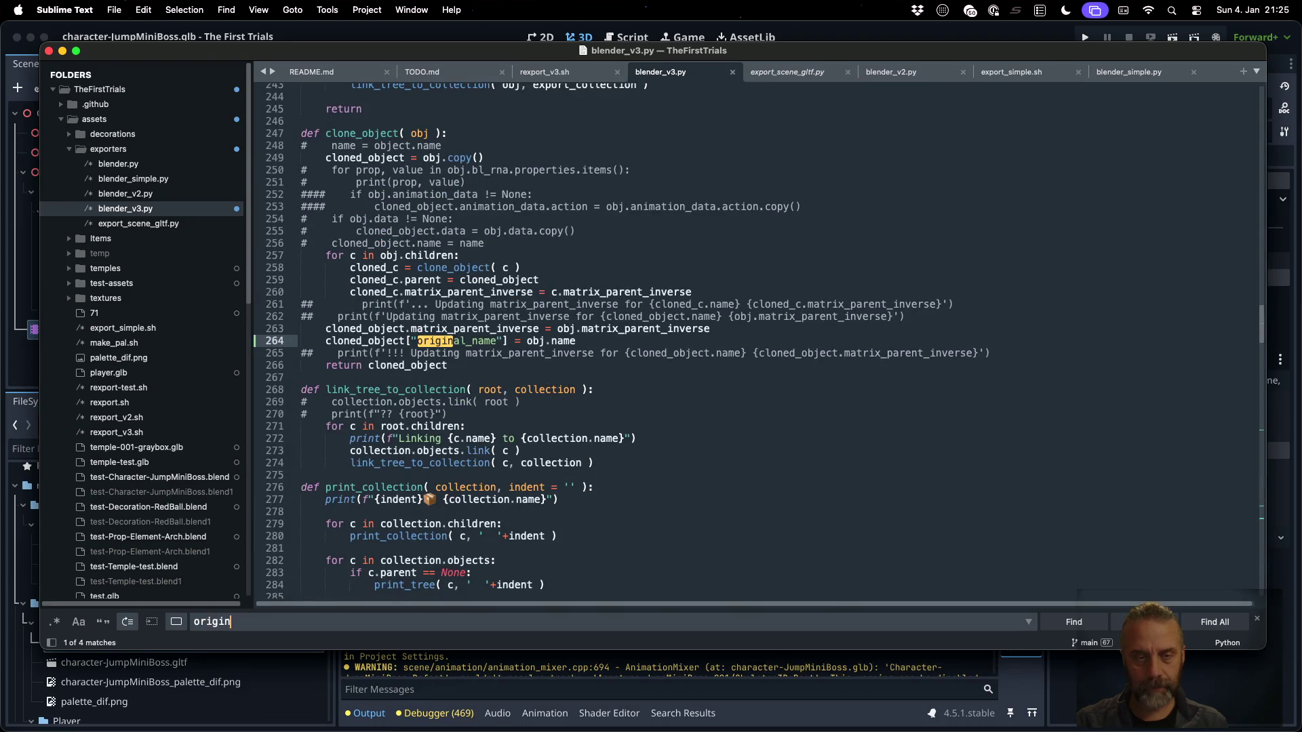
Select the cloned_object["original_name"] = obj.name line 264, then move to the end of line 248
left_click(598, 339)
key("super+Left")
key("super+Left")
key("shift+Down")
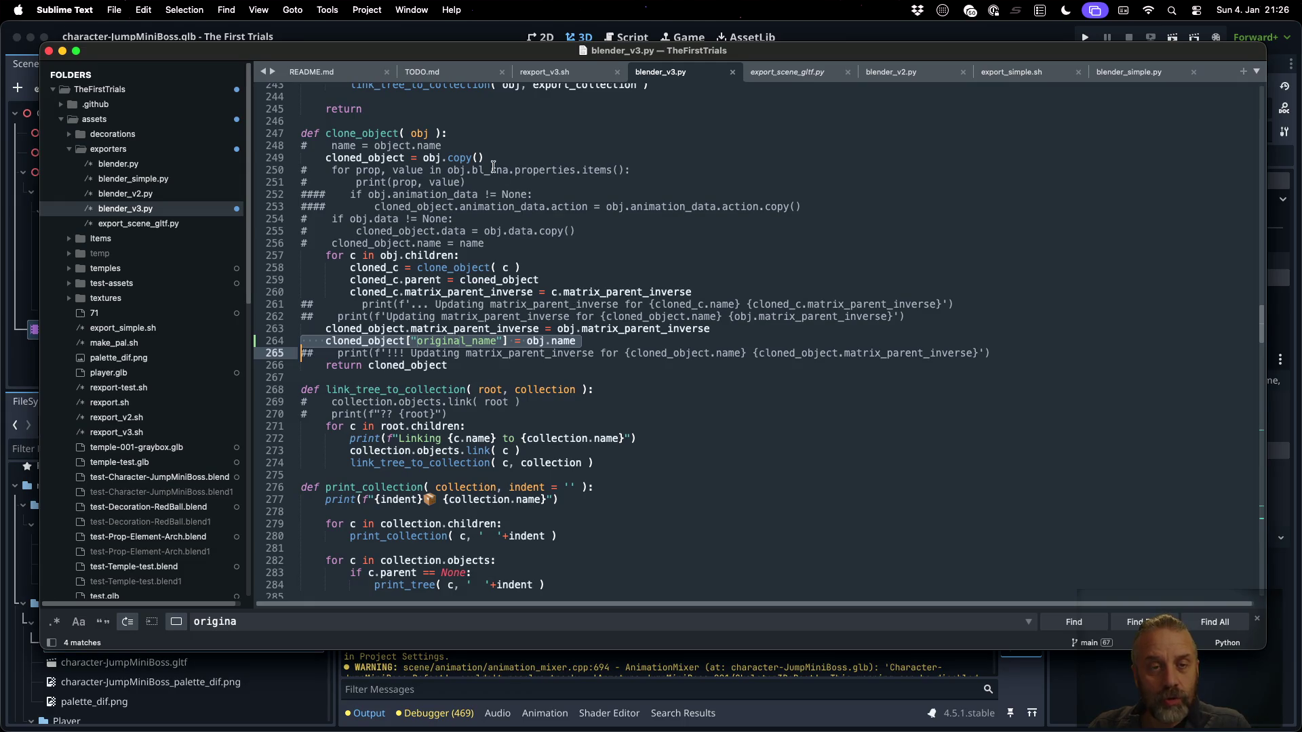
left_click(474, 145)
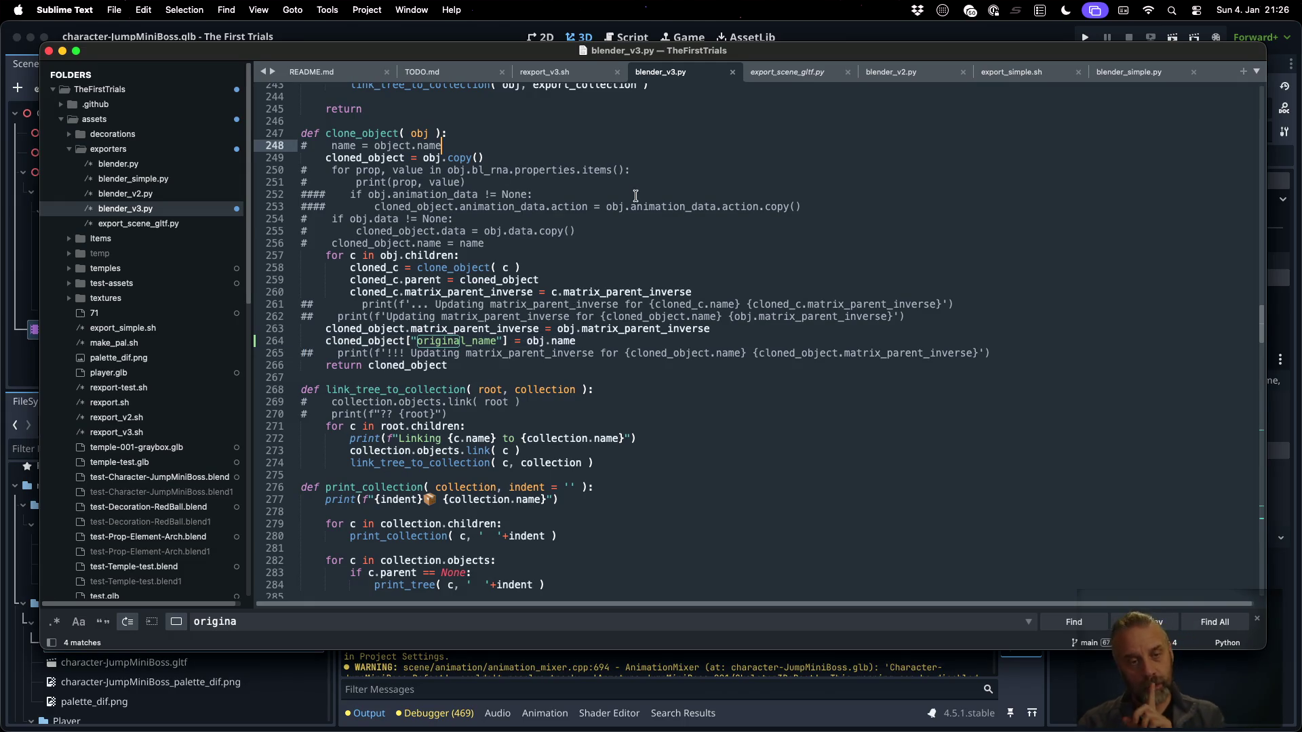
Add line 249 original_name = obj["original_name"] in clone_object
key("Return")
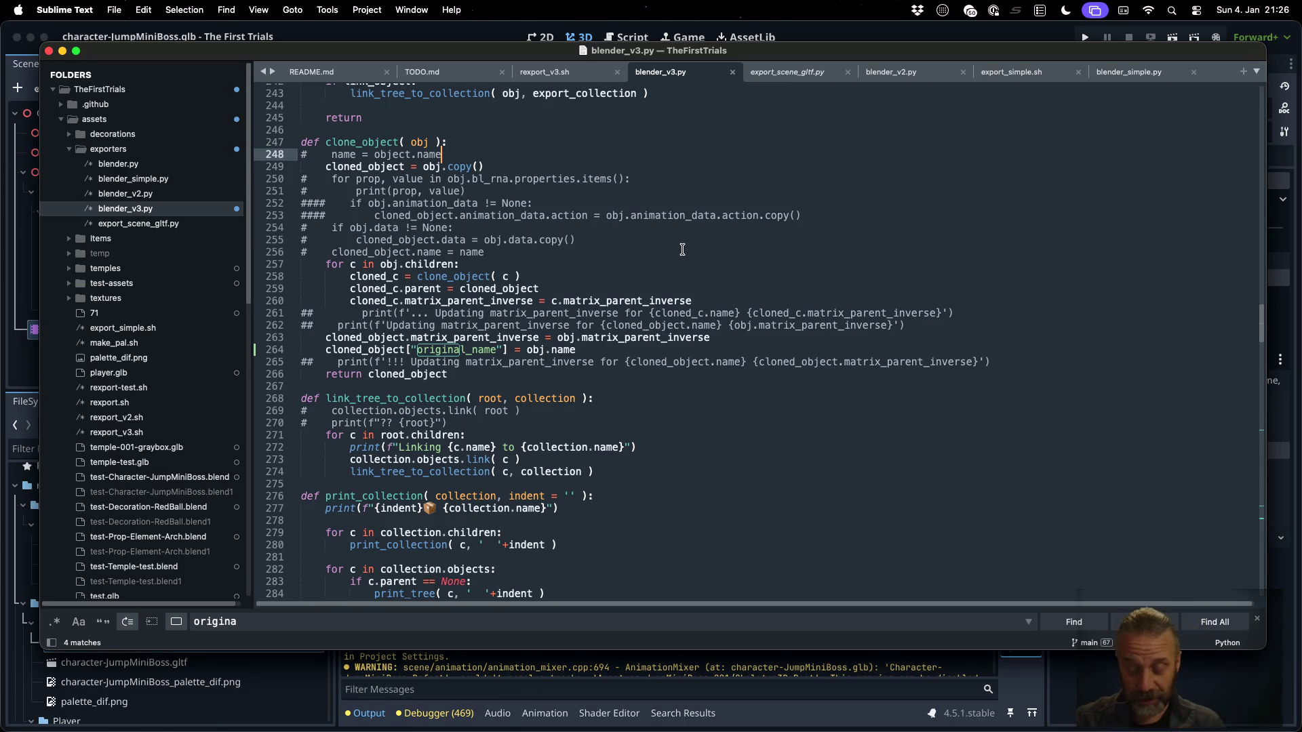
key("Tab")
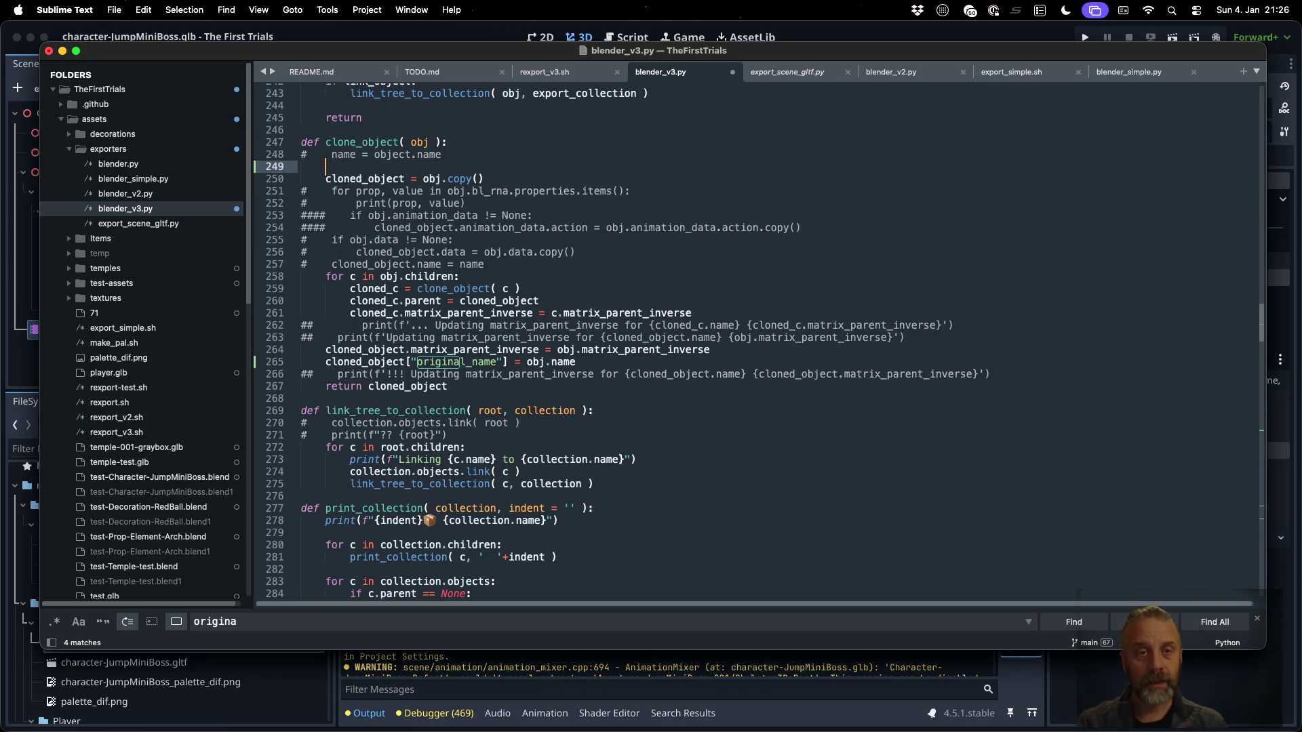
type("ori")
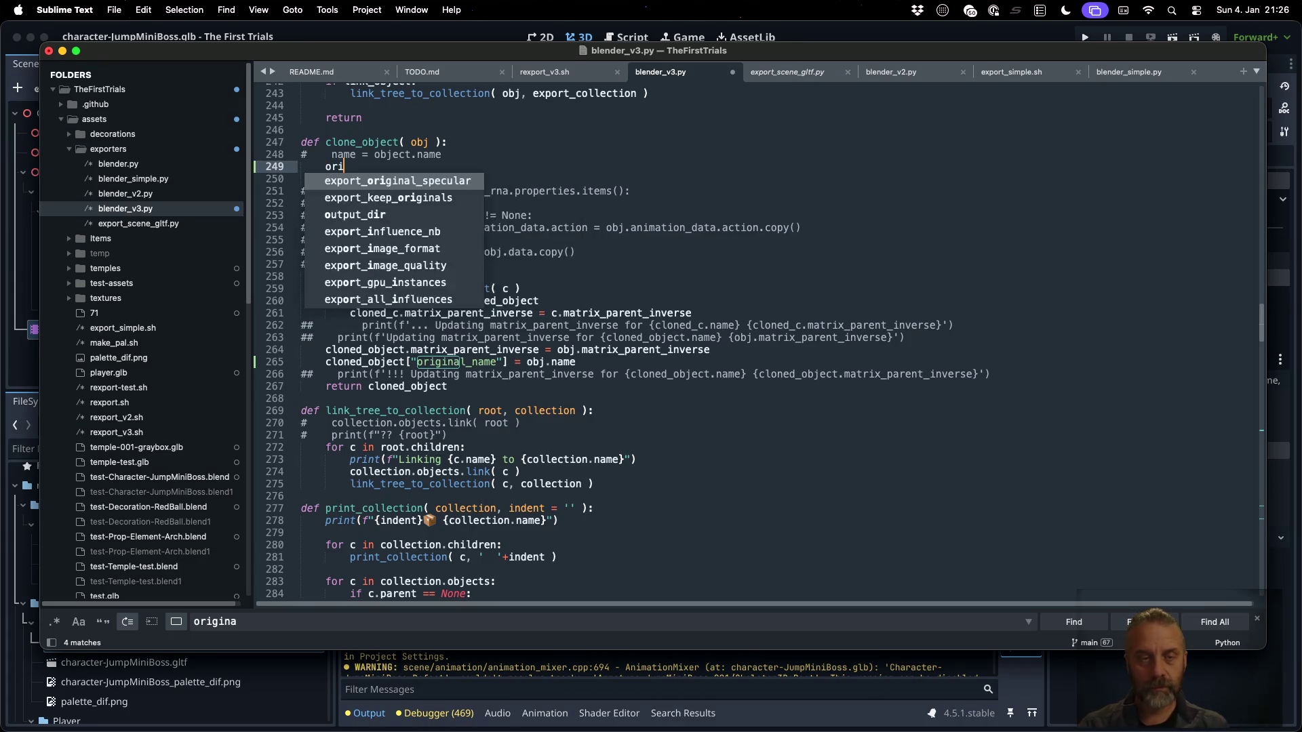
type("ginal_name = obj")
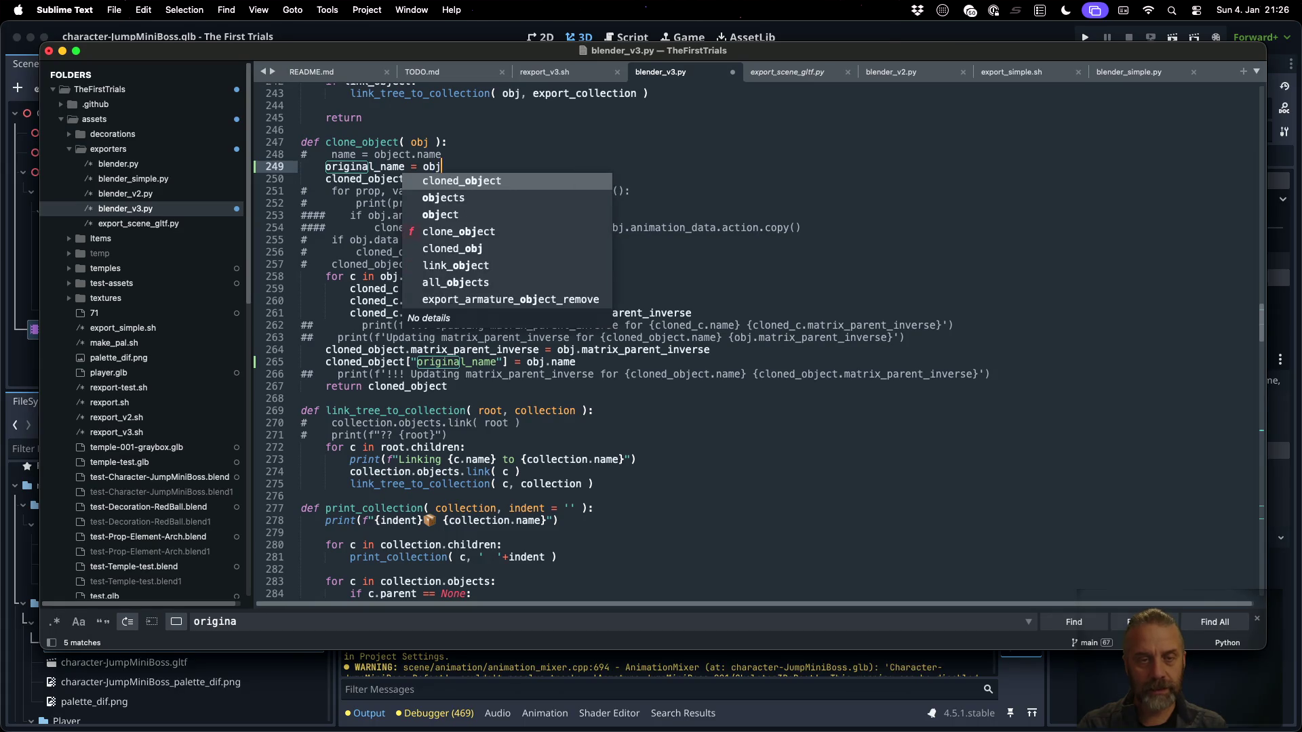
type("[\"original_name")
key("Right")
key("Right")
key("Return")
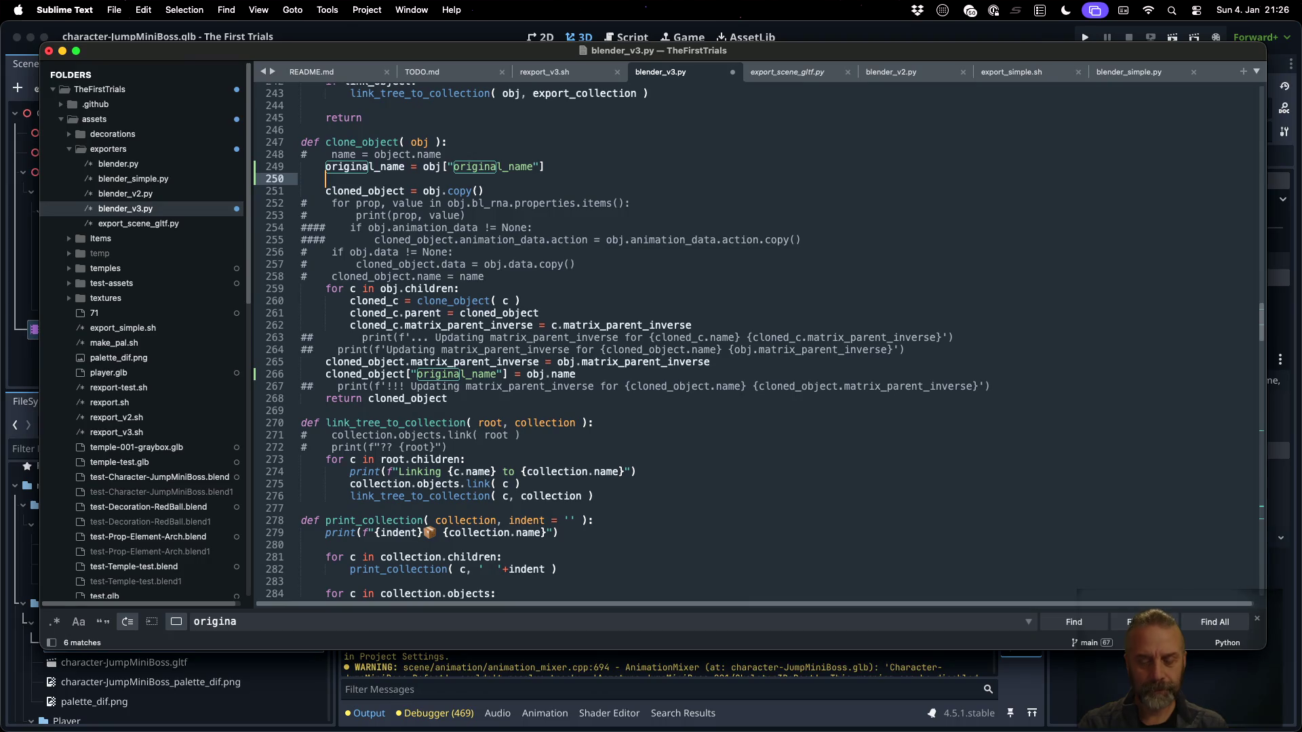
Add an f-string print on line 250 showing original_name <- obj.name
type("print(f'ori")
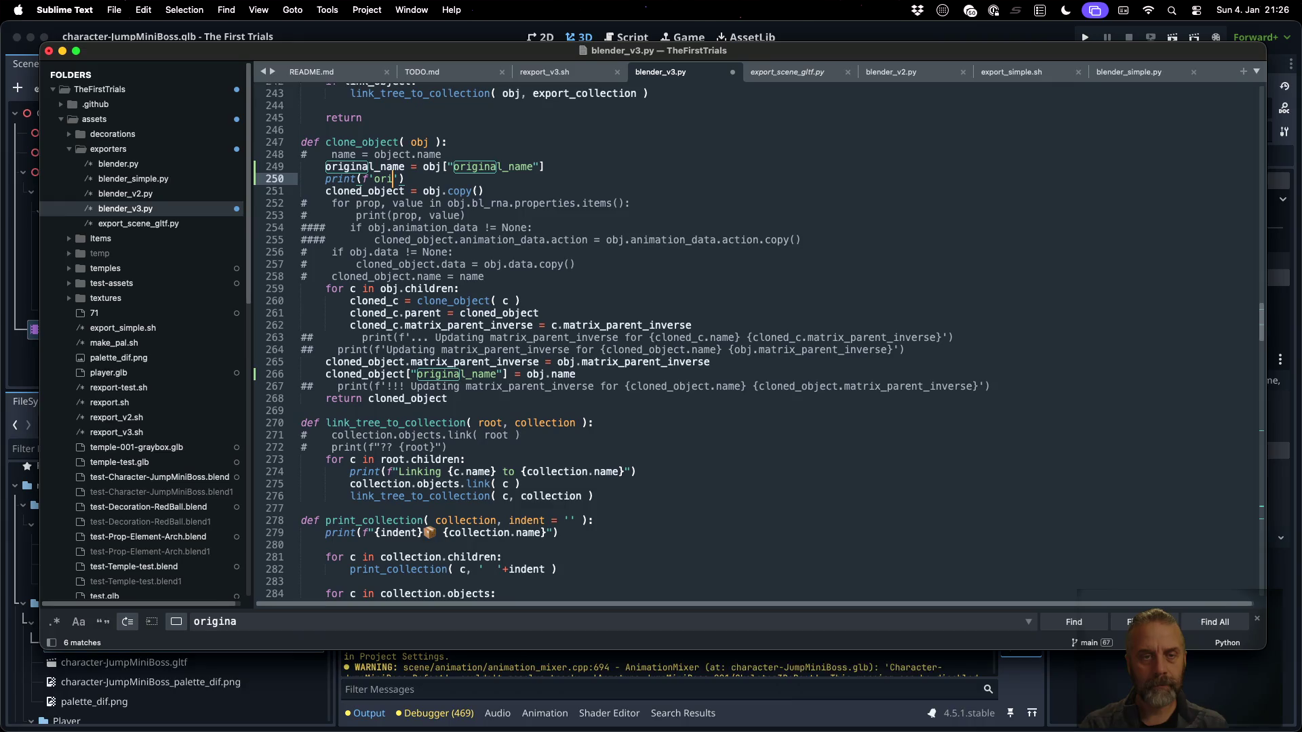
double_click(382, 167)
key("super+c")
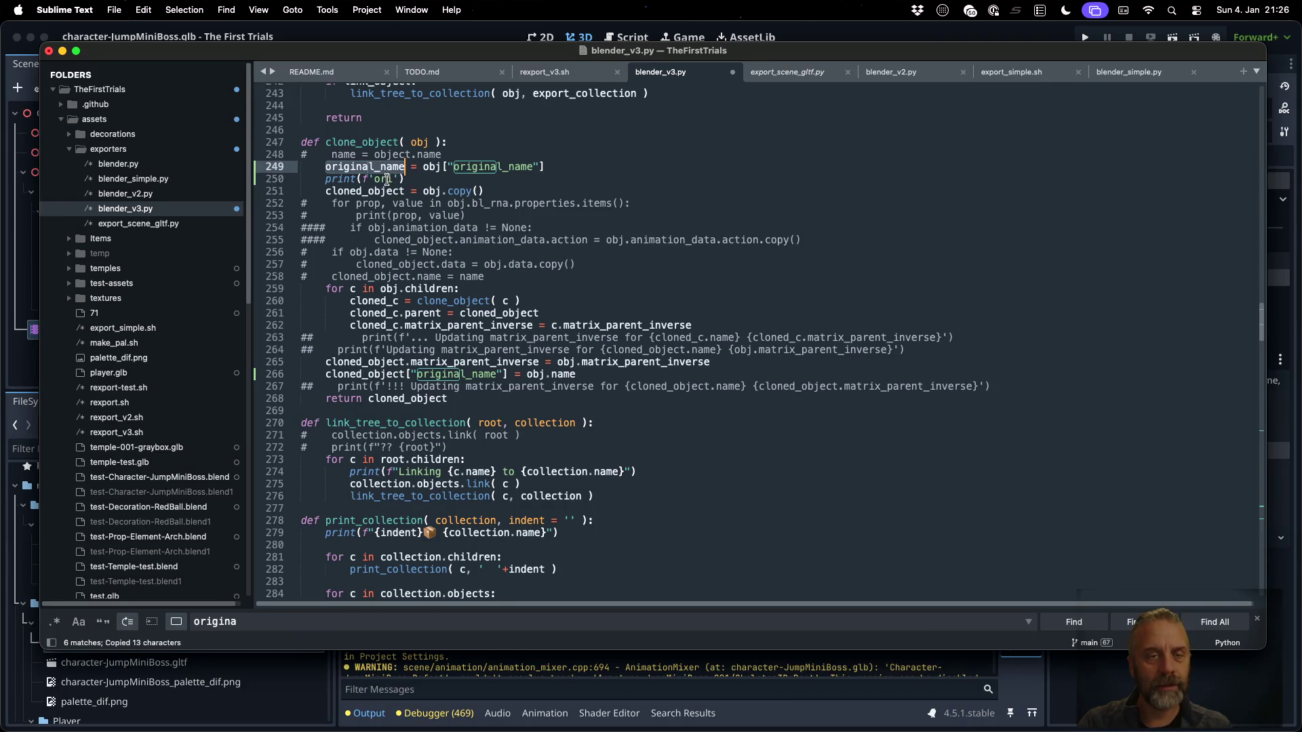
double_click(387, 179)
key("super+v")
type("{")
key("super+v")
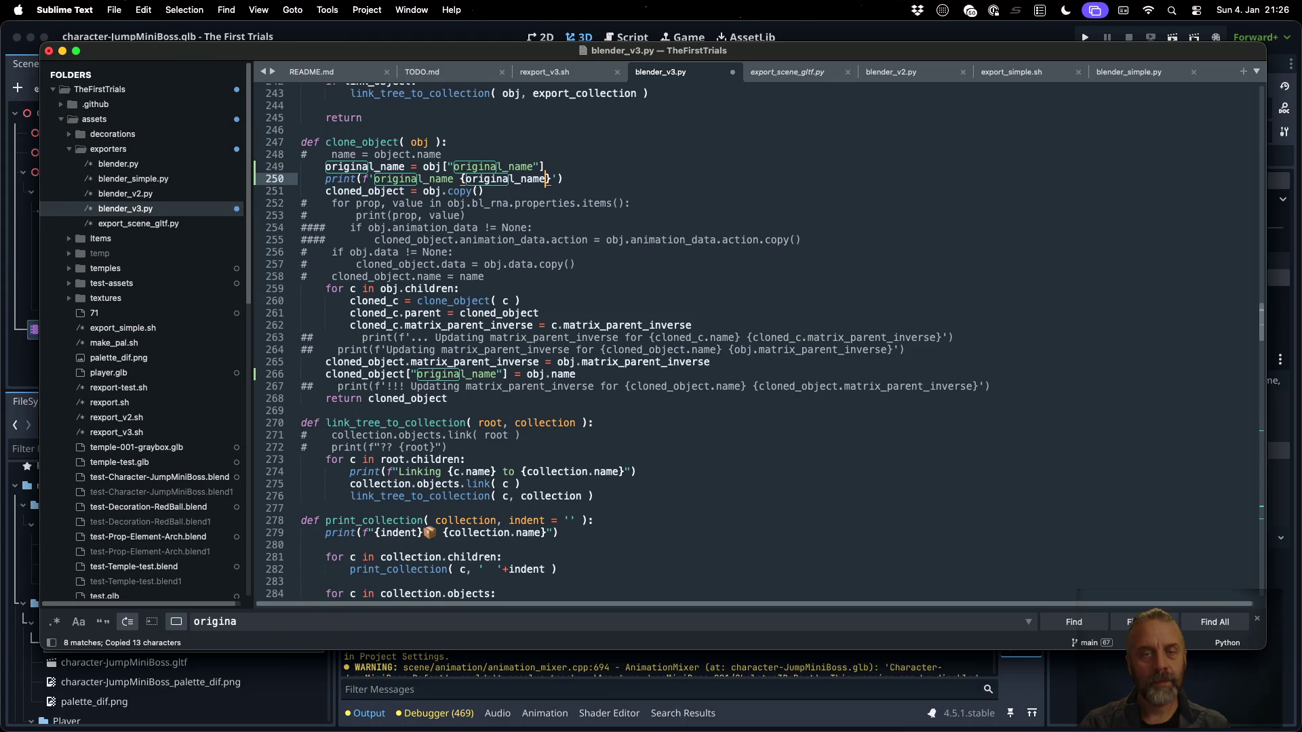
key("Right")
type("{ob")
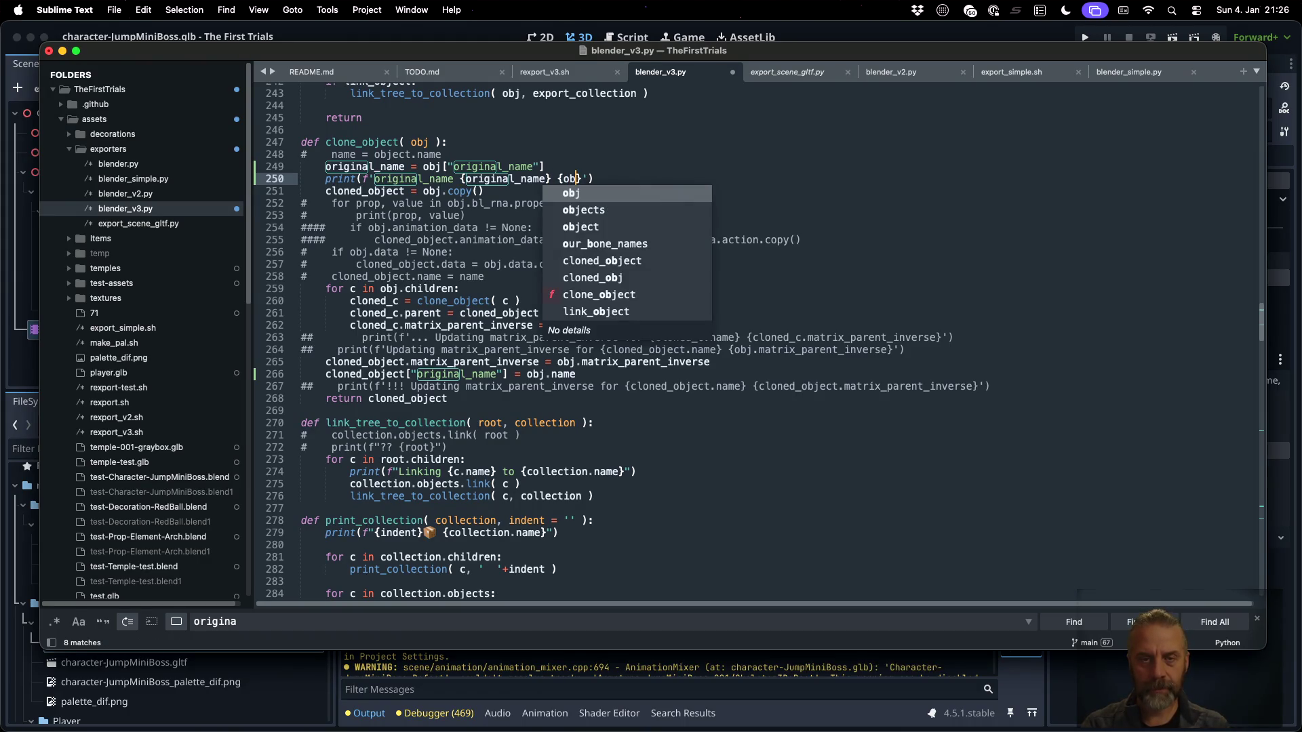
type("j.name")
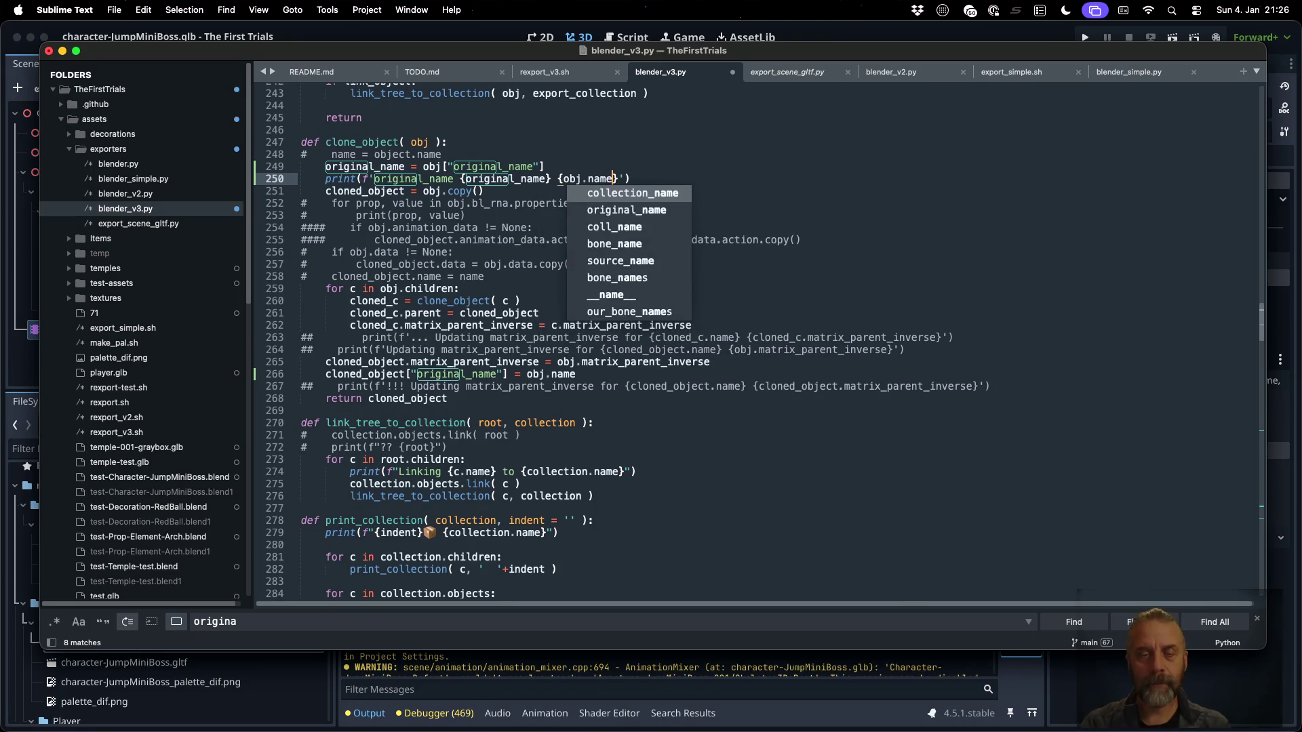
key("Left")
type("<-")
Save blender_v3.py and rerun the rexport_v3.sh temple-test export in iTerm2
key("super+s")
key("Escape")
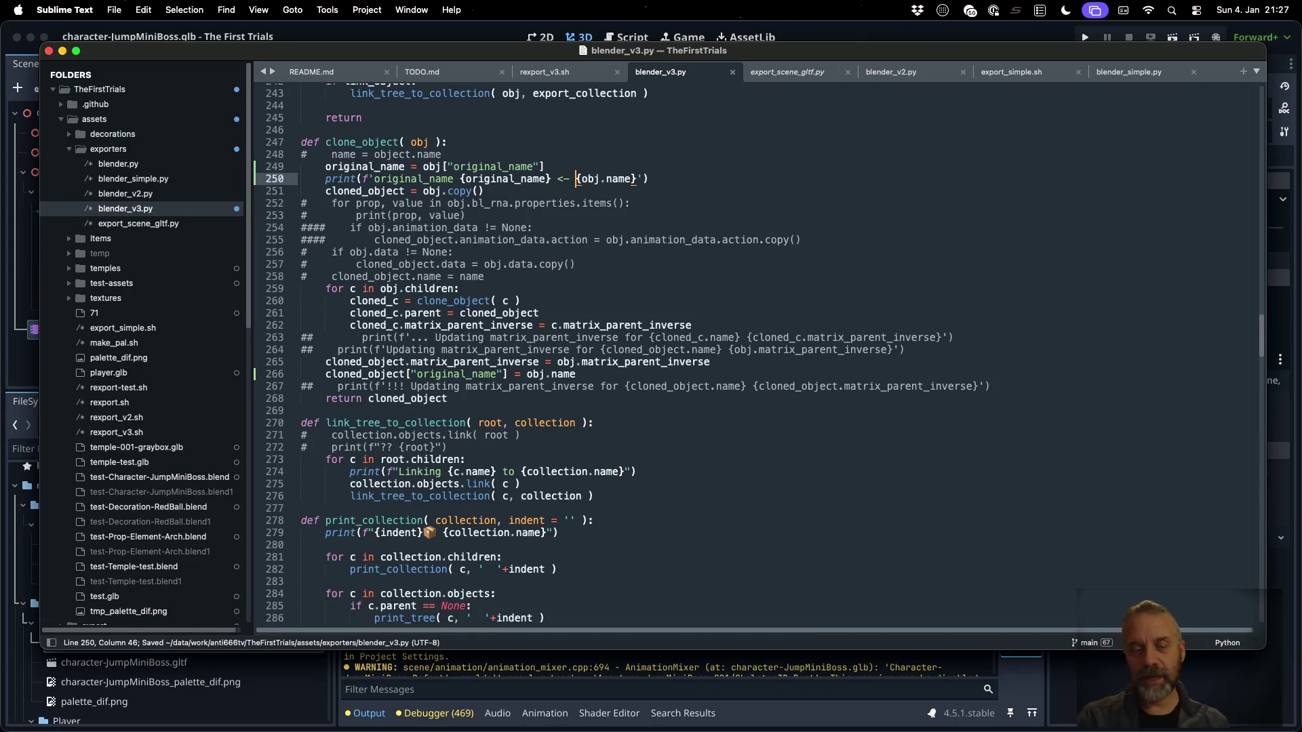
key("super+Tab")
key("Up")
key("Return")
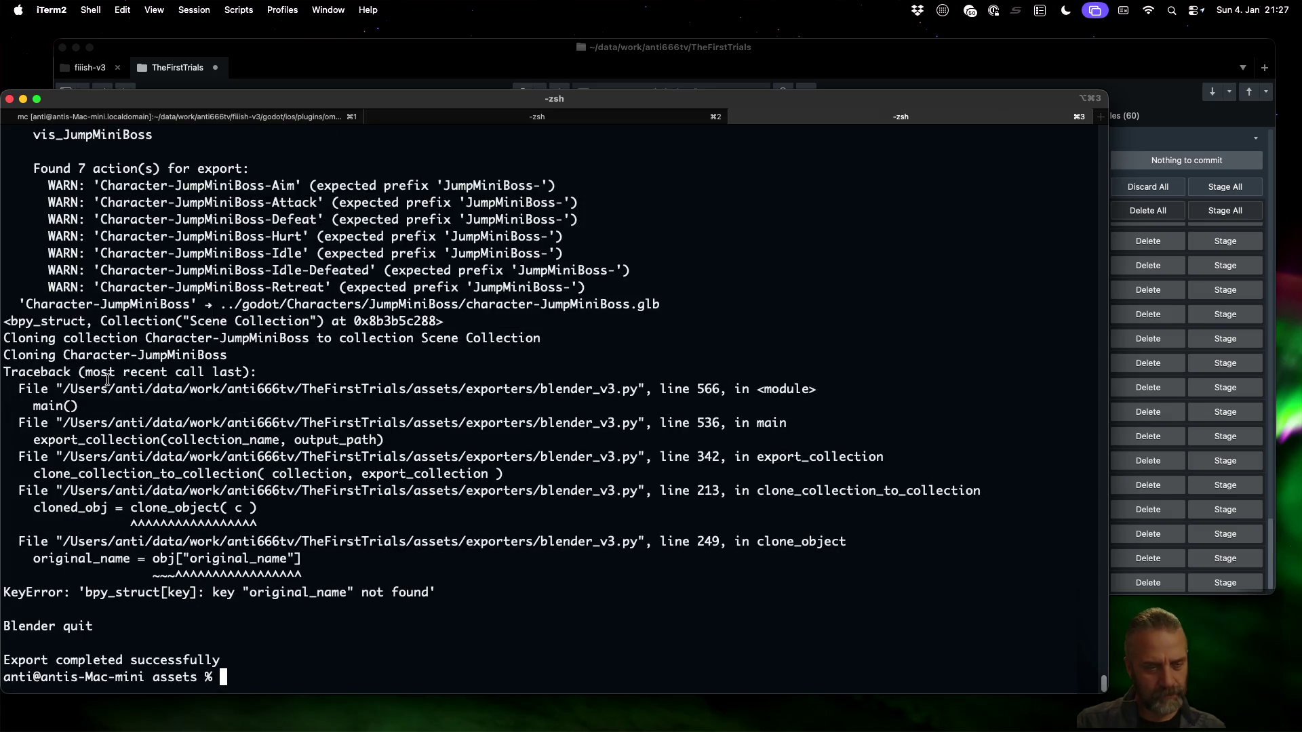
Read through the KeyError traceback for 'original_name', then move to the Firefox desktop
scroll(166, 428, "up", 1)
scroll(165, 428, "up", 4)
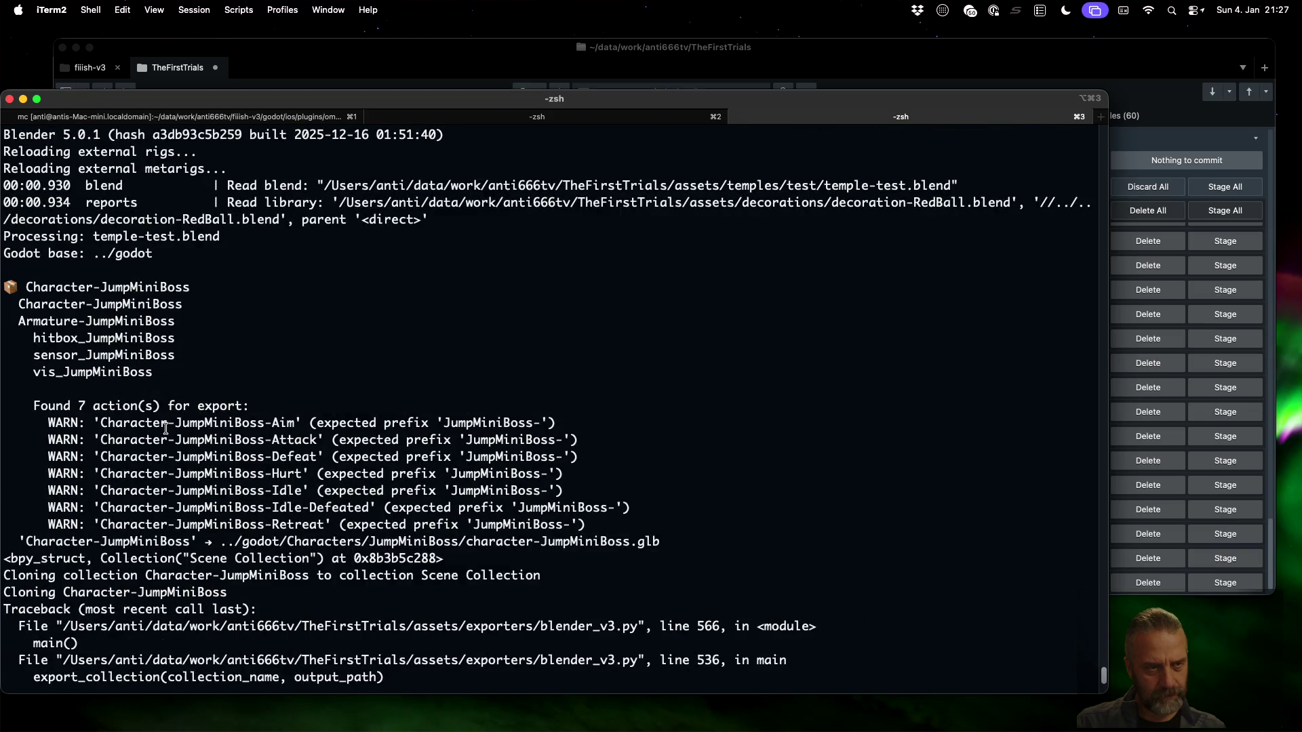
scroll(165, 428, "down", 5)
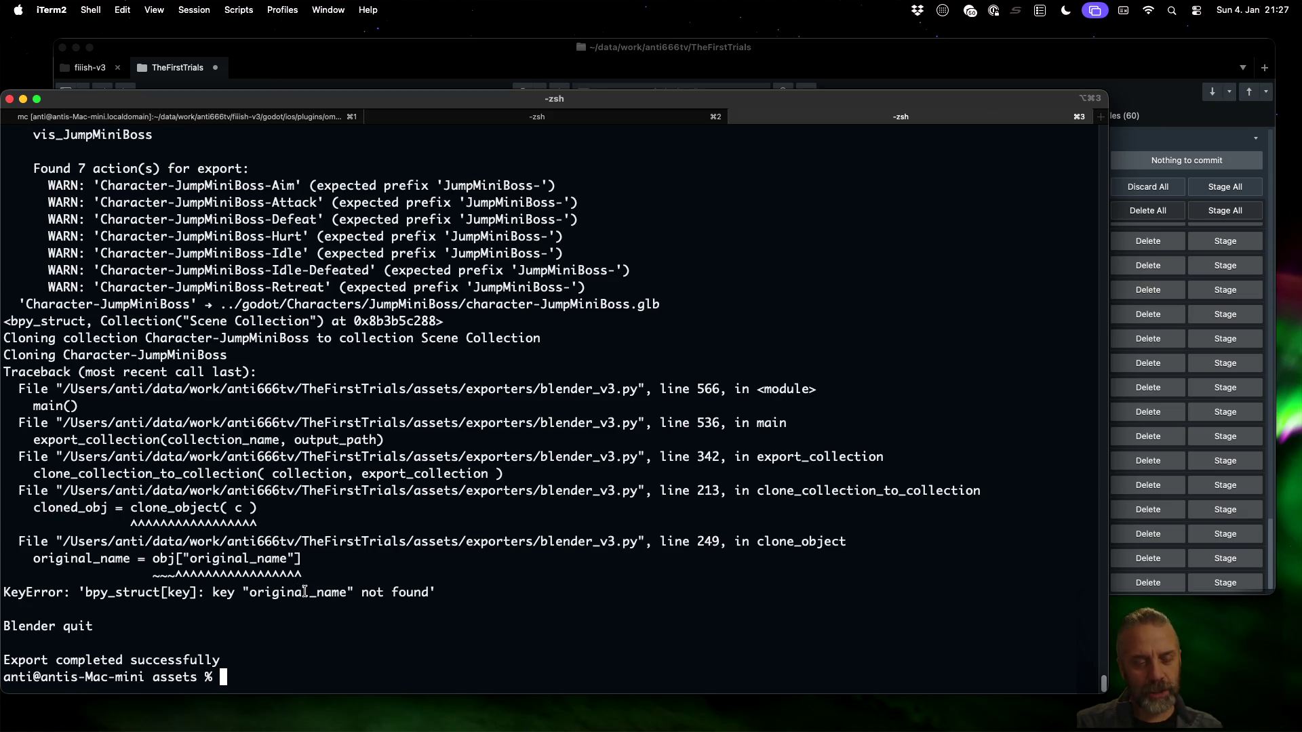
key("ctrl+Left")
key("ctrl+Left")
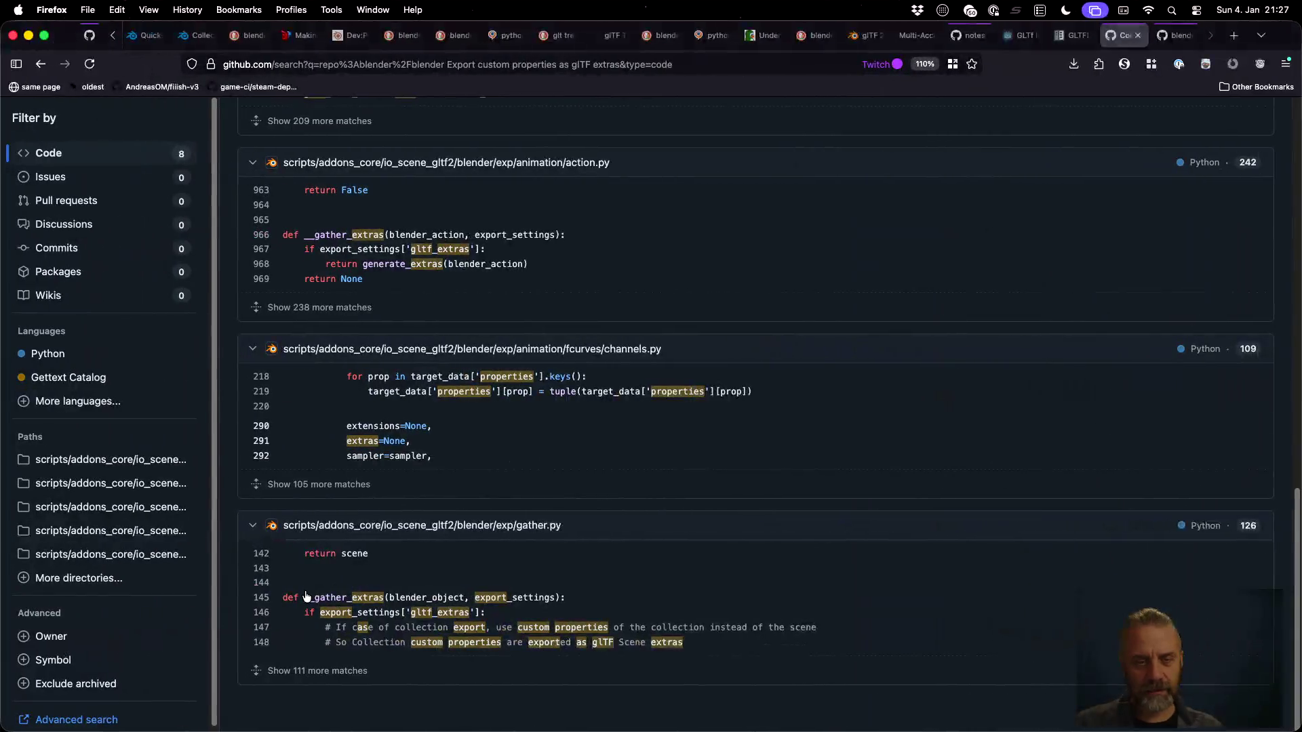
Search 'python check if key exists', read the Stack Overflow answer using 'in', then return to Sublime Text
key("super+t")
type("pyth")
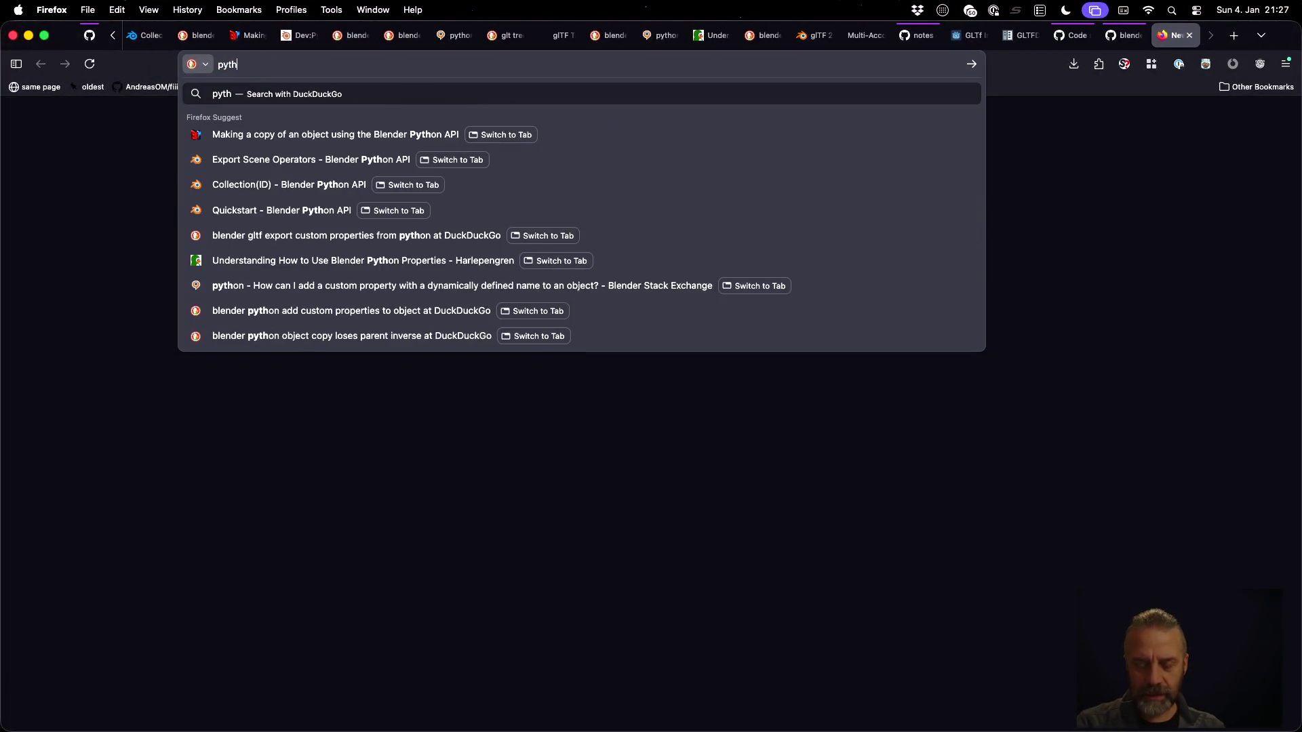
type("on check if key")
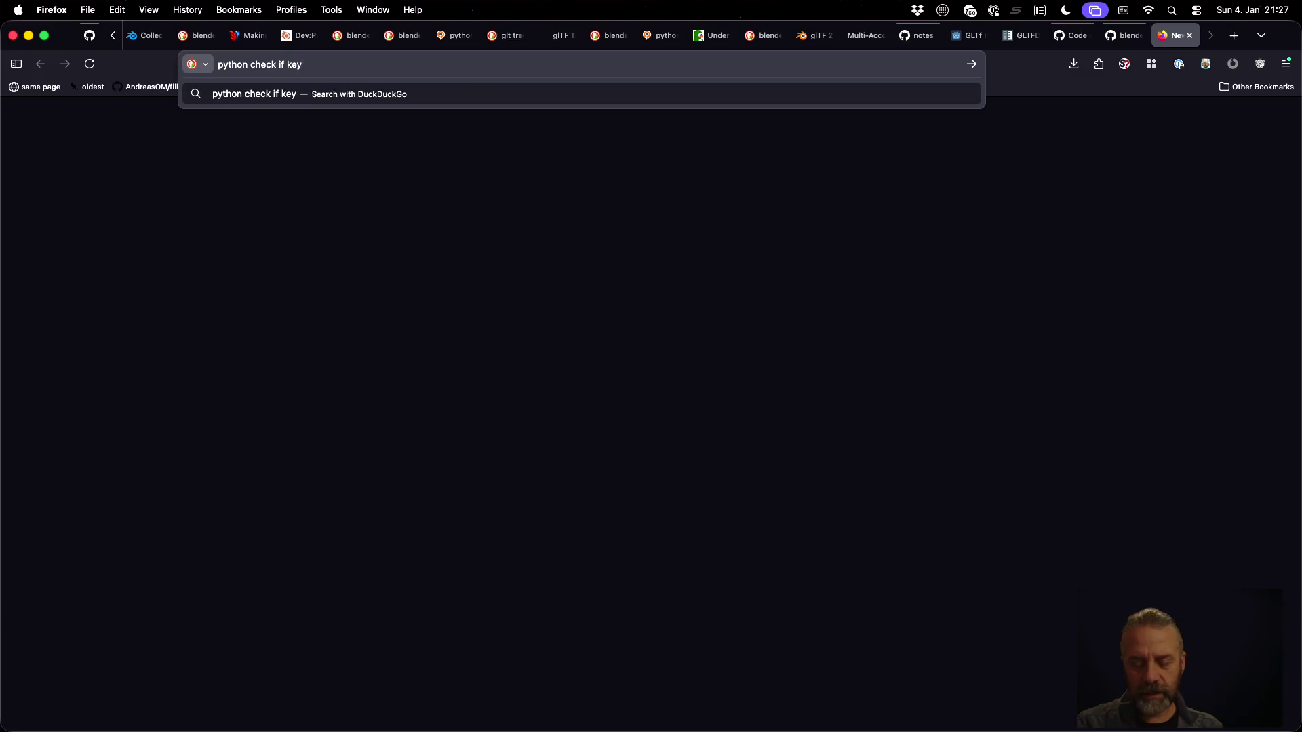
type(" exists")
key("Return")
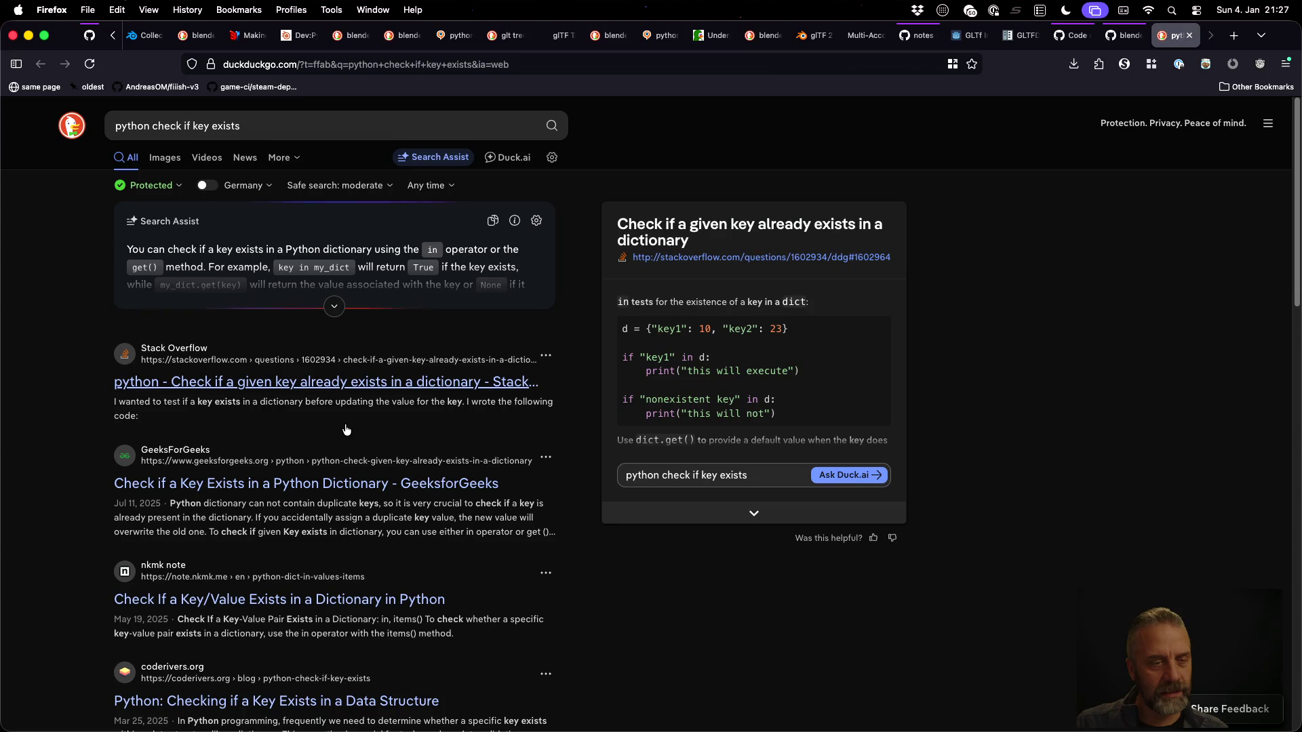
left_click(332, 391)
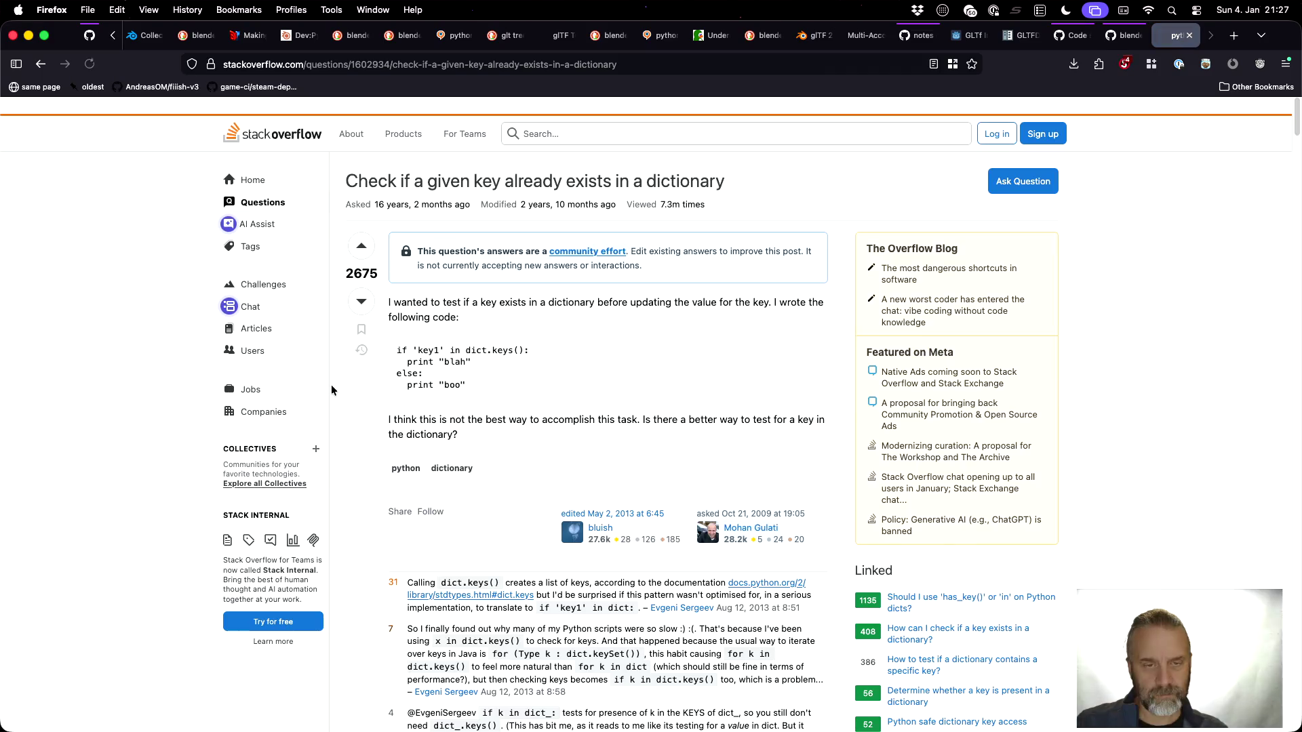
scroll(538, 461, "down", 3)
scroll(538, 461, "down", 5)
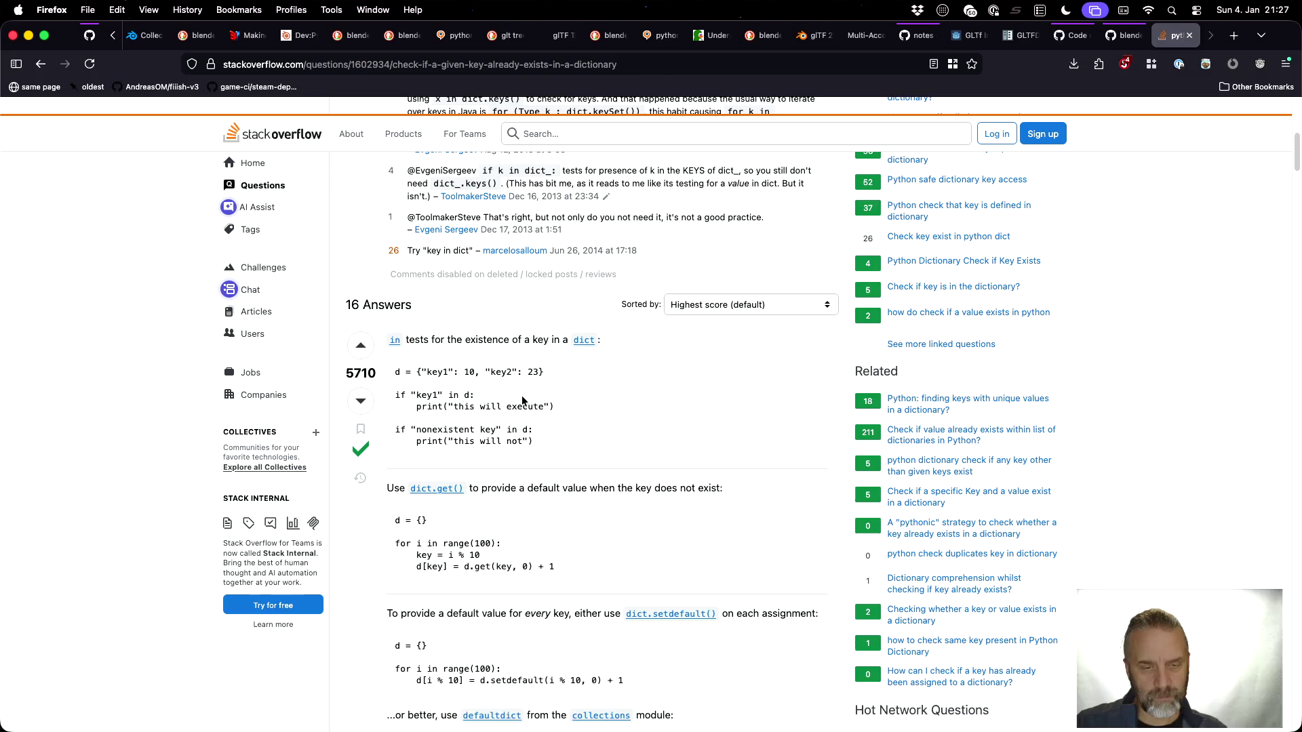
key("super+Tab")
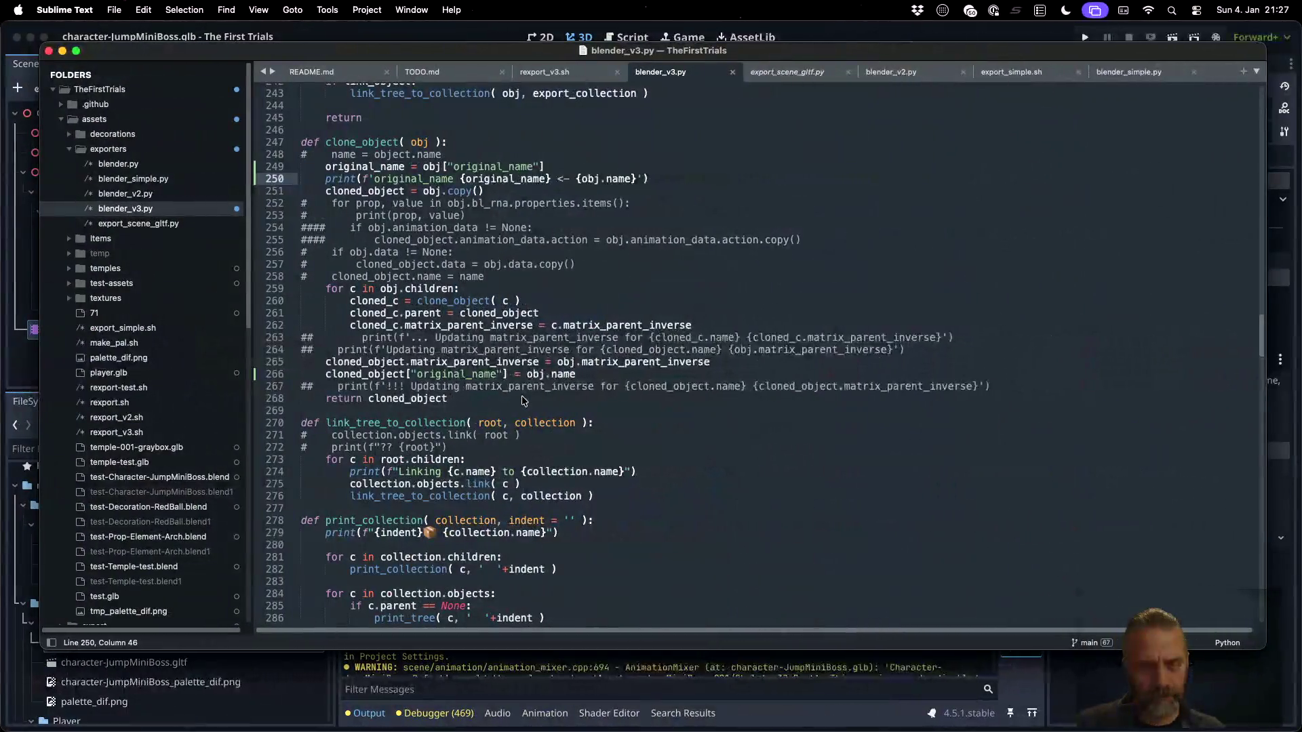
Insert the guard line 'if ! "original_name" in obj:' before the original_name lookup
key("Up")
key("Up")
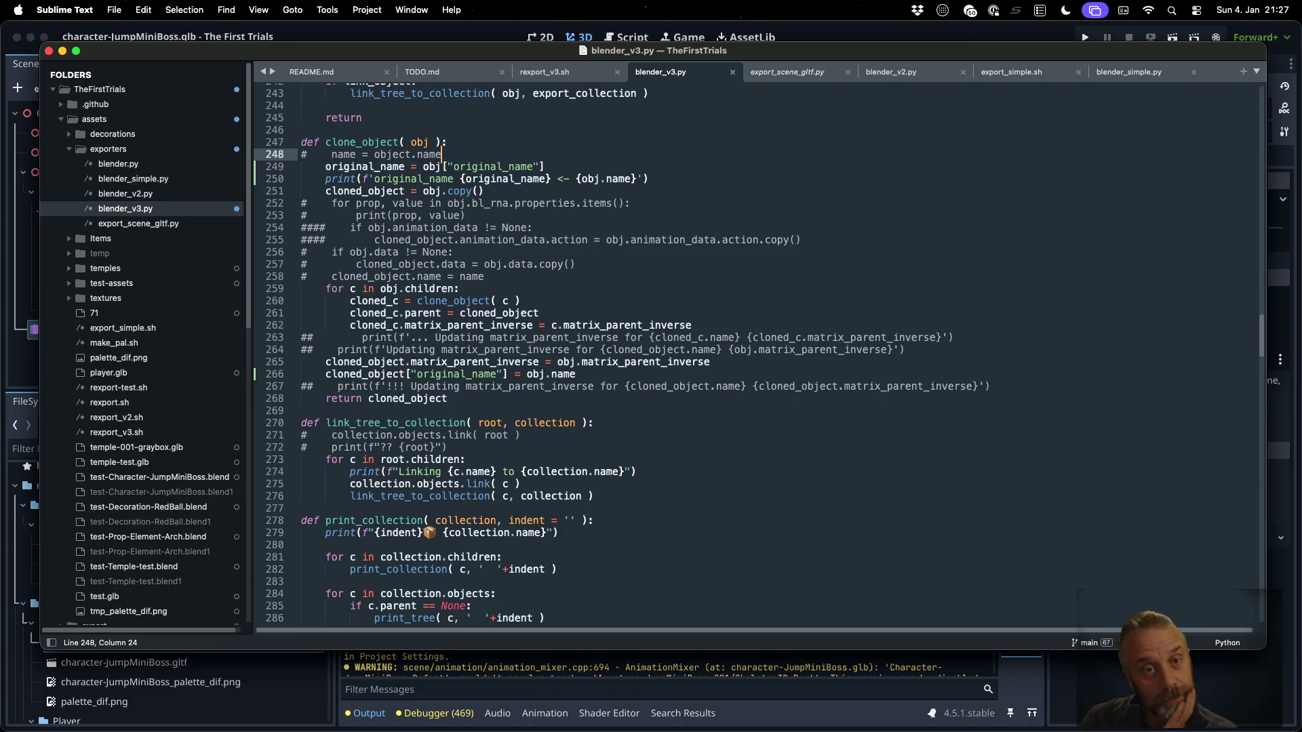
key("Return")
key("Tab")
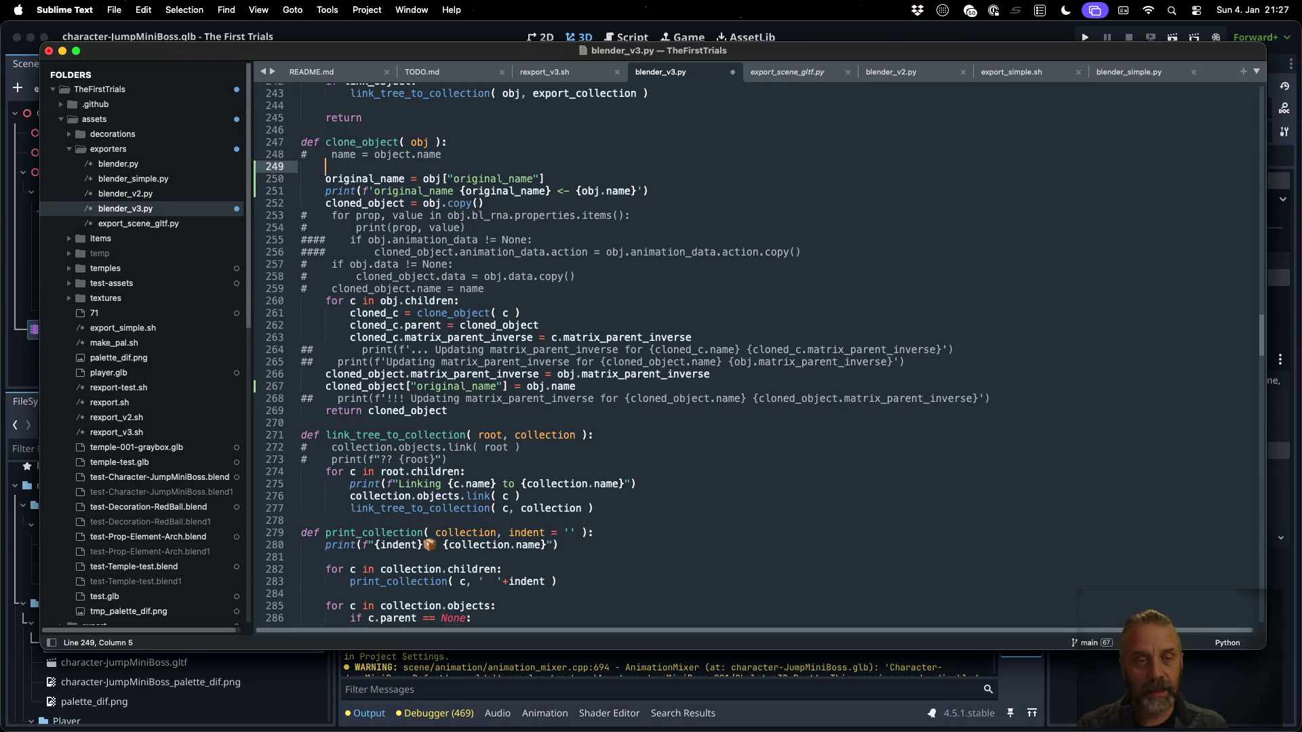
type("if !")
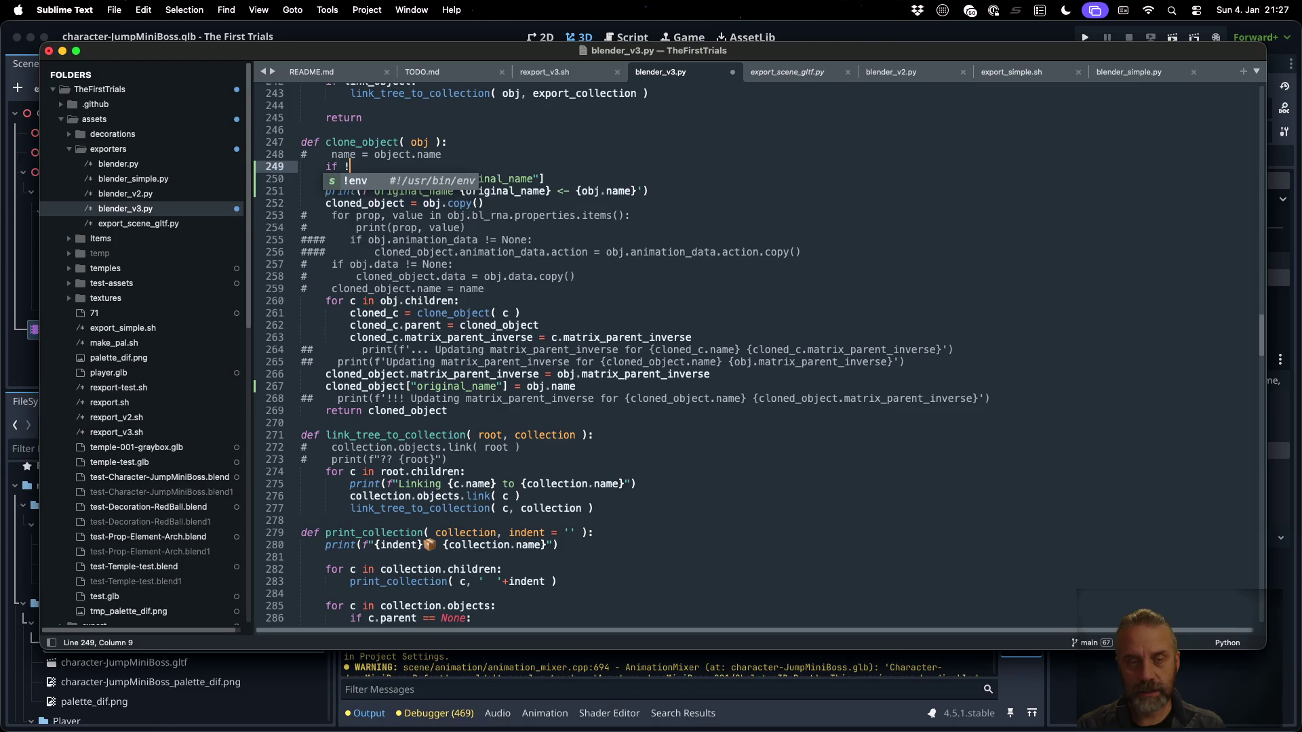
type(" \"oro")
key("BackSpace")
type("i")
key("Tab")
type("in")
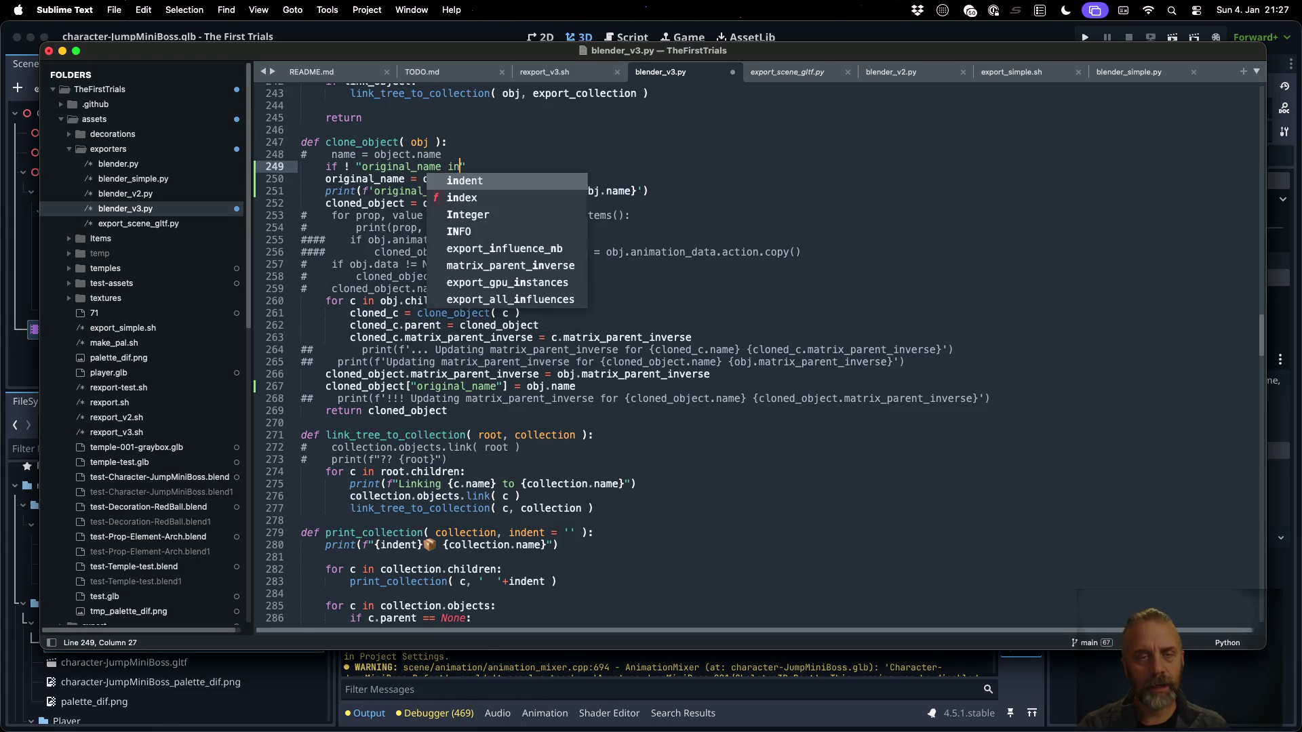
key("Escape")
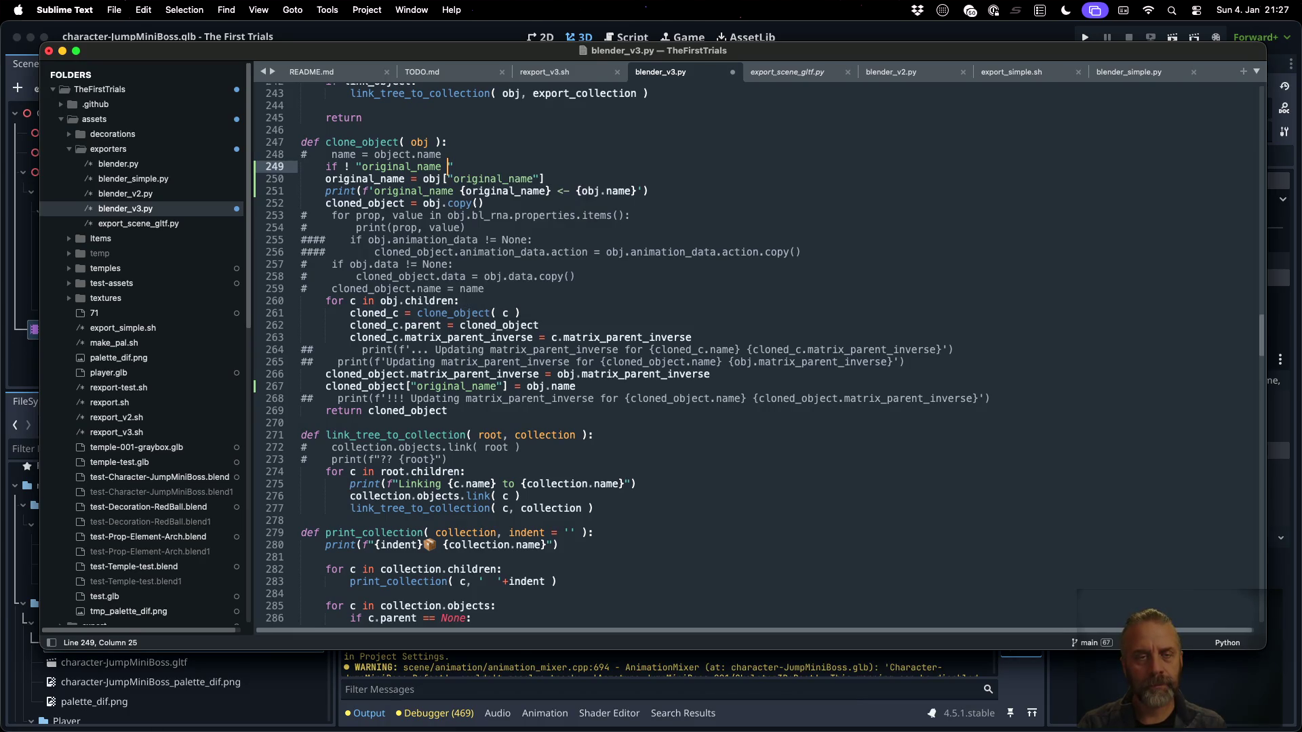
key("super+Tab")
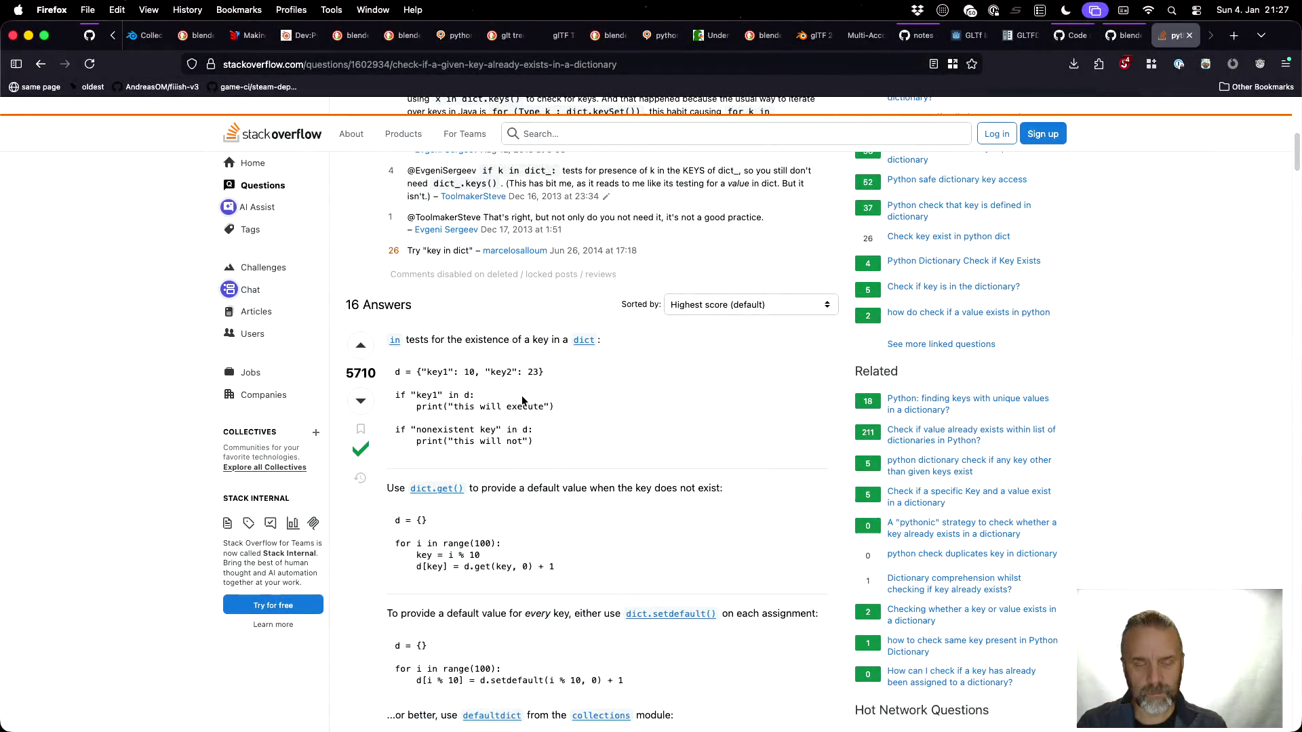
key("super+Tab")
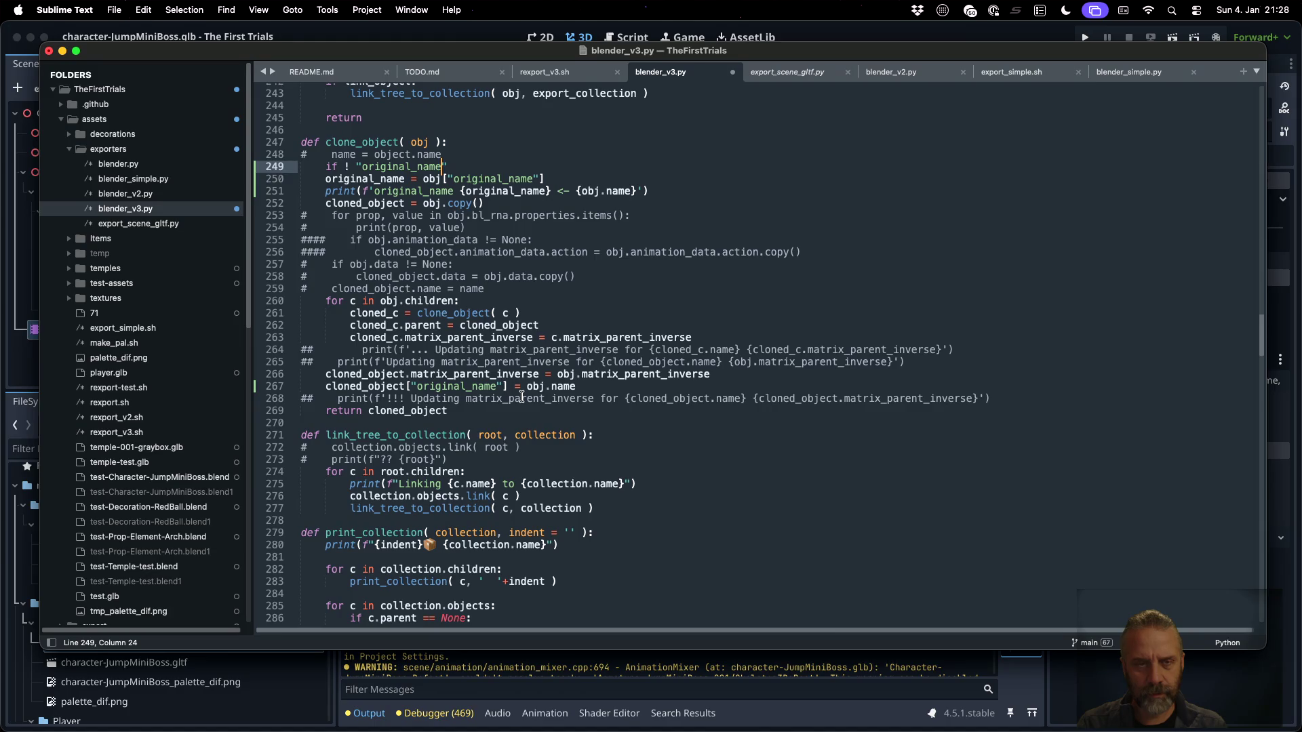
type("\" in obj:")
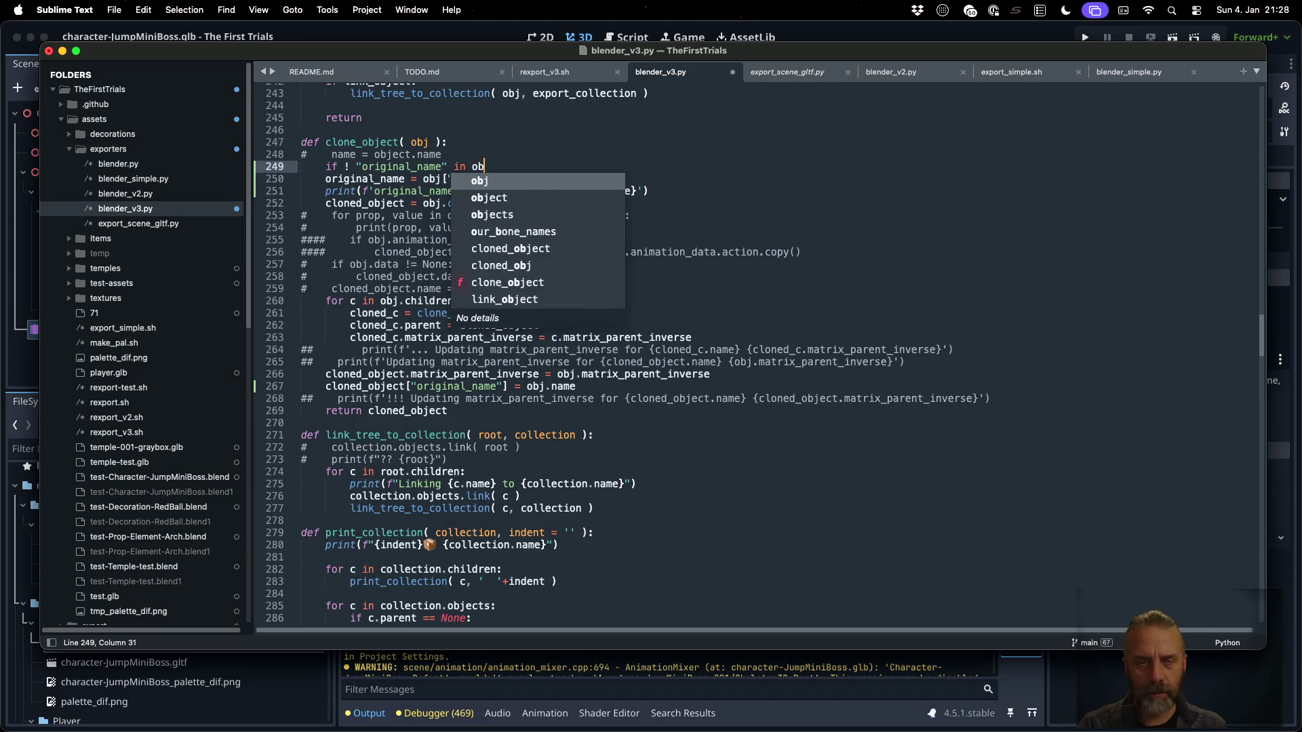
key("Return")
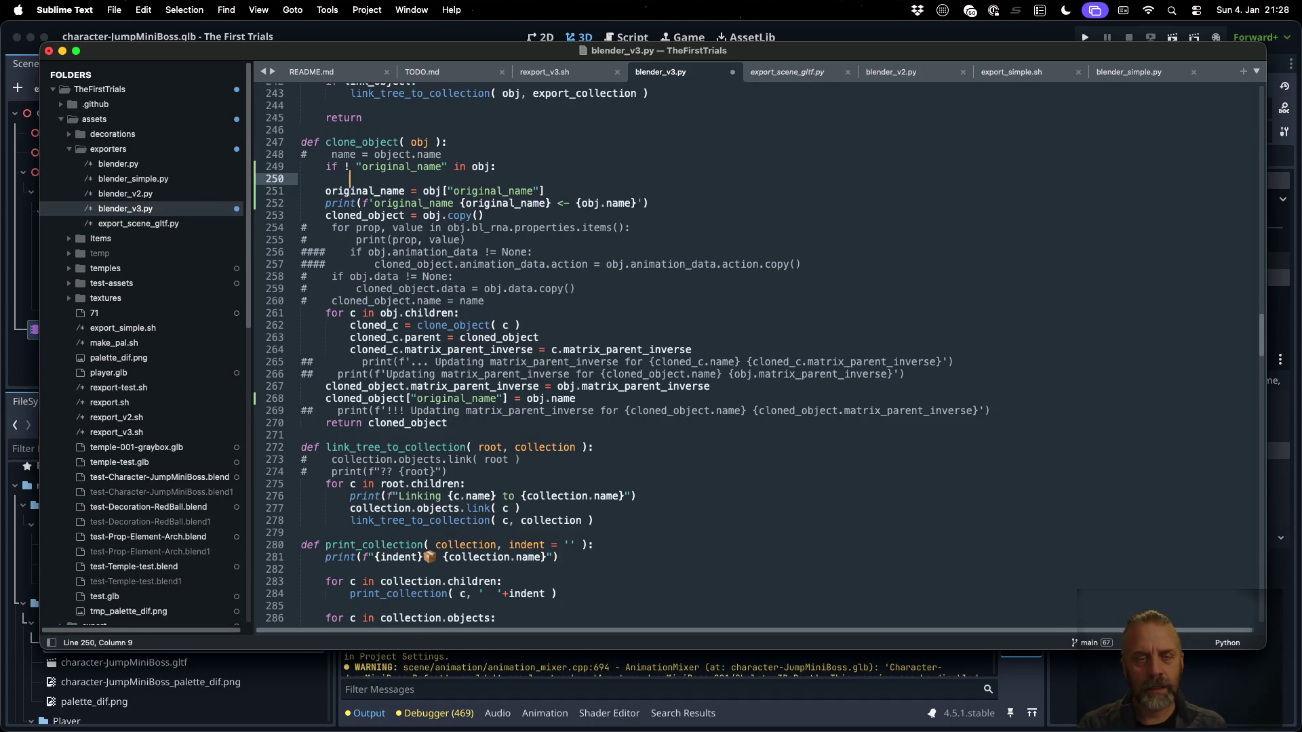
Under the guard, add obj["original_name"] = obj.name
left_click(393, 191)
key("alt+Right")
key("alt+Right")
key("Left")
key("Left")
key("Left")
key("shift+End")
key("super+c")
key("Up")
key("Tab")
key("super+v")
type("= obj.name")
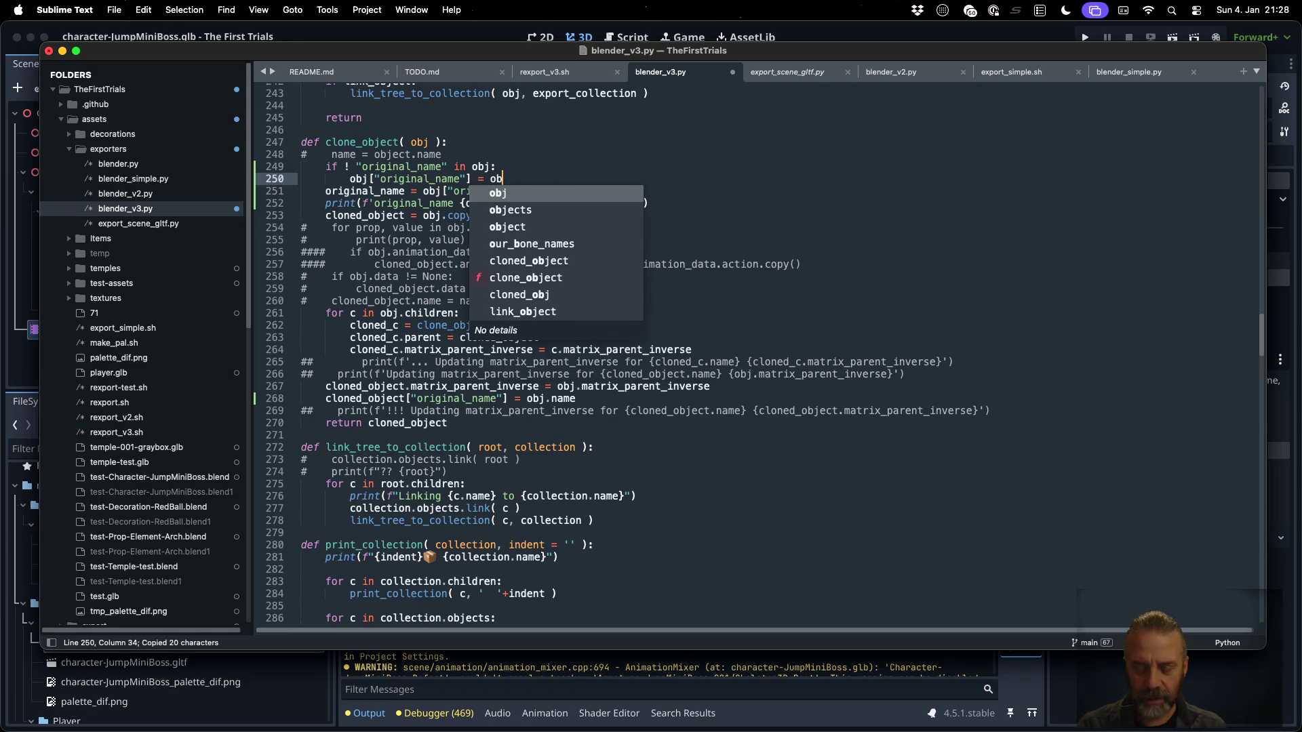
Save blender_v3.py and rerun the previous export command in iTerm2
key("super+s")
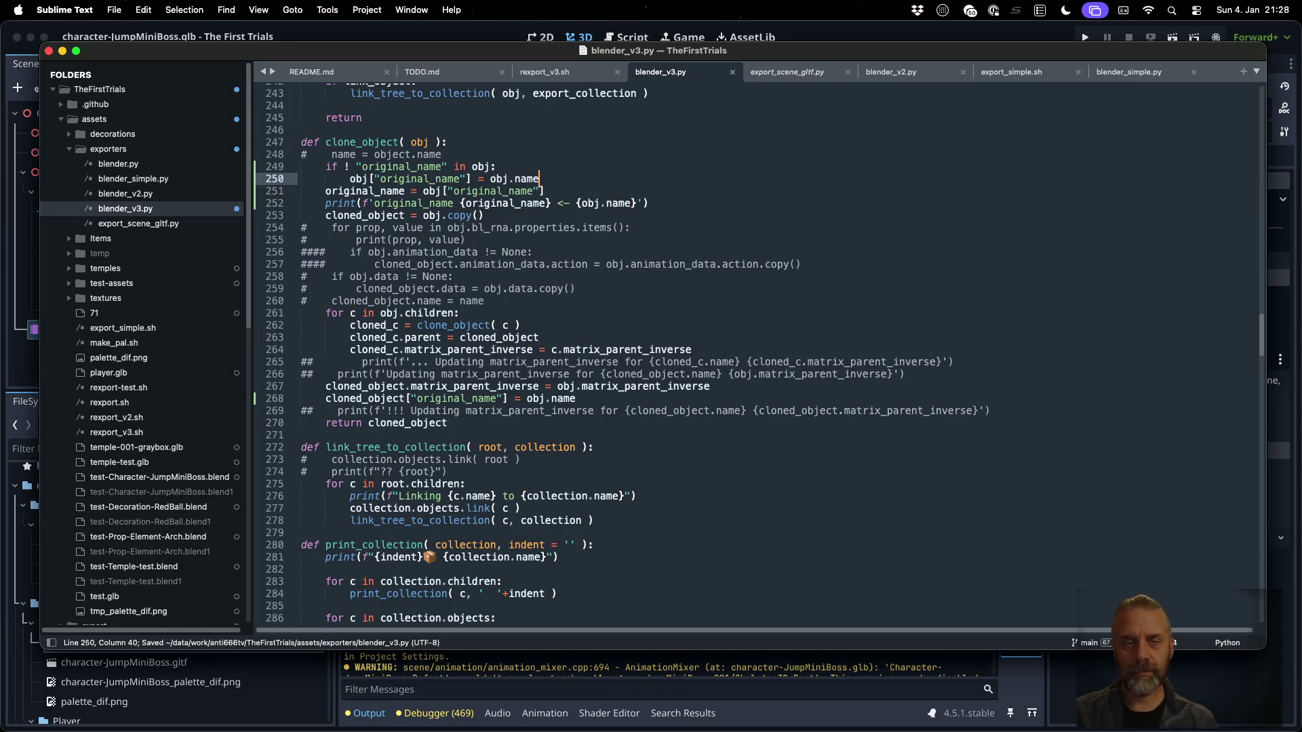
key("super+Tab")
key("Up")
key("Return")
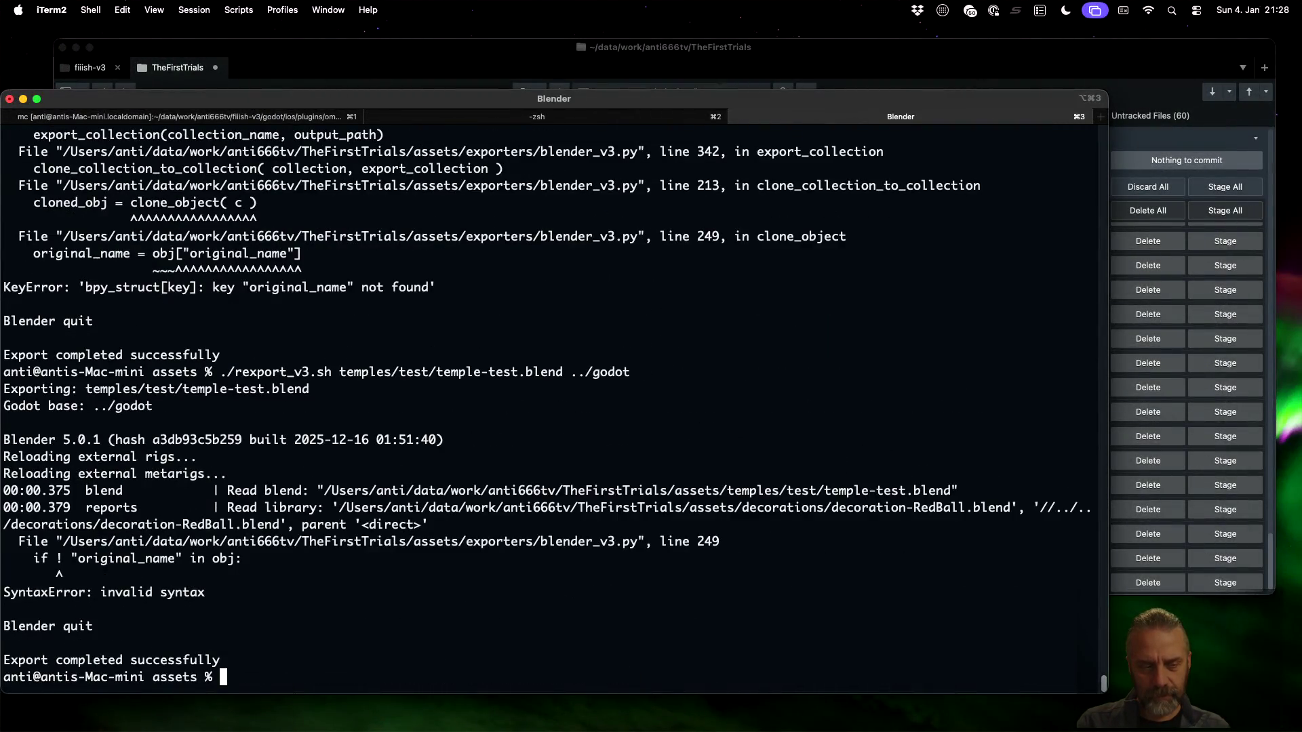
Change the line 249 guard from '!' to 'not' and save the script
key("super+Tab")
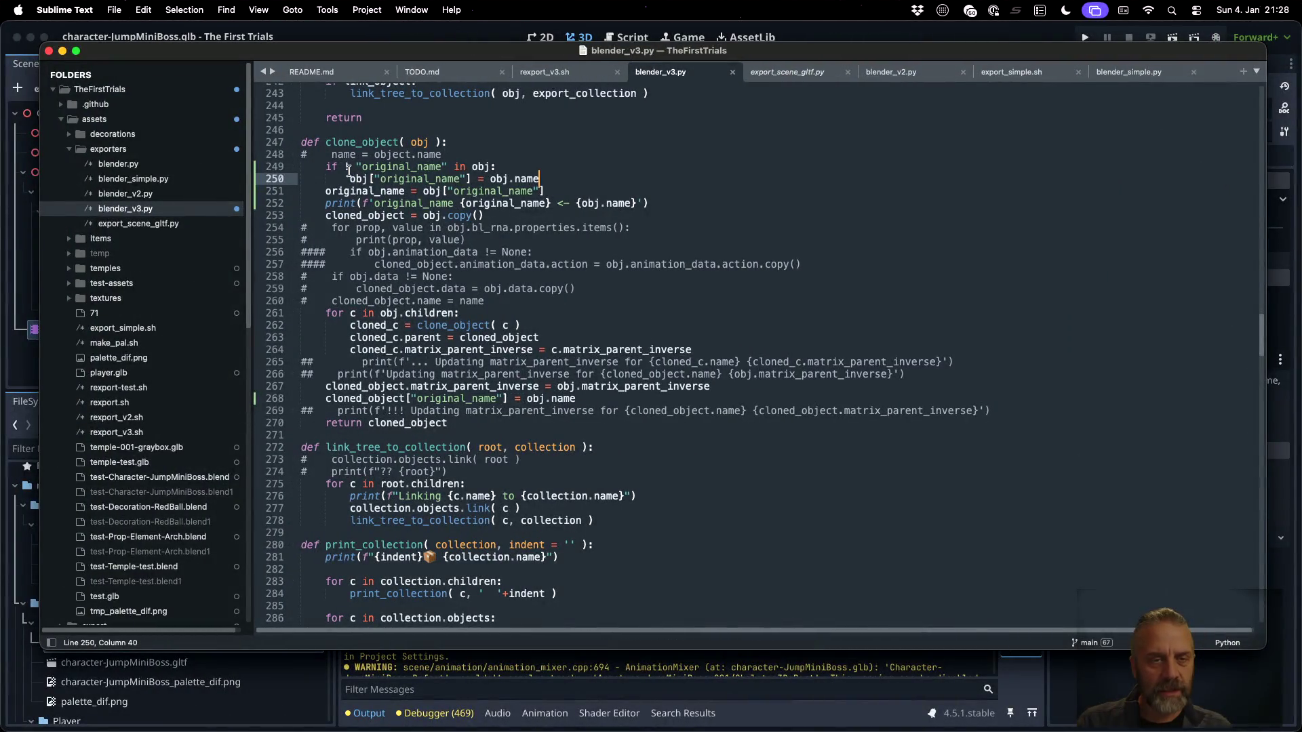
left_click(350, 166)
key("BackSpace")
type("not")
key("super+s")
Rerun rexport_v3.sh in a cleared terminal and check the Armature output lines
key("super+Tab")
key("ctrl+l")
key("Up")
key("Return")
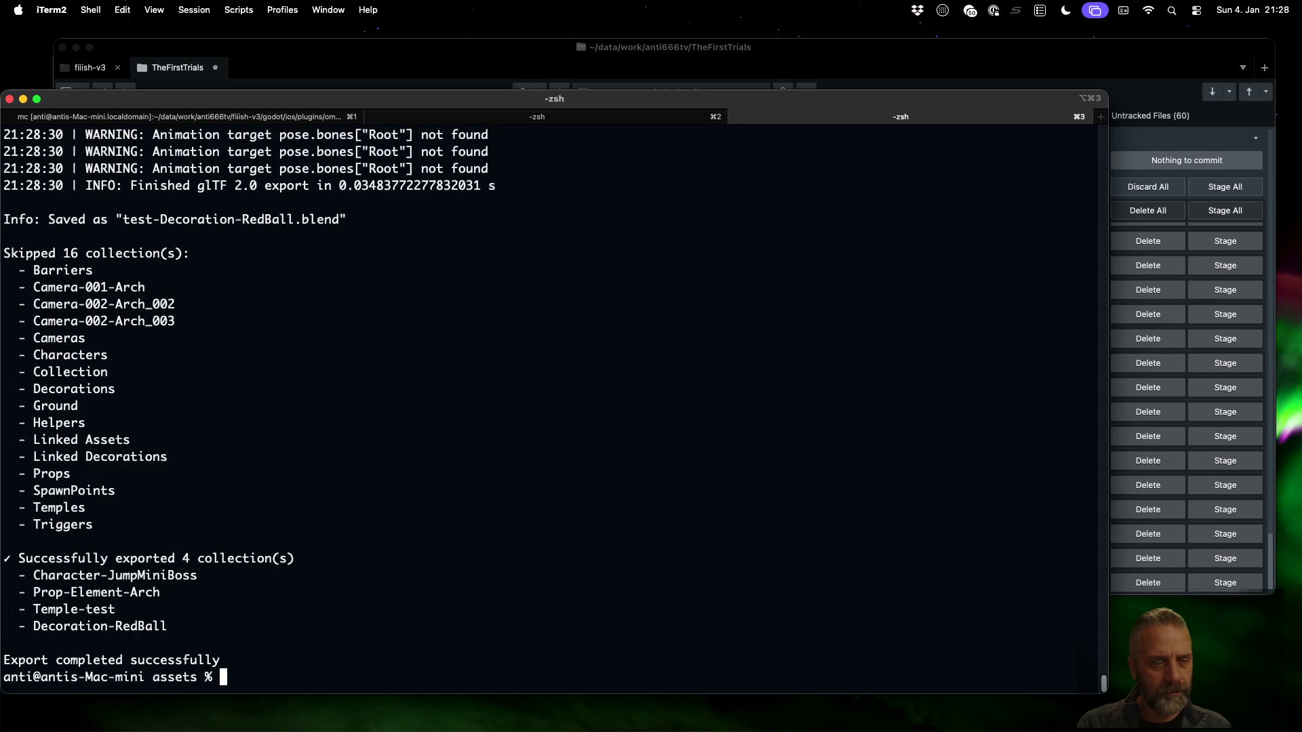
scroll(380, 461, "up", 10)
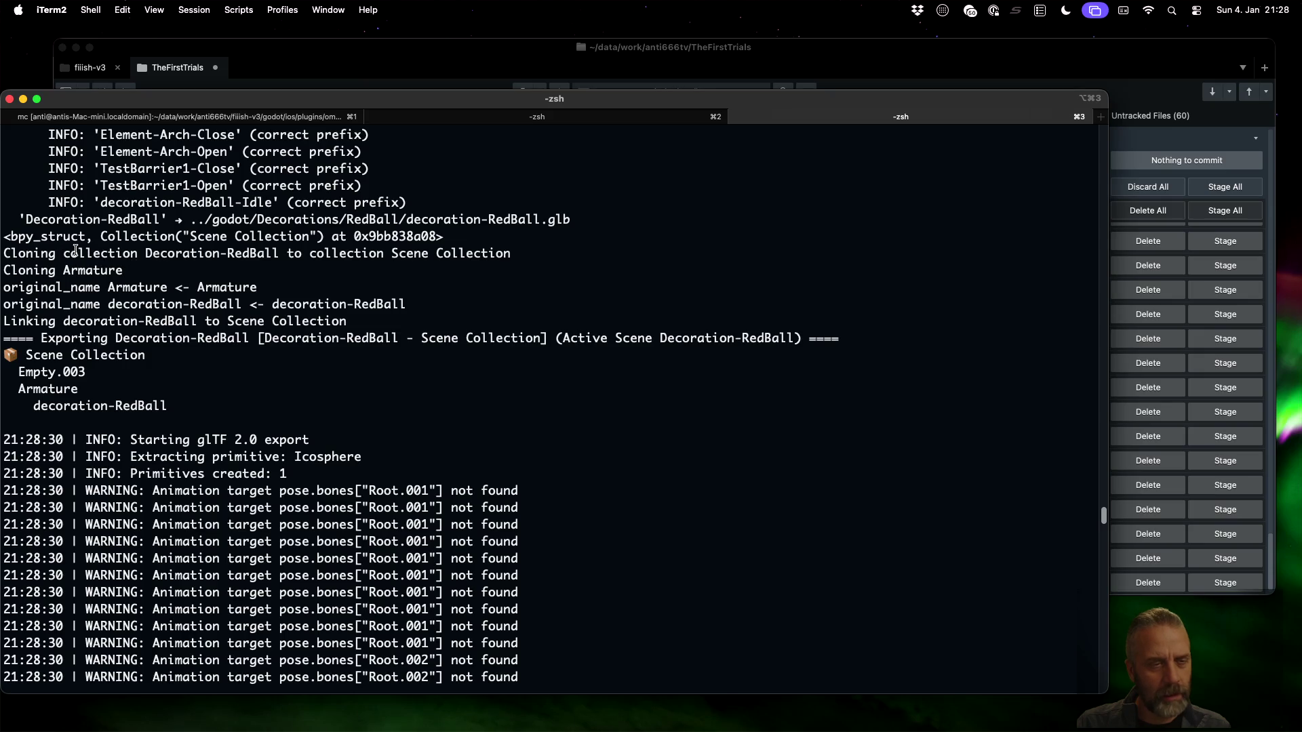
left_click_drag(107, 287, 169, 286)
key("ctrl+Left")
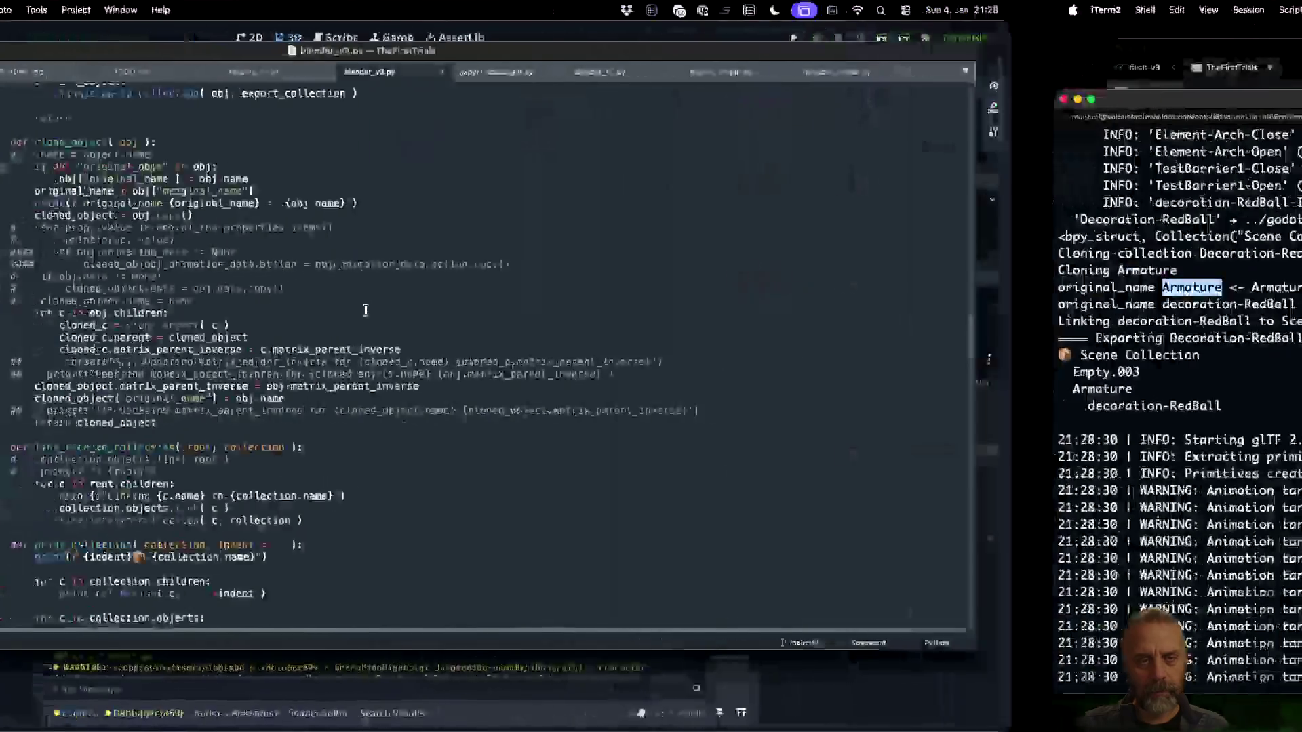
left_click(495, 180)
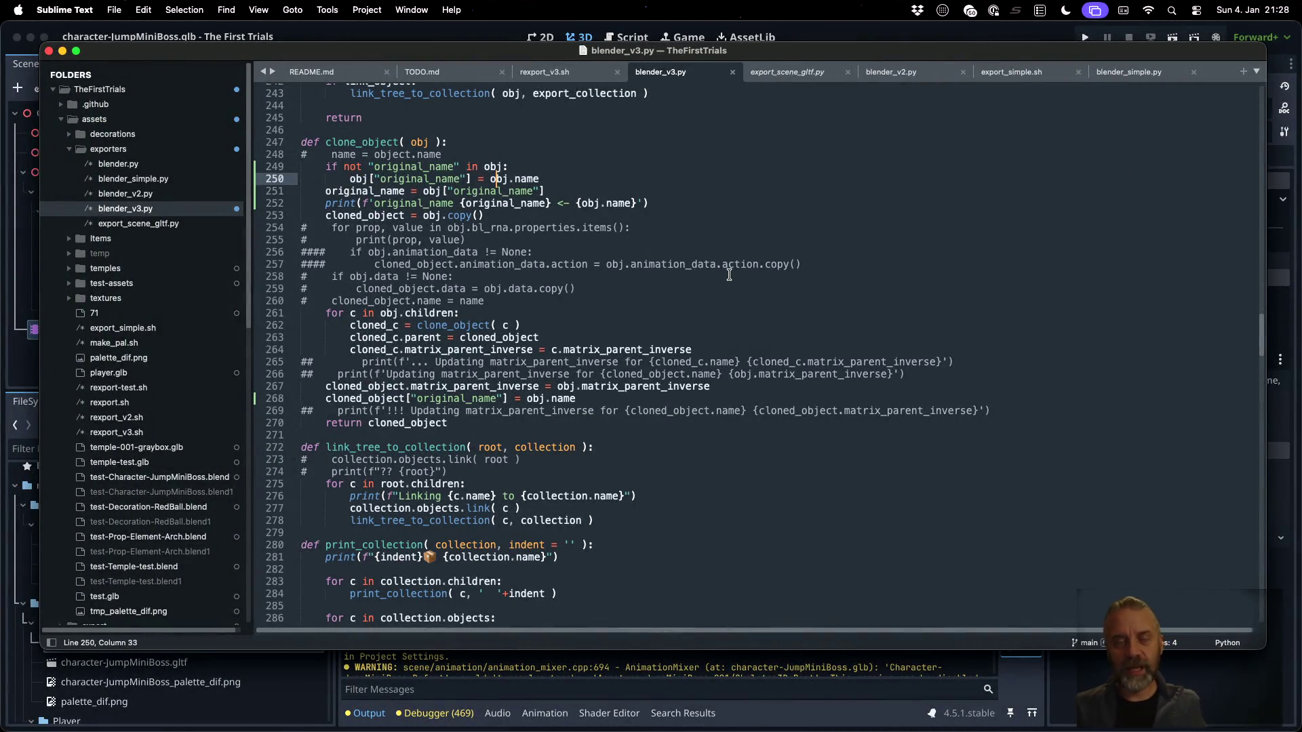
Add 'obj.name = obj.name + "_ORIGINAL"' as line 251, save, and recall the export command
key("super+Right")
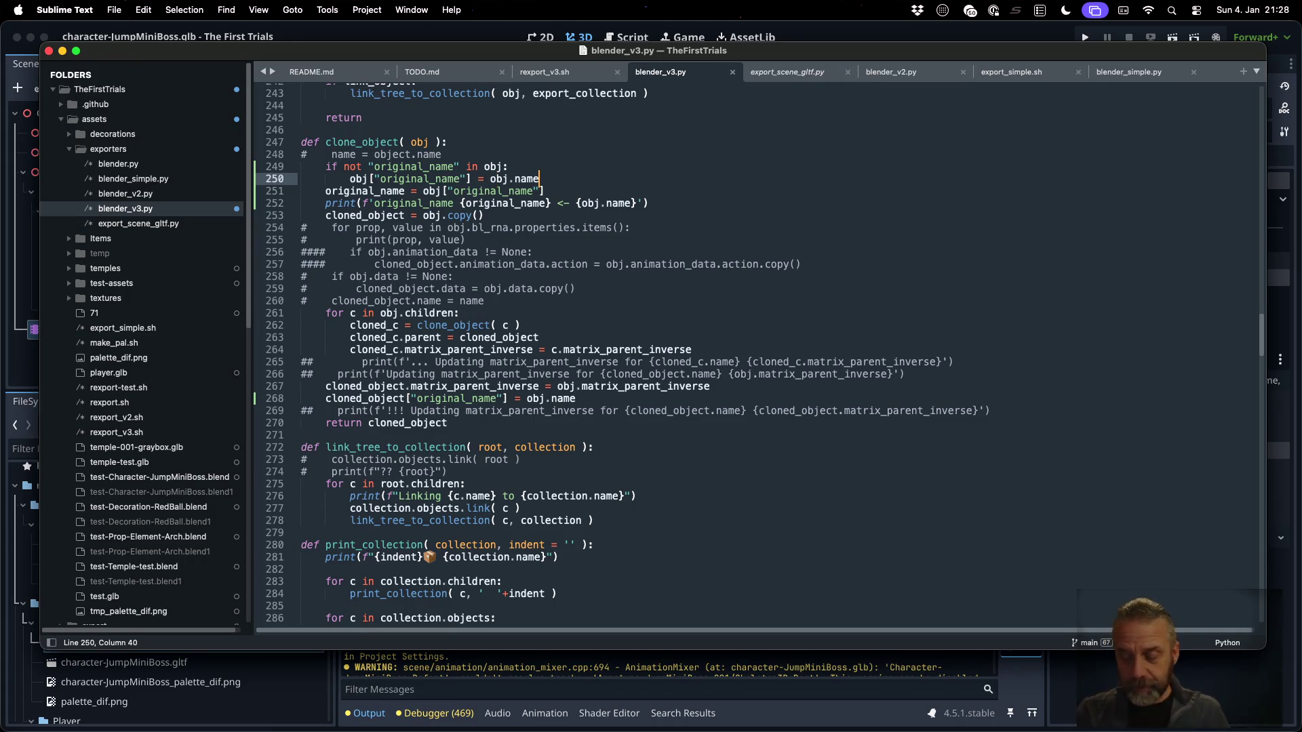
key("Return")
type("ob")
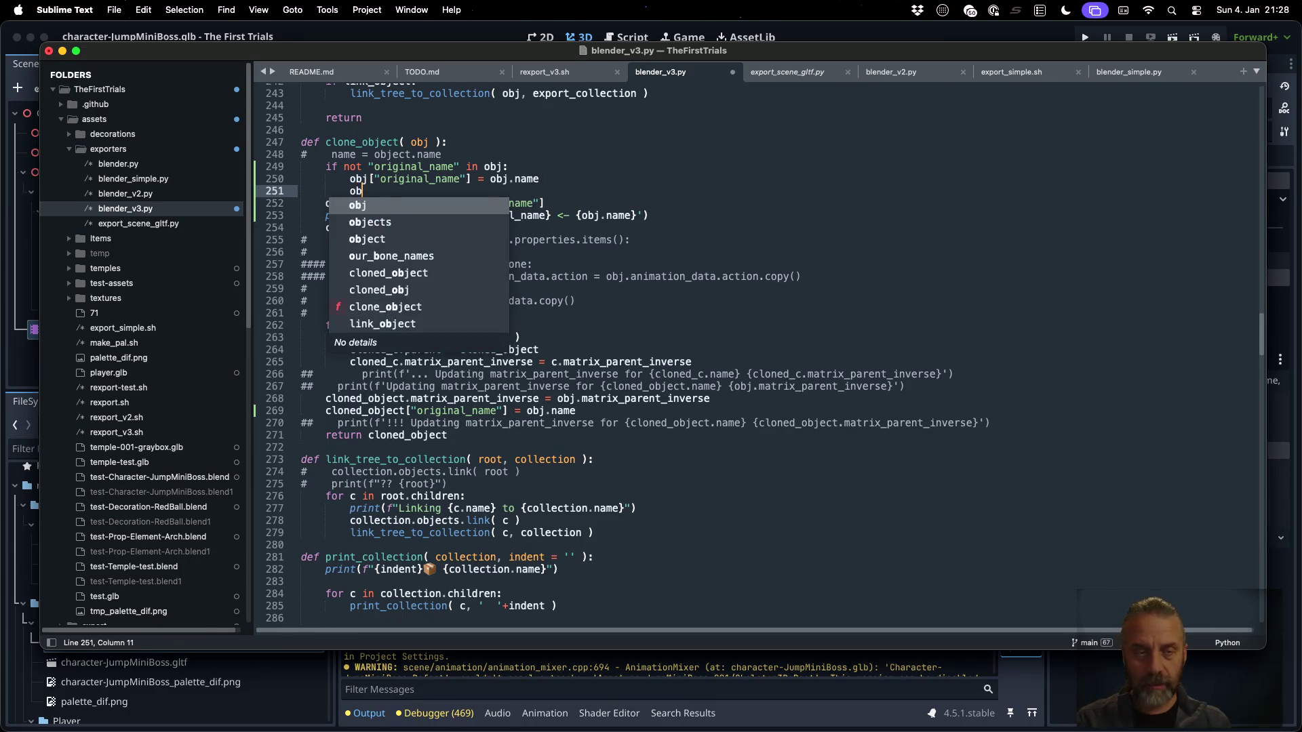
type("j.name = ")
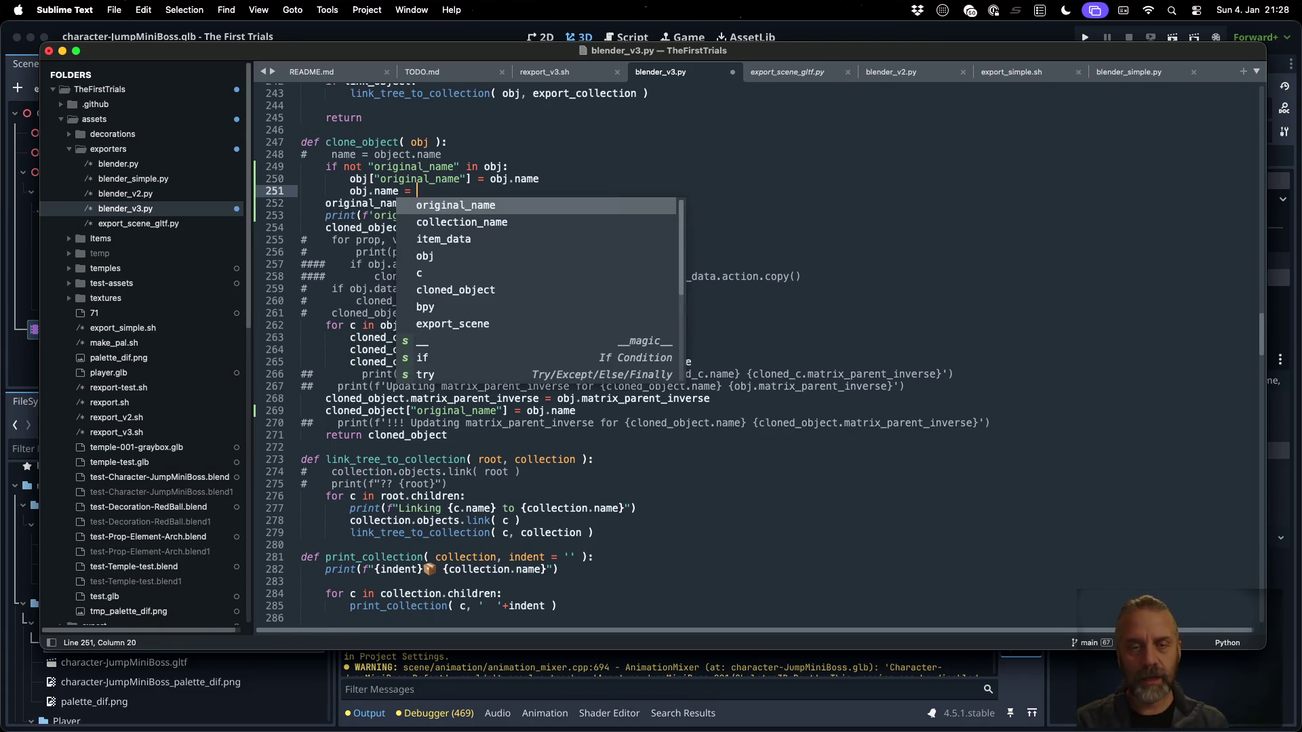
type("obj.name")
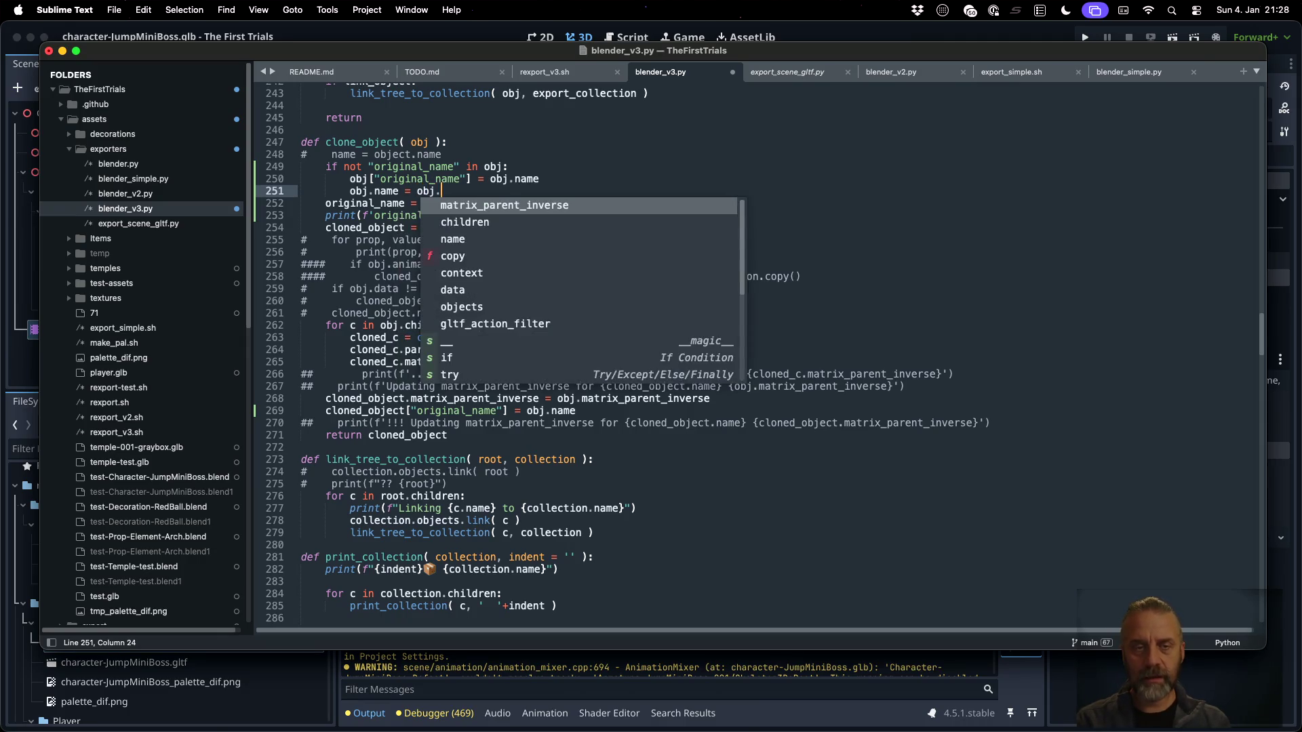
type(" + \"")
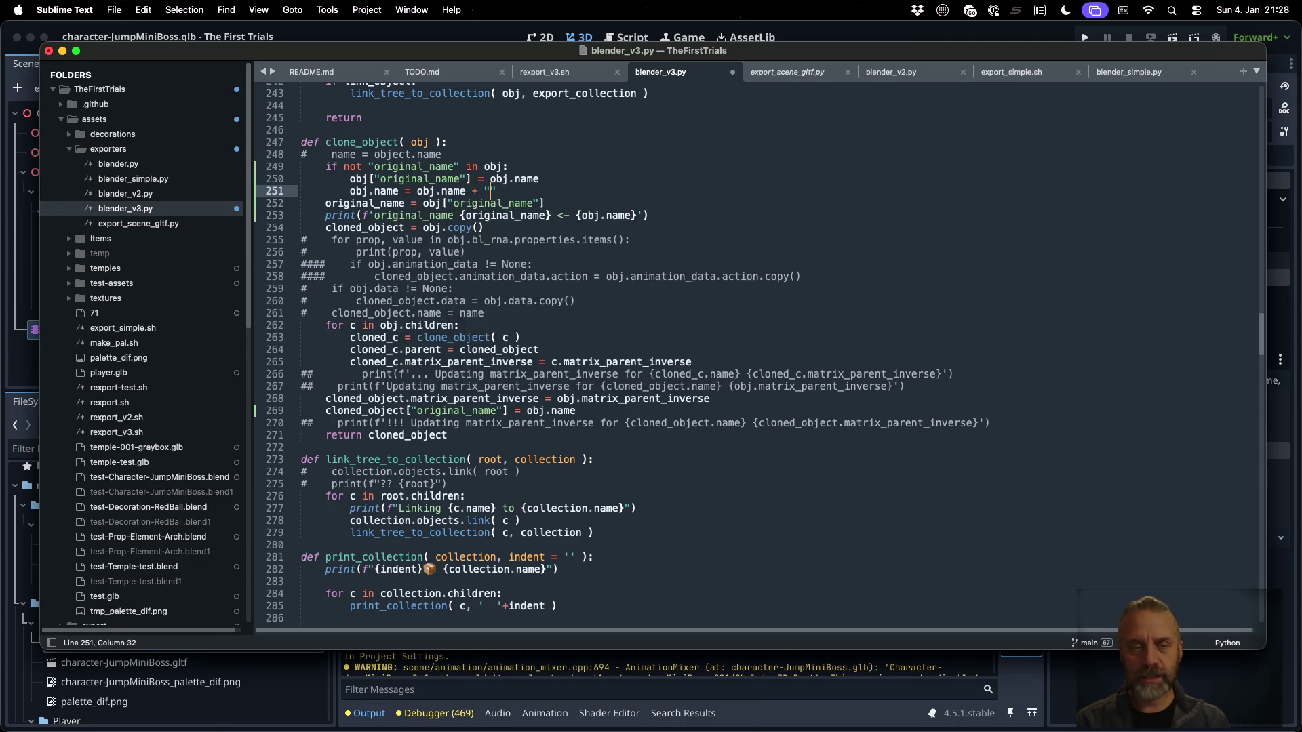
type("_RENAMED")
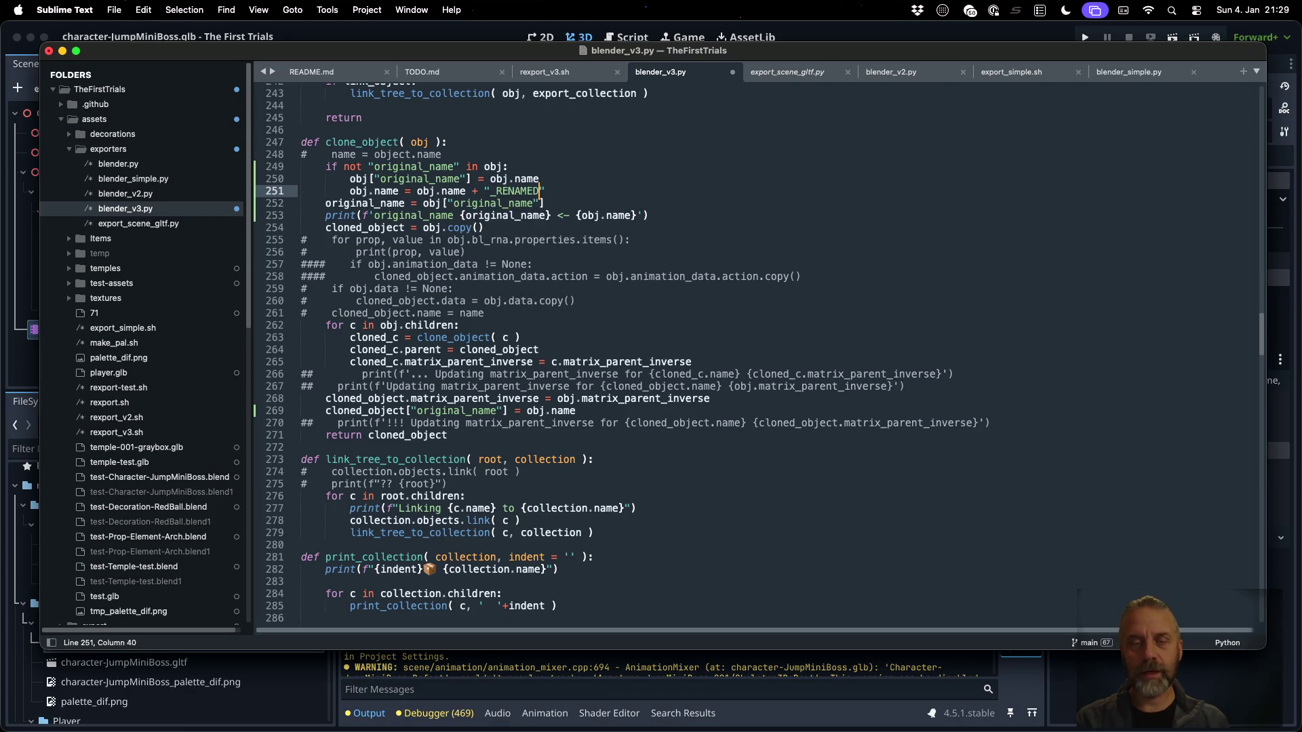
key("shift+Left")
key("shift+Left")
key("shift+Left")
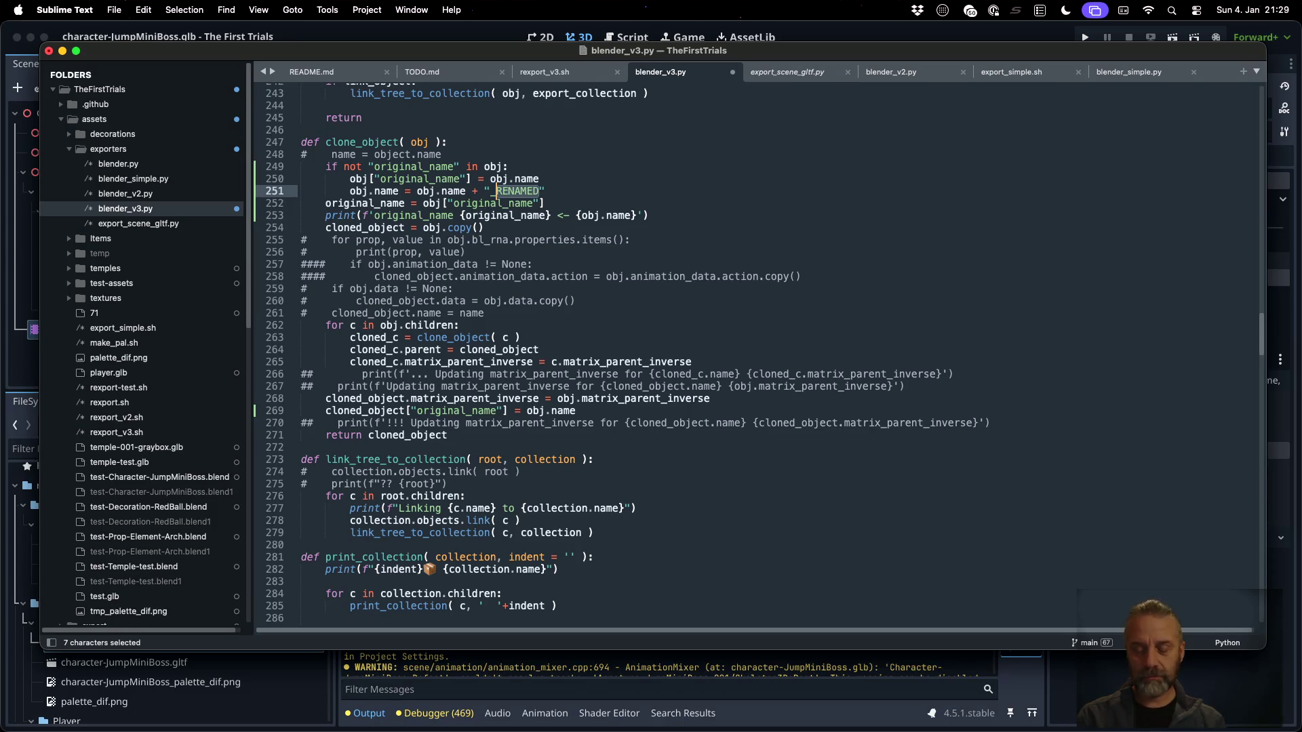
type("ORIGINAL")
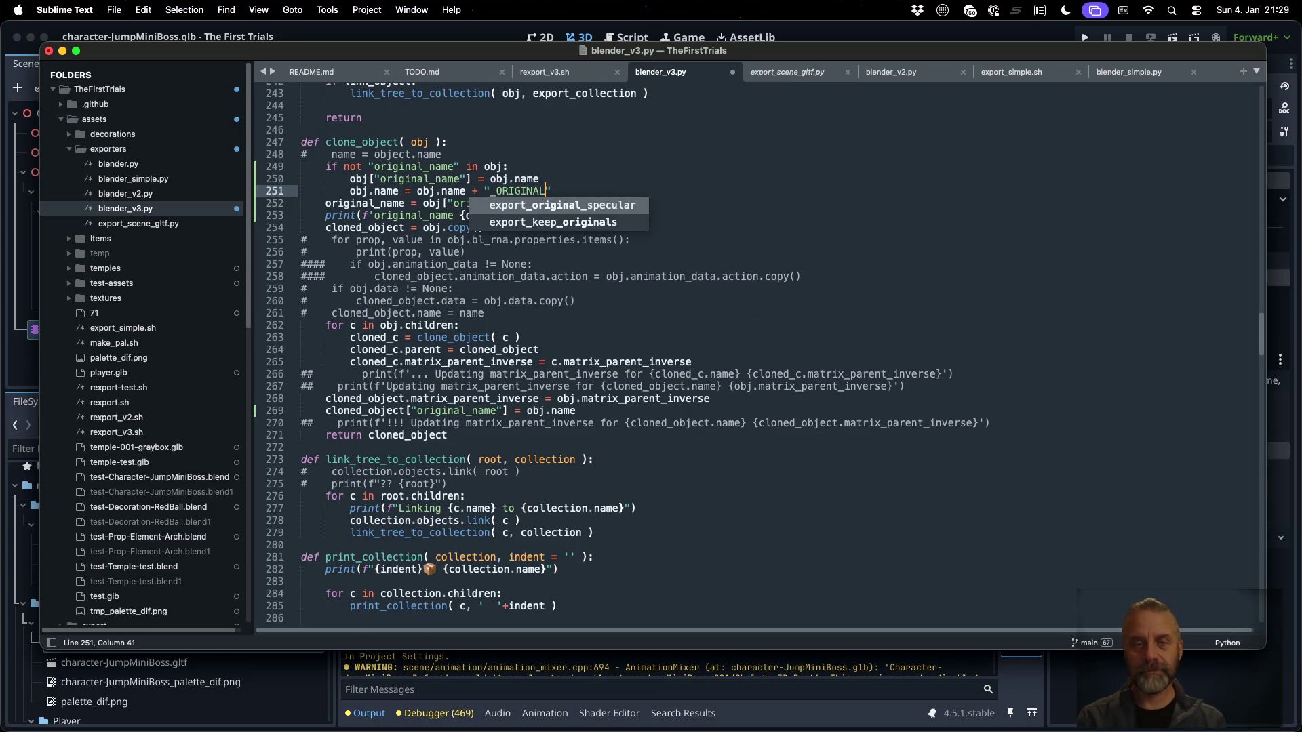
key("super+s")
key("ctrl+Right")
key("Up")
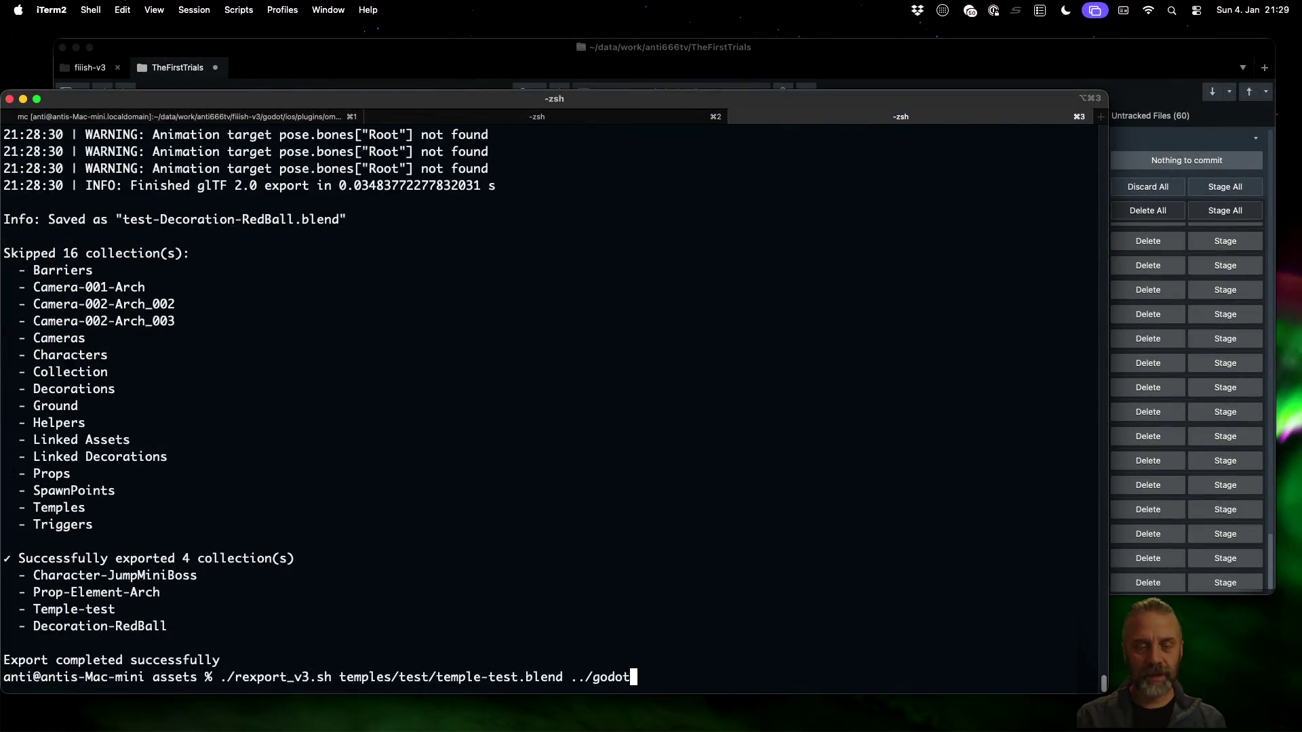
Run the export with the output path changed from ../godot to temp
key("BackSpace")
key("BackSpace")
key("BackSpace")
type("temp")
key("Return")
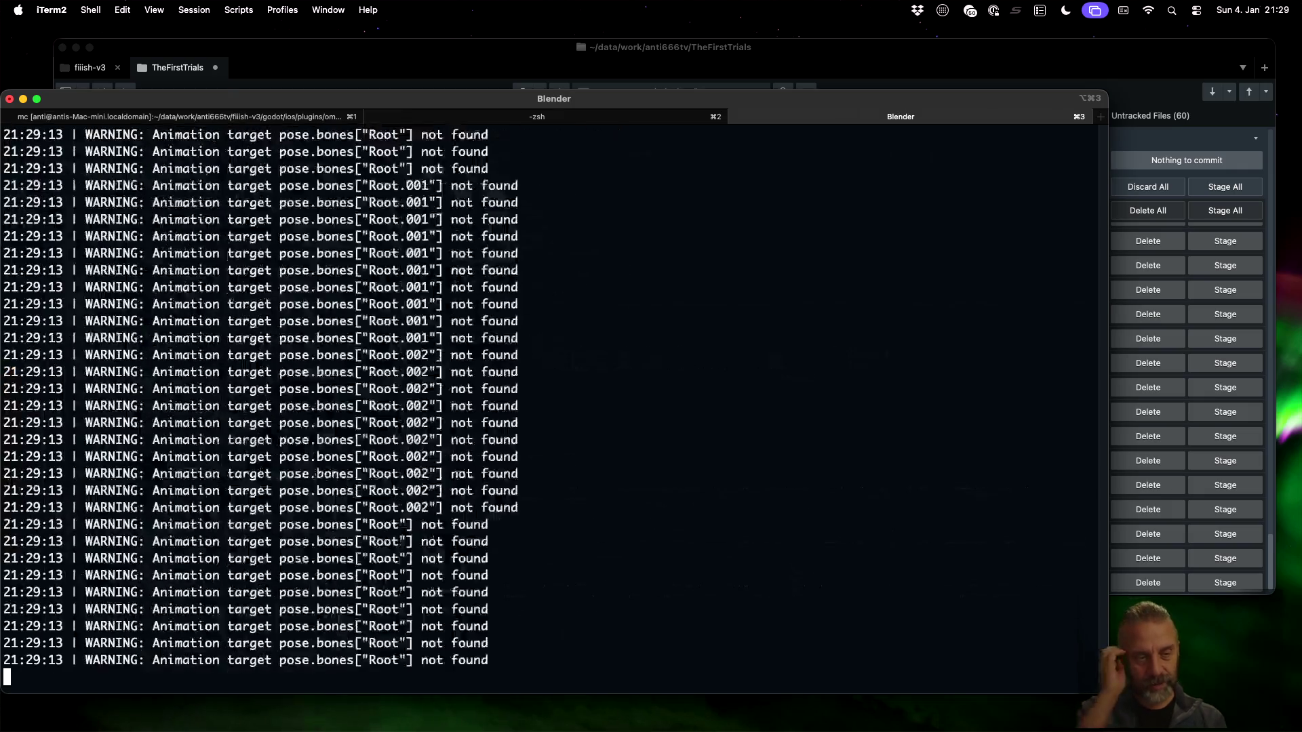
Scroll back through the export log to review the _ORIGINAL.001-suffixed source object names
scroll(577, 426, "up", 5)
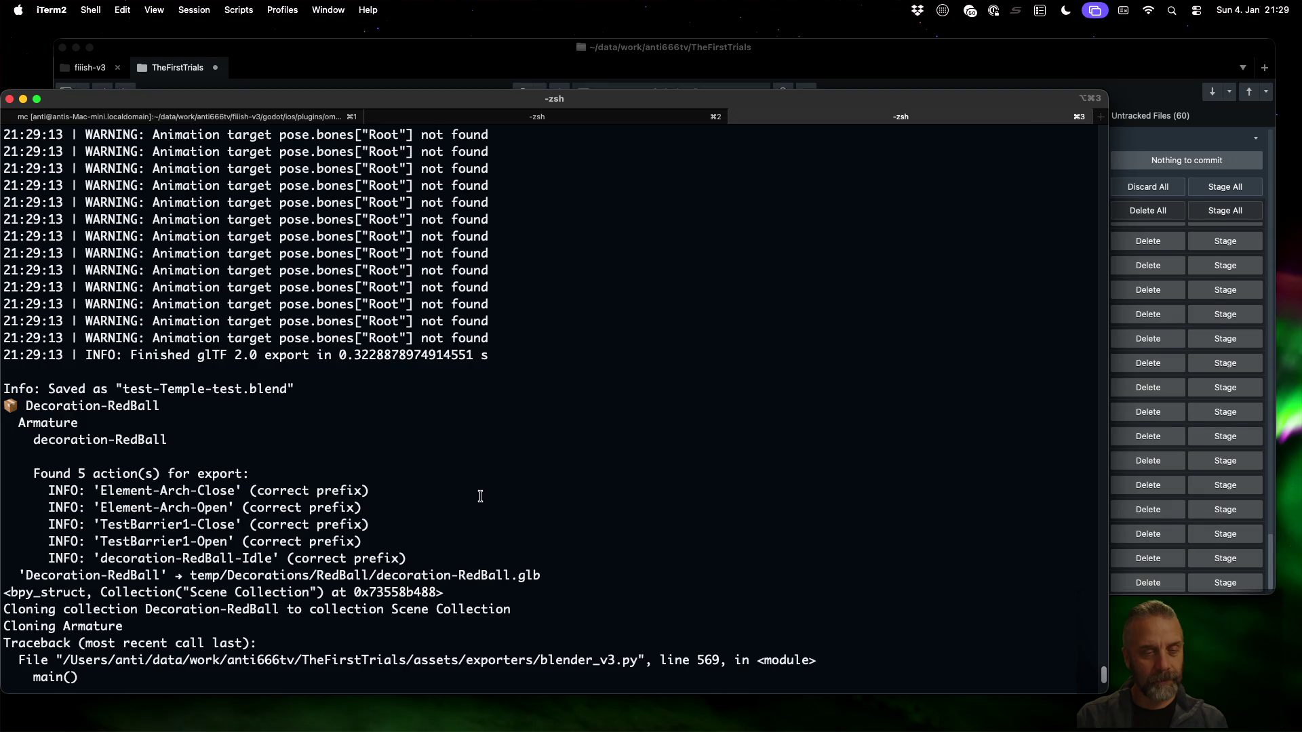
scroll(480, 496, "up", 10)
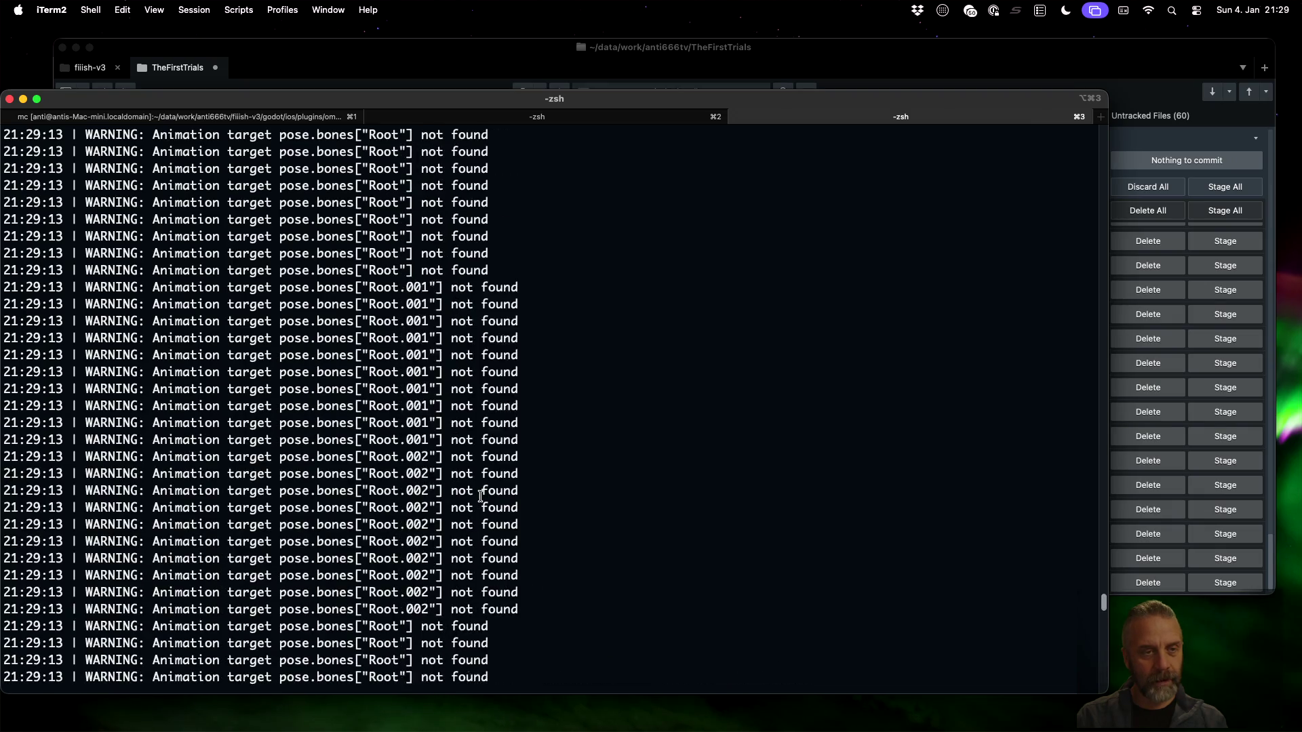
scroll(480, 497, "up", 15)
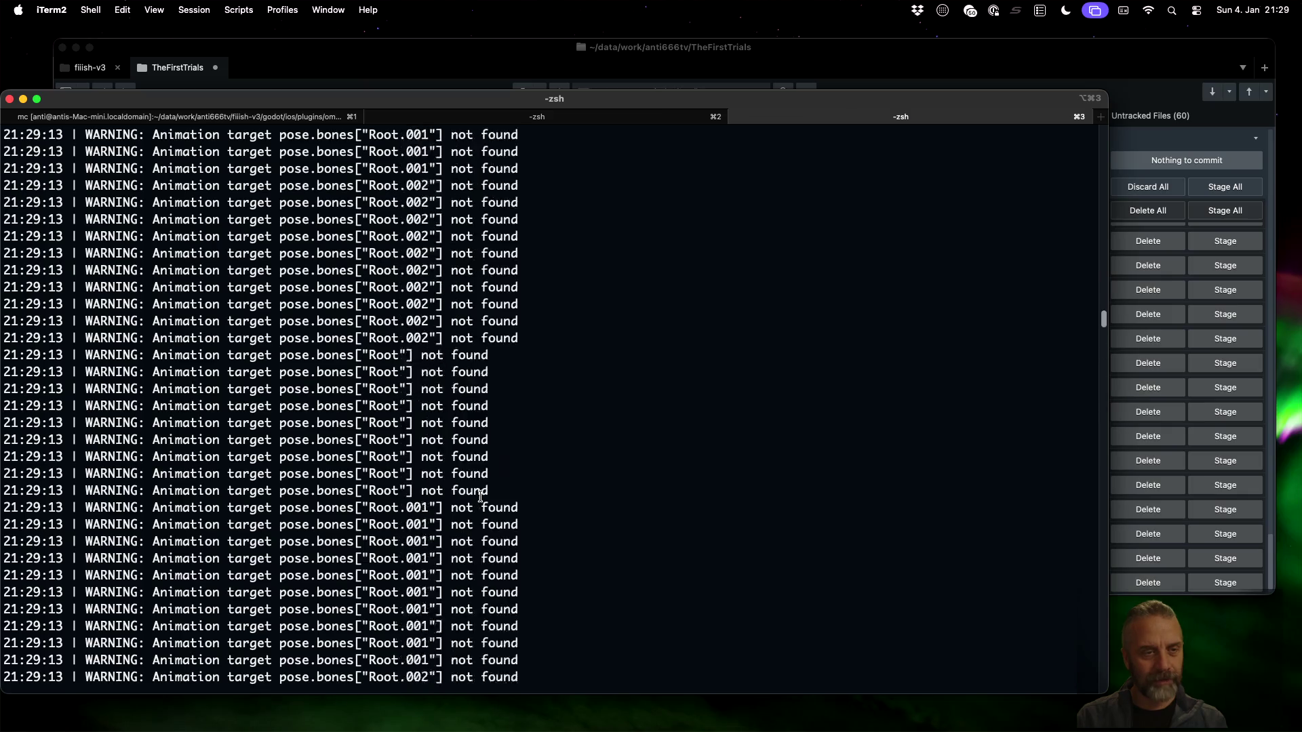
scroll(480, 496, "up", 15)
scroll(480, 496, "up", 5)
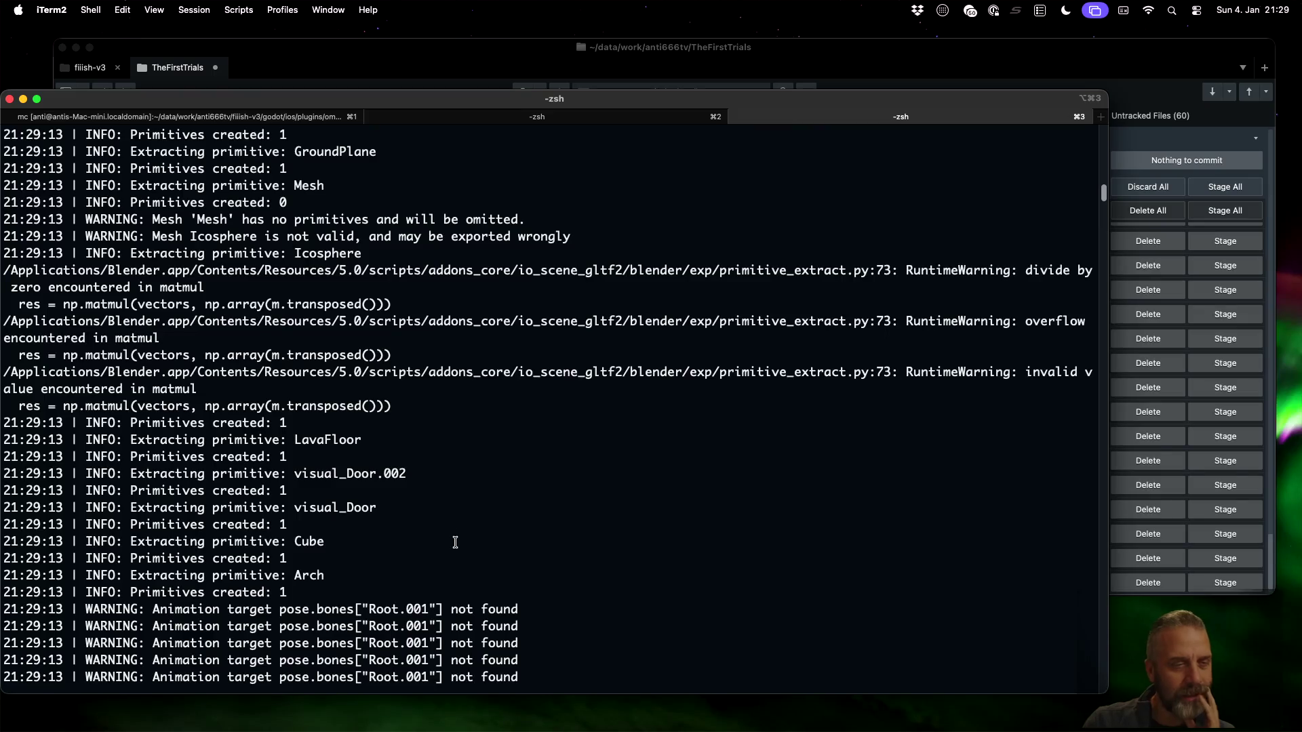
scroll(414, 522, "up", 12)
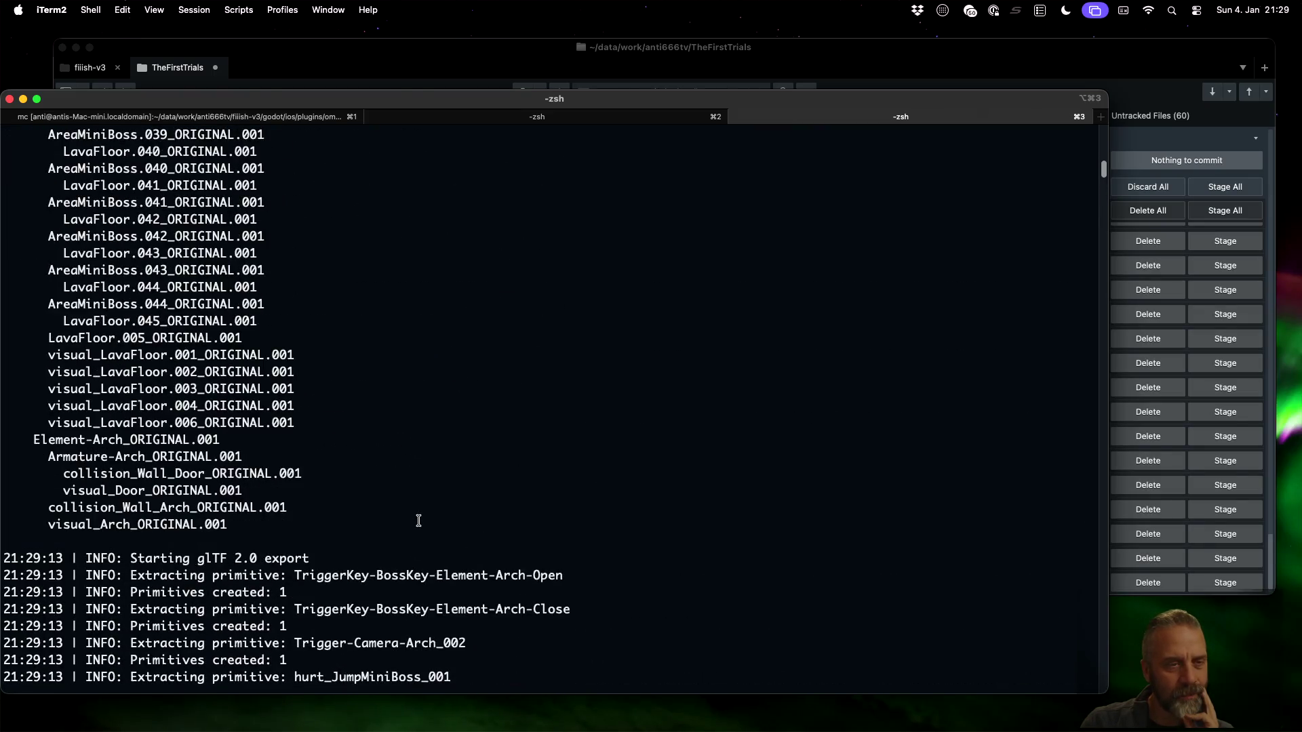
scroll(419, 521, "up", 2)
left_click_drag(168, 204, 236, 203)
scroll(307, 386, "up", 5)
scroll(306, 386, "up", 14)
scroll(318, 406, "down", 20)
scroll(318, 405, "up", 10)
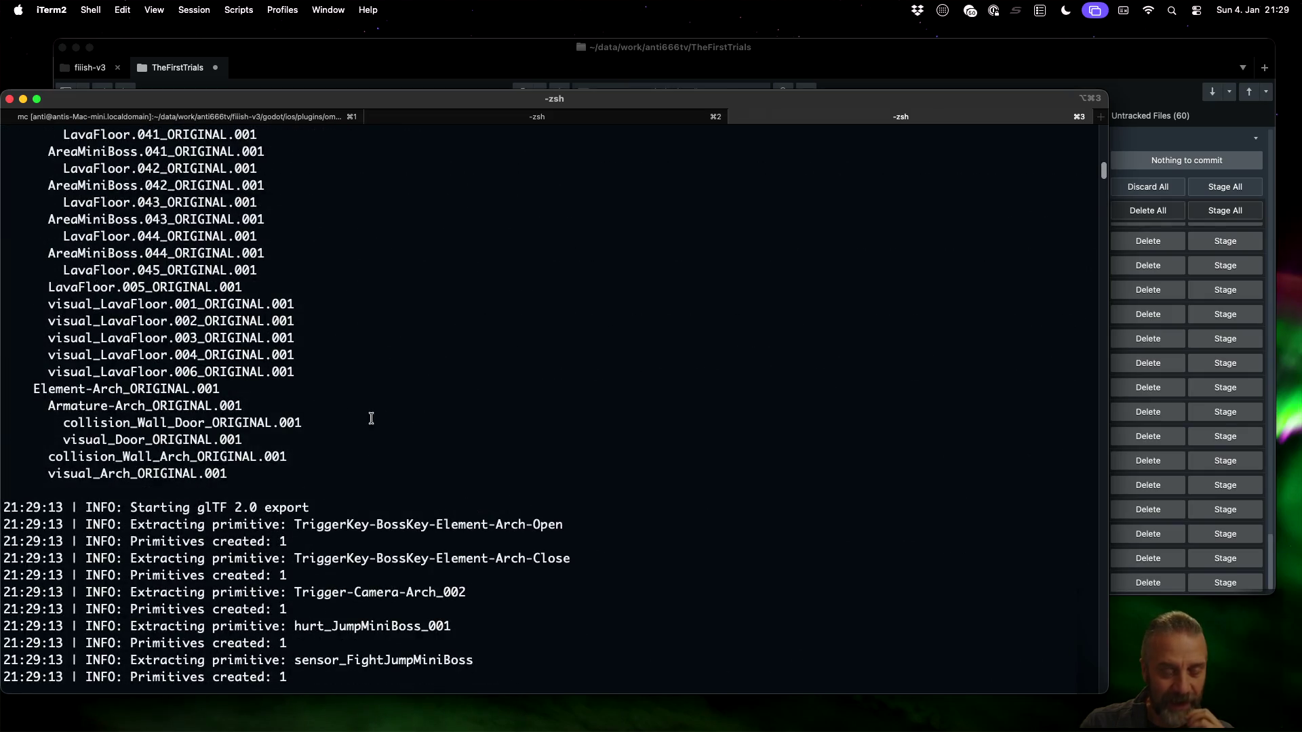